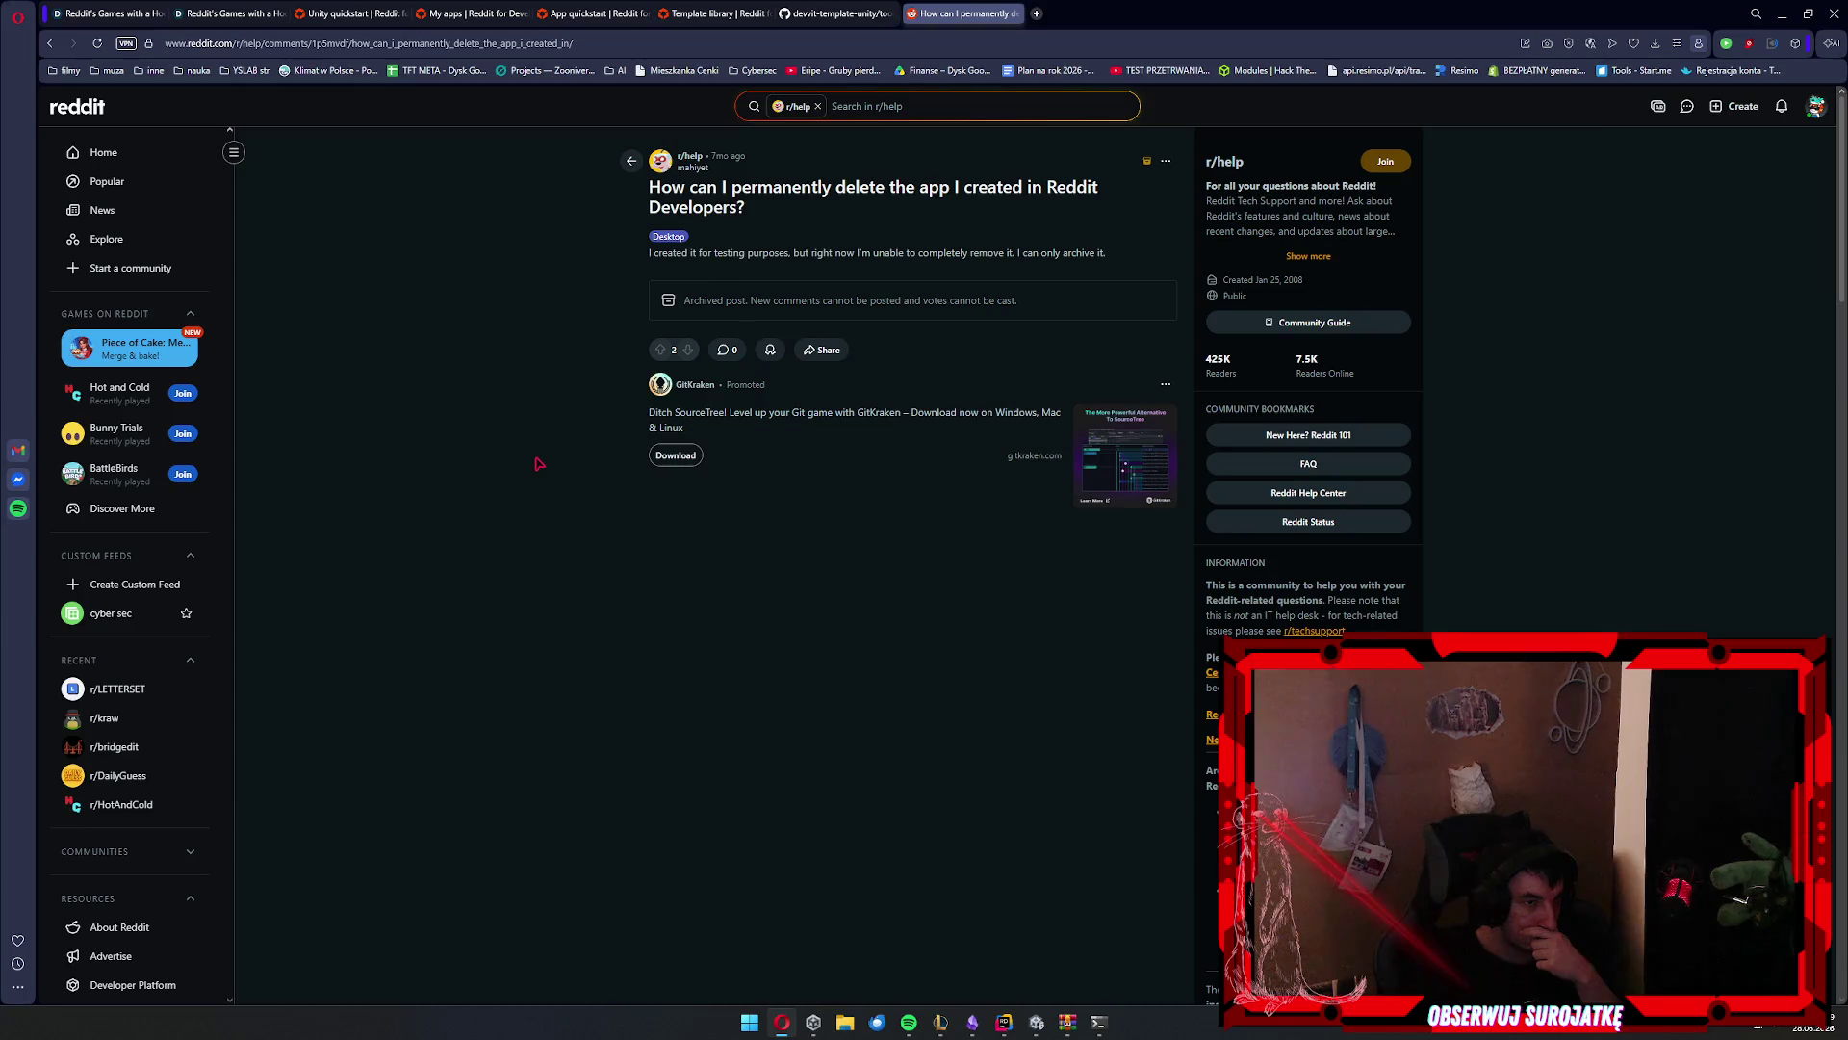
Return to the Google search results and scroll through them
click(49, 43)
scroll(814, 534, down, 3)
scroll(806, 548, up, 5)
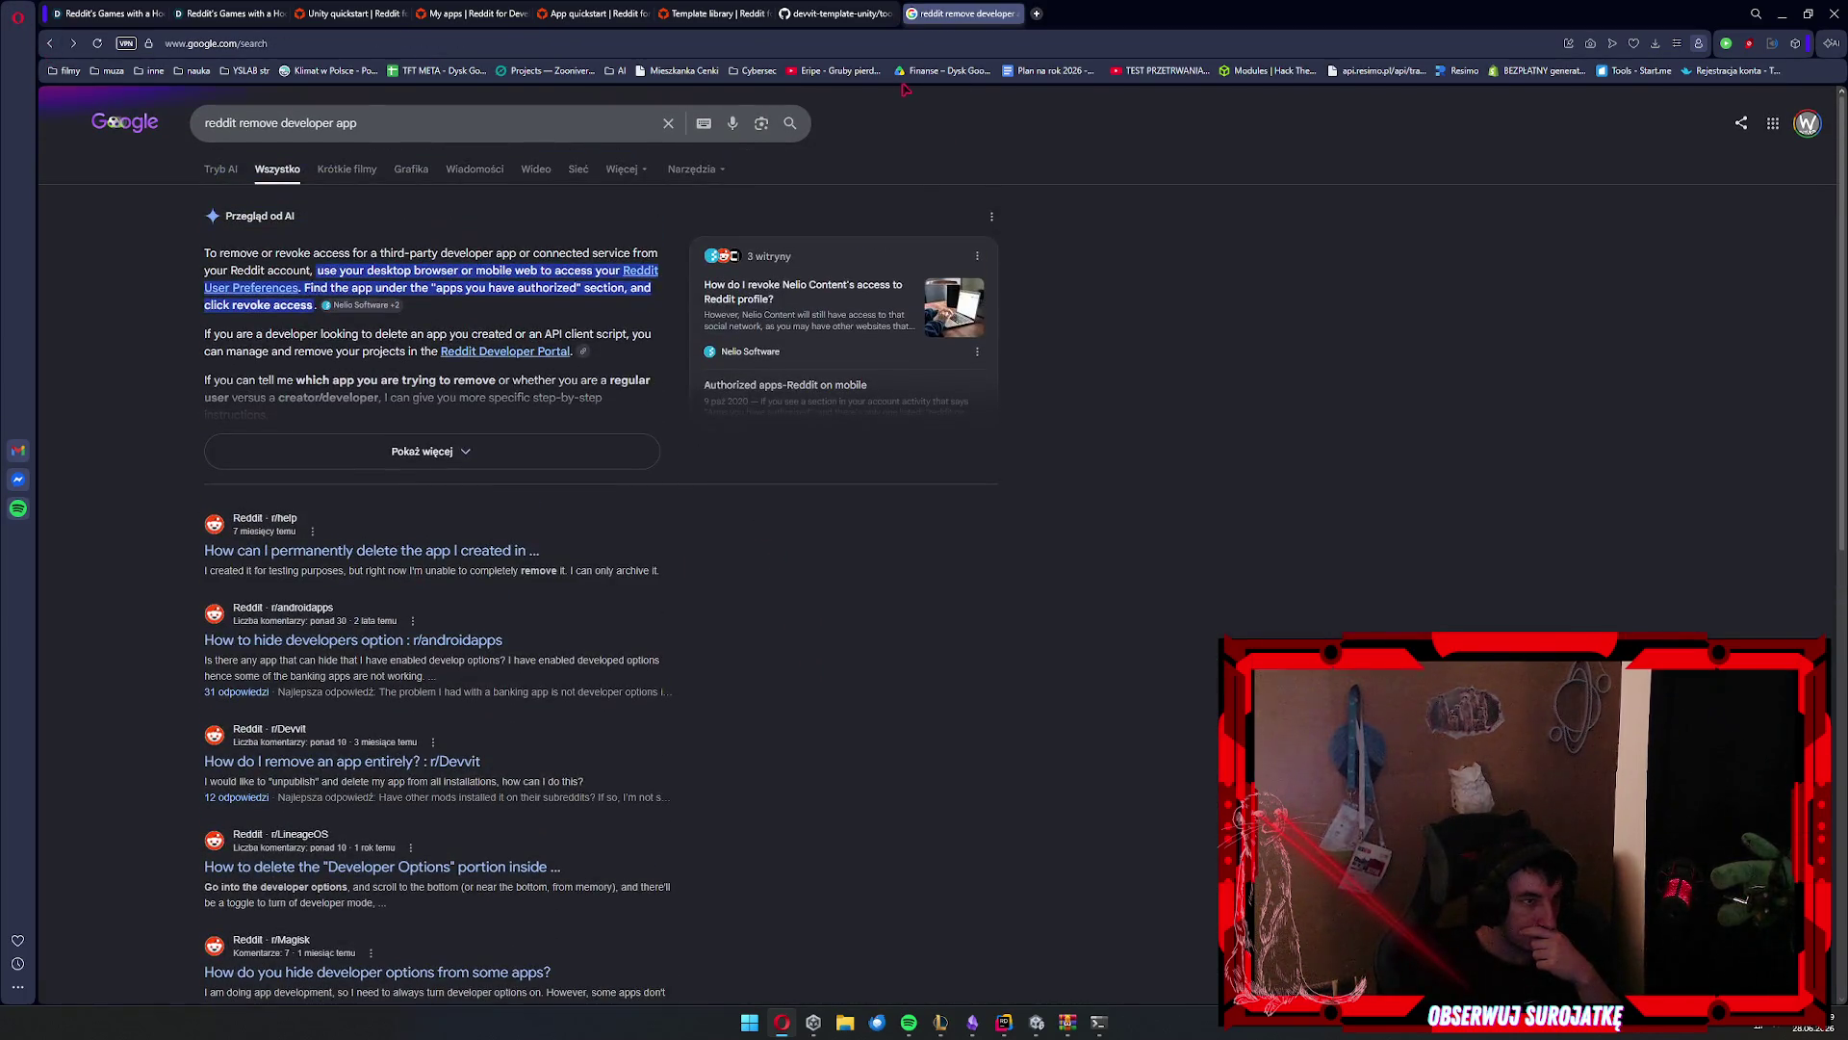
Expand Devvit Setup Overview and Build Games in the Template library, then revisit the remove-developer-app results
key(ctrl+Tab)
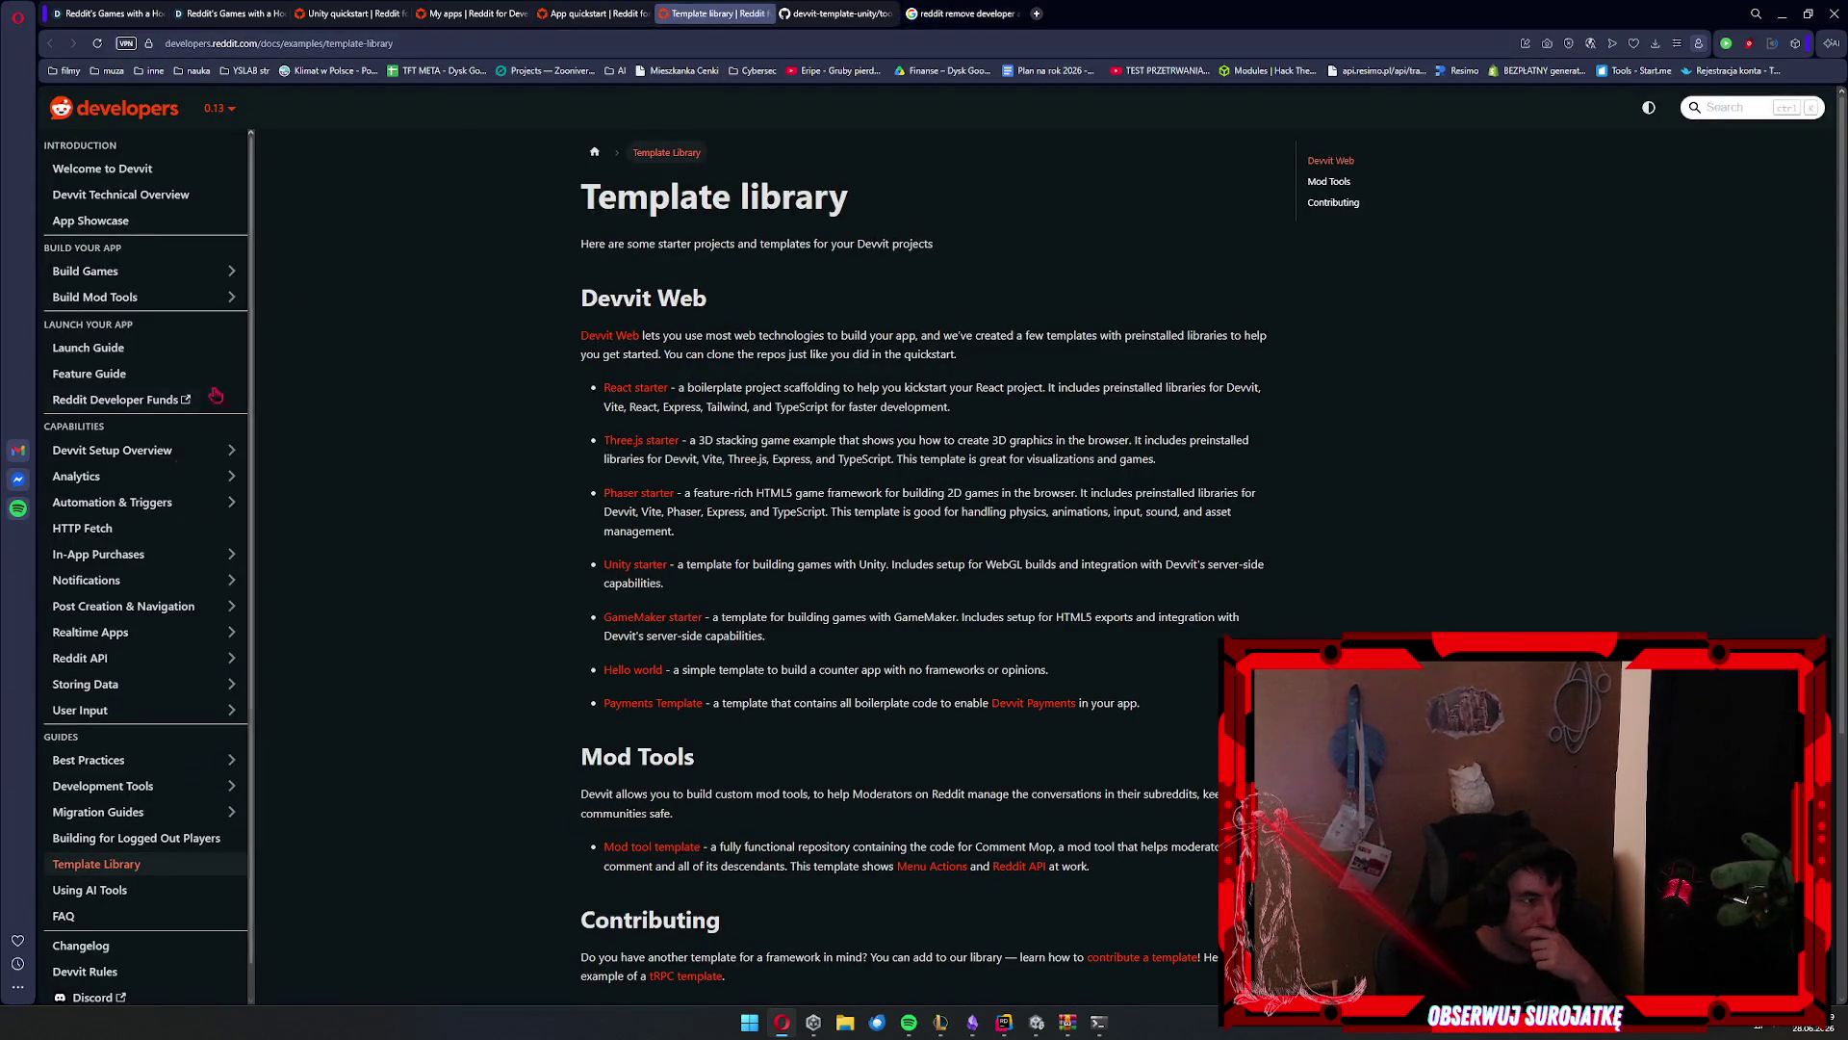
scroll(249, 452, down, 3)
scroll(246, 404, up, 3)
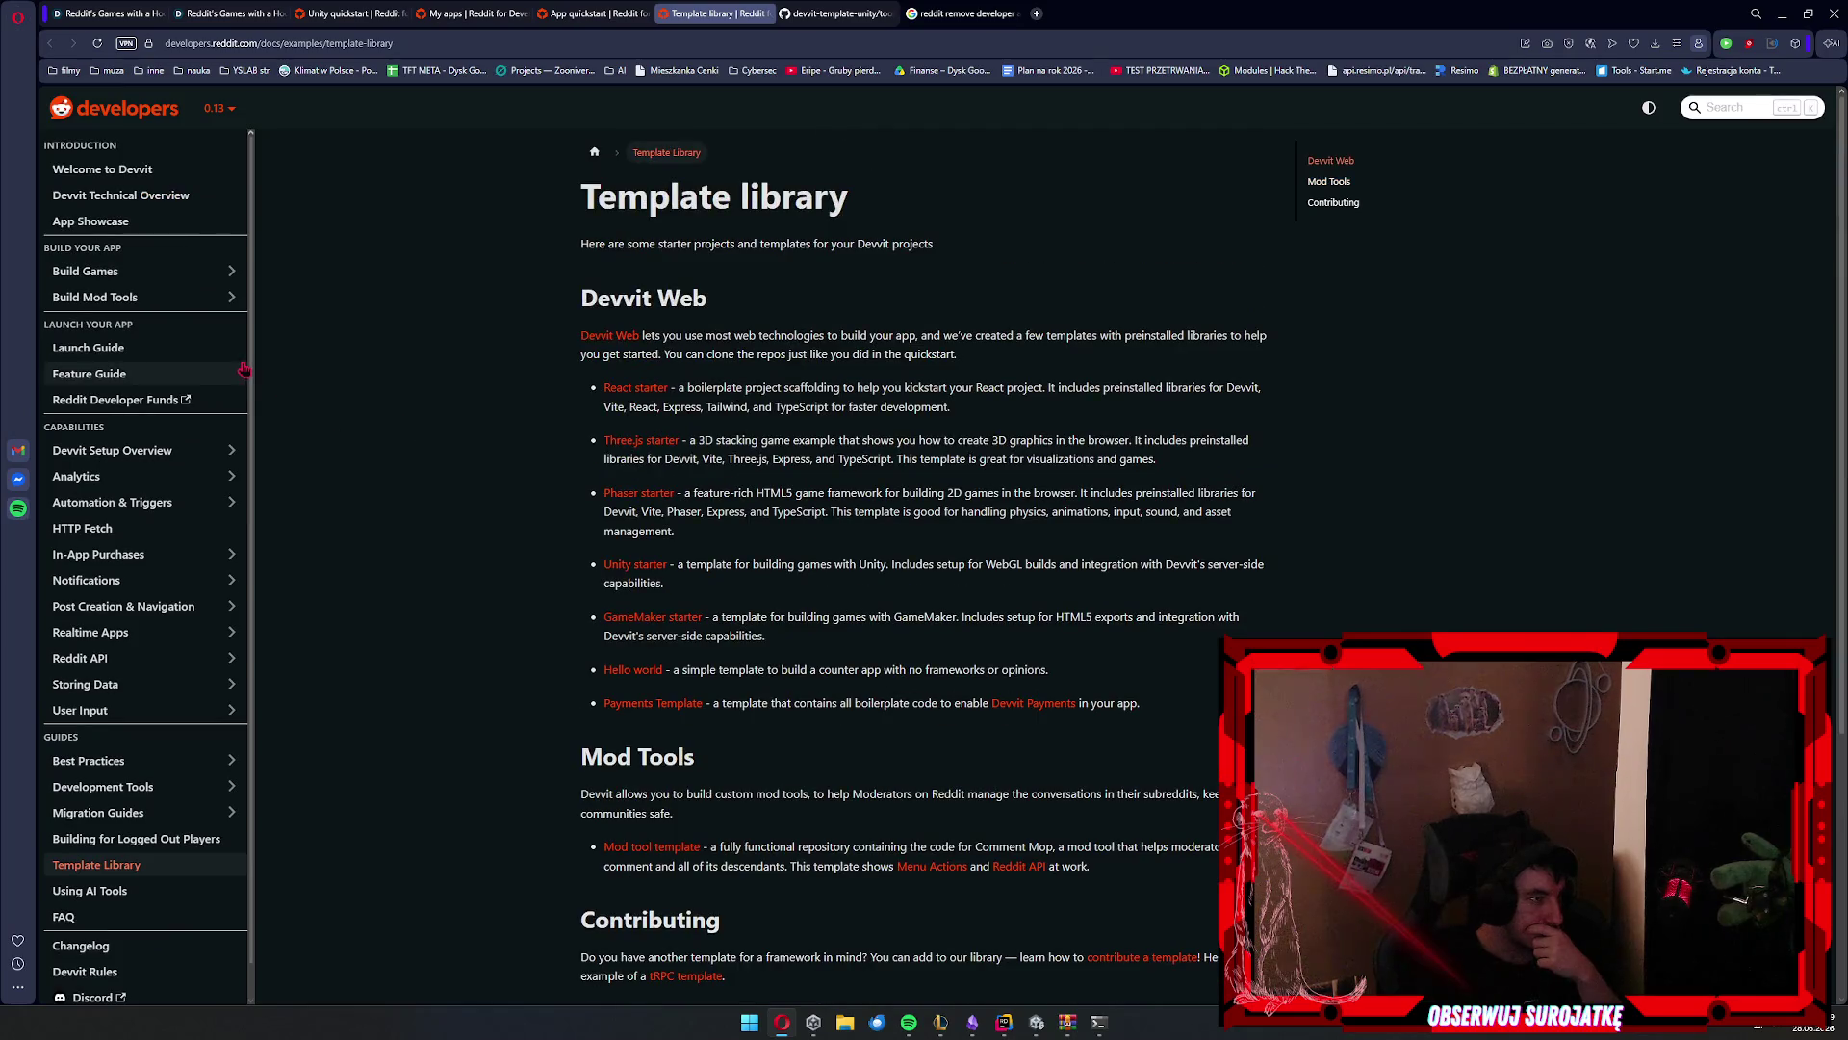
scroll(123, 414, down, 1)
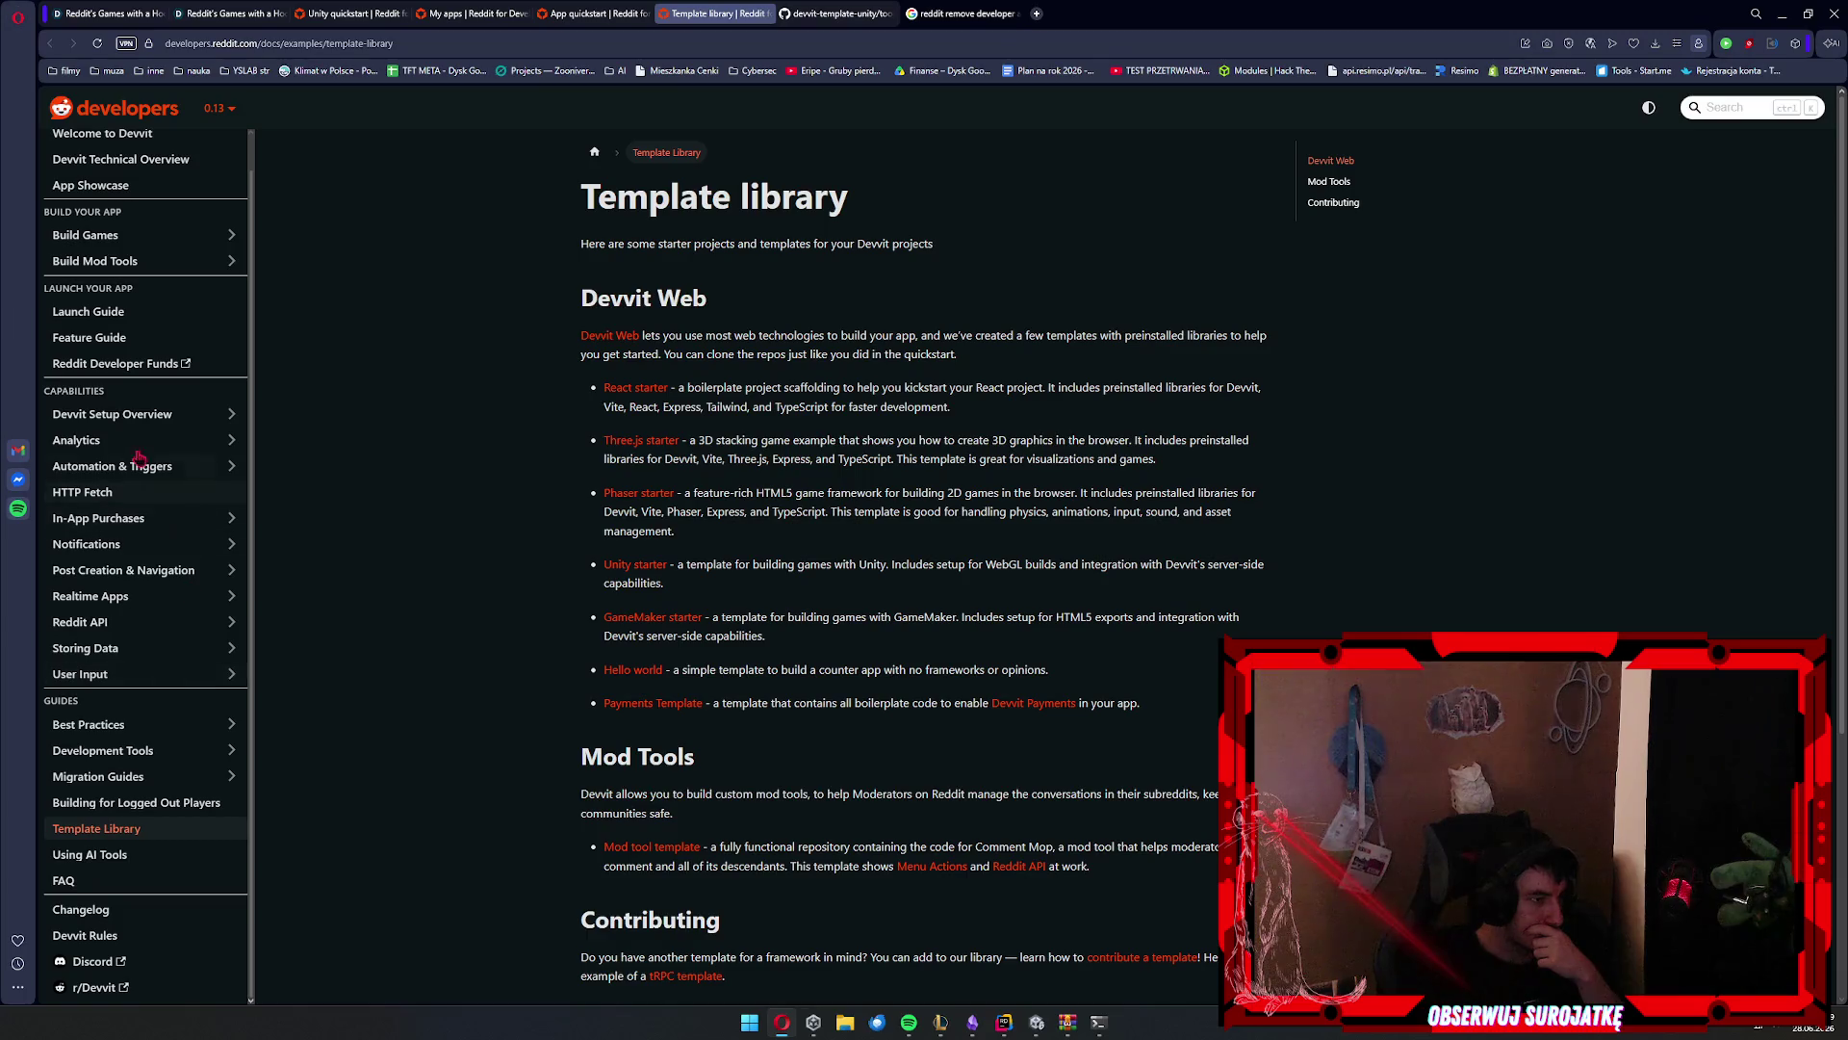
click(159, 424)
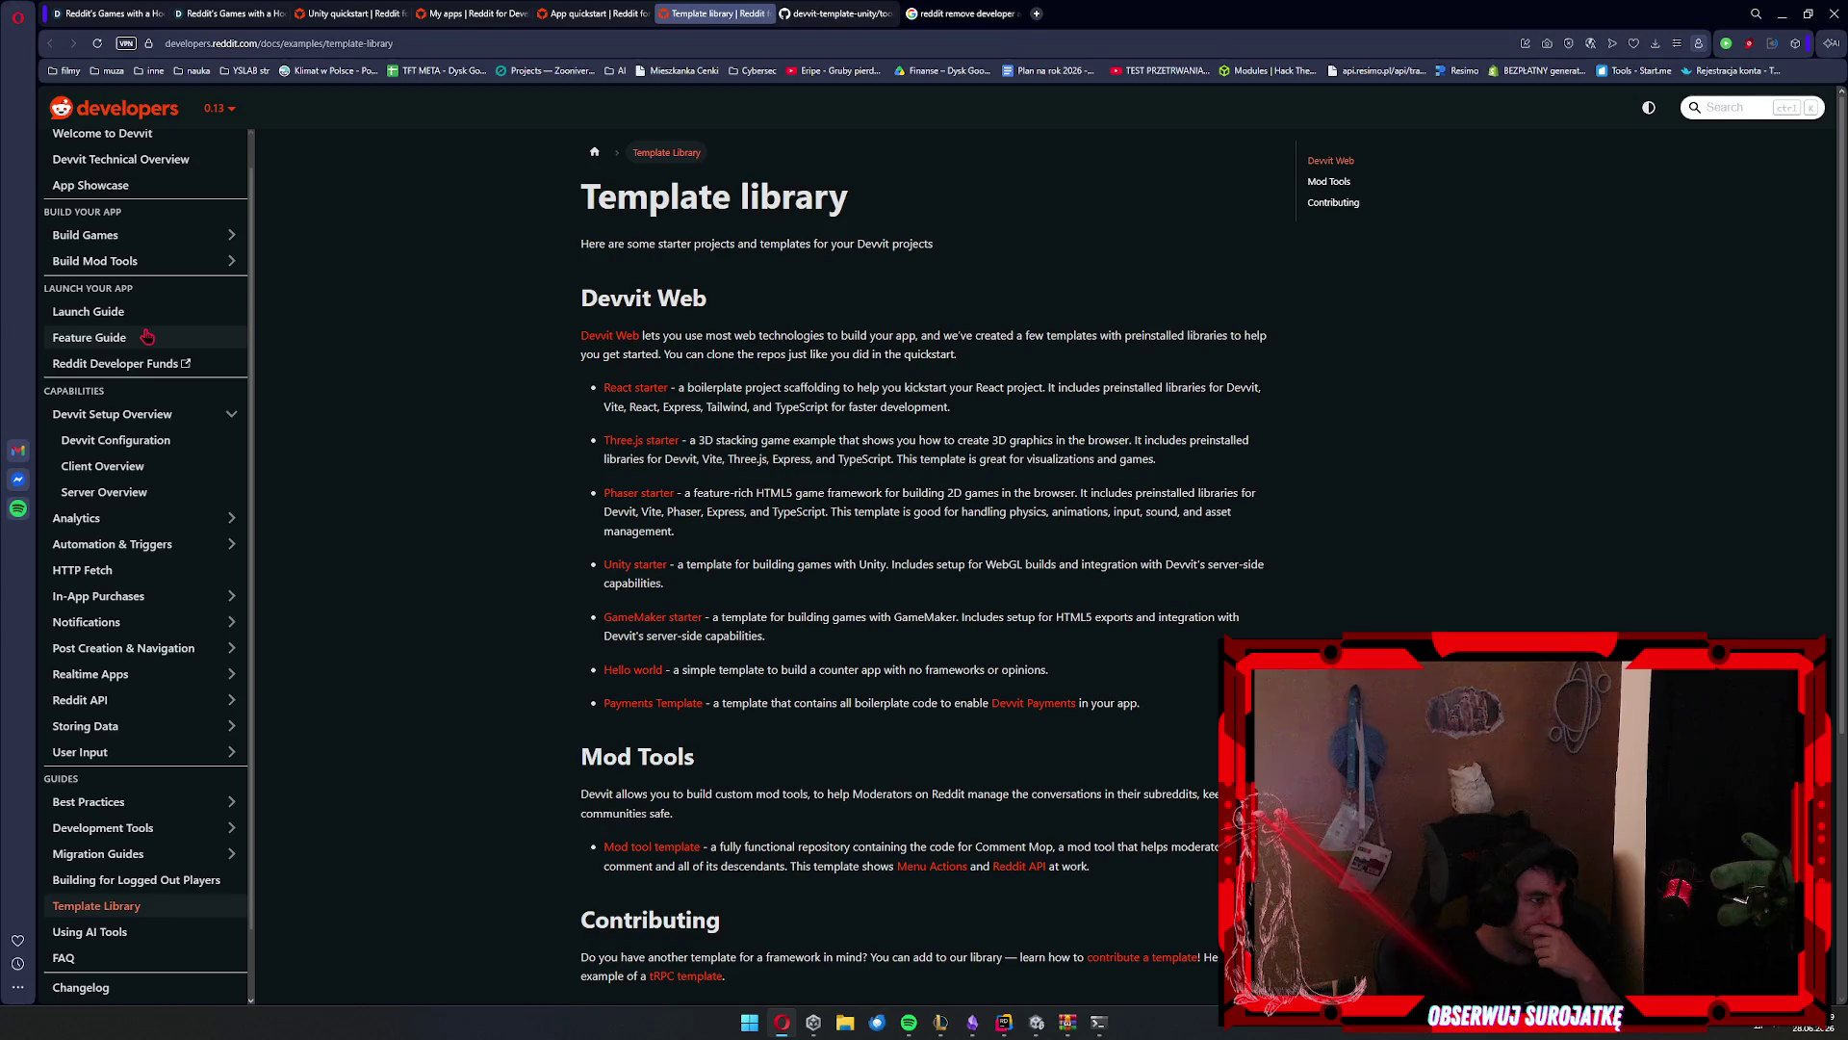
click(179, 240)
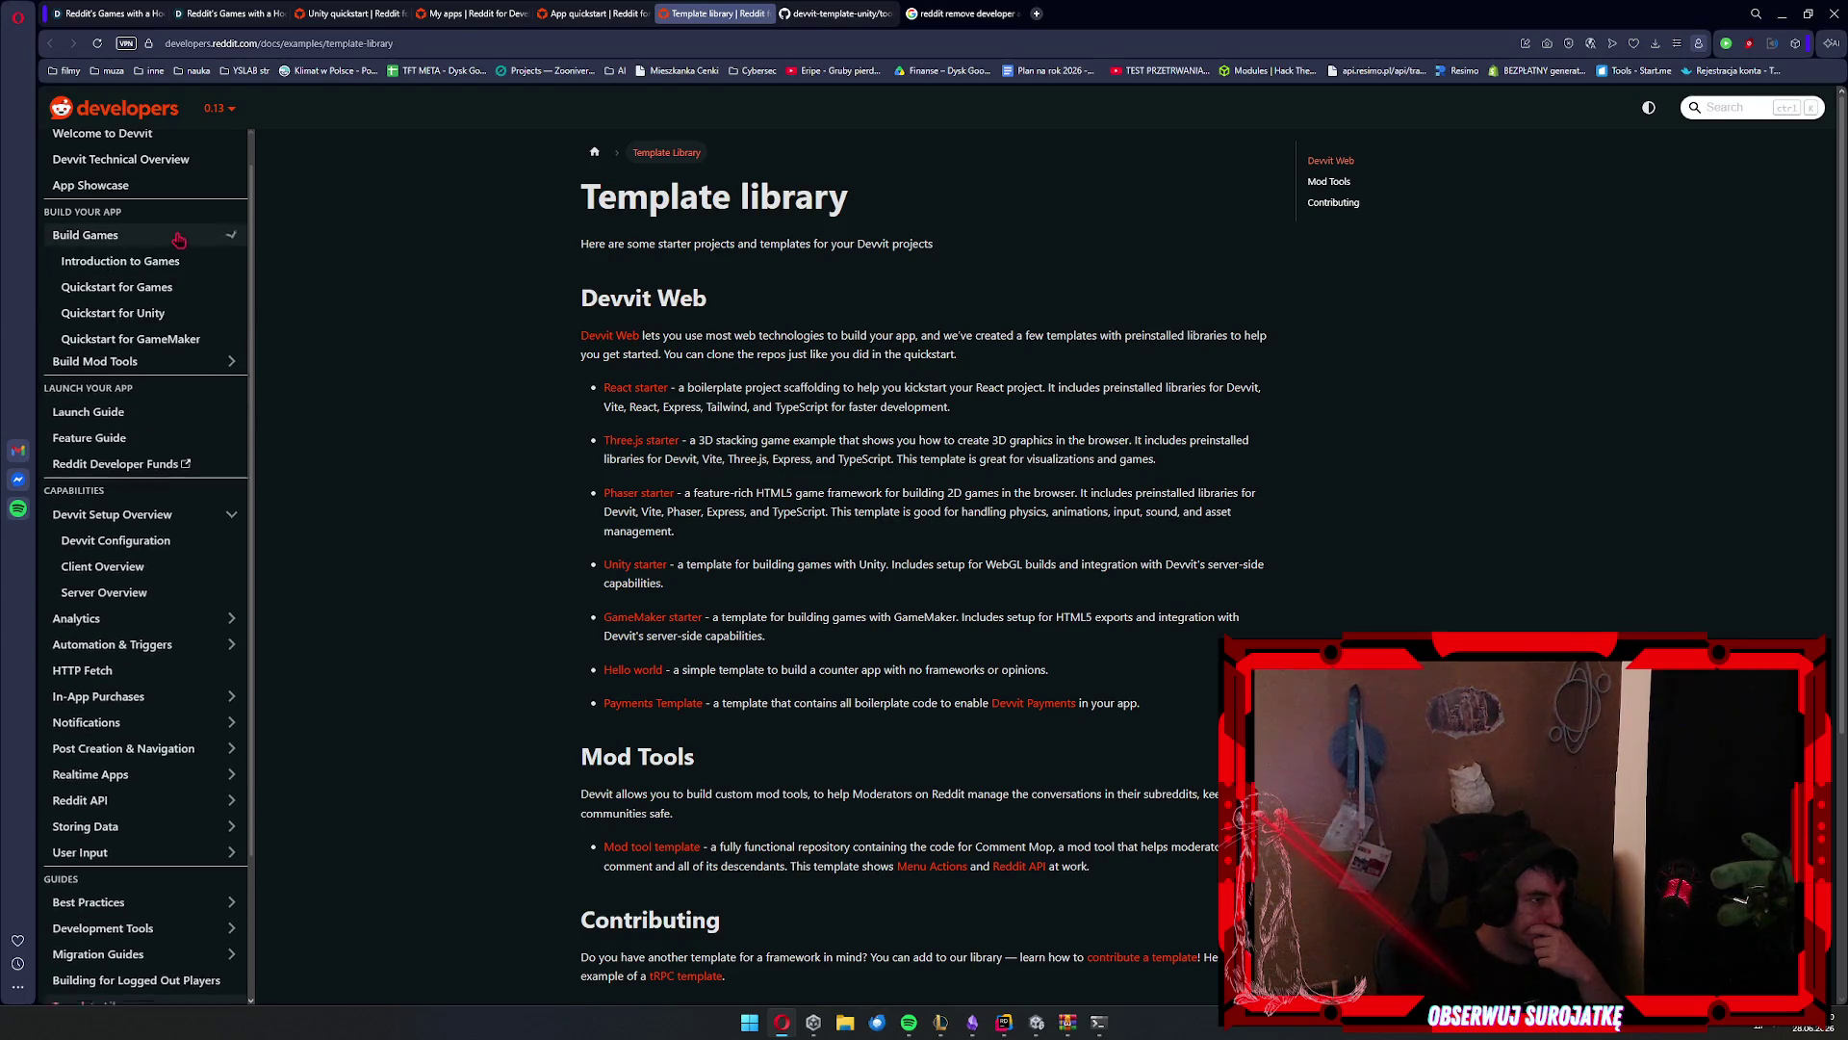
click(962, 14)
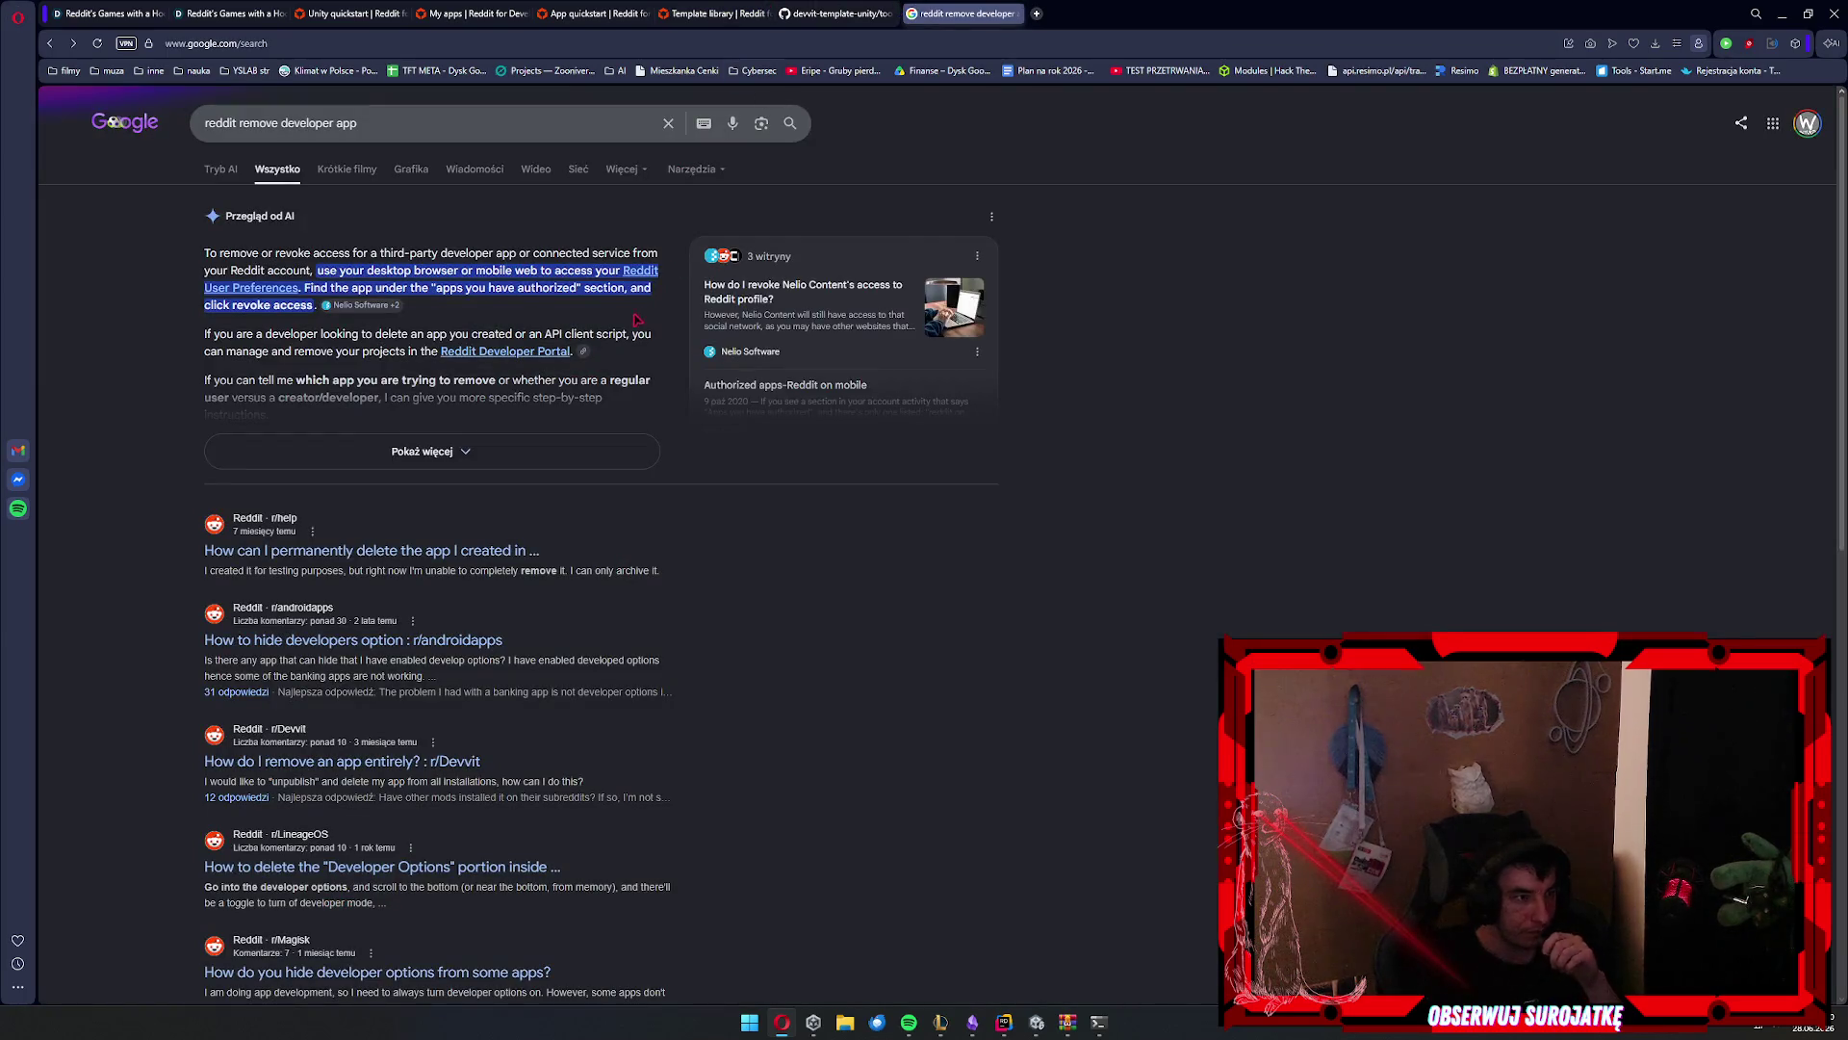
scroll(635, 321, down, 3)
Go through My apps and My communities to the Reddit developer settings page
click(836, 14)
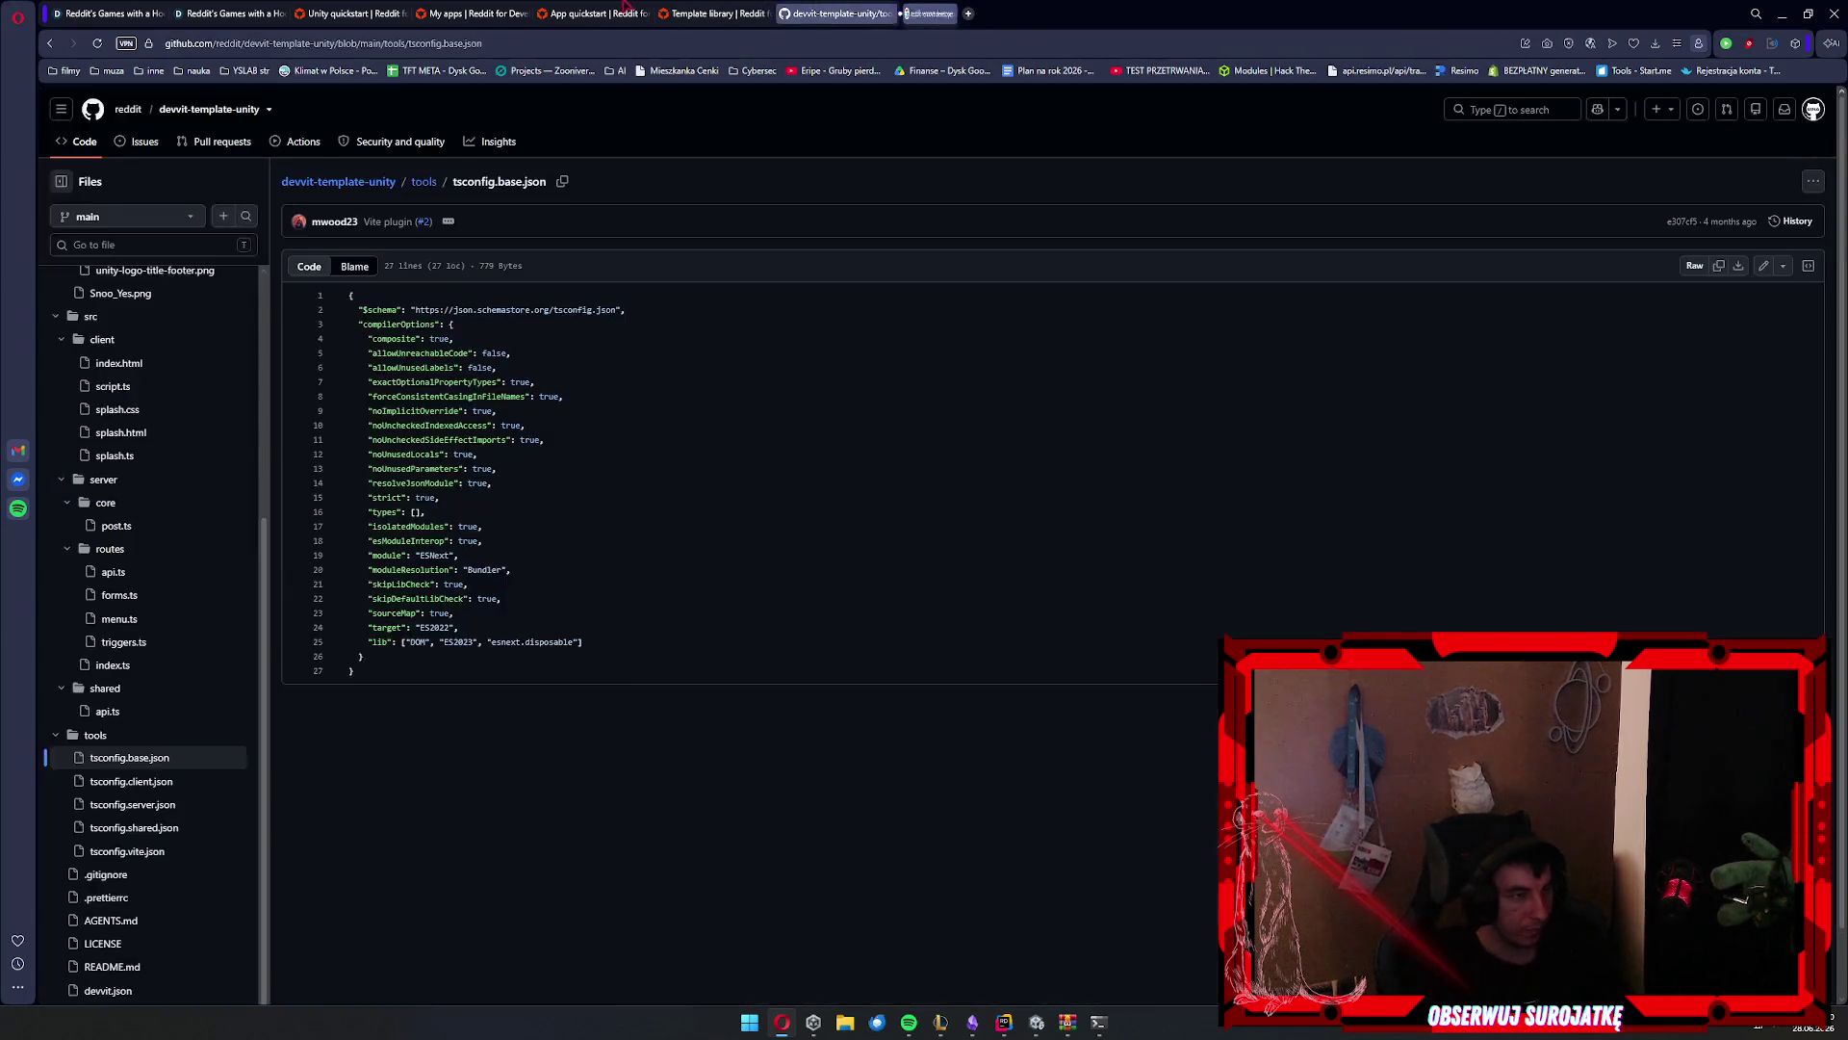
click(626, 10)
click(445, 9)
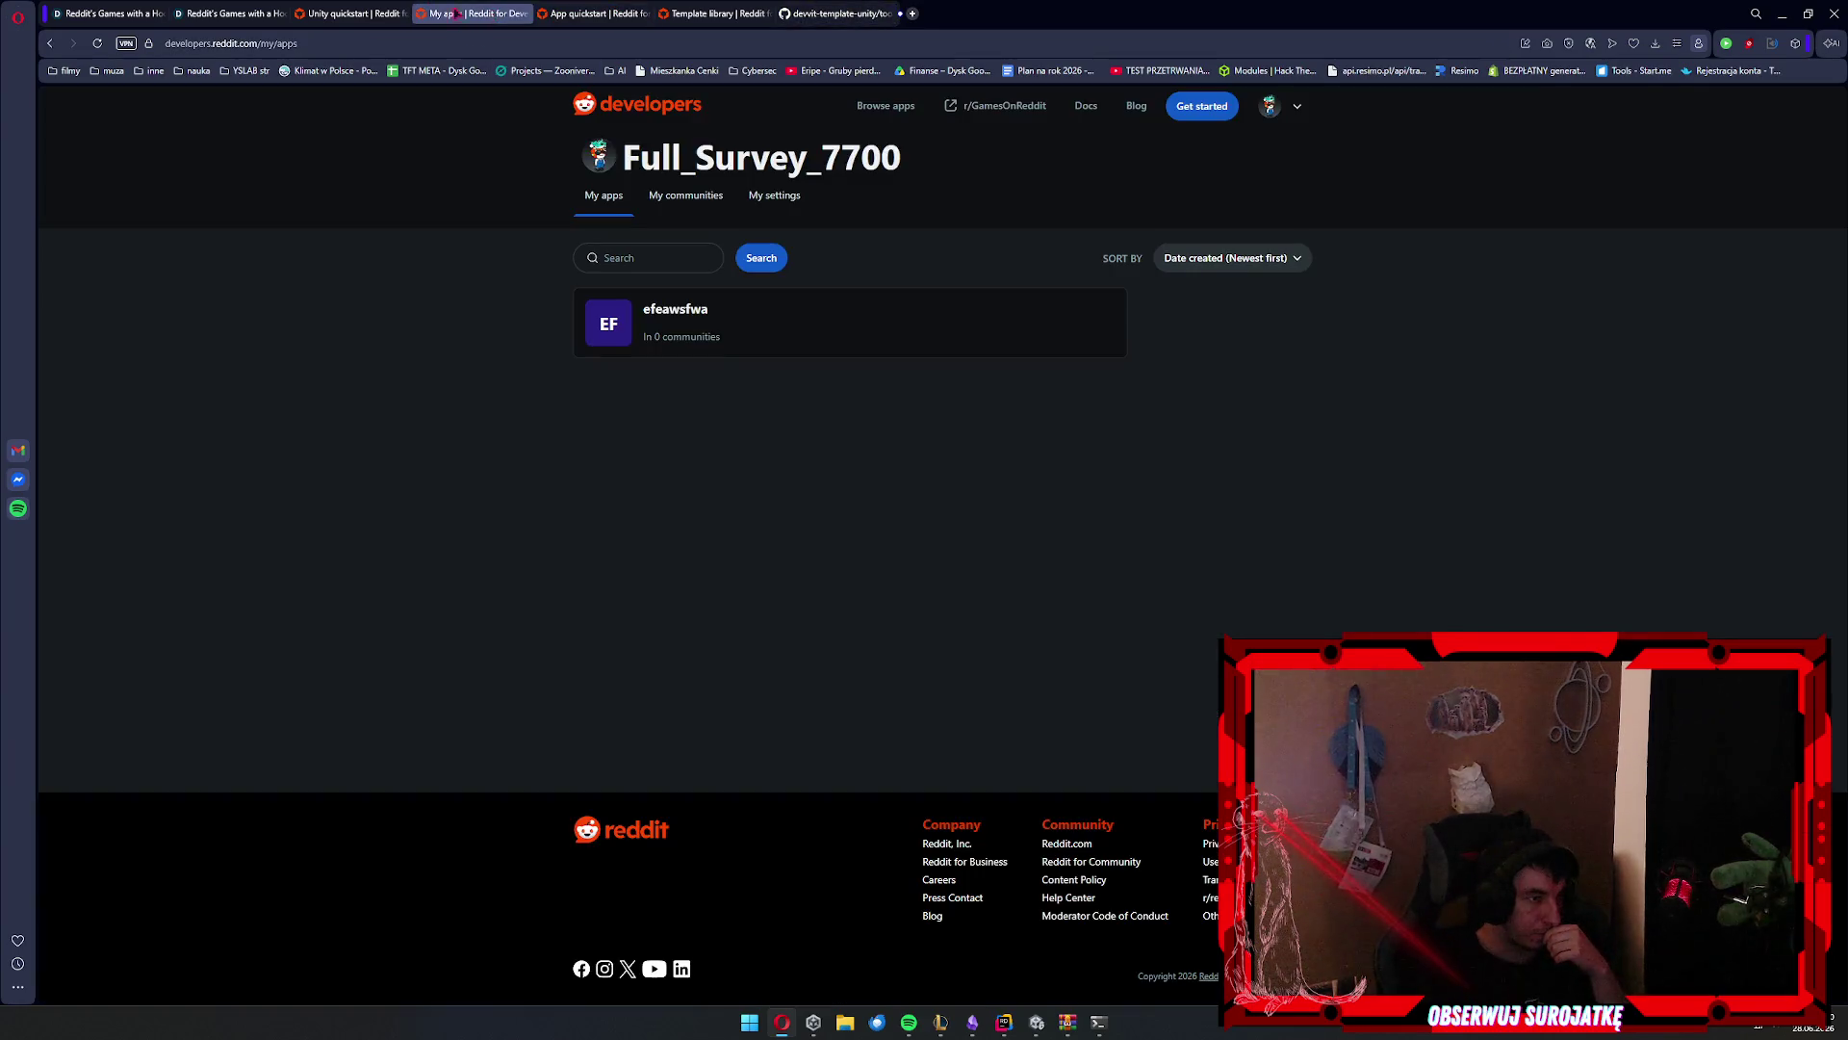
click(706, 203)
click(775, 200)
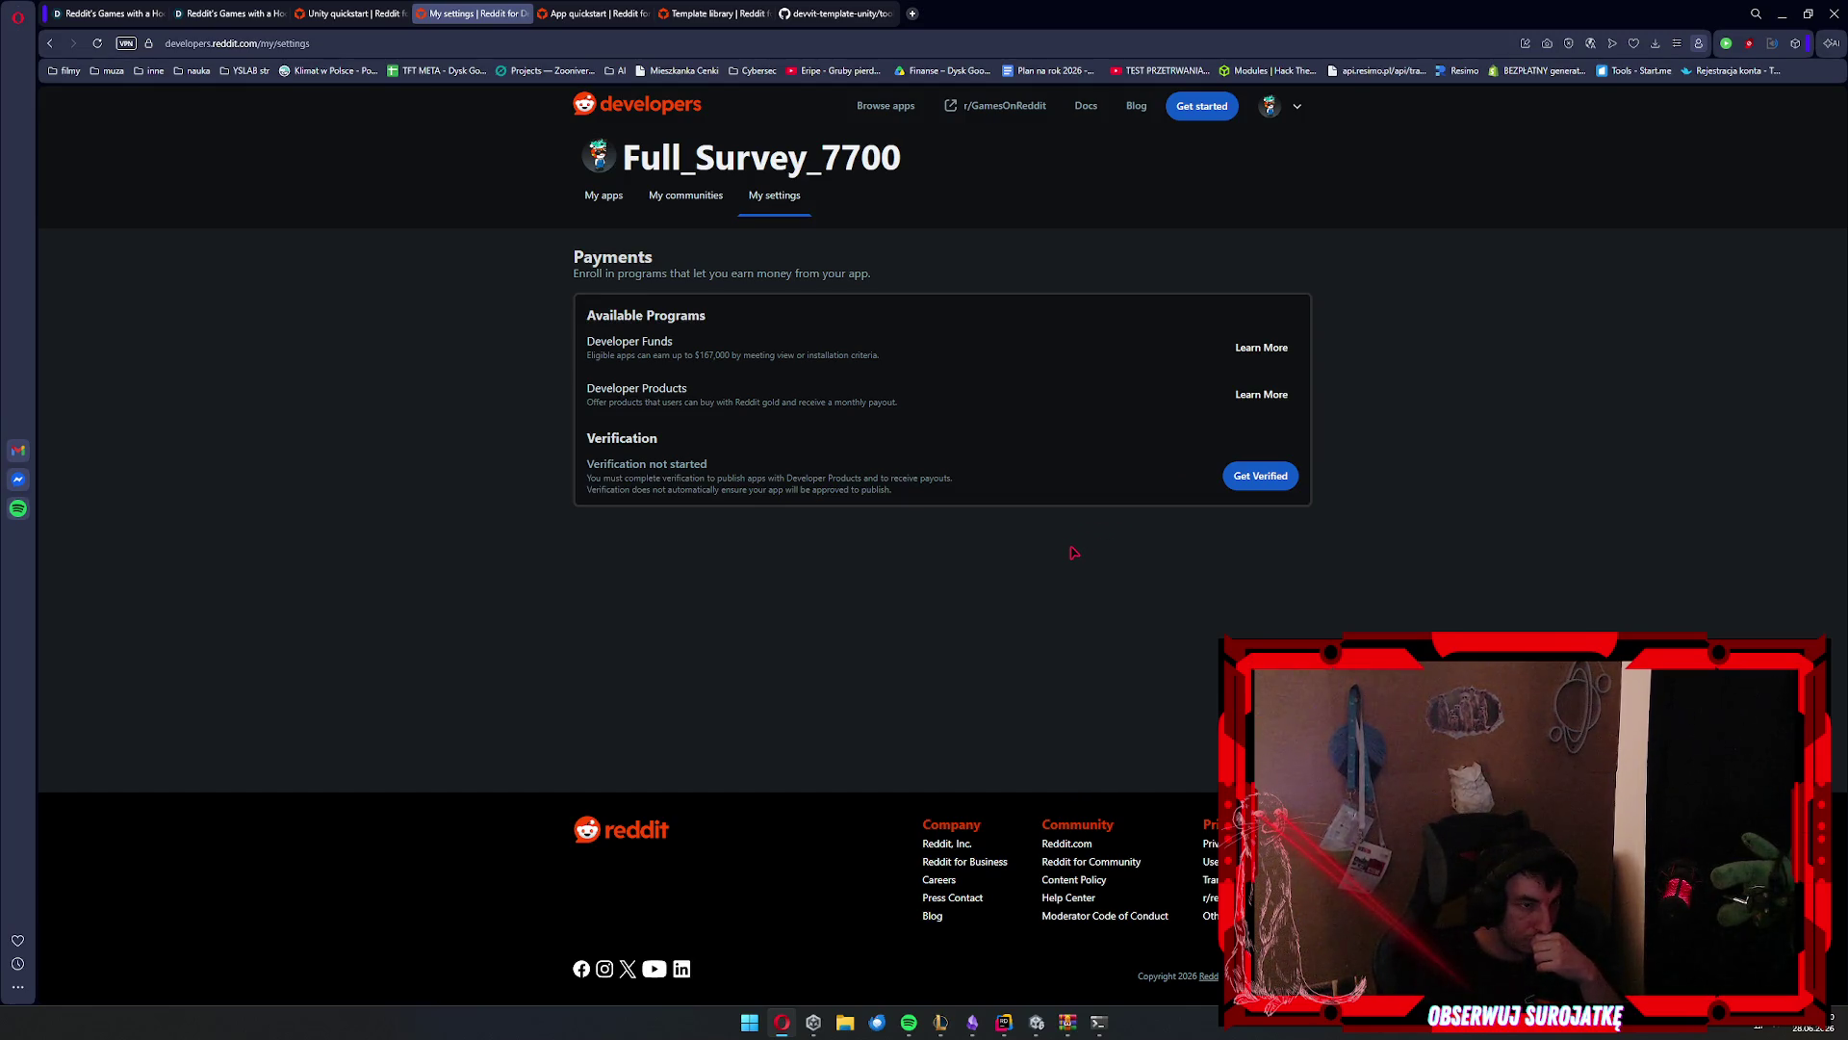
key(alt+Tab)
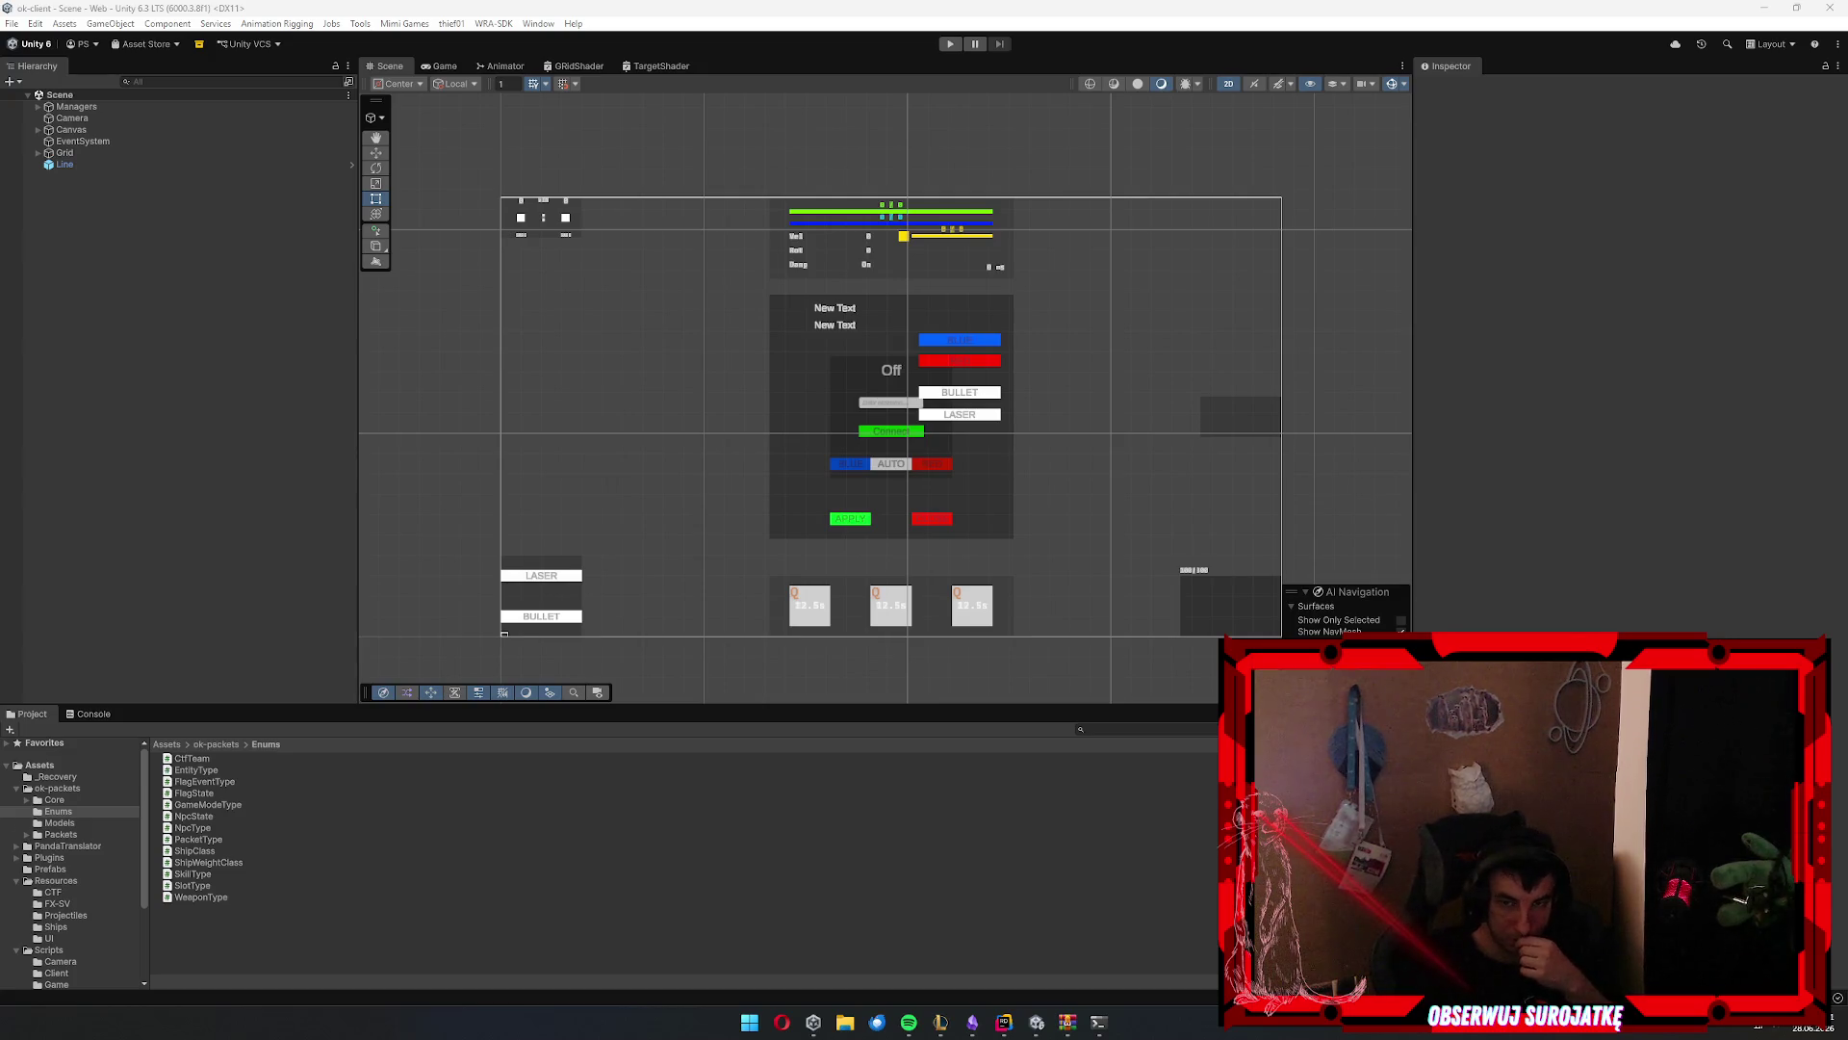
Restore Git Bash, then open the redditgame folder in a maximized File Explorer
click(1099, 1022)
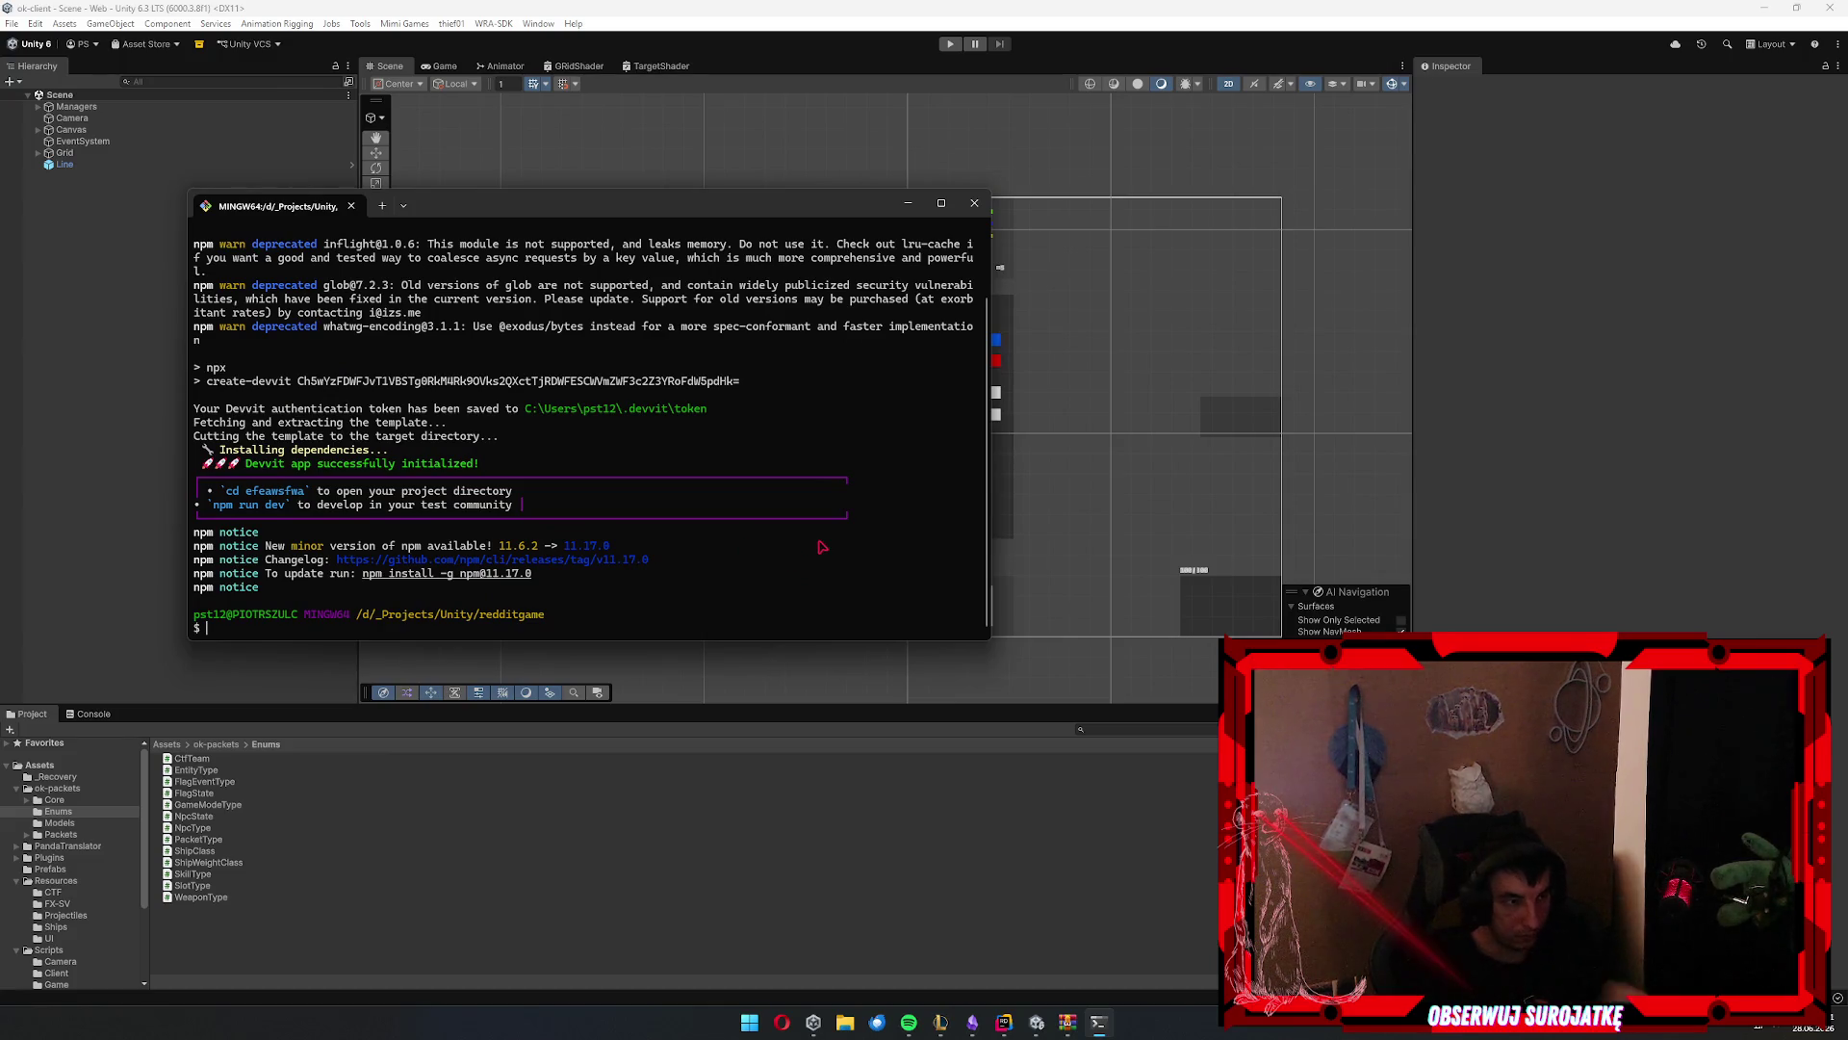
click(845, 1023)
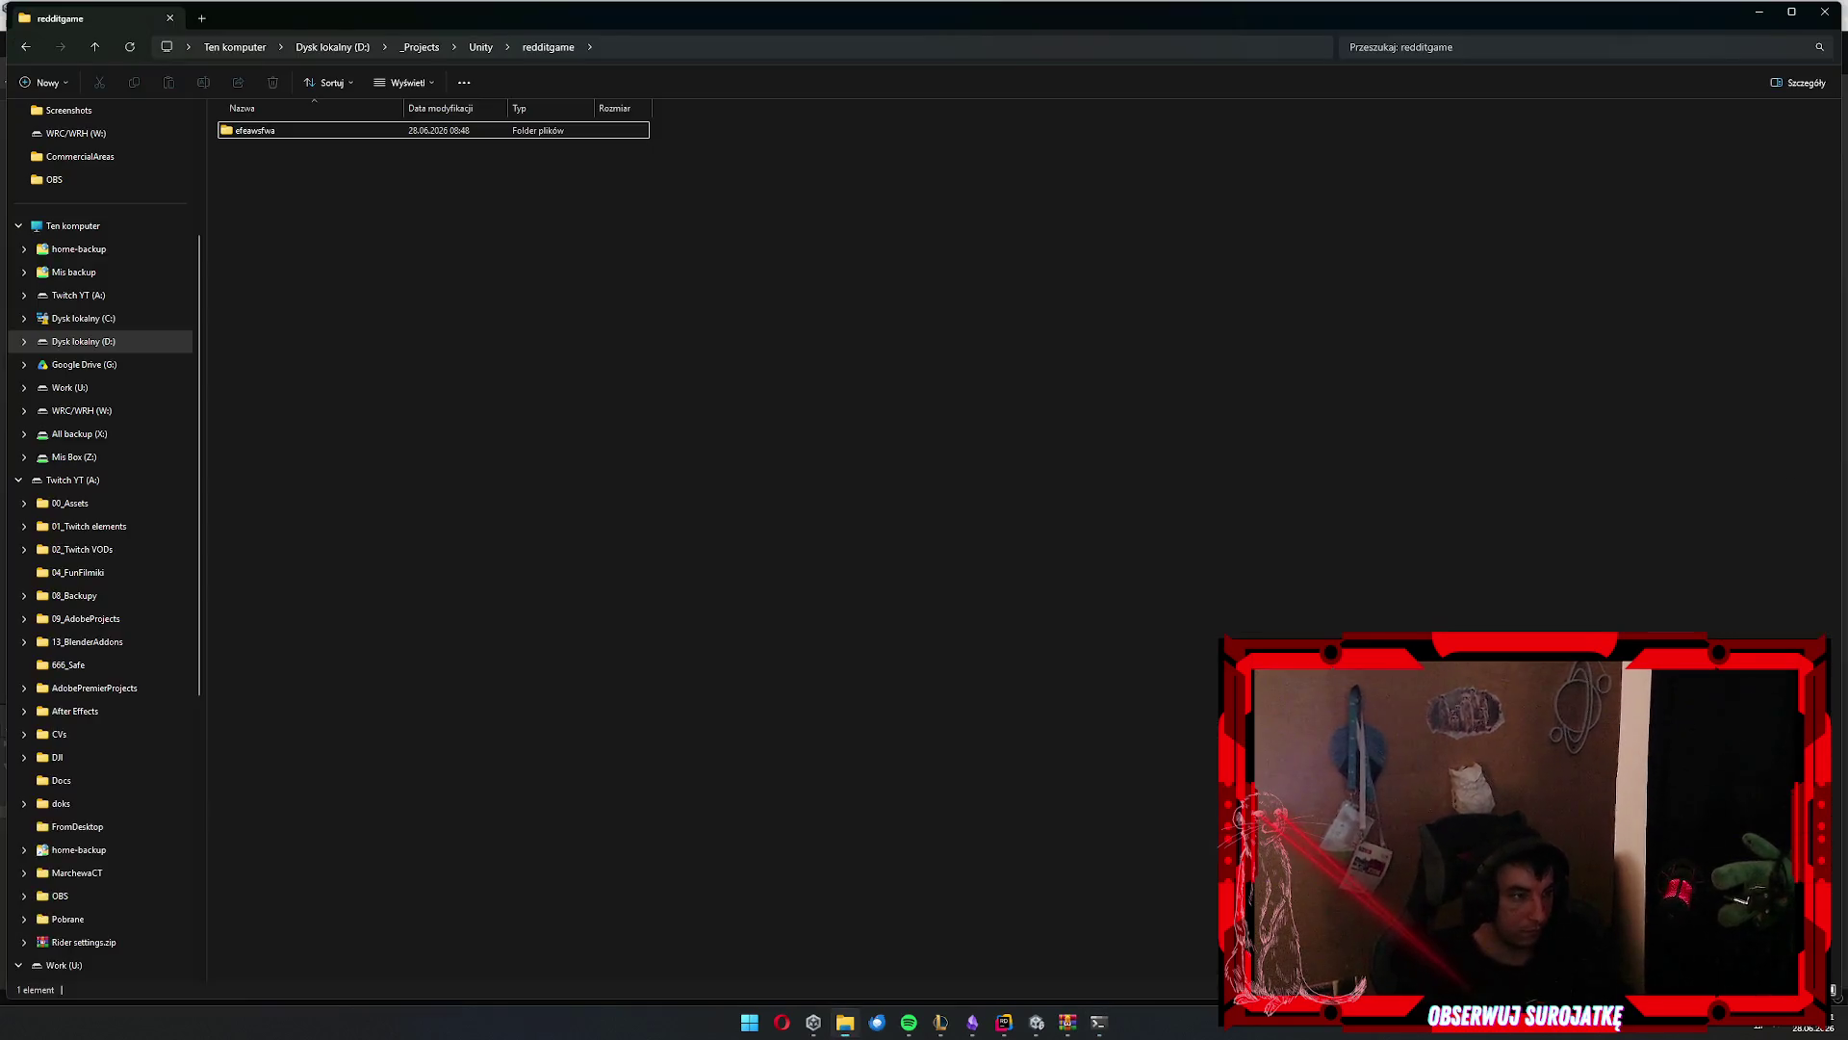
key(super+Up)
Move Explorer over Unity and open efeawsfwa > src > client
mouse_move(743, 9)
mouse_down()
mouse_move(1471, 376)
mouse_move(1102, 287)
mouse_move(838, 132)
mouse_up()
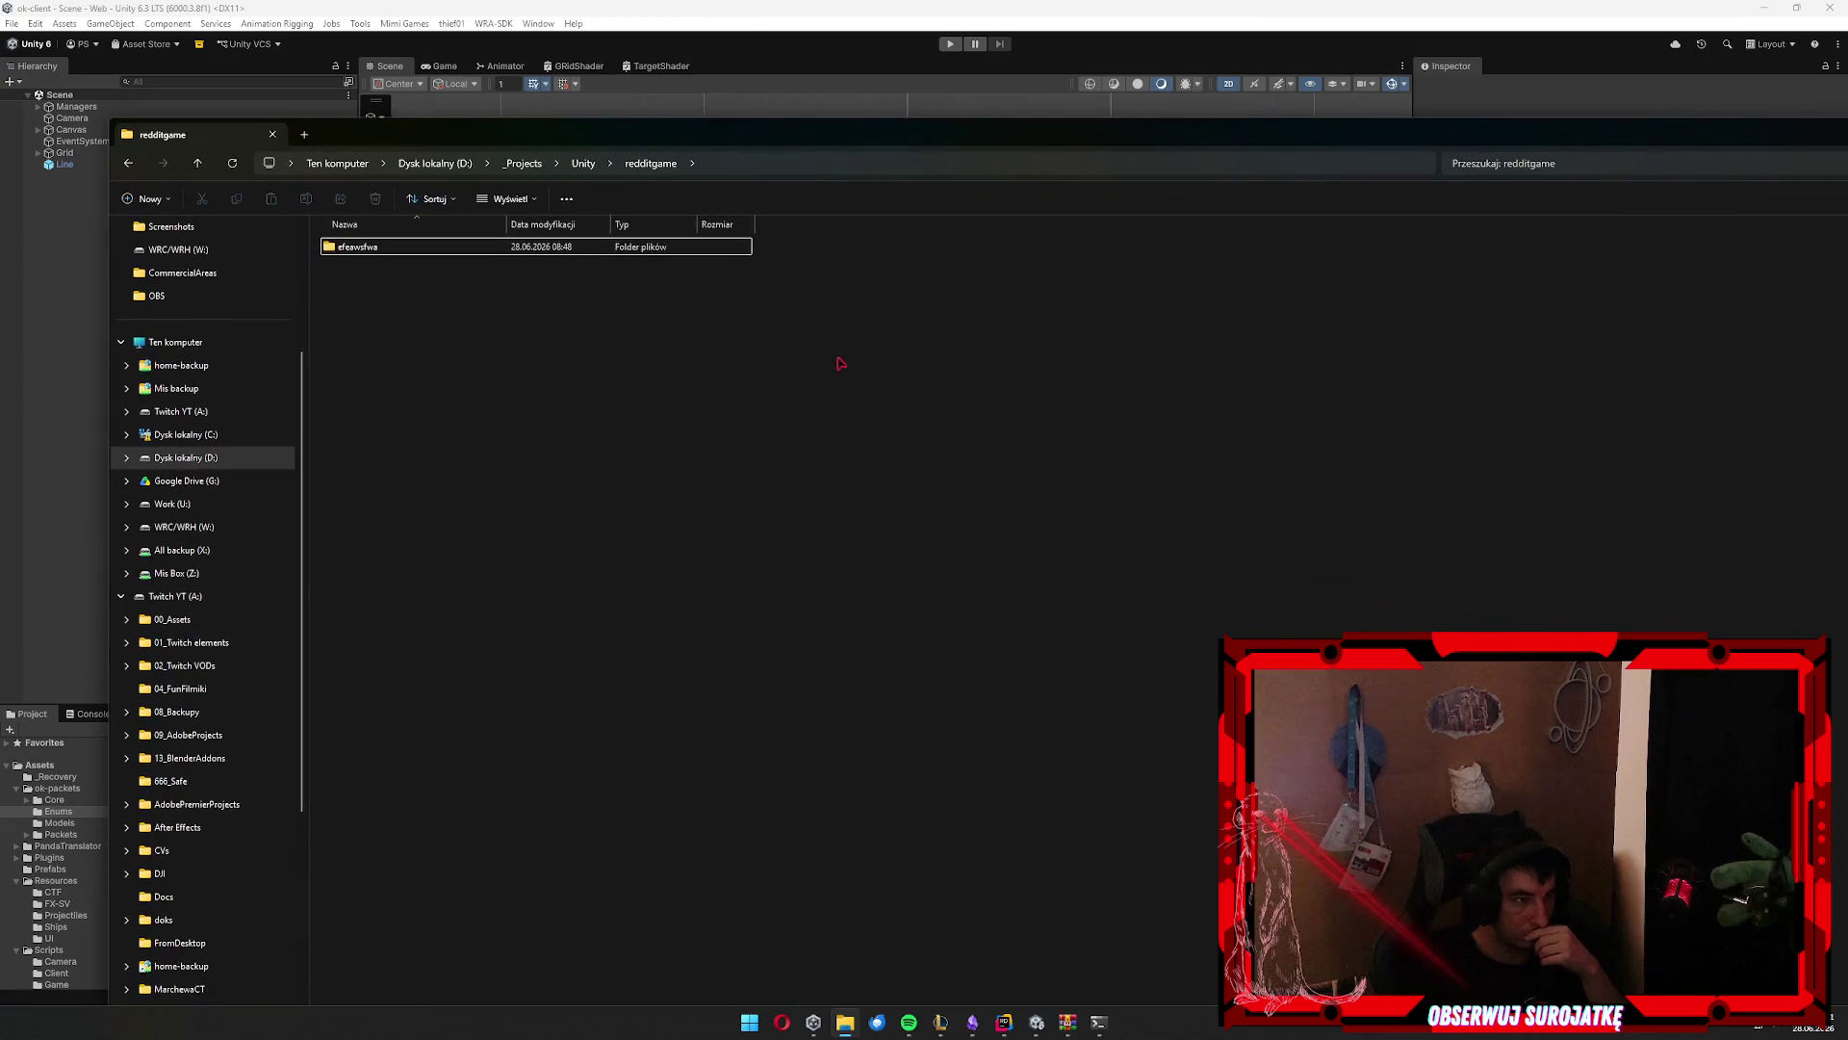
click(617, 249)
double_click(617, 248)
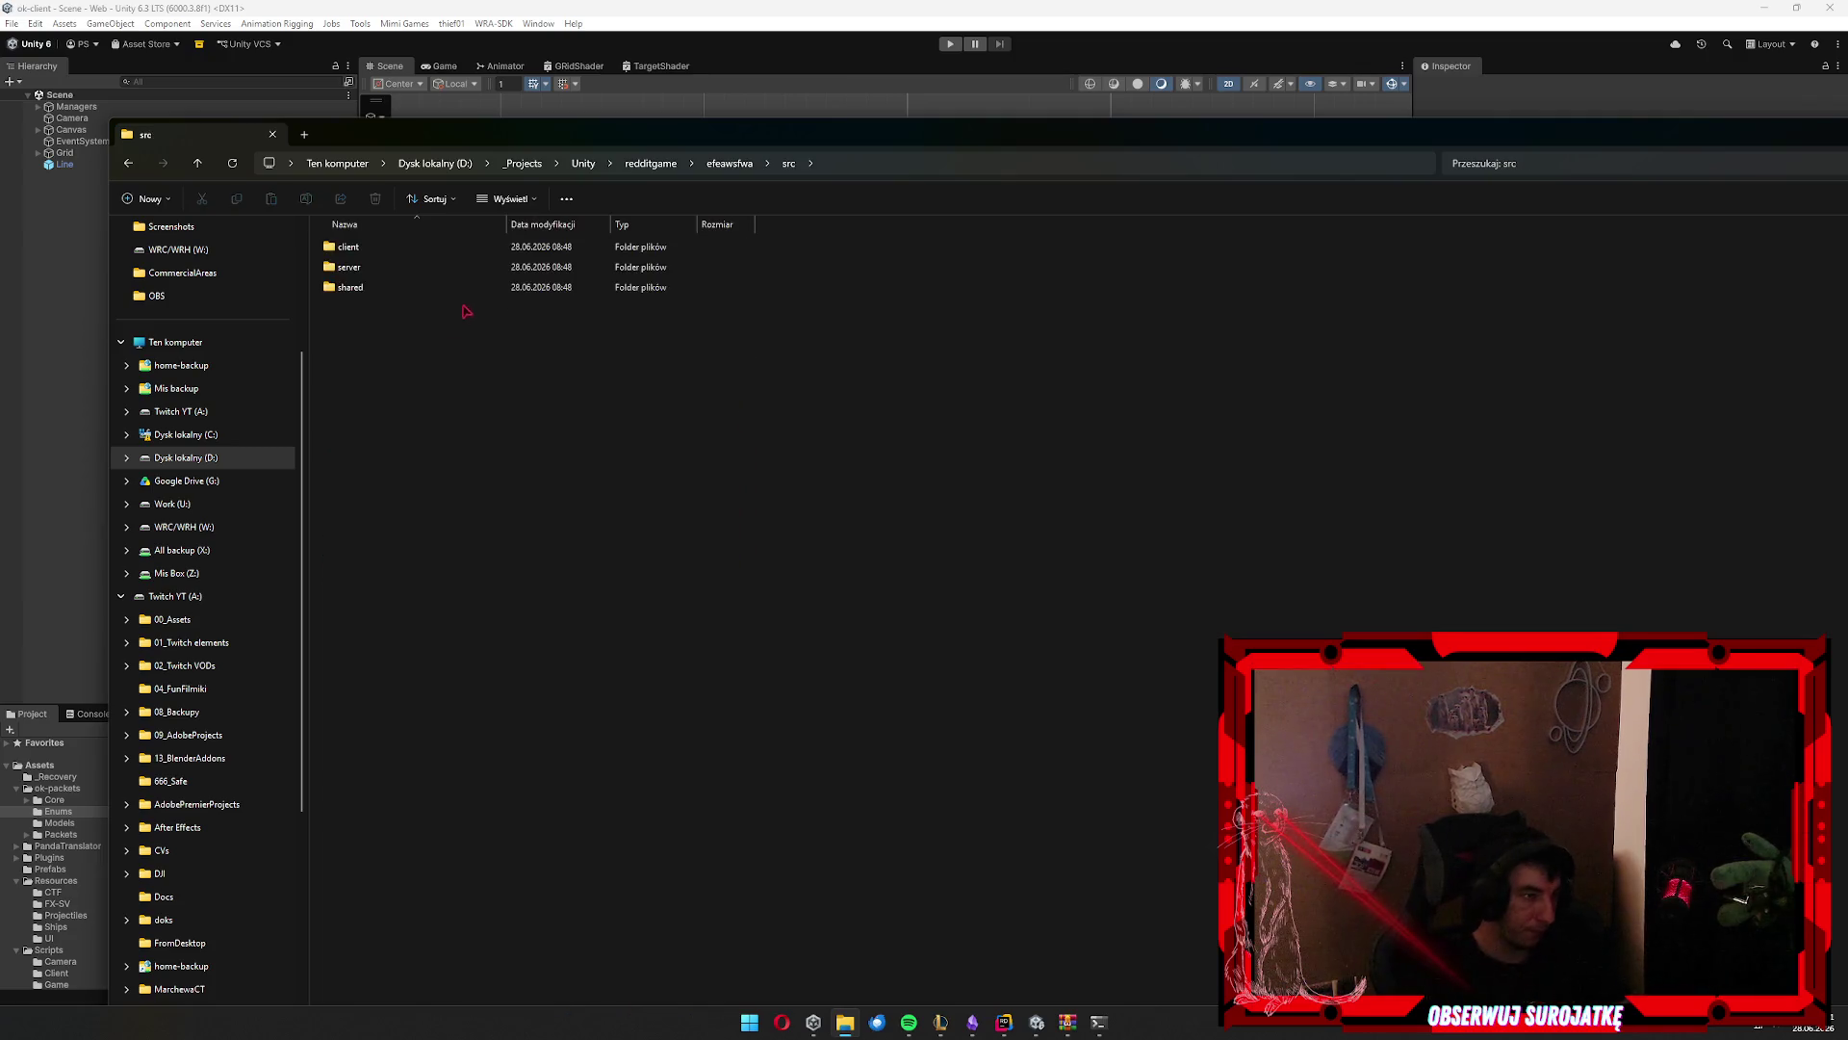
double_click(428, 266)
double_click(429, 255)
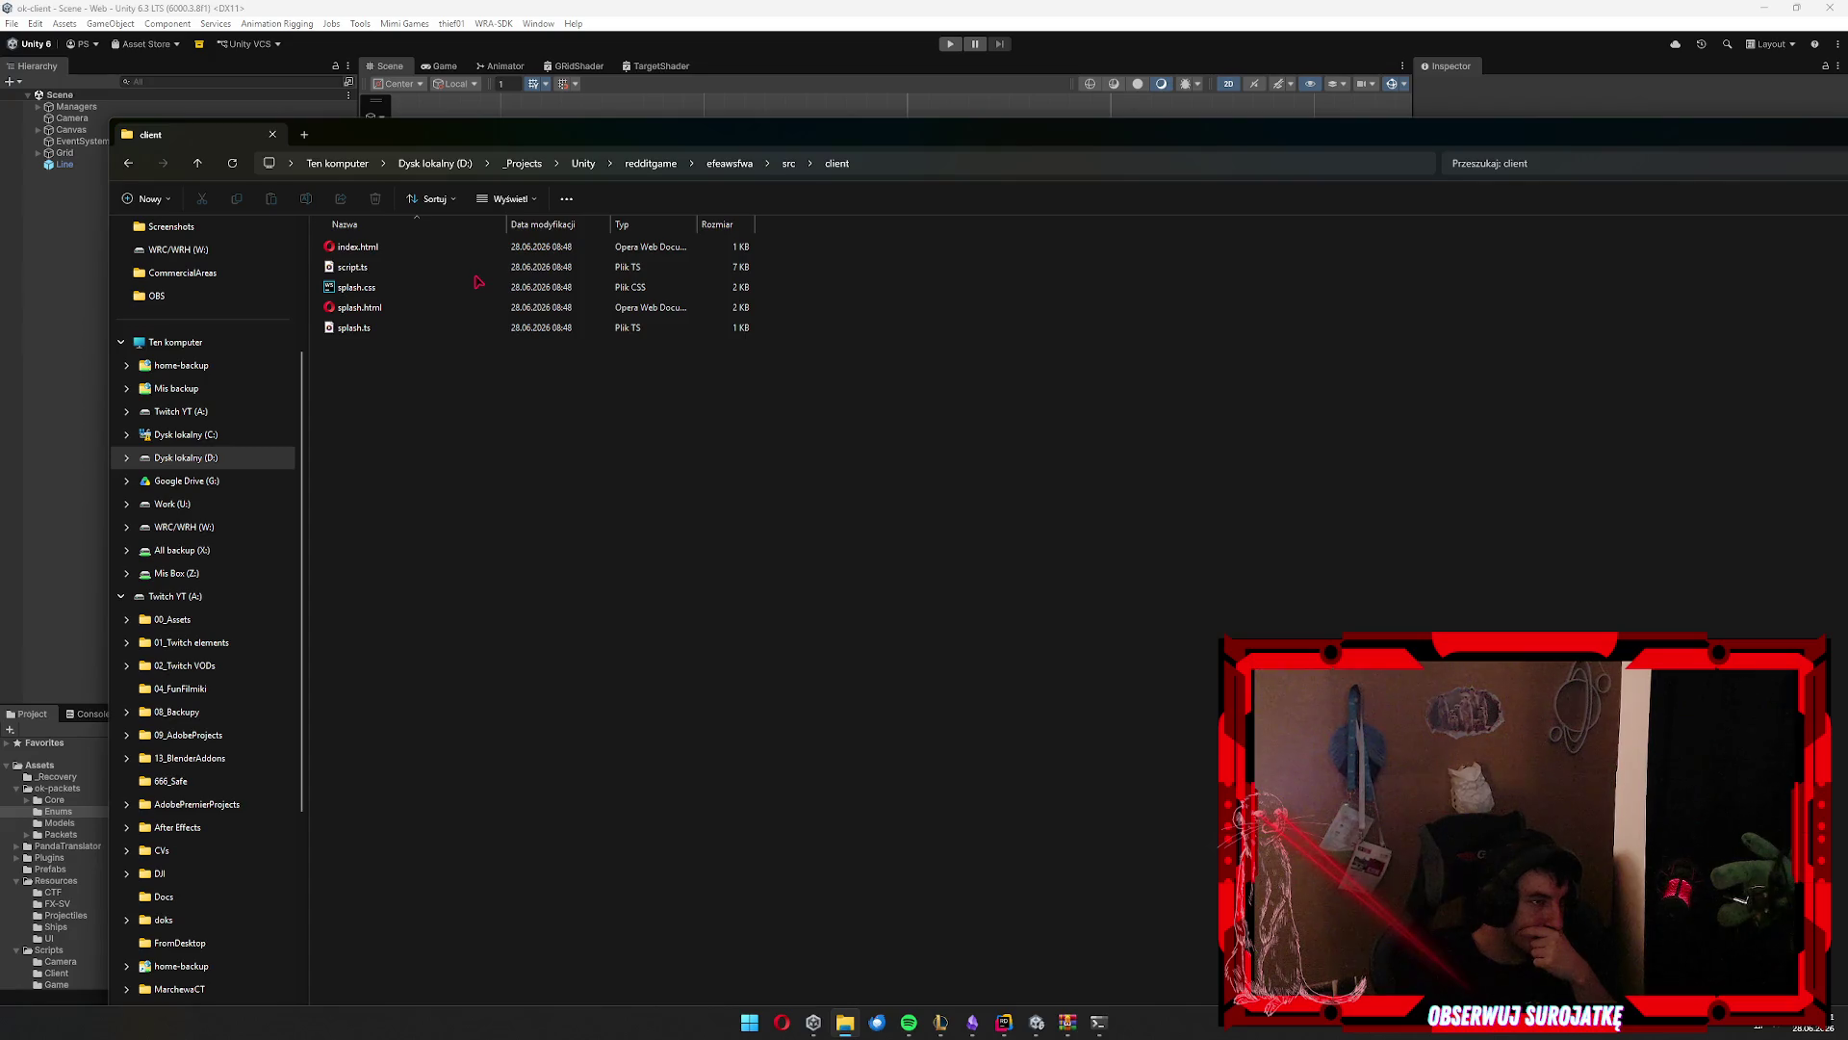
Look over index.html, splash.html and splash.css in client, then go back to src
click(466, 254)
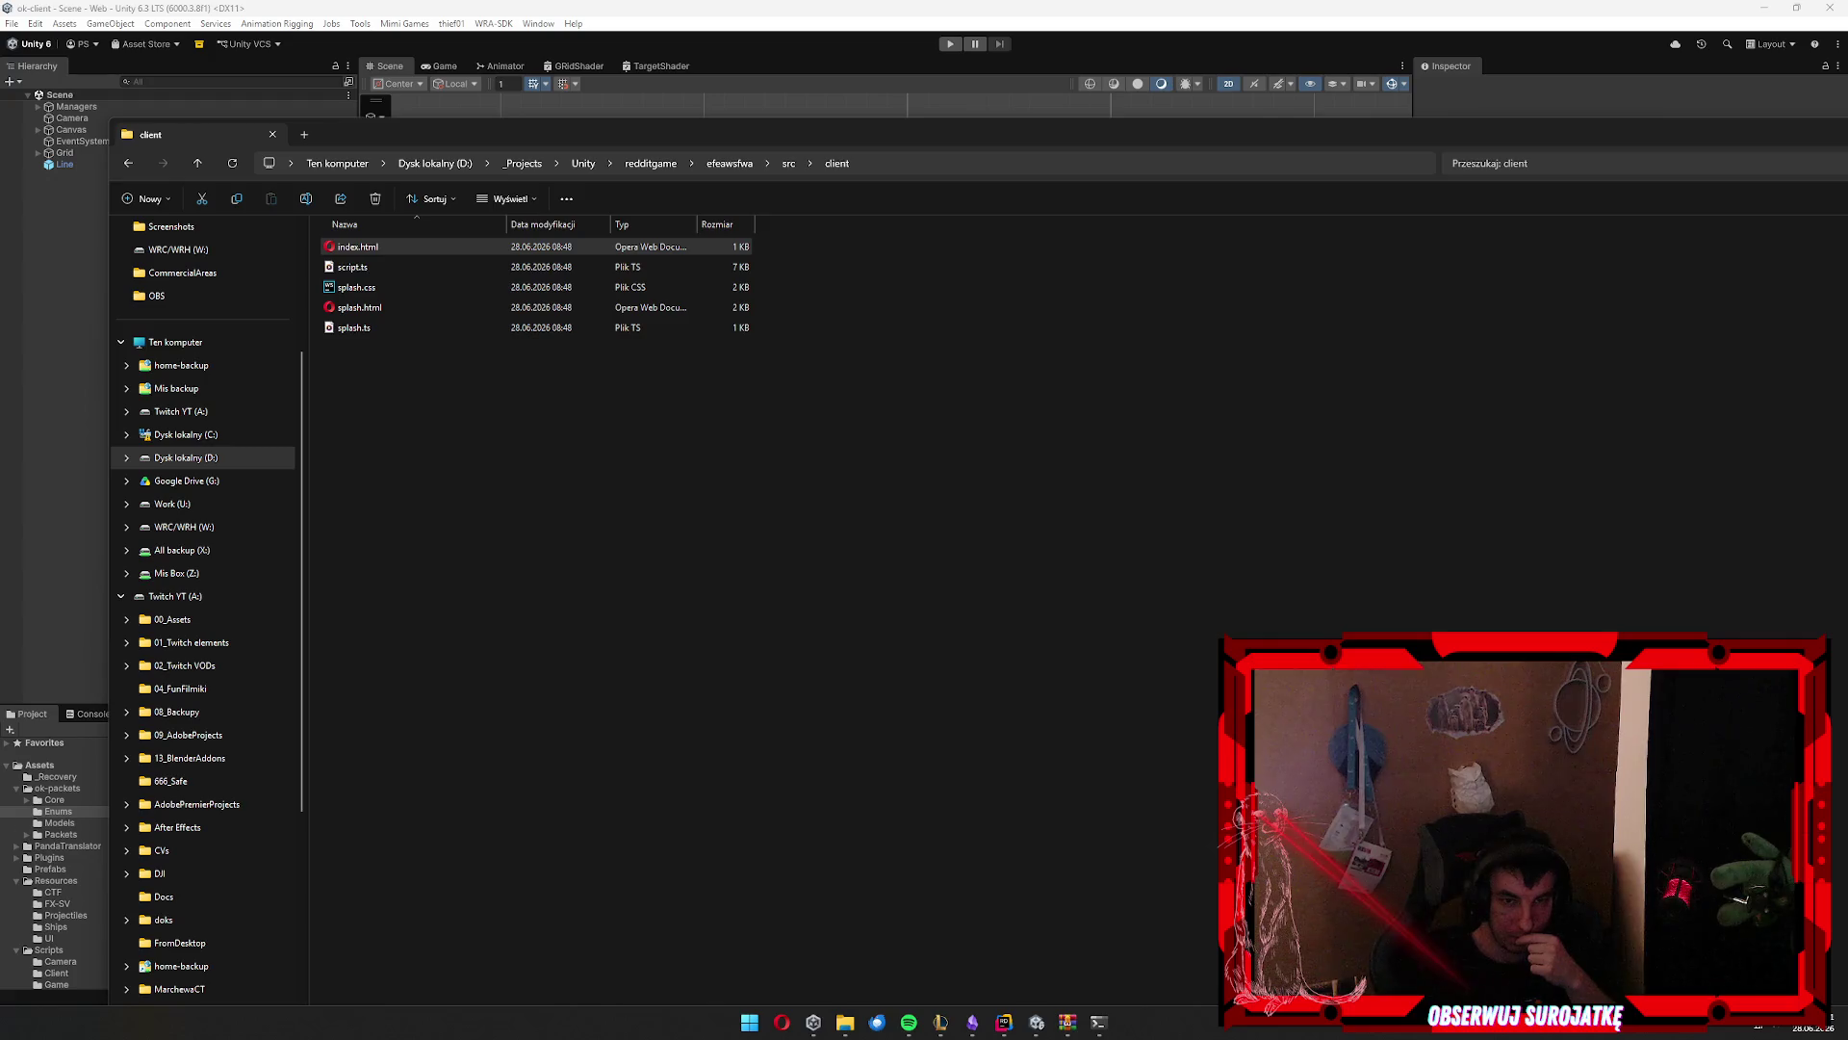
click(405, 309)
click(771, 163)
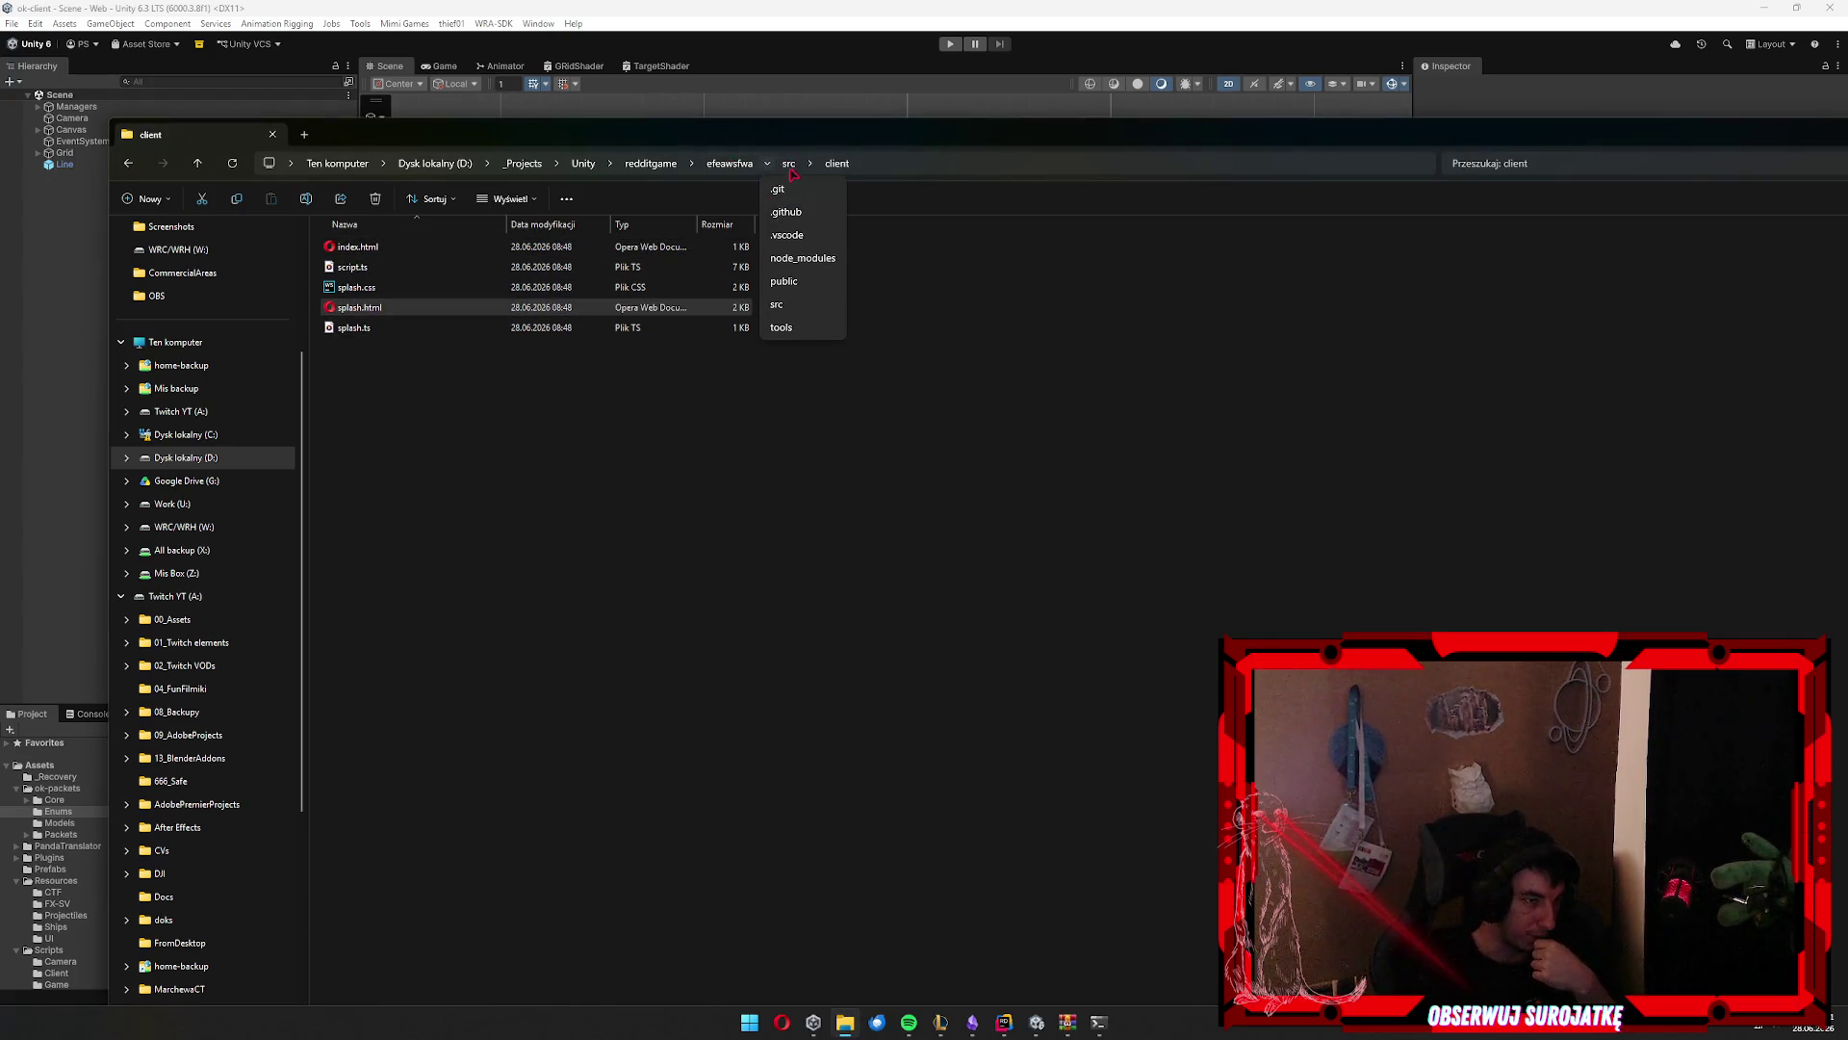
click(542, 288)
click(788, 162)
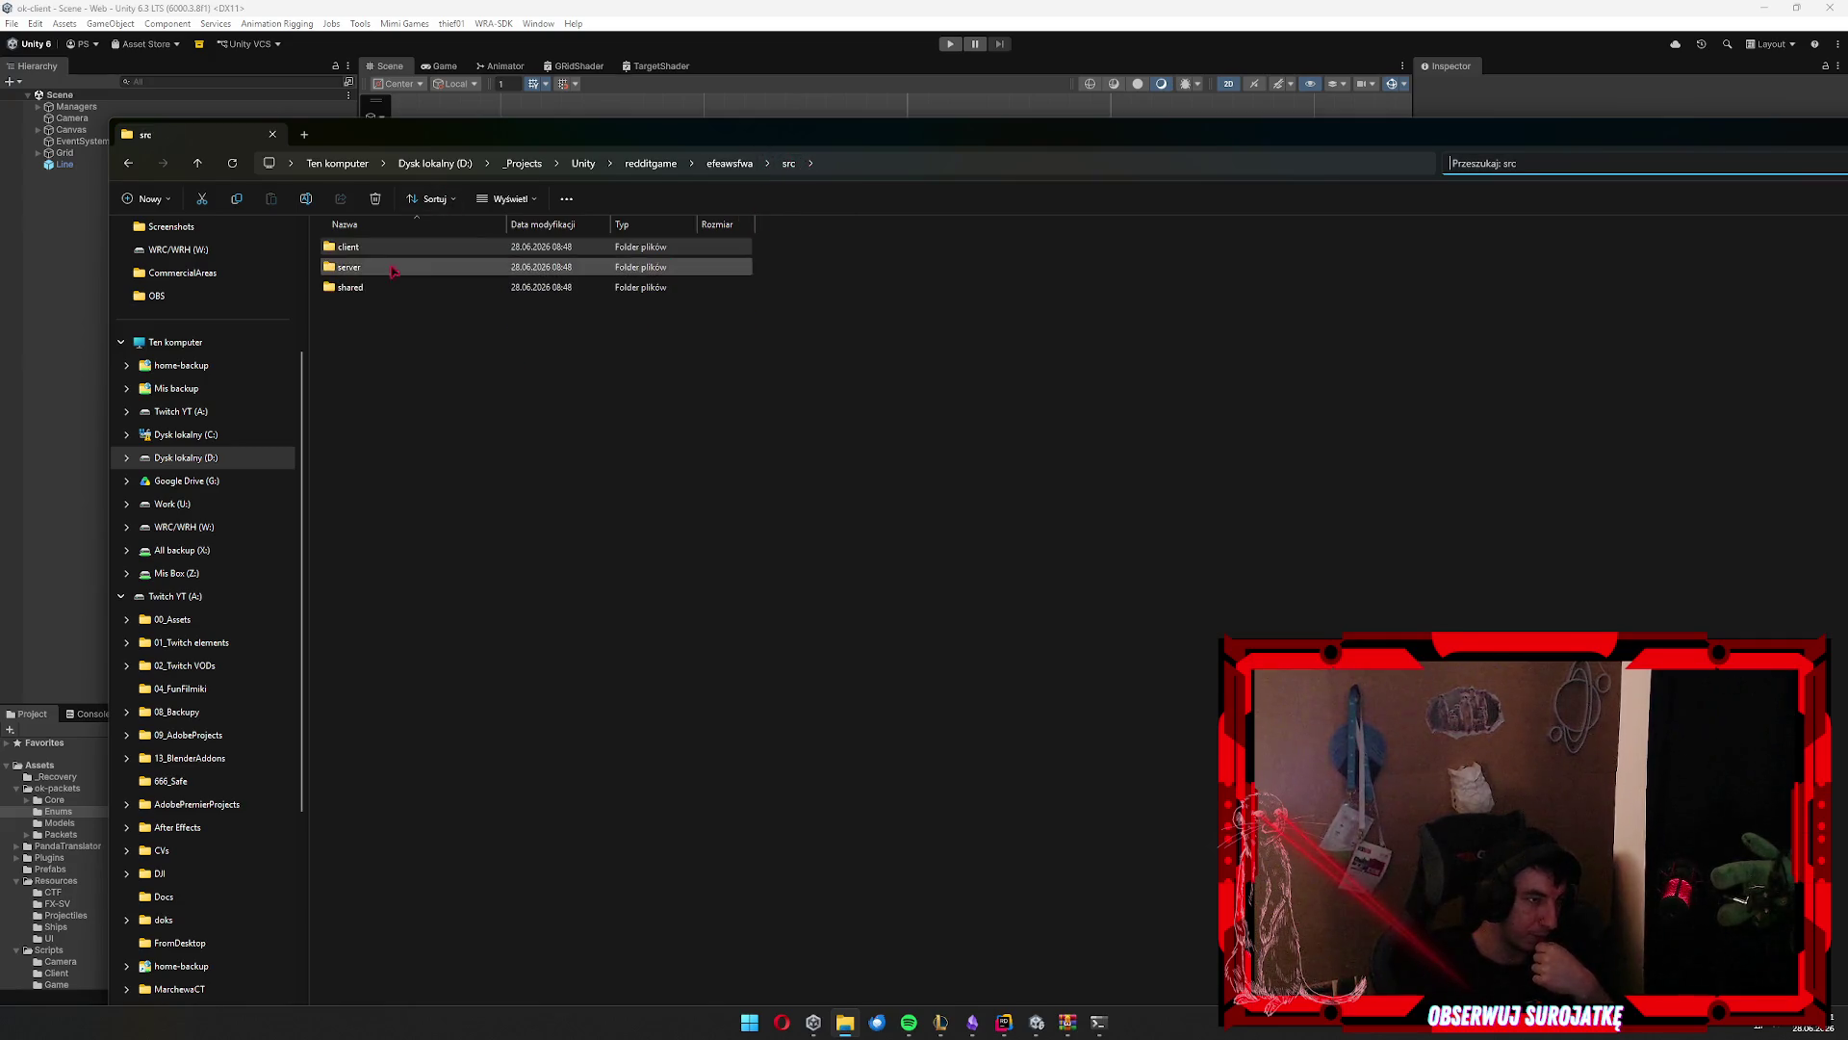
Browse the server core and shared folders, then the project's tools folder
double_click(433, 248)
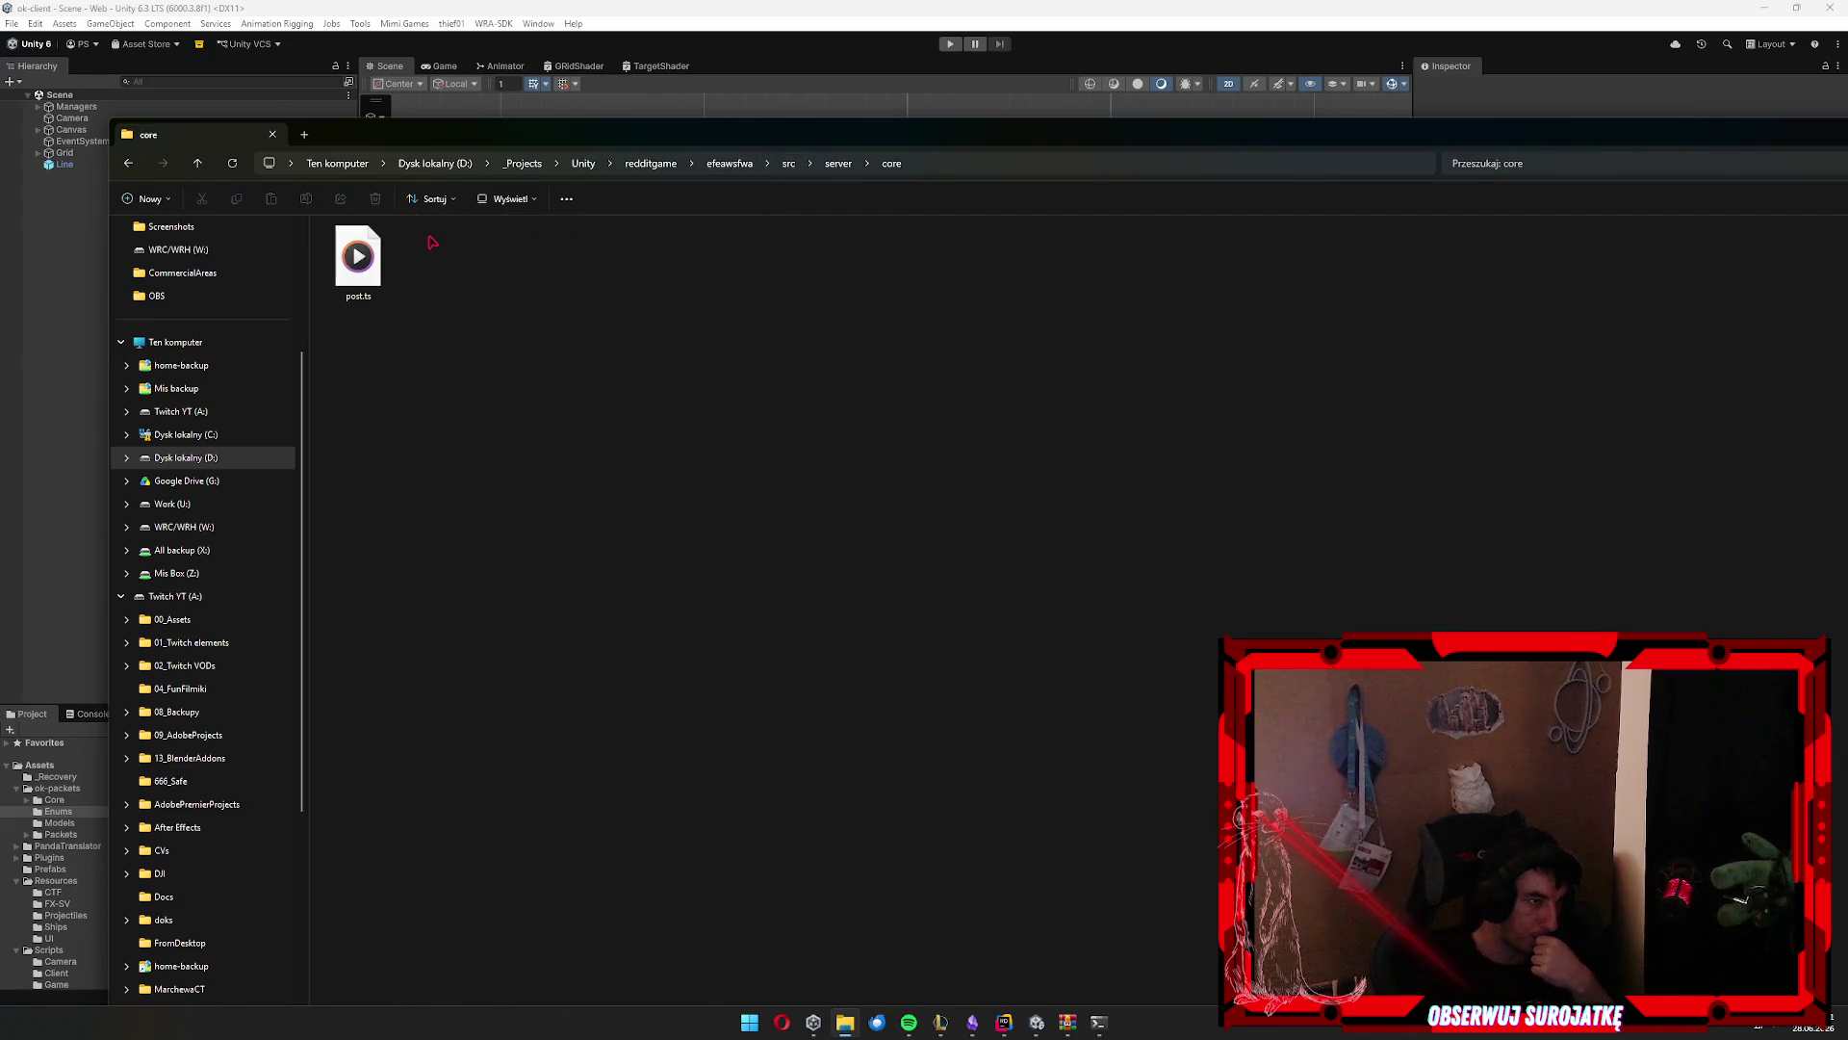
click(789, 162)
double_click(396, 288)
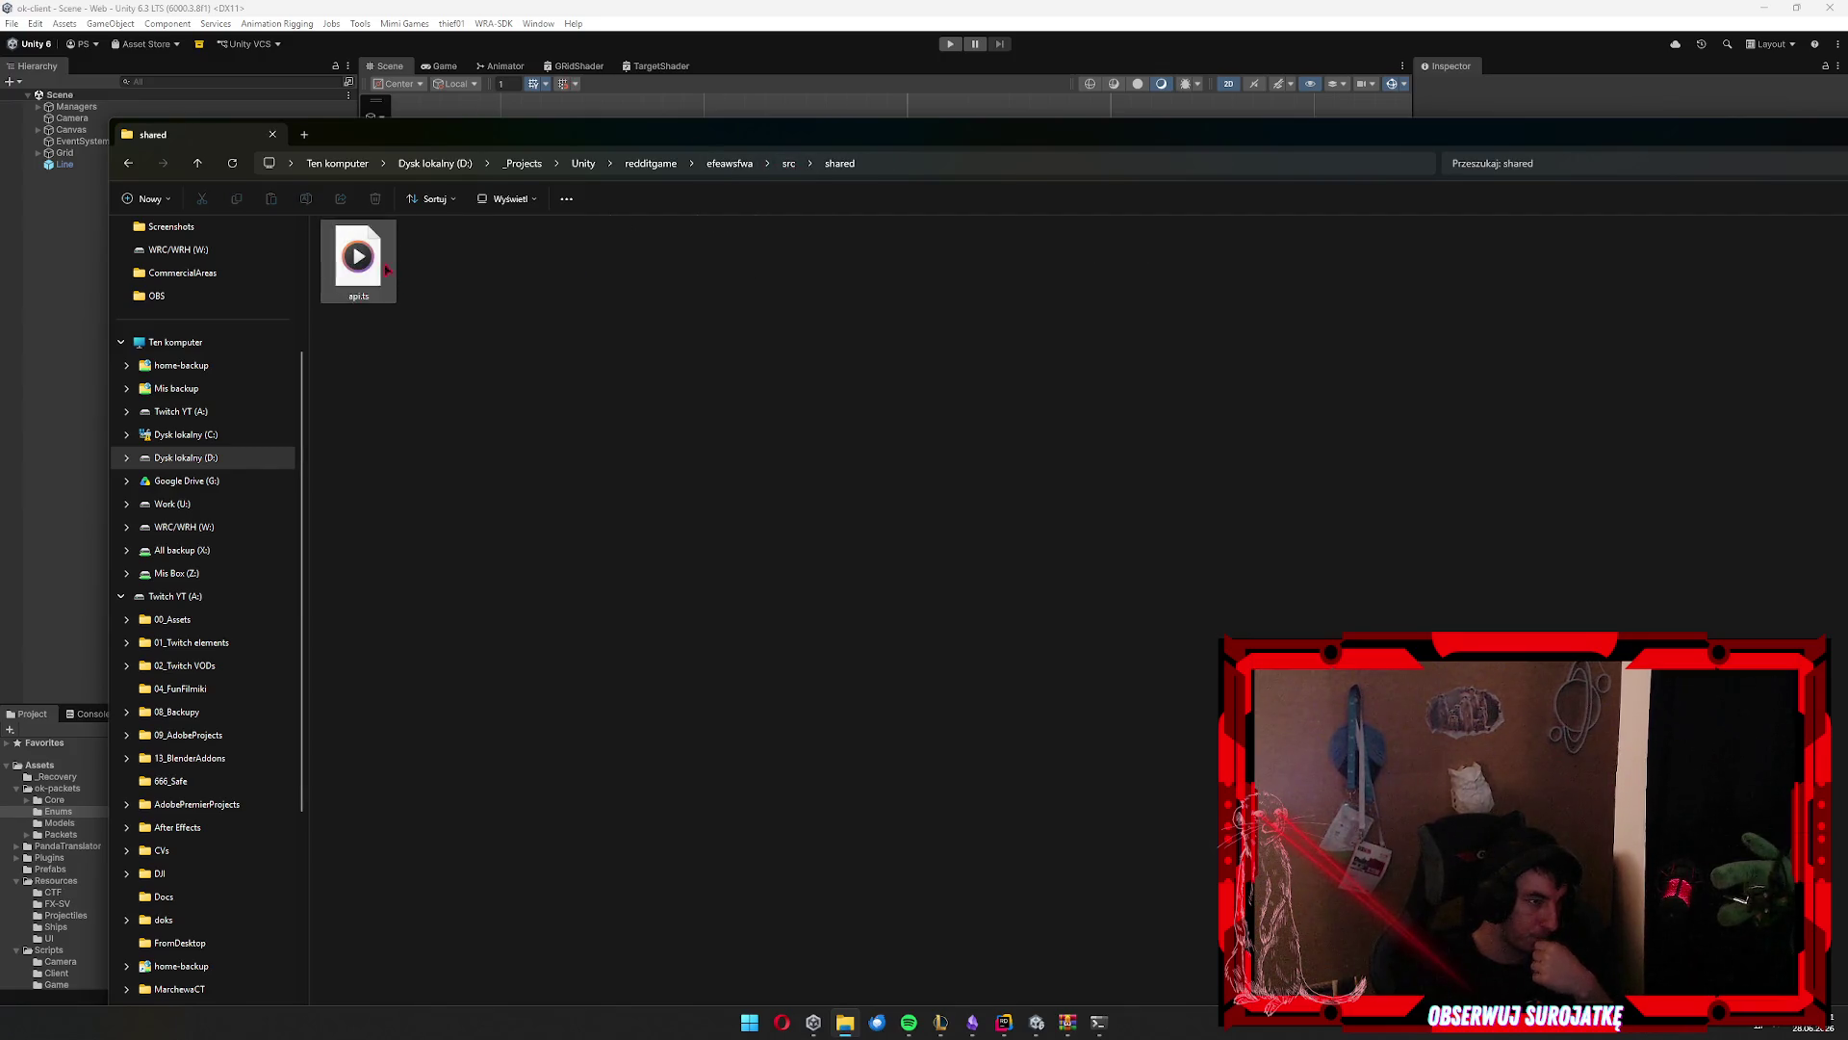
click(724, 166)
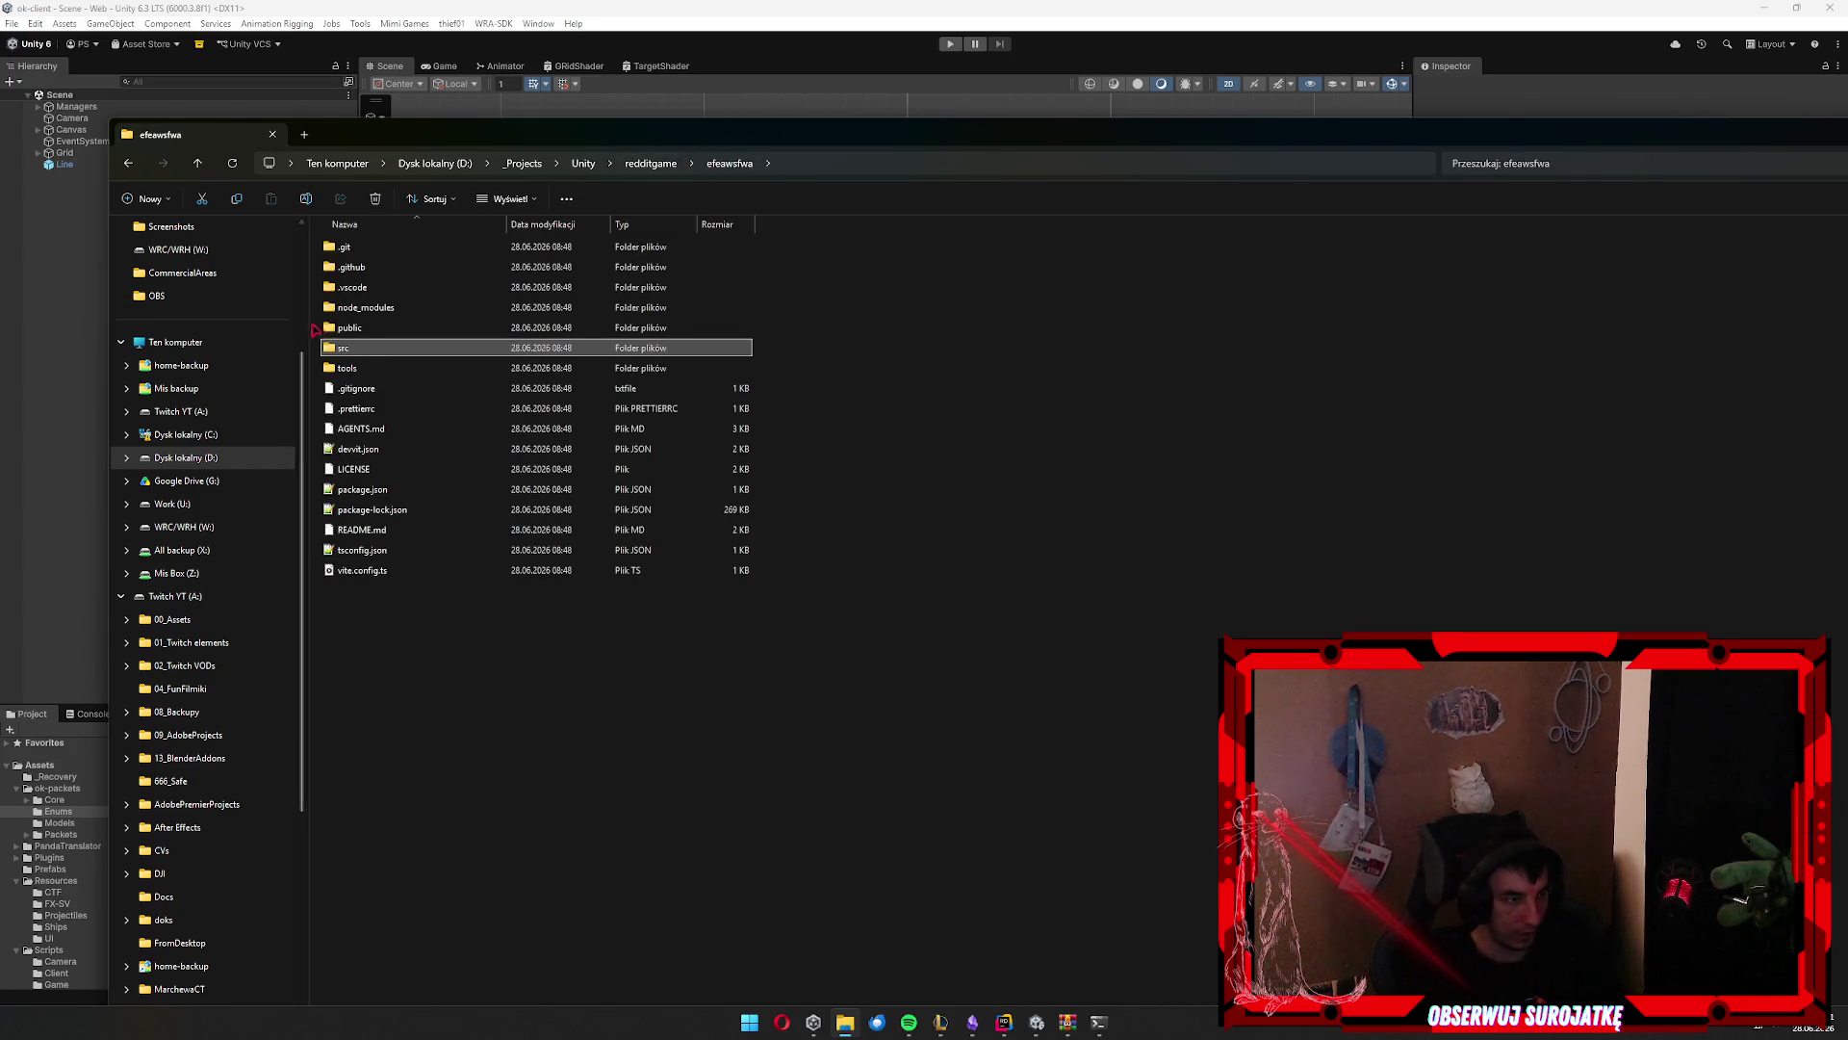
double_click(352, 367)
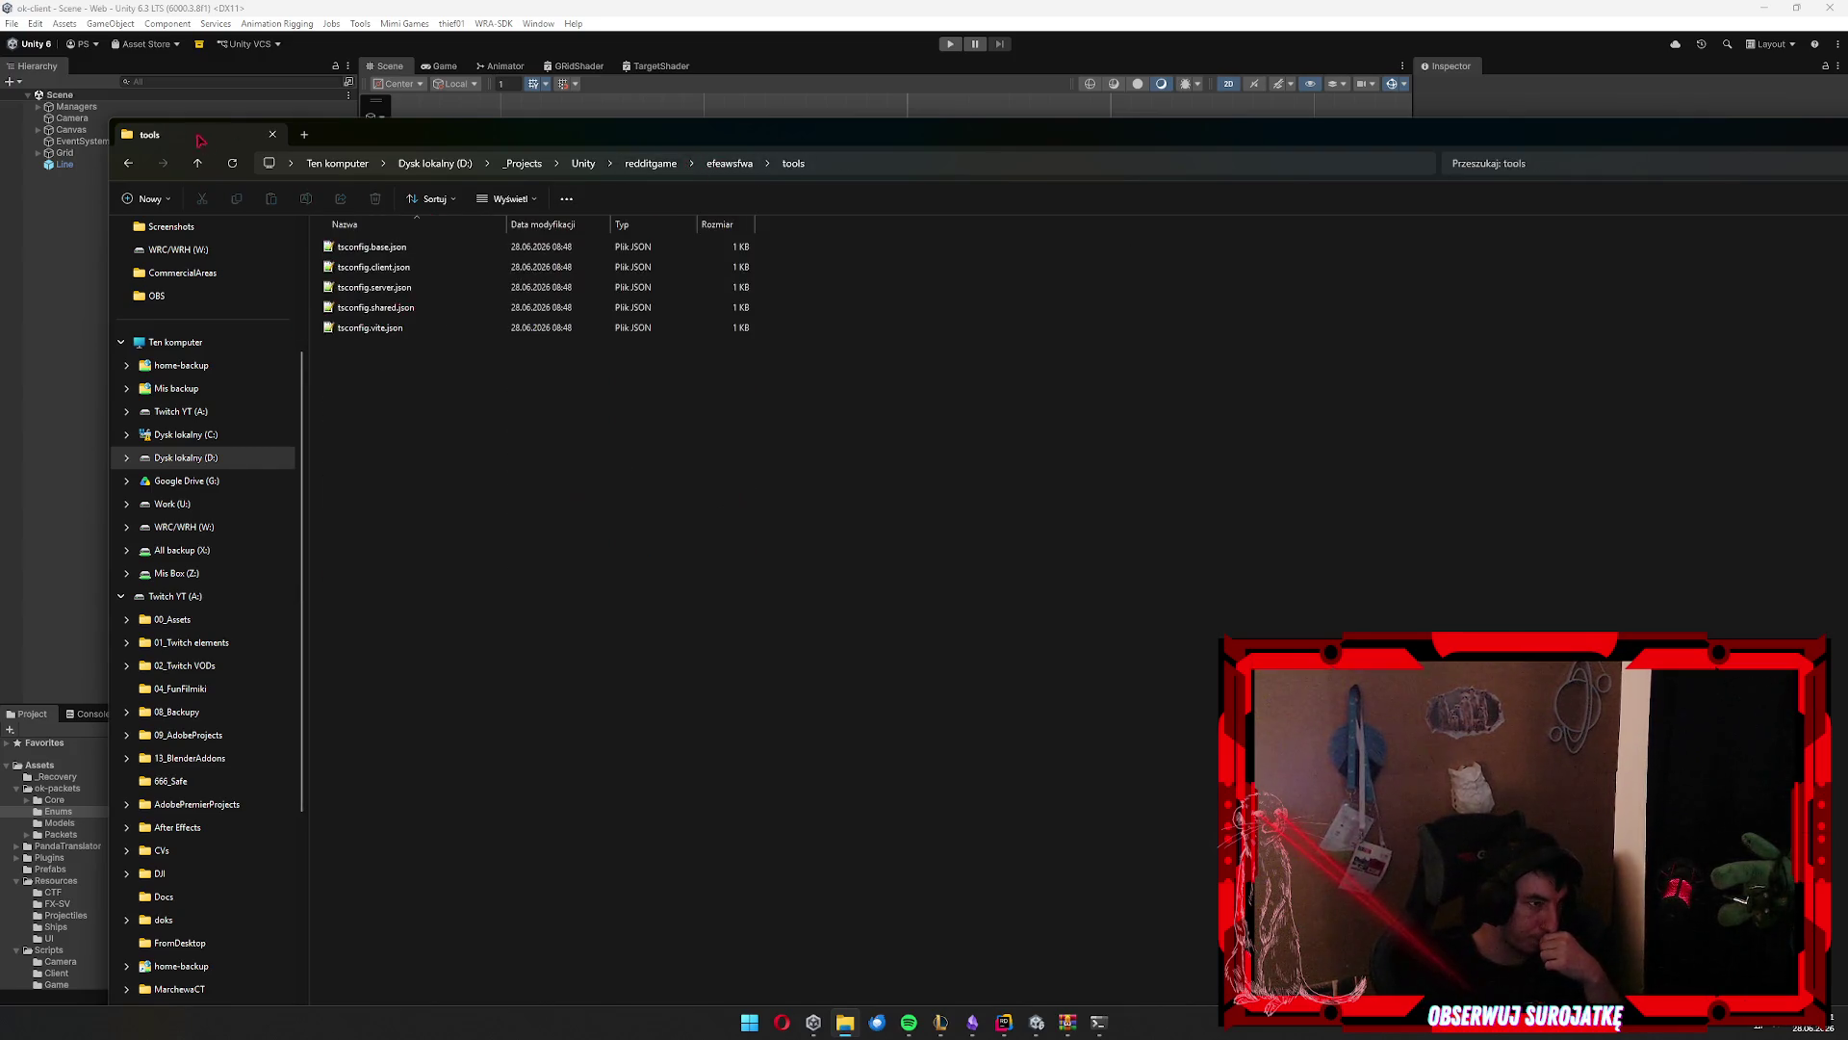
Return to redditgame, reopen efeawsfwa, and bring Git Bash to the front
click(131, 164)
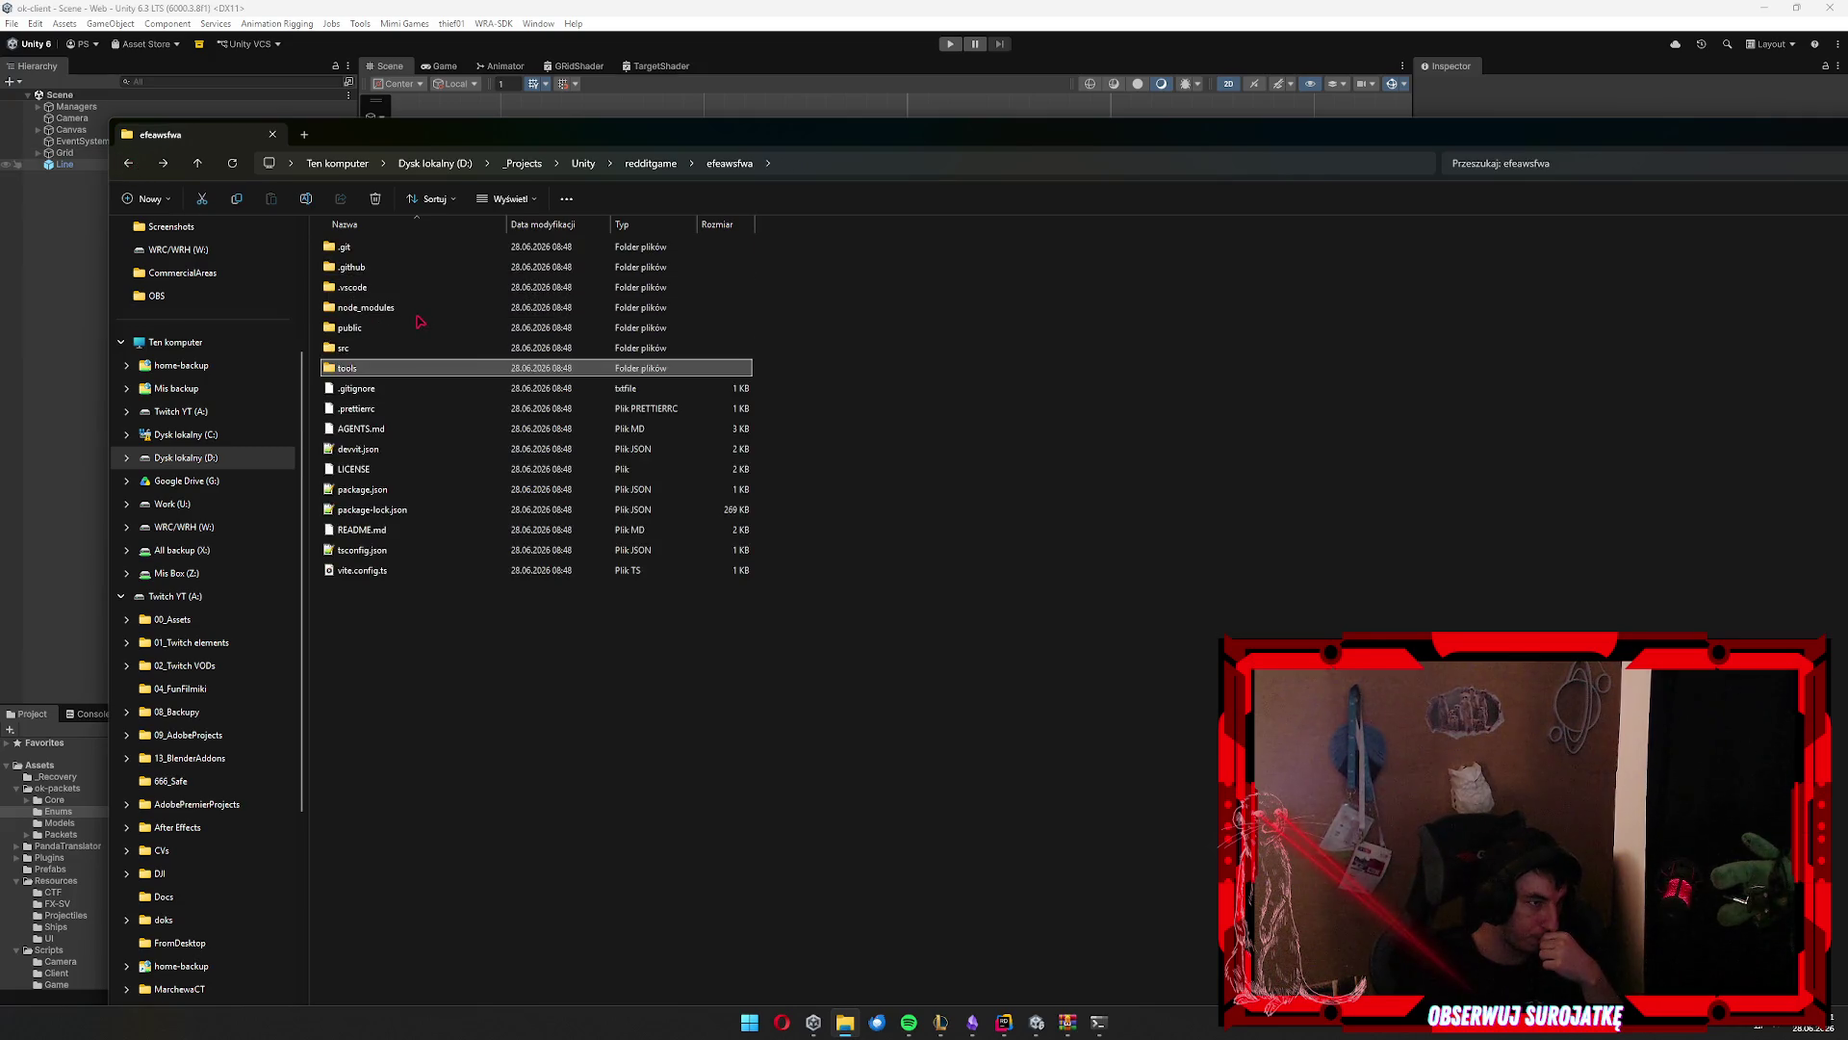
click(665, 166)
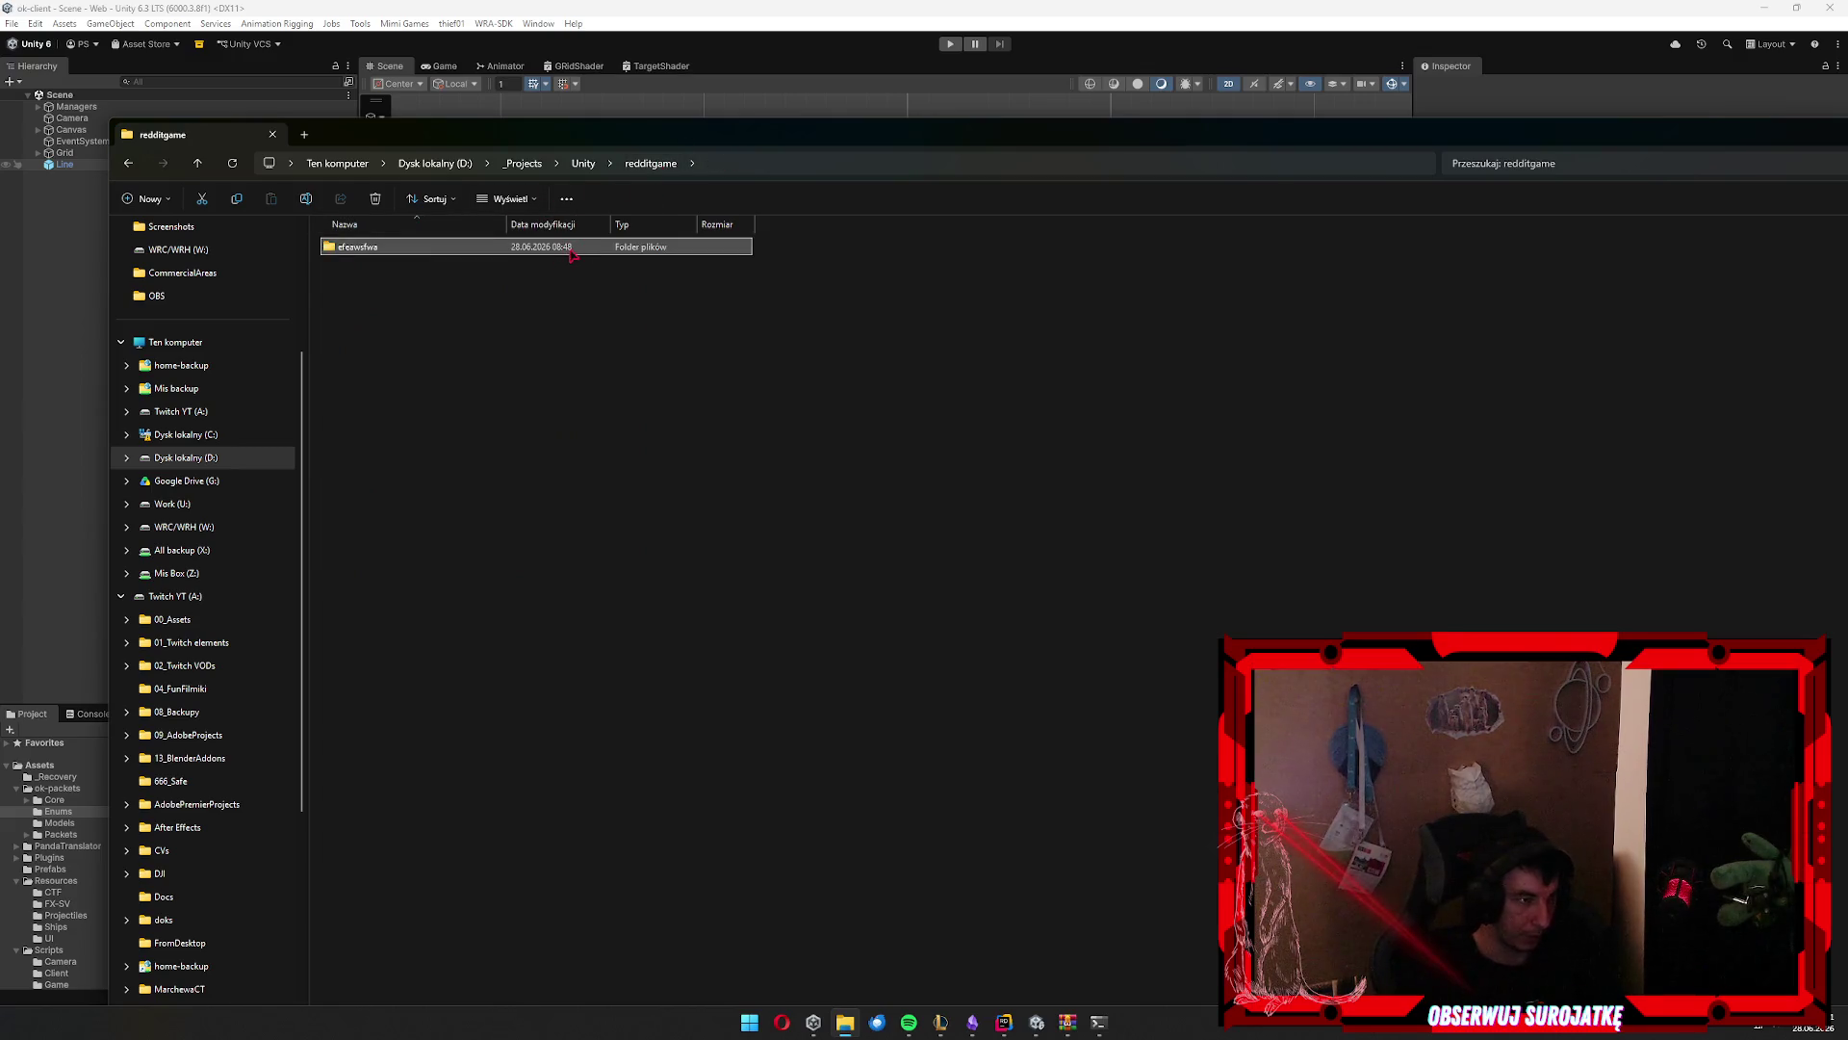
double_click(570, 251)
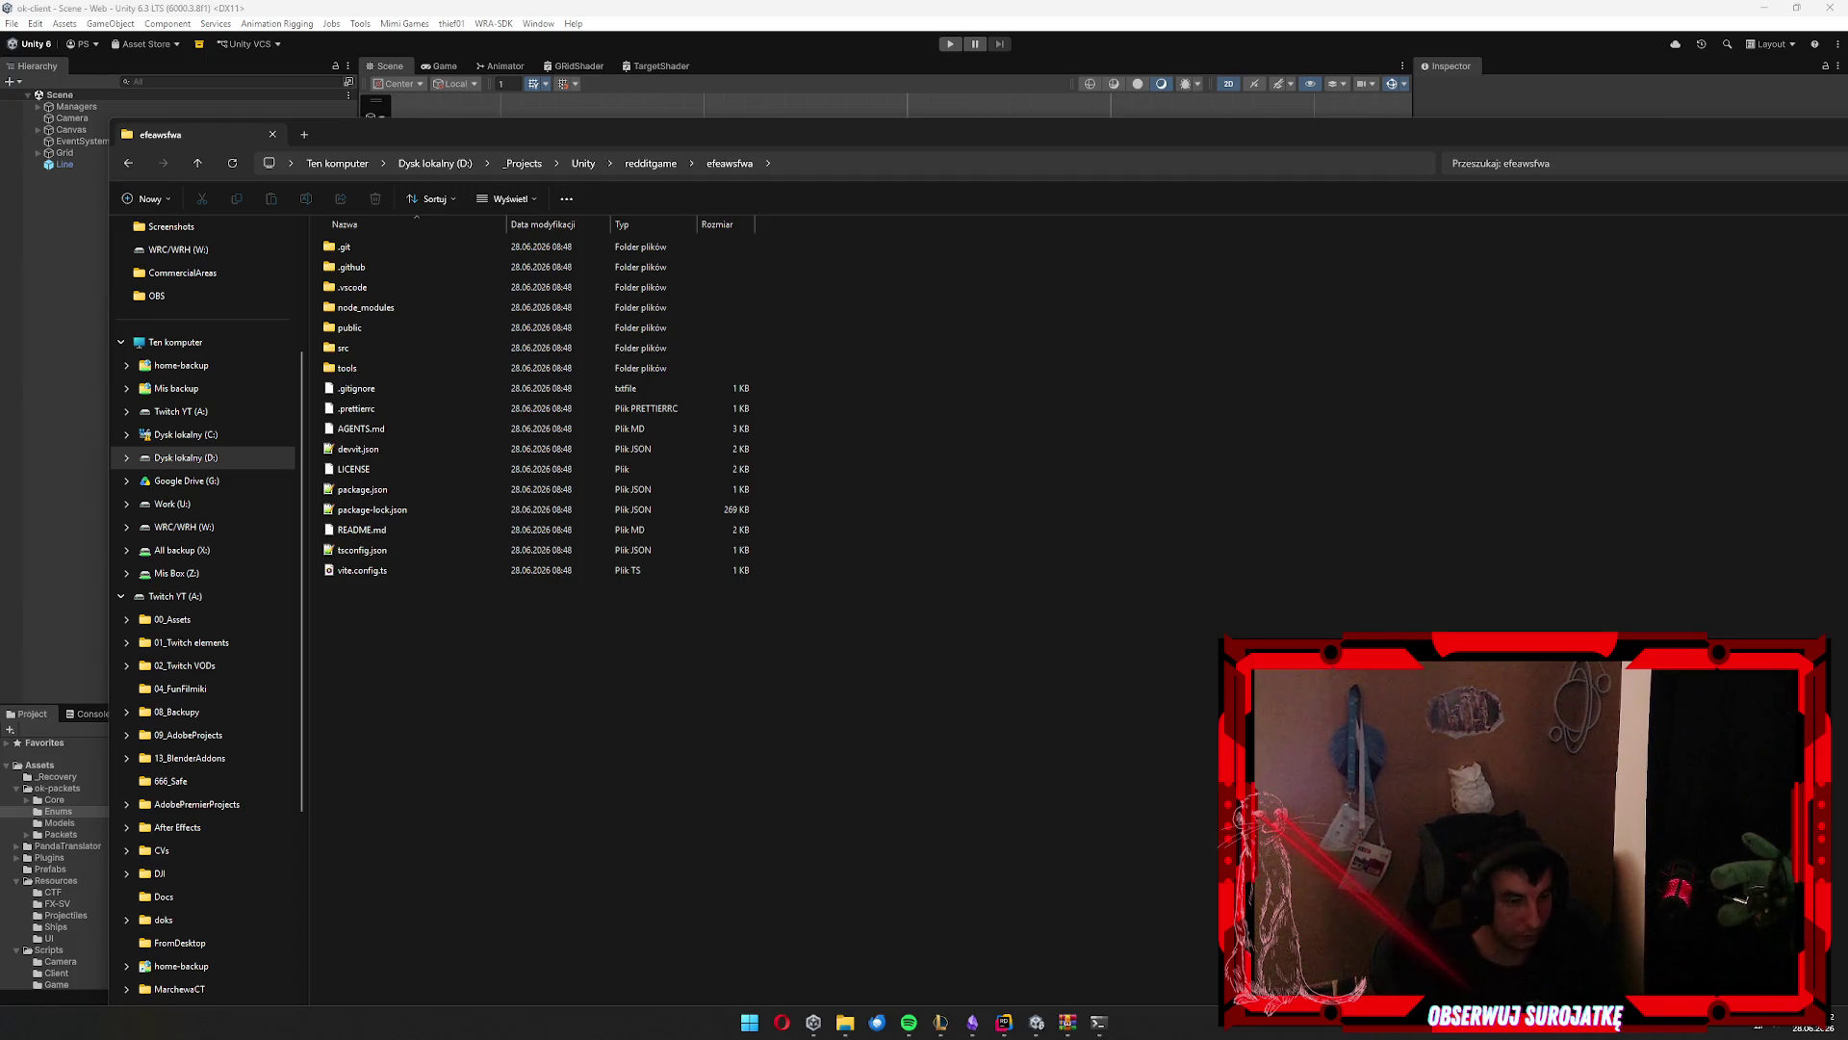
click(1098, 1021)
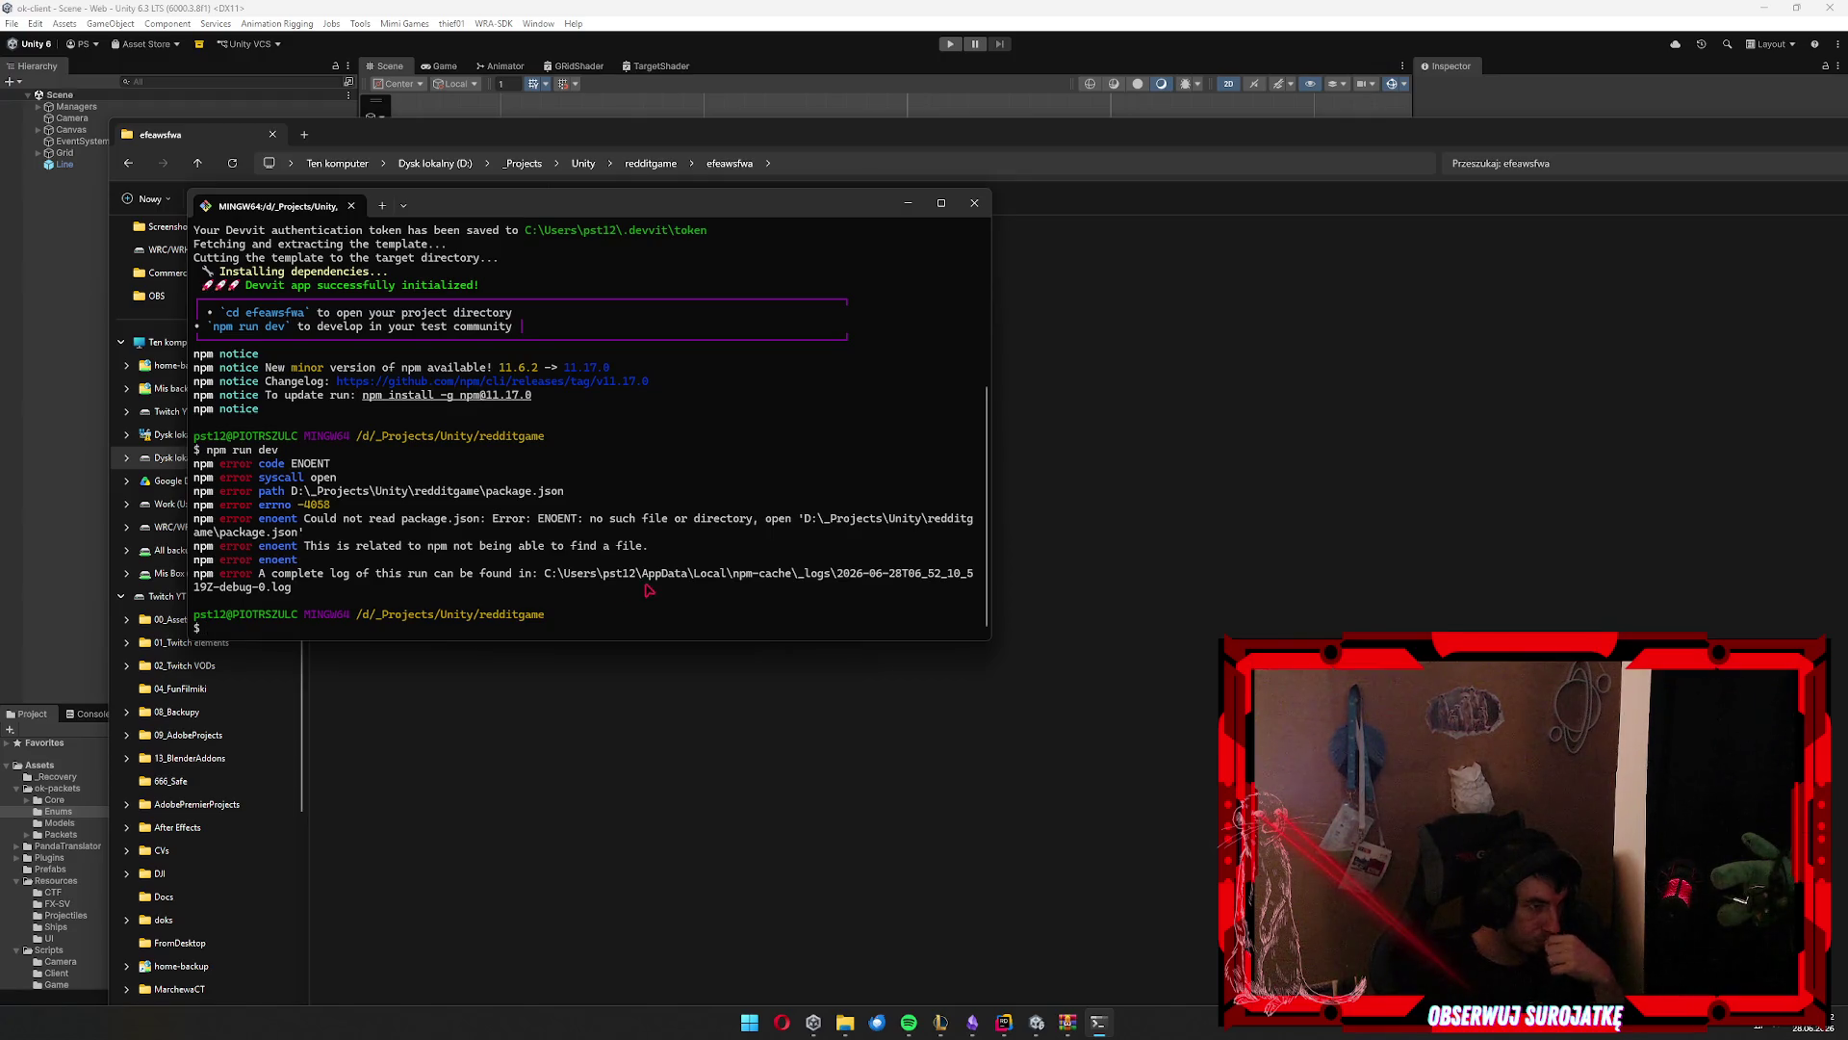
List redditgame, cd into efeawsfwa, and run npm run dev to start the playtest
text(npm)
key(BackSpace)
key(BackSpace)
key(BackSpace)
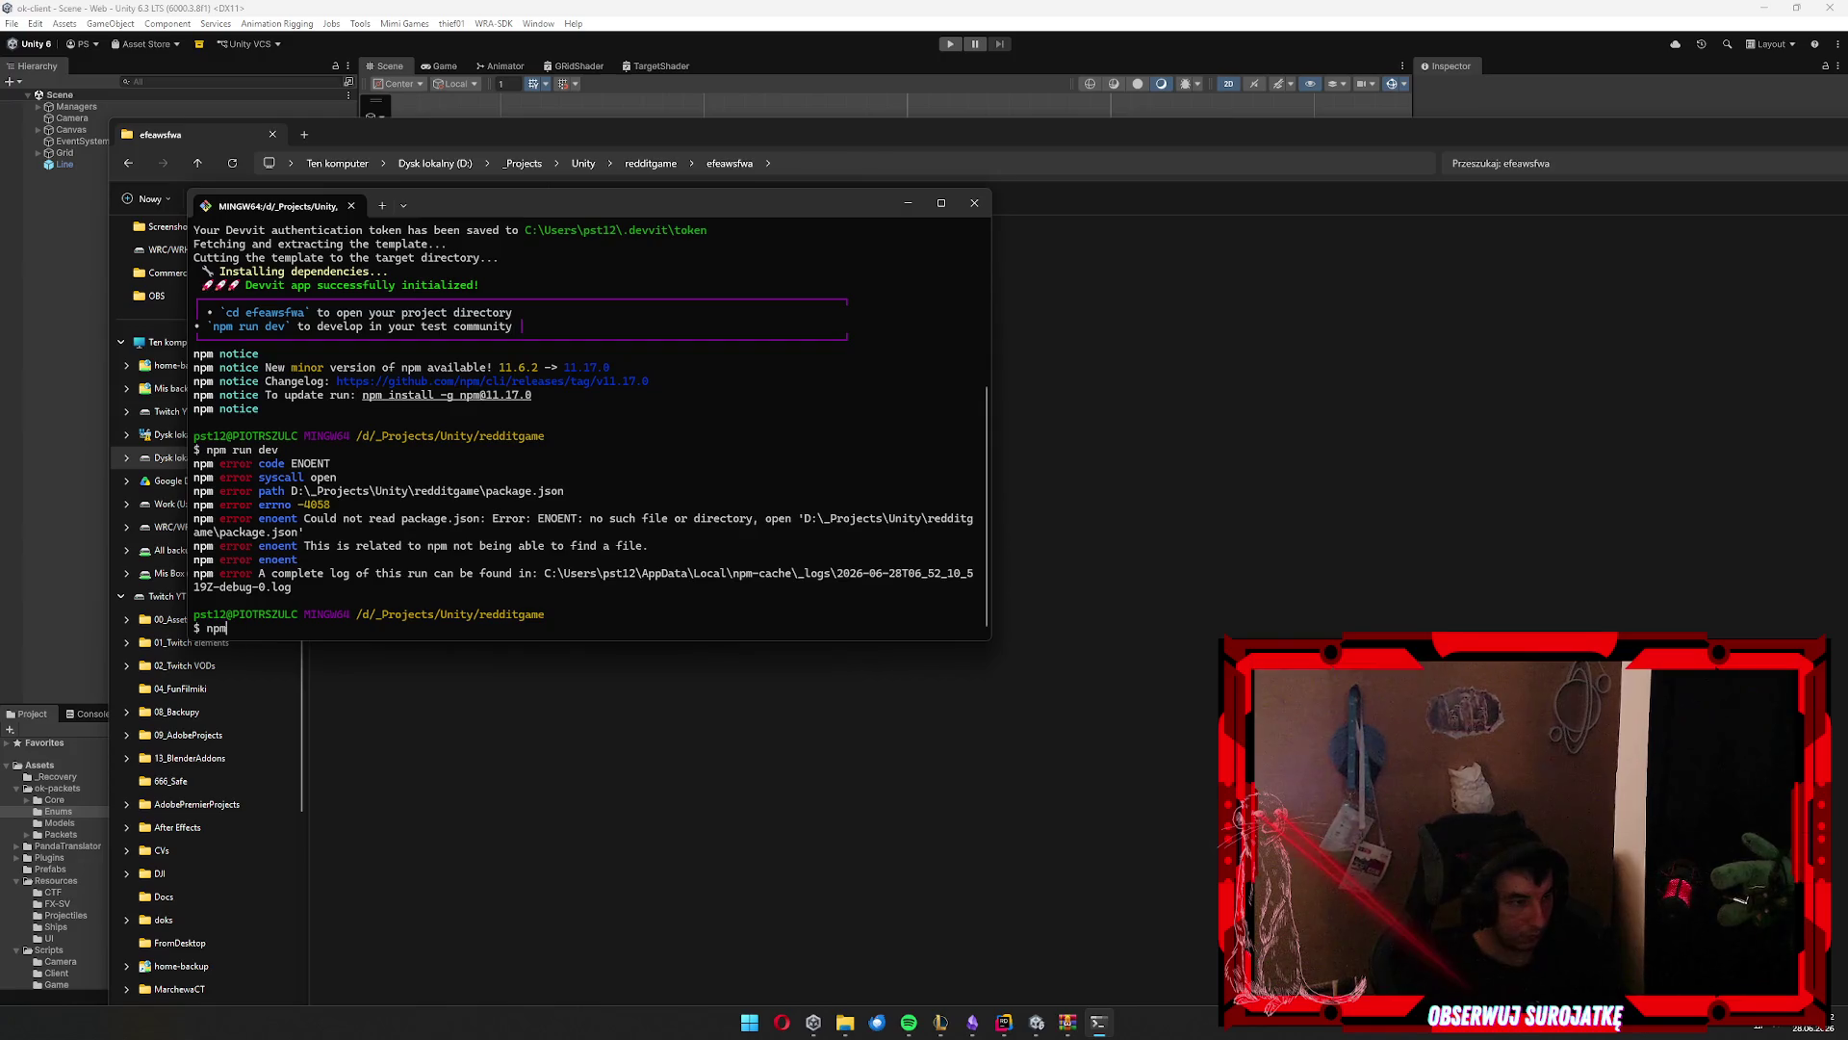
text(ls)
key(Return)
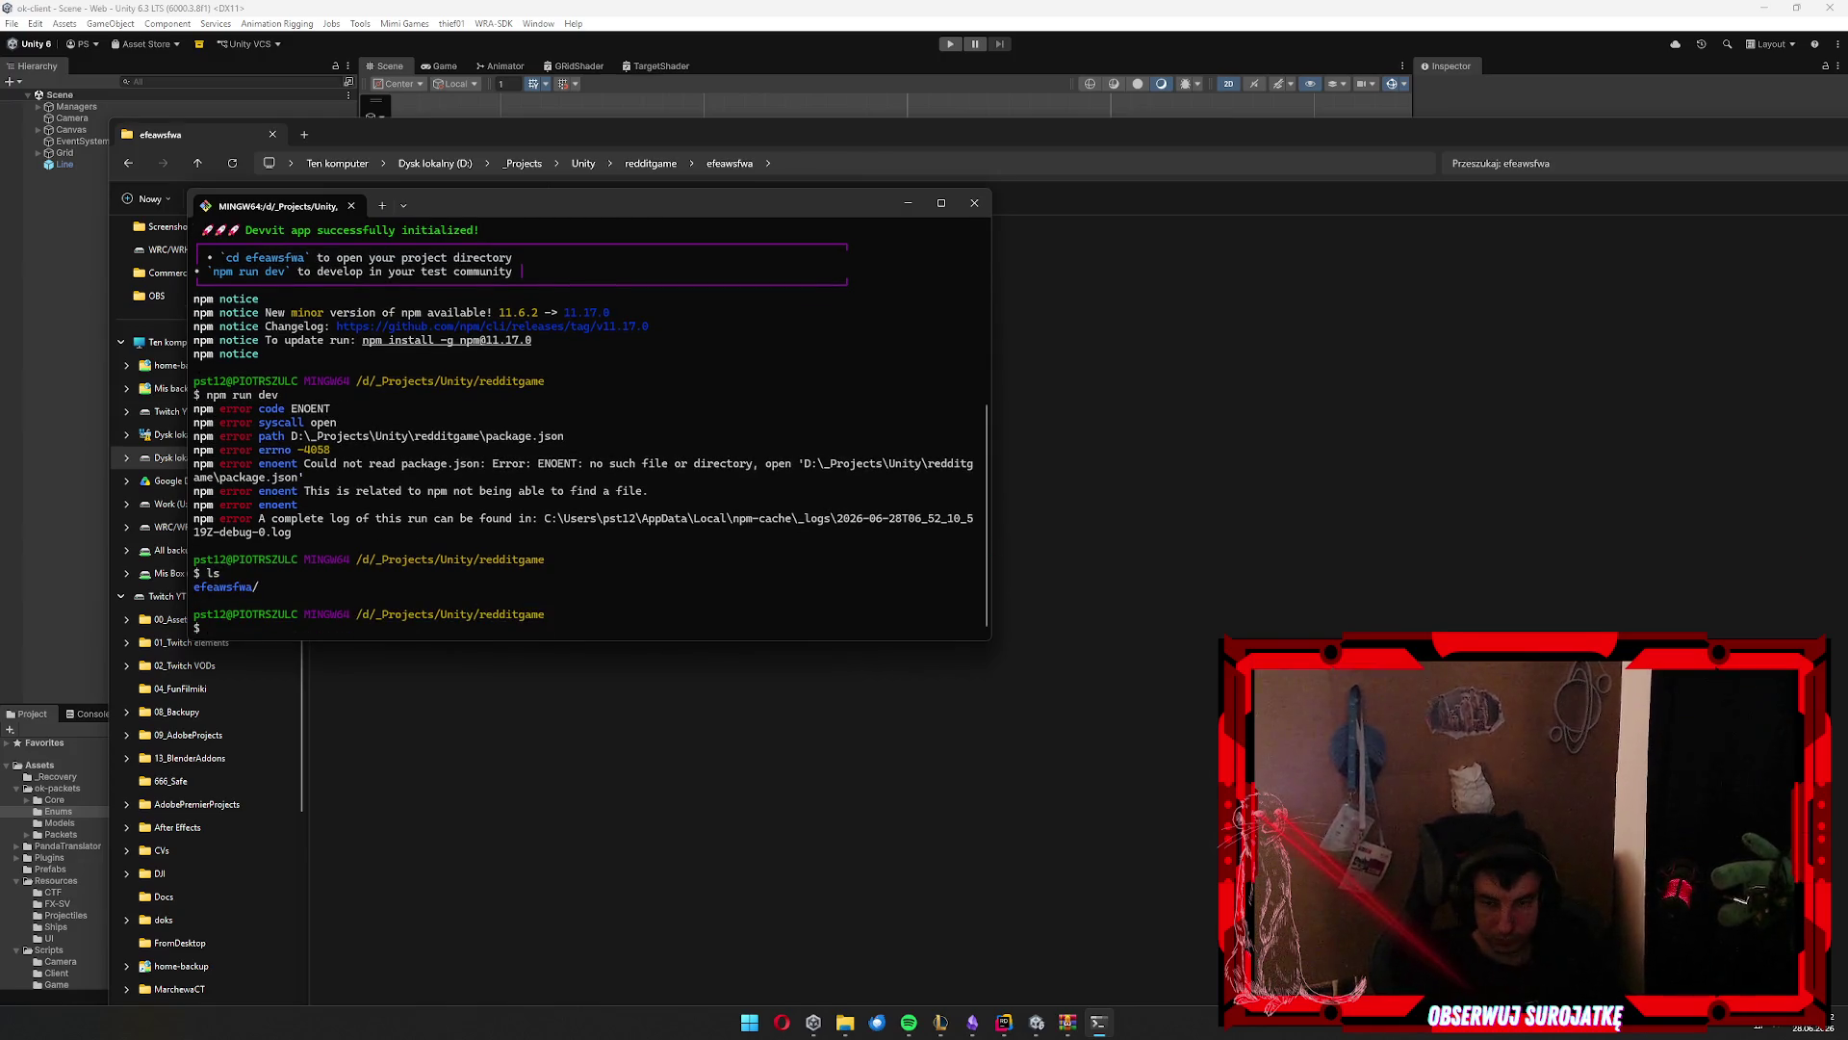
text(cd efeawsfwa)
key(Return)
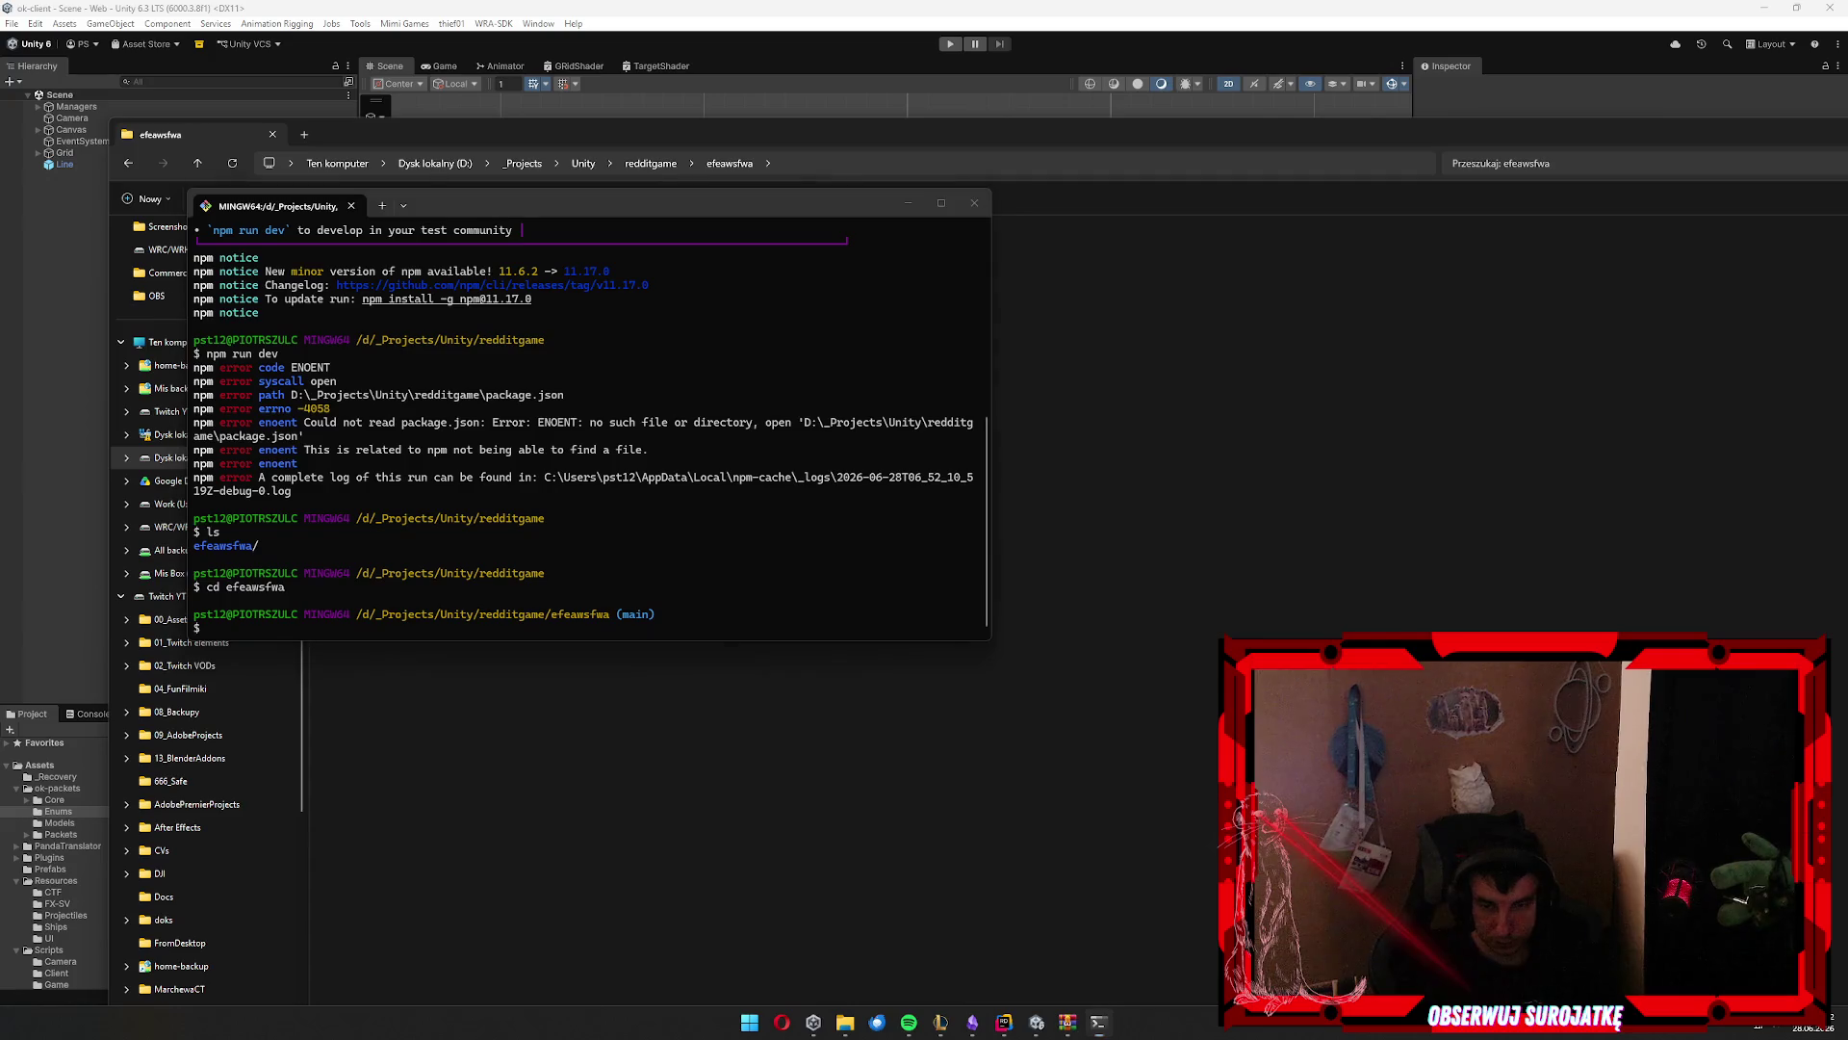
text(npm run dev)
key(Return)
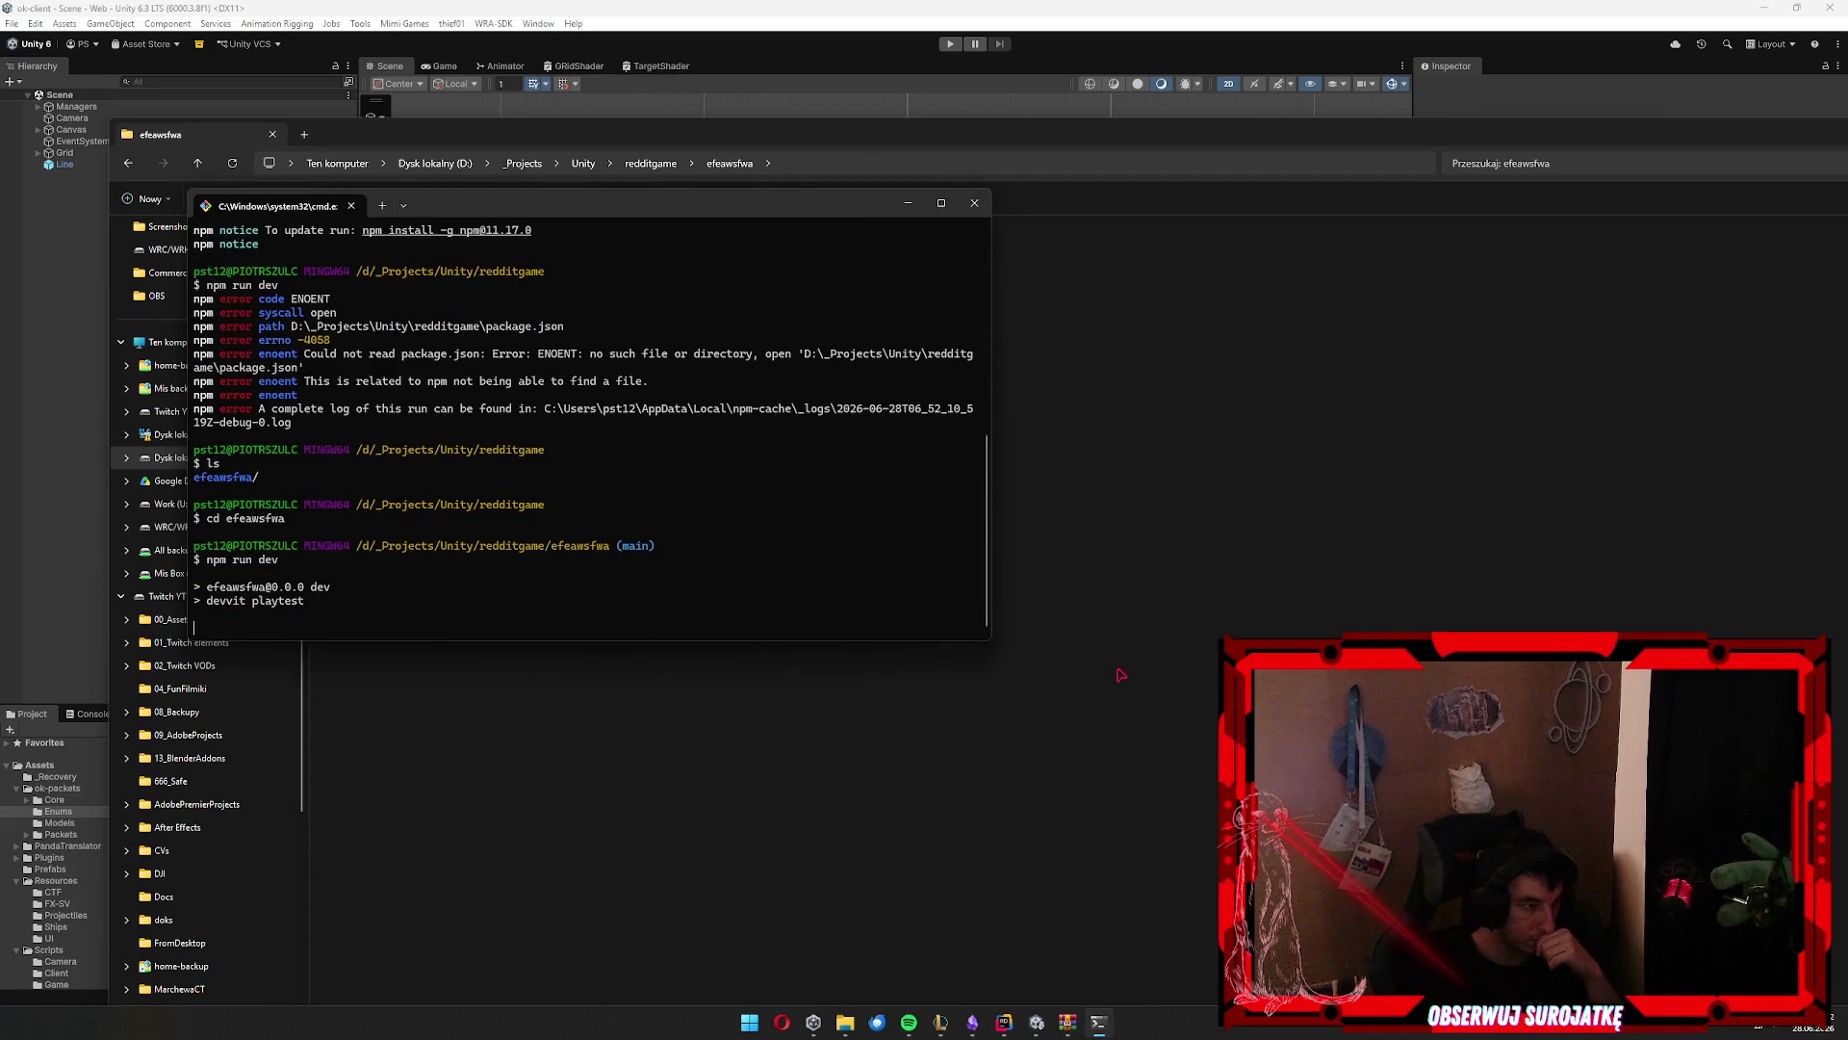
click(1295, 599)
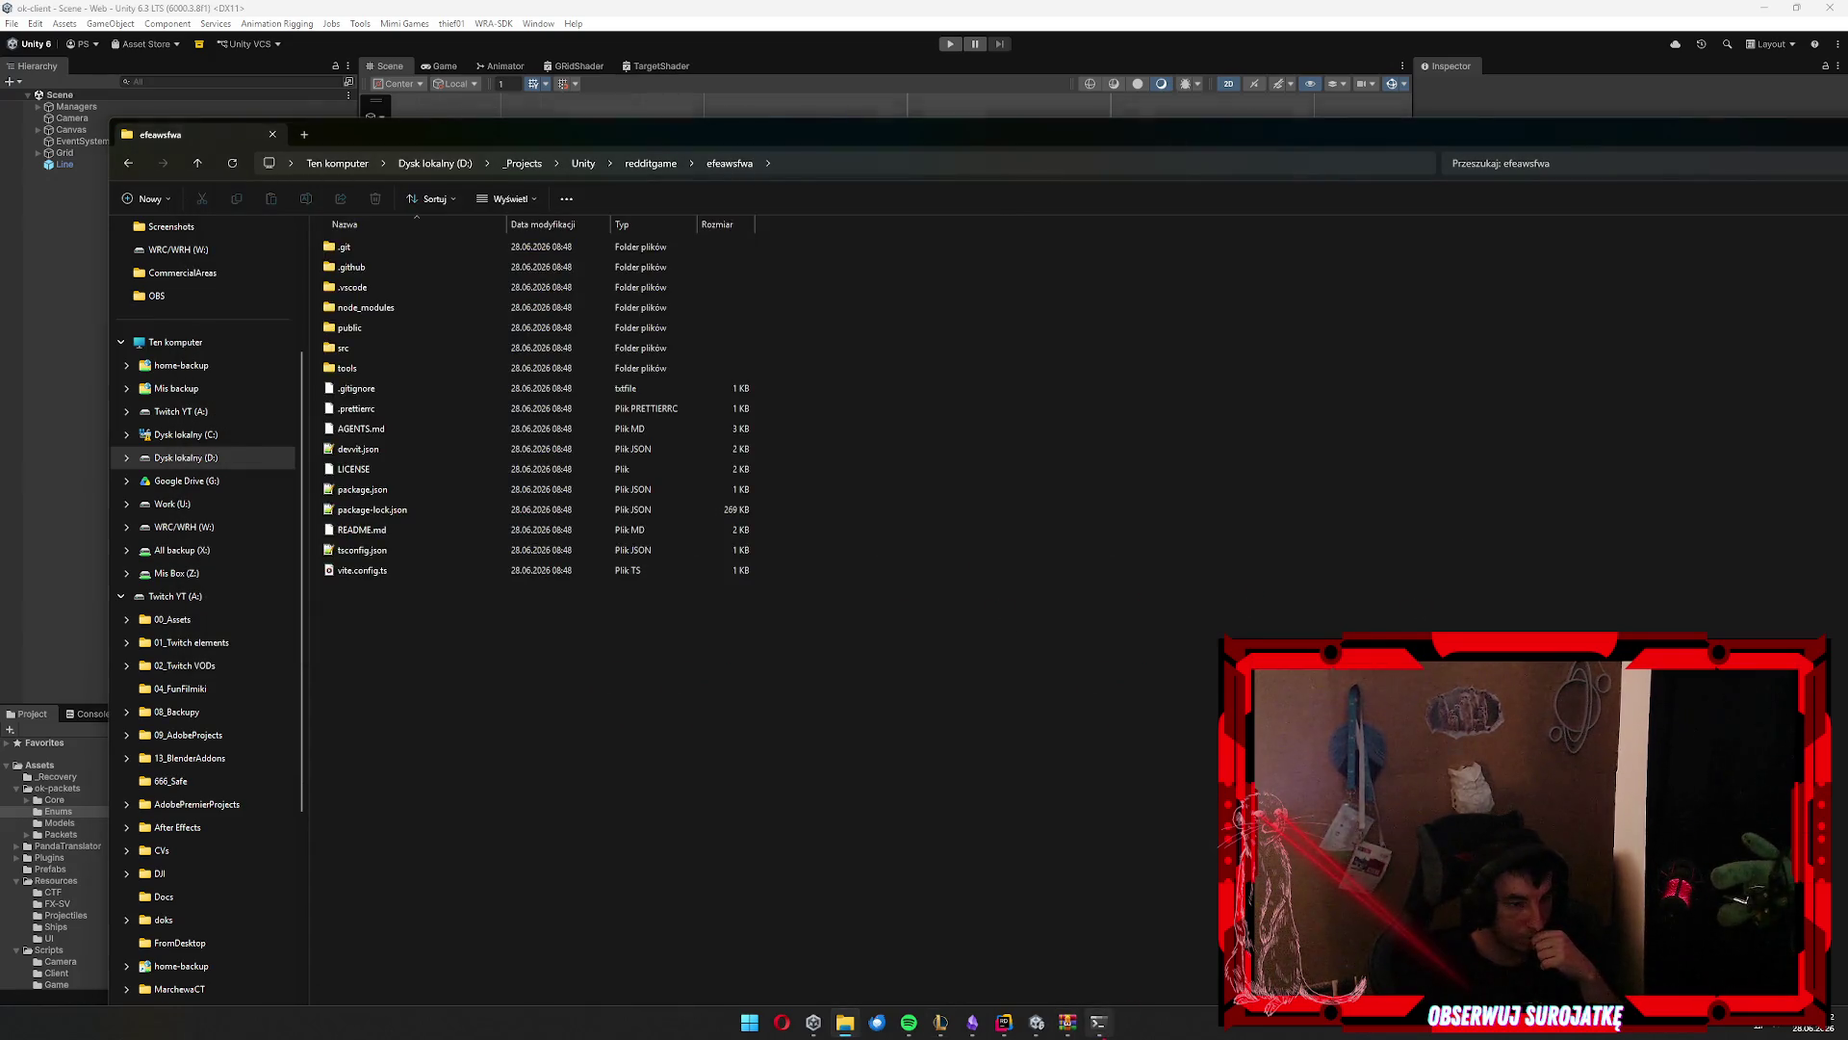
Put Git Bash back over Explorer to follow the playtest build output
click(1099, 1021)
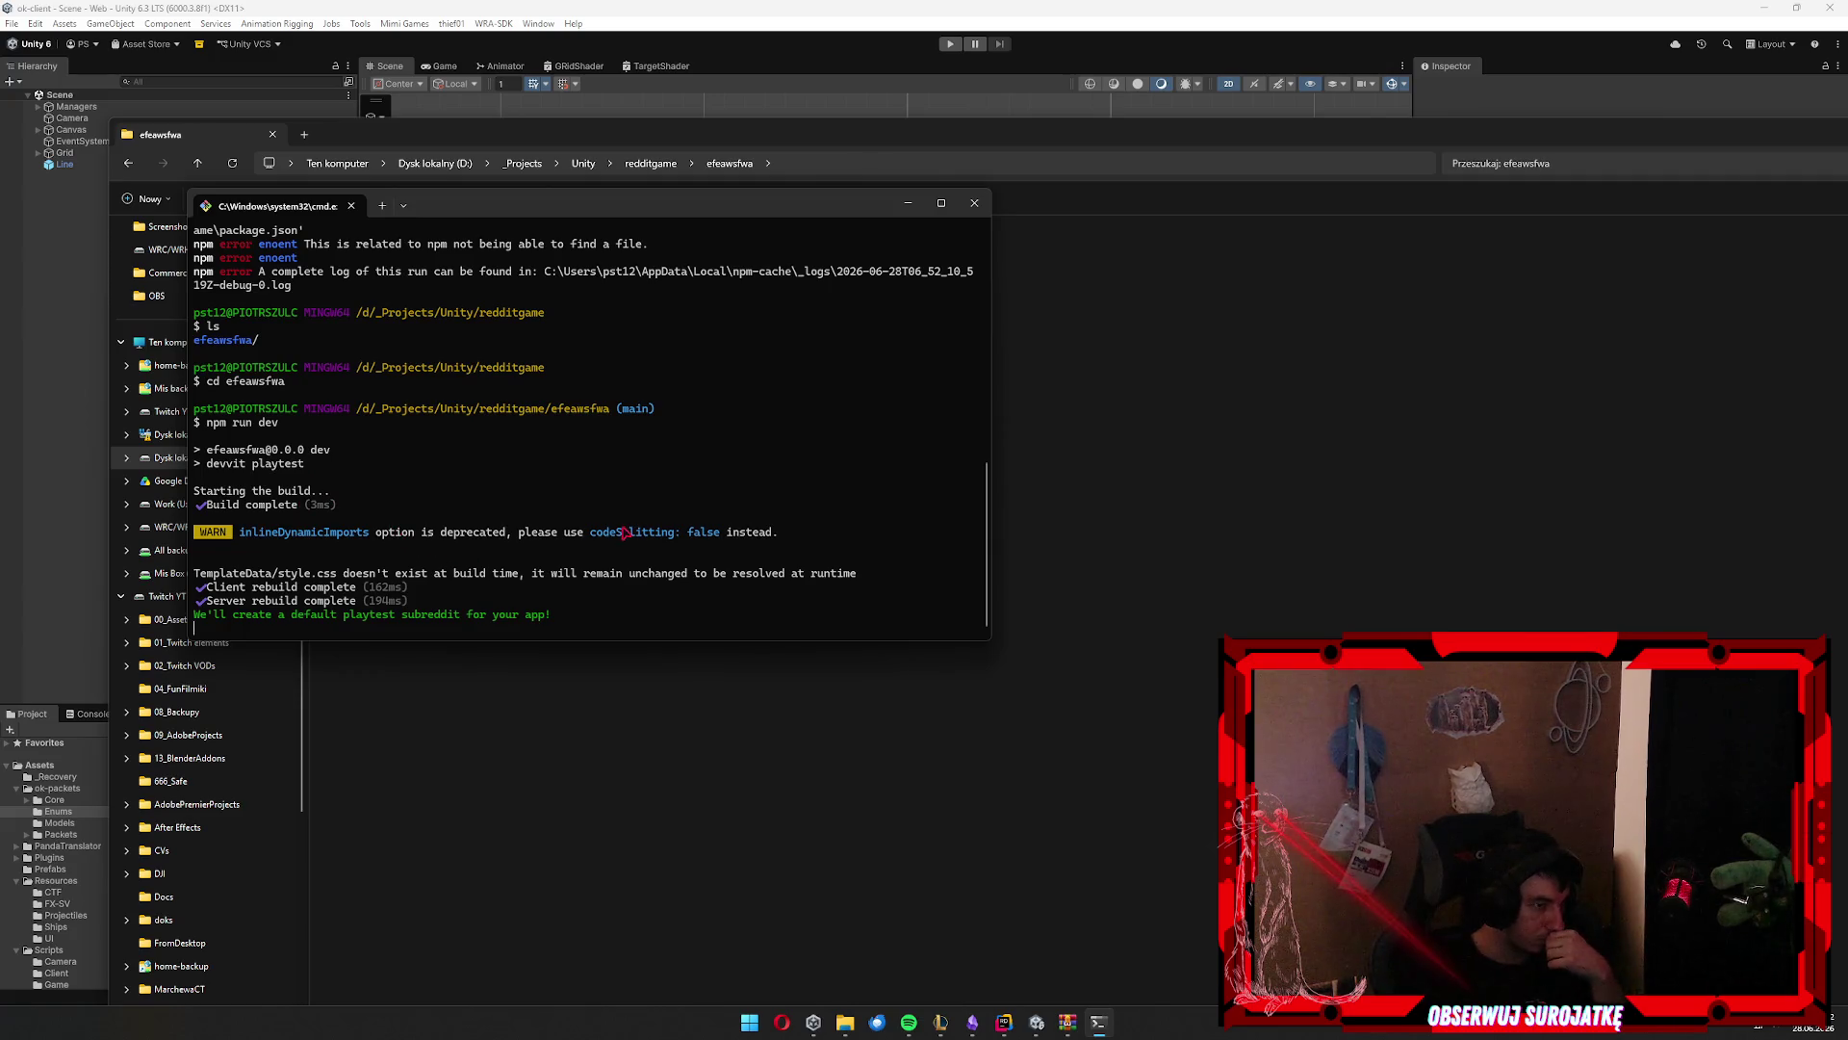
Review the playtest output, select tsconfig.json in Explorer, and move Git Bash to the right
scroll(375, 527, up, 1)
scroll(376, 529, up, 5)
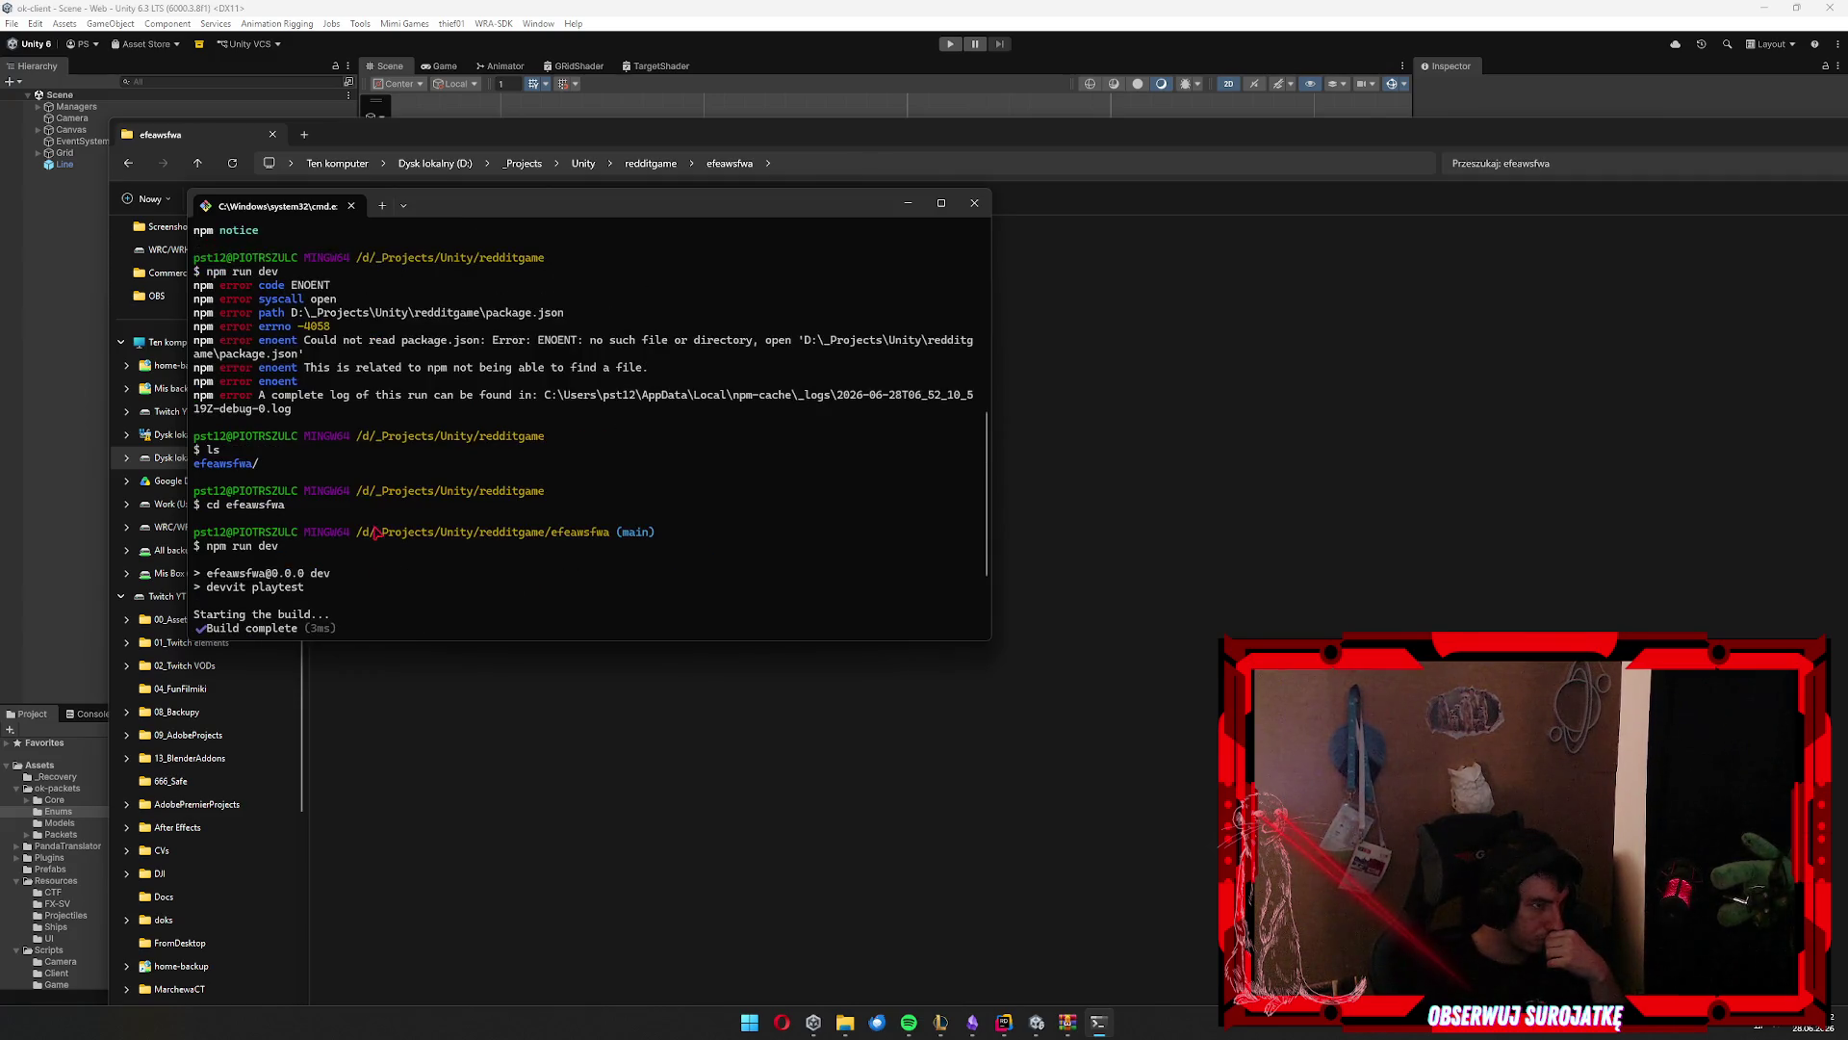
scroll(613, 454, down, 4)
key(alt+Tab)
click(436, 553)
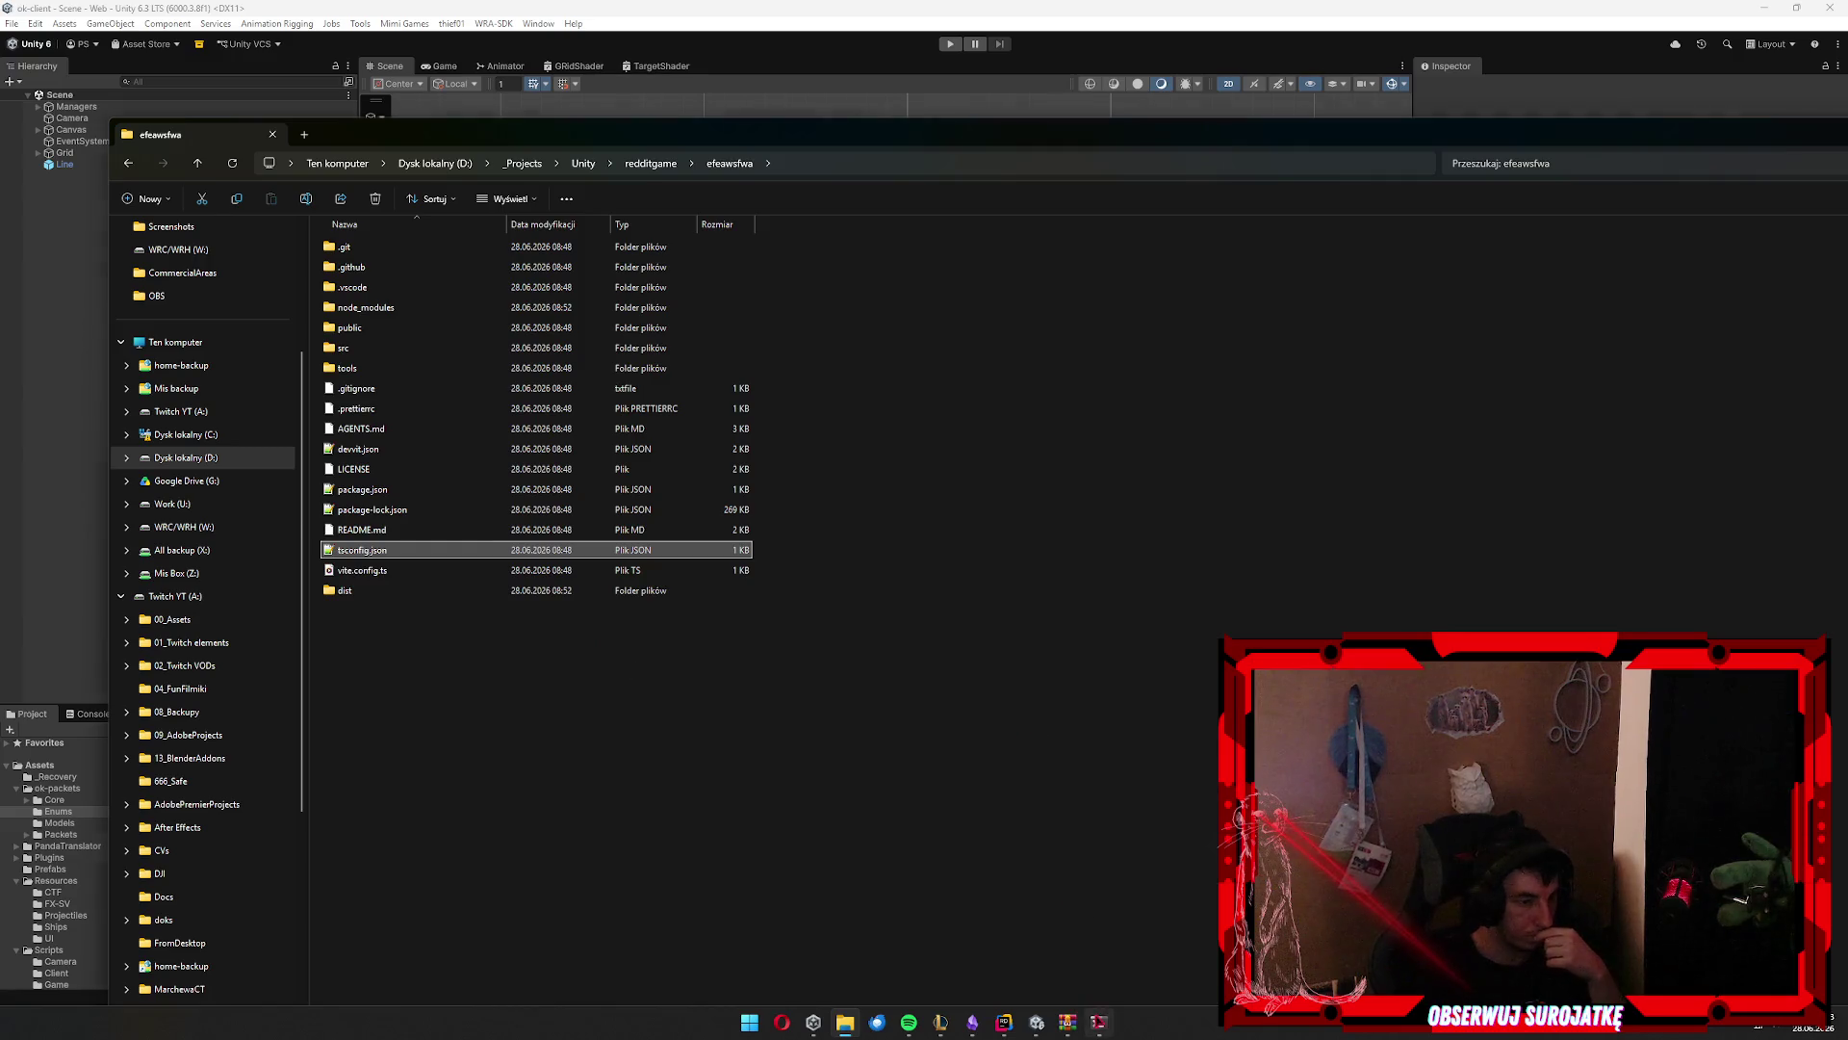
click(1098, 1022)
scroll(616, 405, down, 5)
drag(693, 203, 1110, 205)
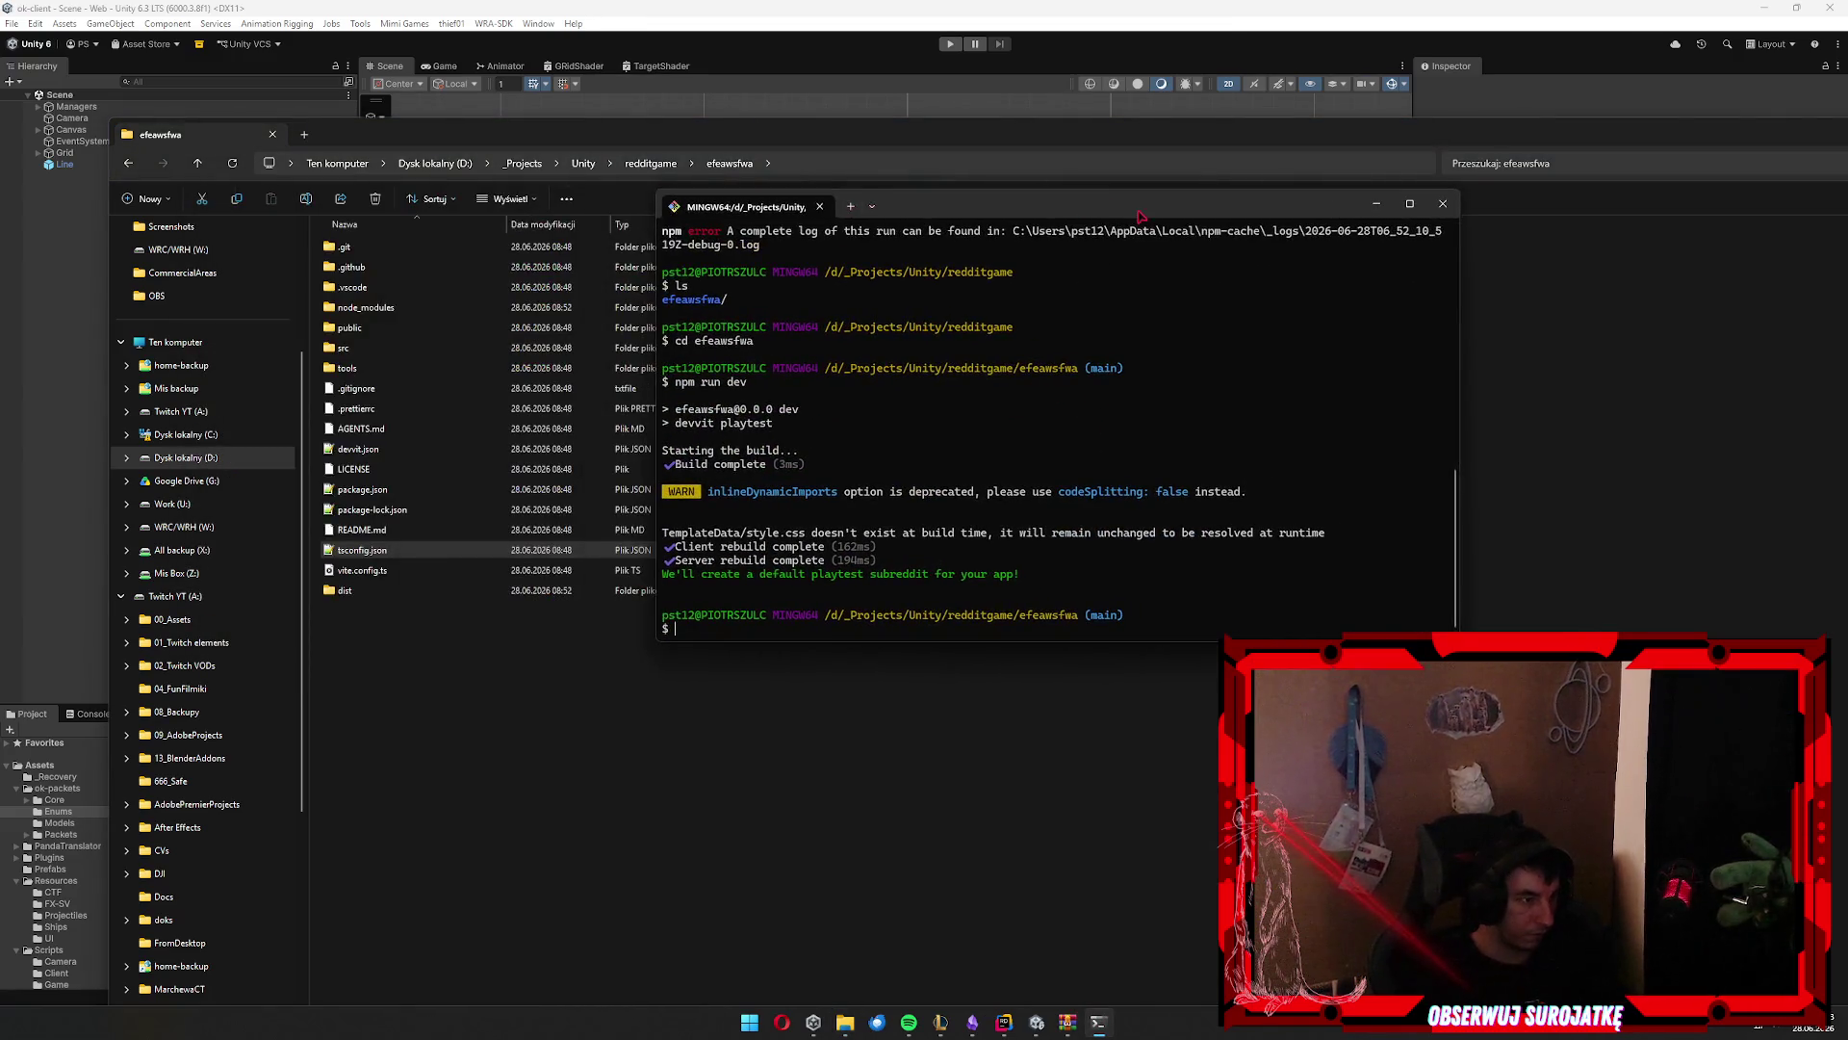
List the efeawsfwa files and print tsconfig.json and devvit.json
text(ls)
key(Return)
text(cat tsconfig)
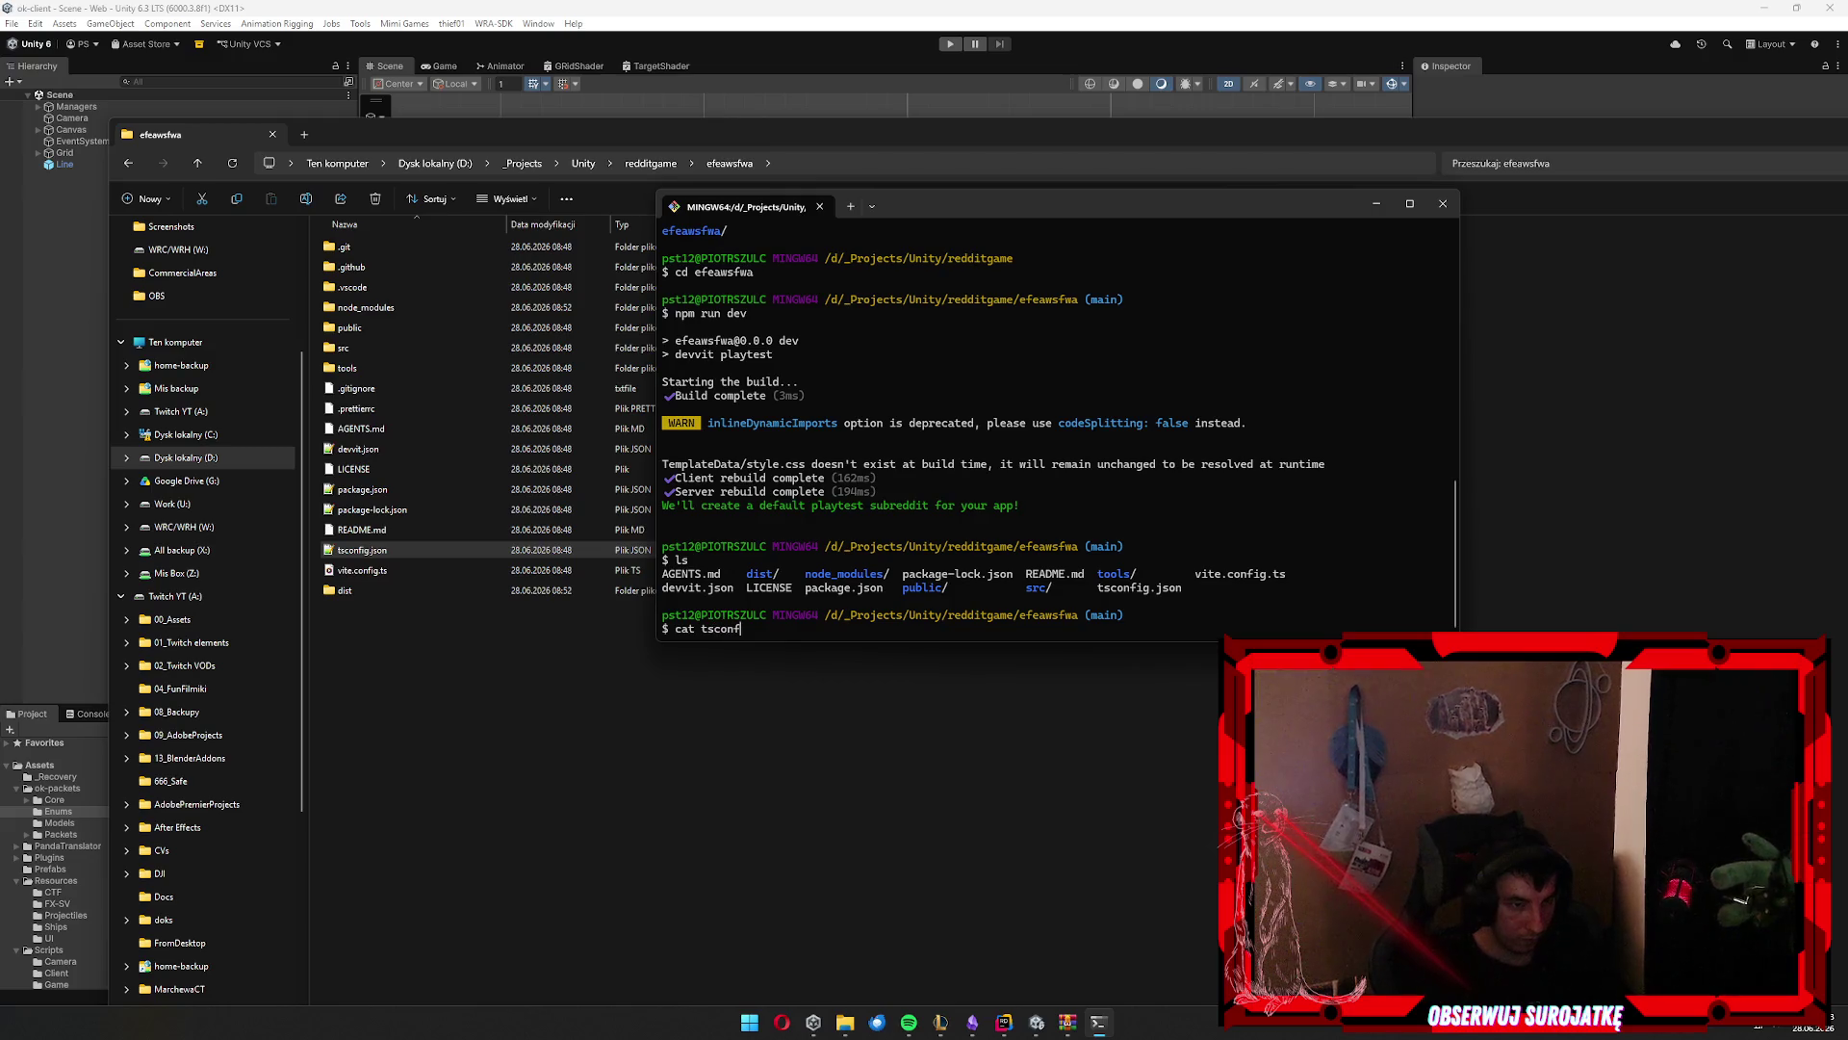
text(.json)
key(Return)
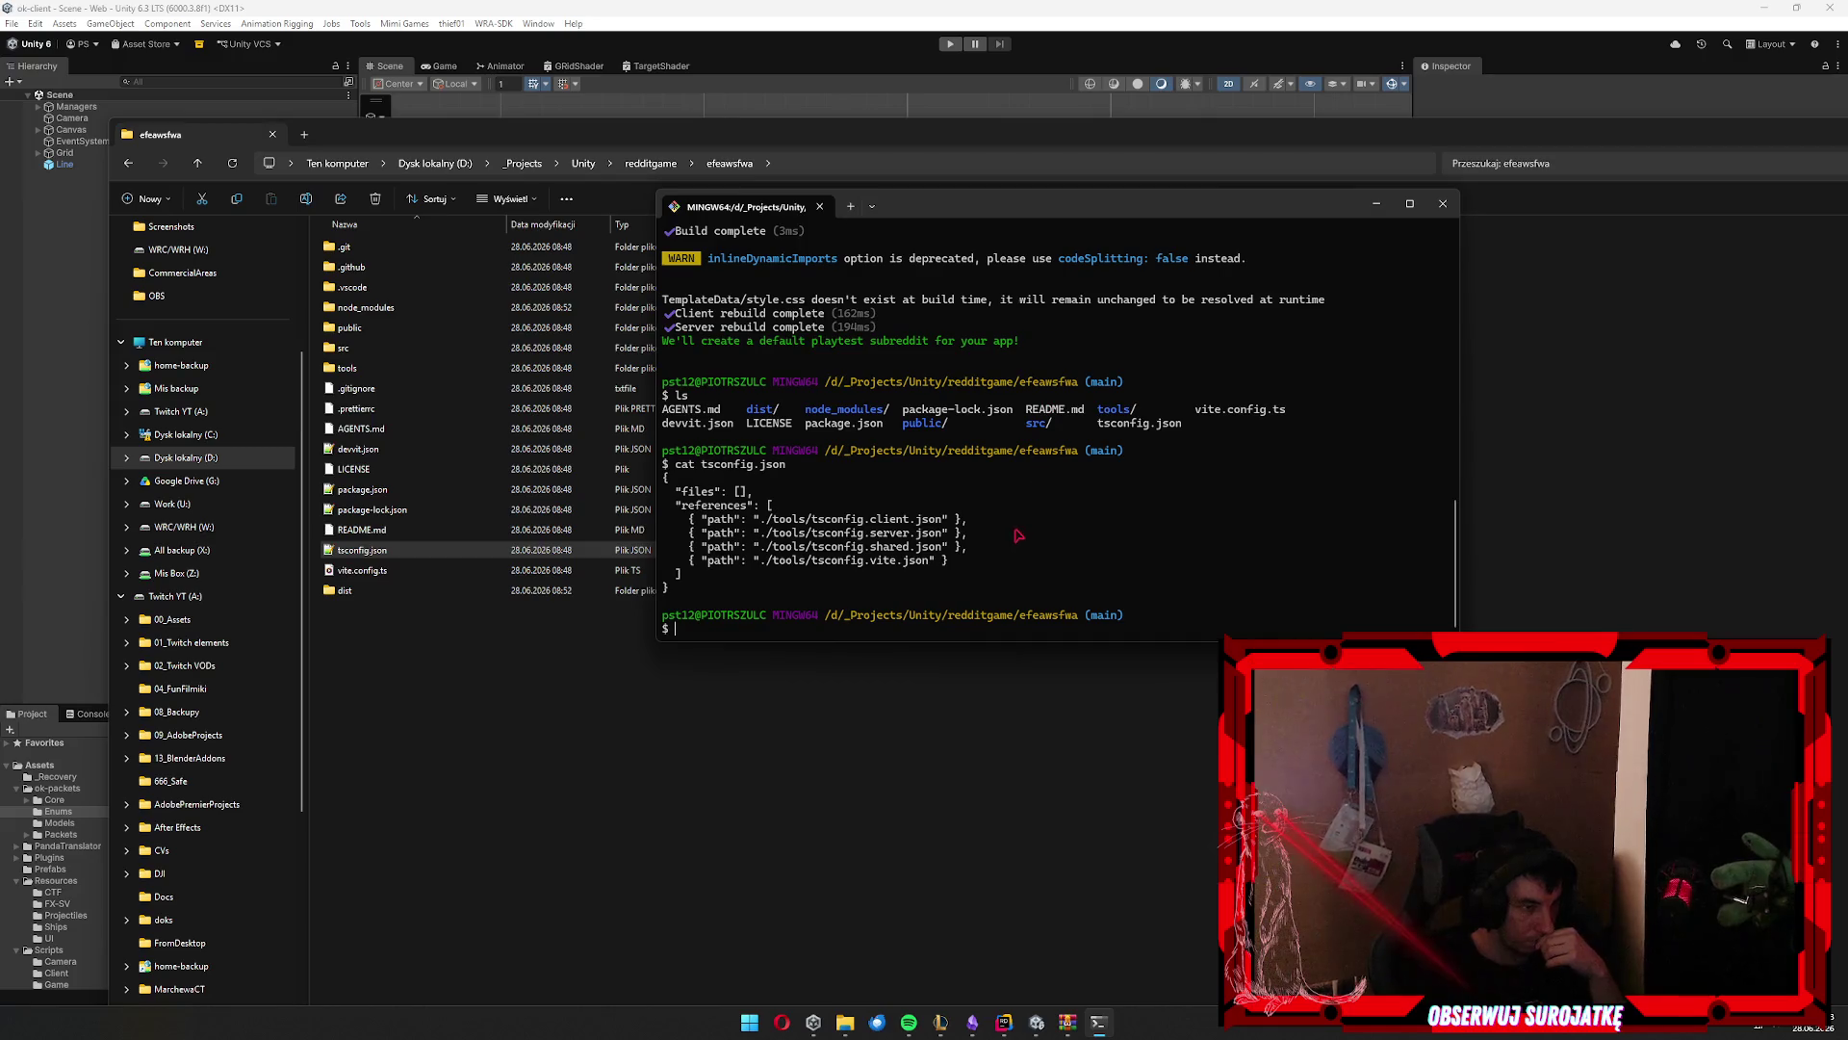
text(cat devvit.json)
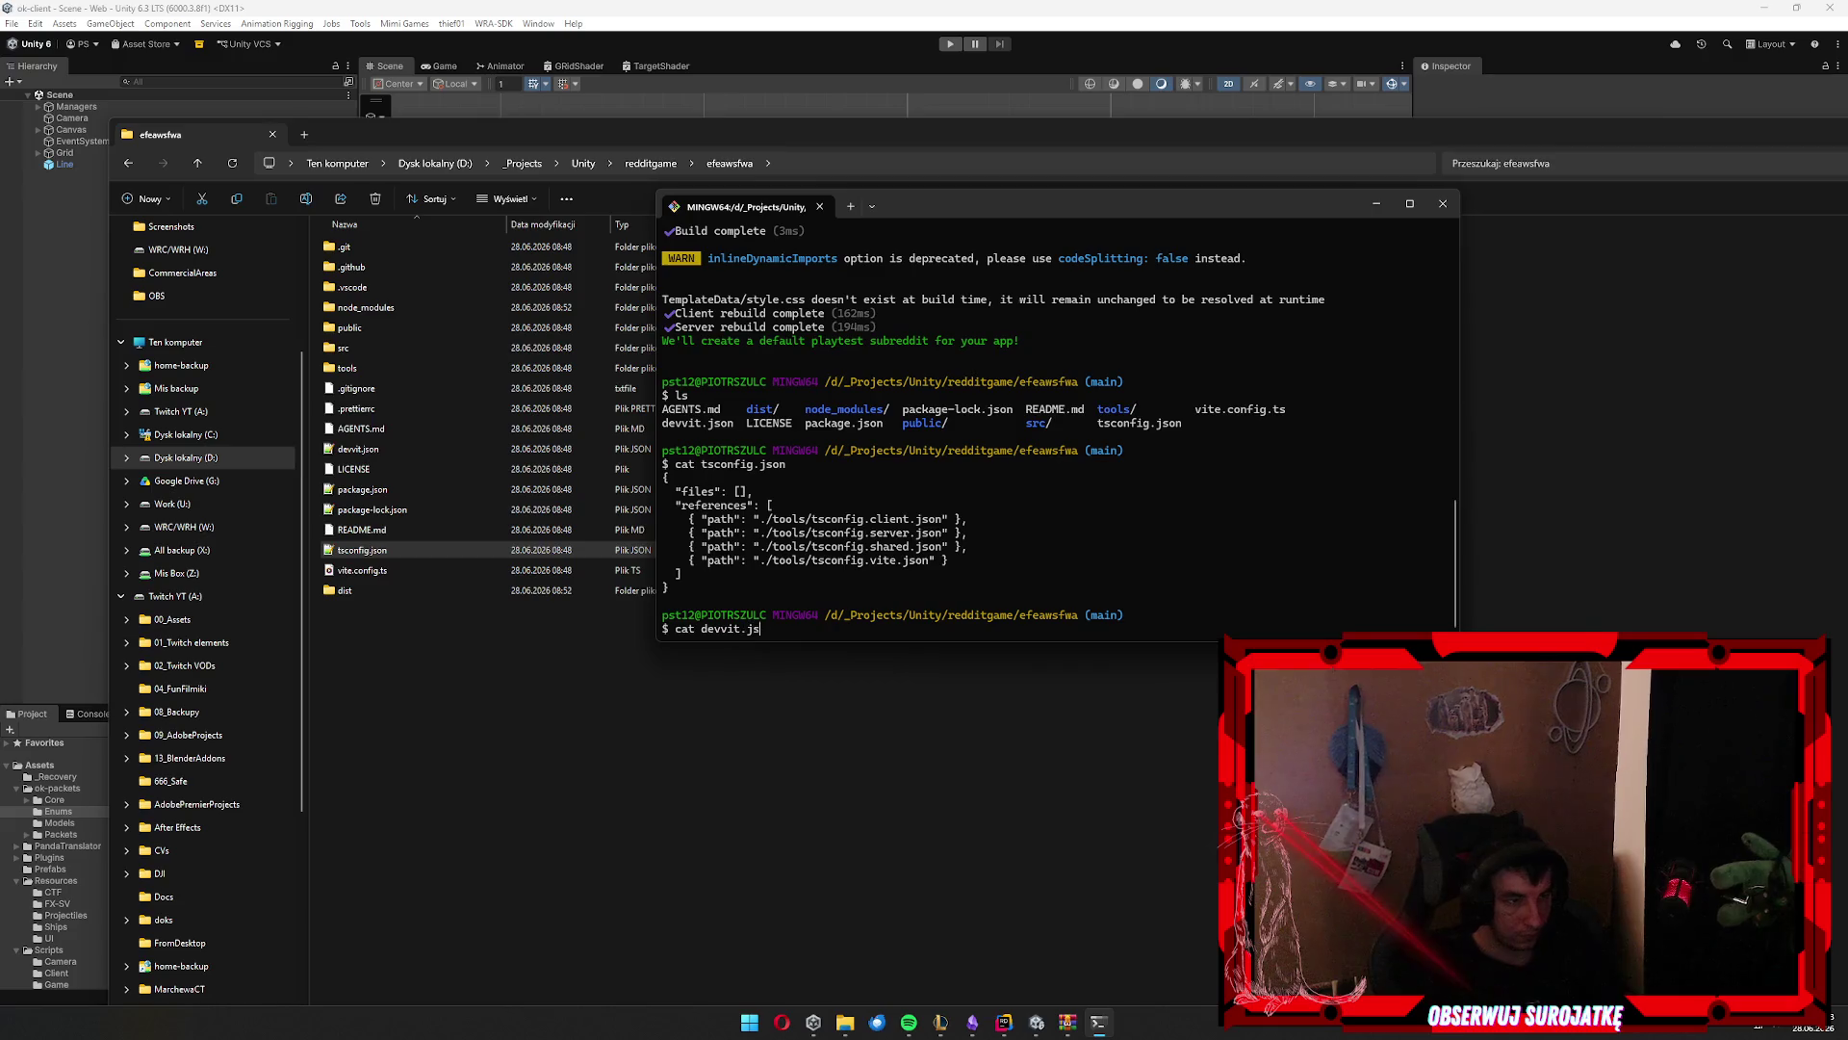
key(Return)
Scroll through the printed configs and recall the earlier npm run dev command
scroll(1059, 536, up, 7)
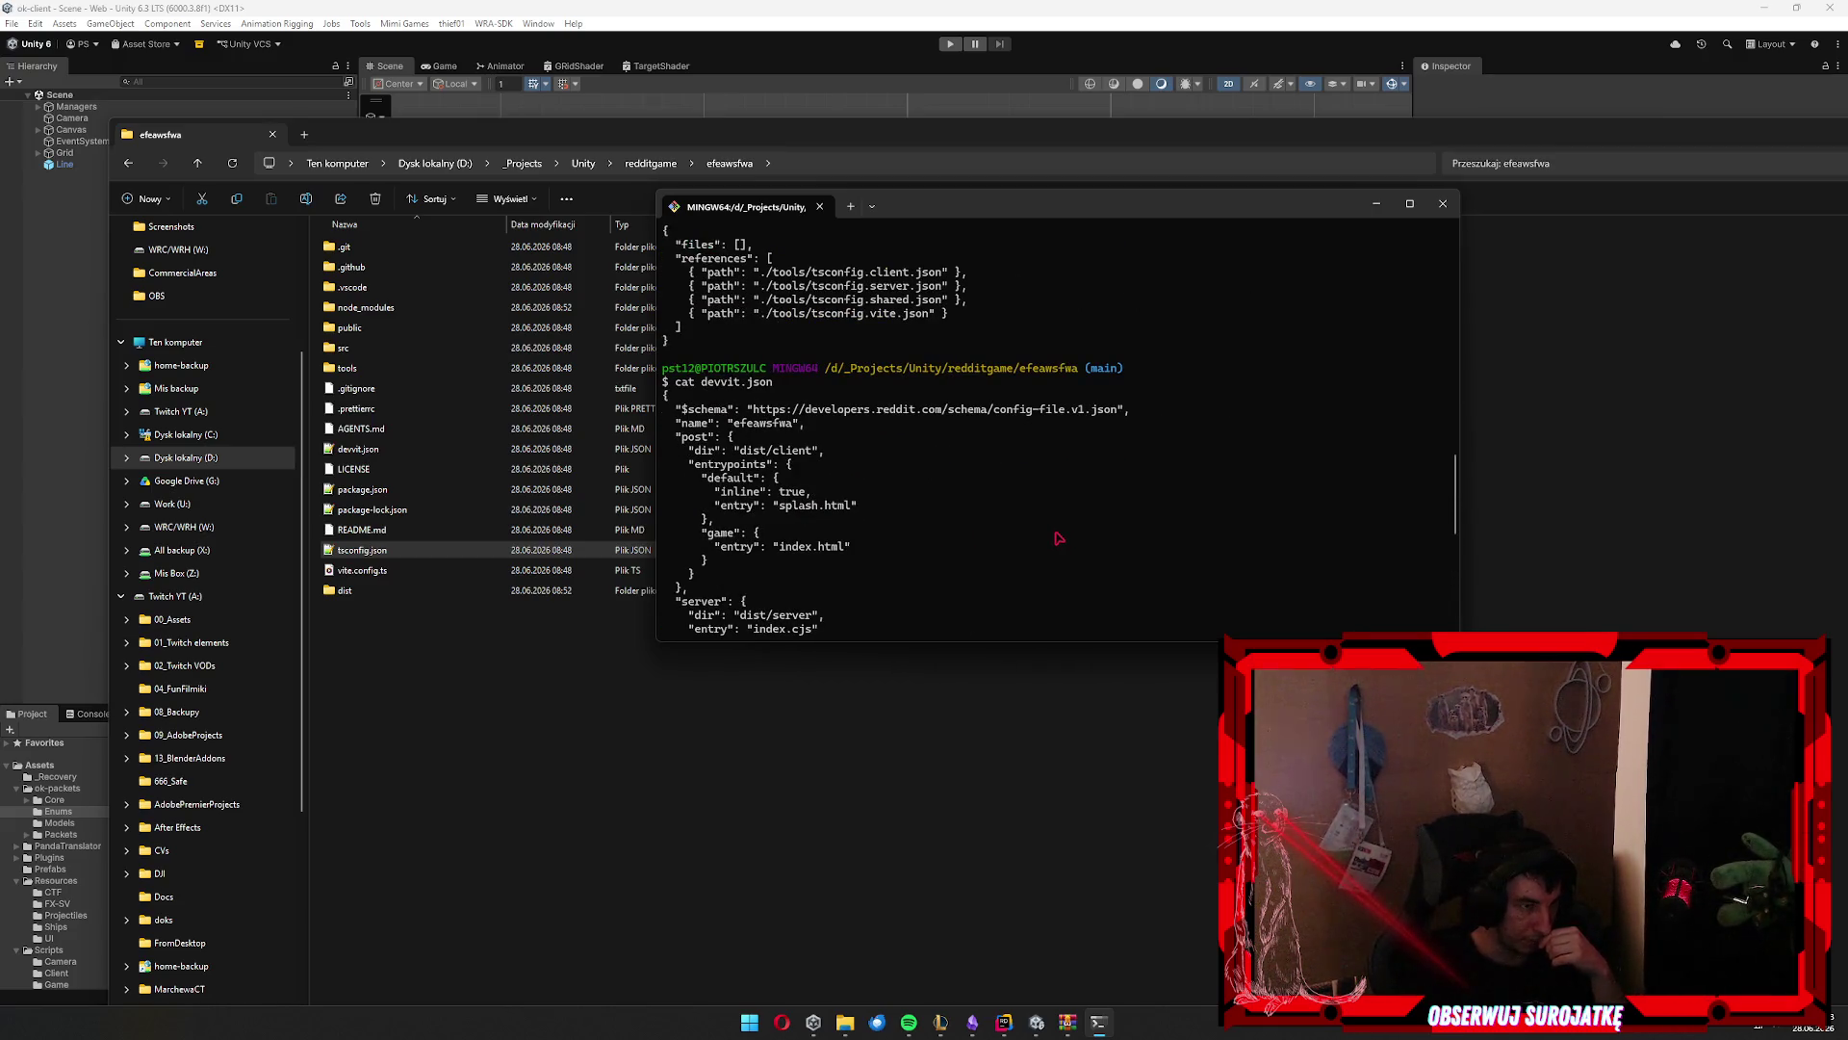
scroll(1059, 538, down, 4)
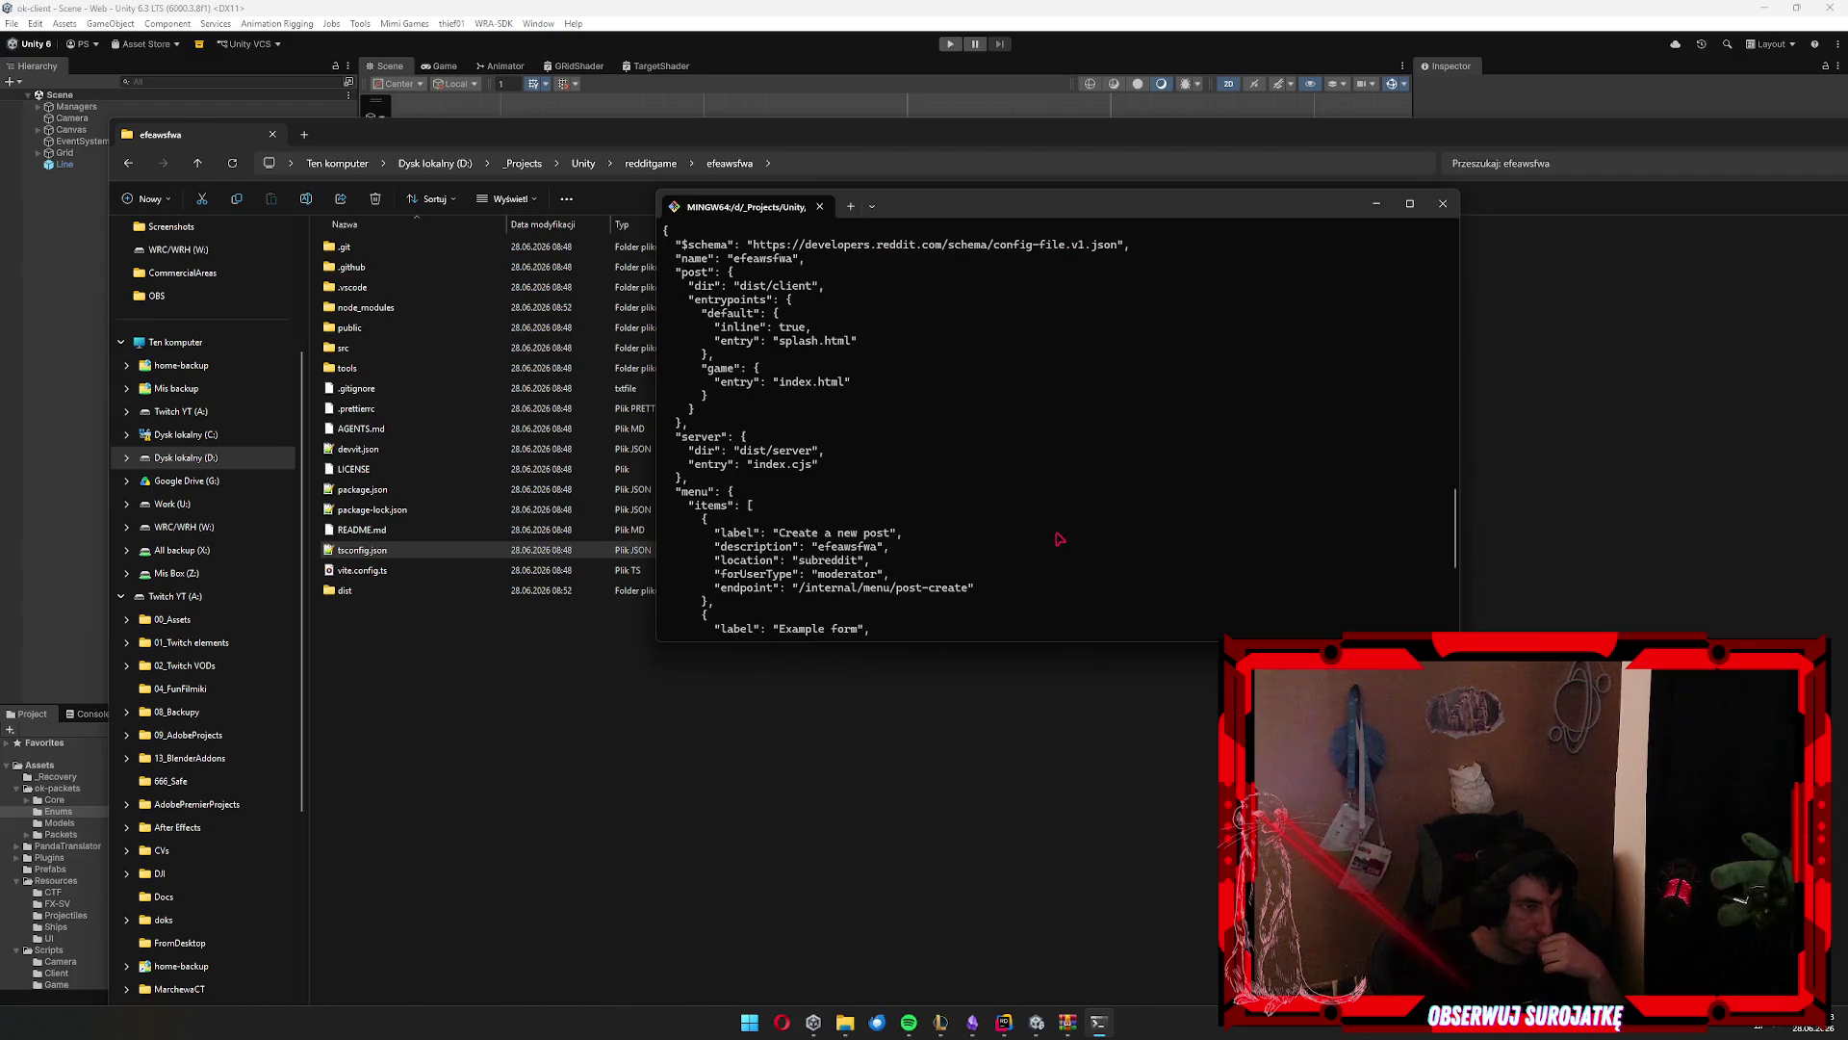
scroll(1060, 539, down, 7)
scroll(1064, 541, up, 6)
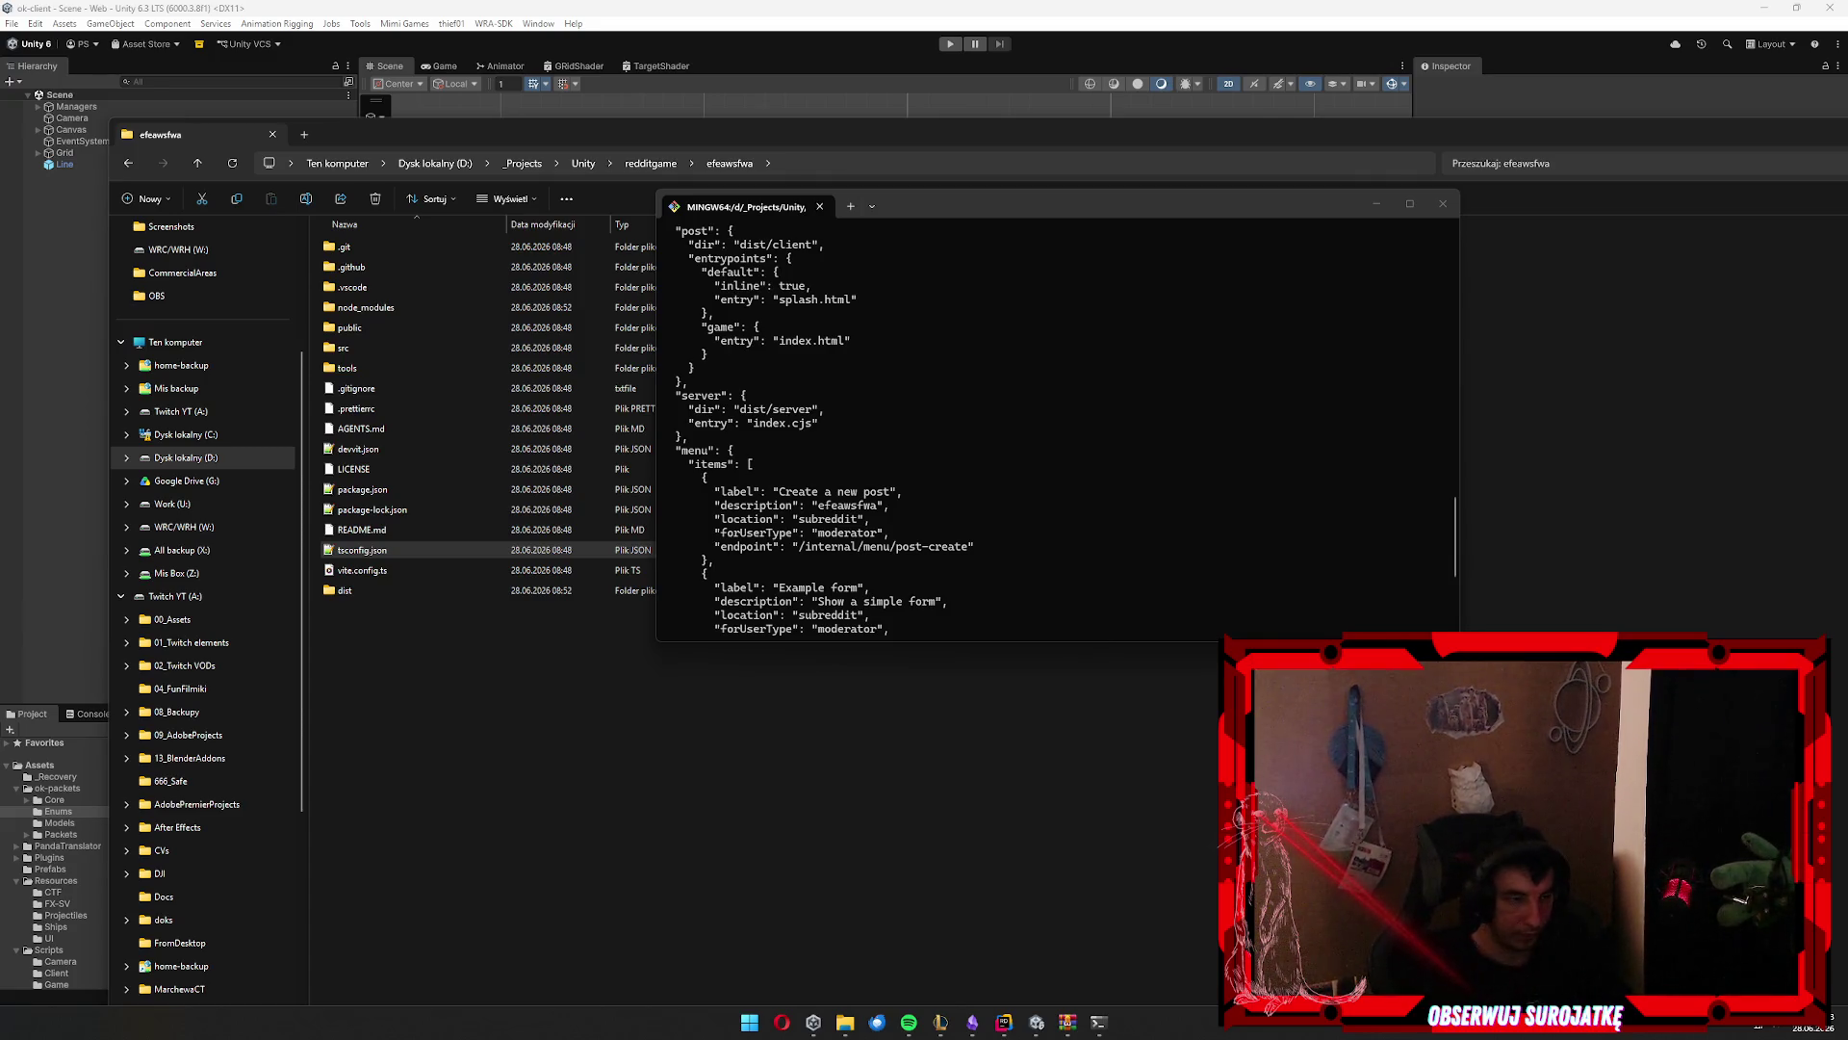
scroll(1098, 401, up, 10)
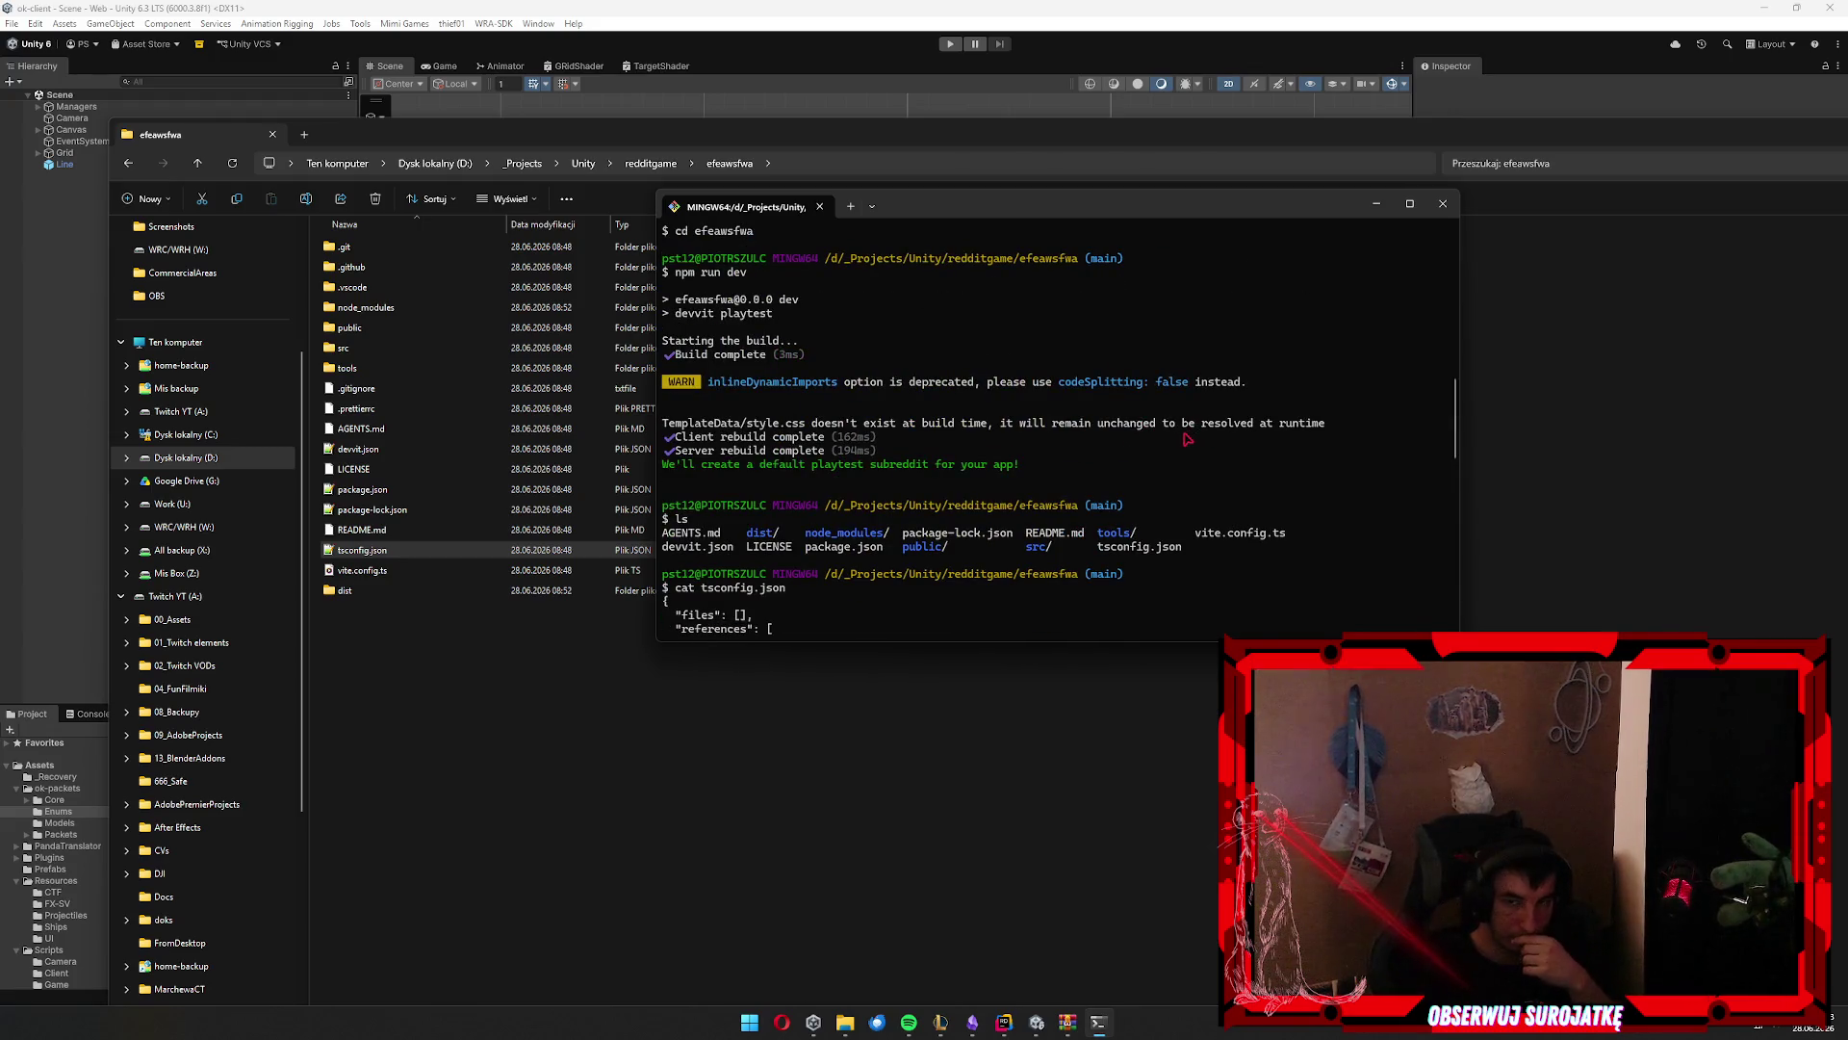
scroll(1187, 435, down, 10)
text(cat tsconfig.json)
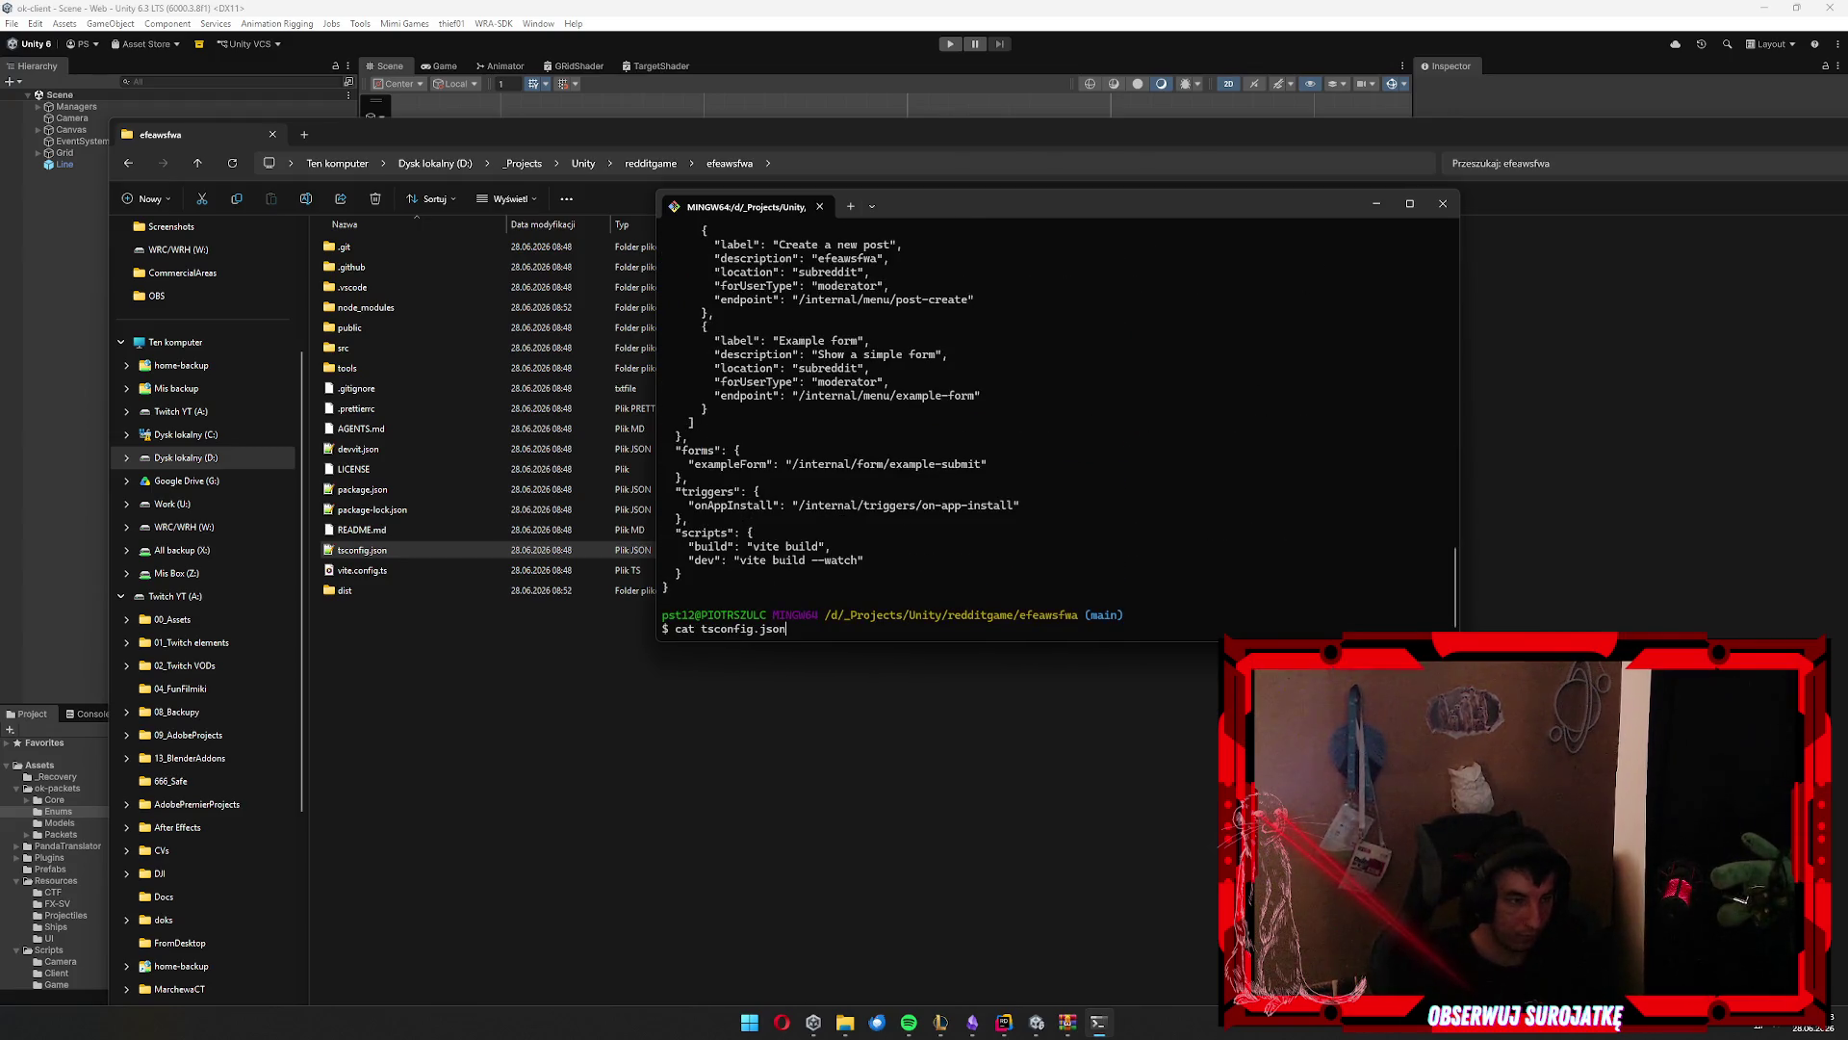
key(Up)
key(Up)
Rerun npm run dev until Playtest ready at v0.0.1.1, then stop it with Ctrl+C
key(Return)
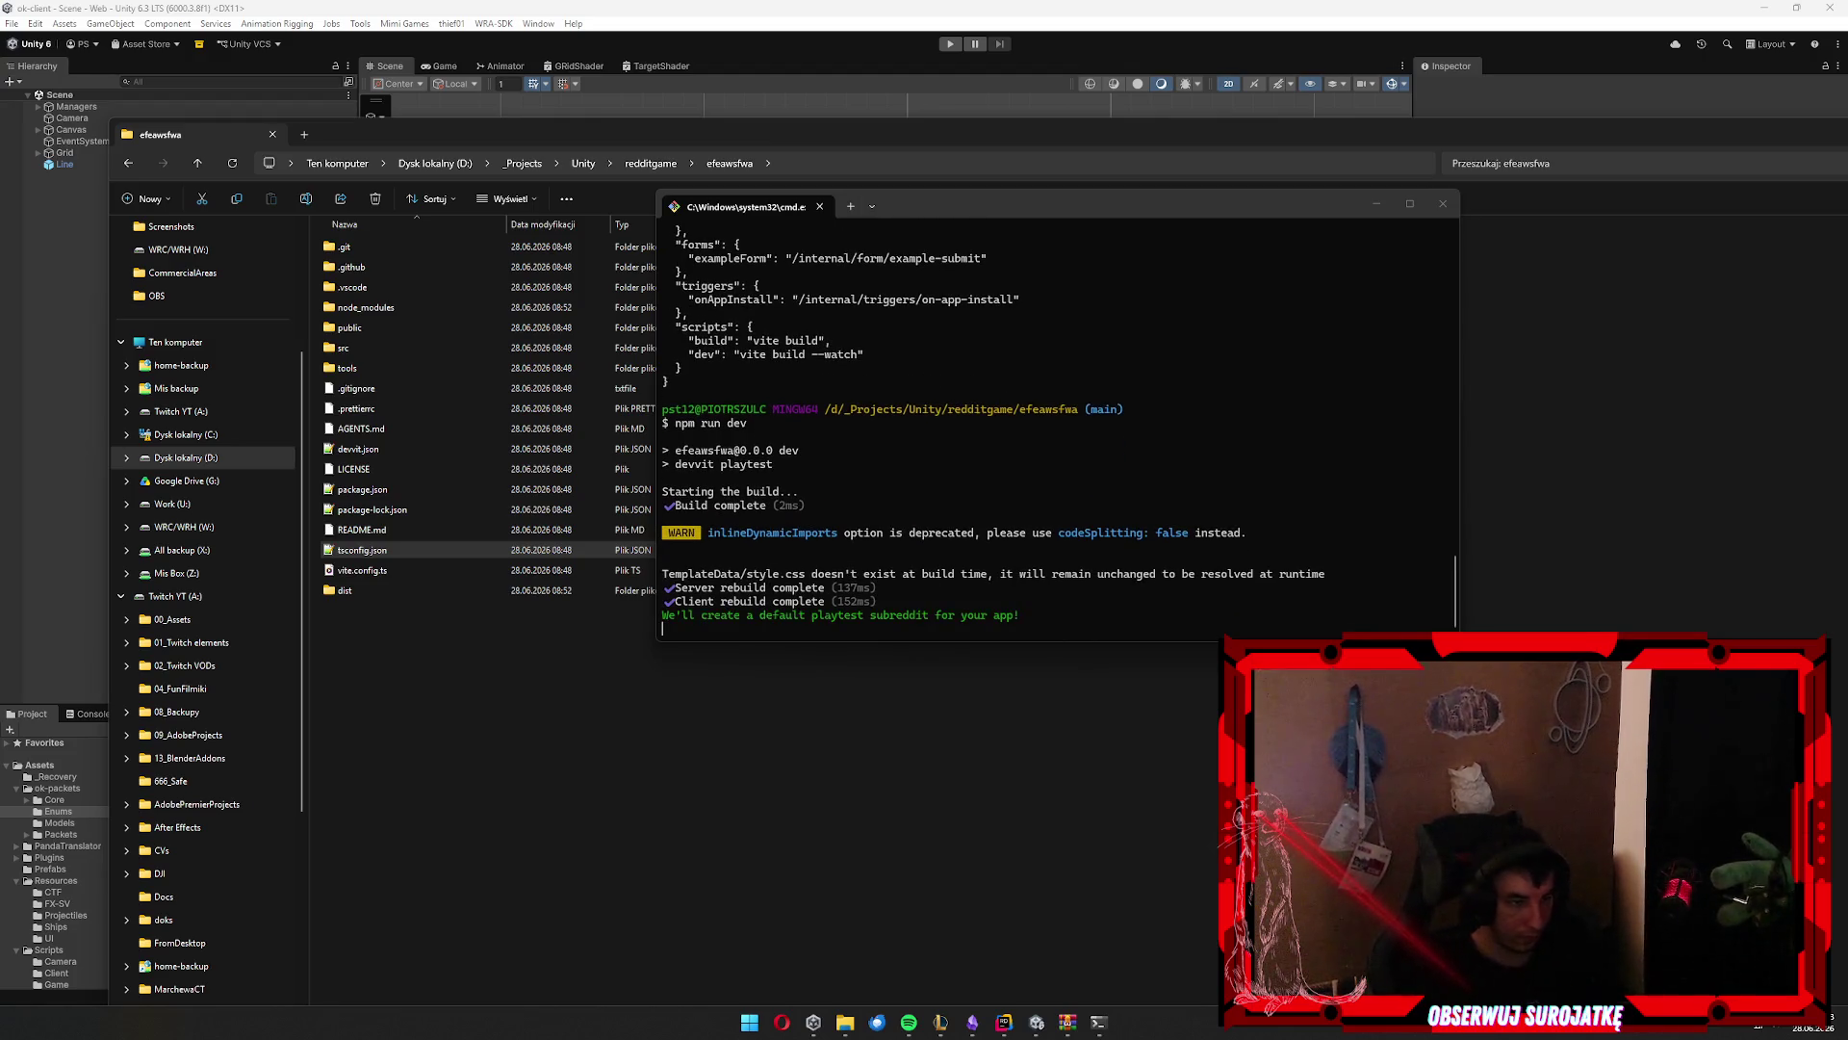
click(897, 603)
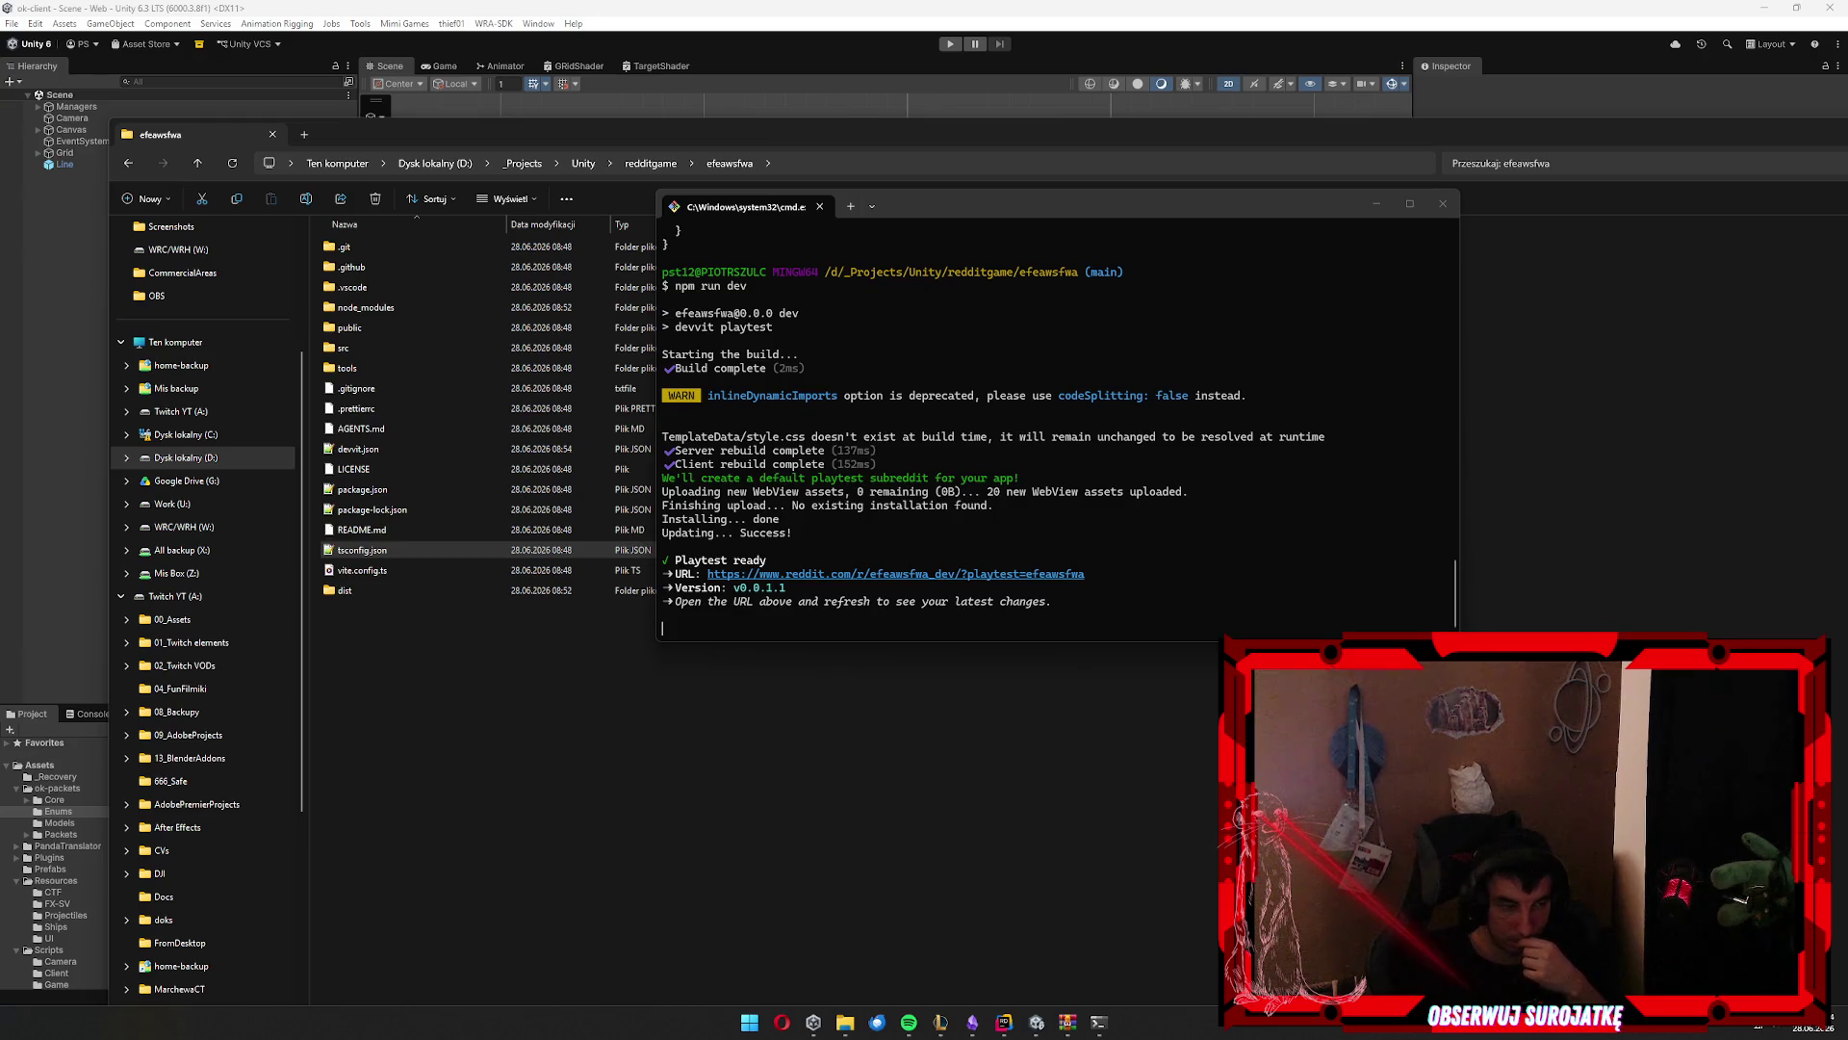
key(ctrl+c)
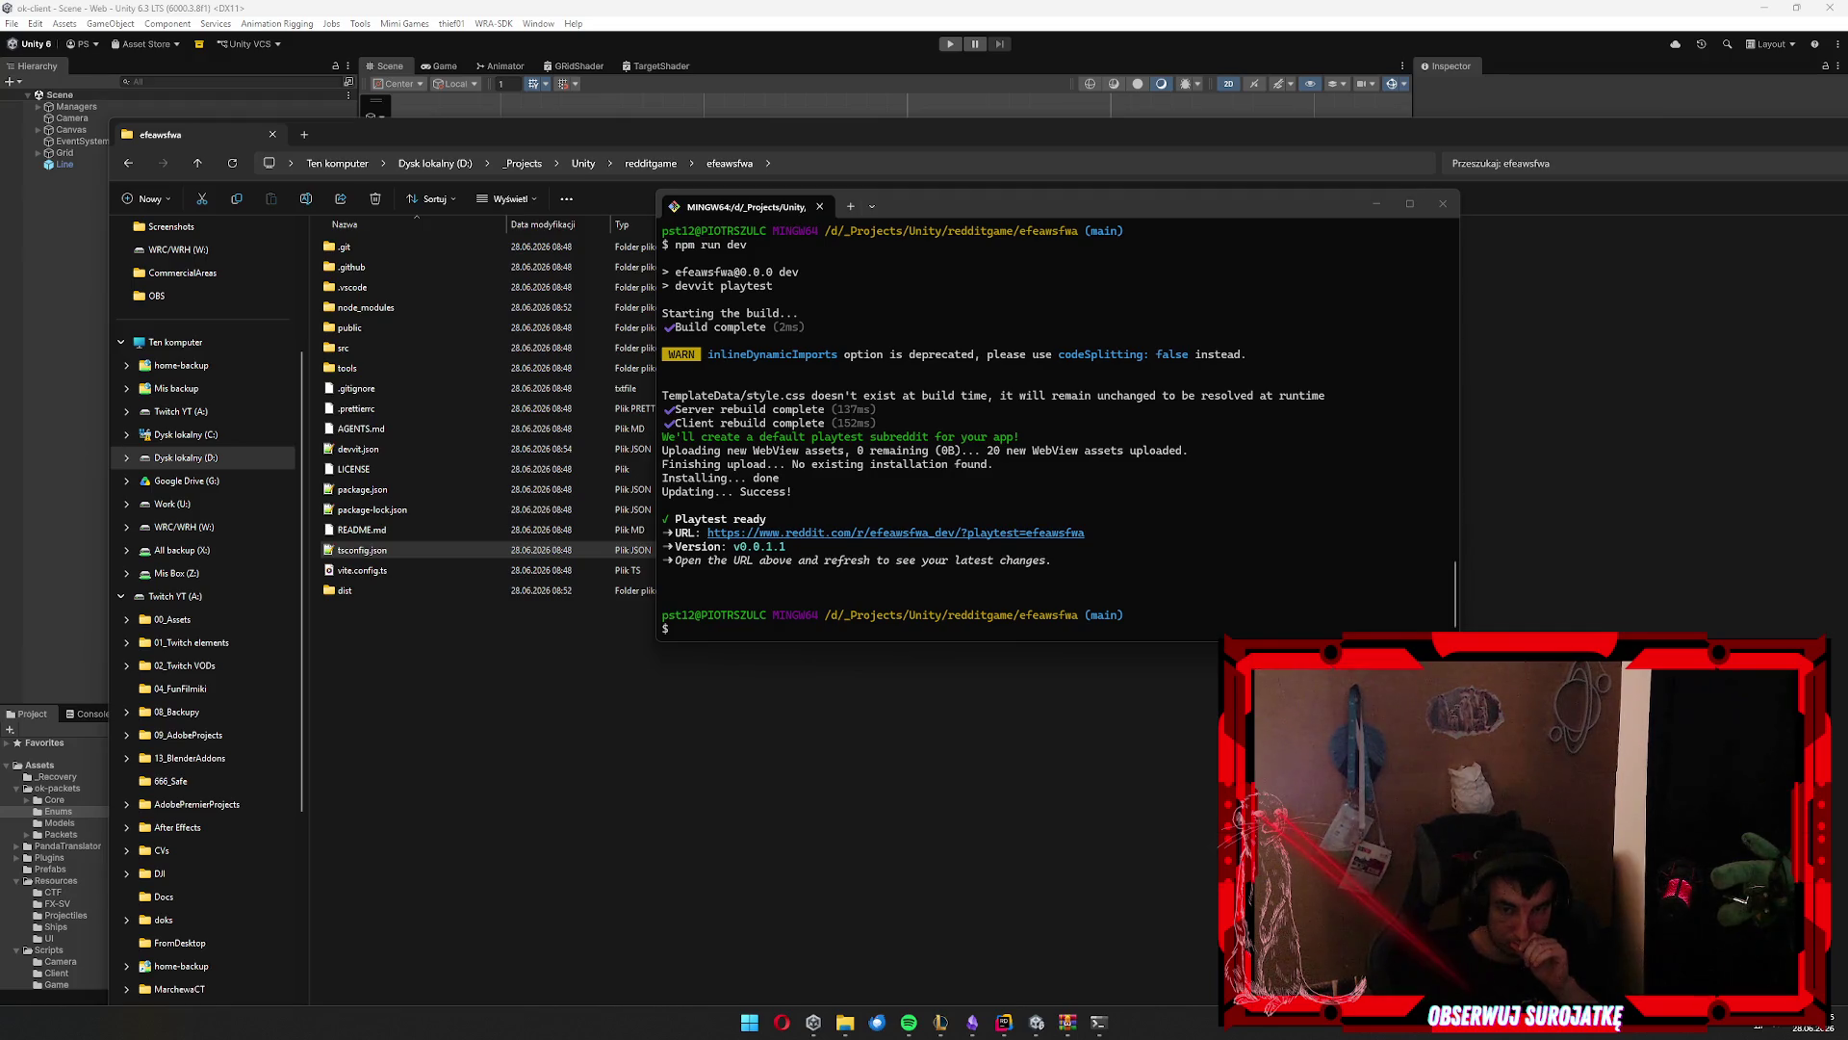
Go up to redditgame with cd .. and list its contents
text(cd ..)
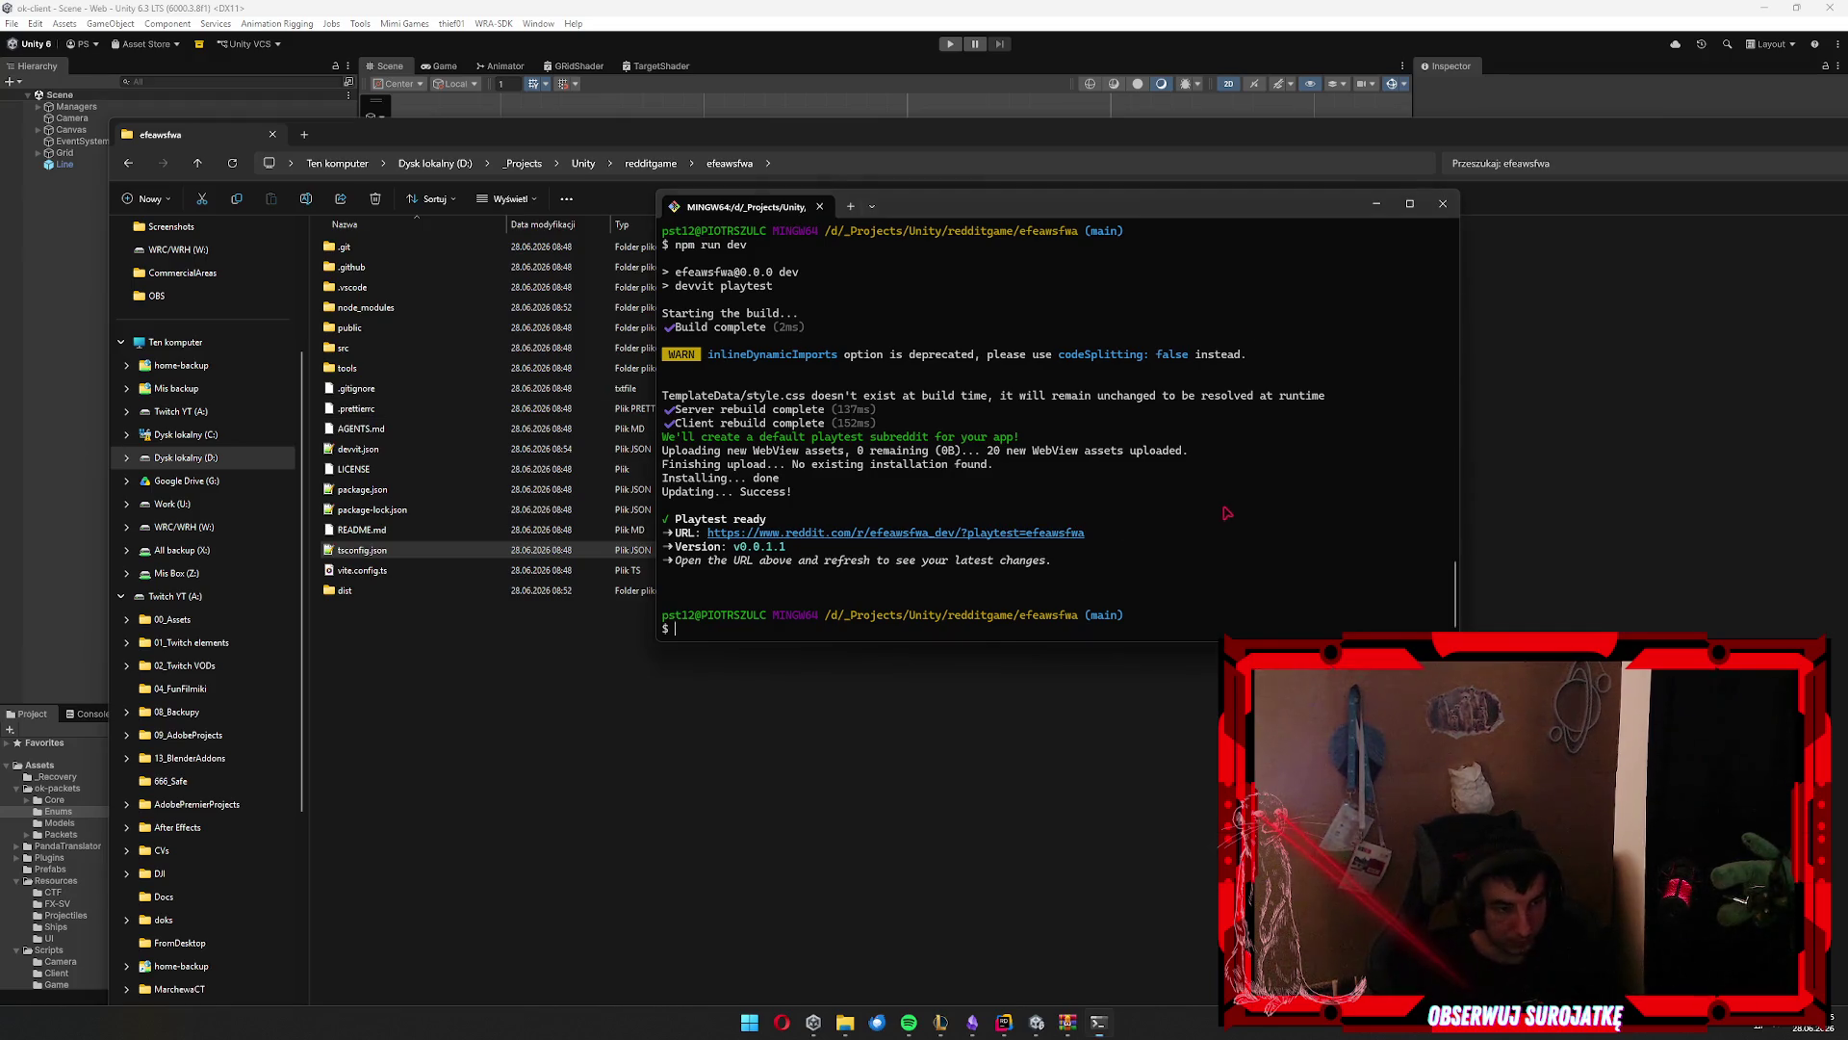
key(Return)
text(ls)
key(Return)
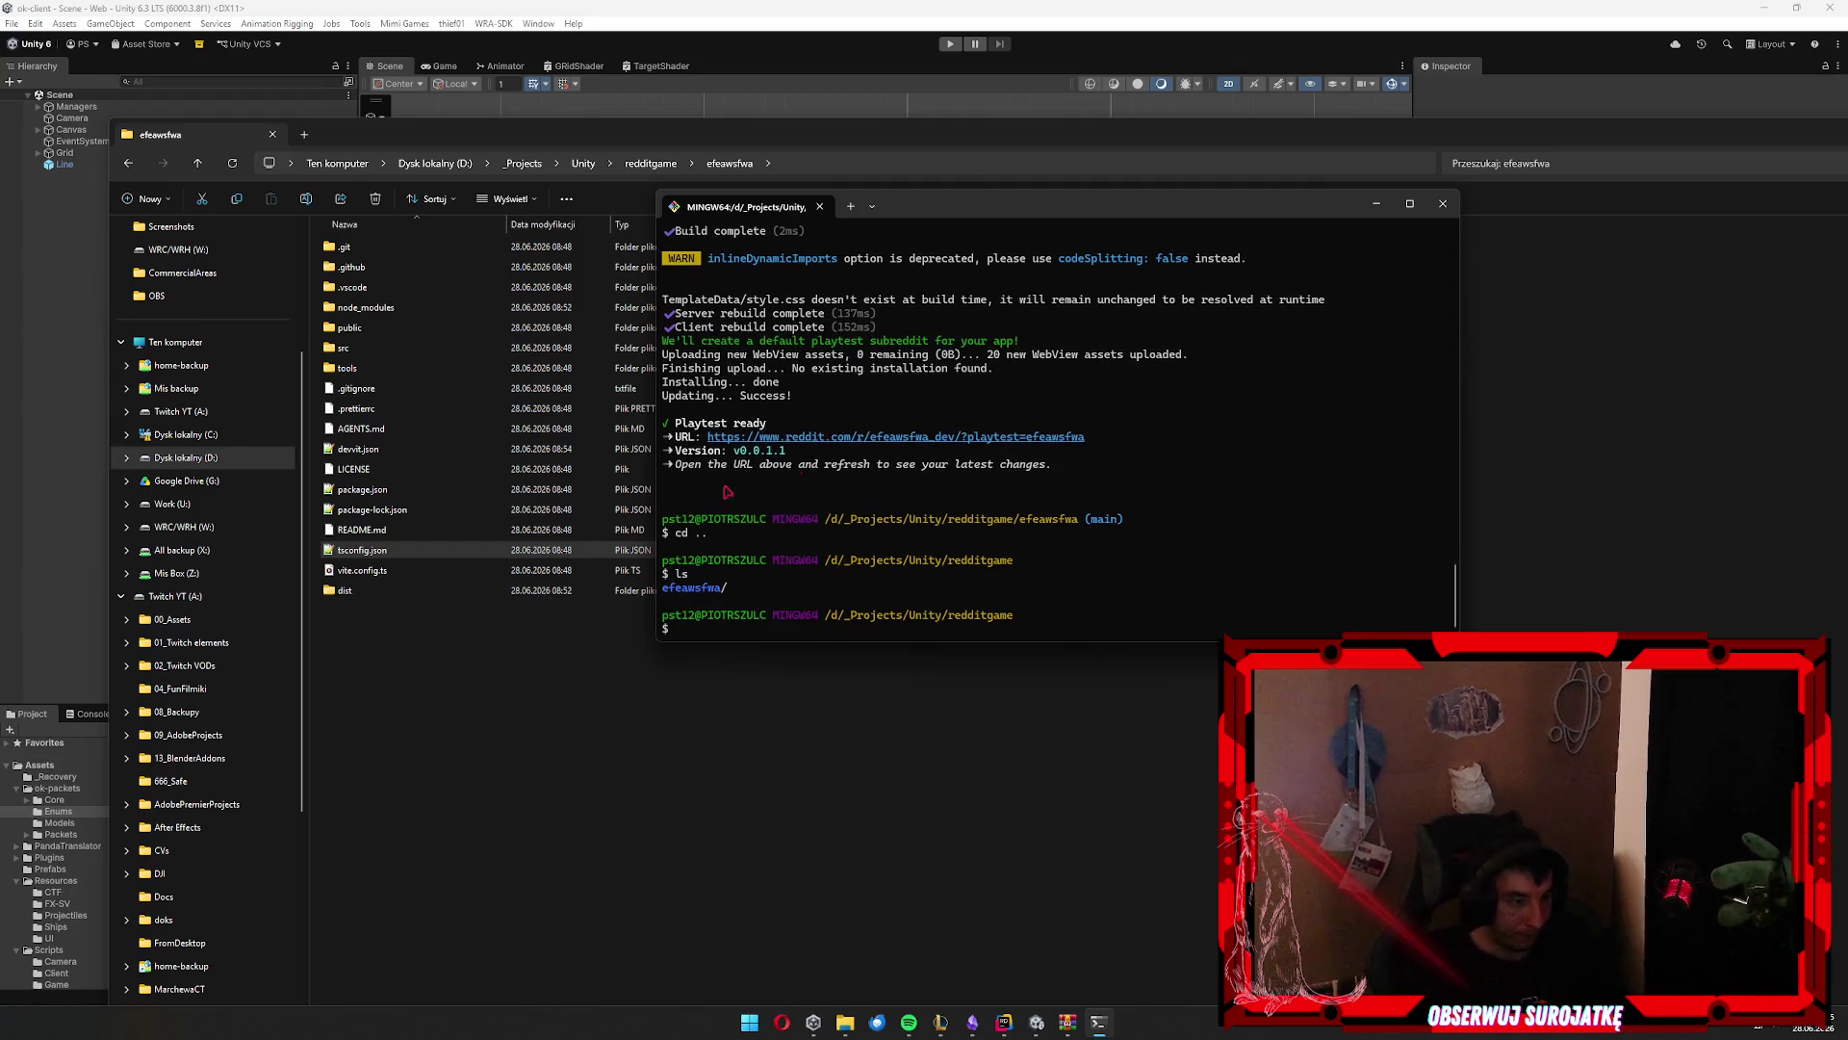
Delete the efeawsfwa folder with rm -rf and close the terminal
double_click(693, 587)
text(rm dir r)
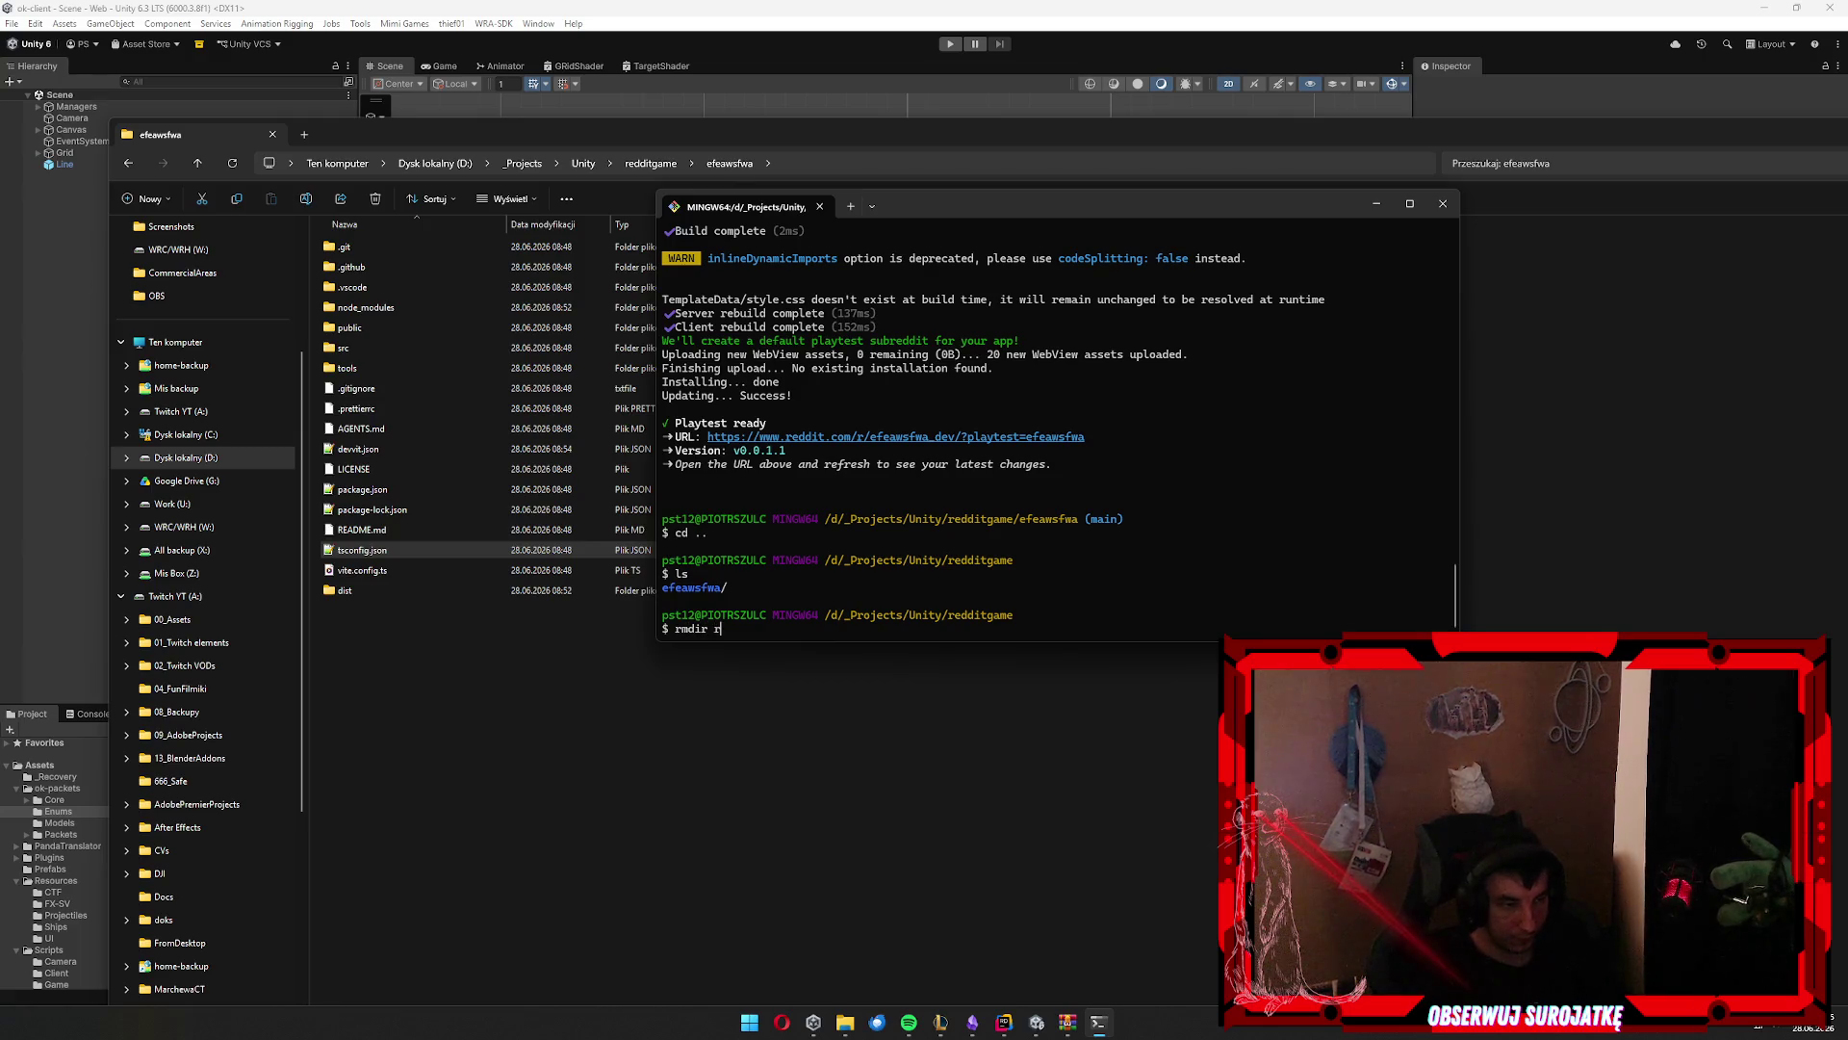
text(rf efeawsfwa)
key(Return)
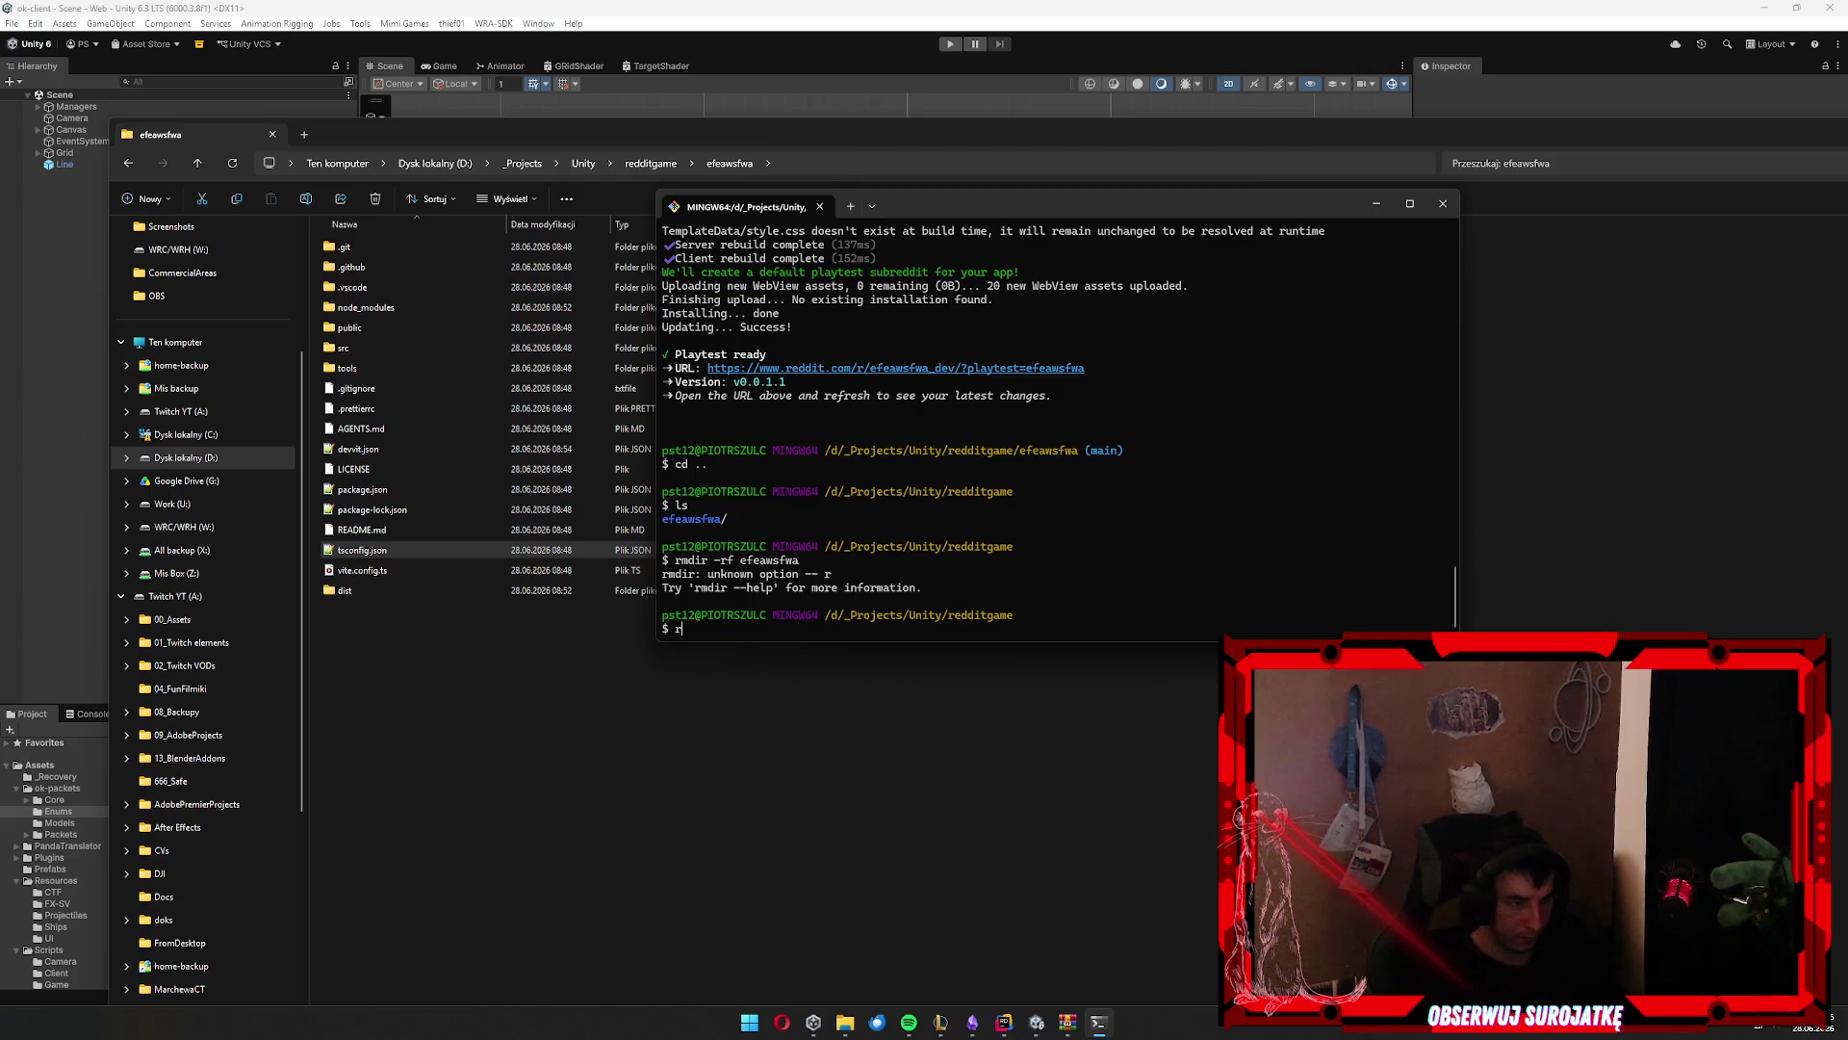
key(BackSpace)
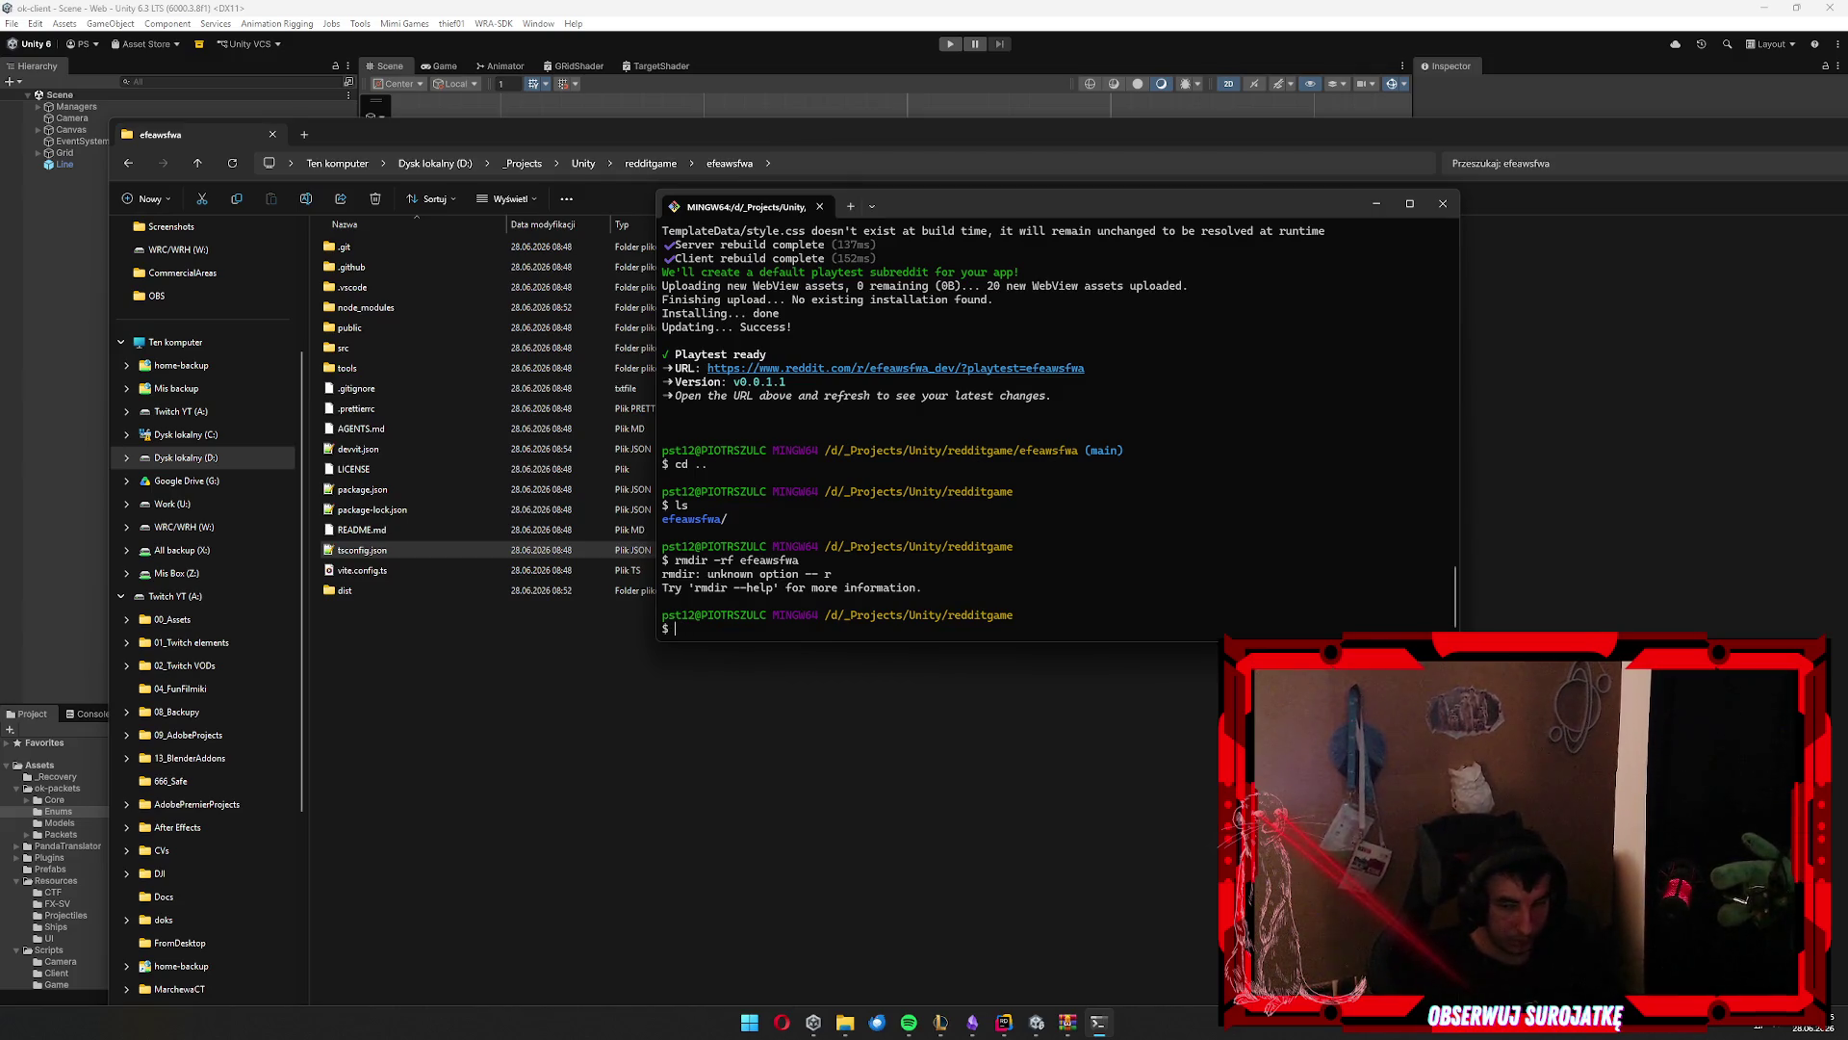
text(rm -rf efeawsfwa)
key(Return)
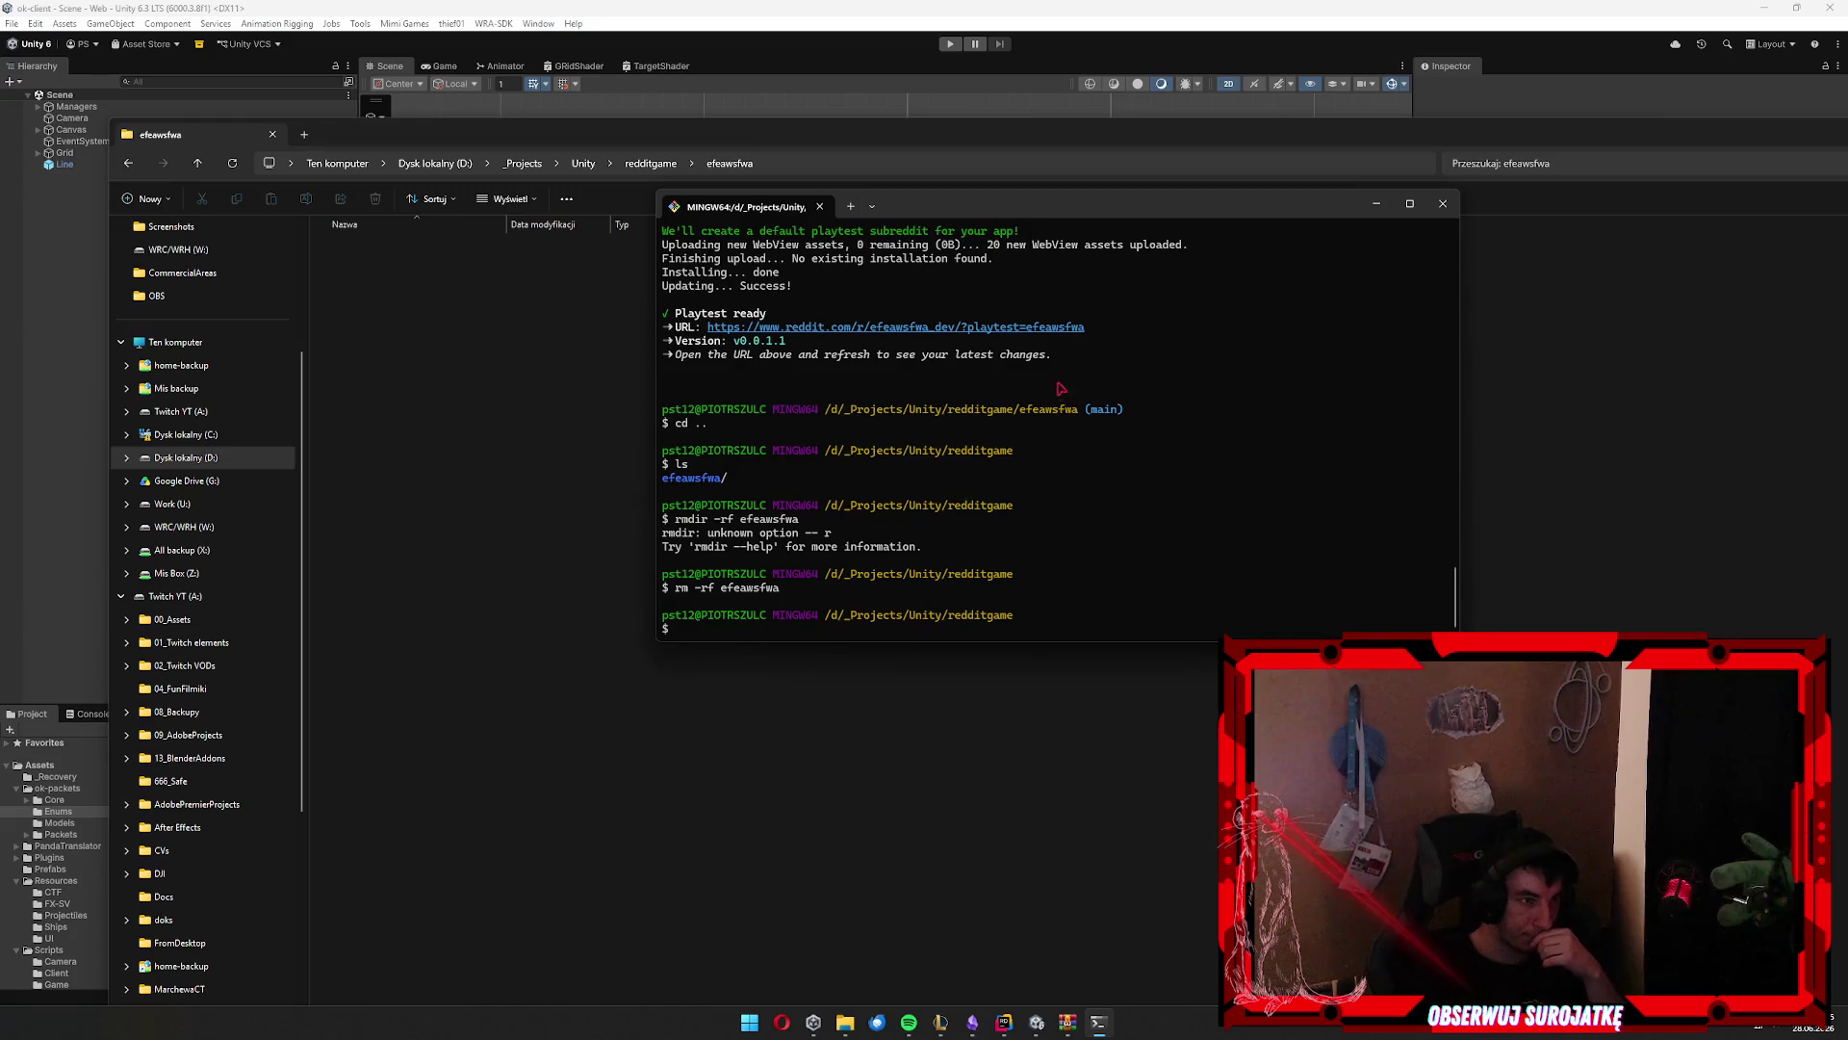
click(1442, 203)
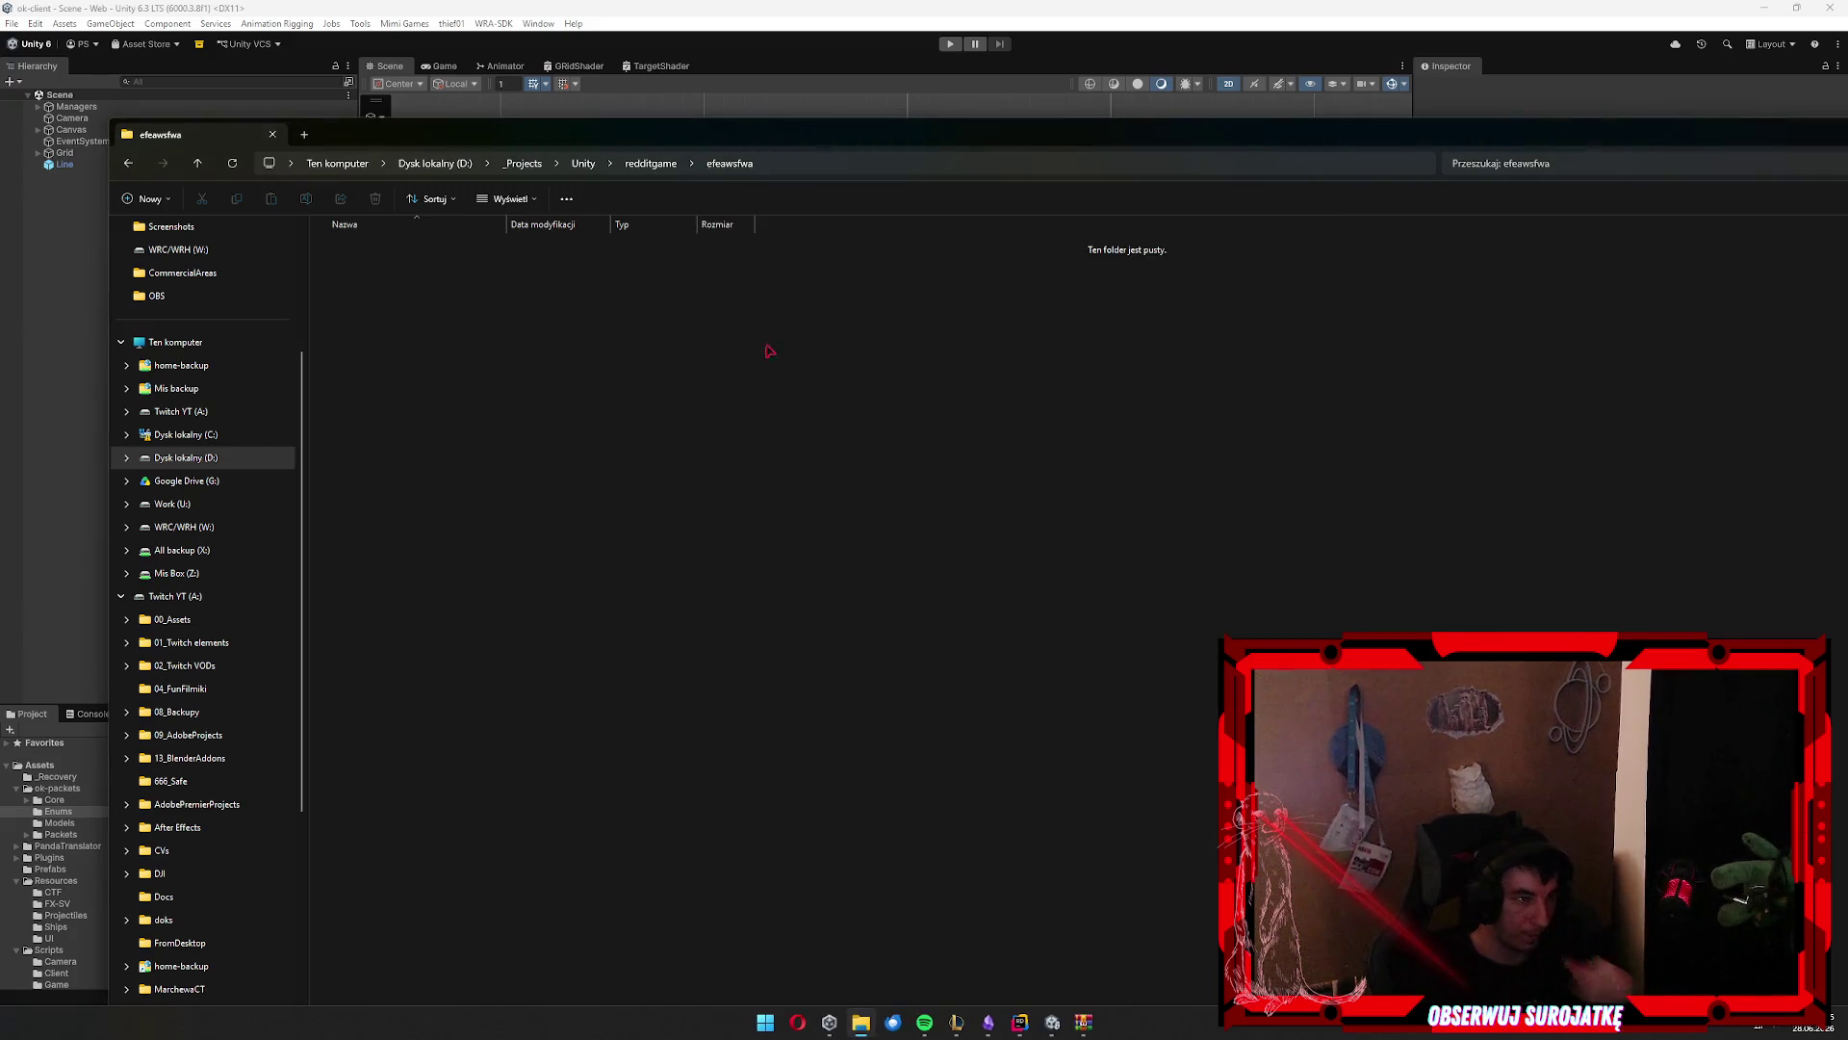
Dismiss the path error and bring up the options for the empty redditgame folder
click(915, 168)
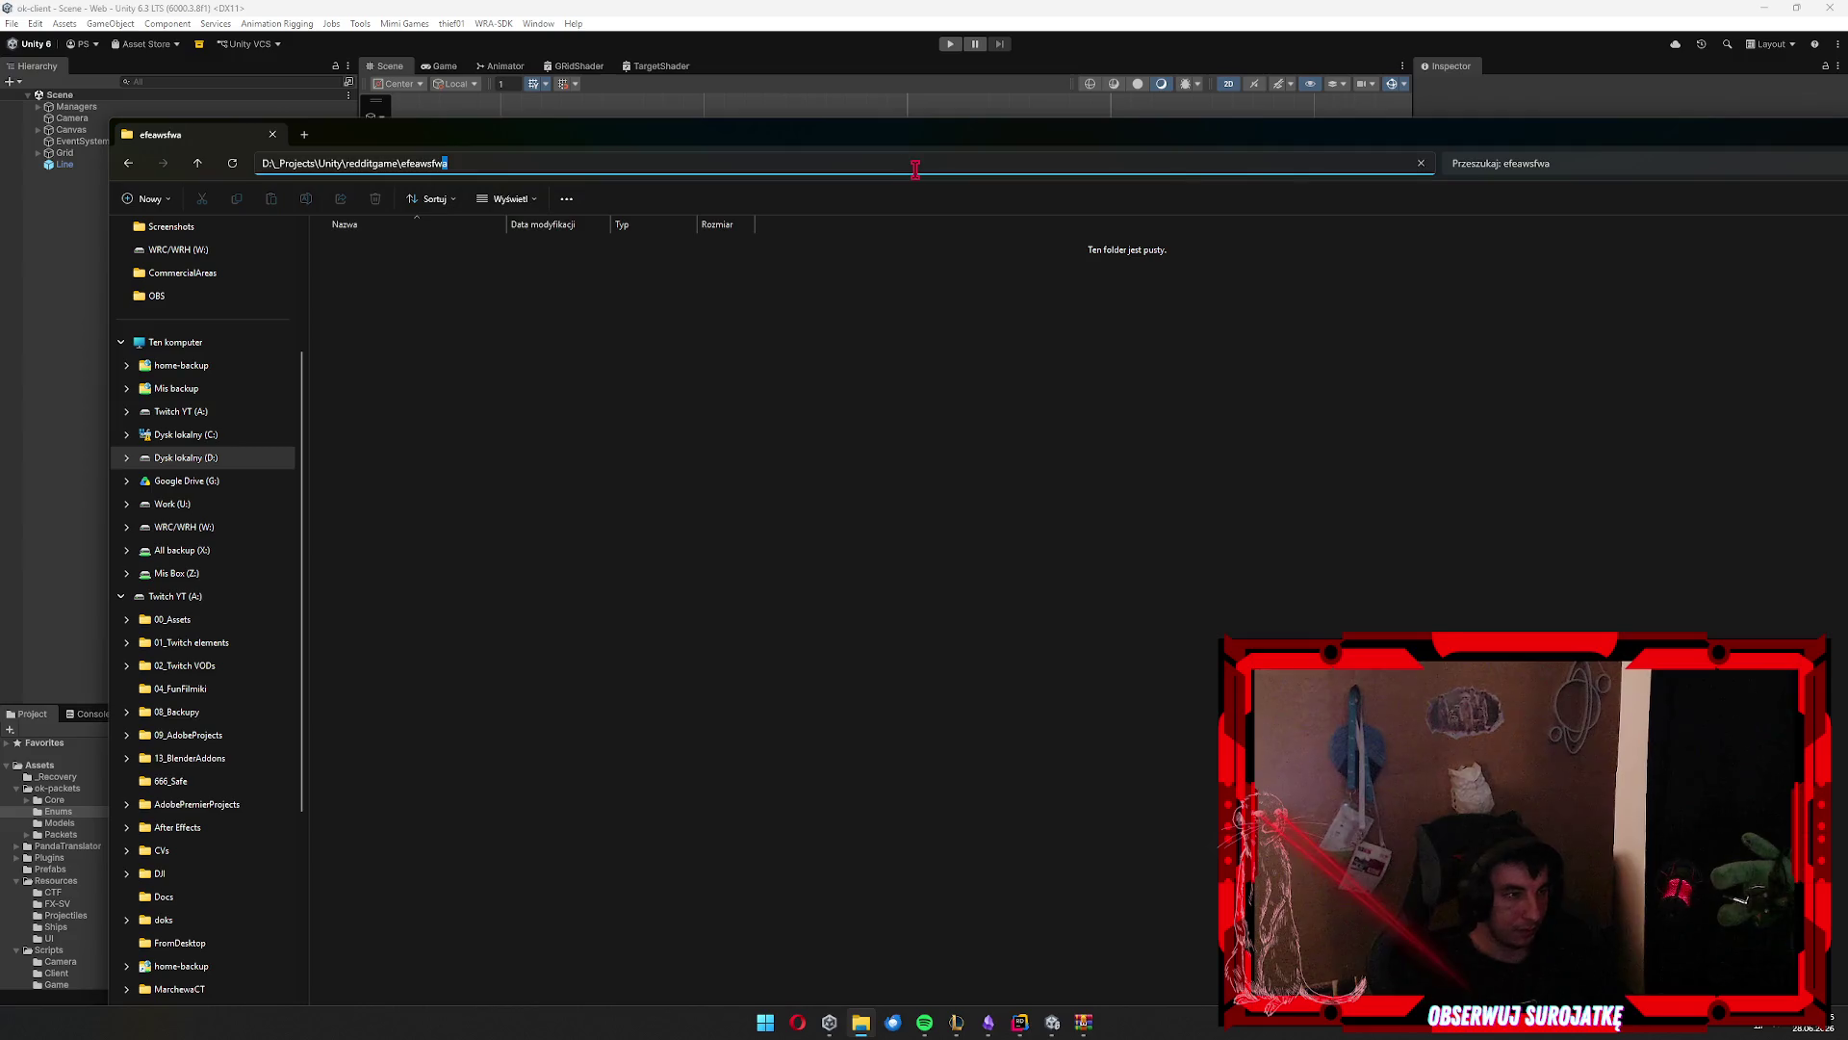
key(Return)
click(1080, 508)
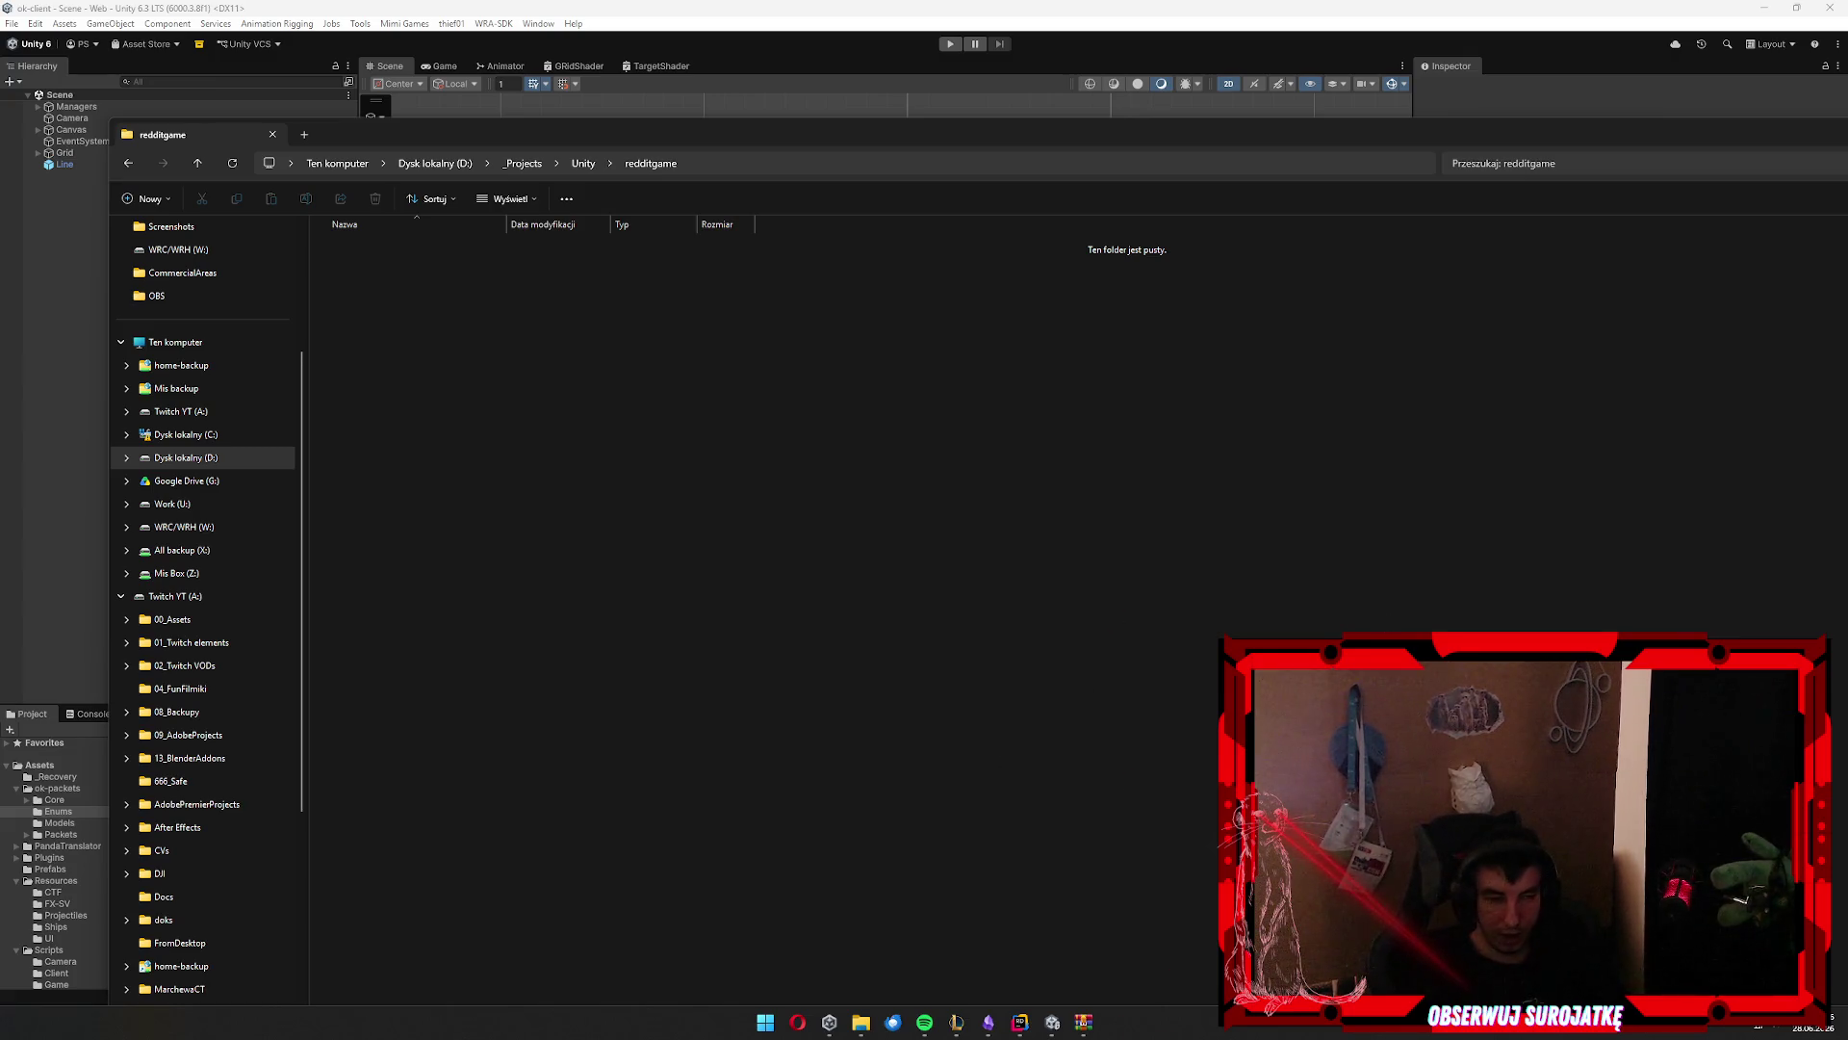
right_click(905, 529)
Open a Git Bash terminal in redditgame, move it to the other monitor, then return to Unity
click(1028, 717)
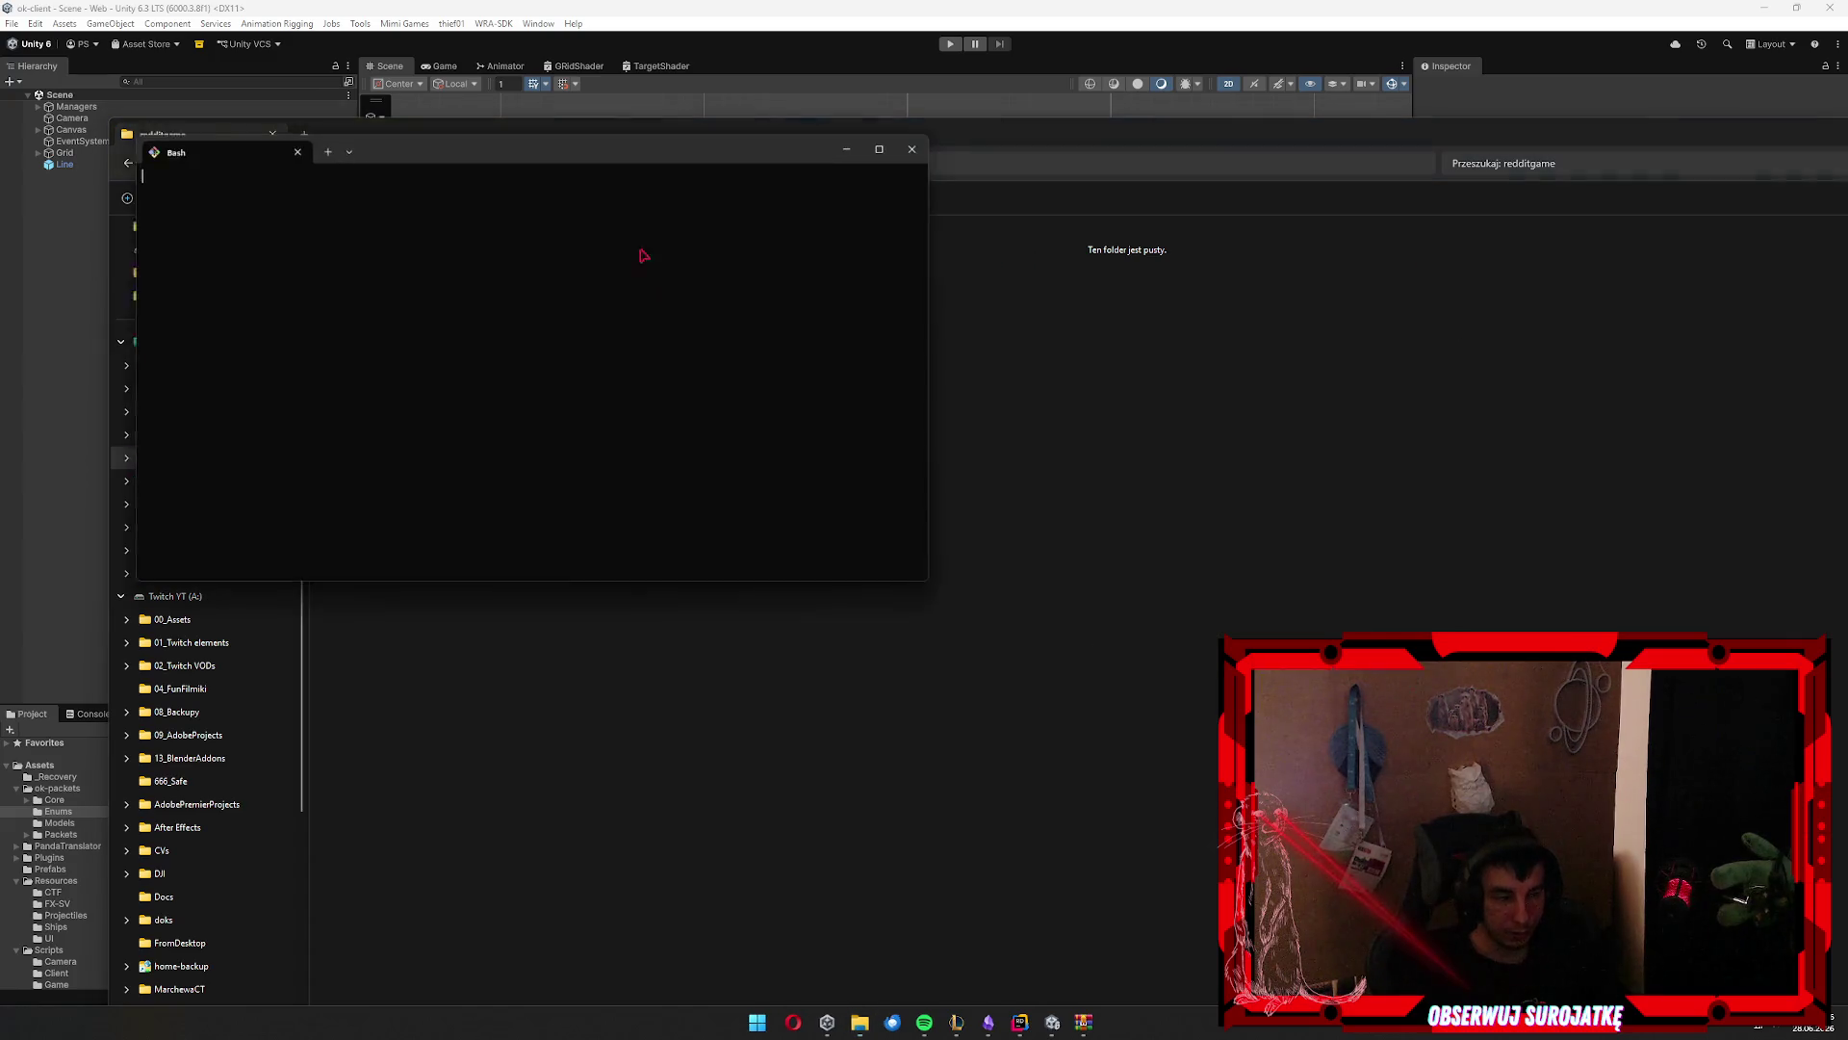
drag(594, 152, 1847, 154)
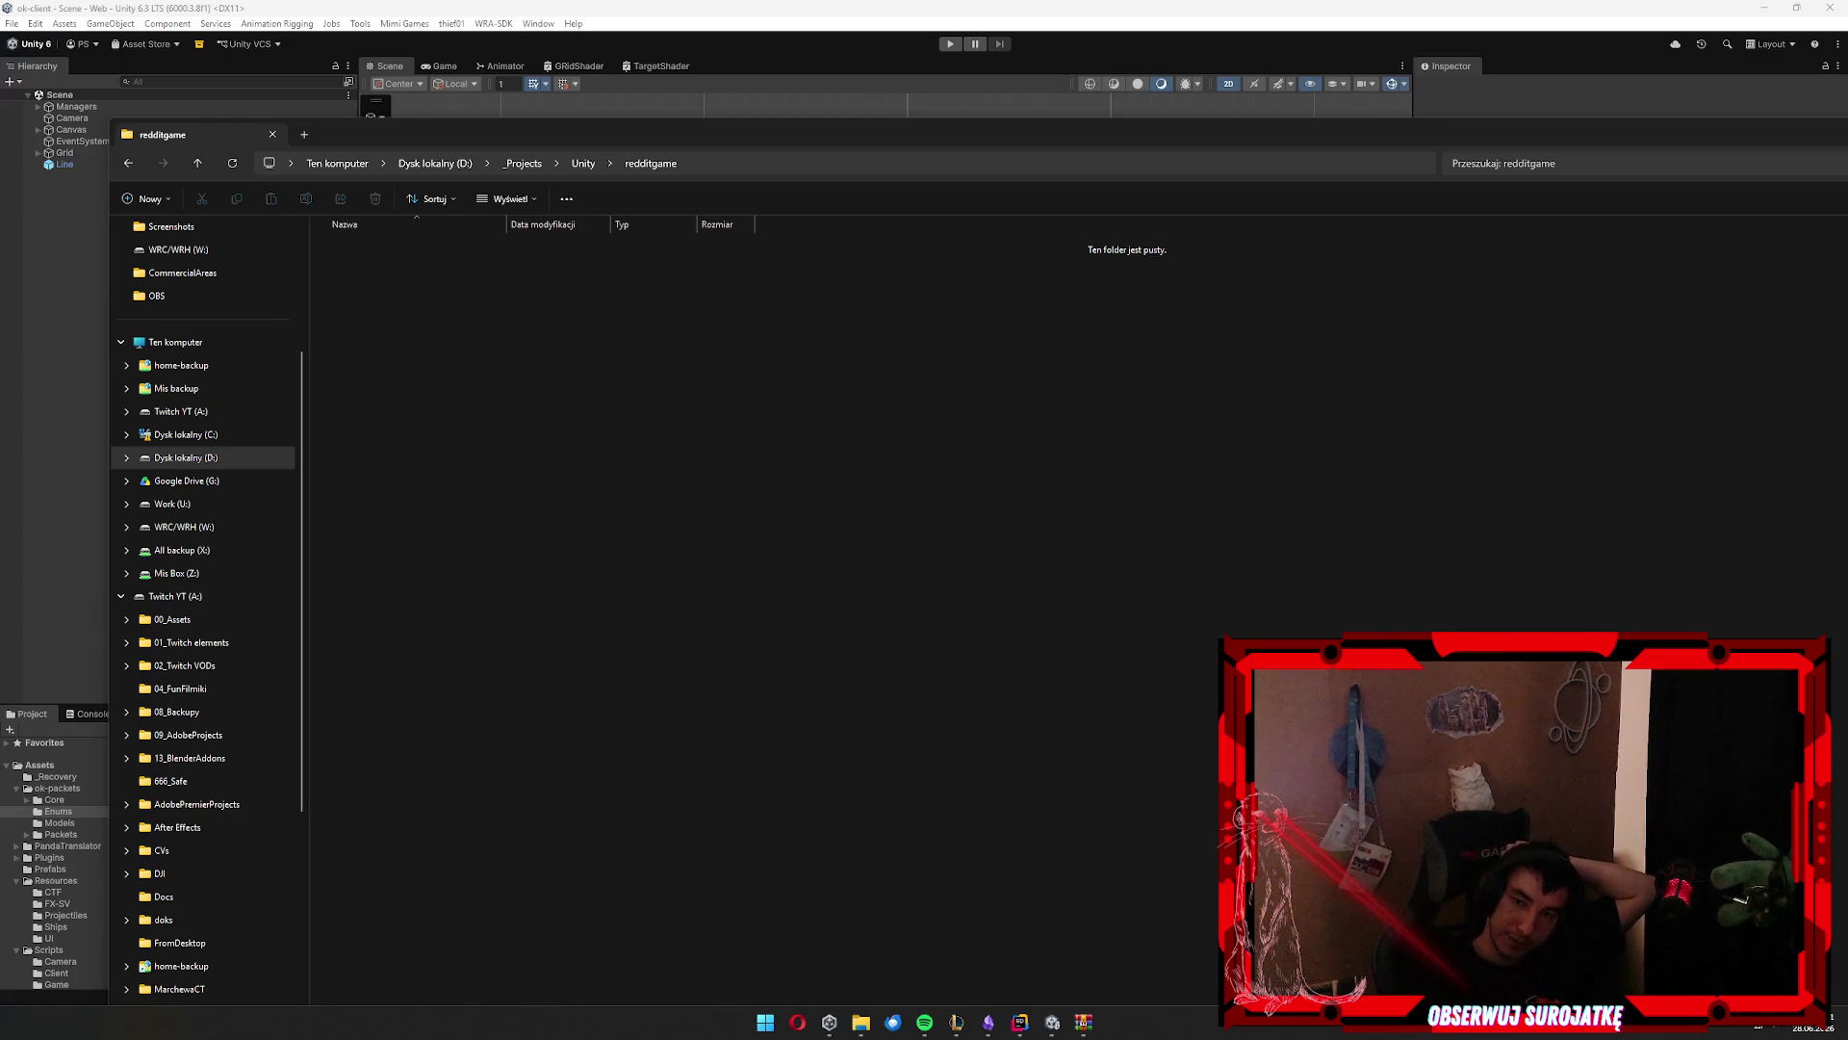
key(alt+Tab)
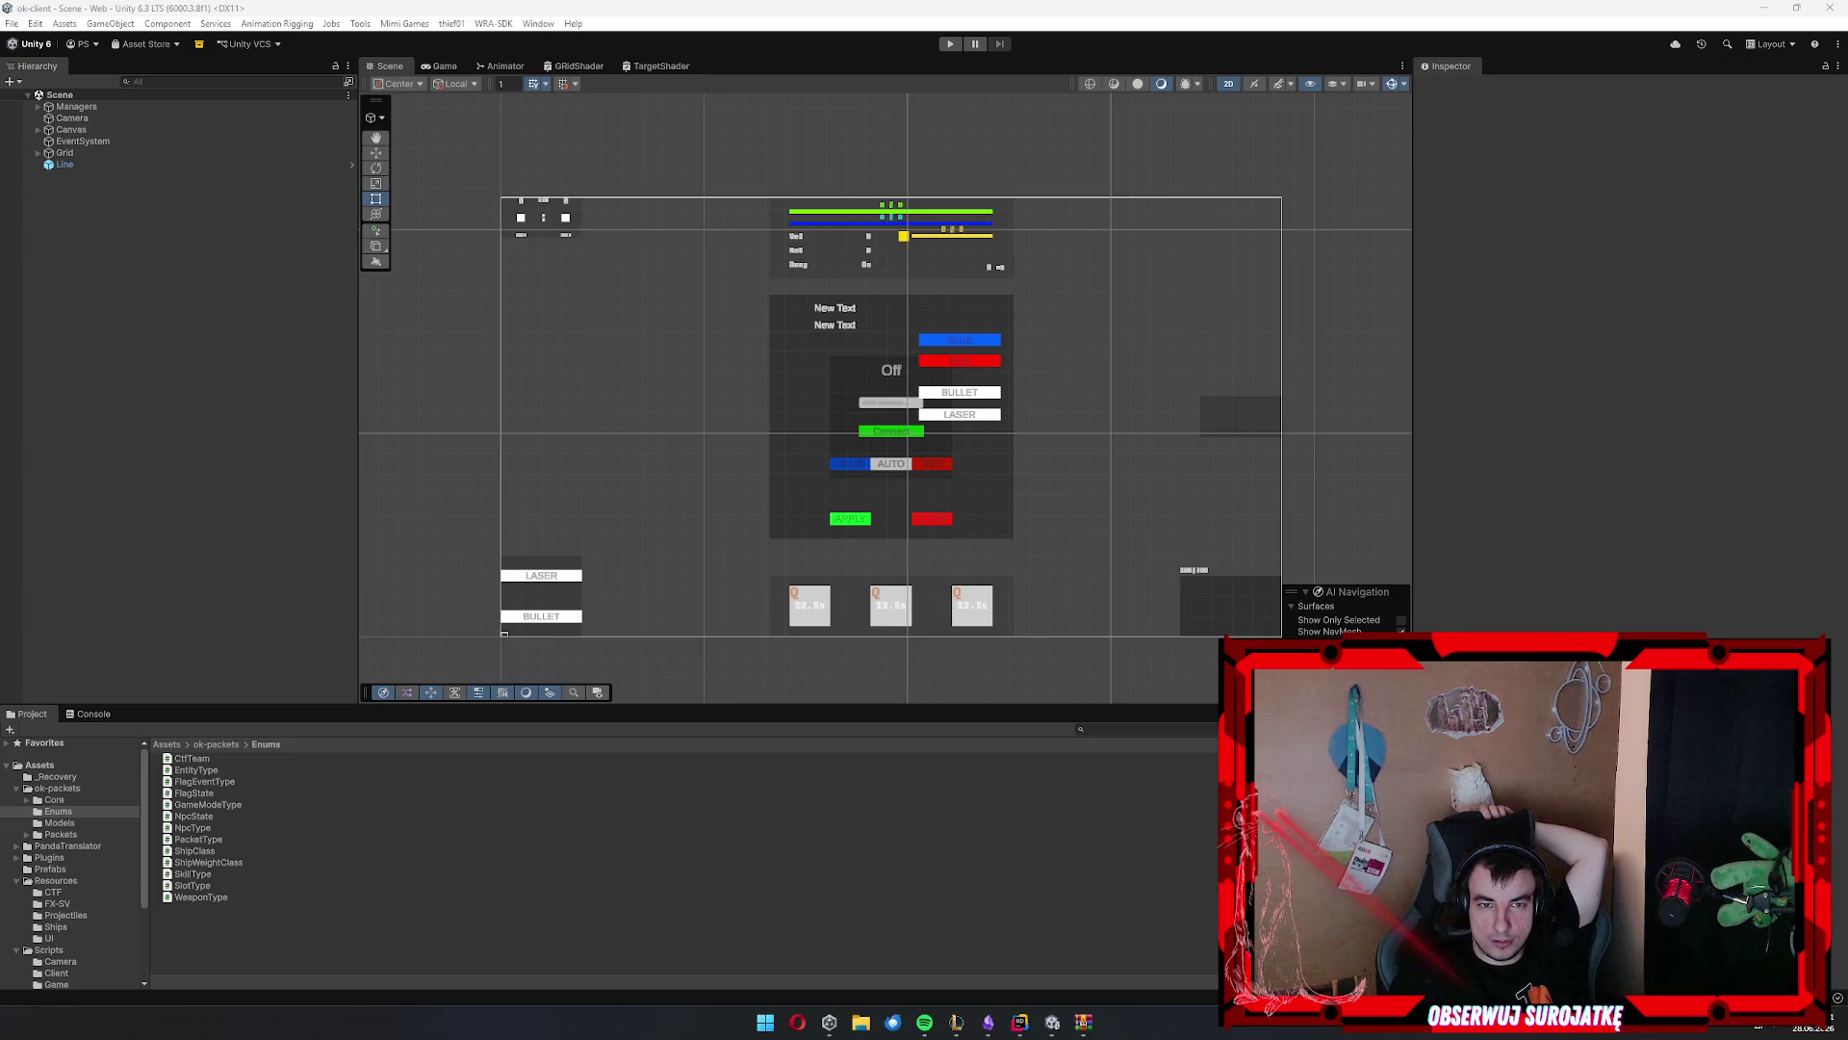
Switch over to the Reddit Games with a Hook Devpost rules page
key(alt+Tab)
Highlight the Devpost prizes, including Best App with a Hook, Best Use of Phaser and $200 Feedback Awards
scroll(816, 484, down, 10)
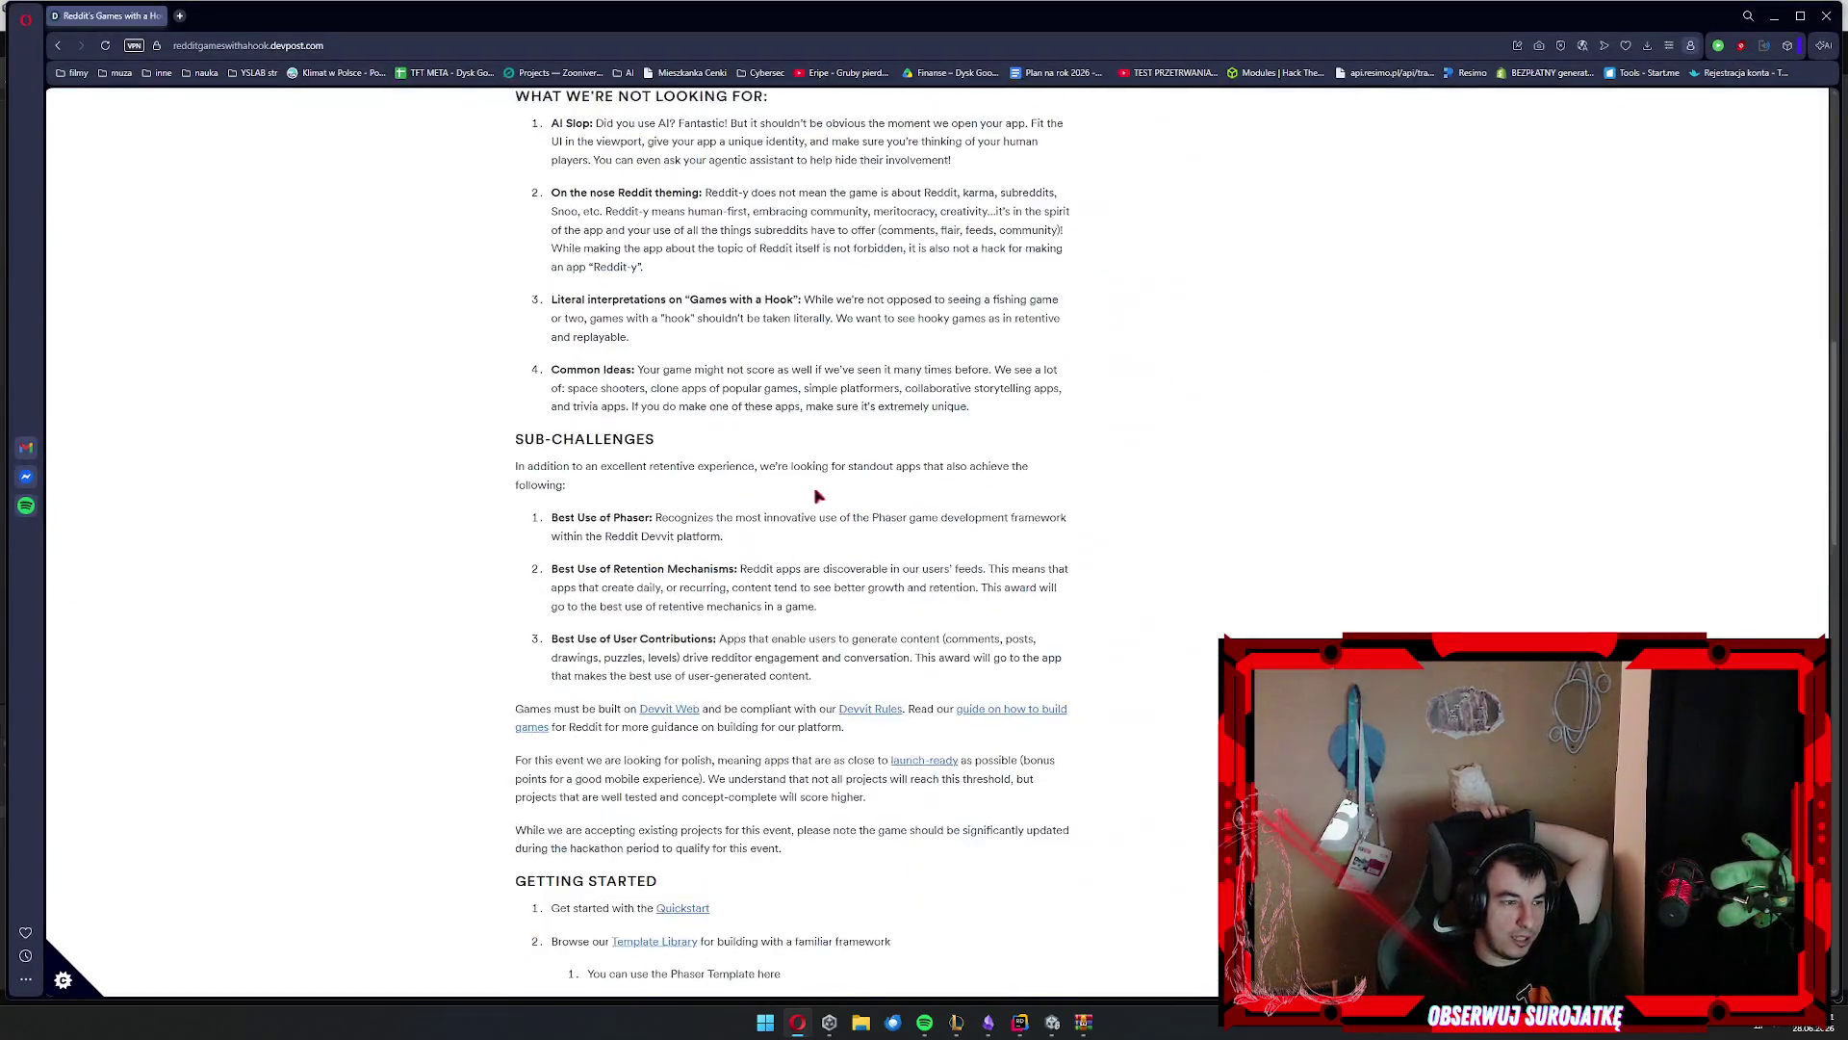
scroll(816, 484, down, 10)
drag(498, 469, 1016, 661)
click(604, 456)
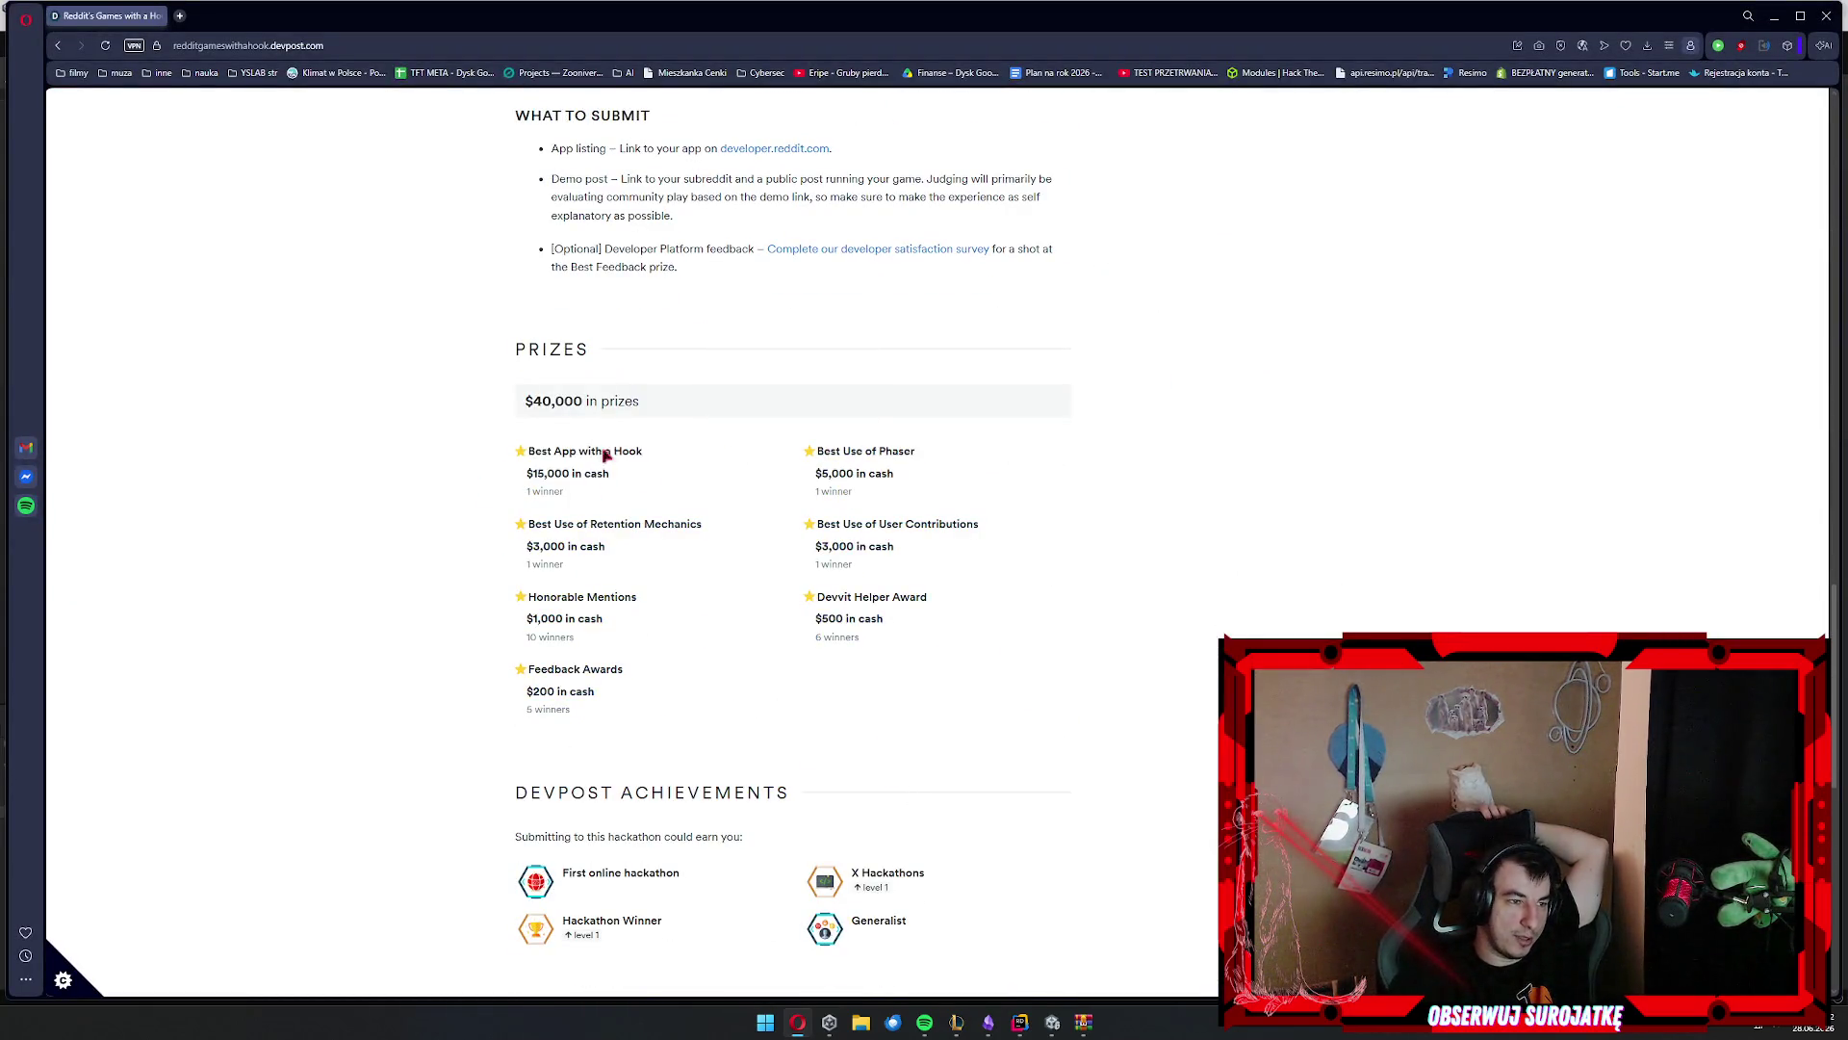
drag(527, 451, 578, 452)
drag(814, 445, 823, 493)
click(826, 495)
drag(655, 691, 484, 695)
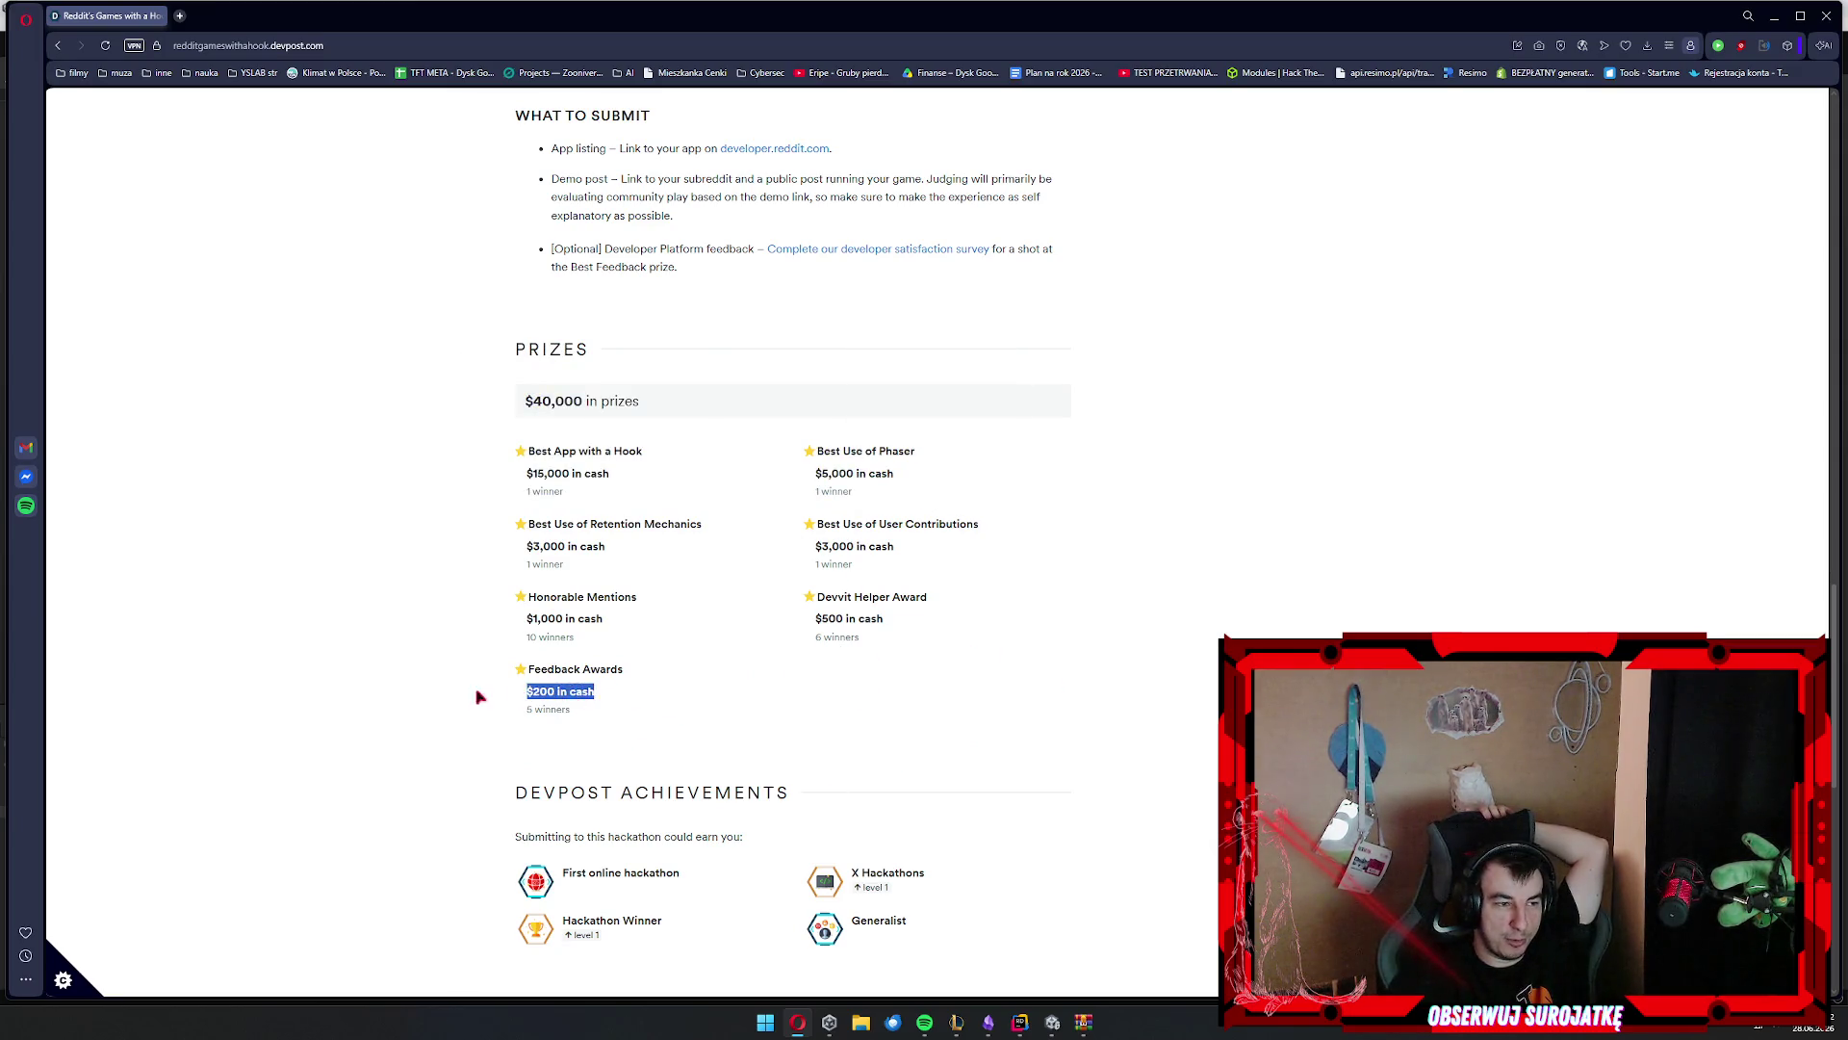
click(1078, 826)
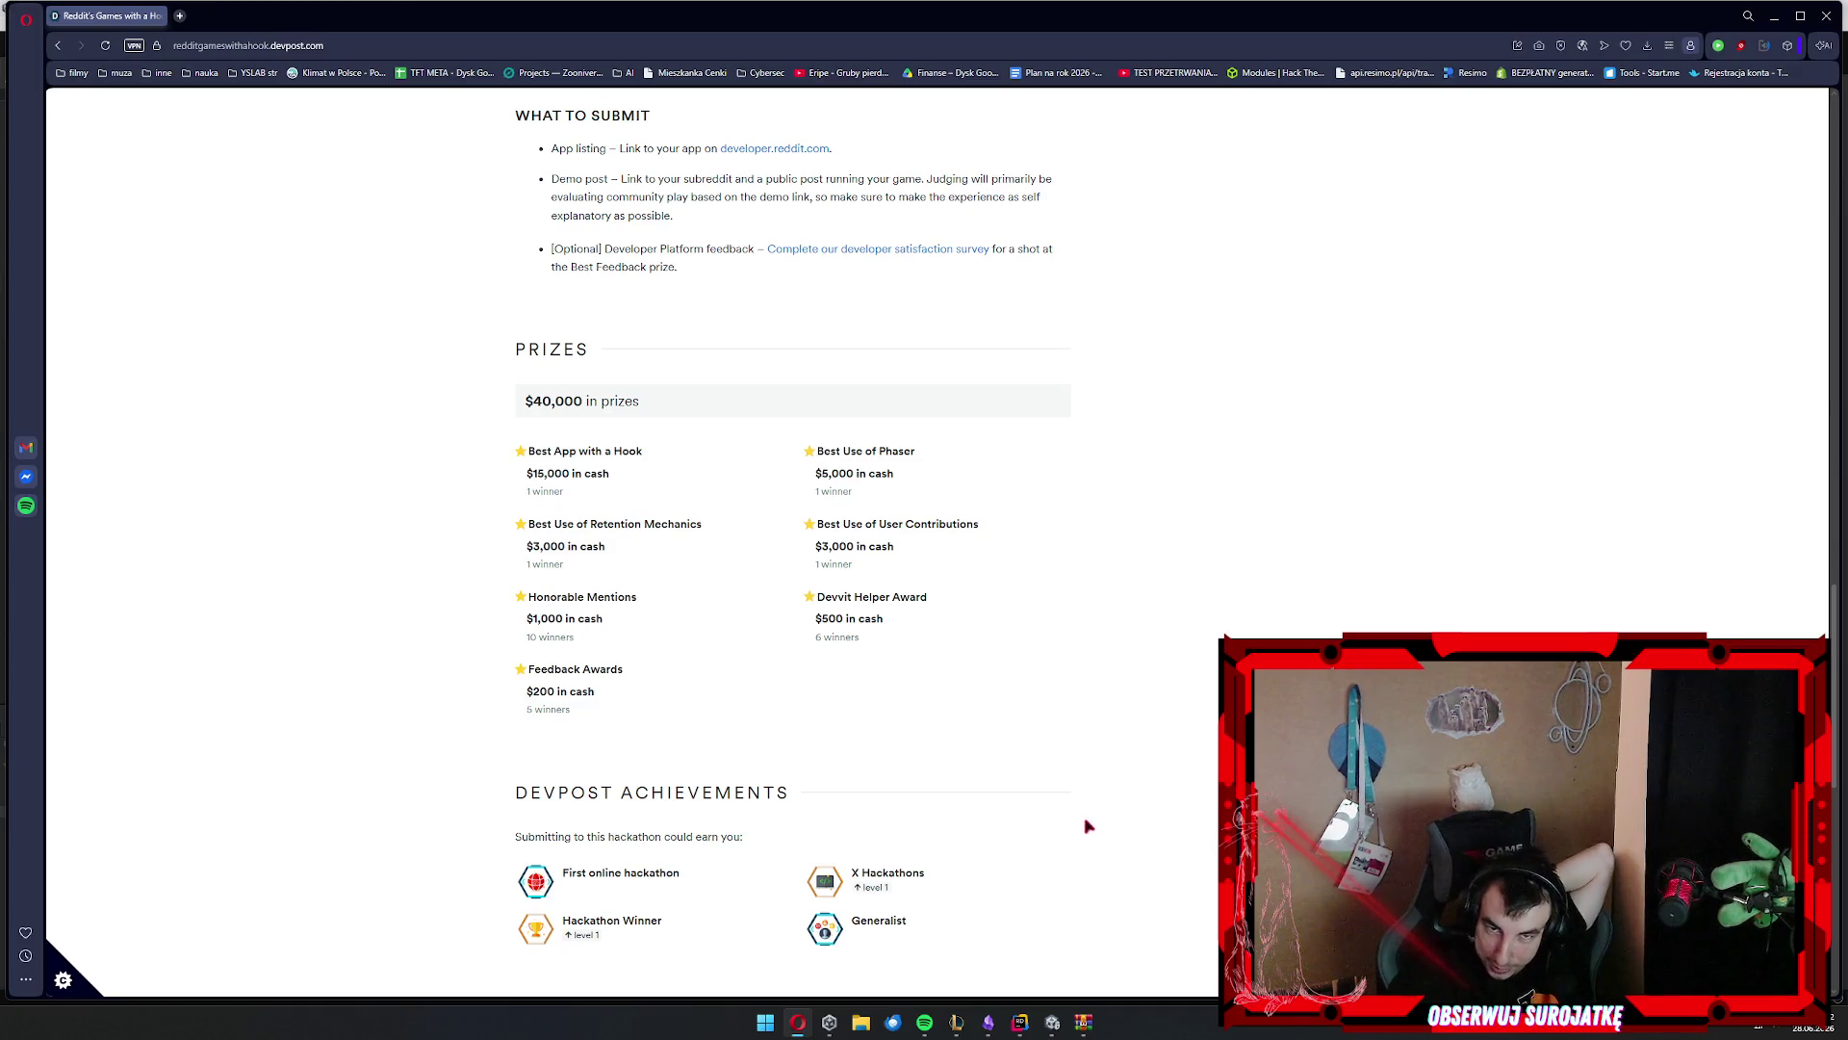
drag(518, 454, 896, 731)
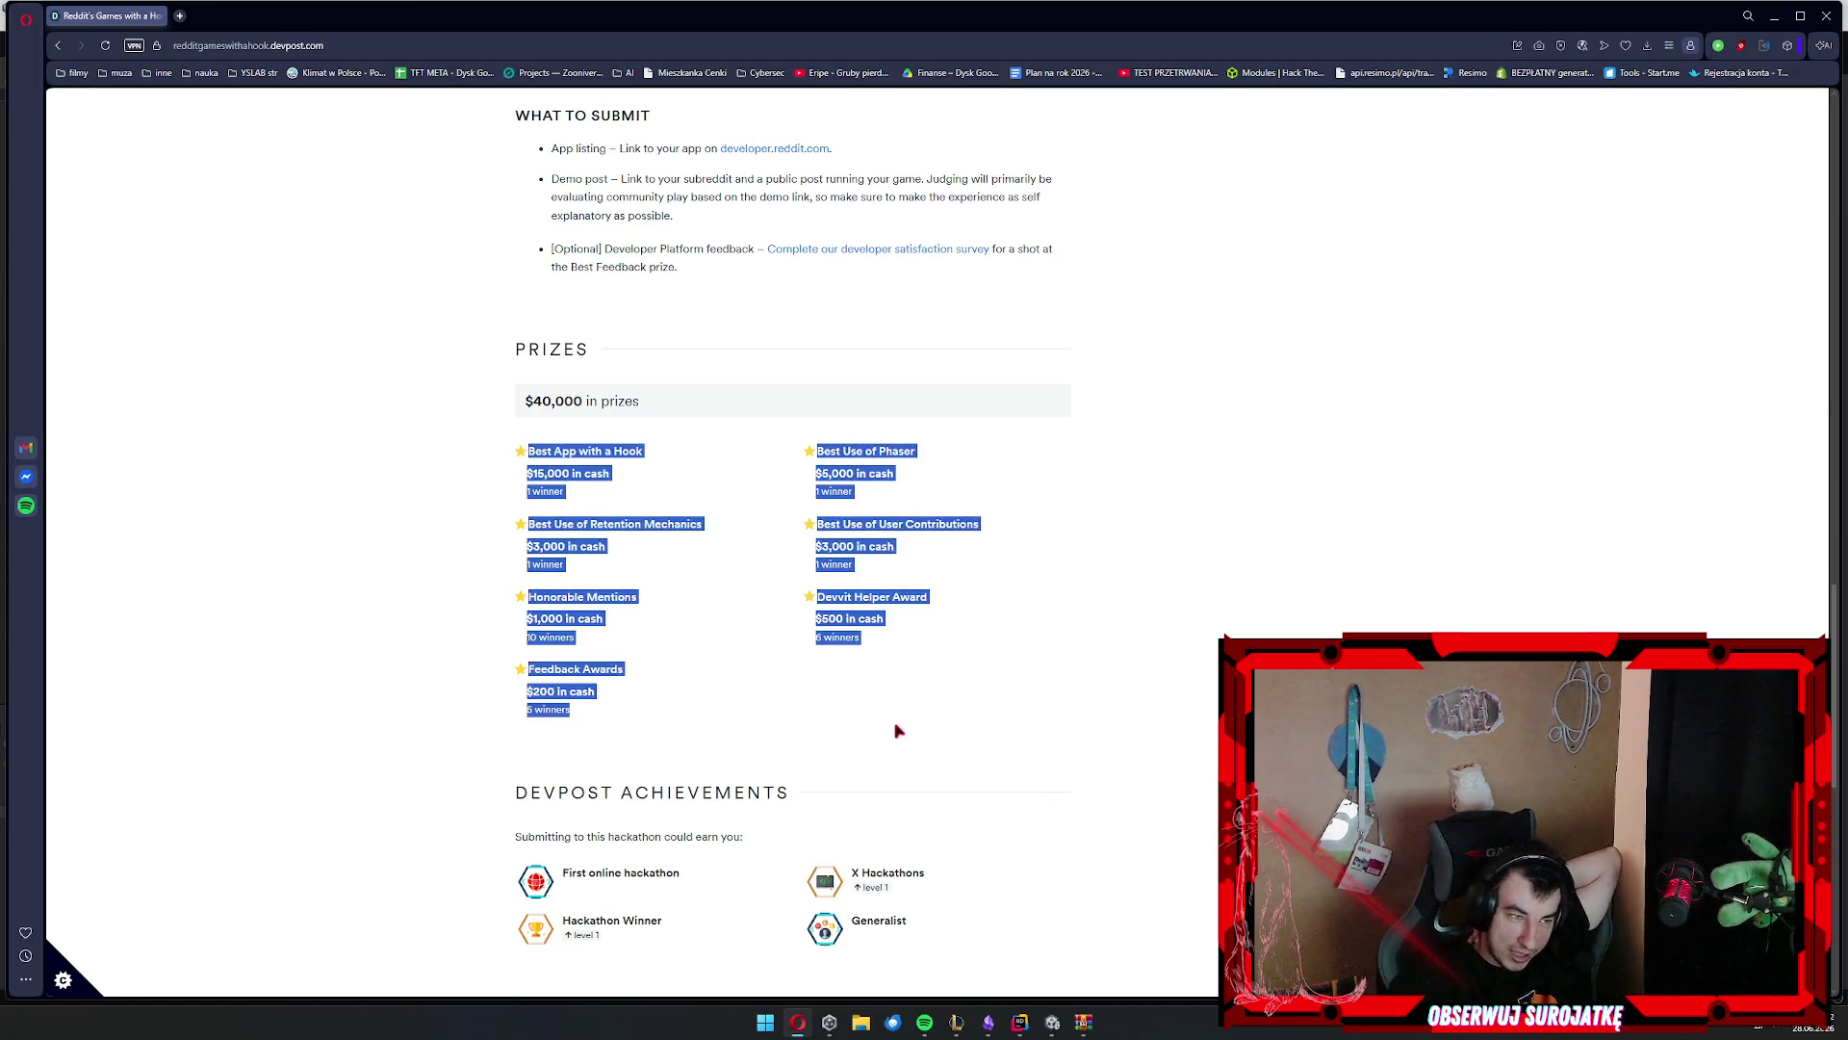
click(1076, 705)
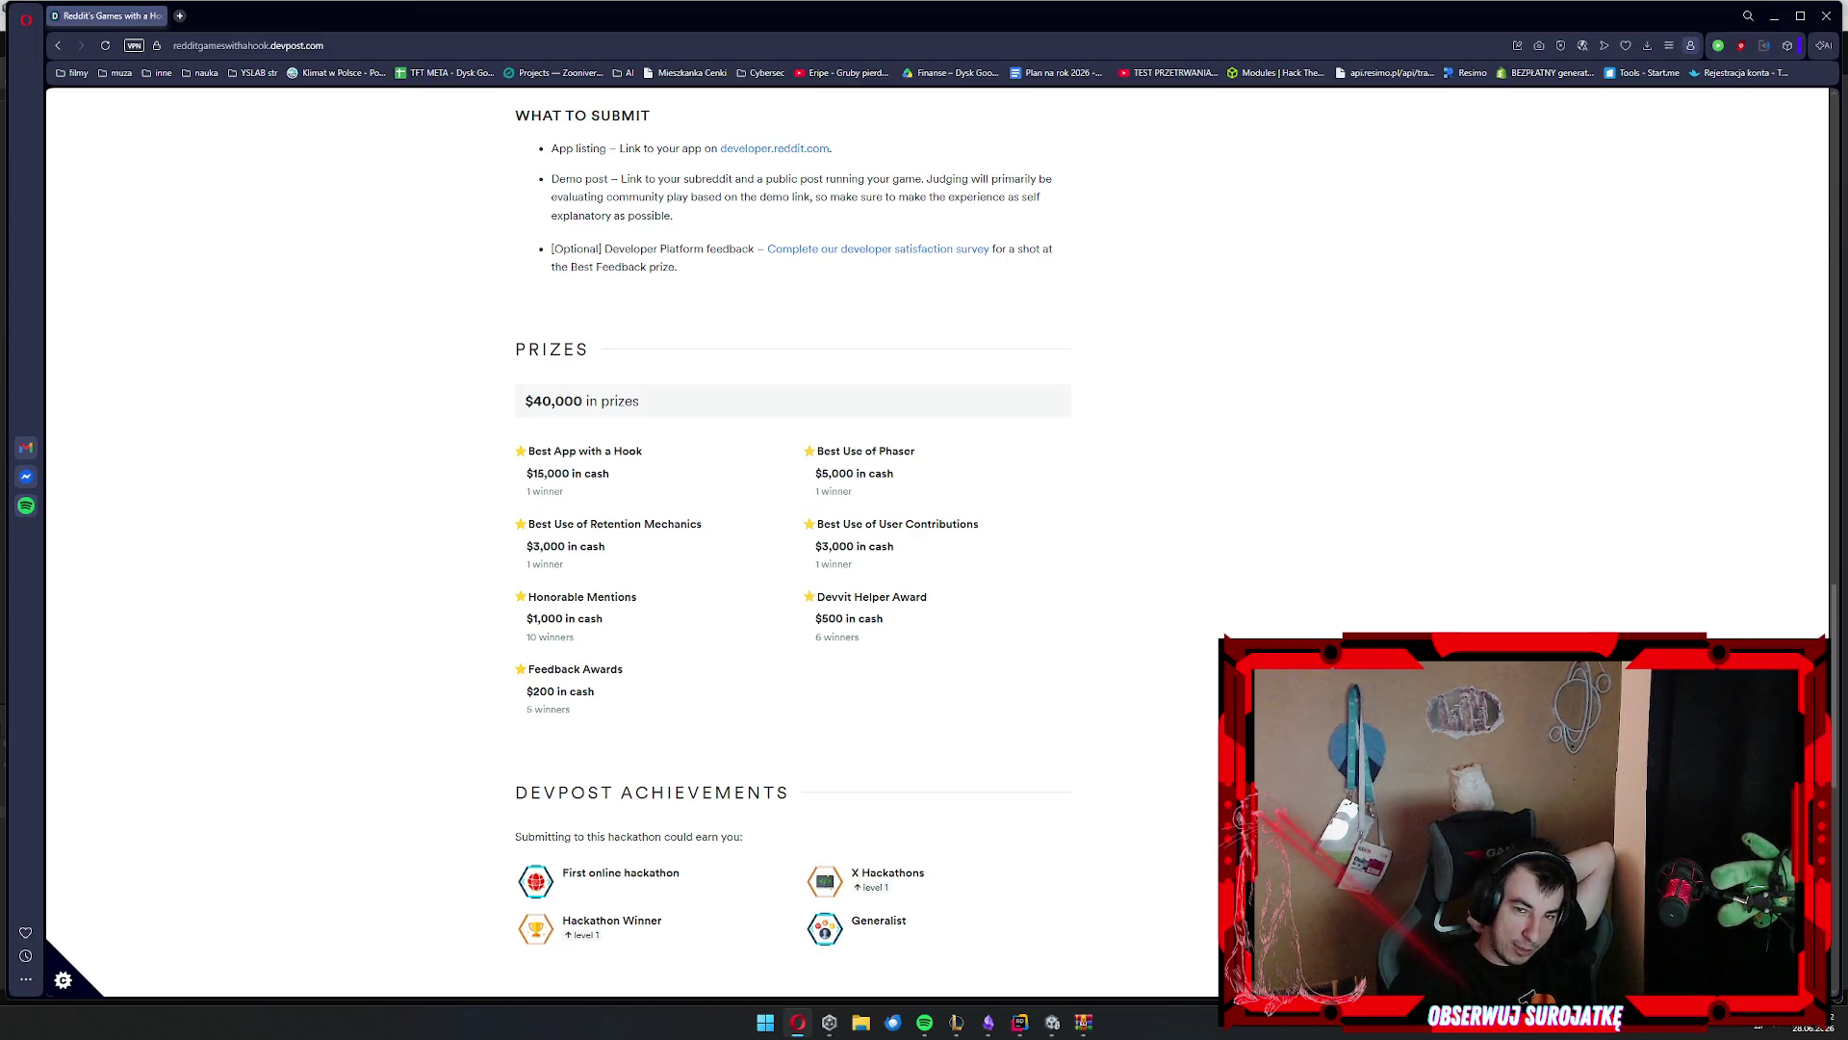
Open the r/honk example game in a background tab and view it
mouse_move(313, 13)
mouse_down()
mouse_move(808, 190)
mouse_move(563, 759)
mouse_move(376, 664)
mouse_move(318, 7)
mouse_up()
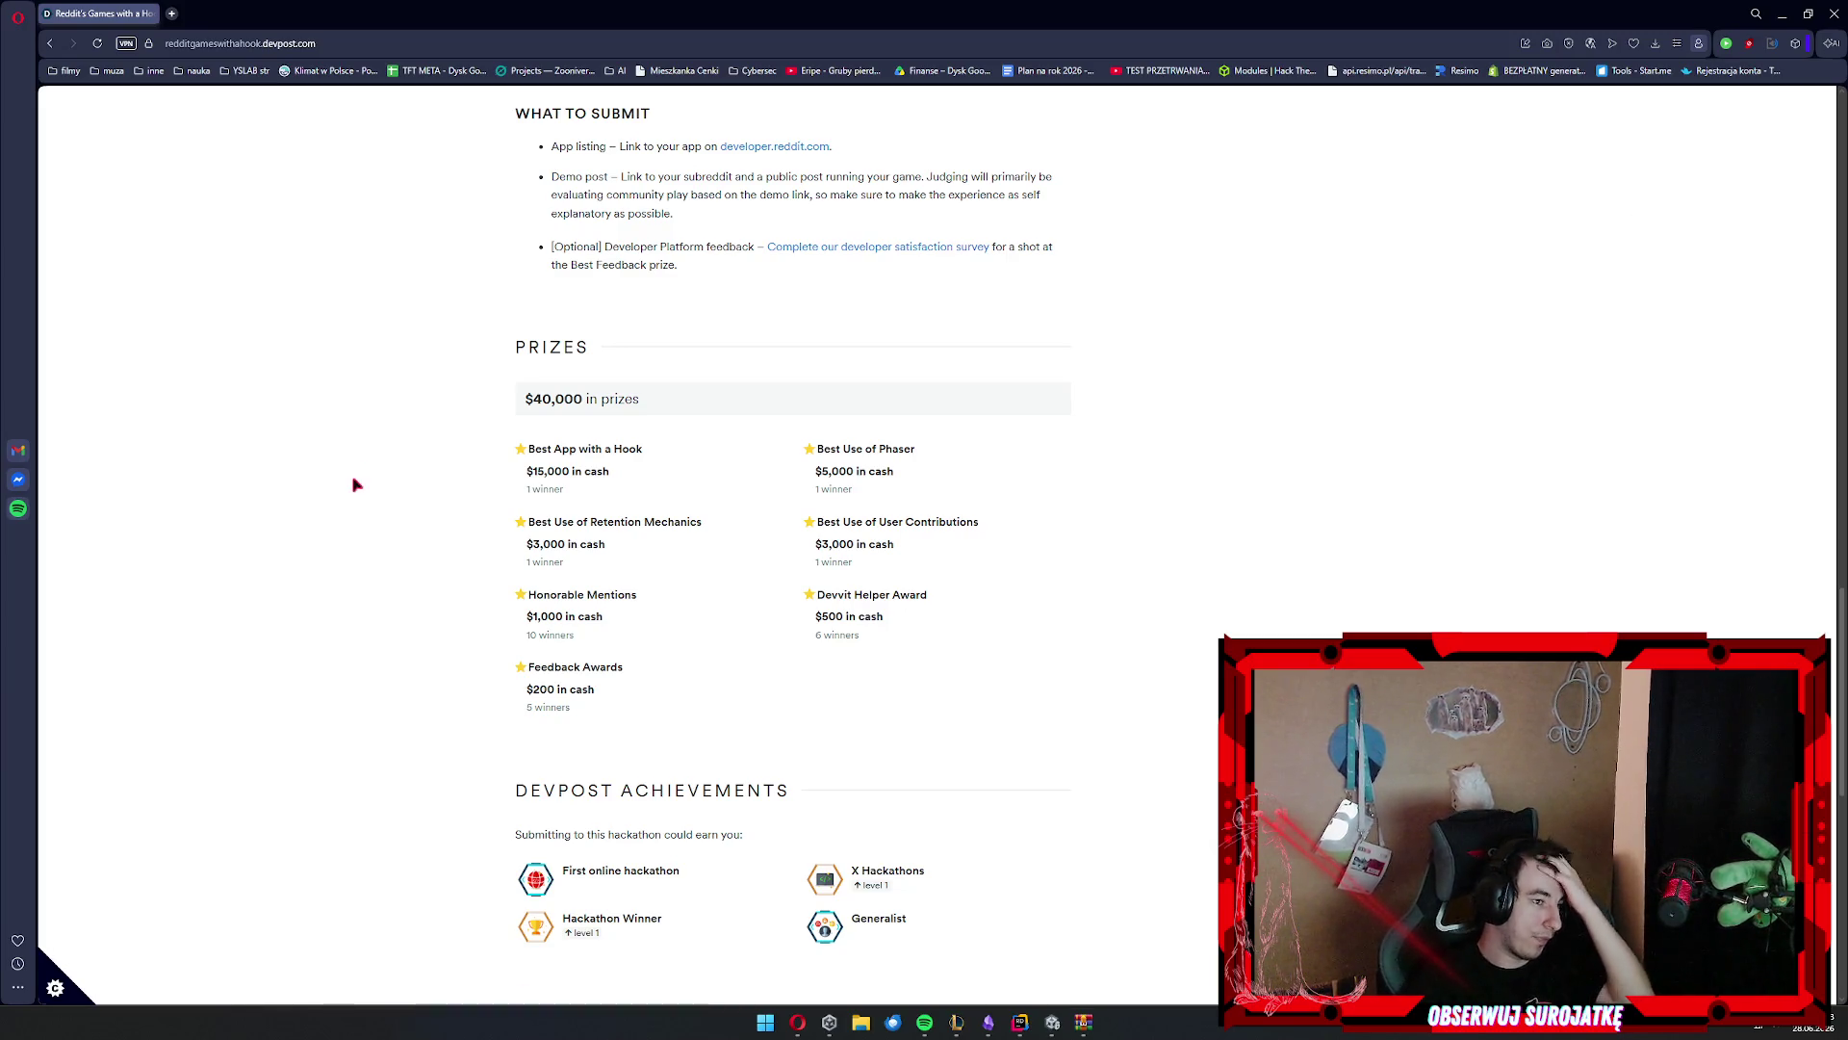
scroll(589, 293, up, 5)
scroll(589, 293, up, 15)
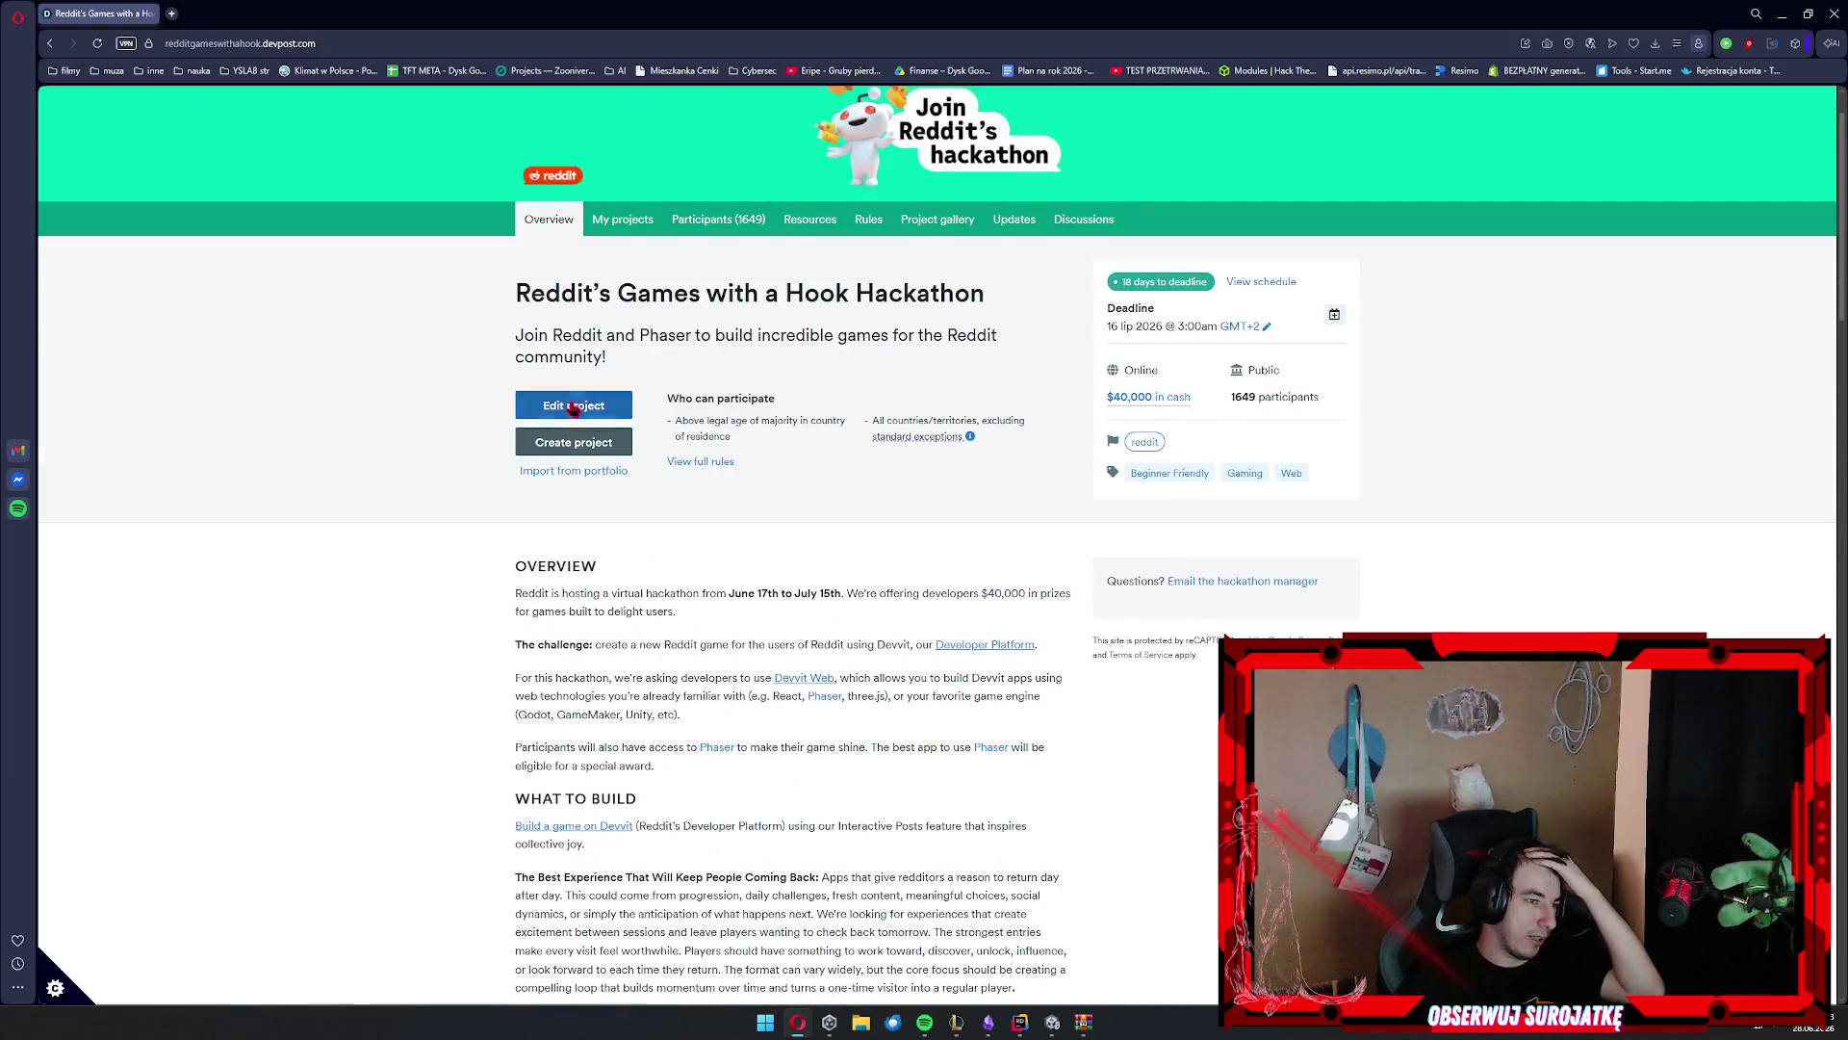
scroll(616, 400, down, 6)
scroll(674, 385, up, 2)
scroll(819, 337, down, 5)
scroll(841, 328, up, 3)
scroll(534, 383, down, 1)
scroll(539, 385, down, 2)
scroll(577, 308, up, 3)
middle_click(535, 476)
scroll(594, 544, up, 4)
click(231, 13)
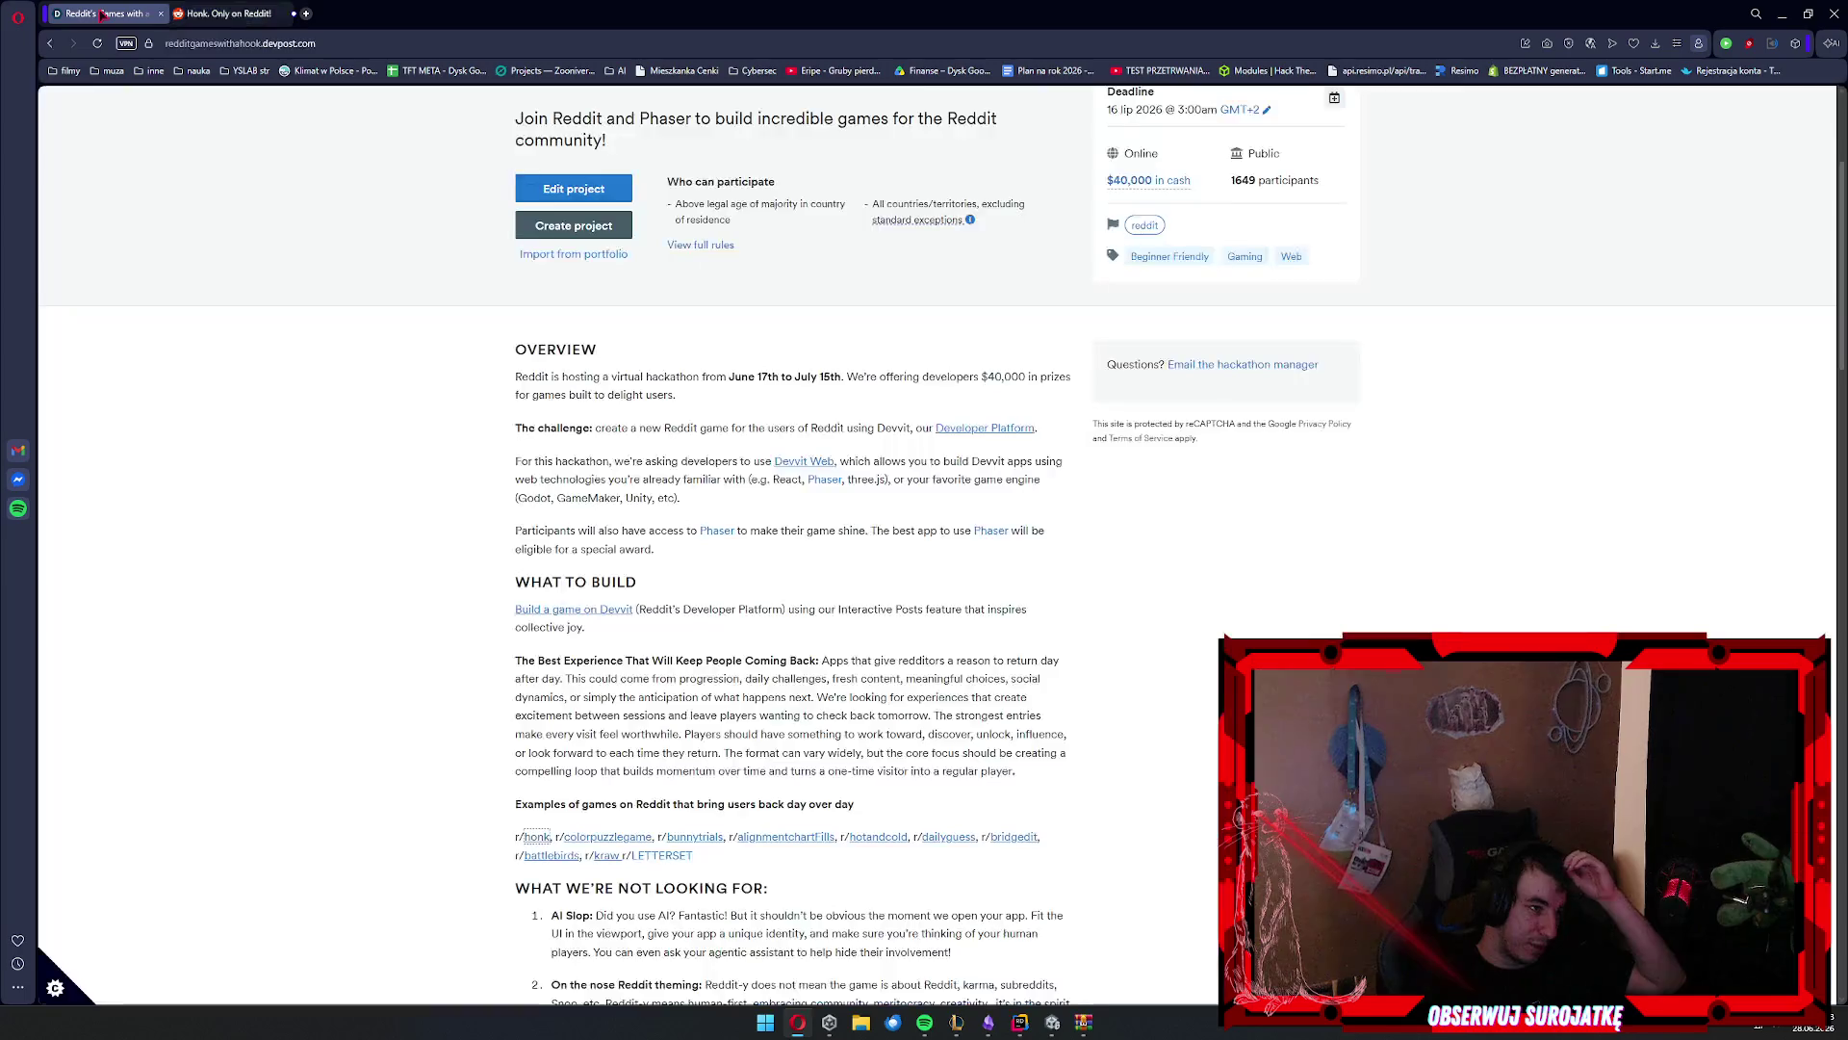
Open the r/ColorPuzzleGame example subreddit from the Devpost page
click(108, 14)
click(592, 839)
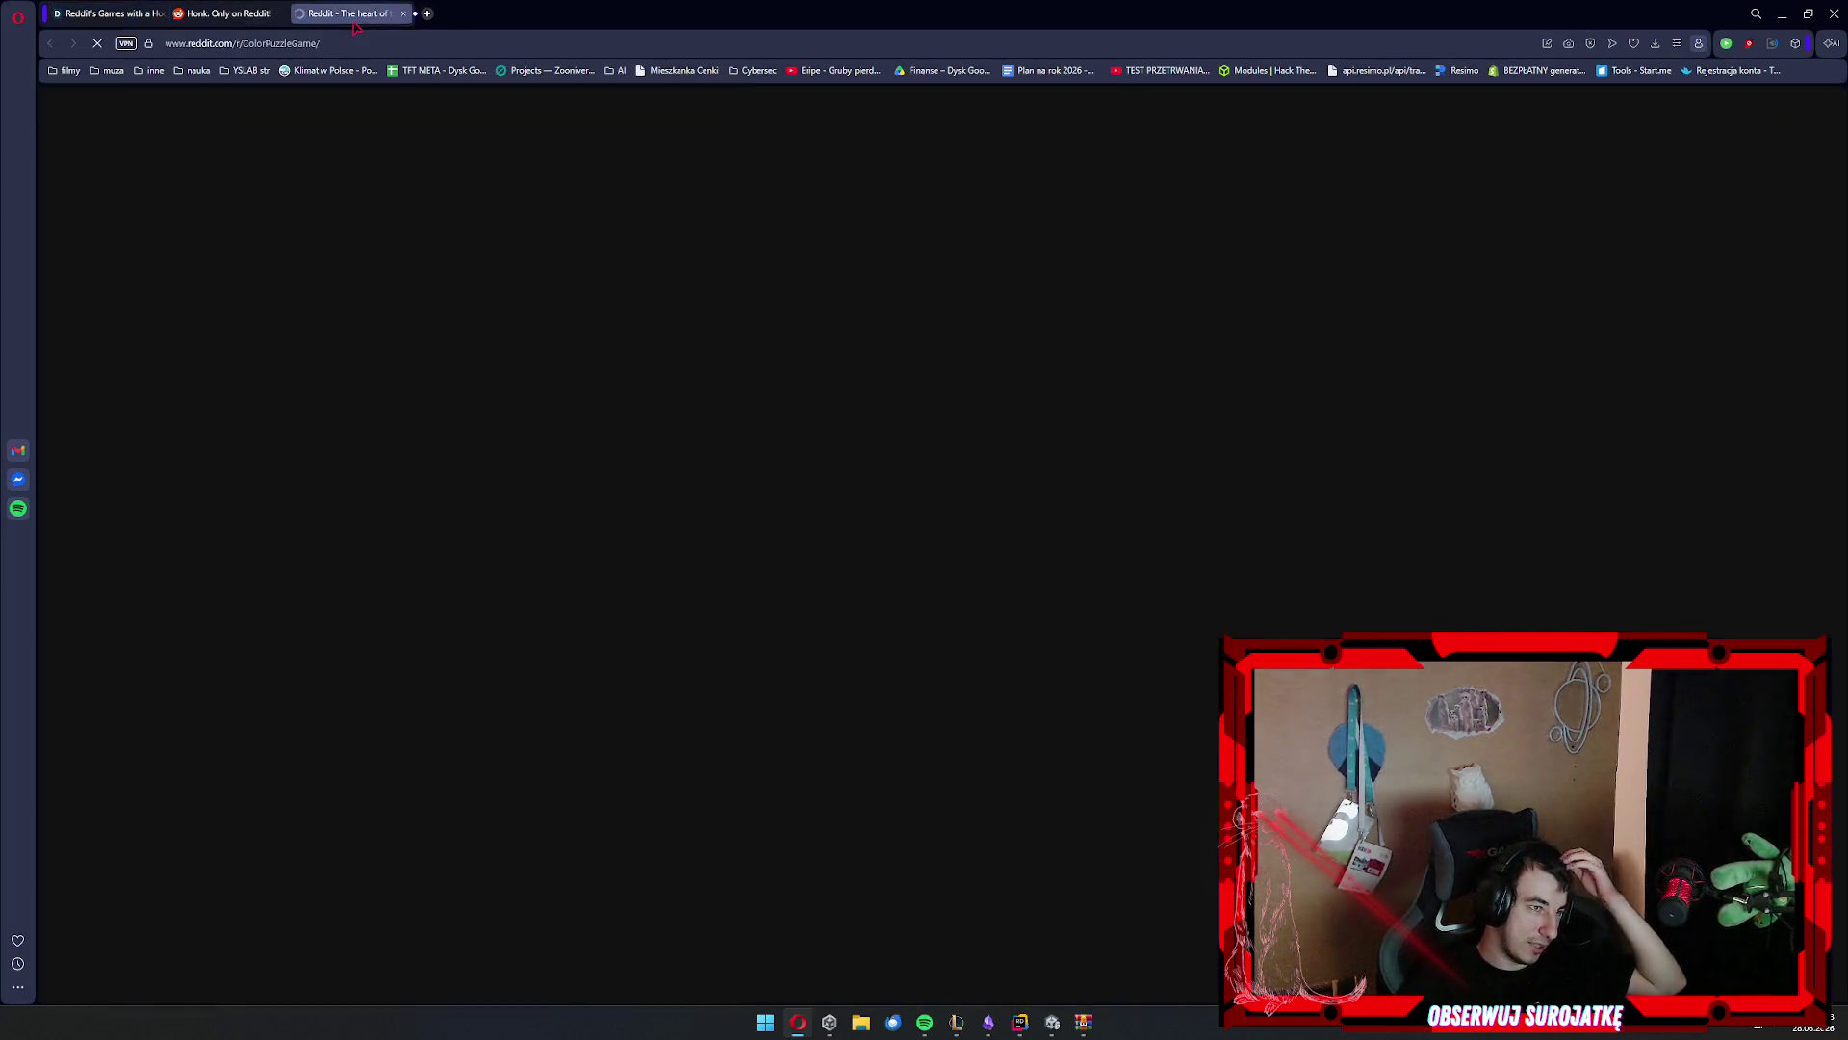
scroll(795, 364, down, 3)
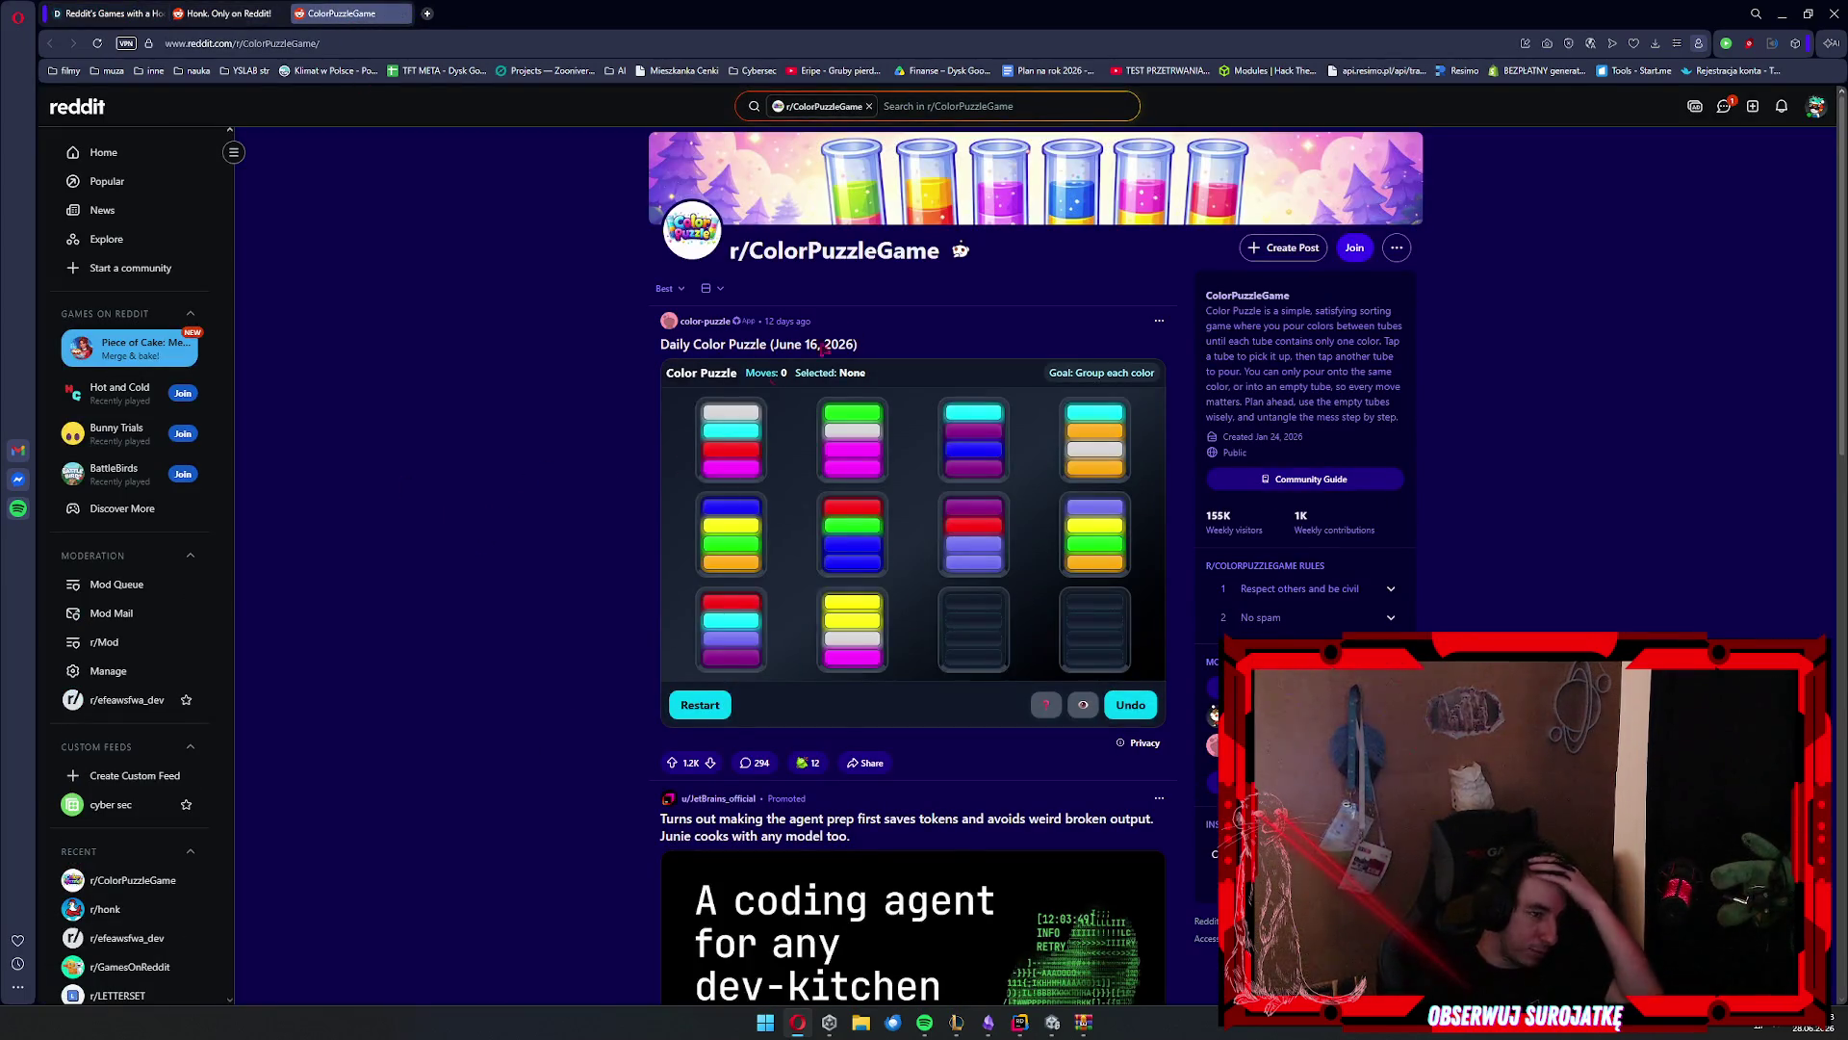
scroll(1191, 558, up, 3)
Pour the lavender and red layers into other tubes, then try a pour from the top-left tube
click(984, 539)
click(1095, 631)
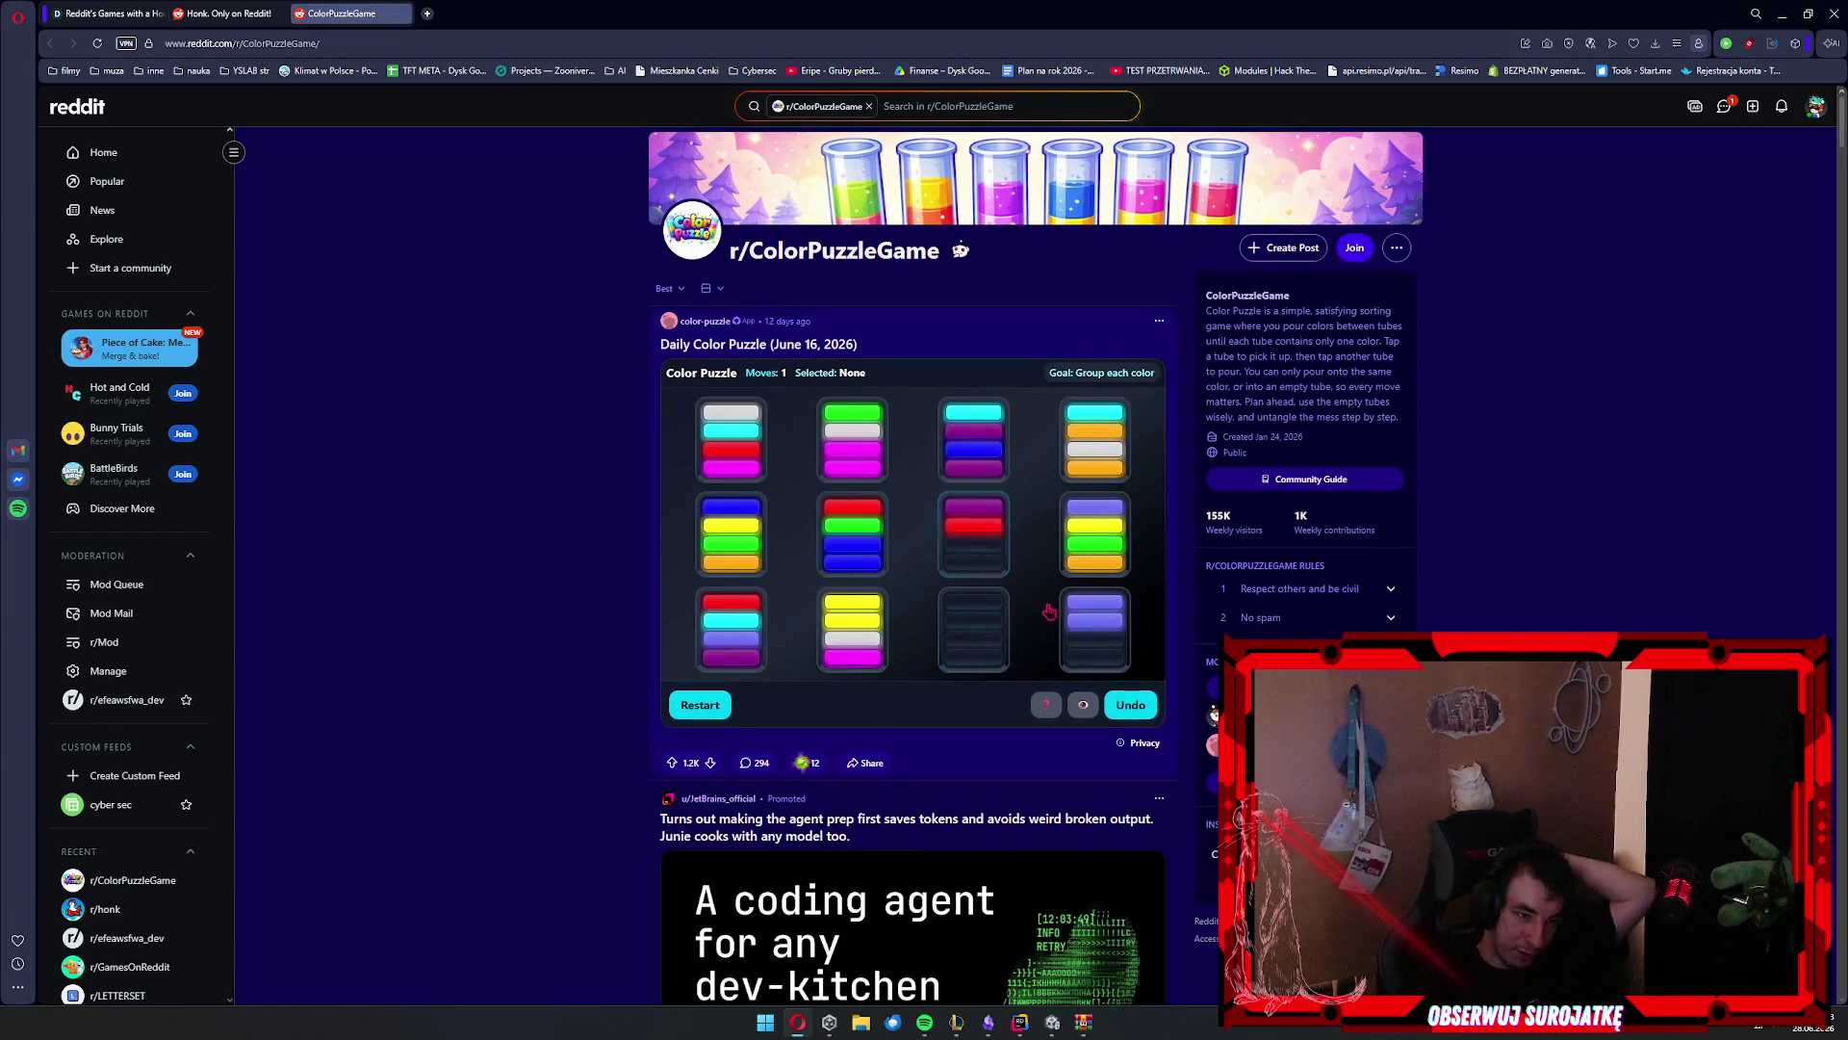
click(974, 540)
click(973, 631)
click(750, 456)
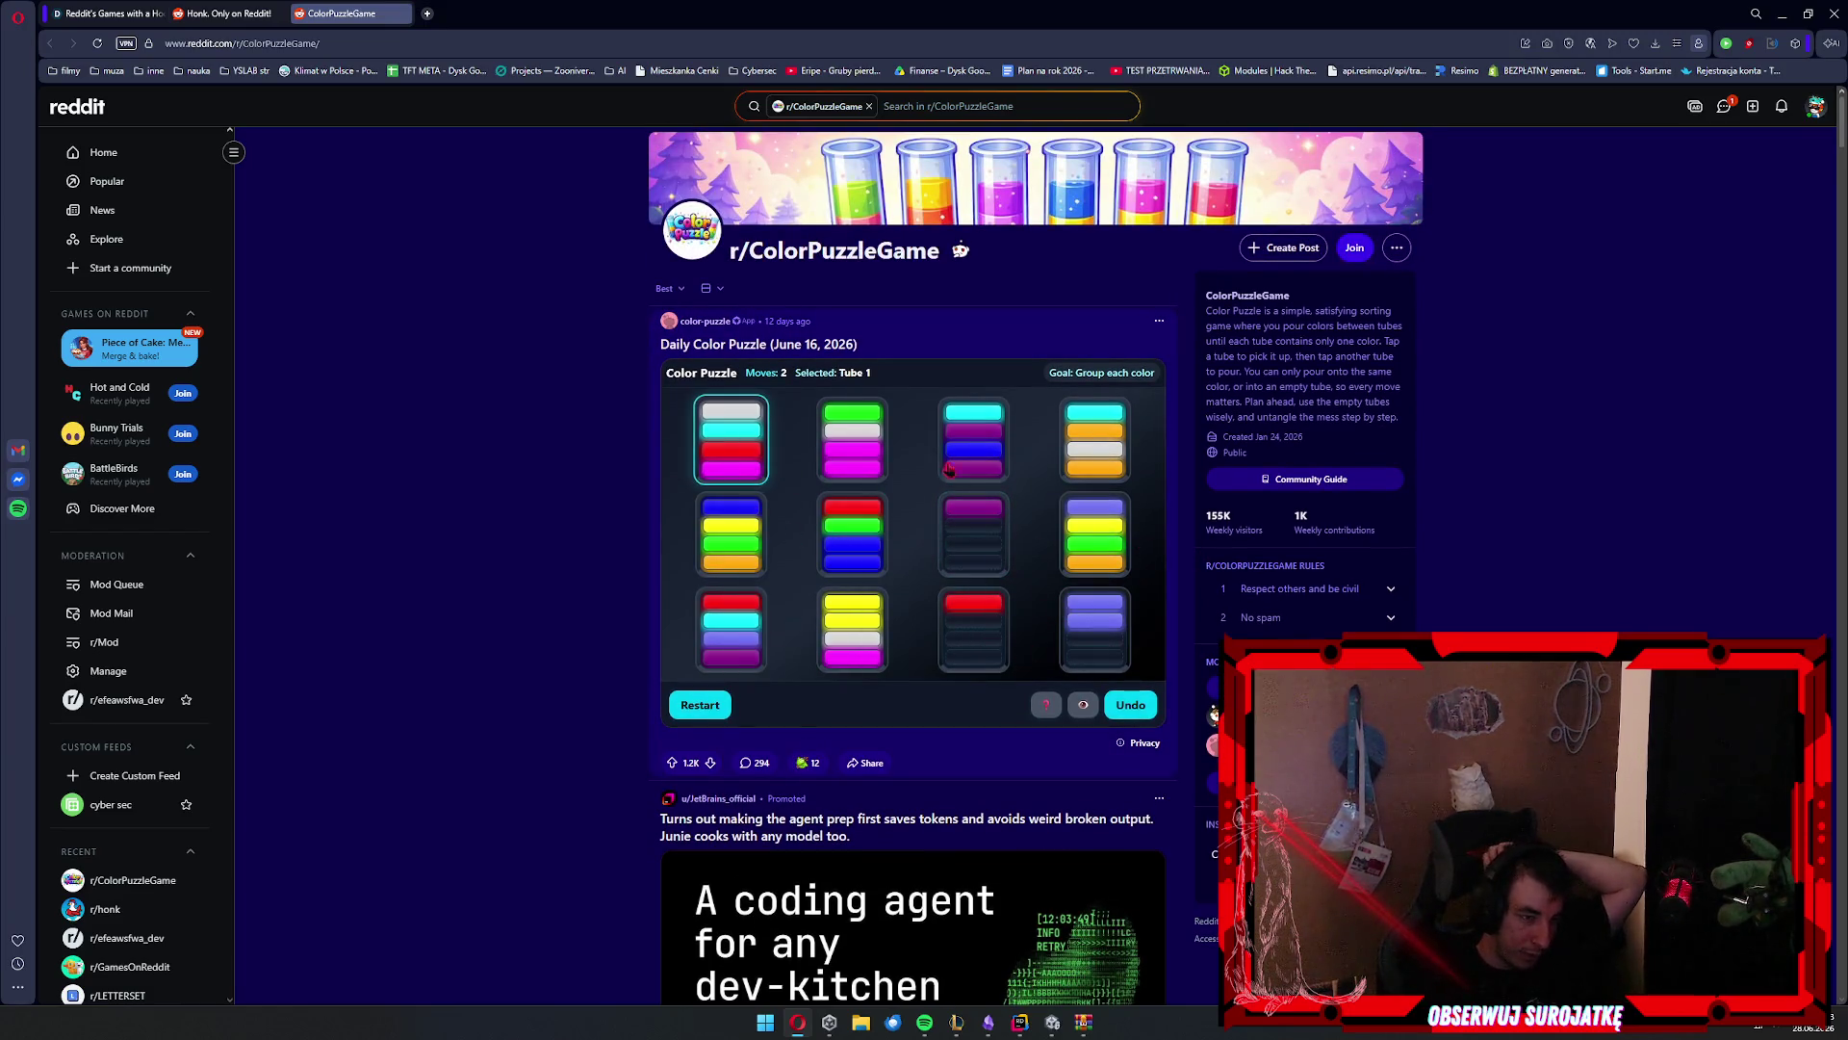
click(956, 479)
Close the r/honk and ColorPuzzleGame tabs, returning to Devpost
click(228, 14)
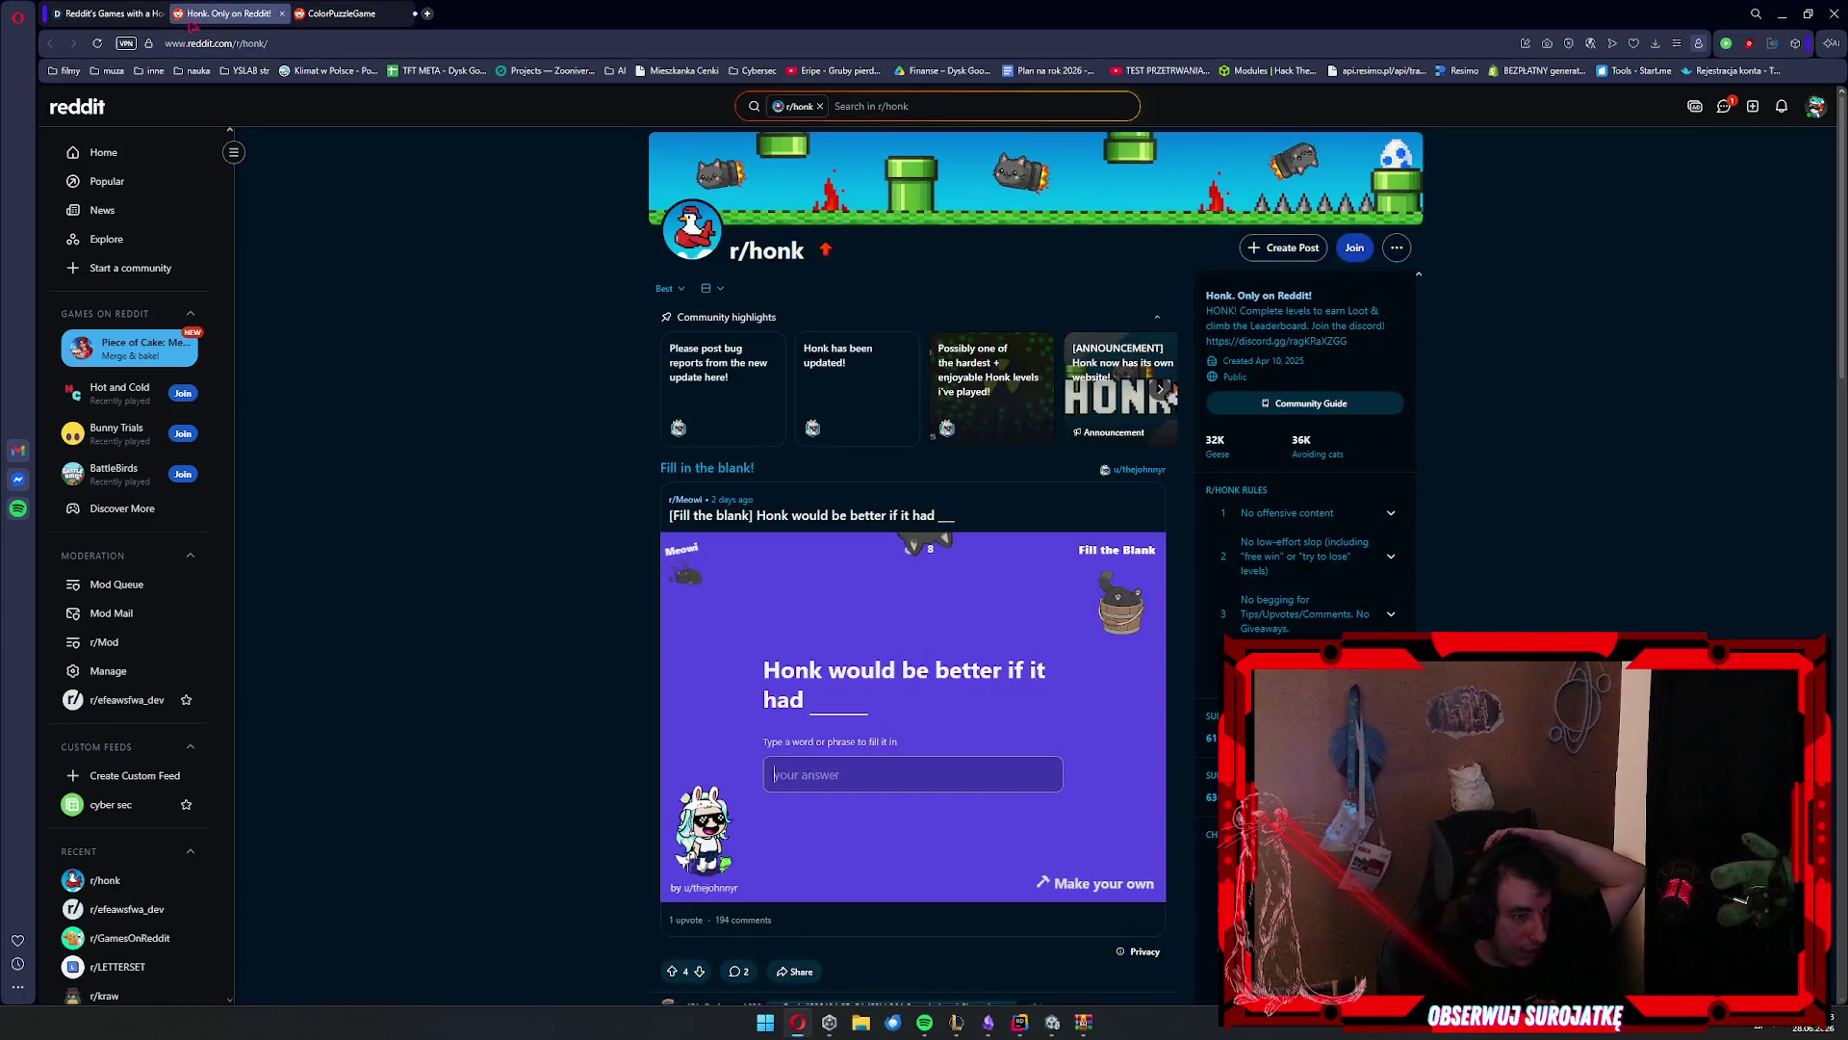
click(108, 13)
click(282, 14)
click(282, 14)
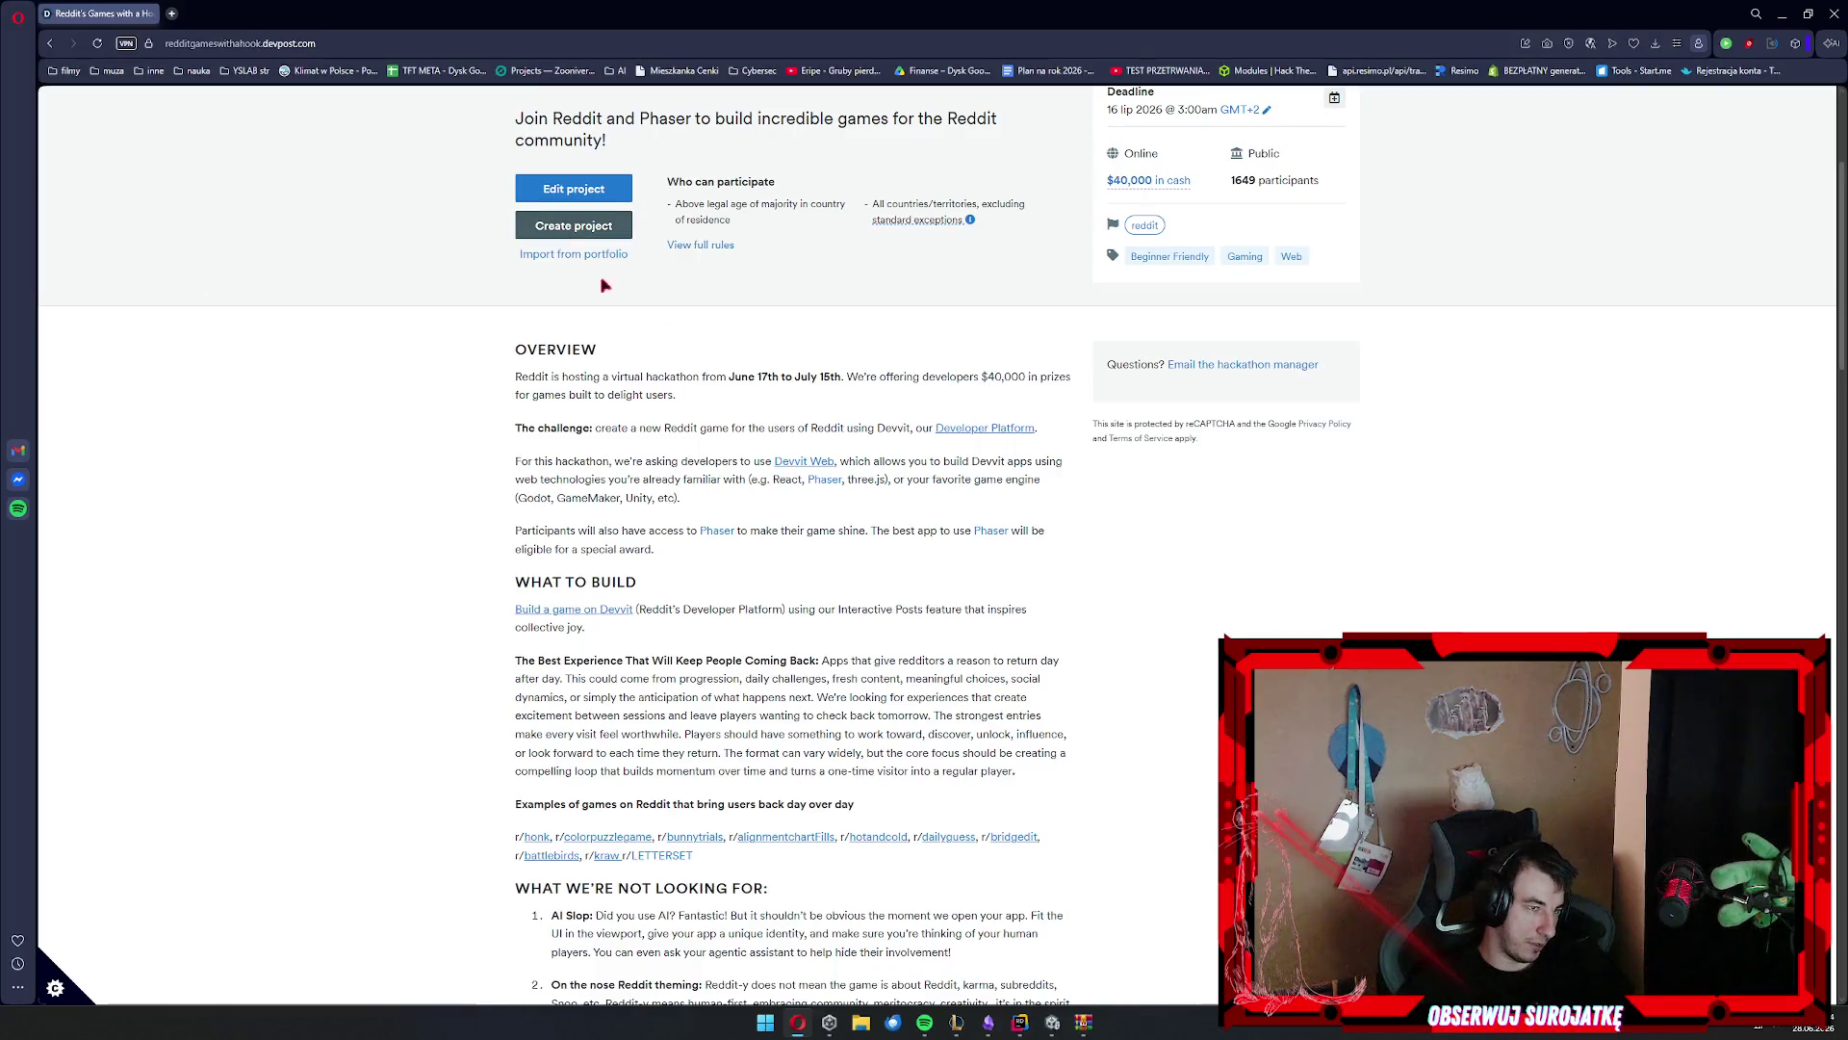
Close the devvit-template-unity-main.zip archive window
scroll(505, 330, up, 3)
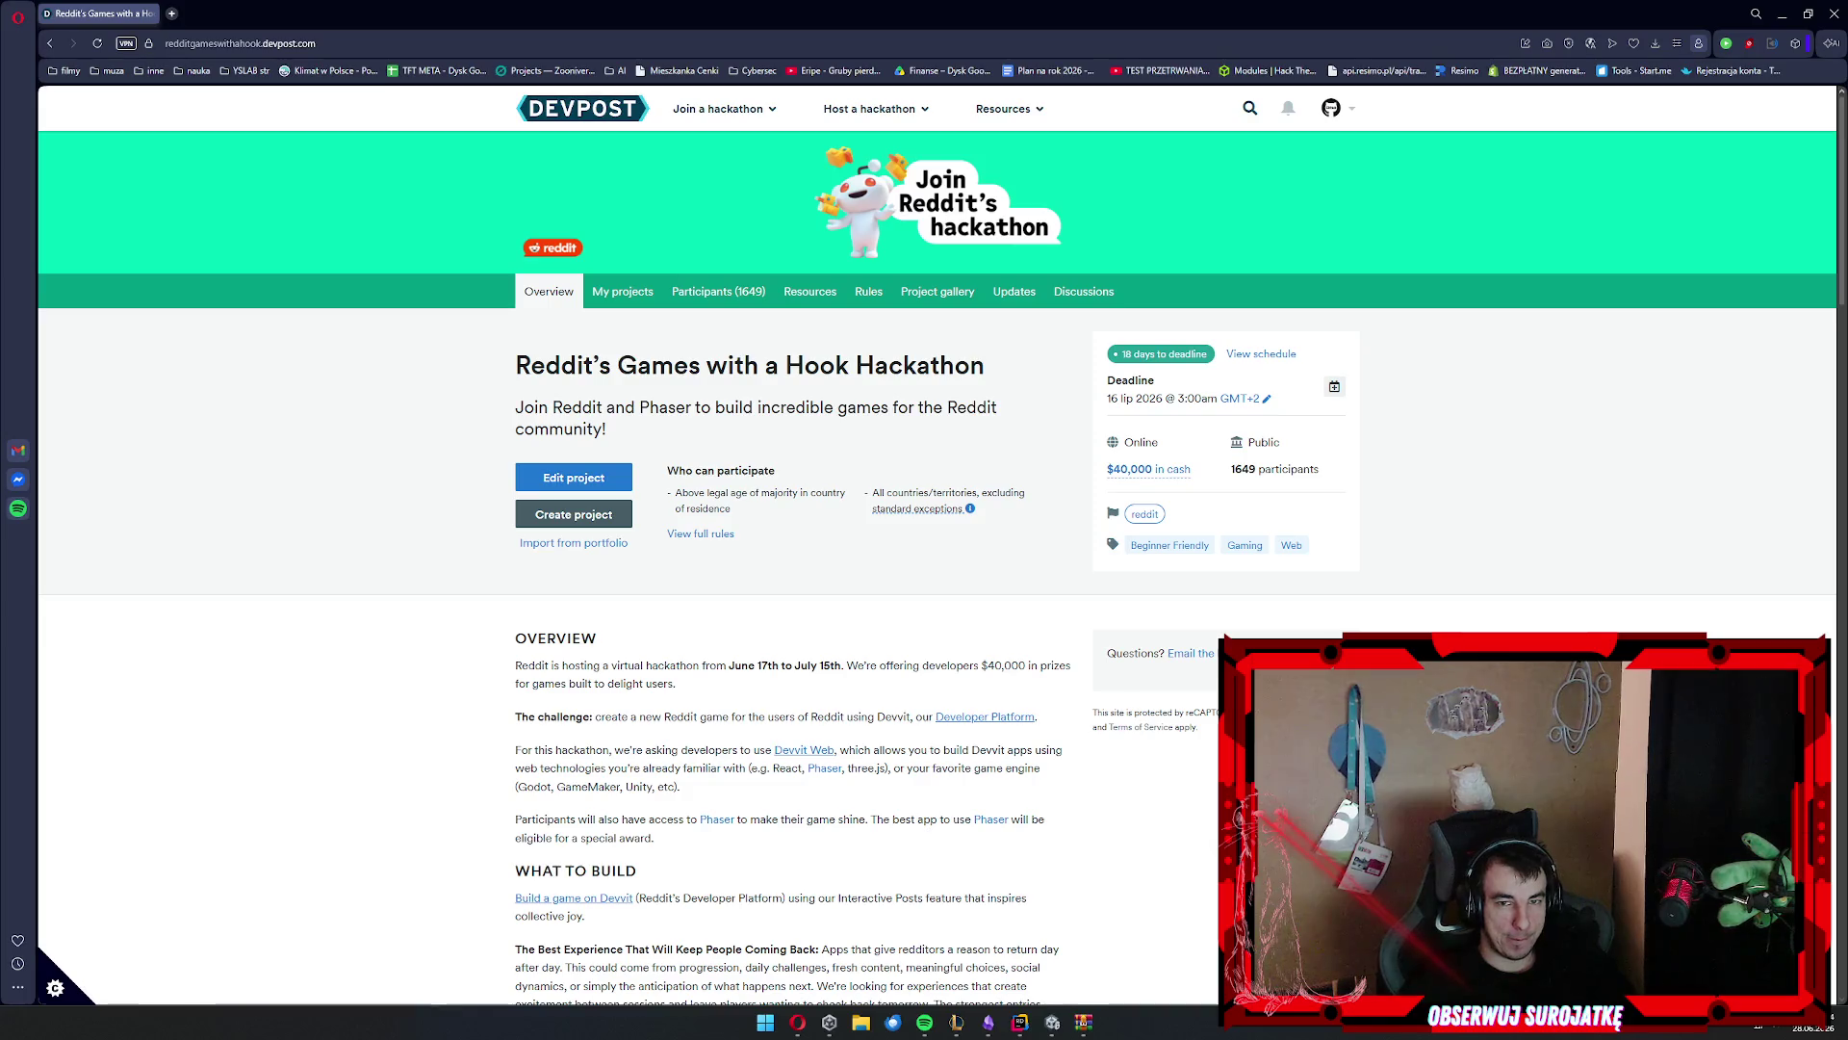
scroll(924, 577, down, 3)
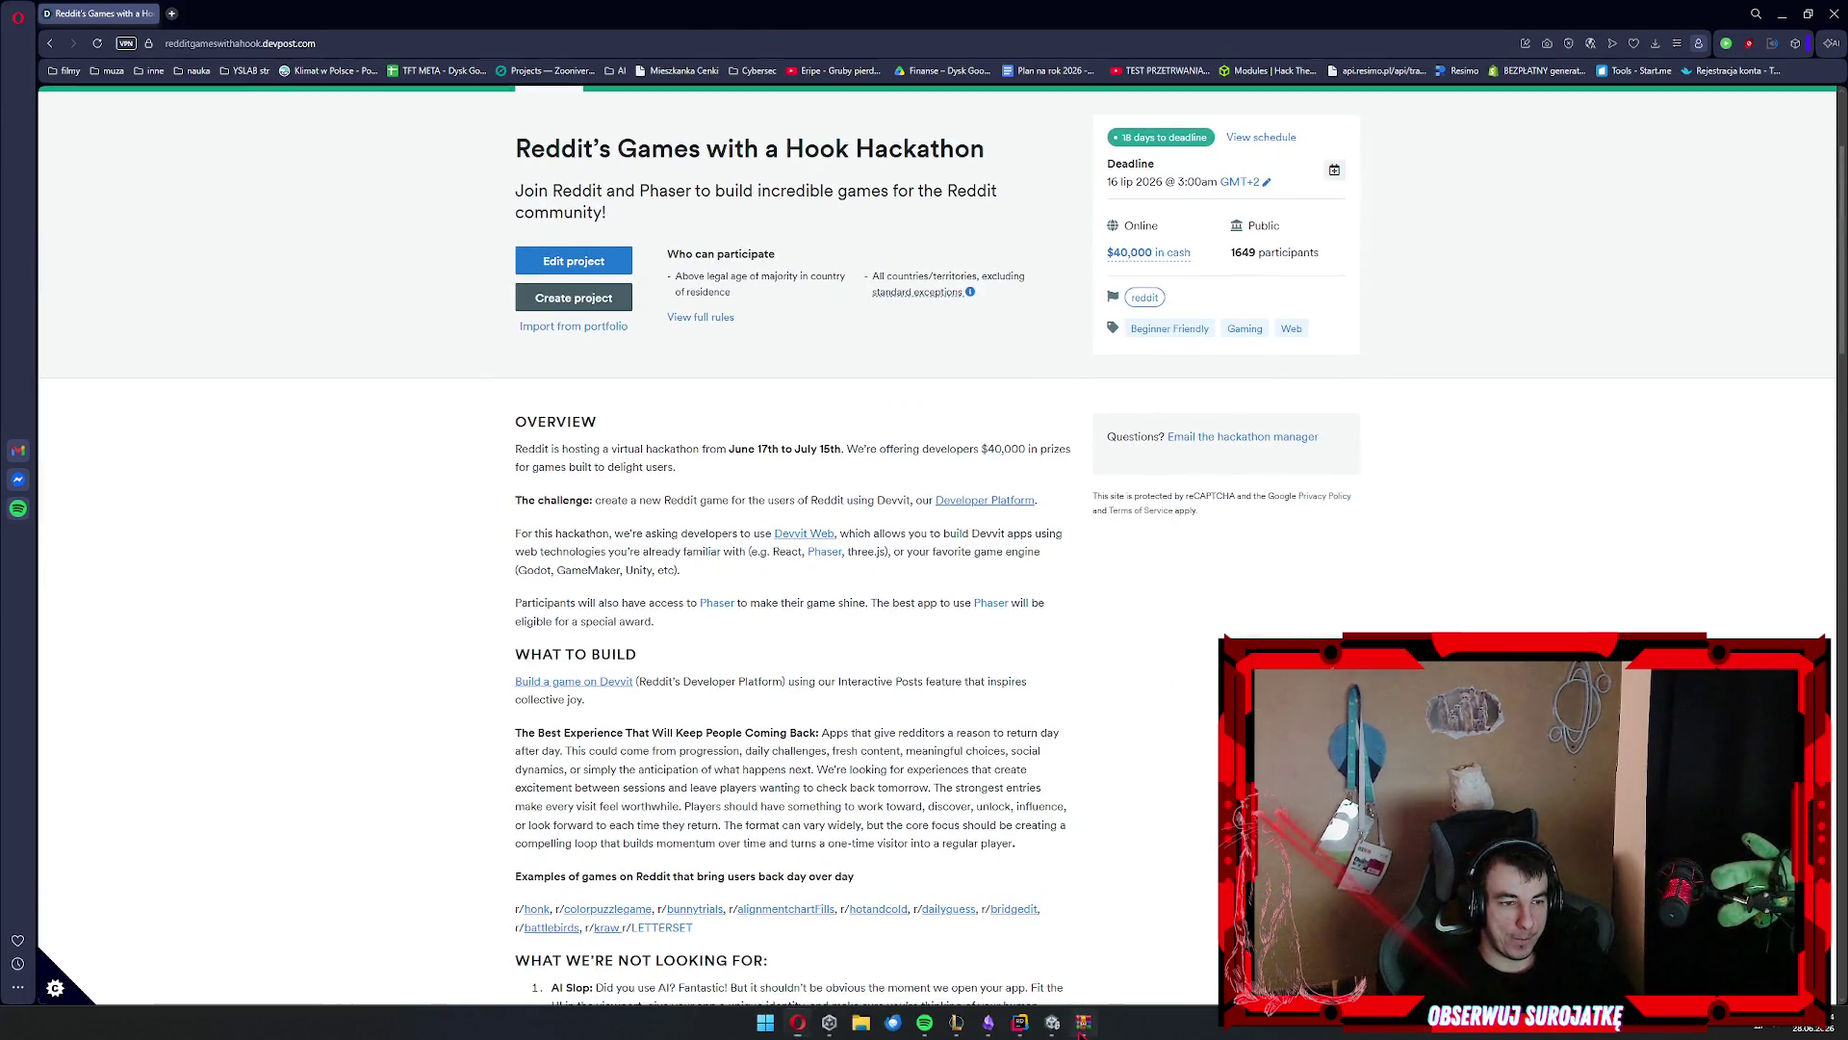
click(1084, 1023)
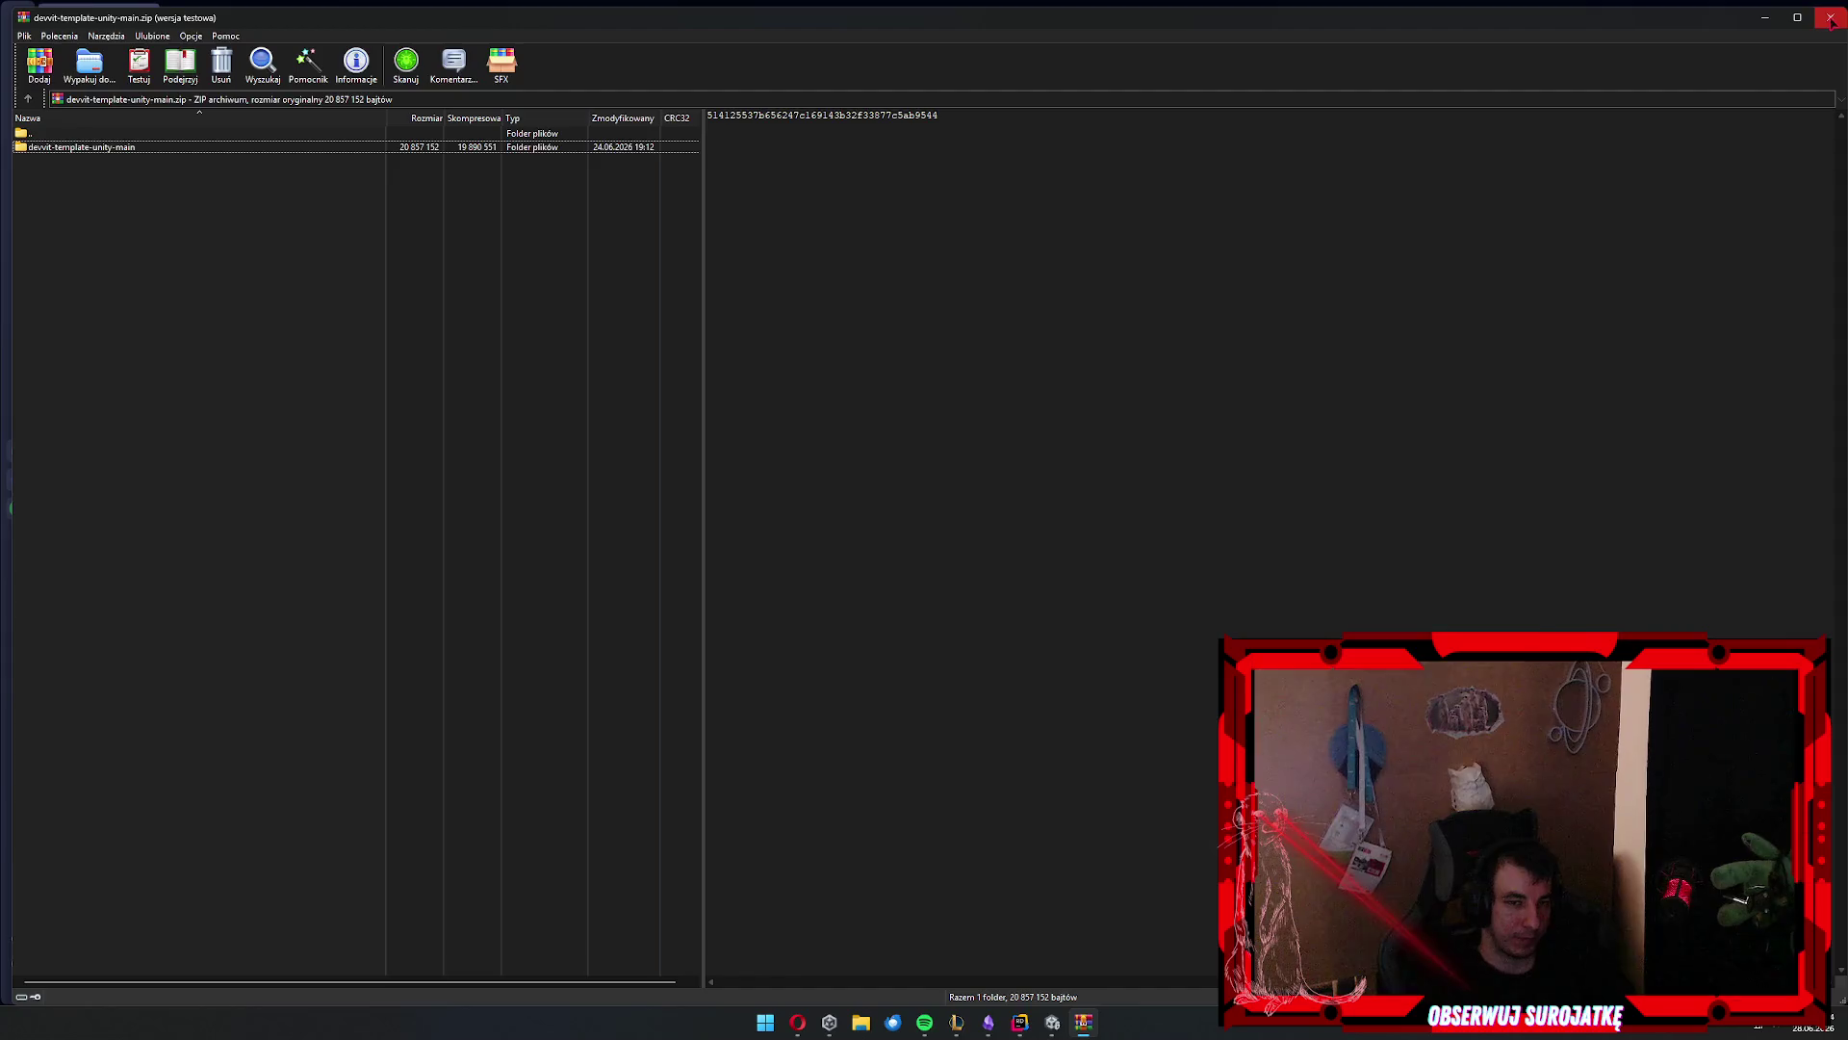
click(1831, 17)
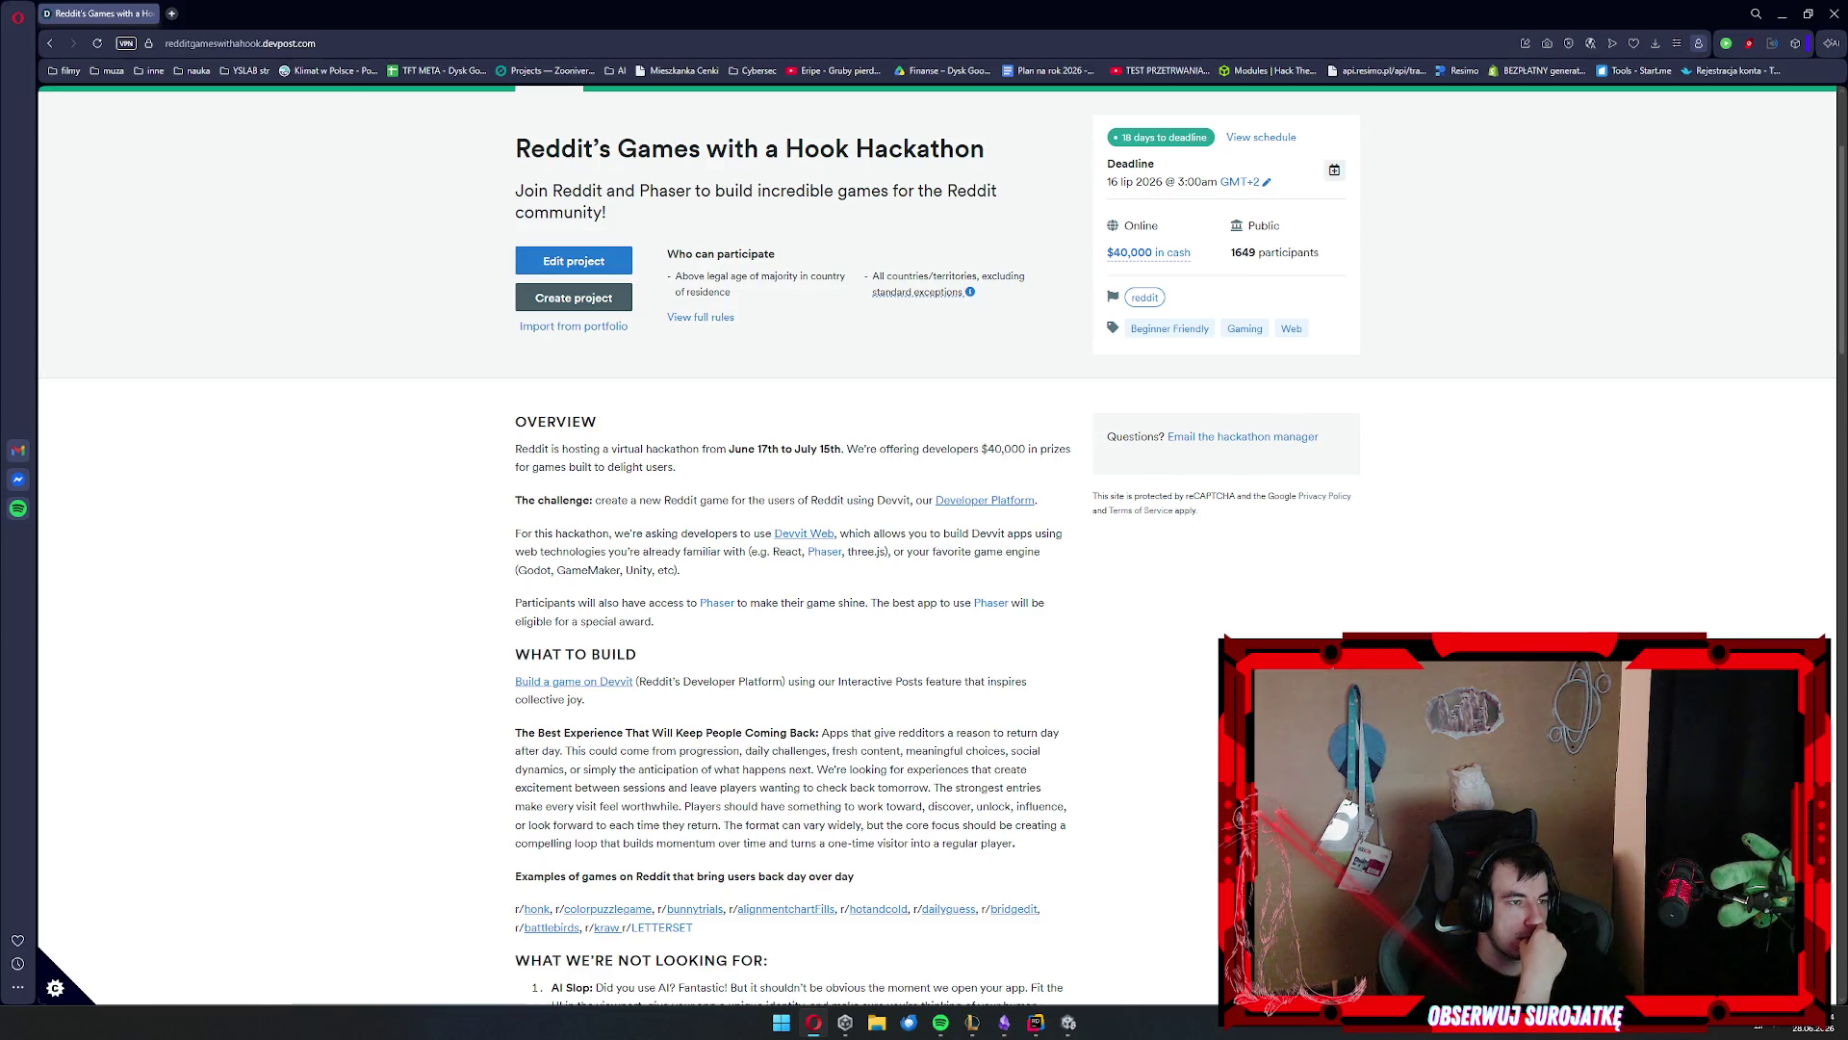
Open the full rules and Developer Platform in background tabs, then view developers.reddit.com
scroll(594, 372, down, 4)
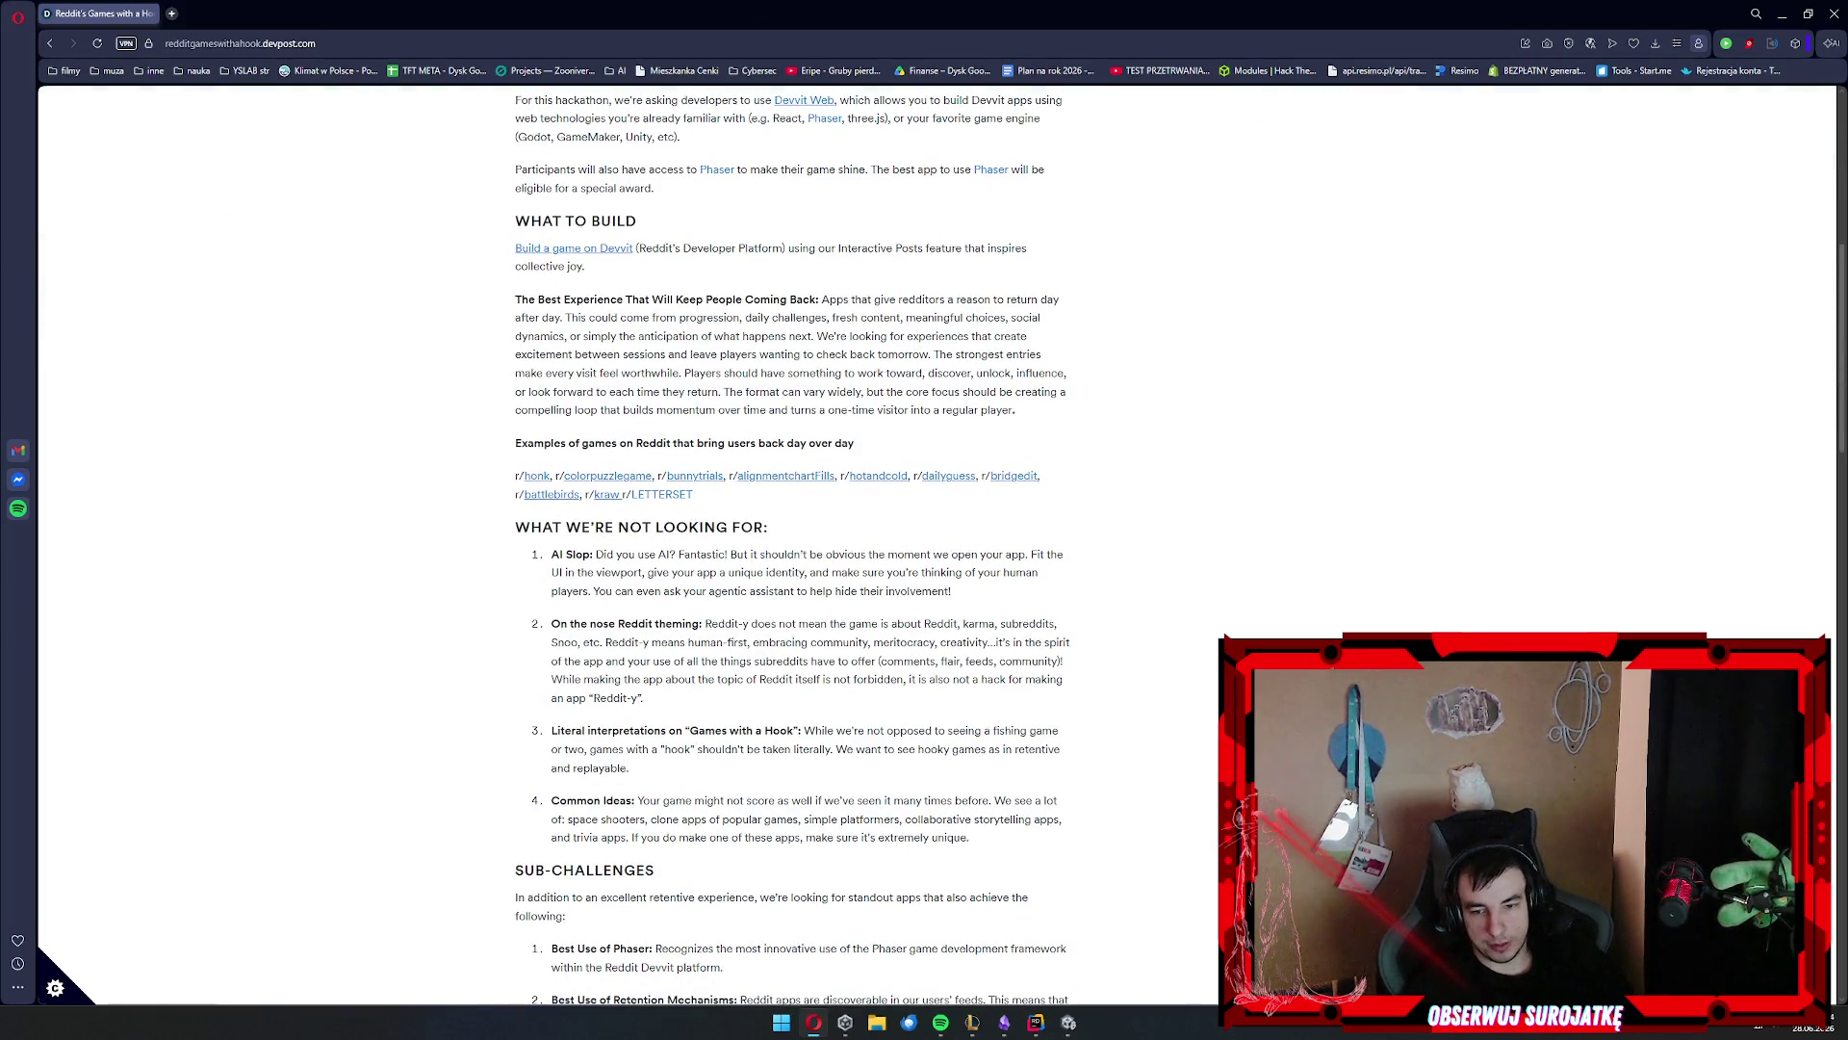
scroll(1105, 662, down, 6)
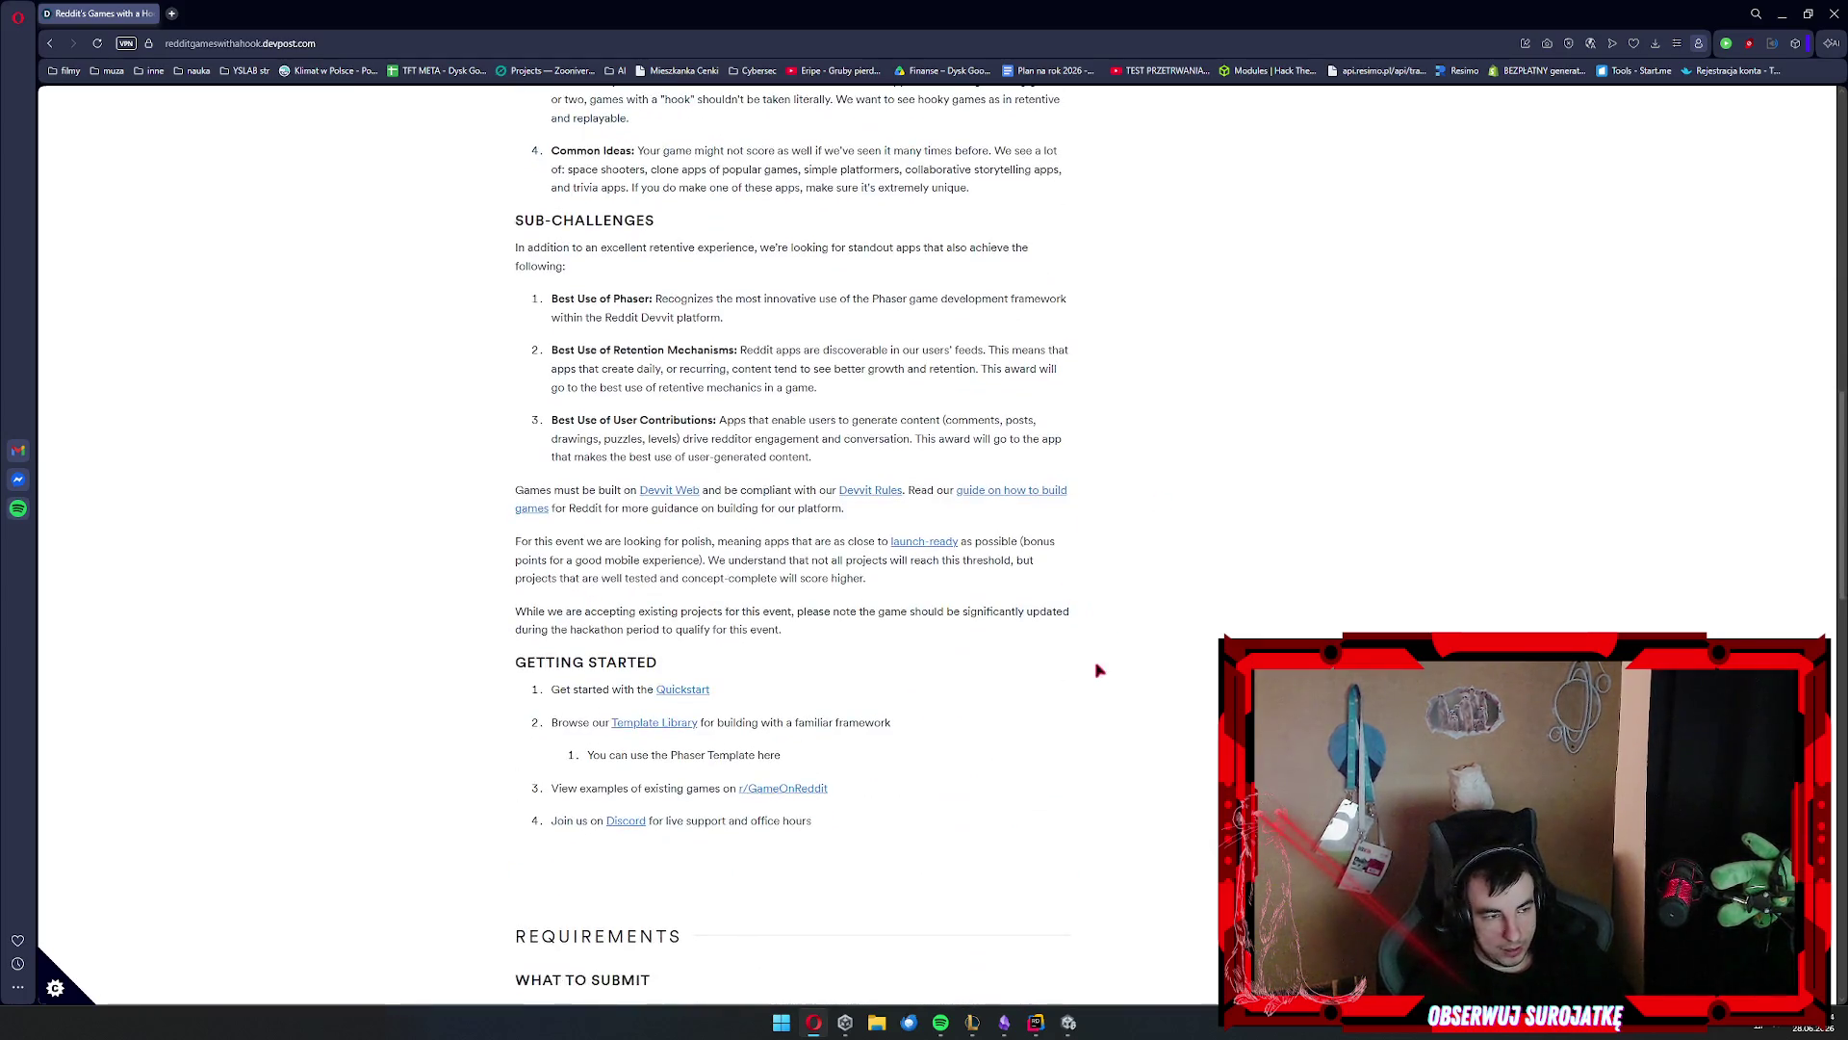
key(Home)
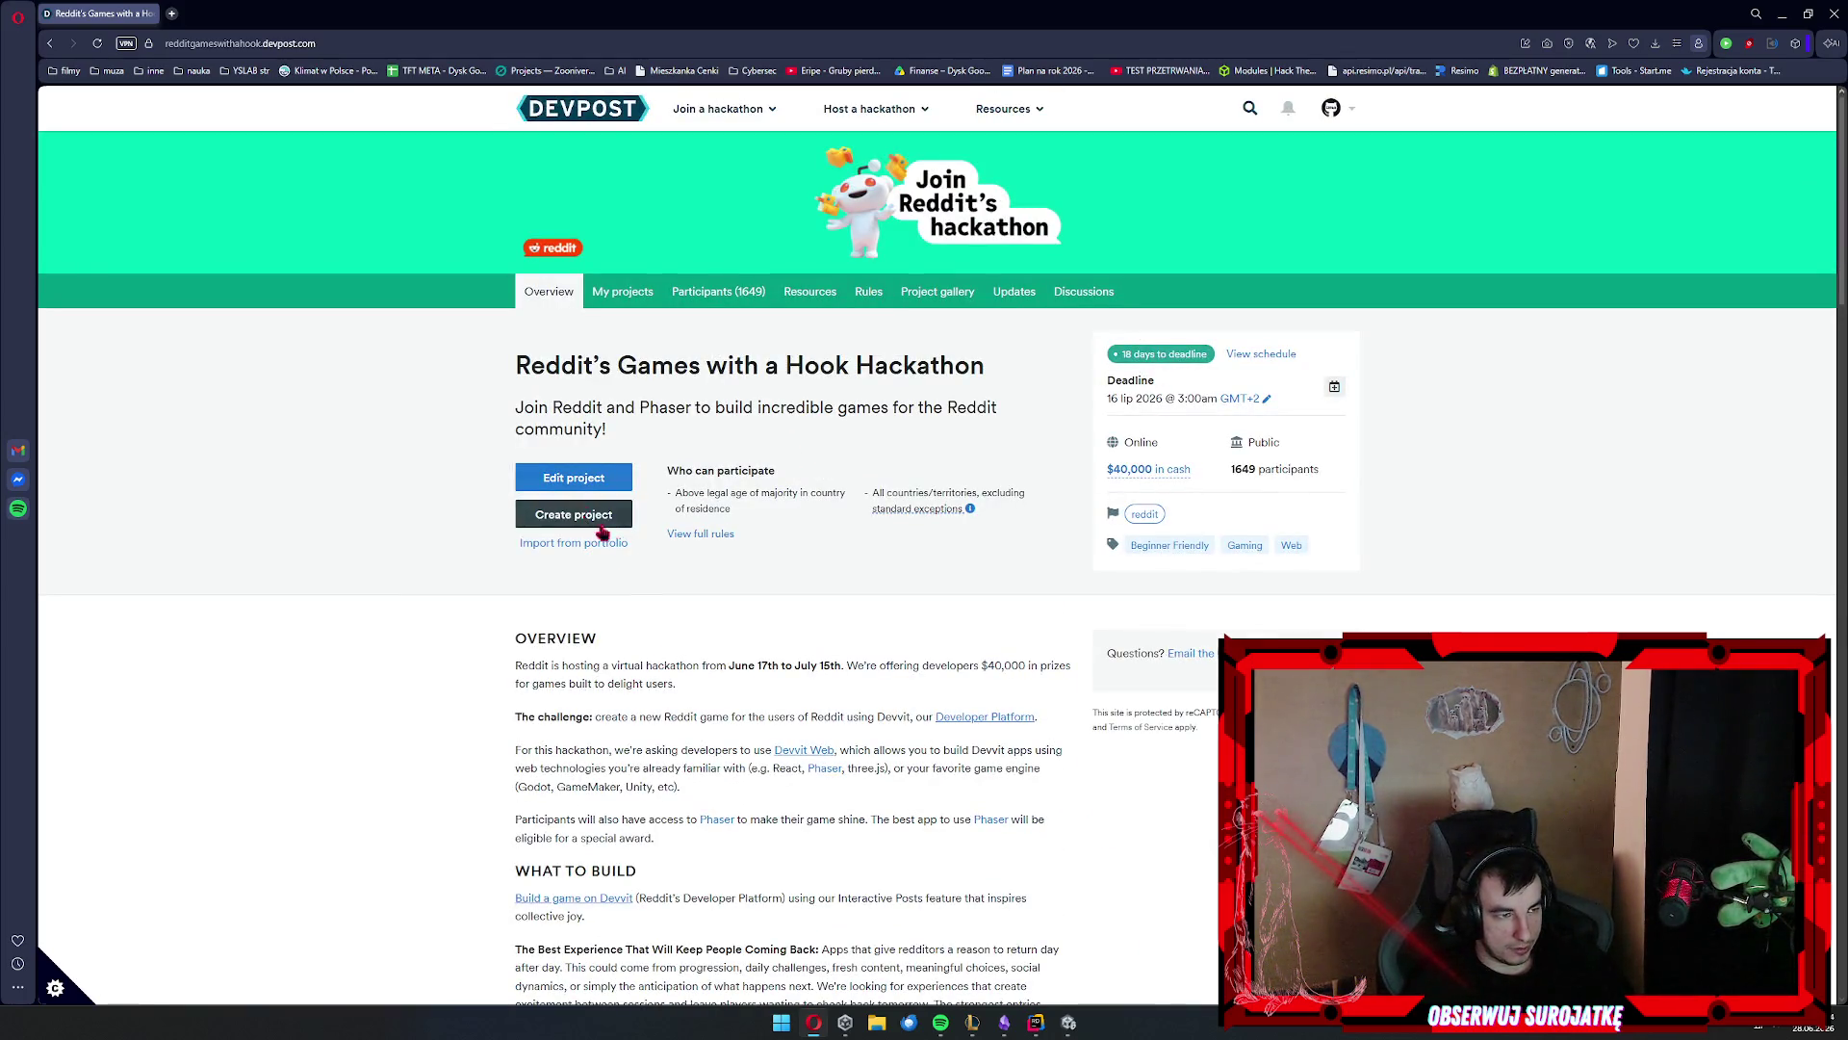
middle_click(732, 520)
scroll(828, 524, down, 3)
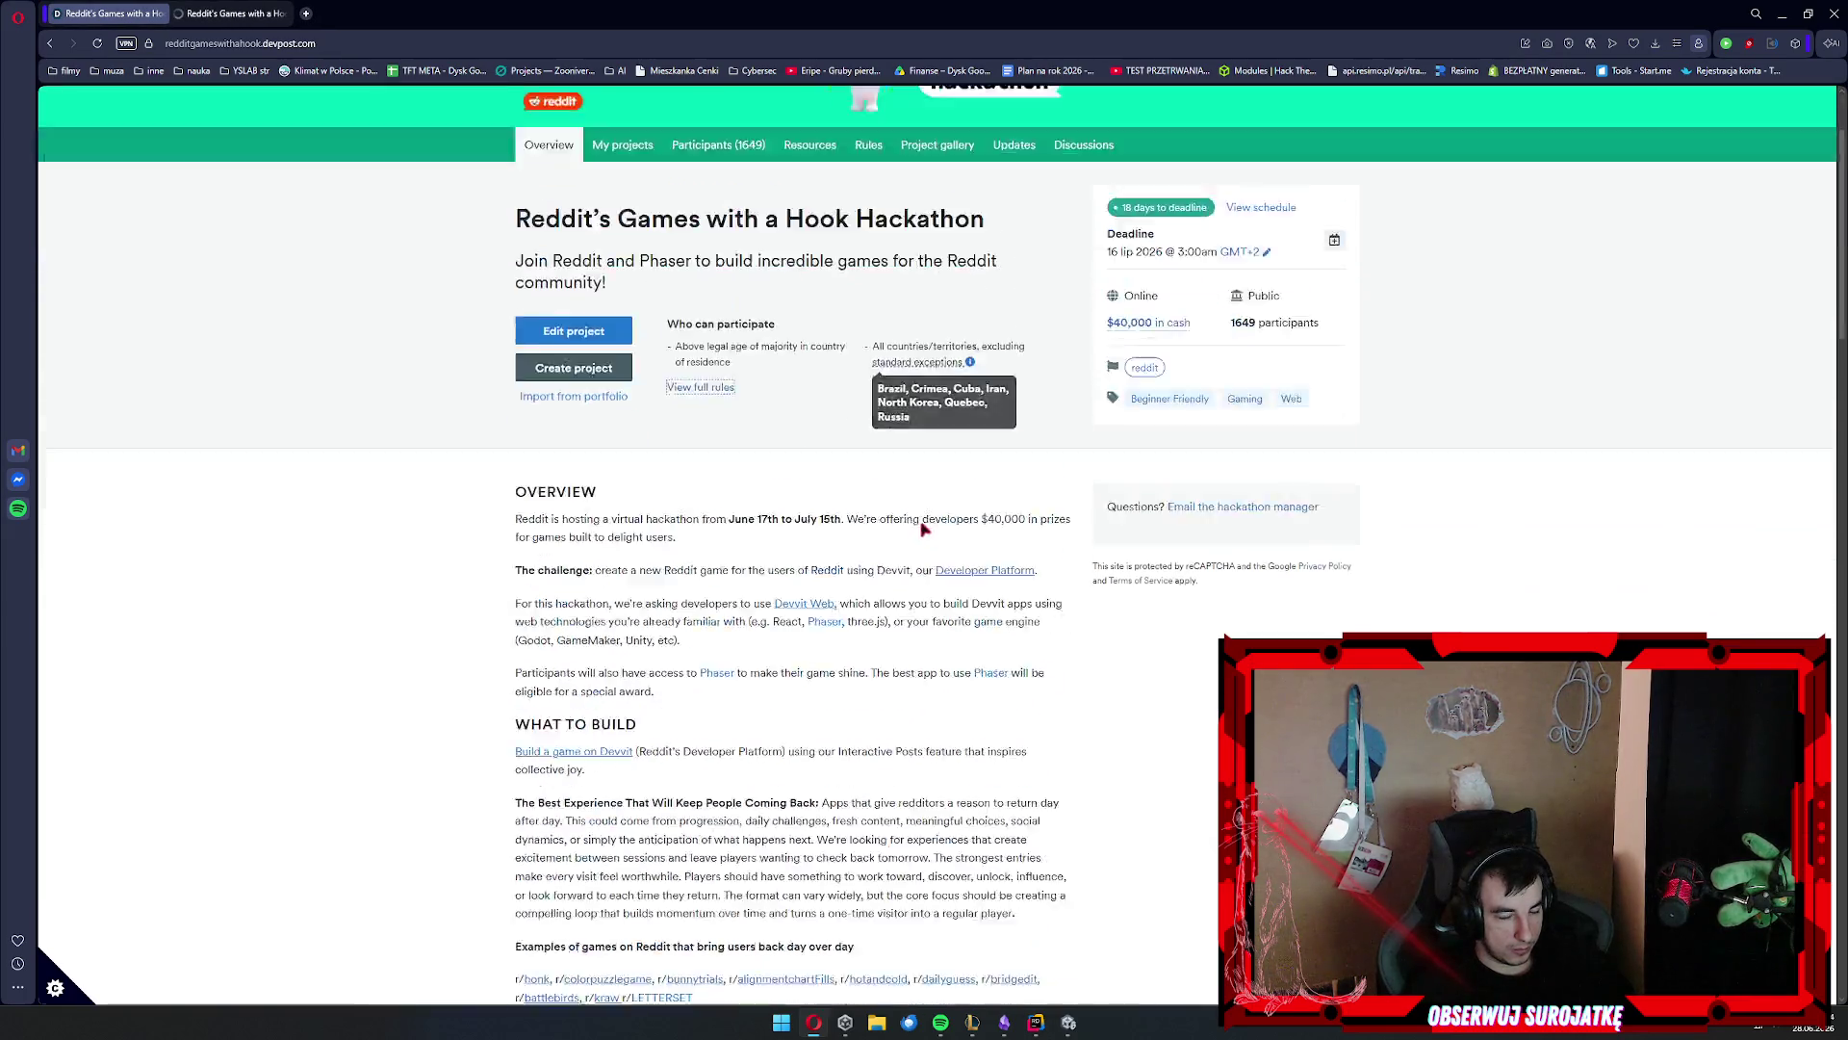
middle_click(984, 428)
click(312, 12)
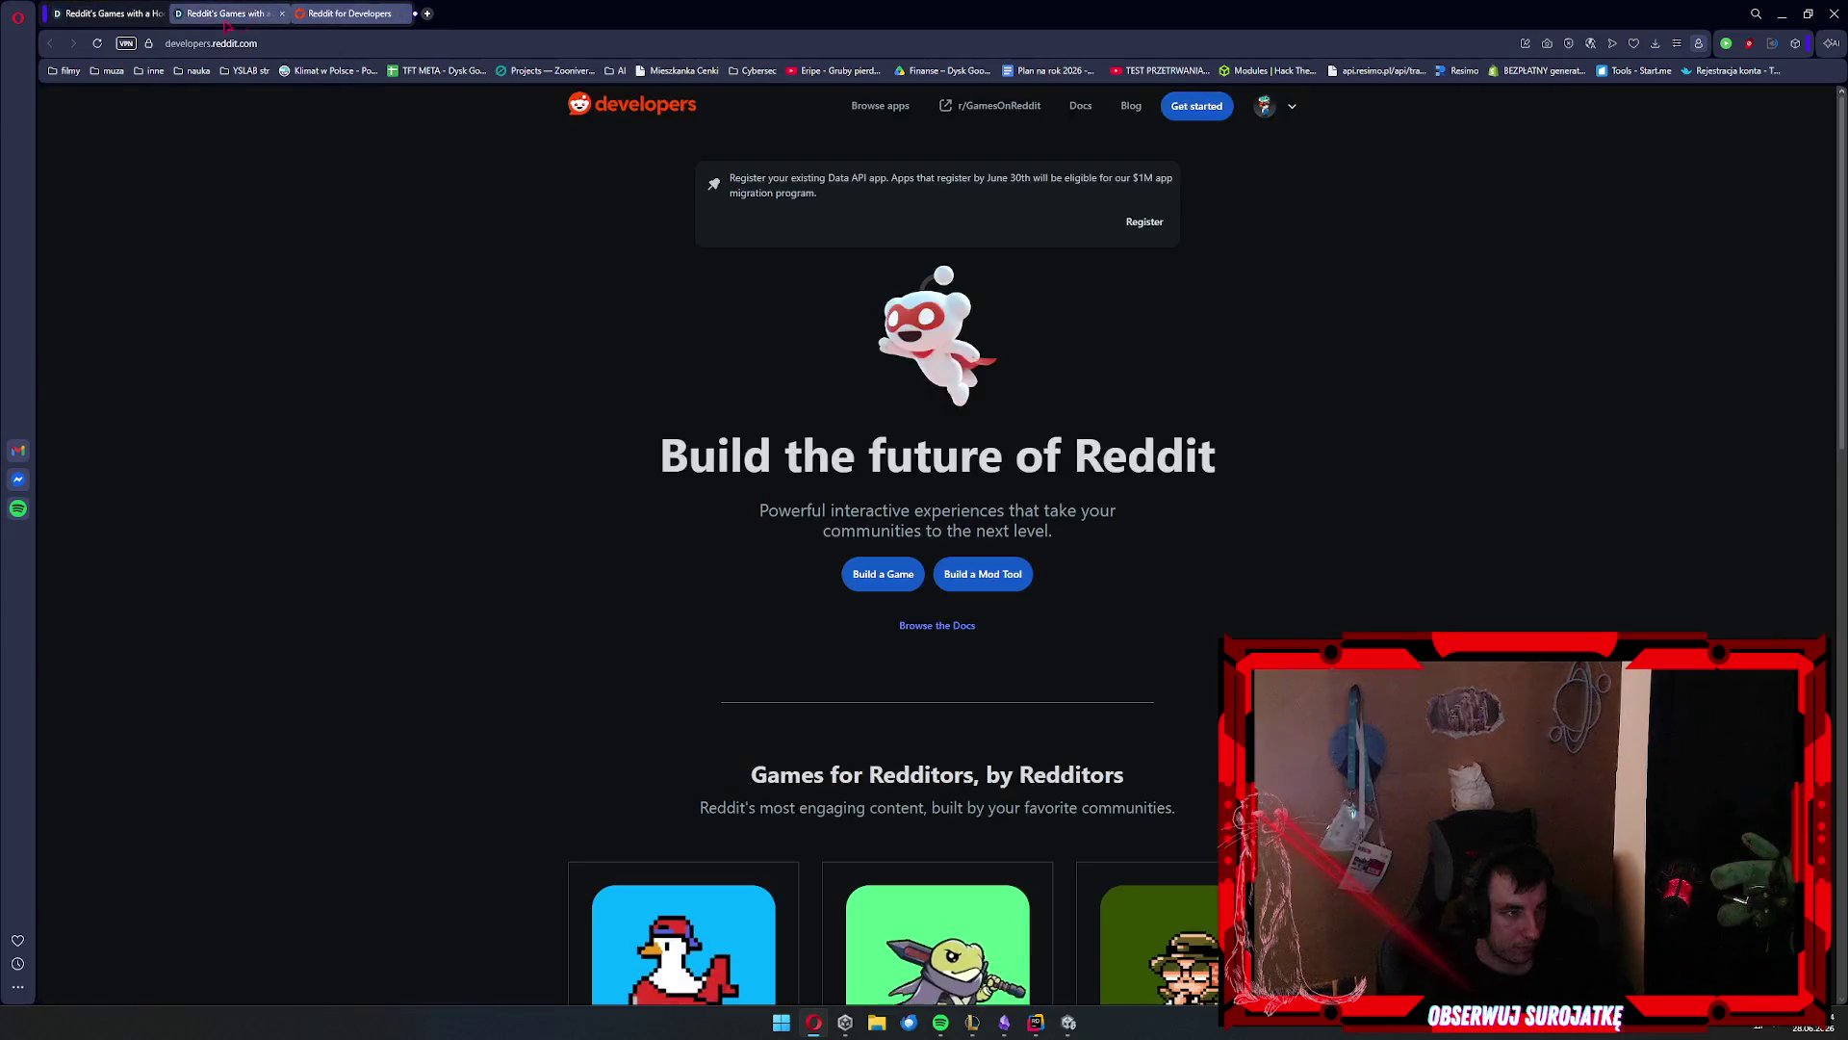
Open the Quickstart for Unity guide under Build Games in the Devvit Web docs
click(231, 12)
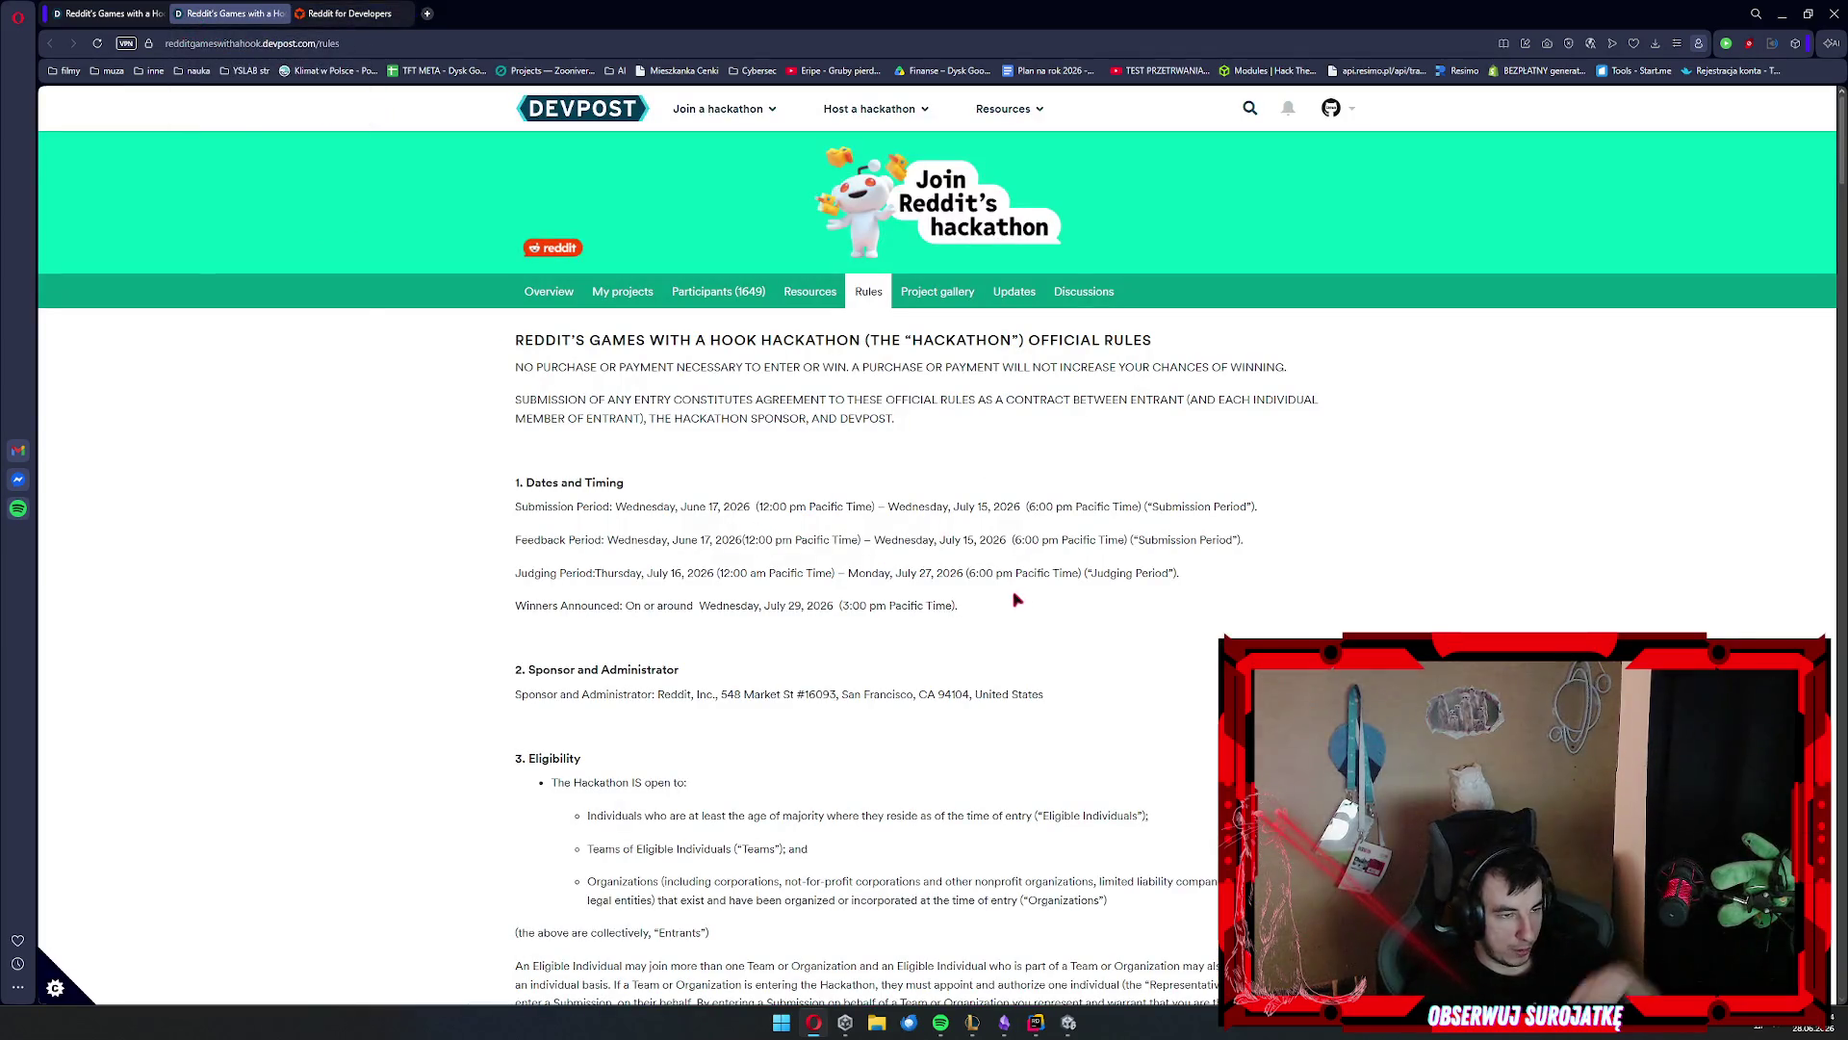
key(ctrl+shift+Tab)
click(851, 530)
click(805, 463)
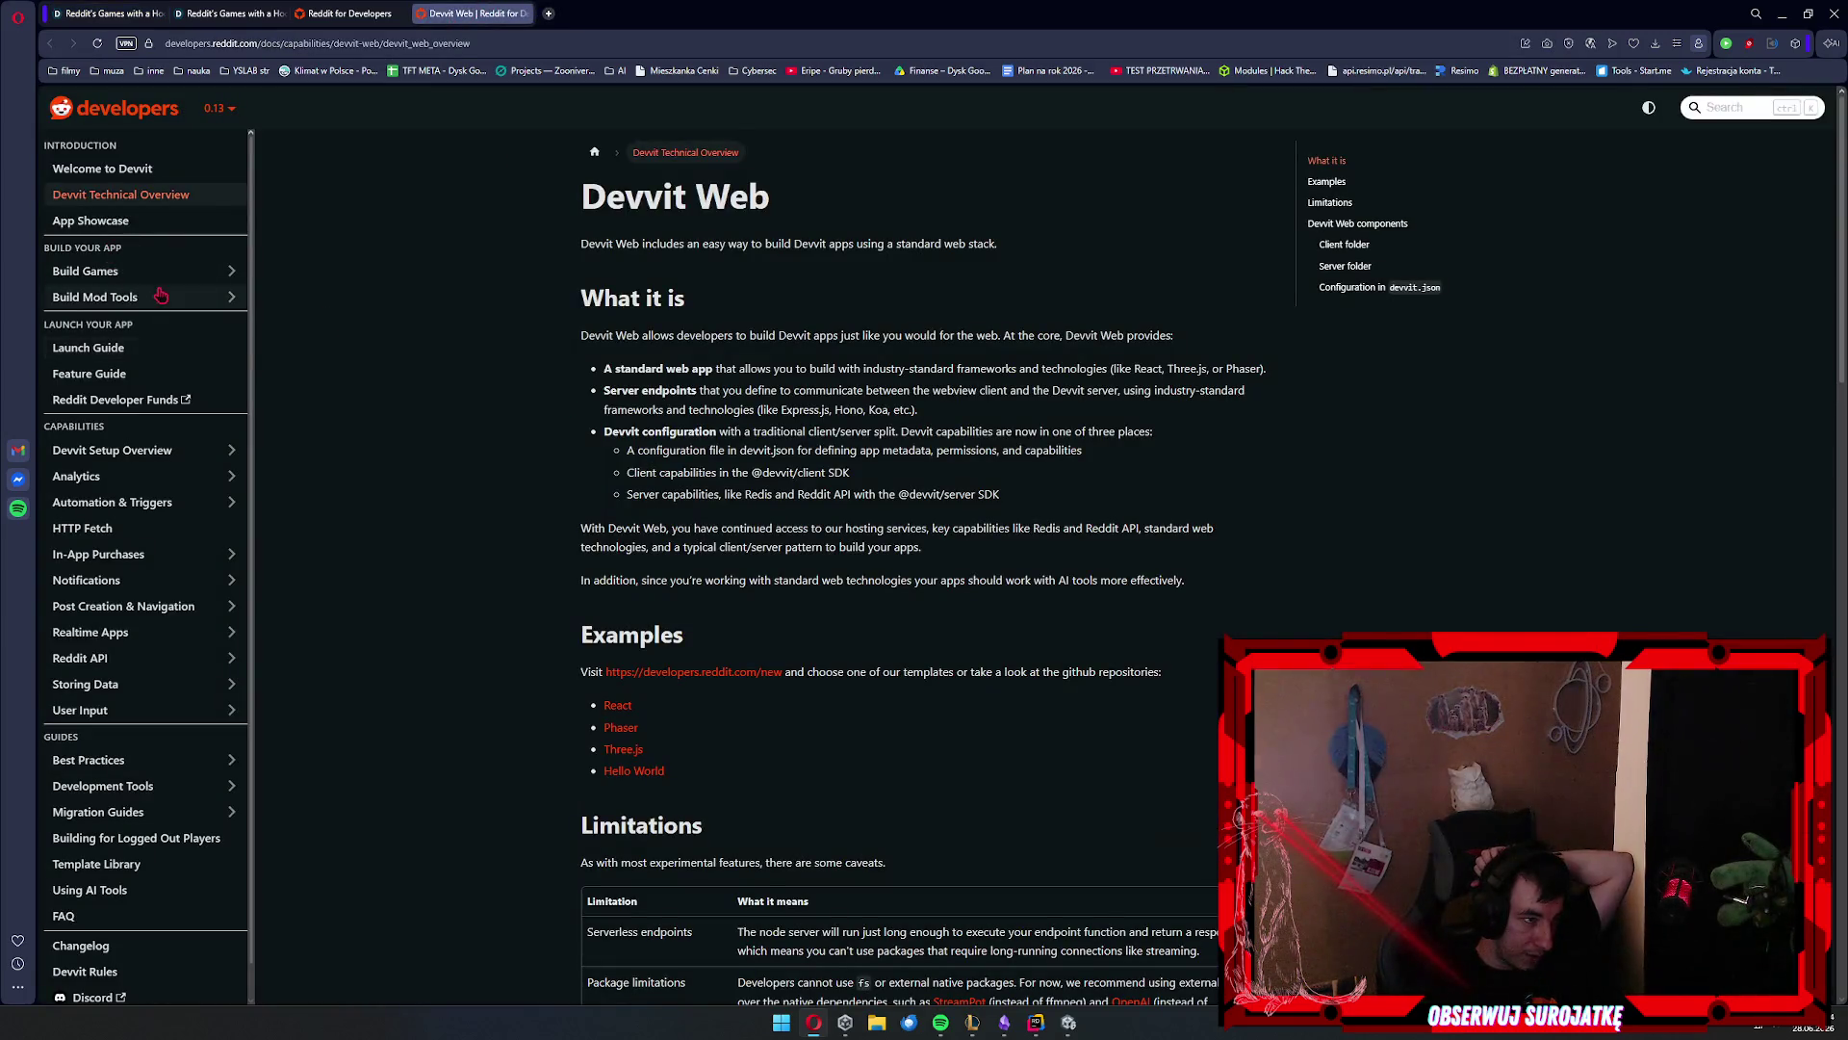
click(106, 272)
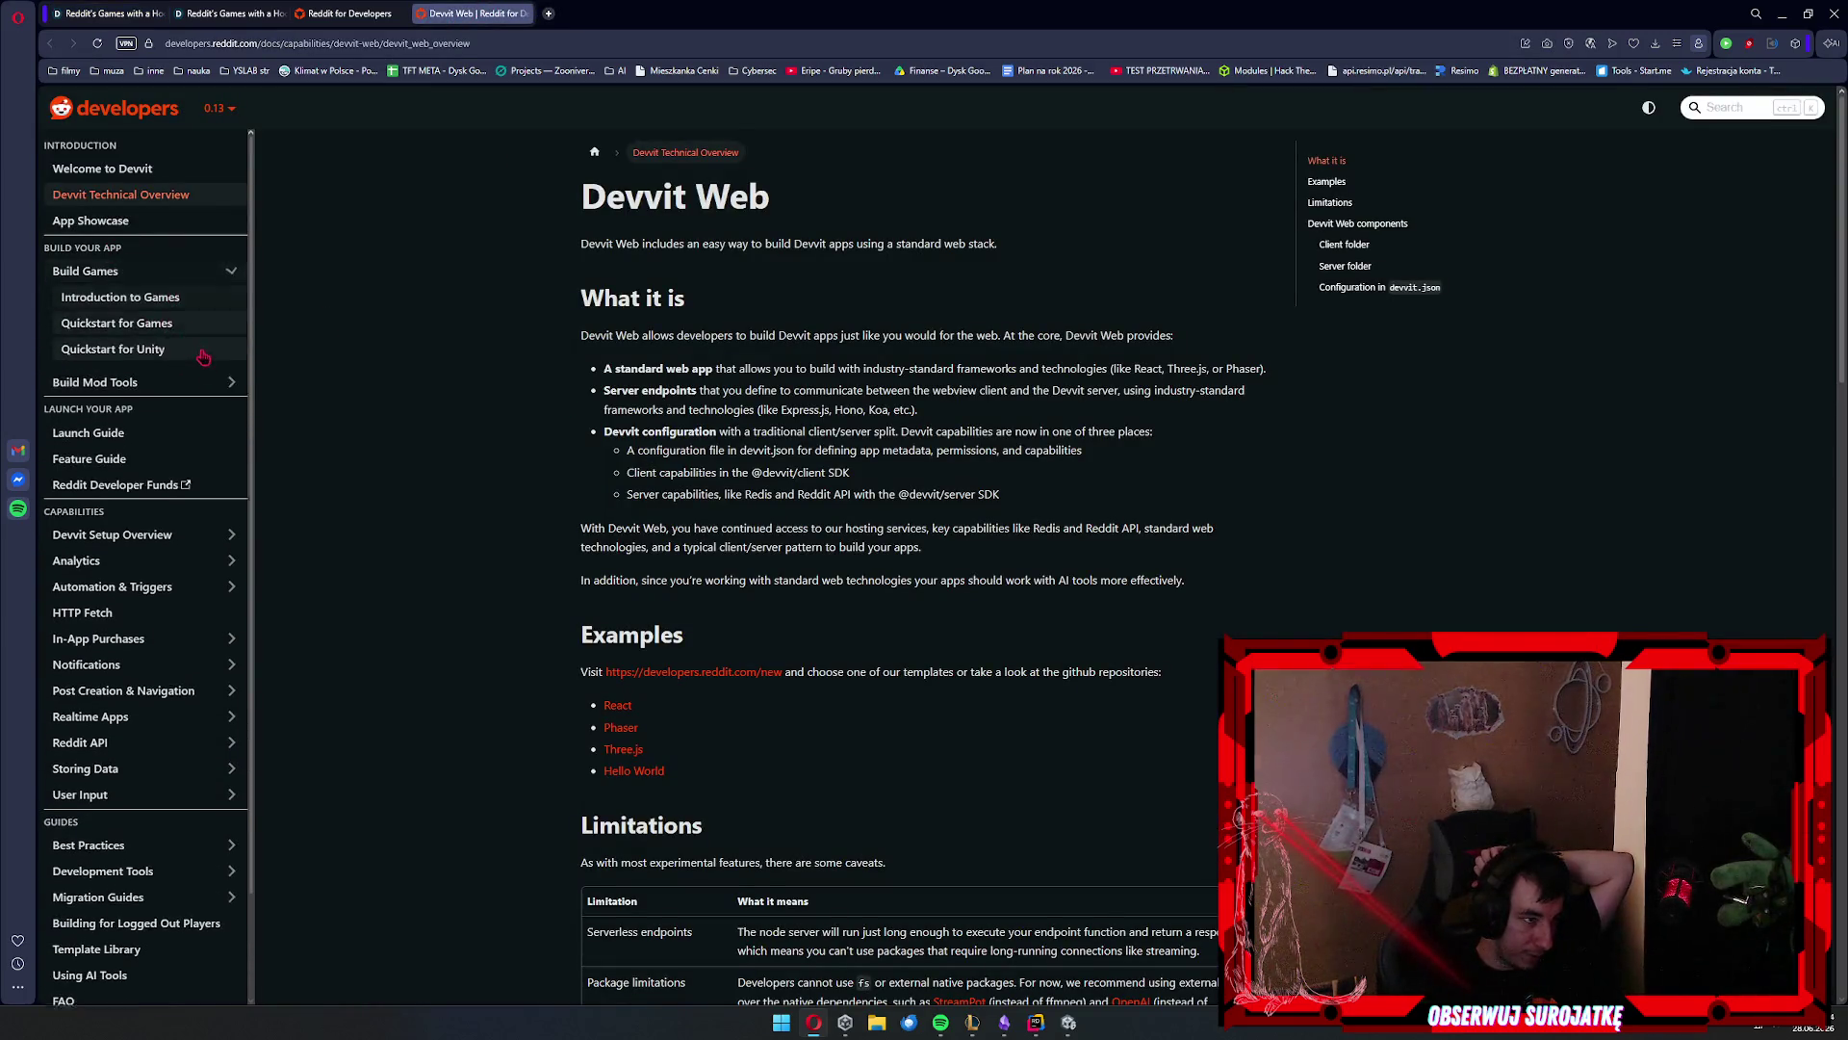
click(113, 349)
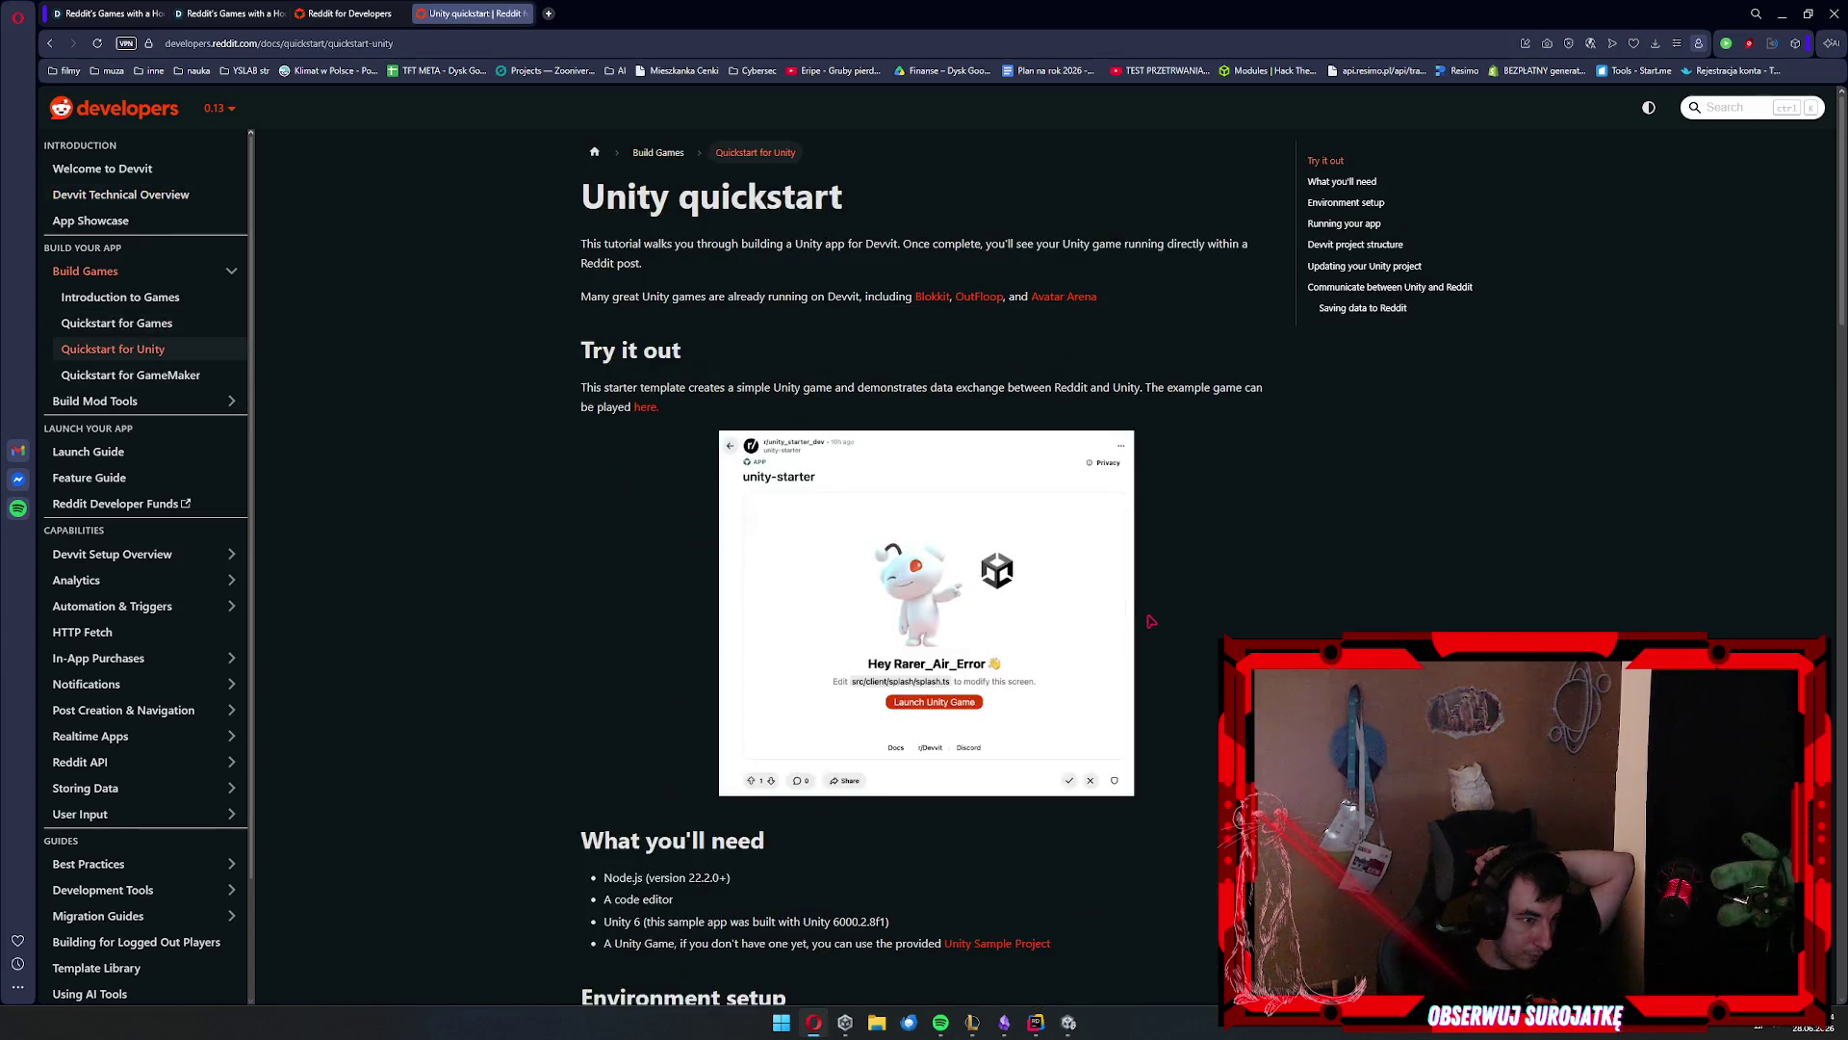
Read through the quickstart's TemplateData and src/client/splash sections
scroll(418, 627, down, 5)
scroll(417, 628, up, 5)
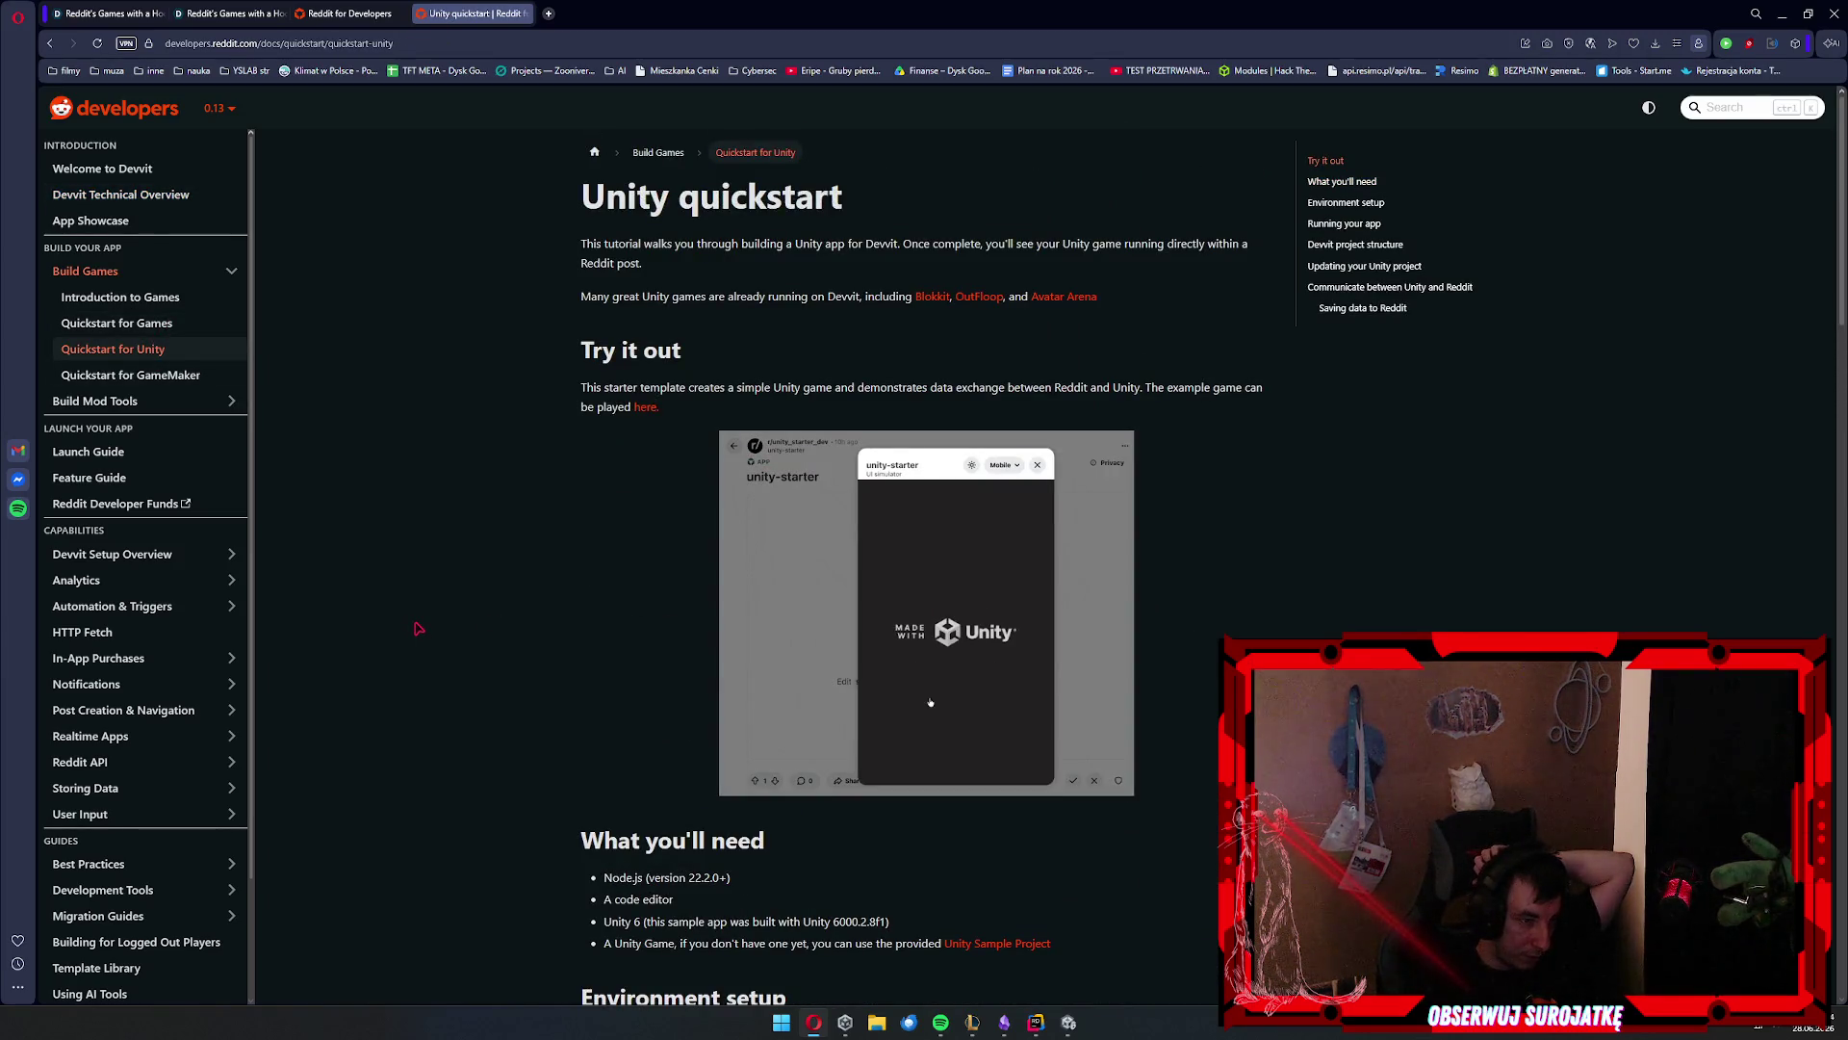
scroll(418, 627, down, 5)
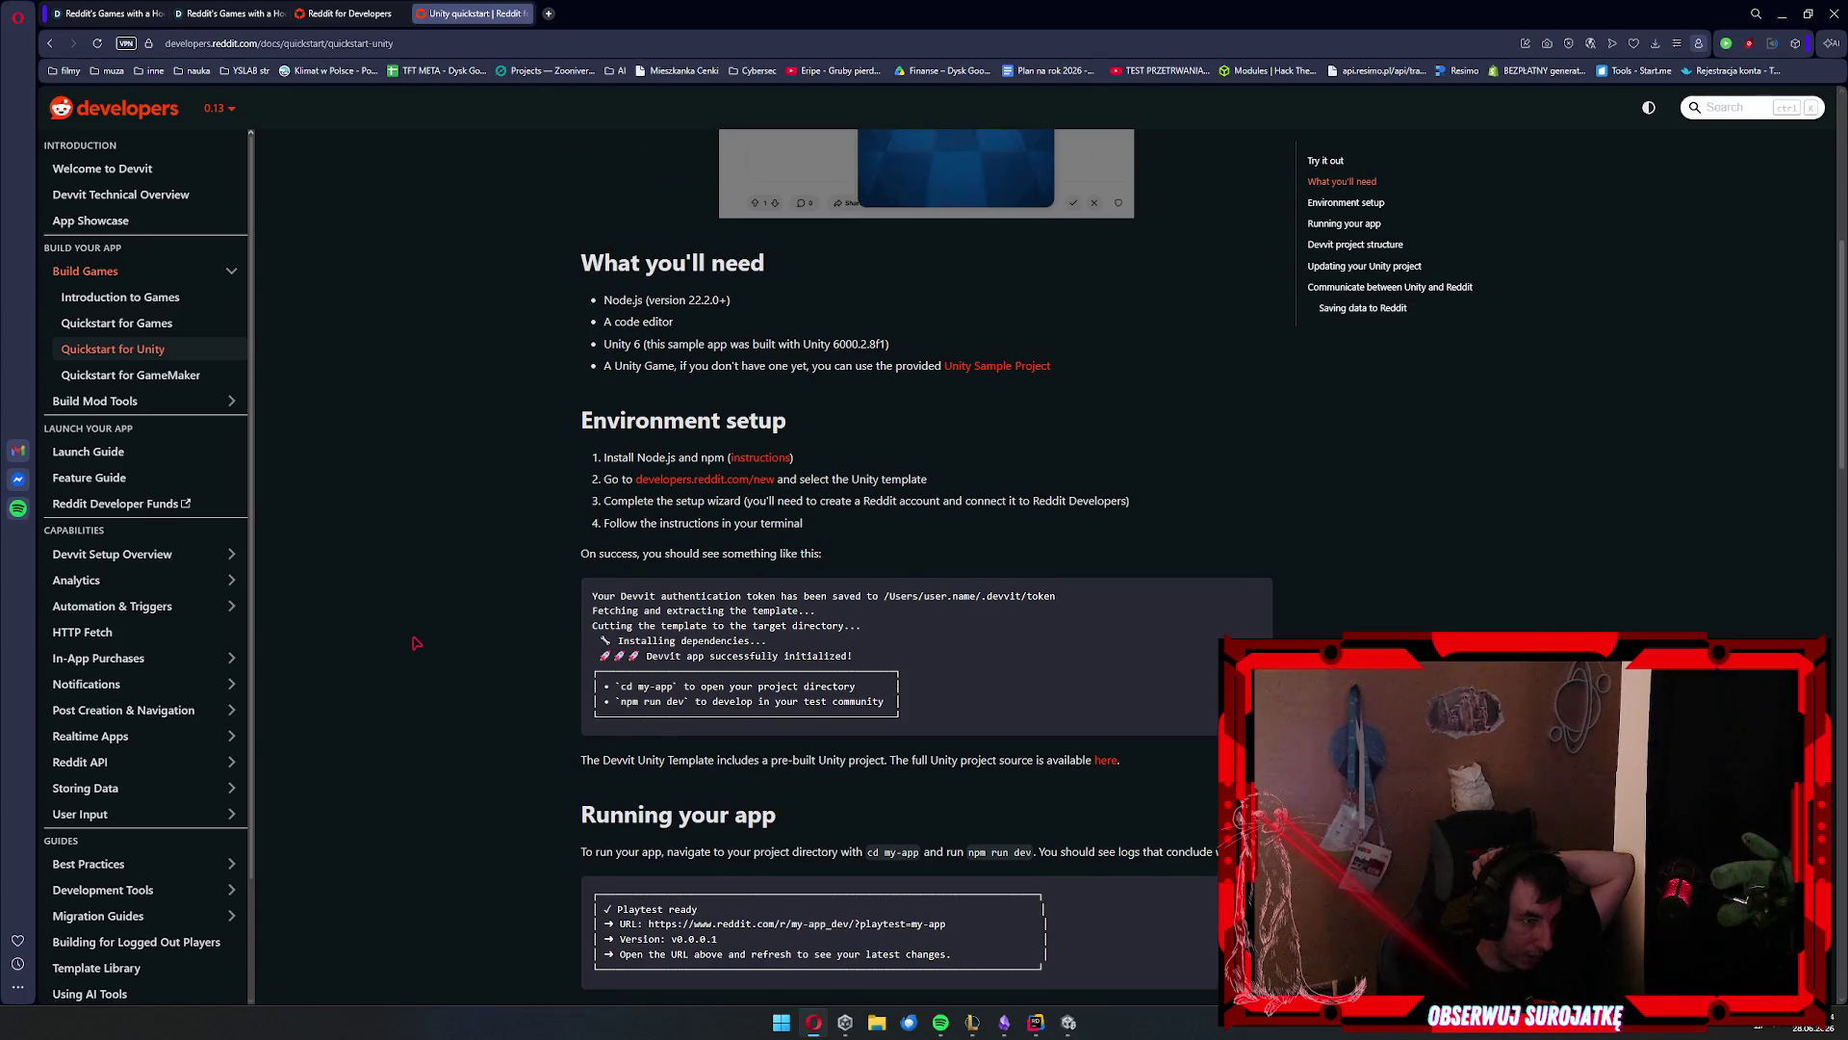
scroll(418, 640, down, 3)
scroll(418, 659, down, 3)
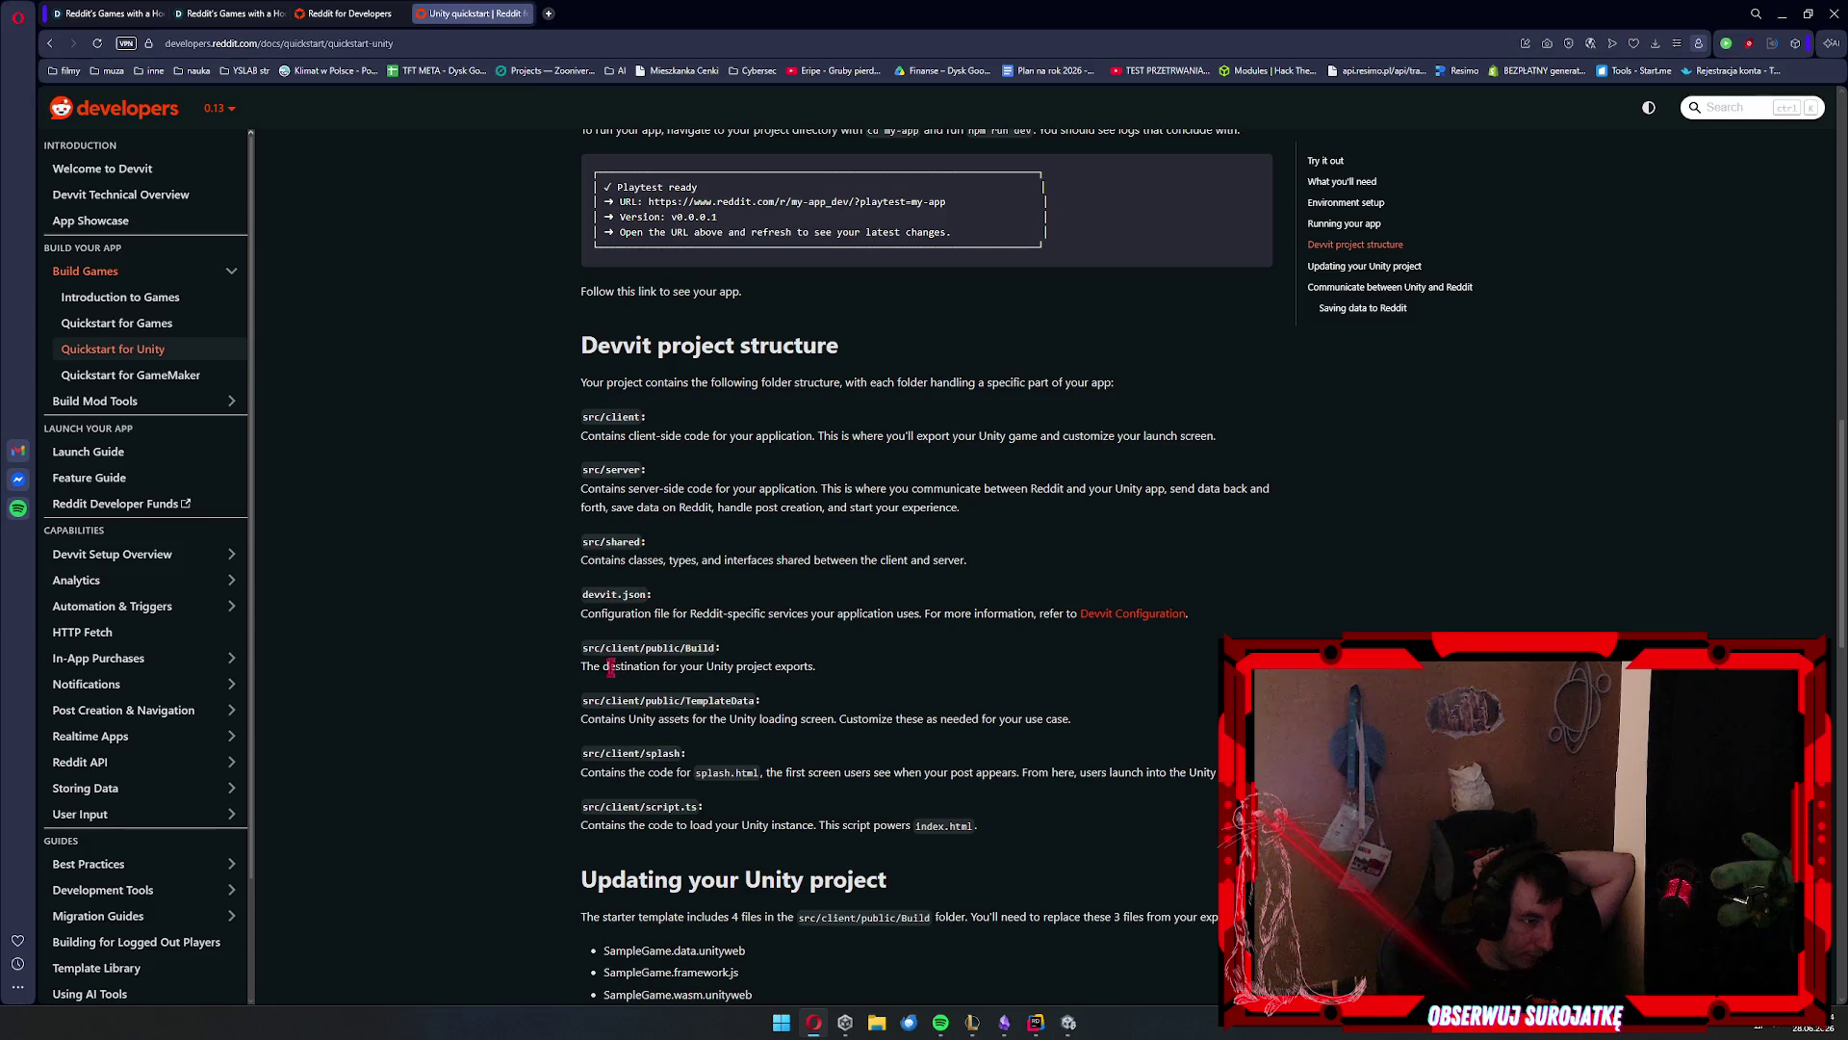
drag(566, 671, 819, 640)
scroll(578, 664, down, 2)
drag(578, 483, 1103, 515)
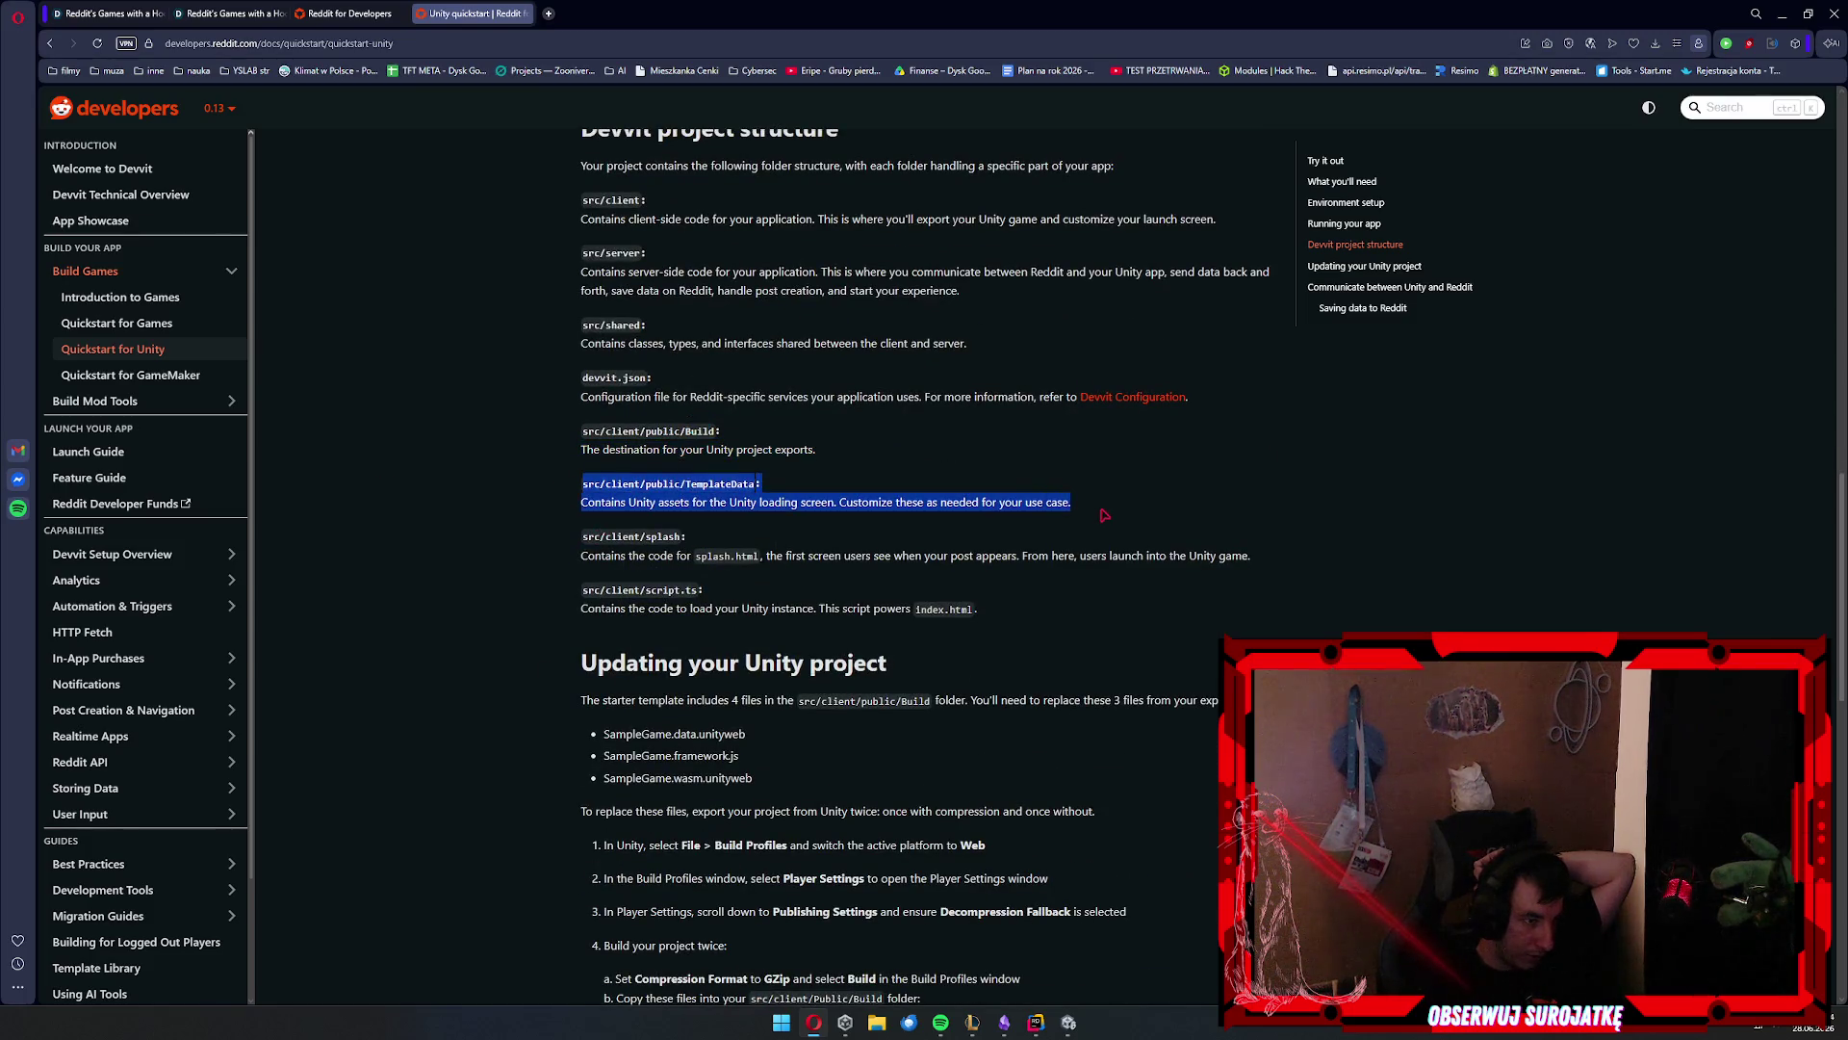
click(1088, 509)
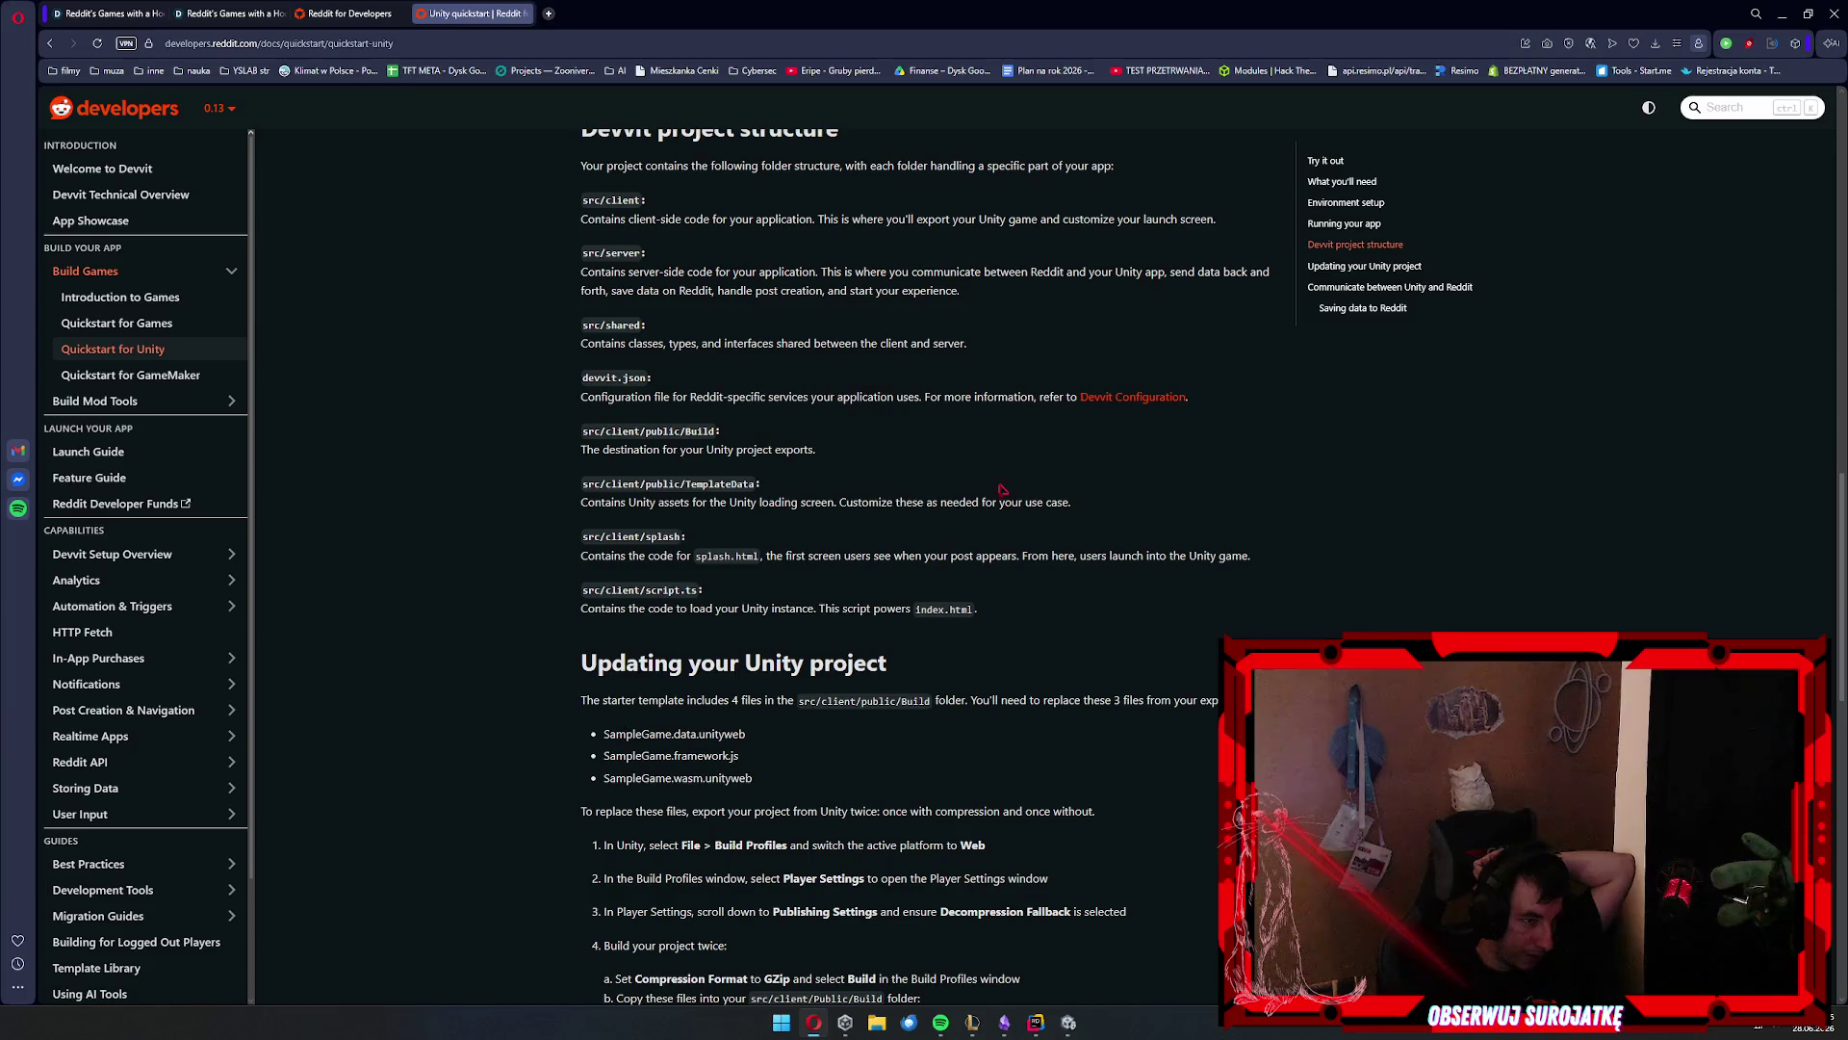
drag(578, 483, 1048, 506)
click(1048, 506)
mouse_move(548, 536)
mouse_down()
mouse_move(926, 539)
mouse_move(1020, 996)
mouse_move(1216, 555)
mouse_up()
scroll(597, 443, down, 2)
click(502, 412)
Read the Updating your Unity project section and open DevvitBridge.cs from Communicate between Unity and Reddit
drag(578, 469, 877, 577)
scroll(876, 577, down, 9)
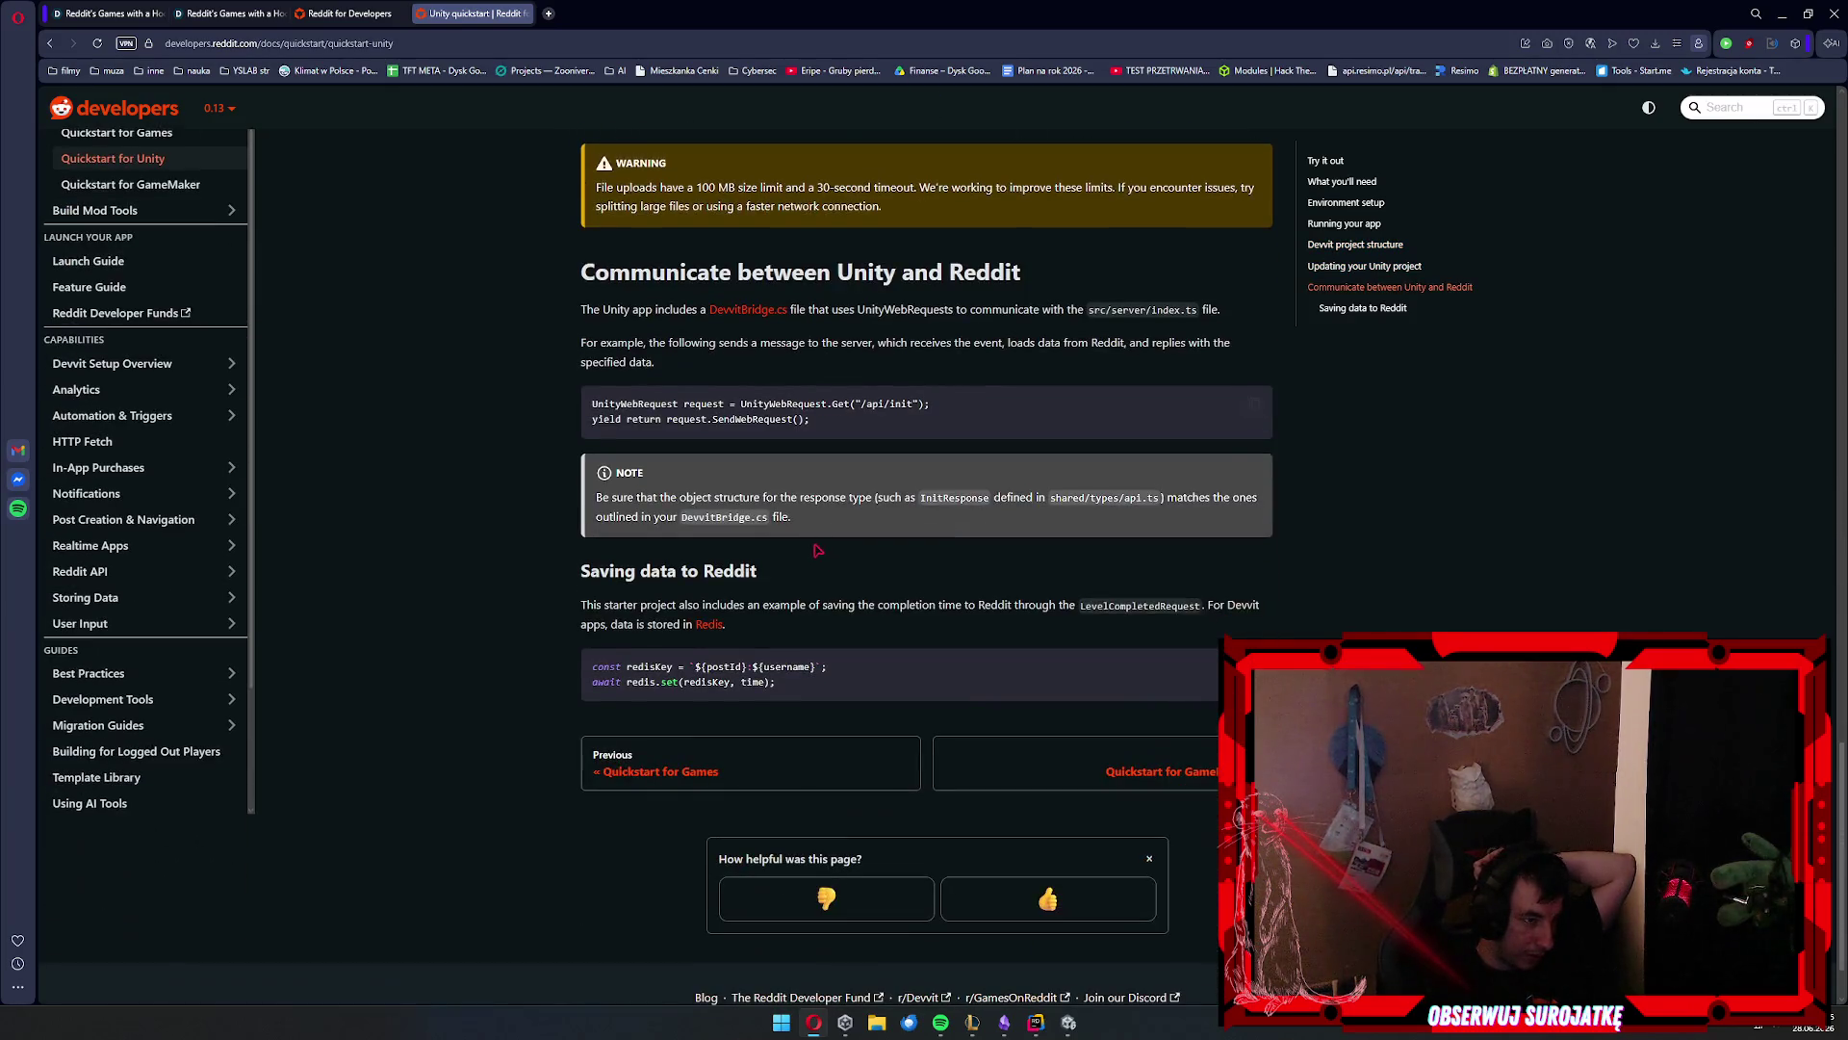
drag(582, 272, 1022, 273)
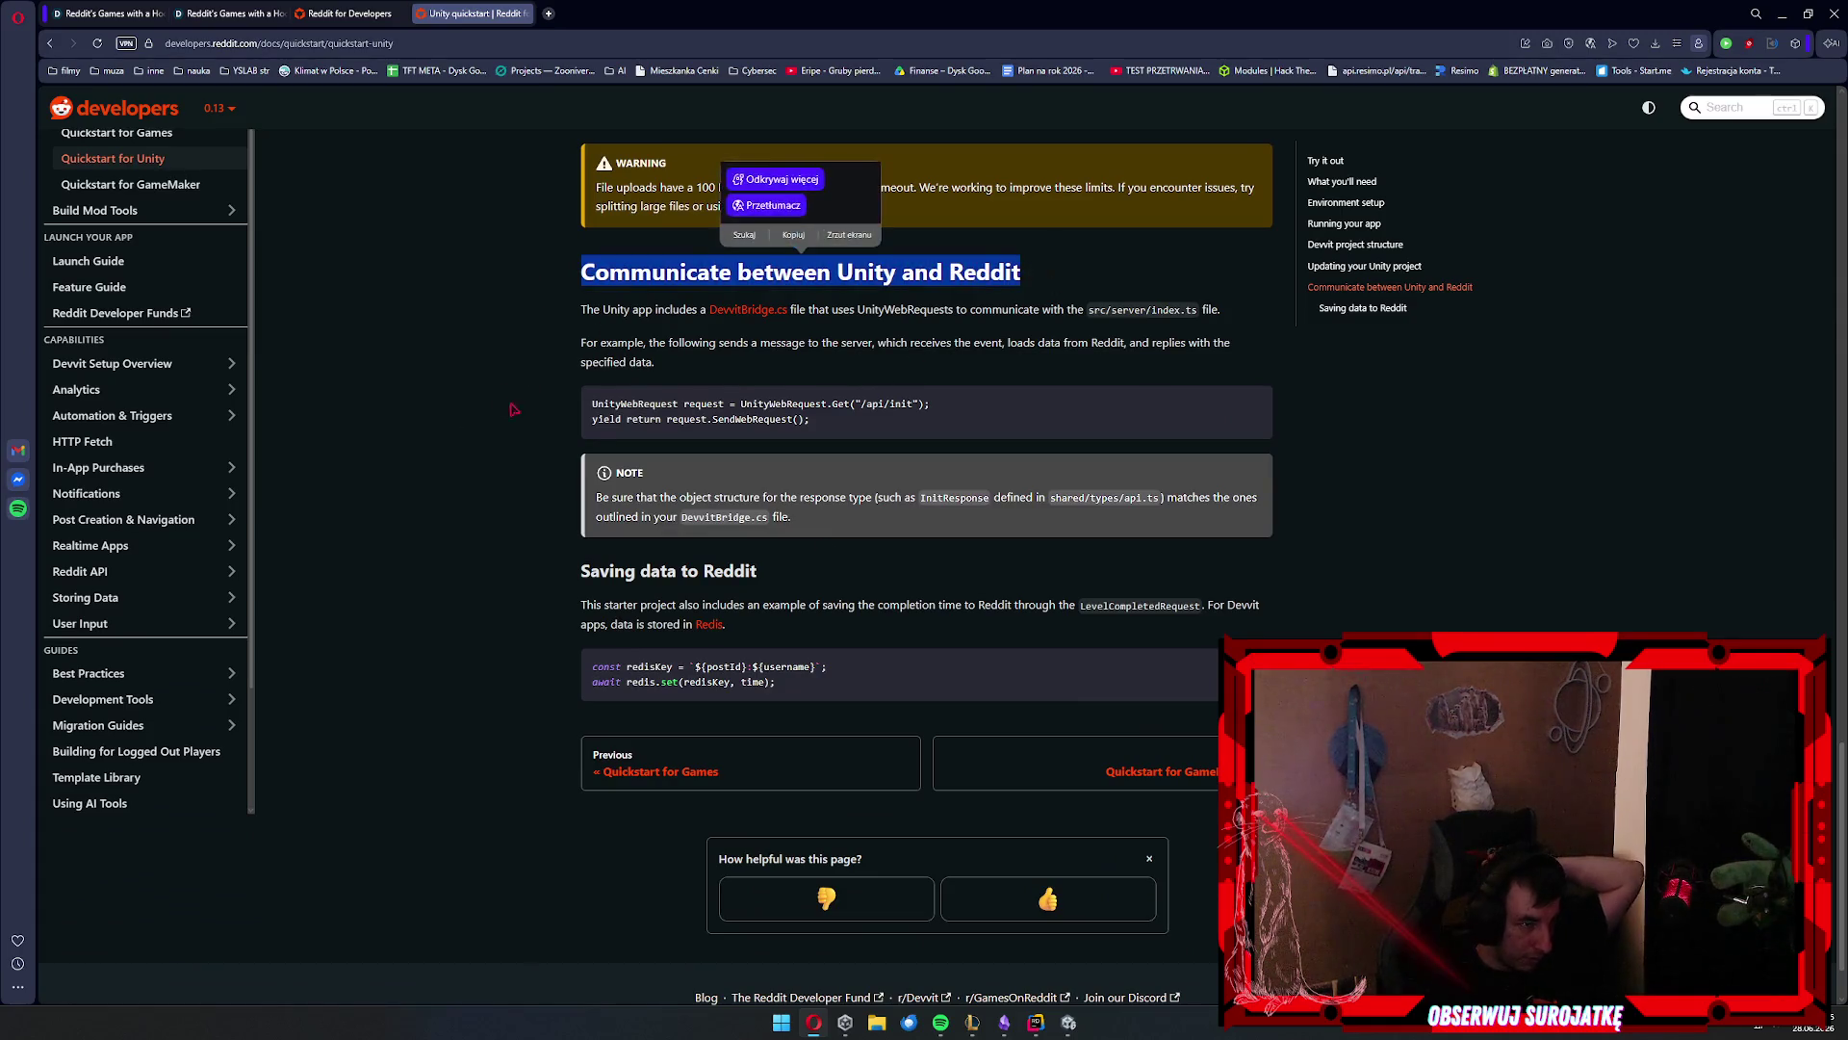
click(515, 412)
click(732, 316)
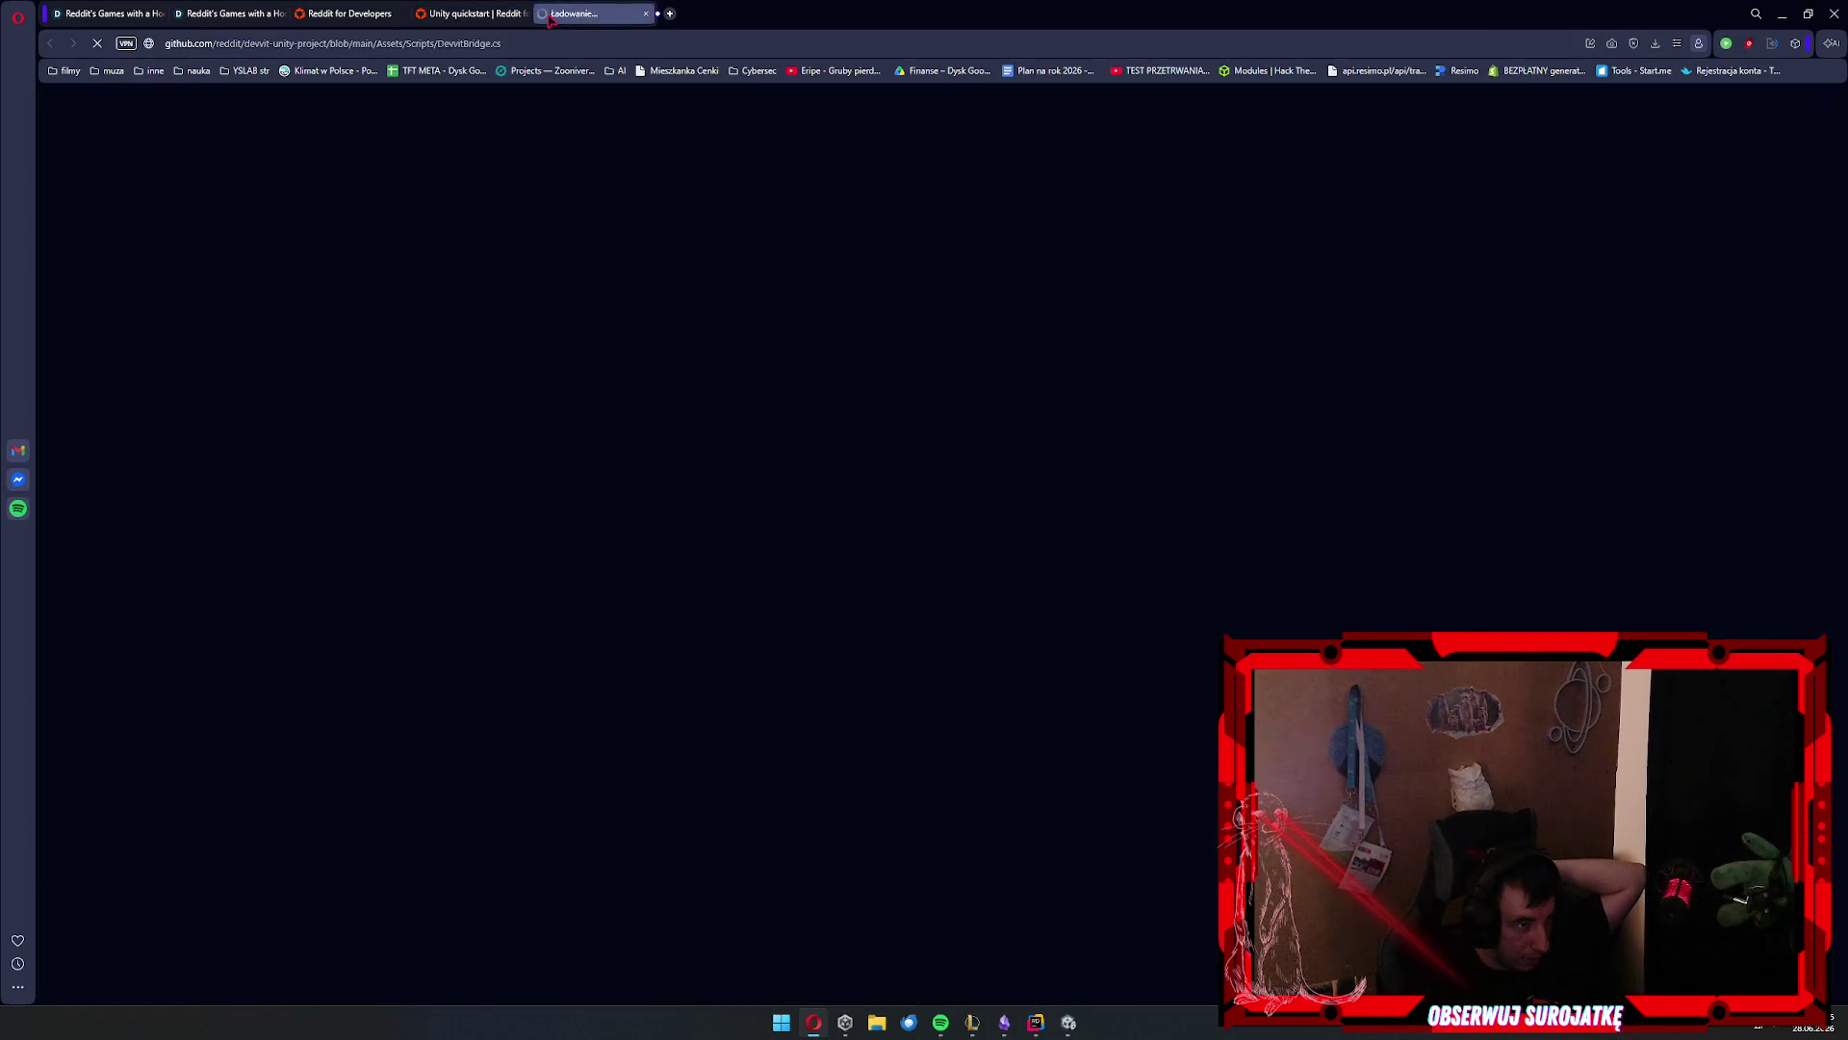
Look up references to MonoBehaviour and to usernameText on line 17
scroll(808, 251, down, 15)
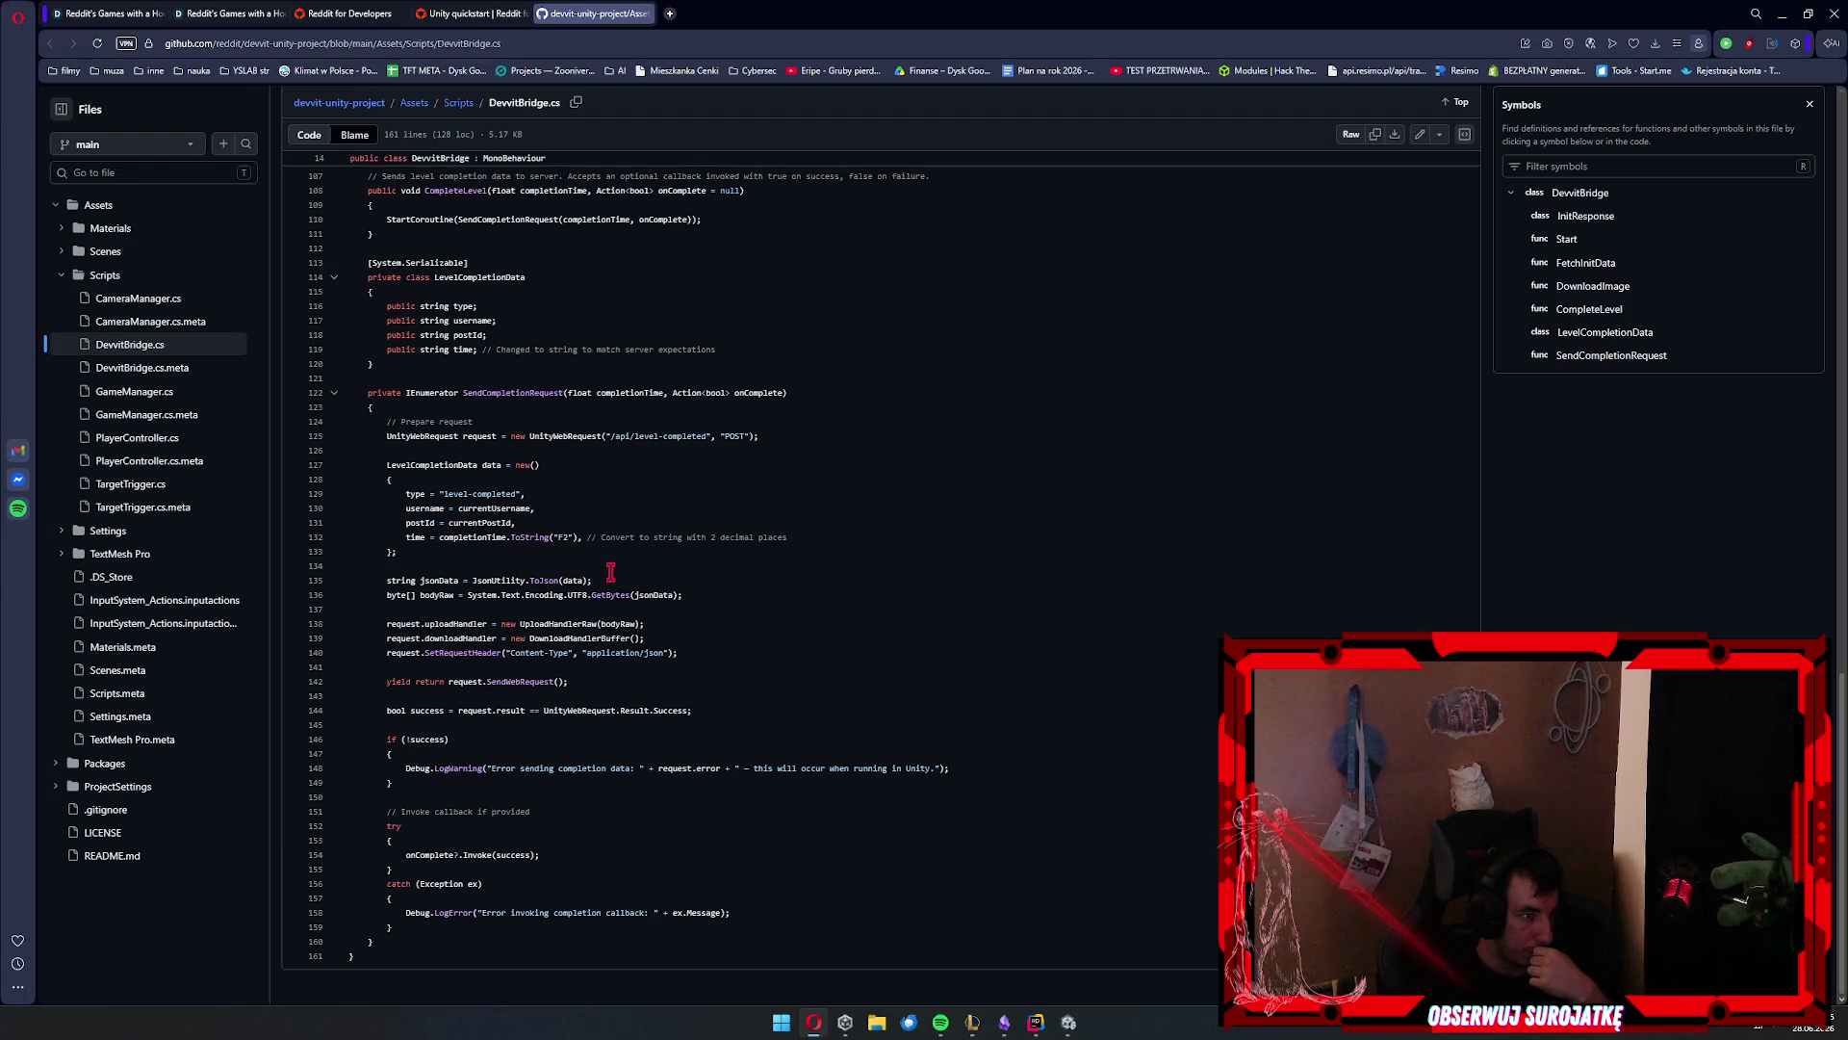
scroll(604, 571, up, 15)
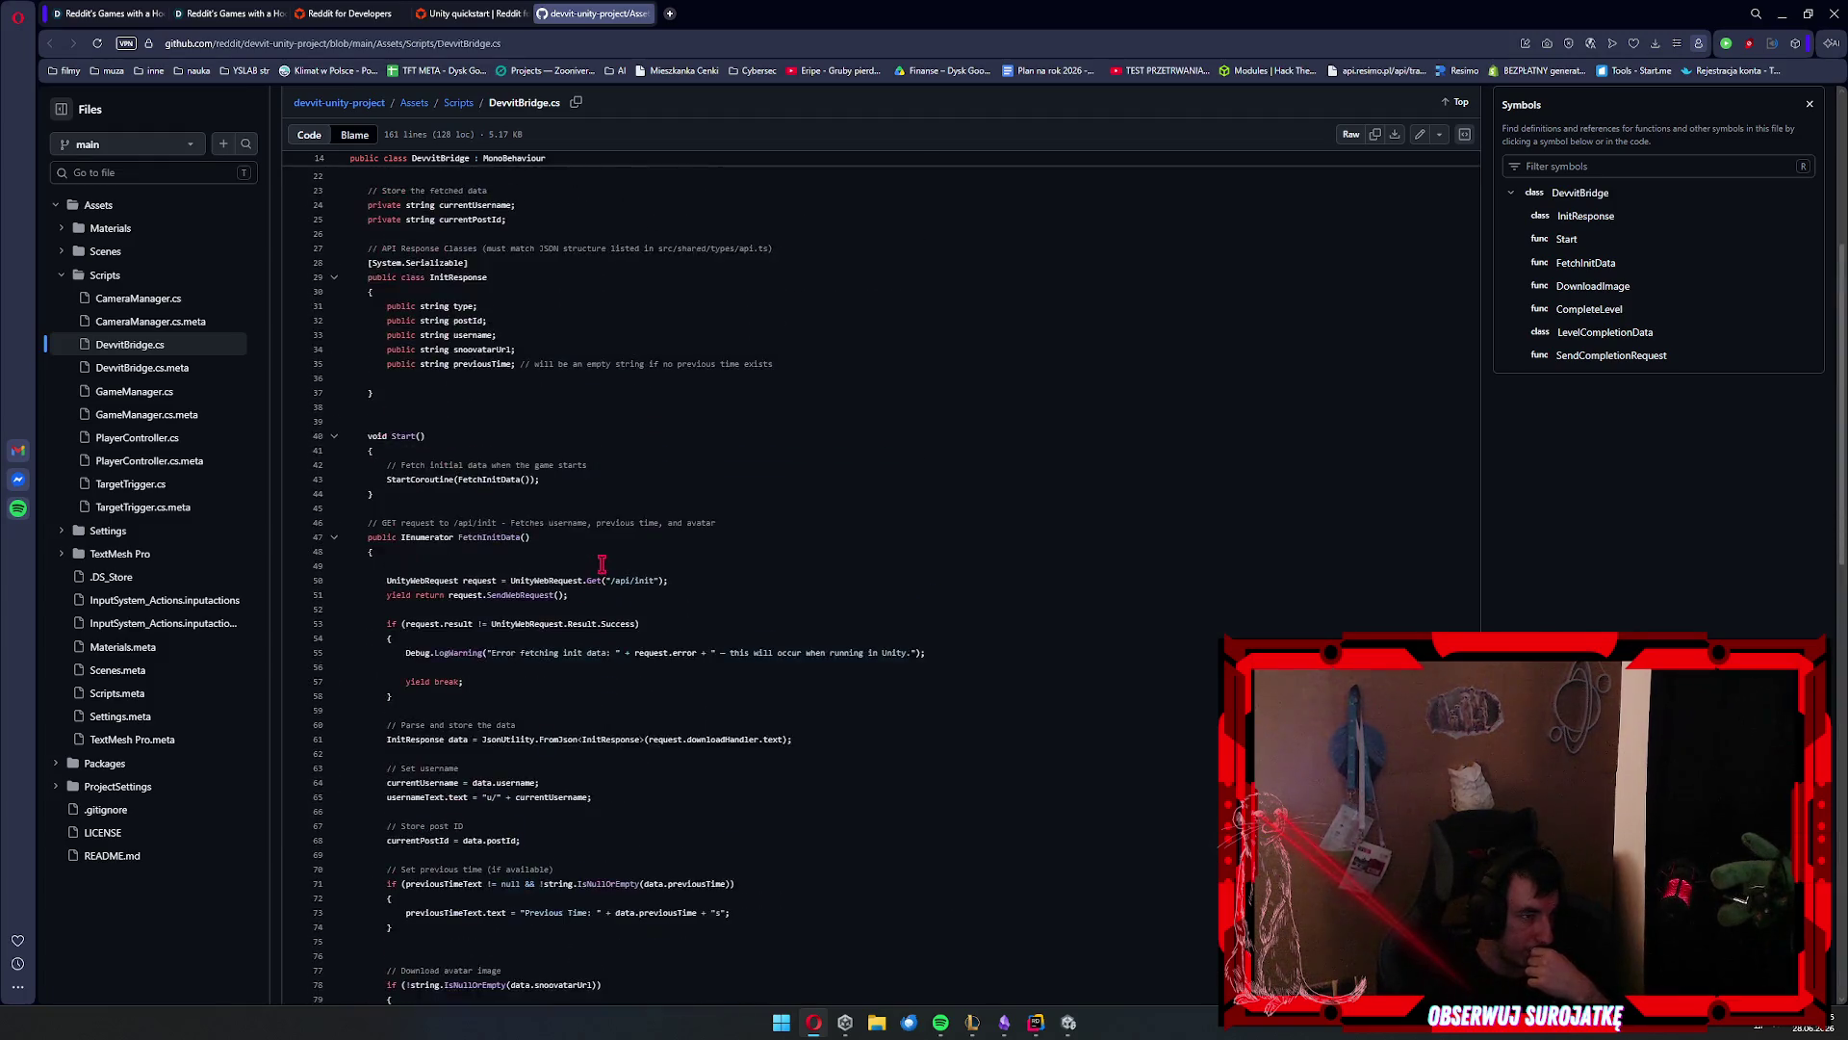
double_click(504, 481)
click(508, 527)
double_click(486, 526)
Scroll through DevvitBridge.cs's FetchInitData and SendCompletionRequest coroutines
scroll(655, 605, down, 3)
scroll(655, 604, down, 10)
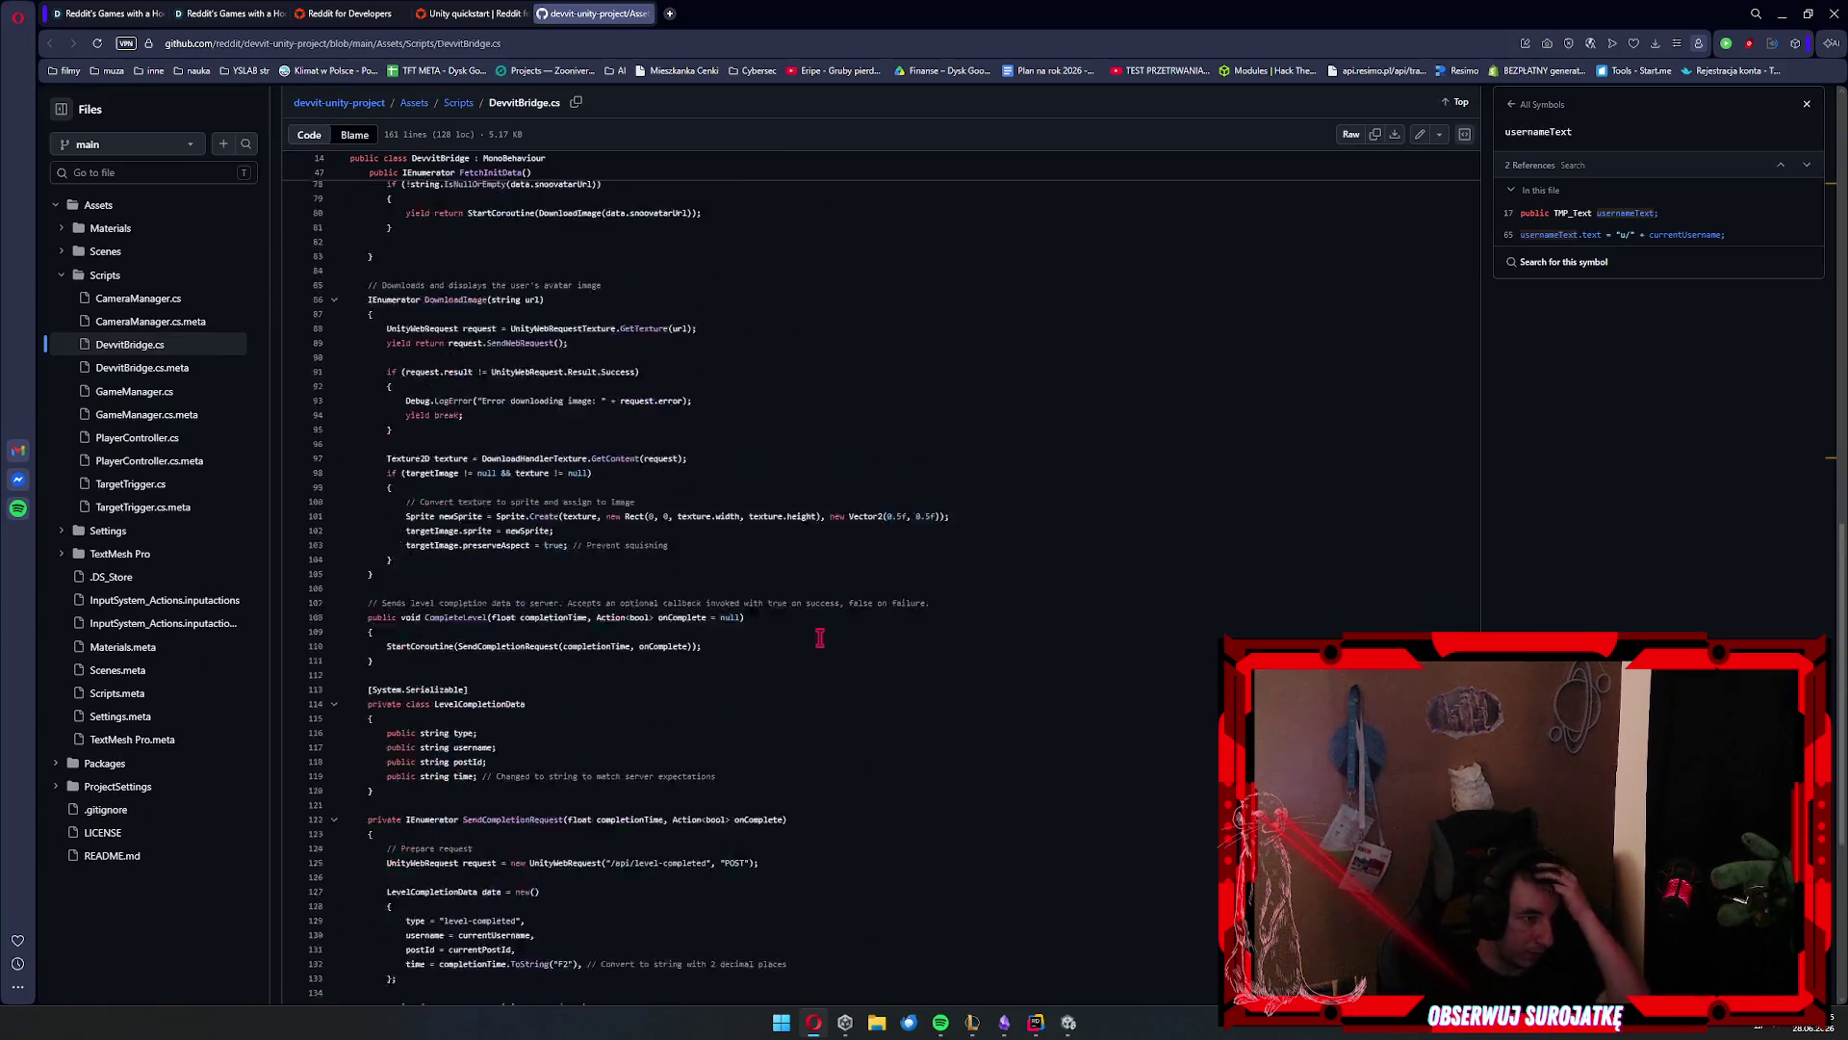
scroll(820, 666, up, 13)
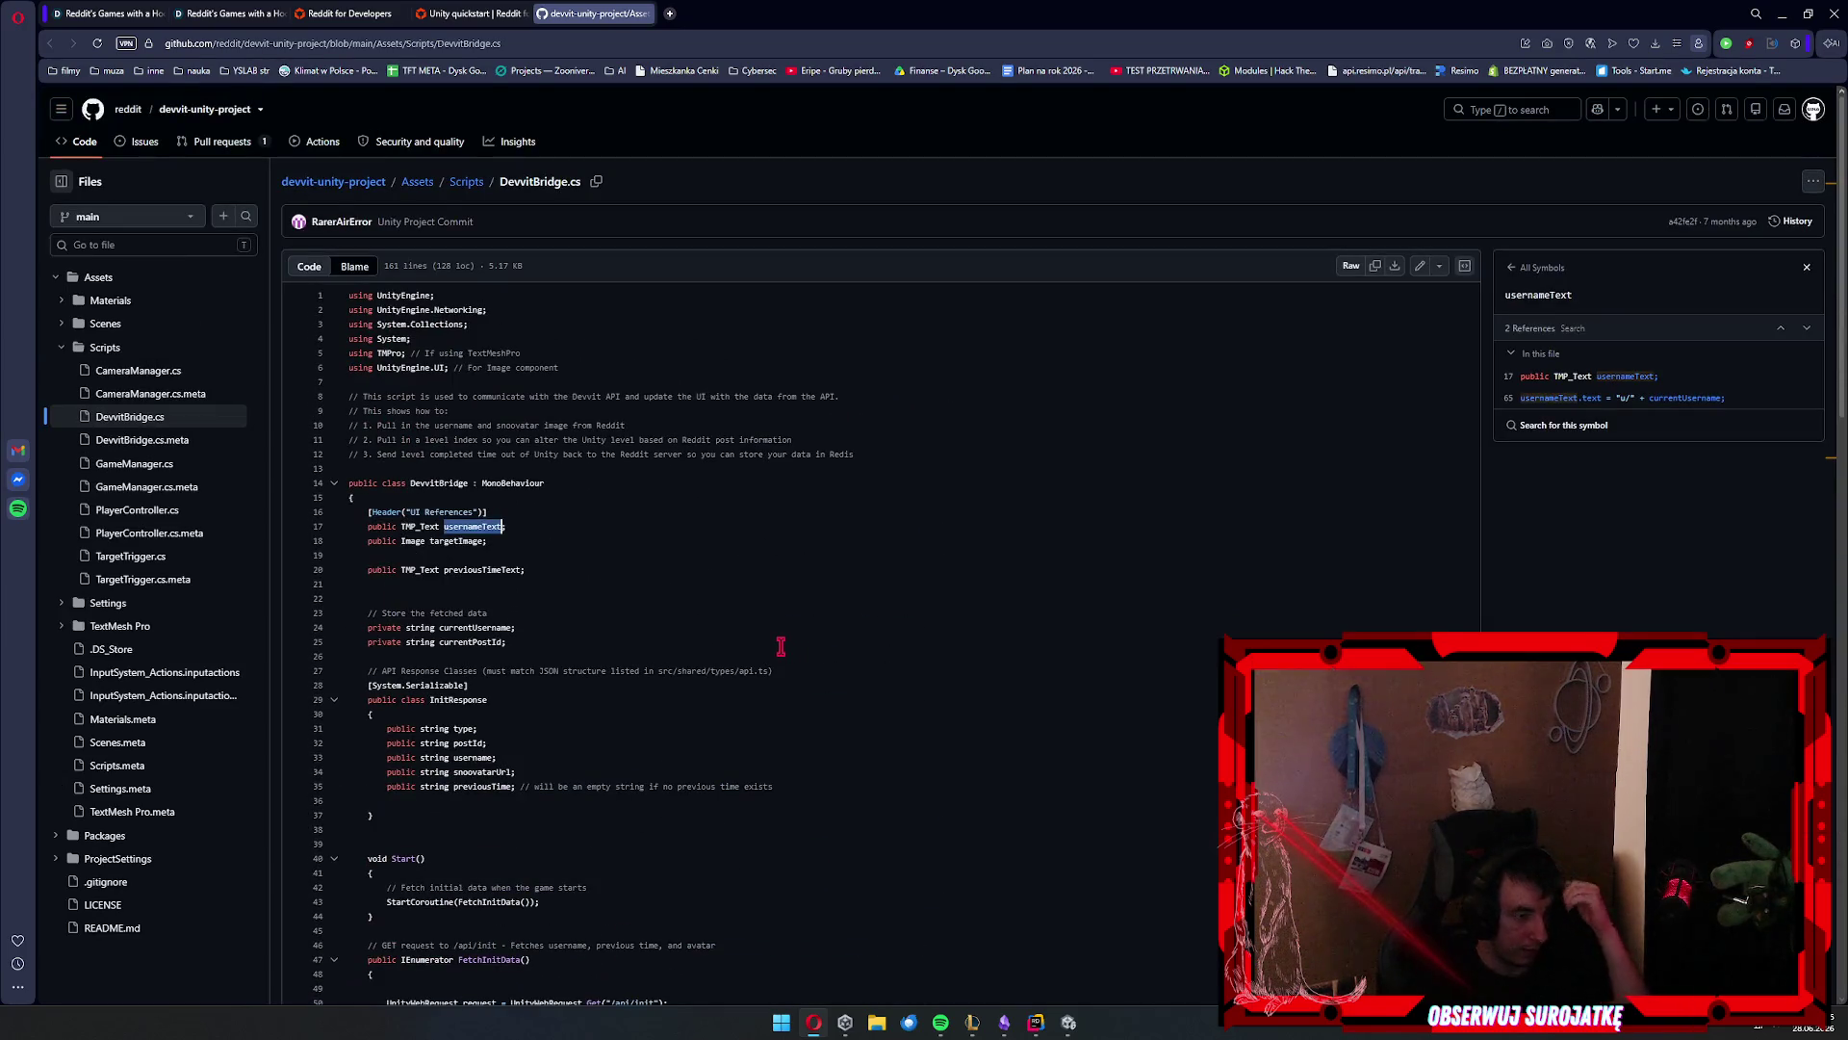
scroll(780, 646, down, 4)
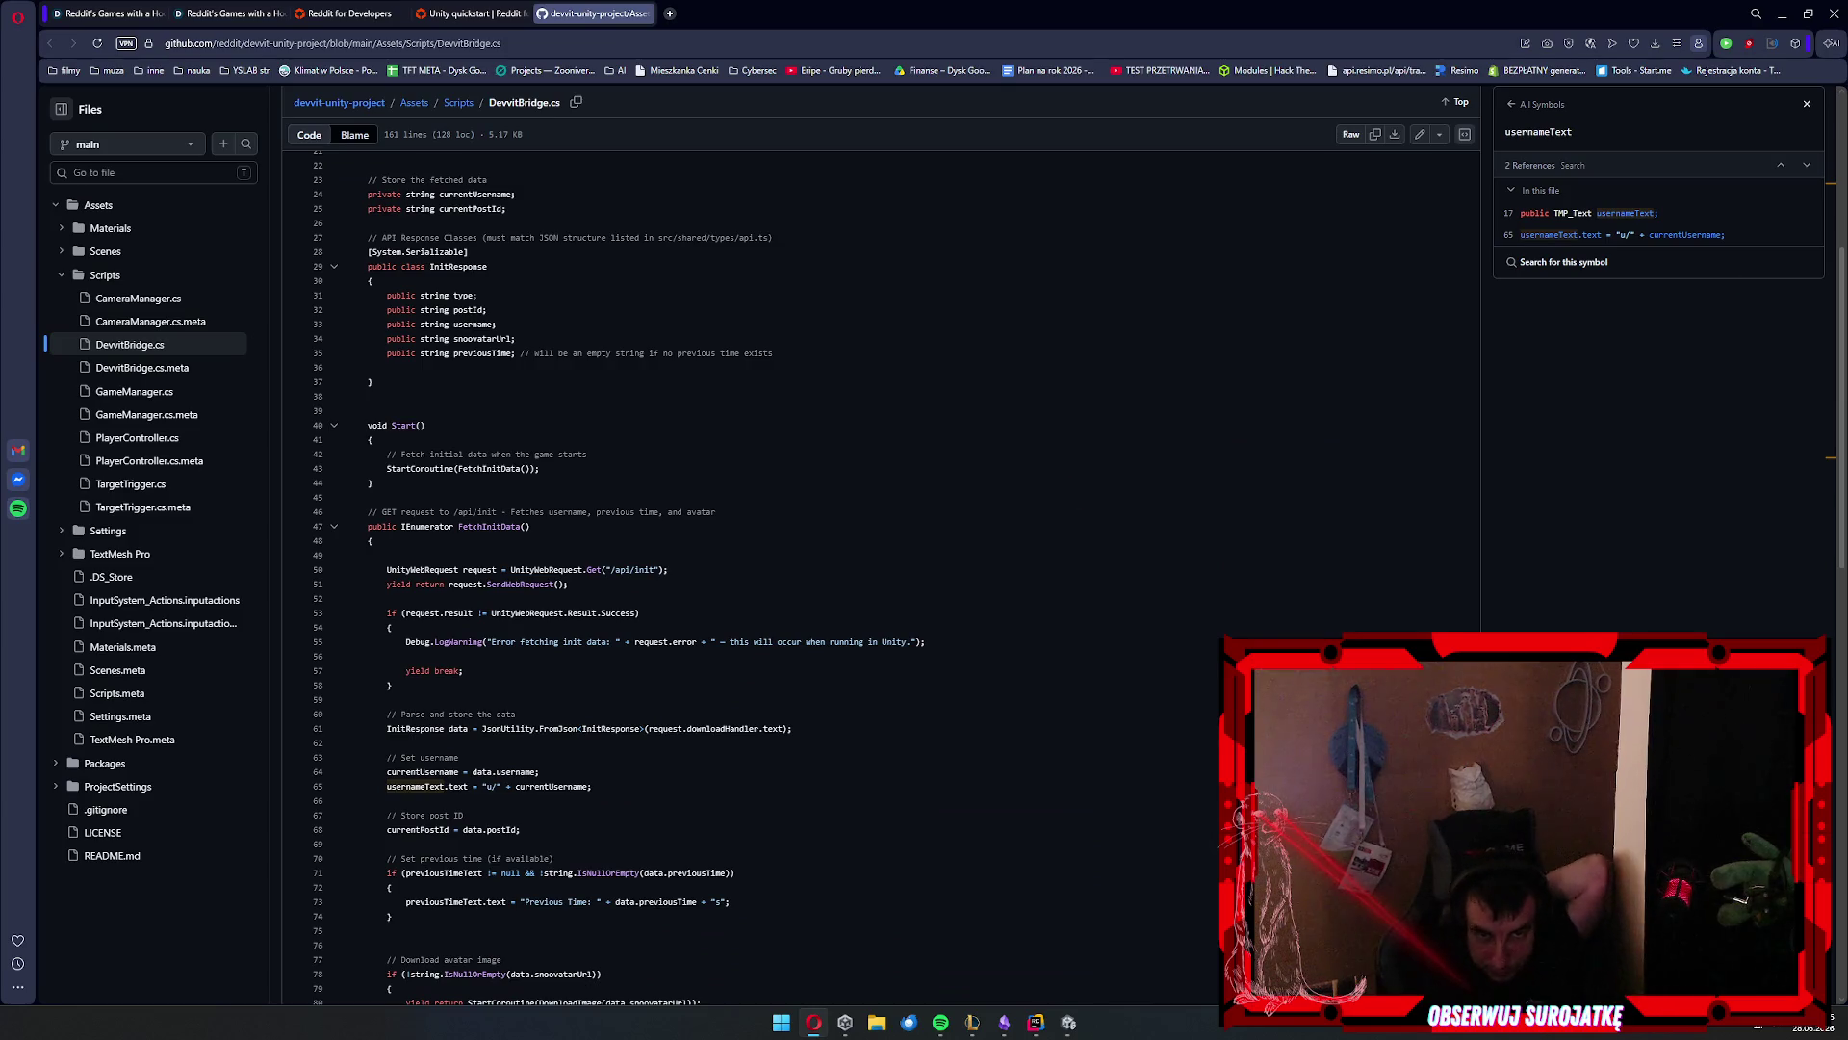
scroll(734, 359, down, 11)
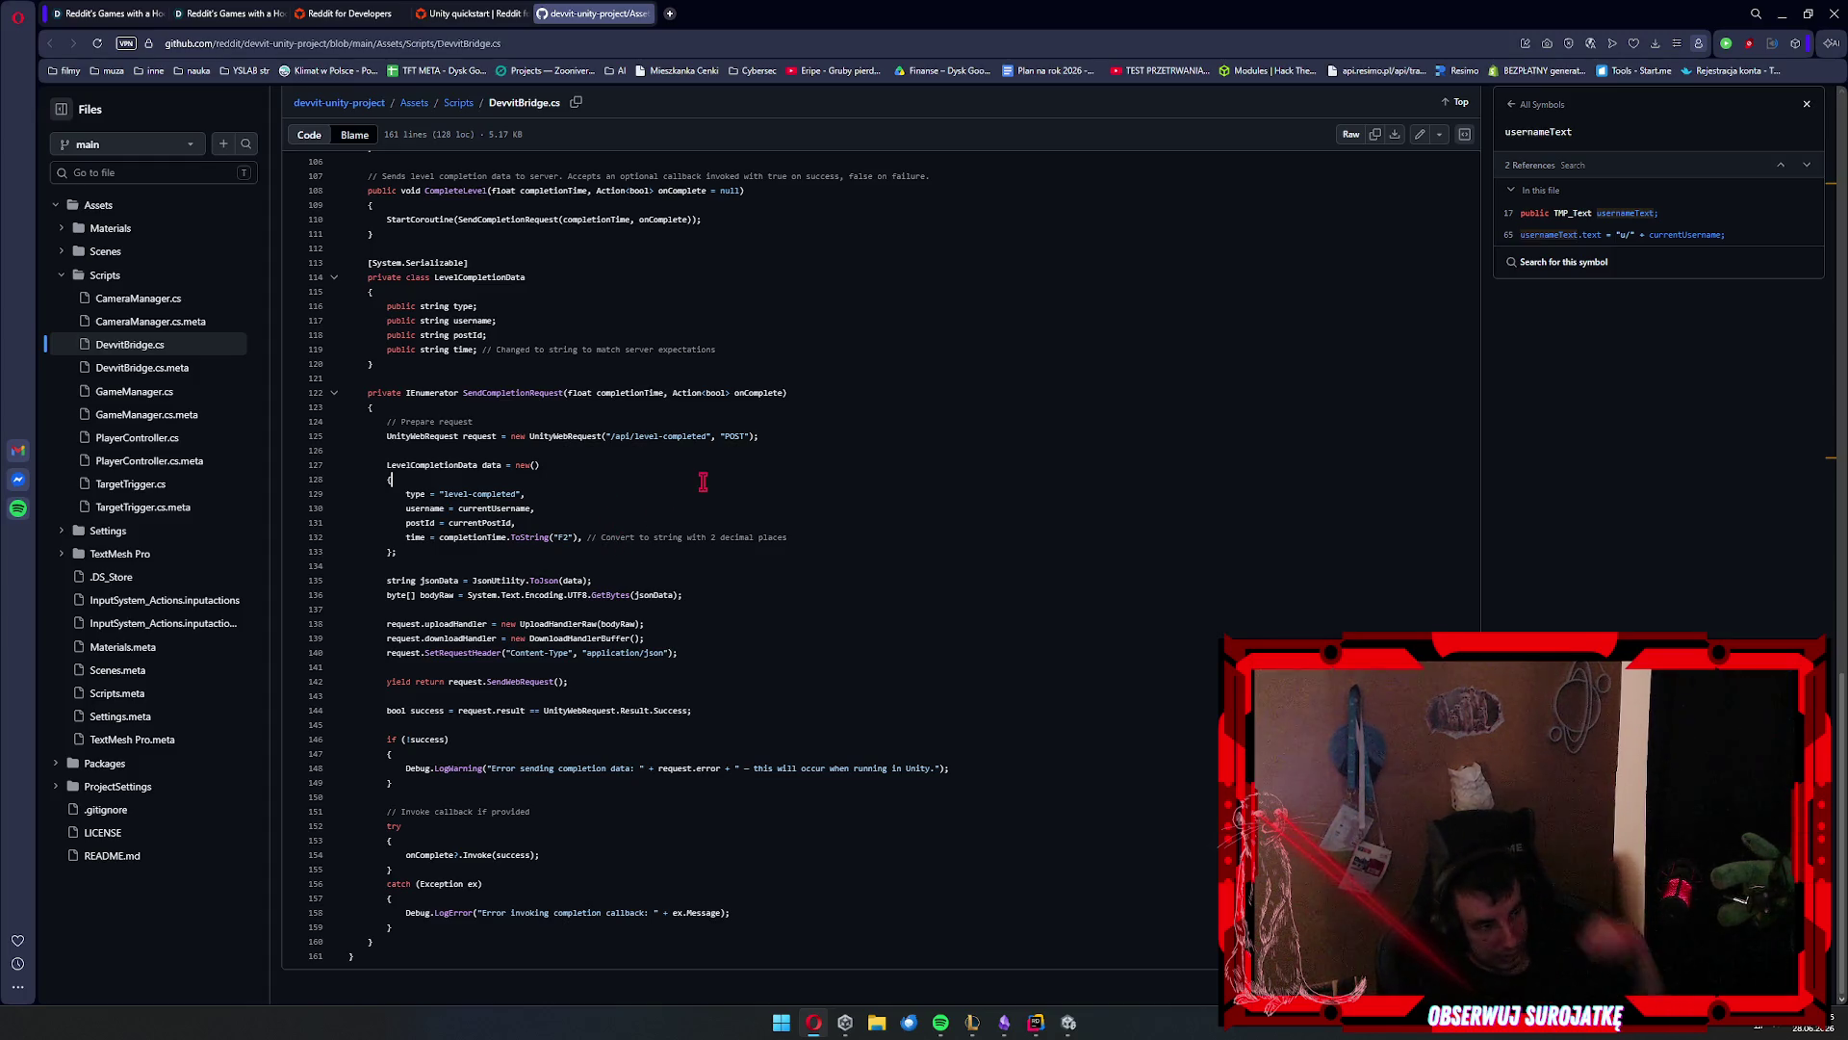
scroll(758, 495, up, 15)
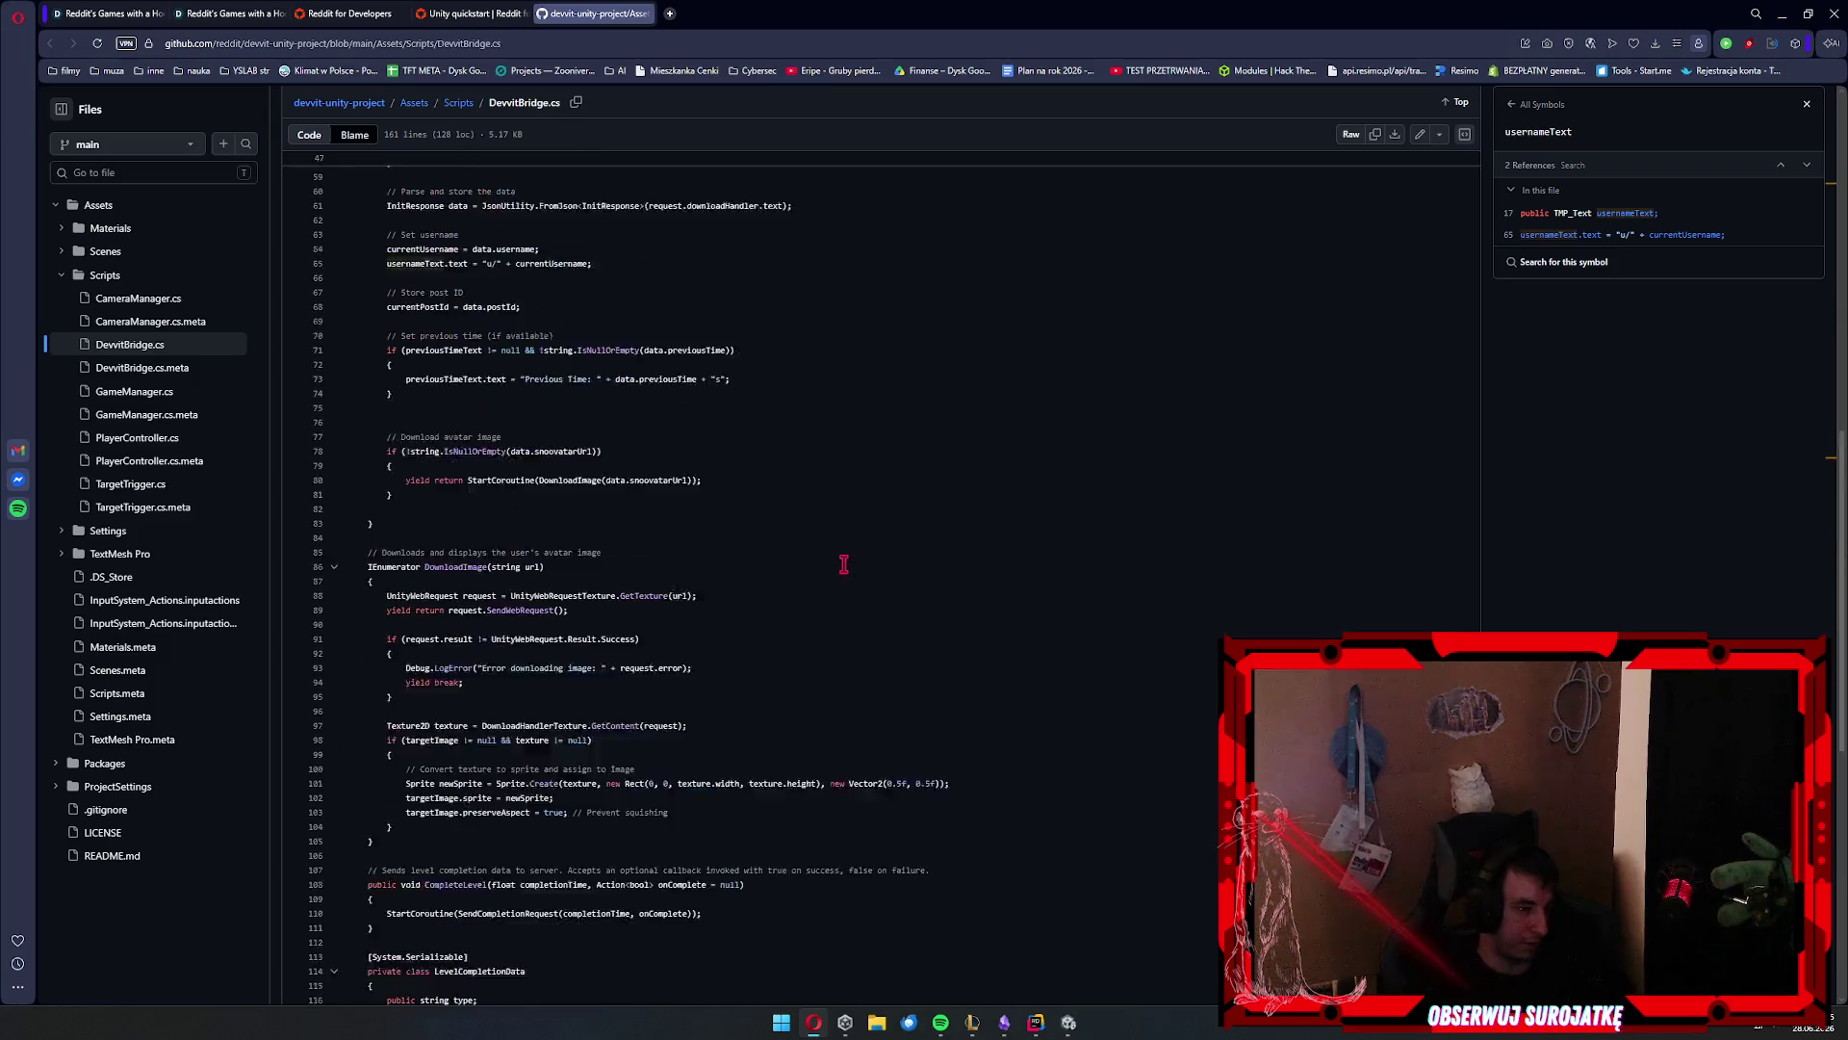
scroll(848, 592, down, 3)
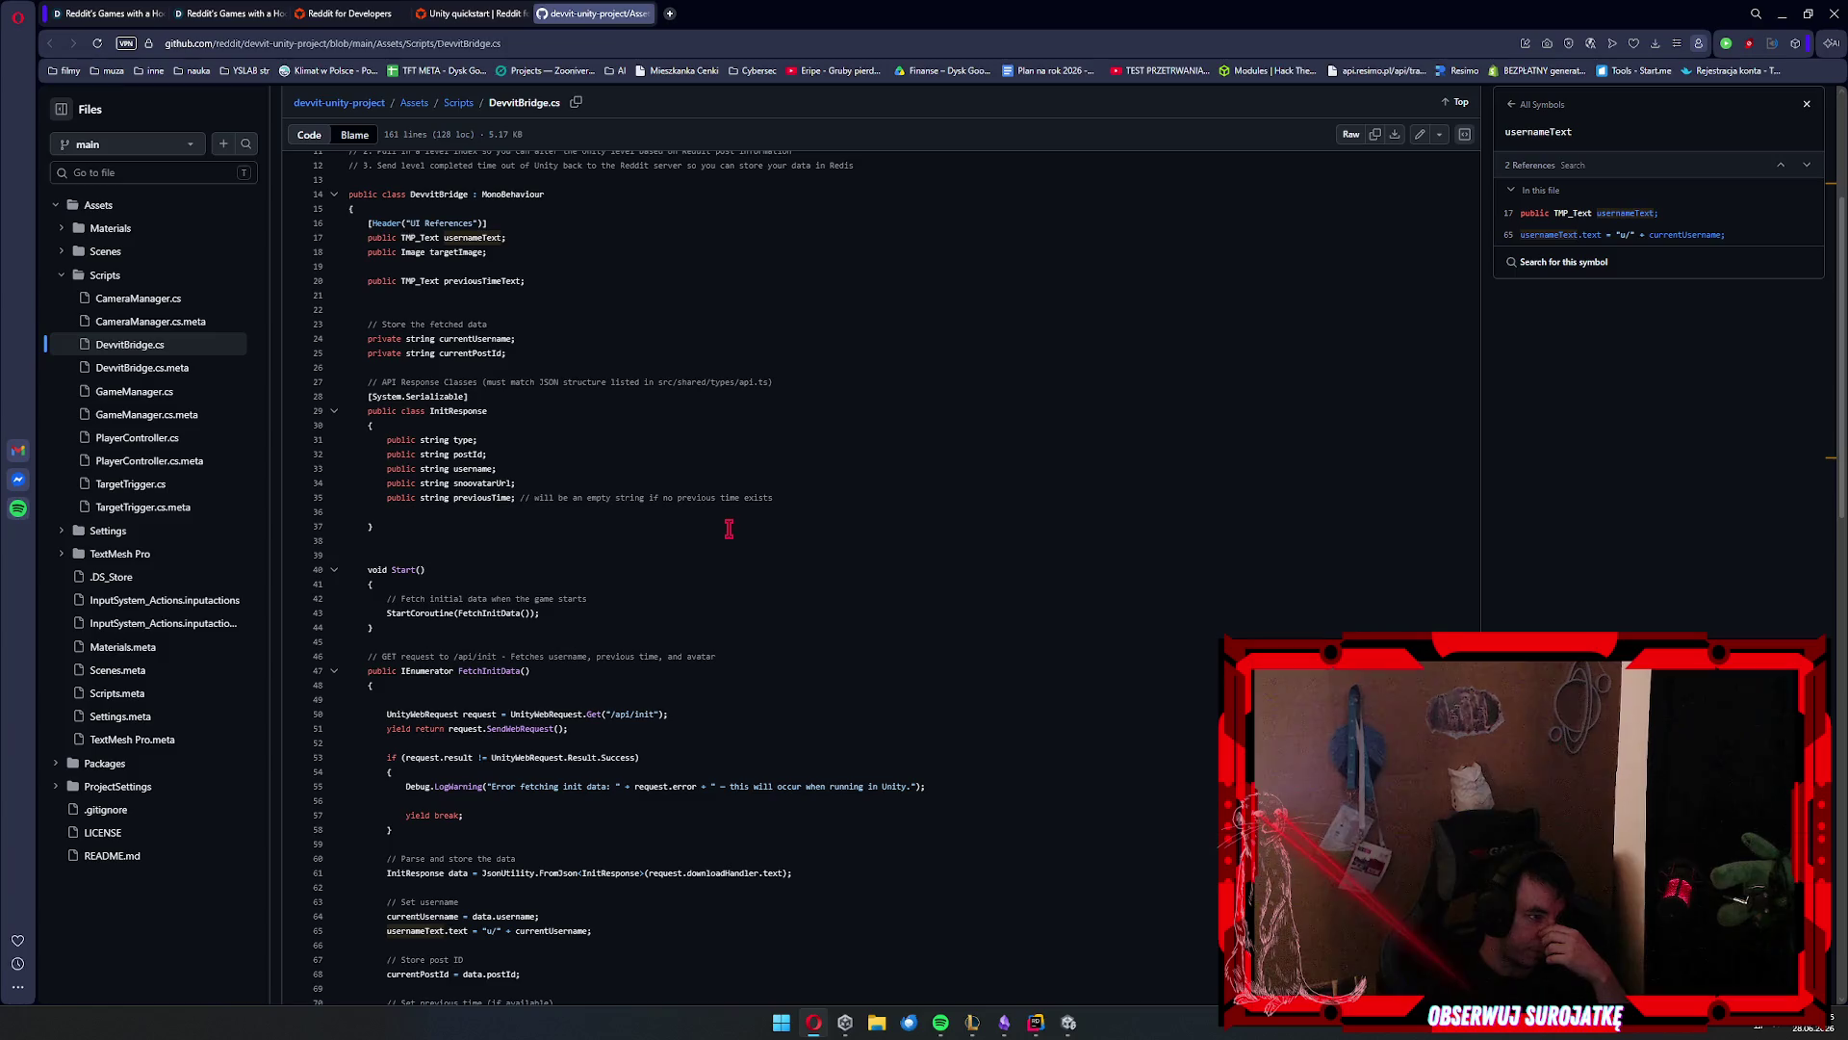
scroll(729, 529, down, 1)
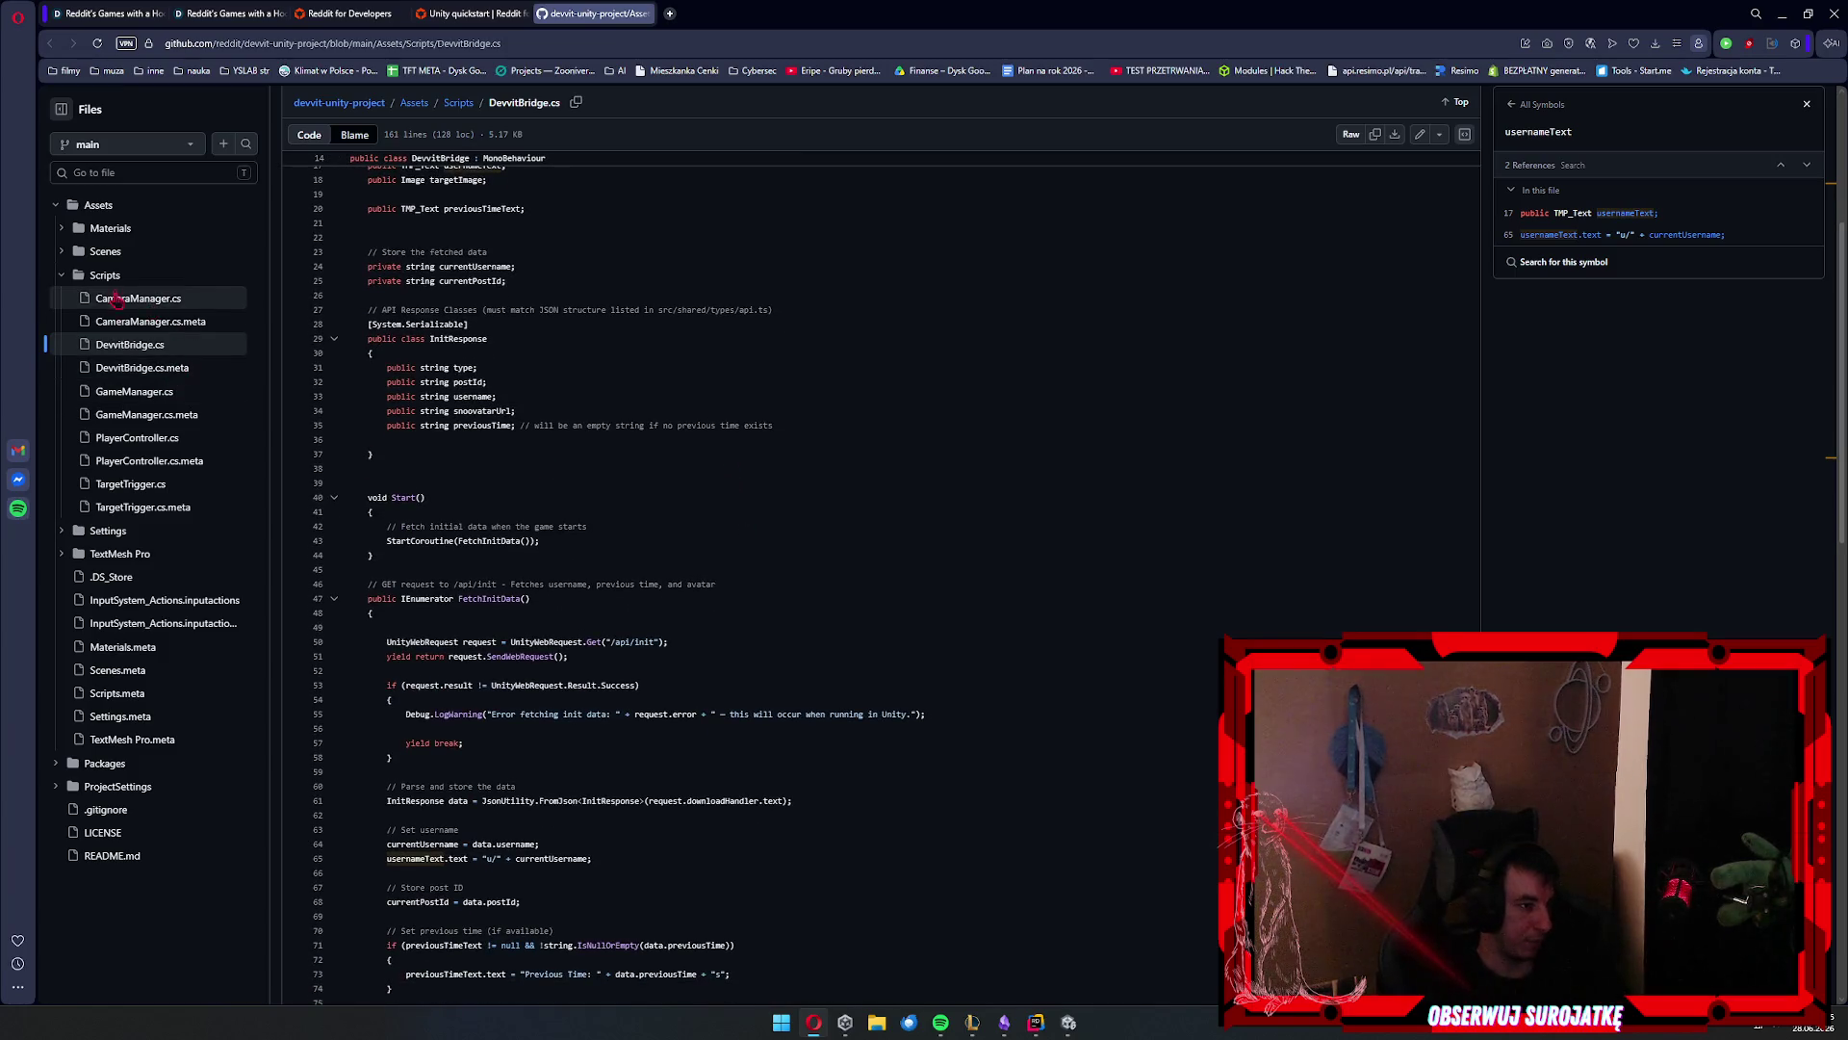
scroll(289, 308, up, 5)
click(364, 183)
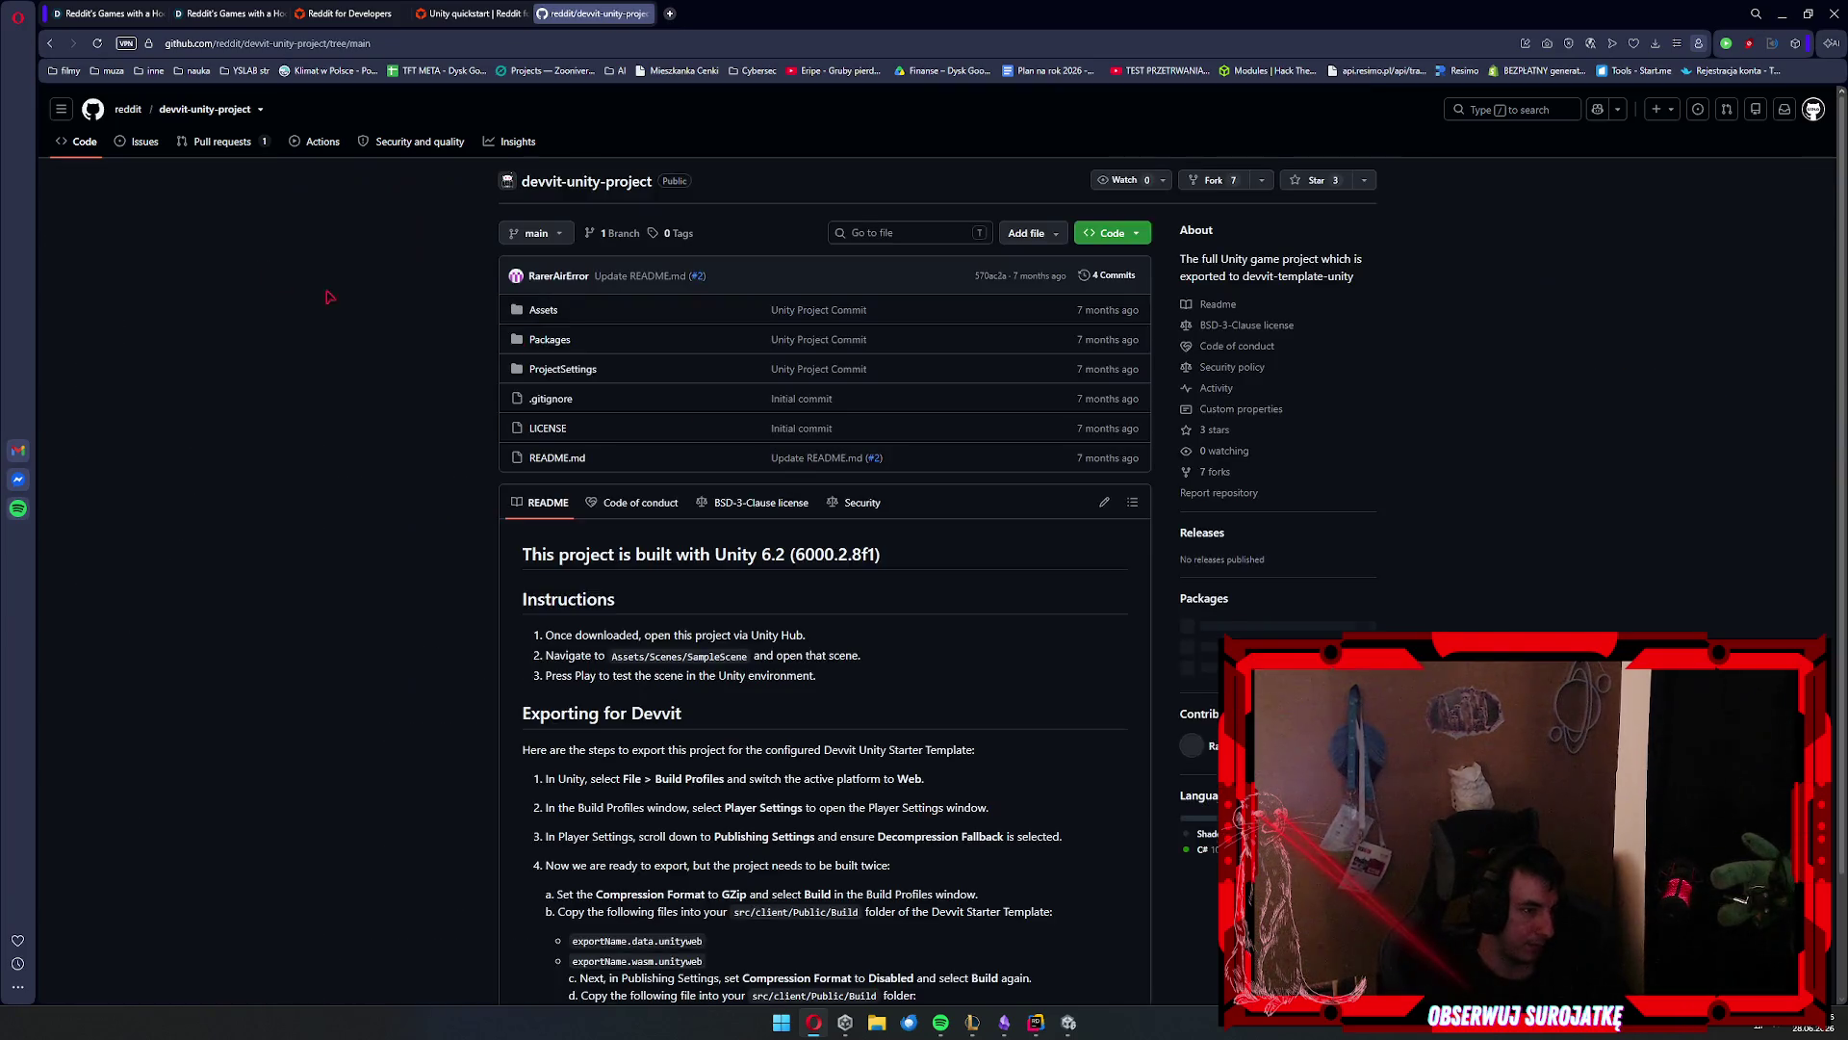
scroll(265, 453, down, 2)
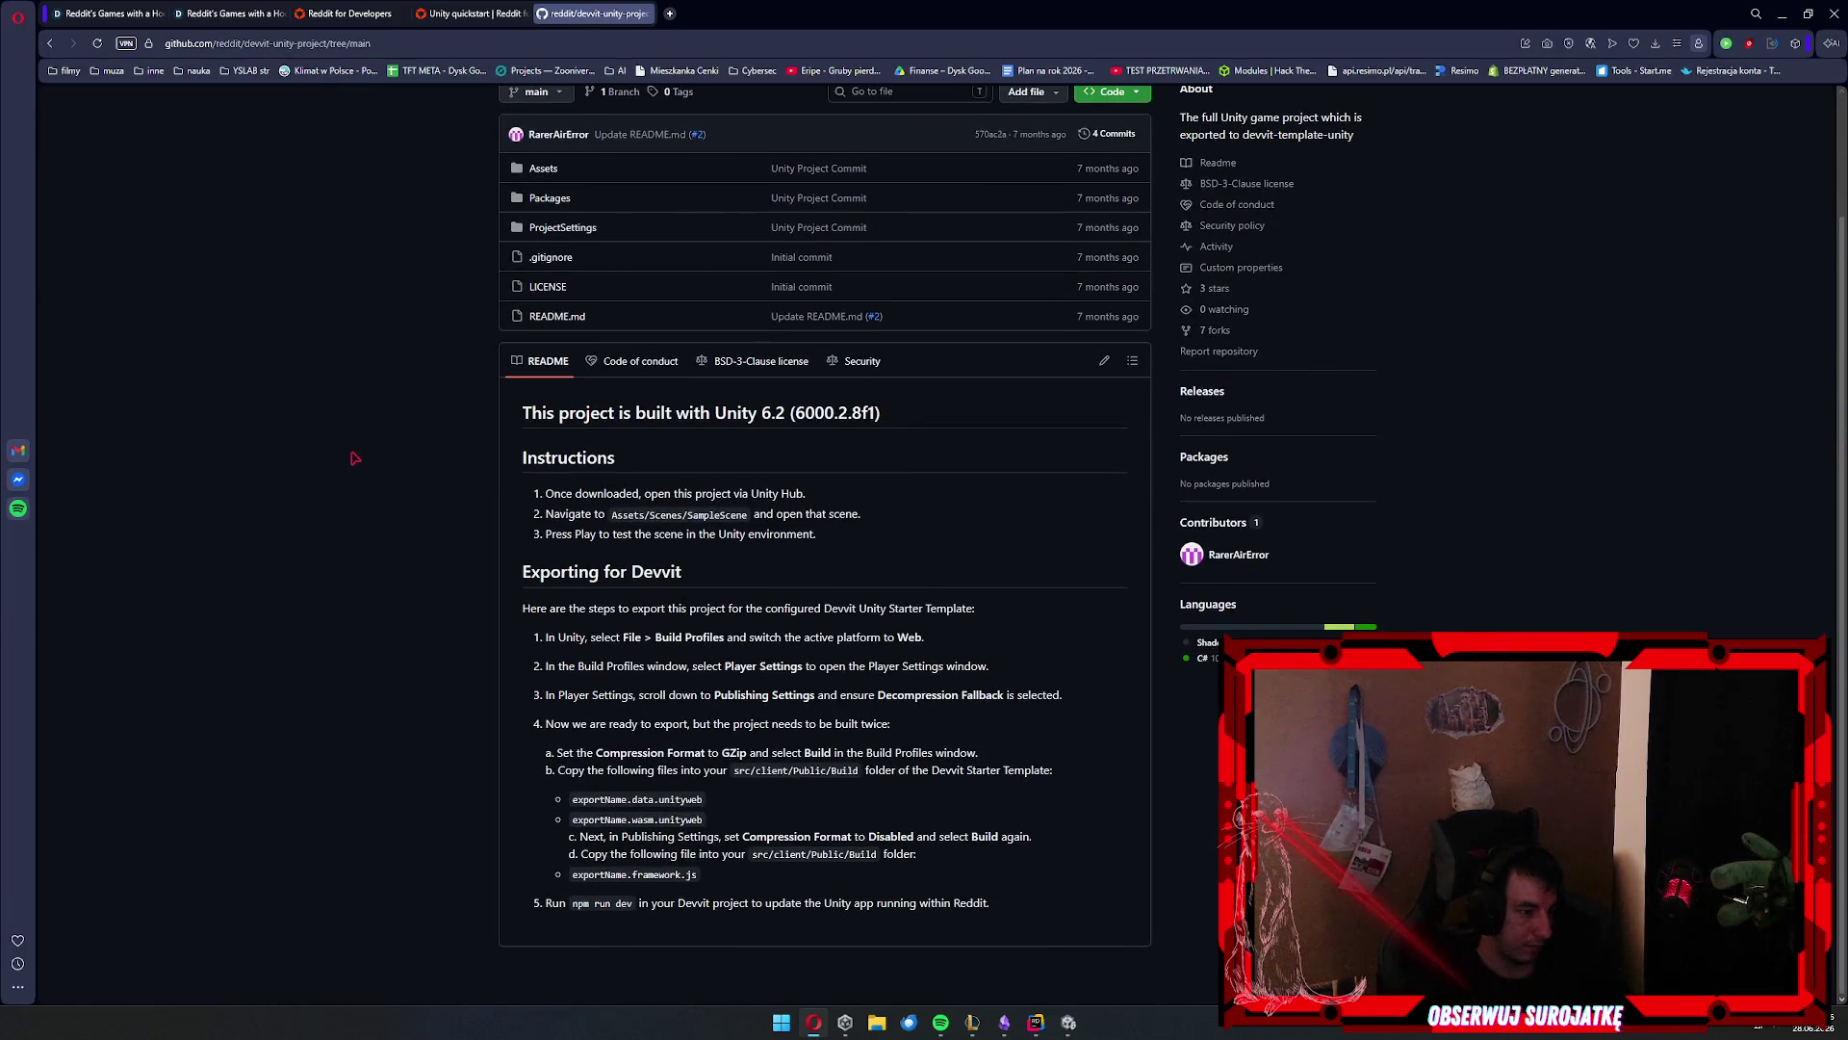
scroll(349, 461, up, 2)
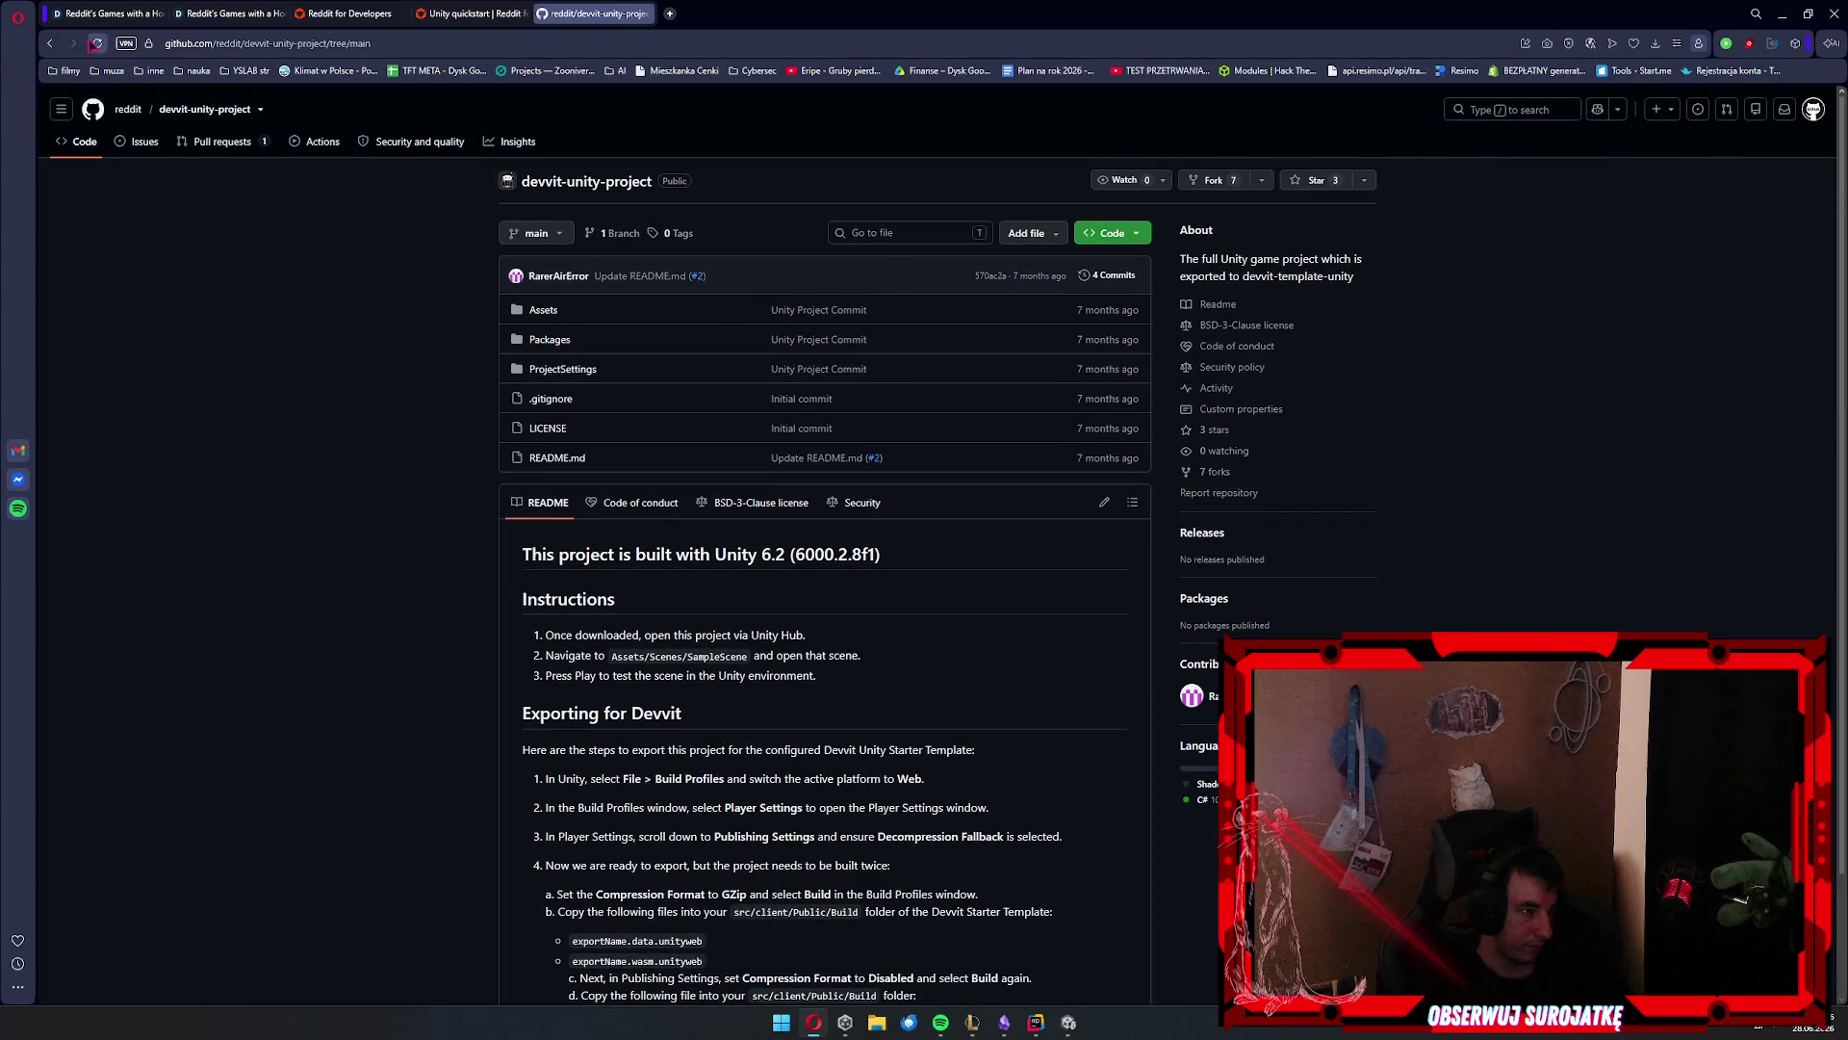
click(50, 43)
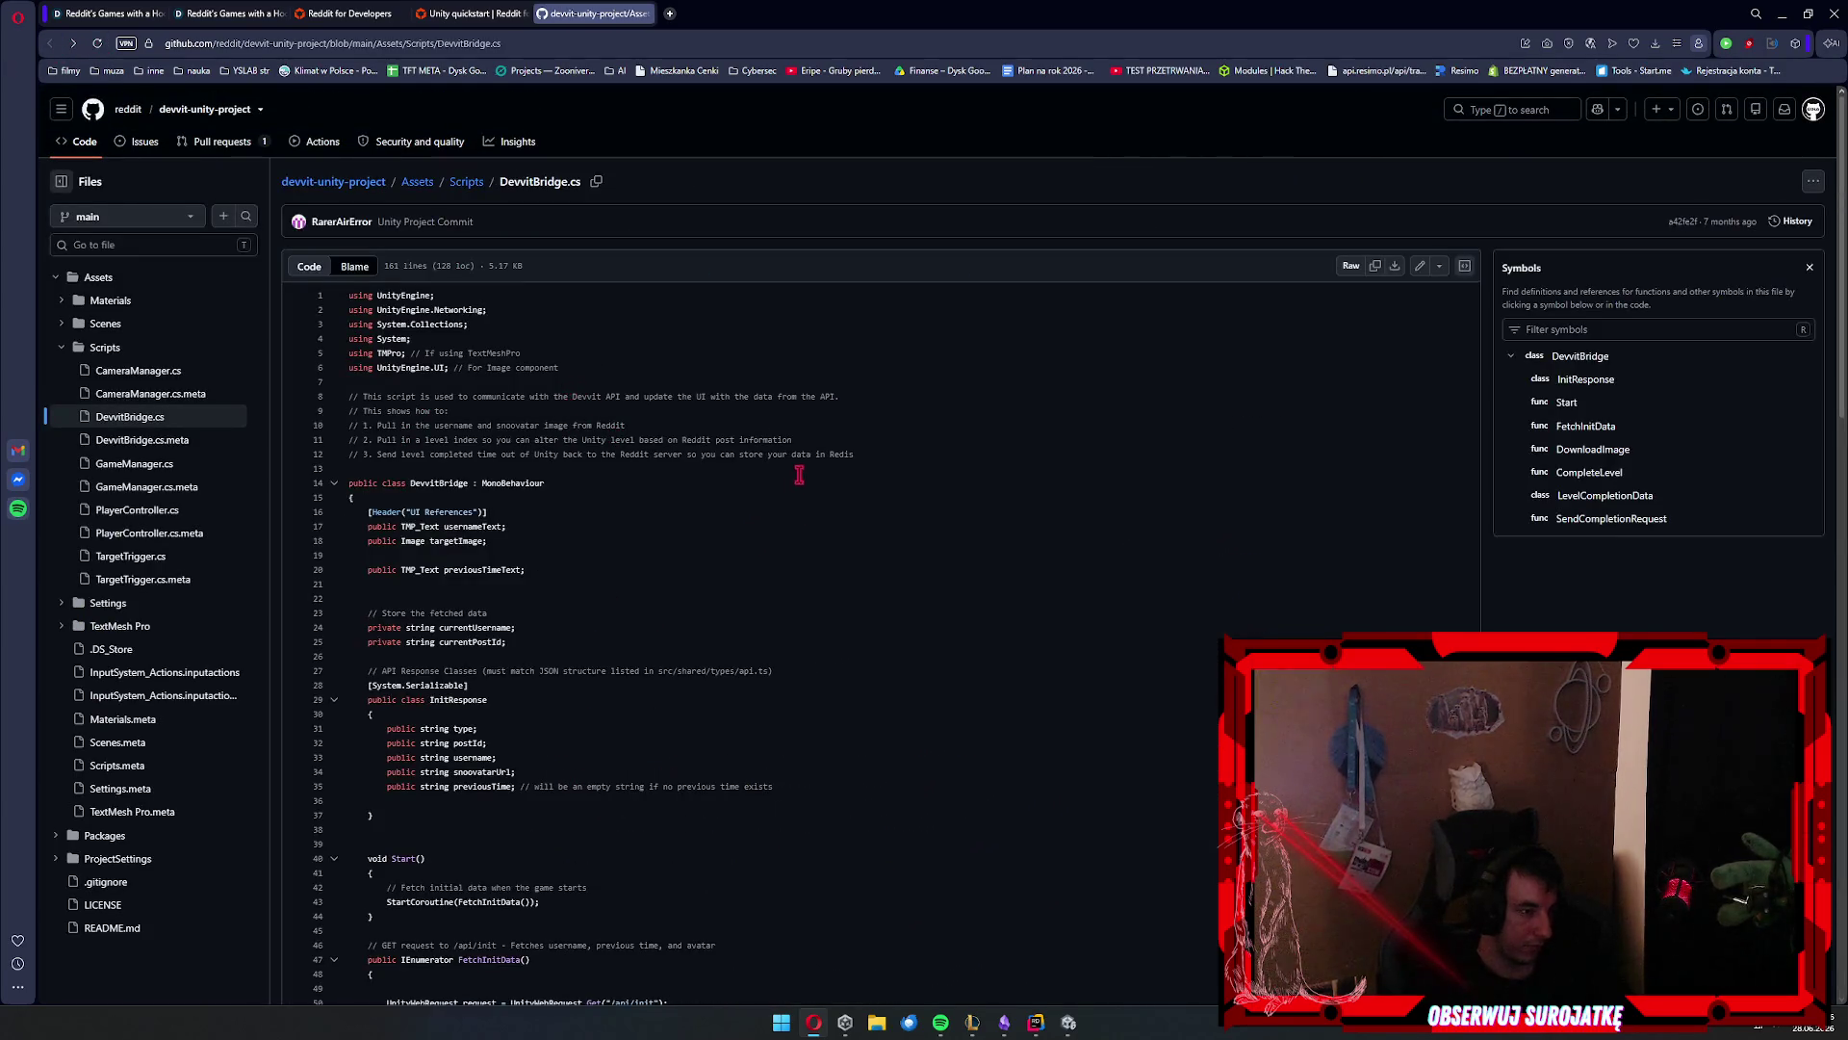
scroll(800, 475, down, 3)
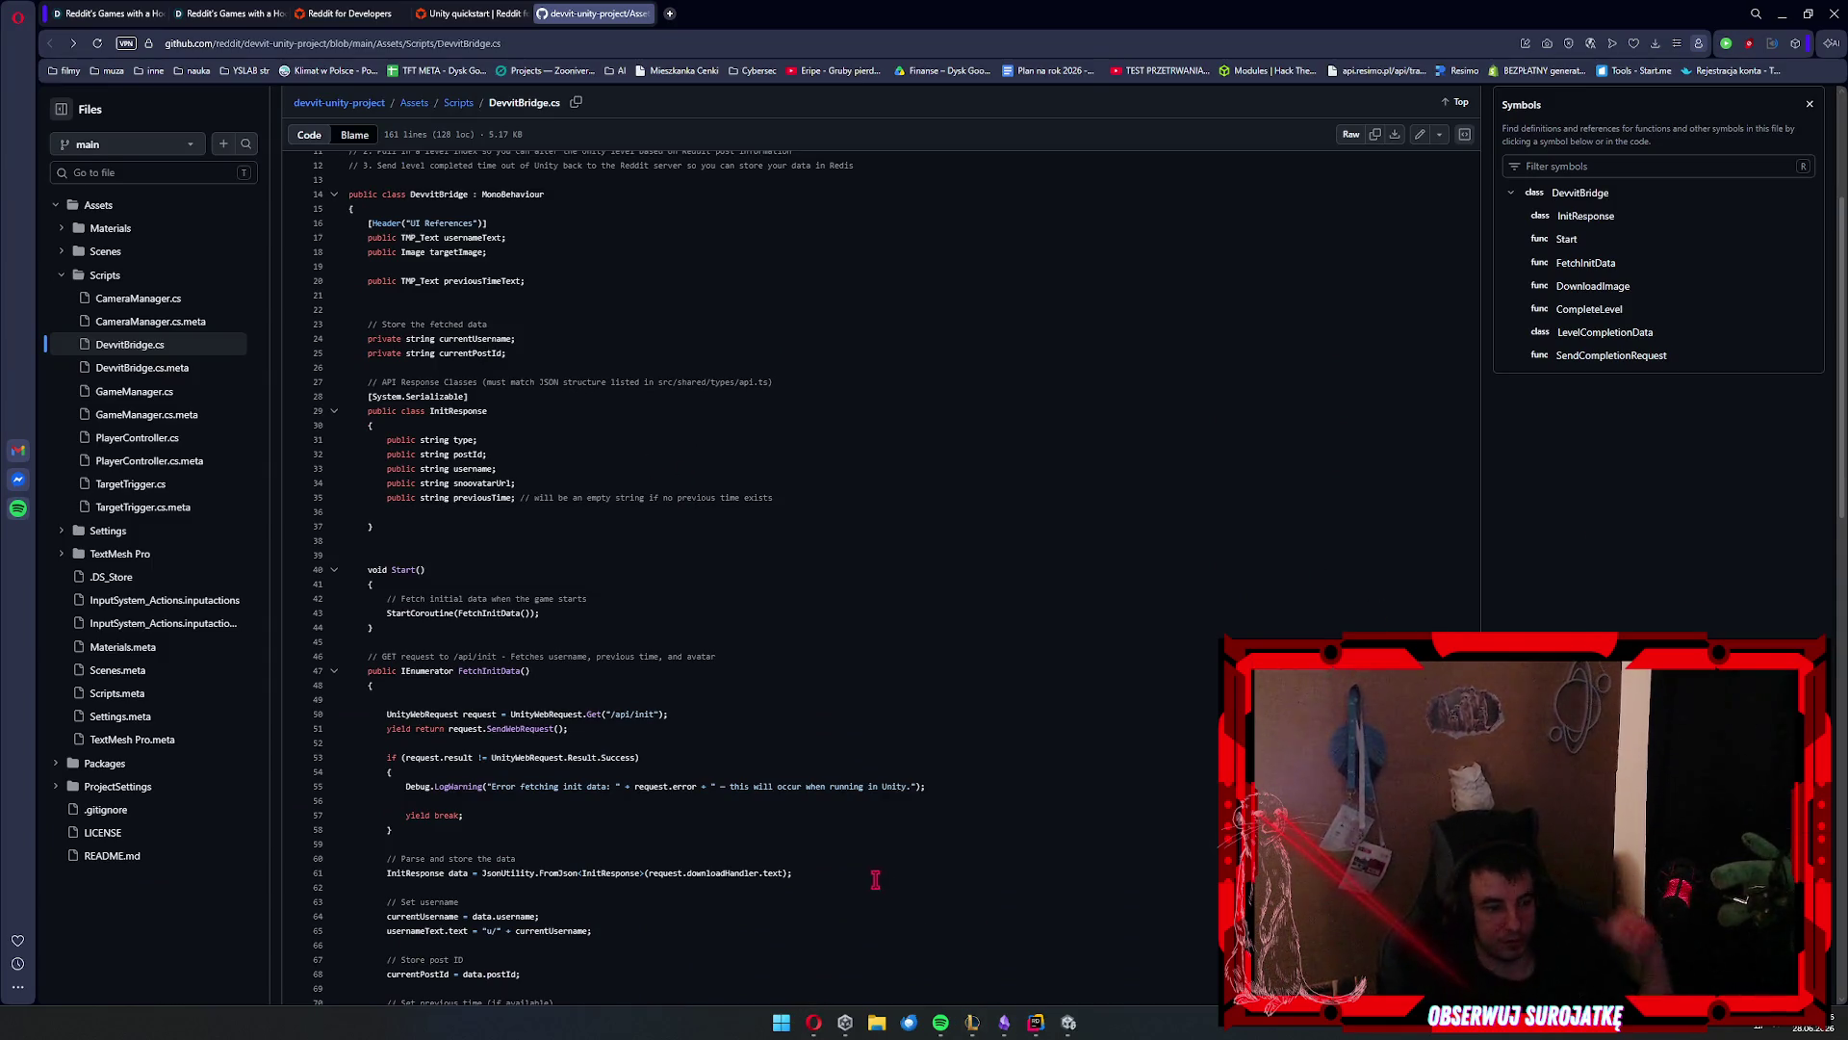
Bring Unity Hub forward, dismiss the open-project dialog, and start a new project
click(846, 1022)
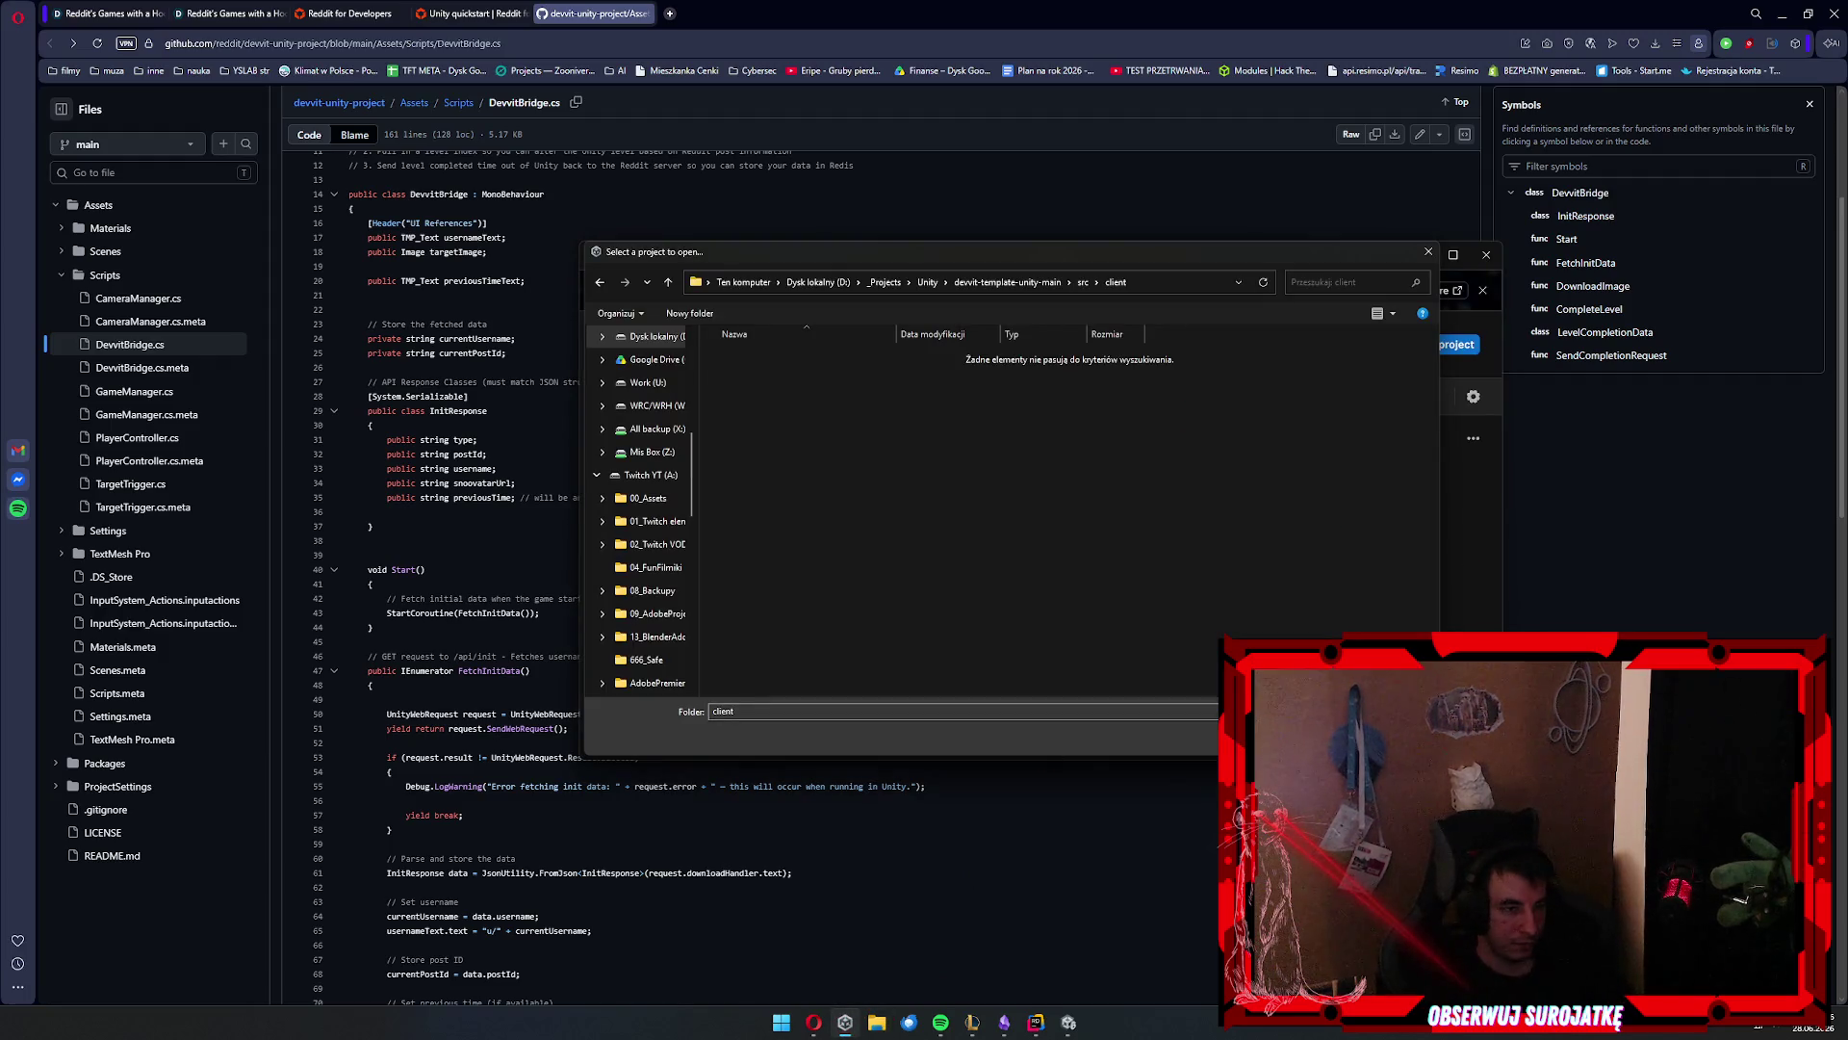
key(Escape)
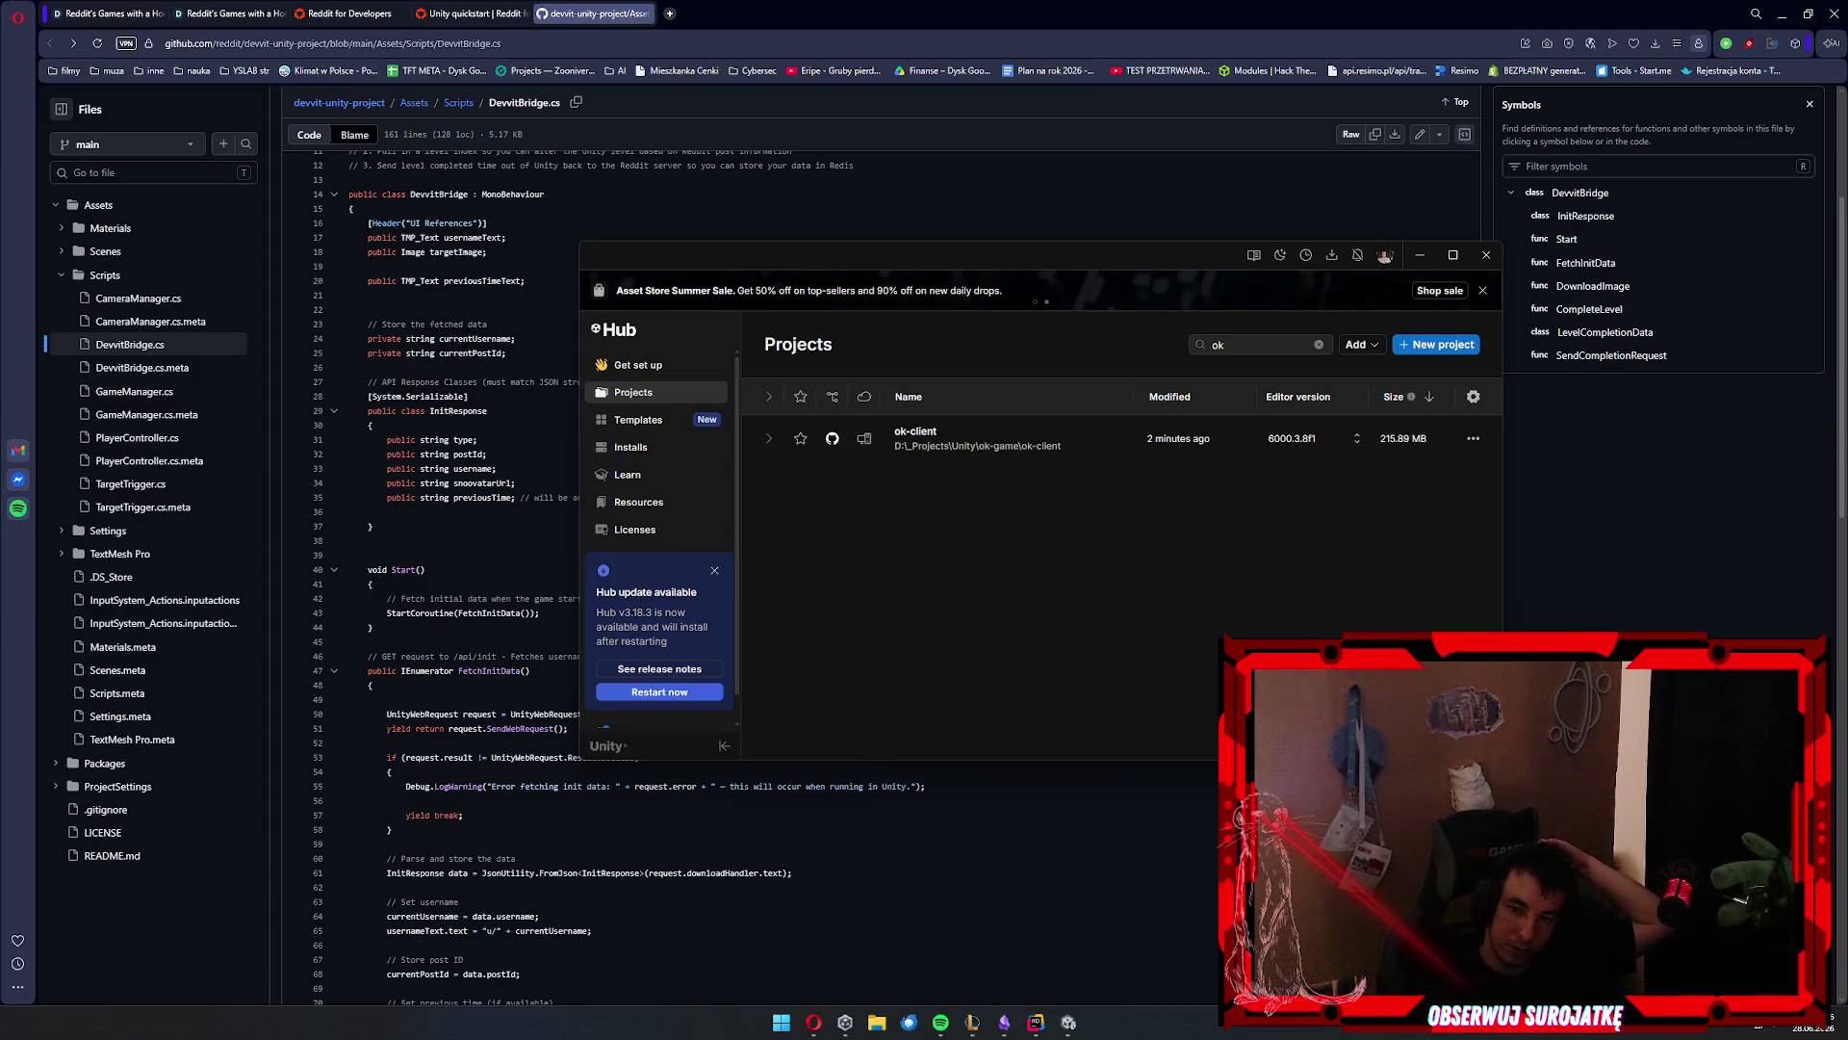
click(1436, 345)
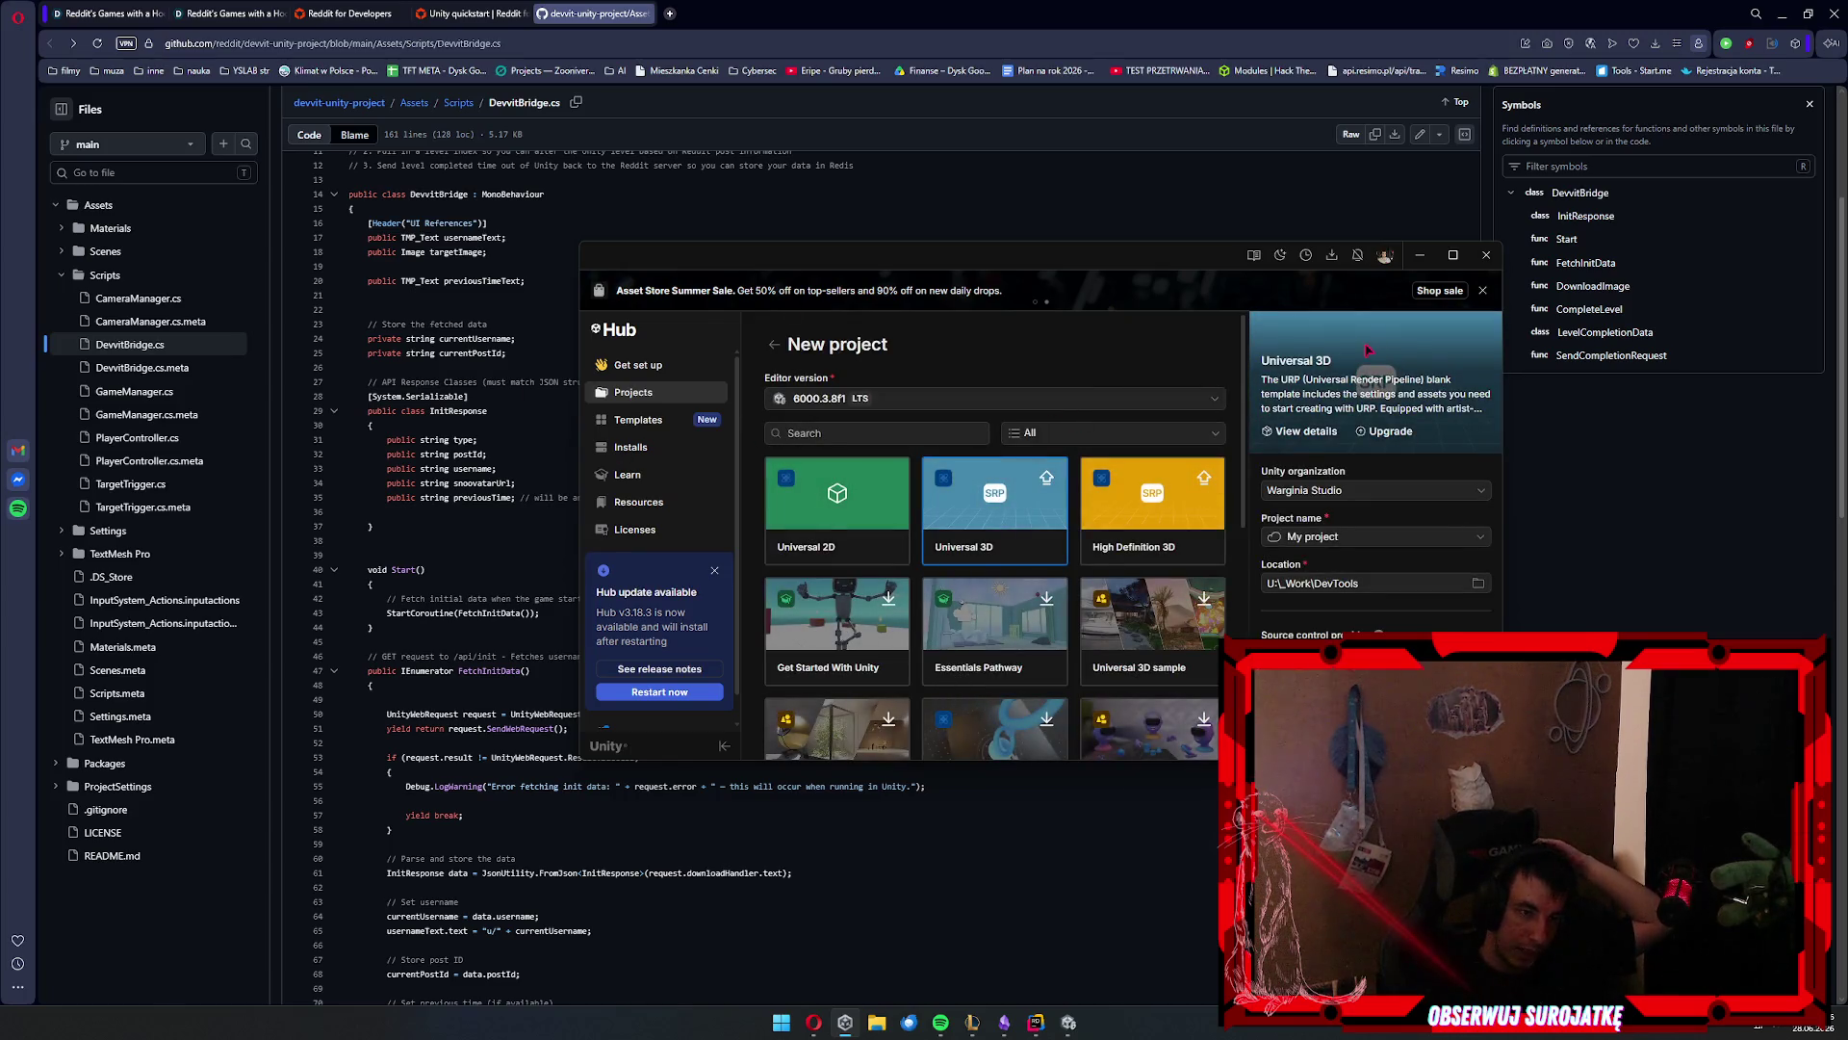
Name the new Universal 3D project Repeople, then search Windows for Git Bash
click(1377, 535)
text(Re)
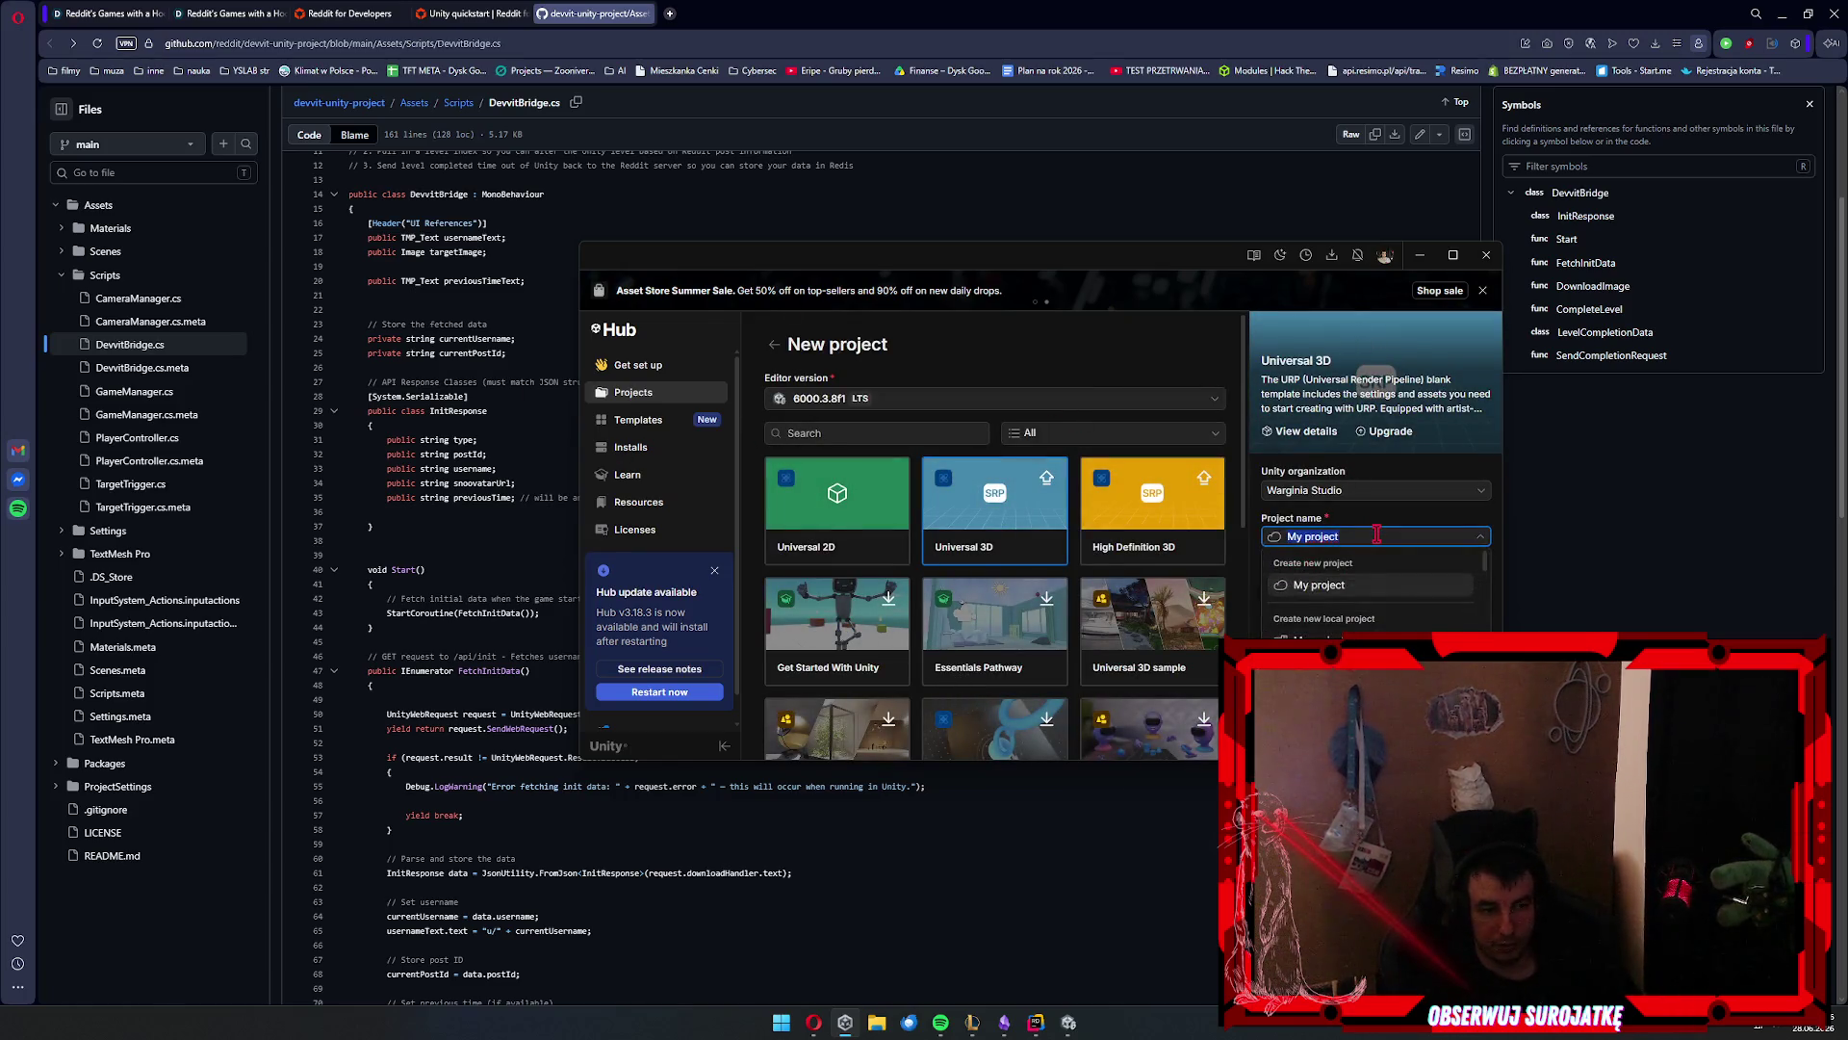
text(people)
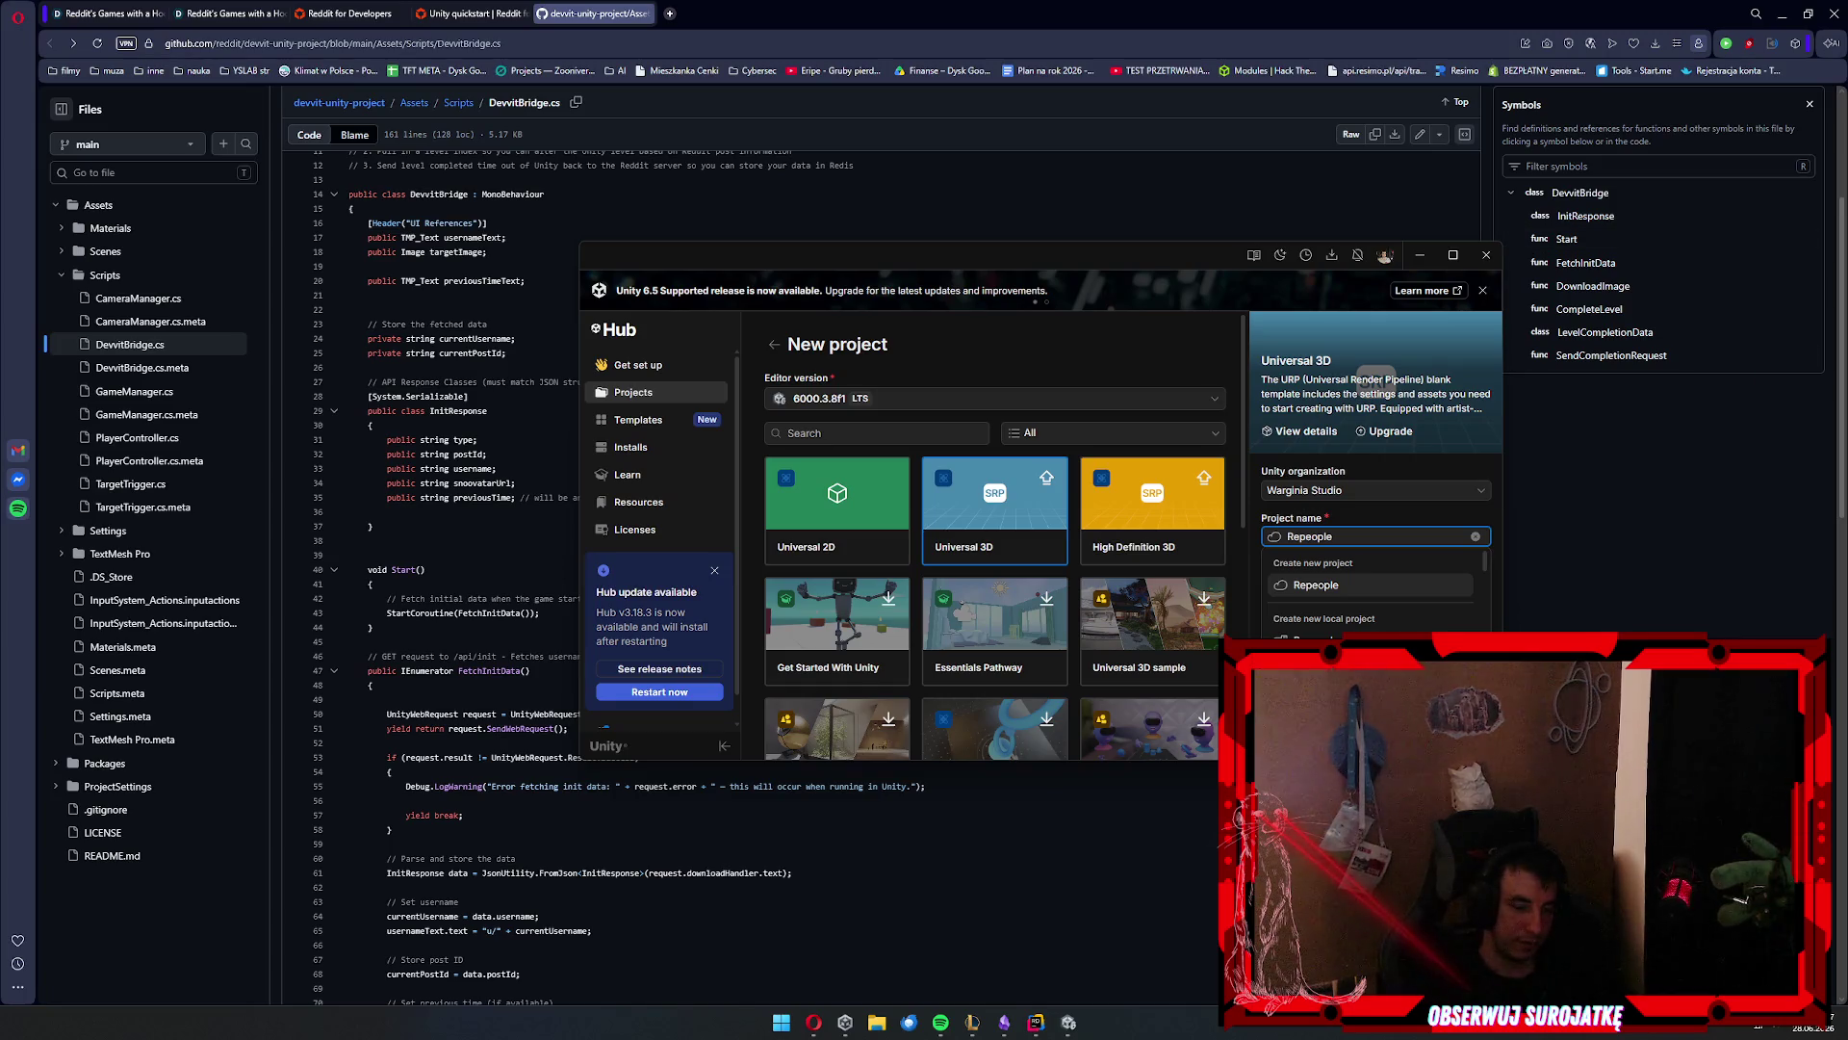
click(1383, 536)
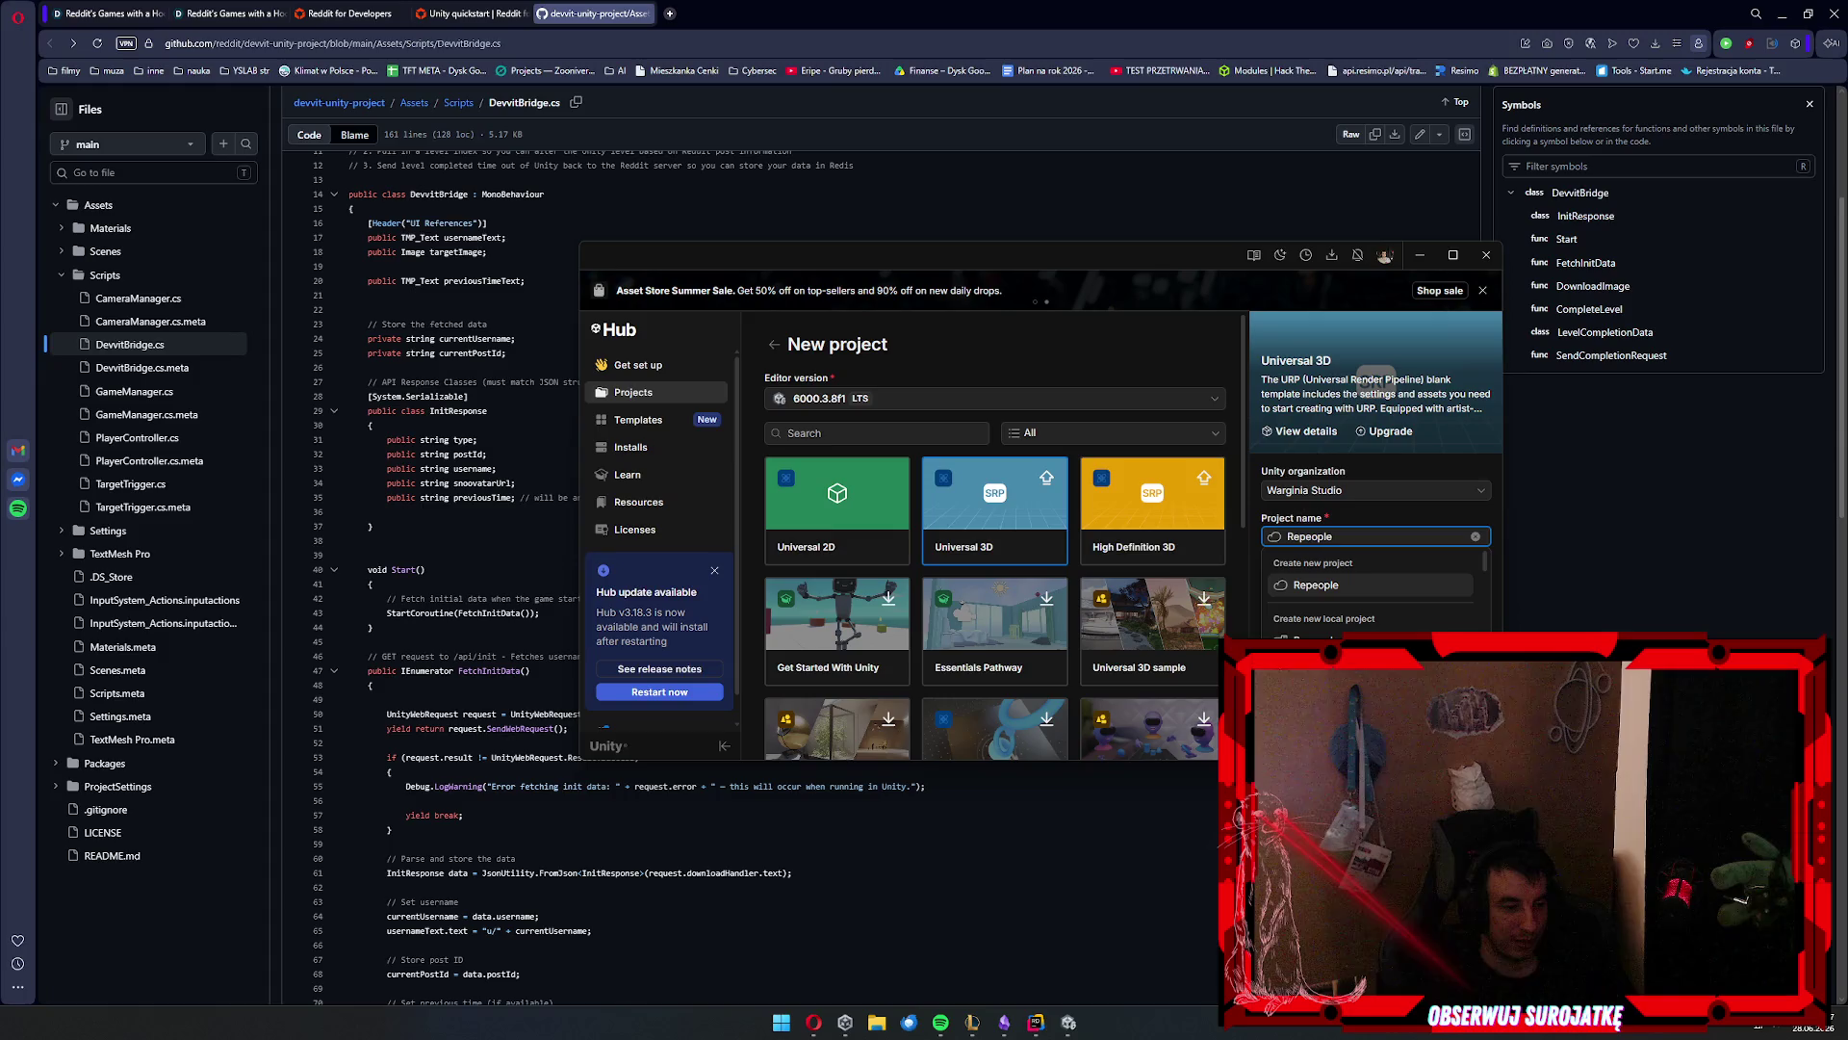
key(super)
text(bash)
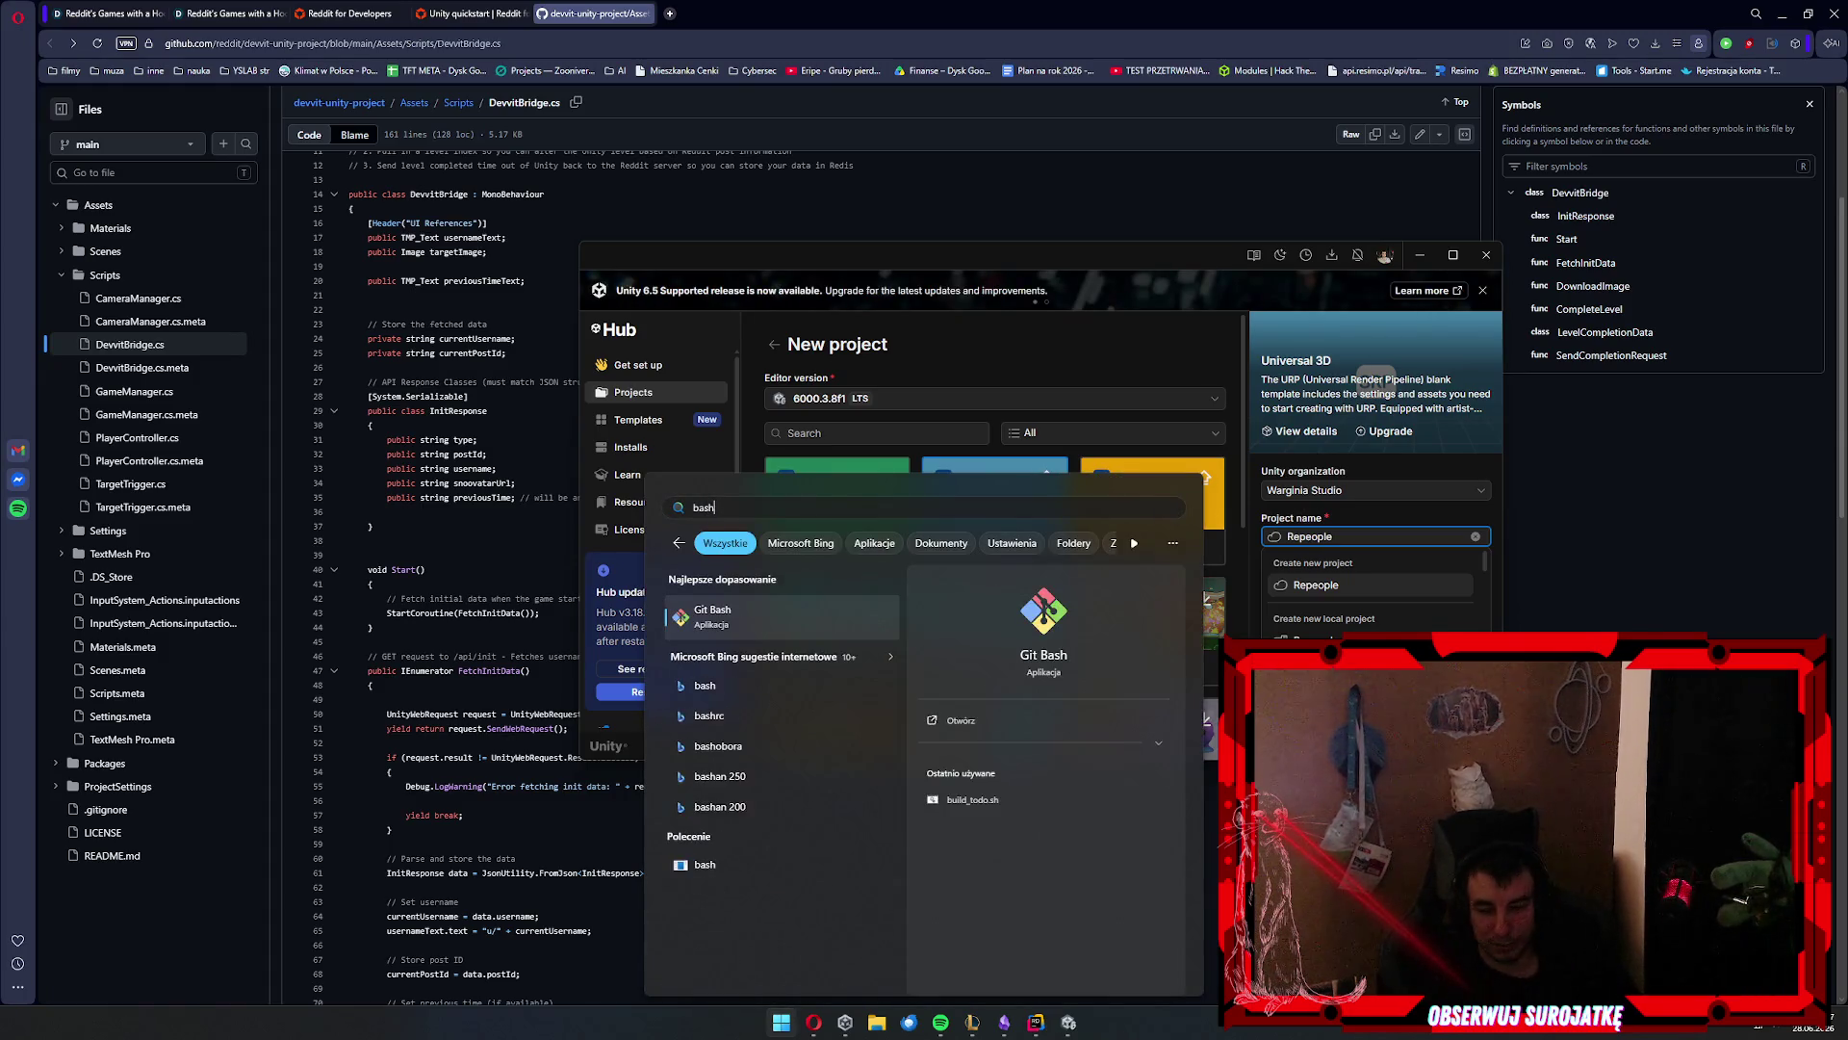
key(Return)
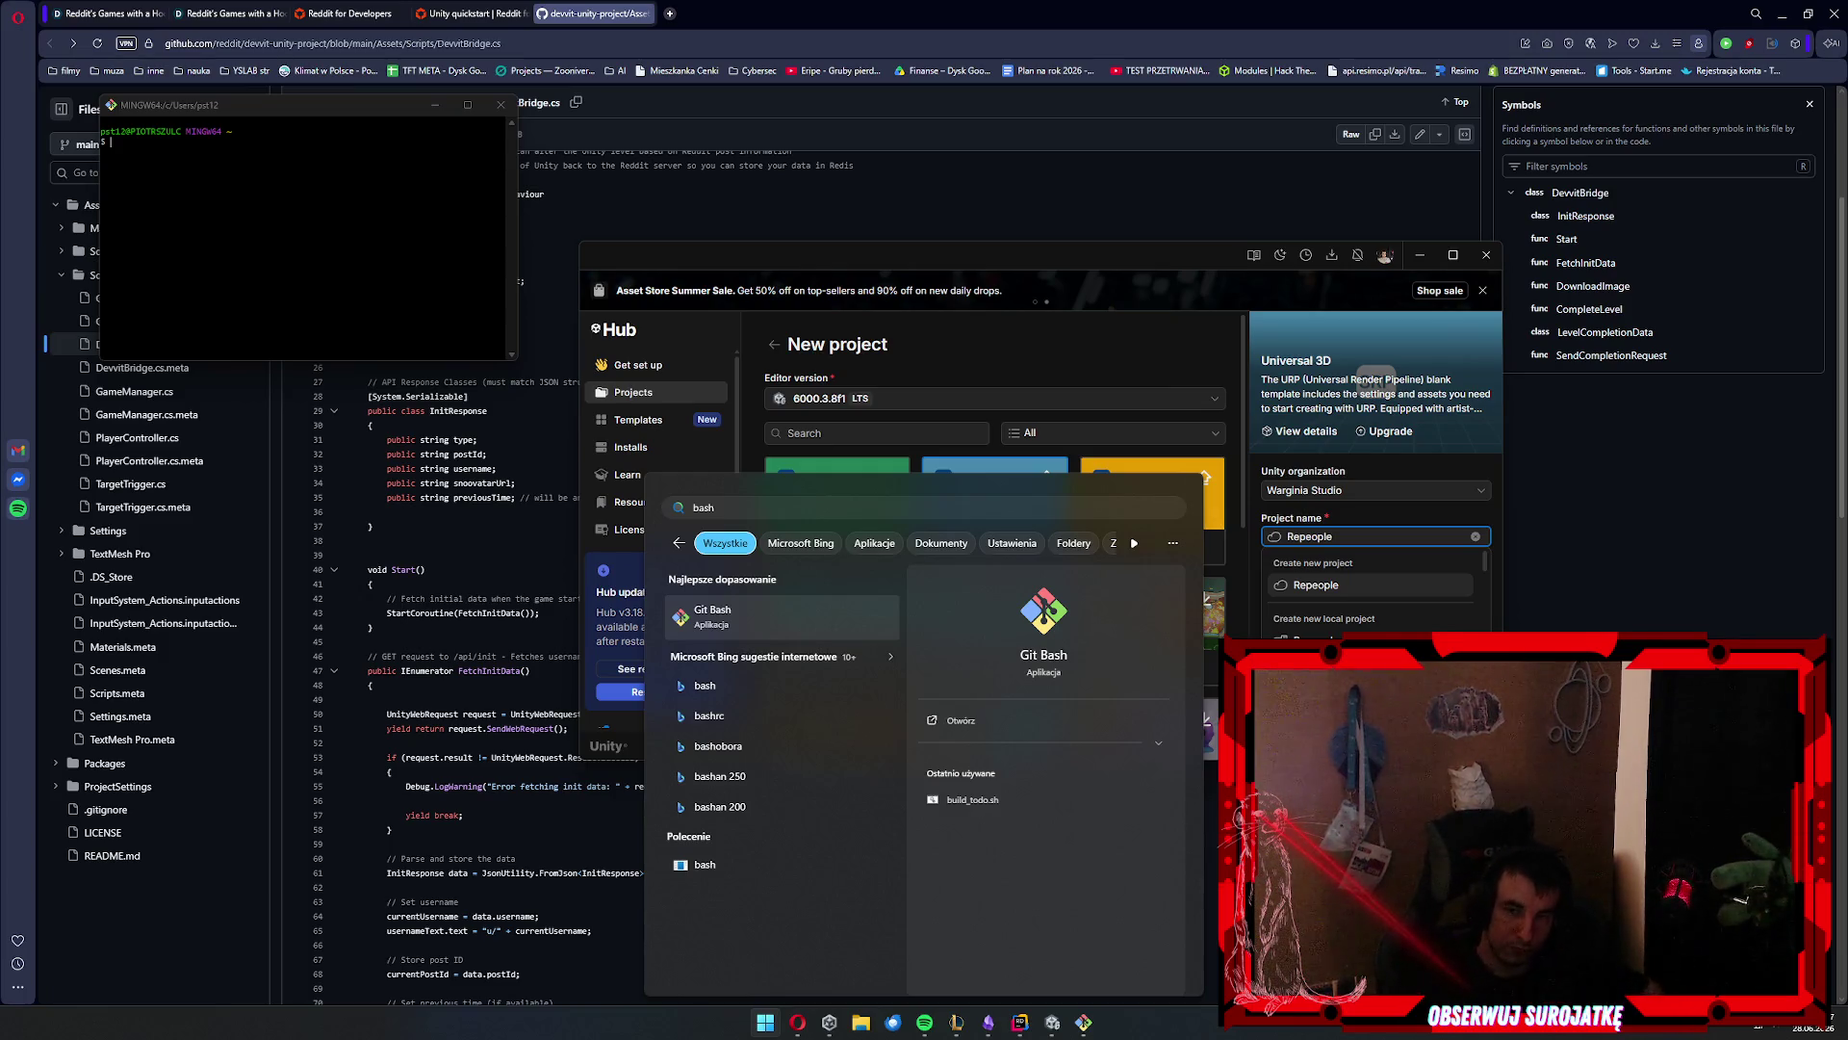
key(XF86AudioLowerVolume)
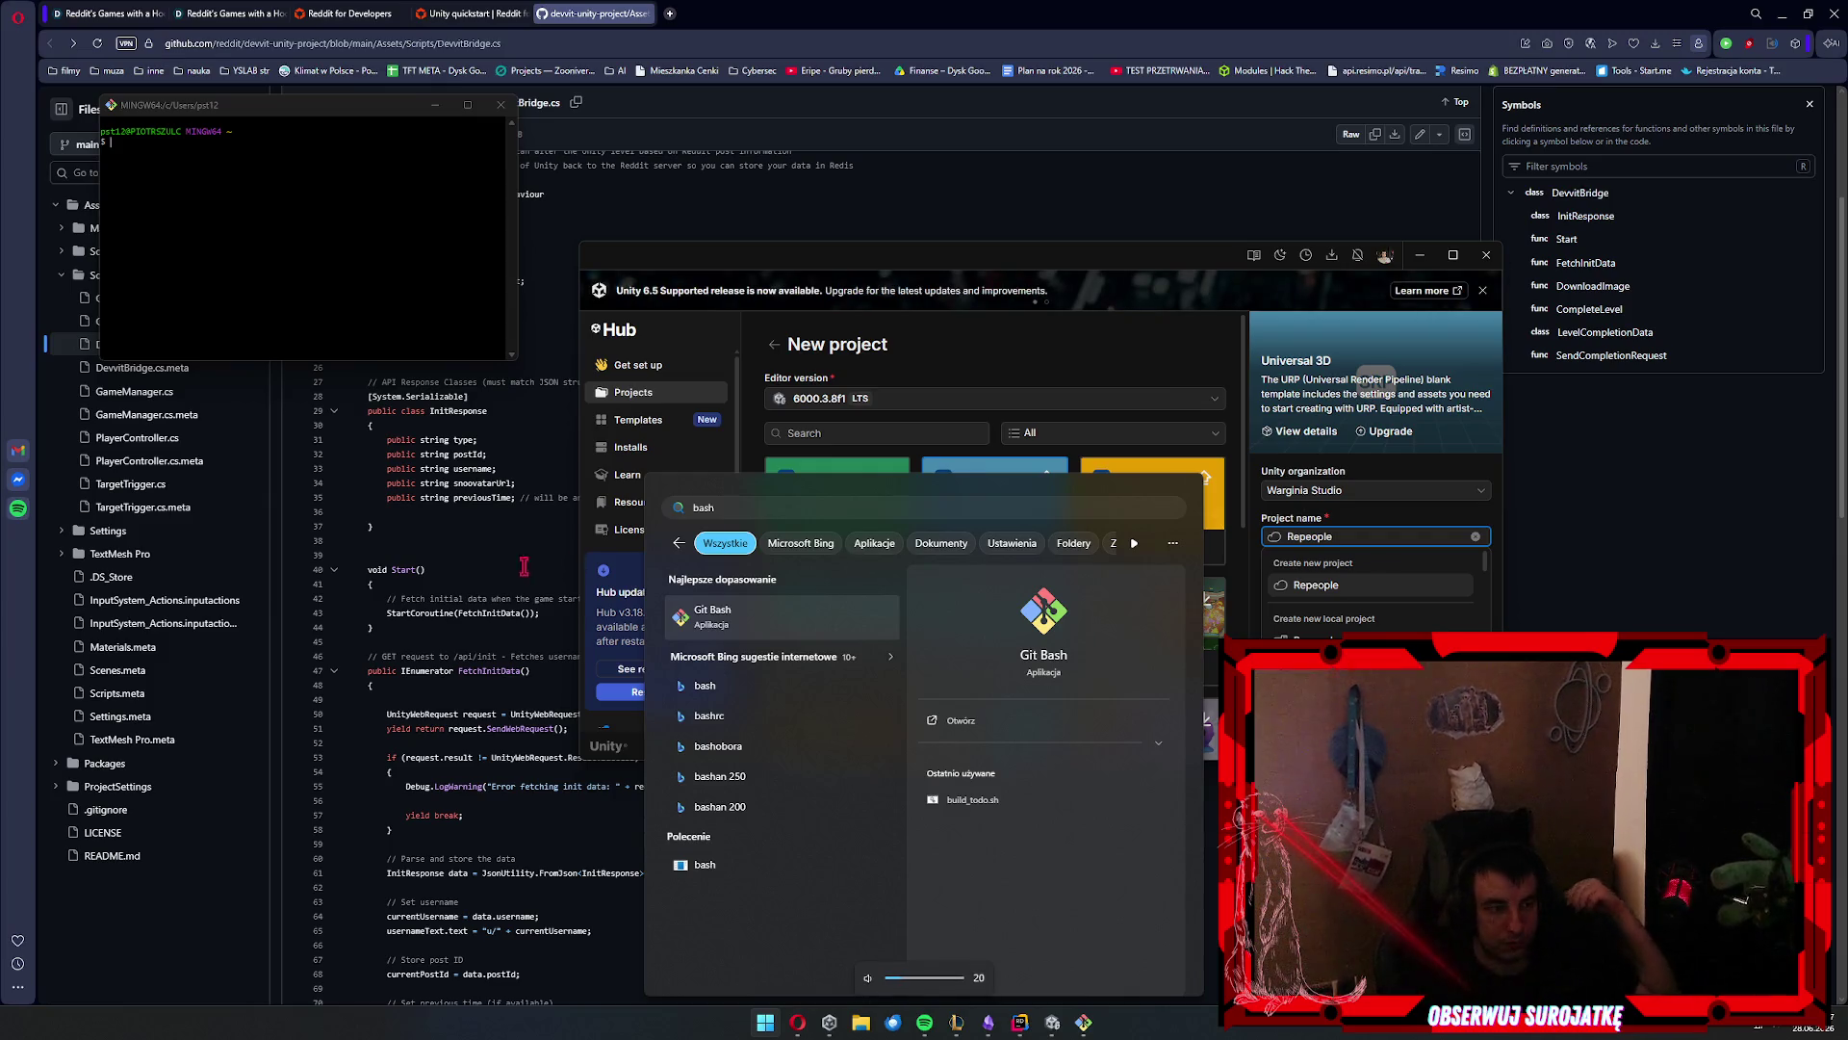
key(Return)
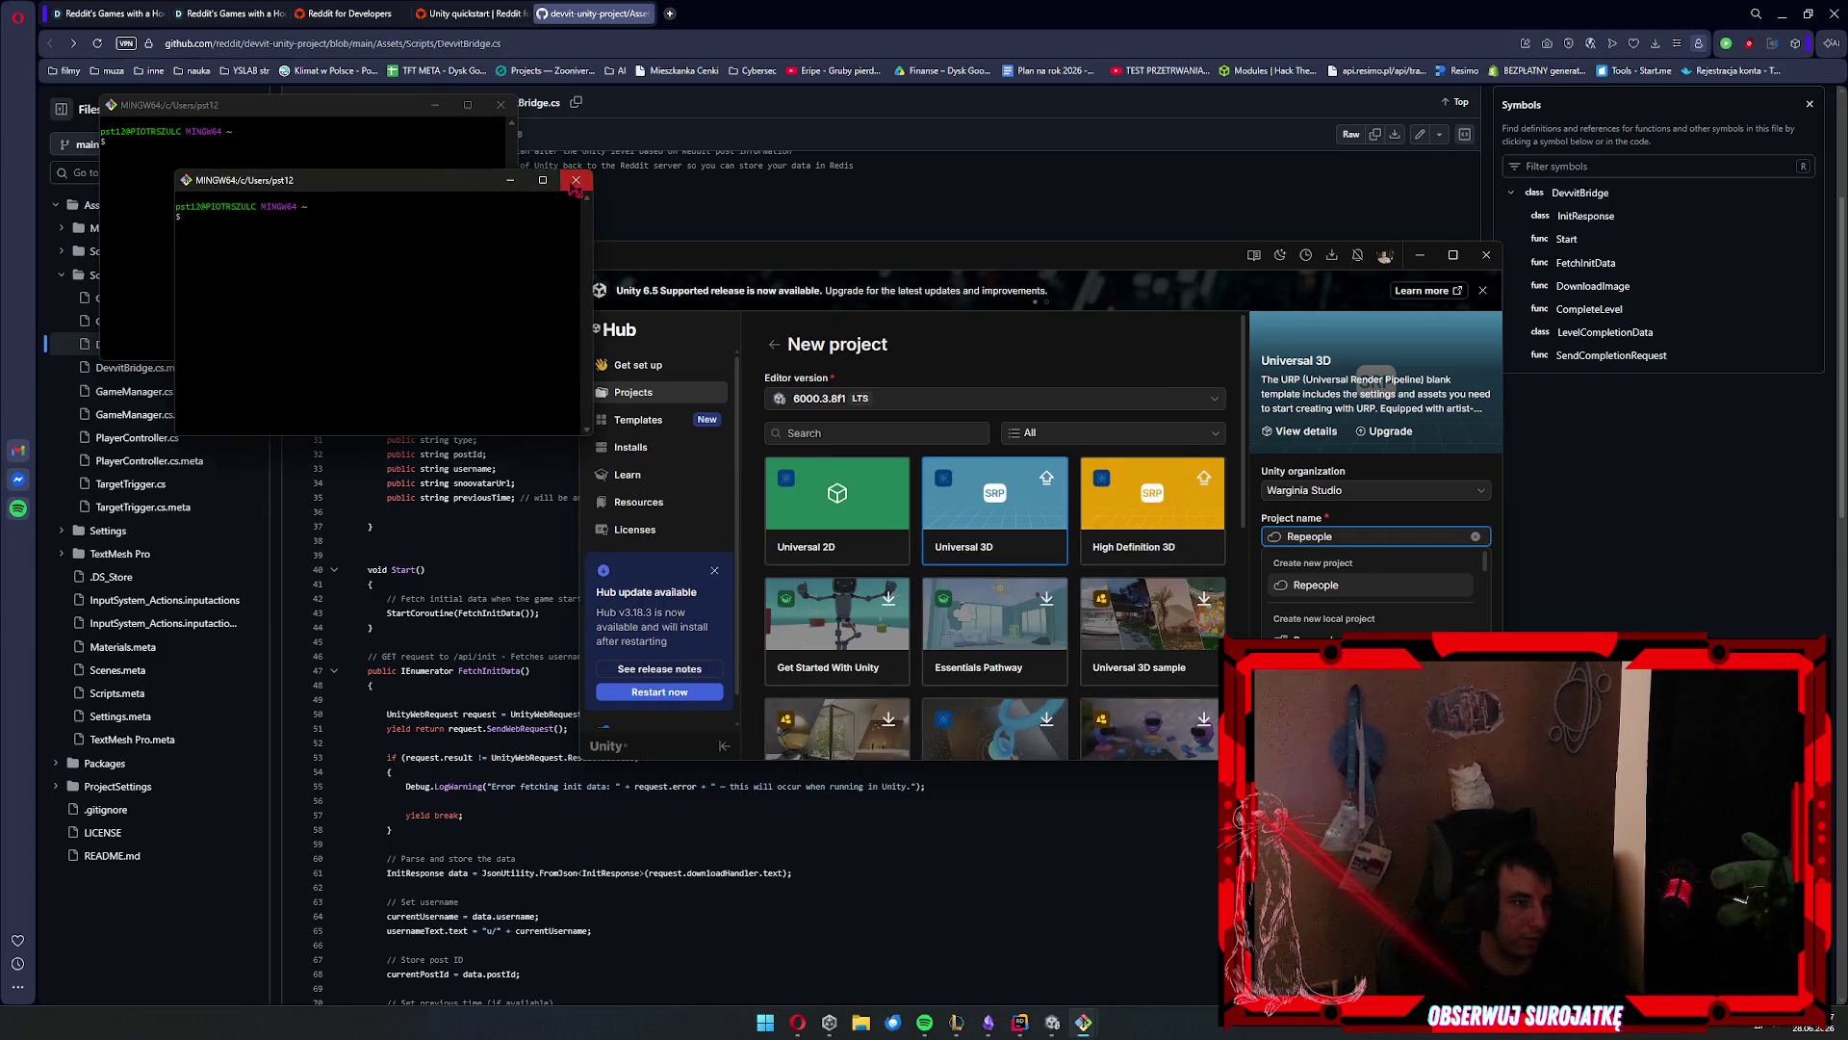
click(575, 180)
click(501, 104)
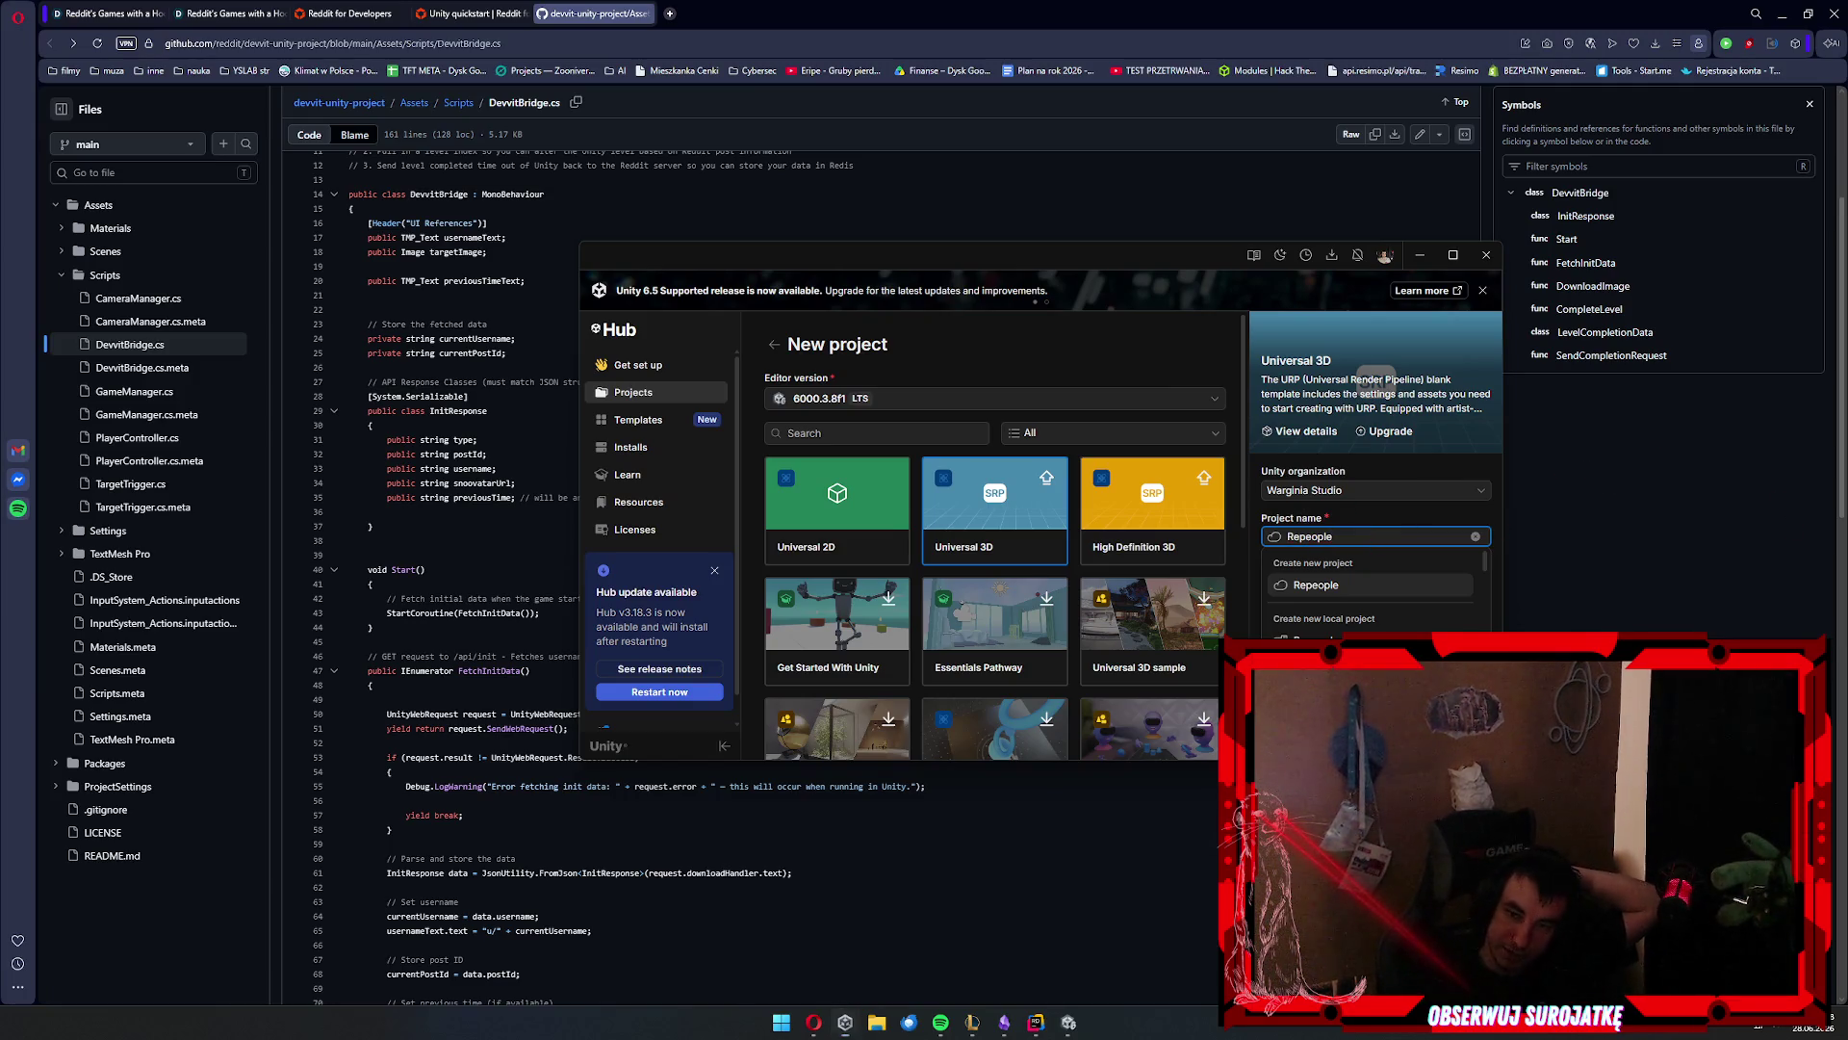
Replace the project name Repeople with Rippeople and dismiss the suggestion list
key(ctrl+a)
text(Rippeople)
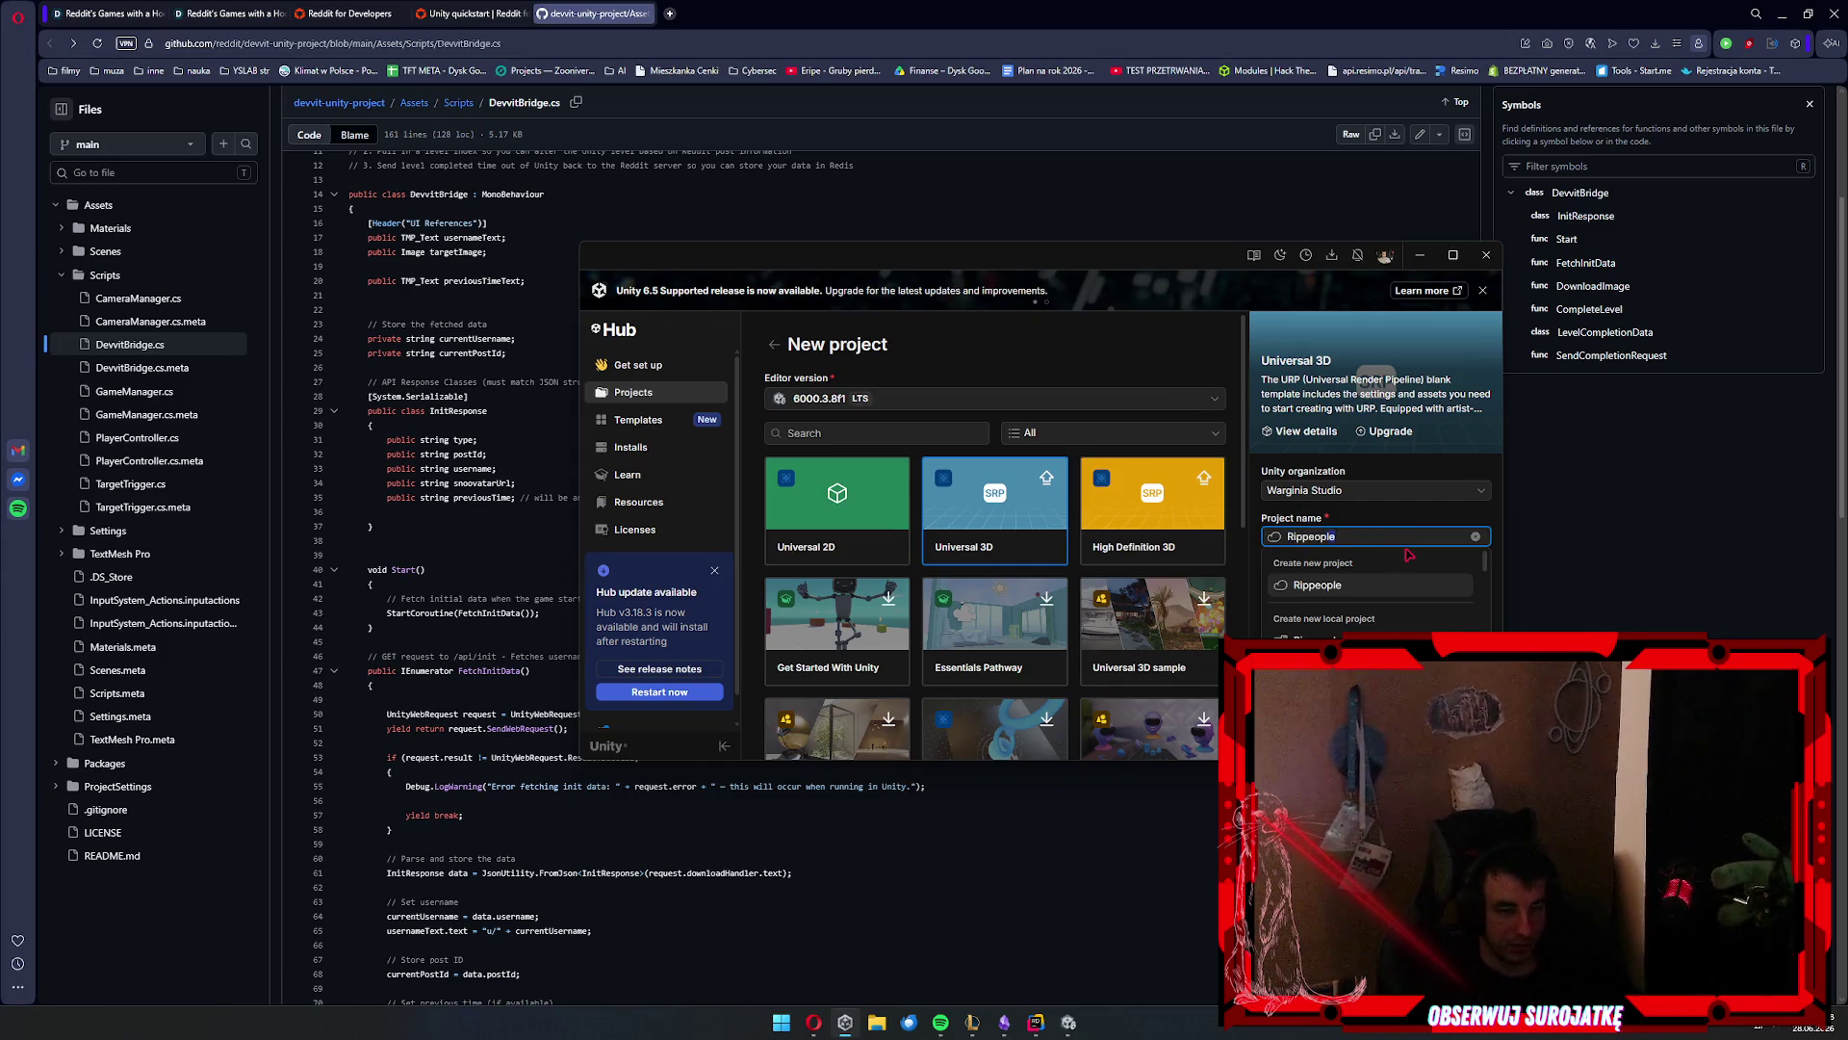
scroll(1365, 605, down, 2)
scroll(1367, 606, down, 2)
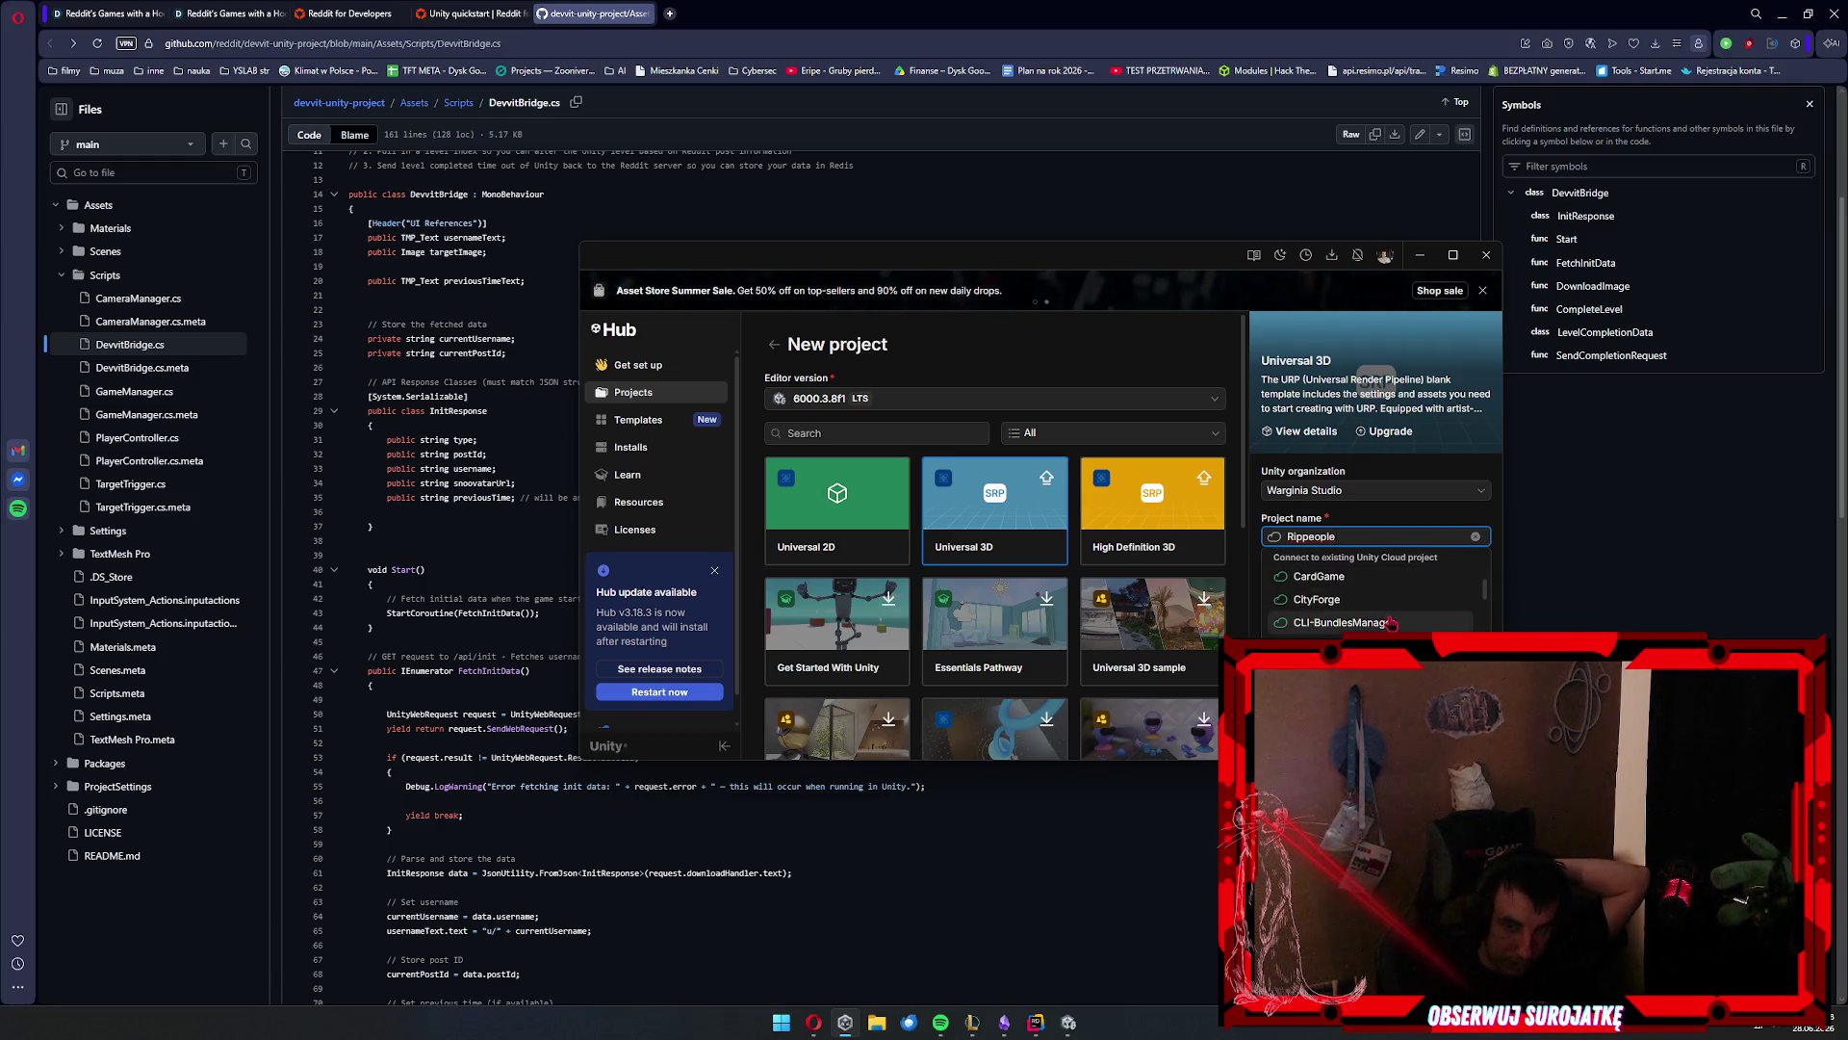
scroll(1389, 624, down, 5)
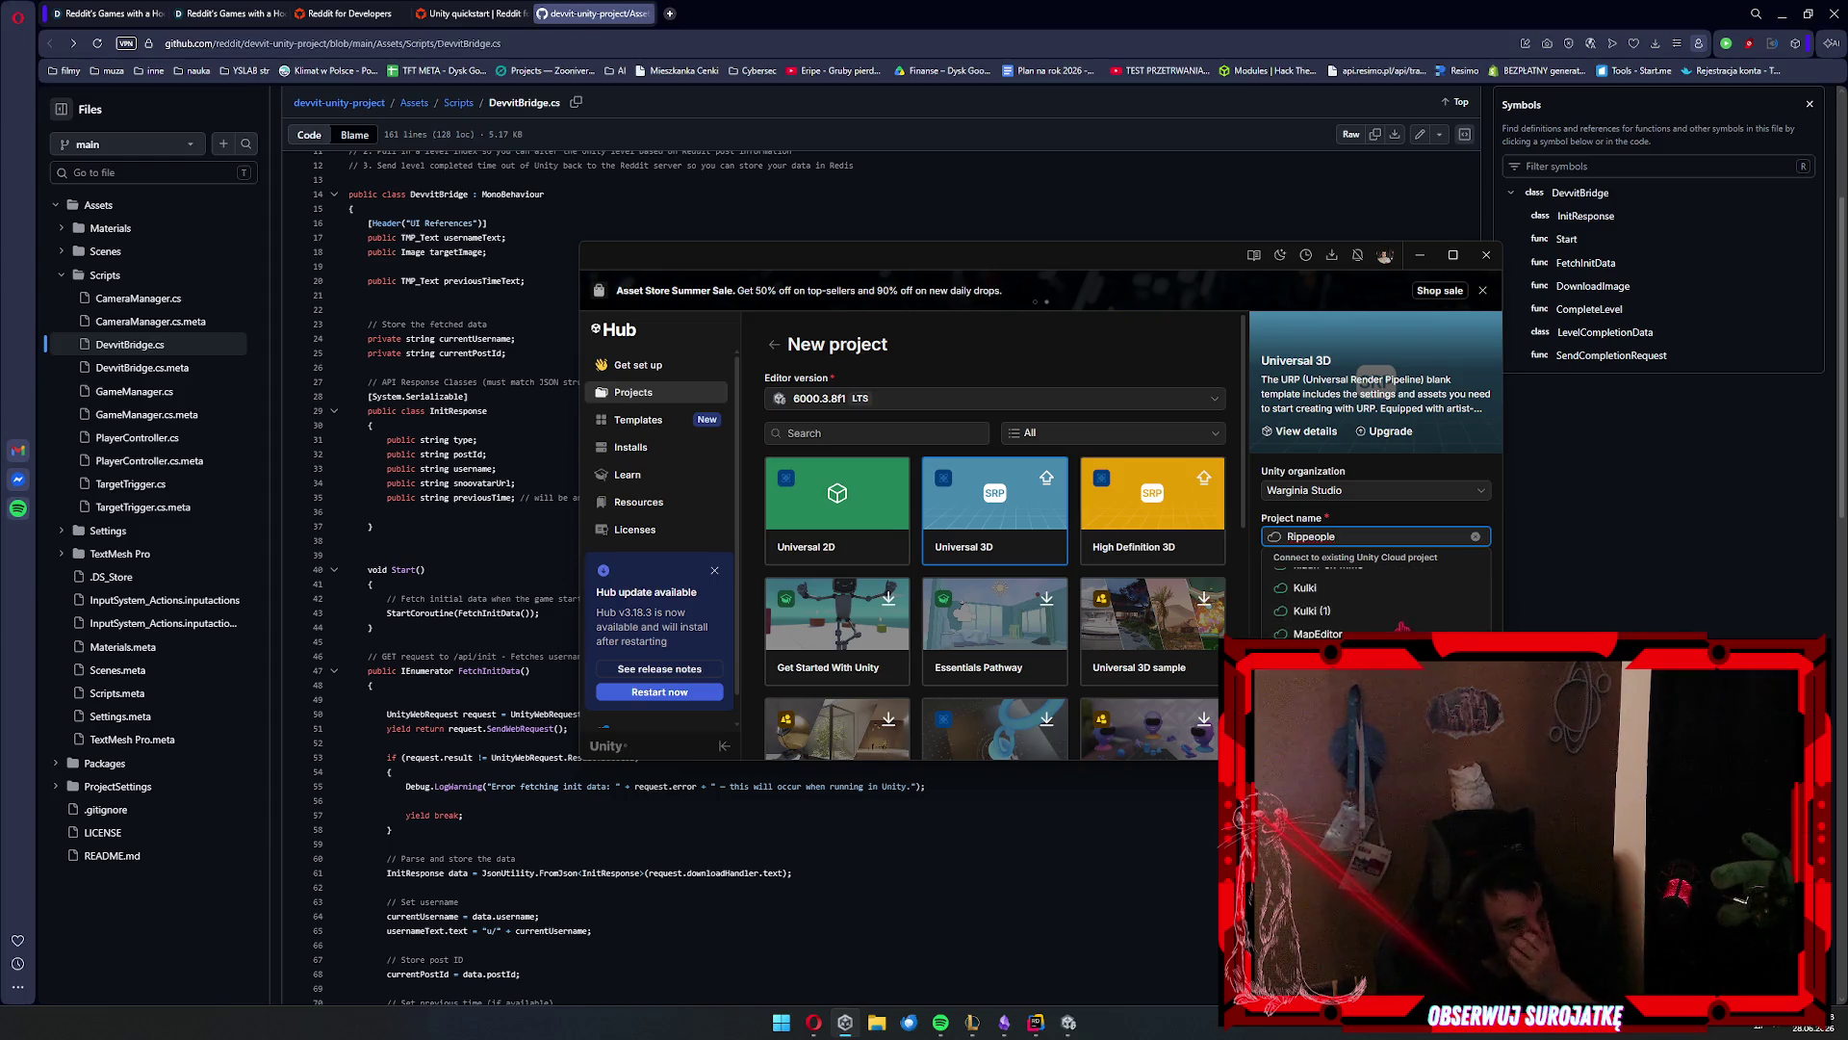
scroll(1390, 624, down, 5)
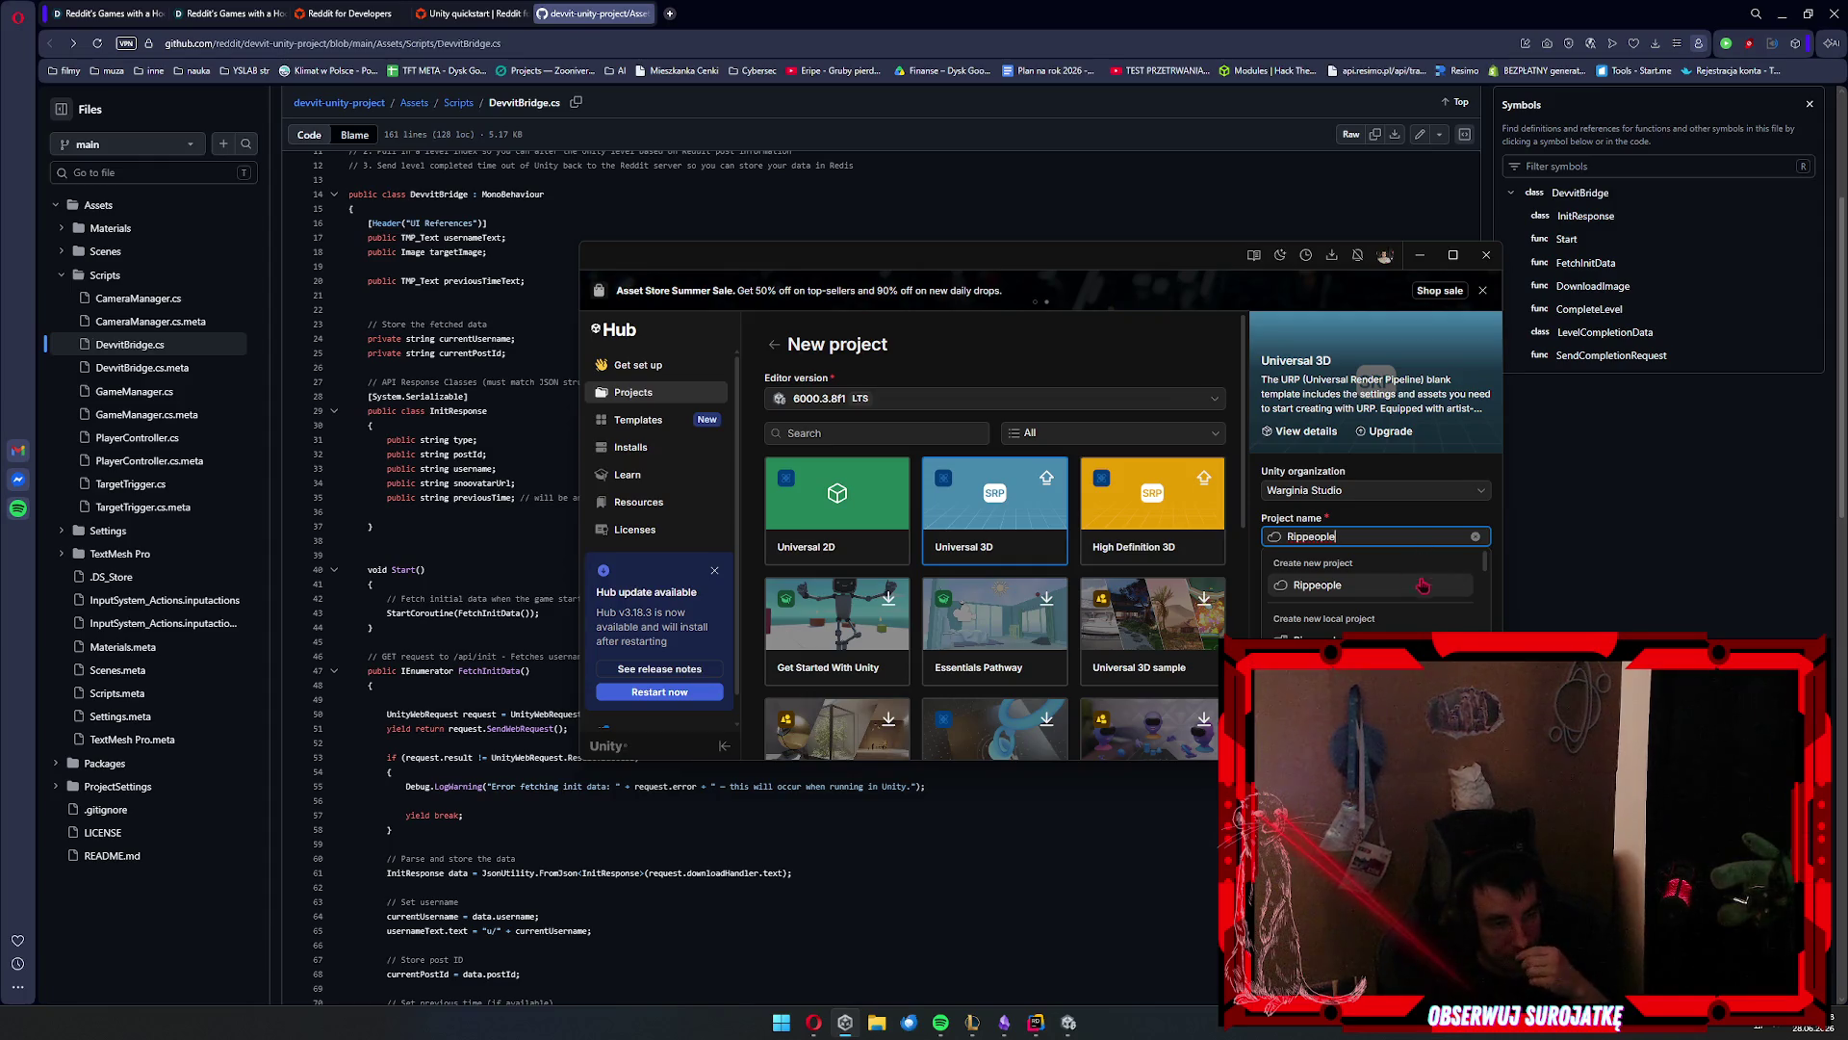
scroll(1376, 587, up, 10)
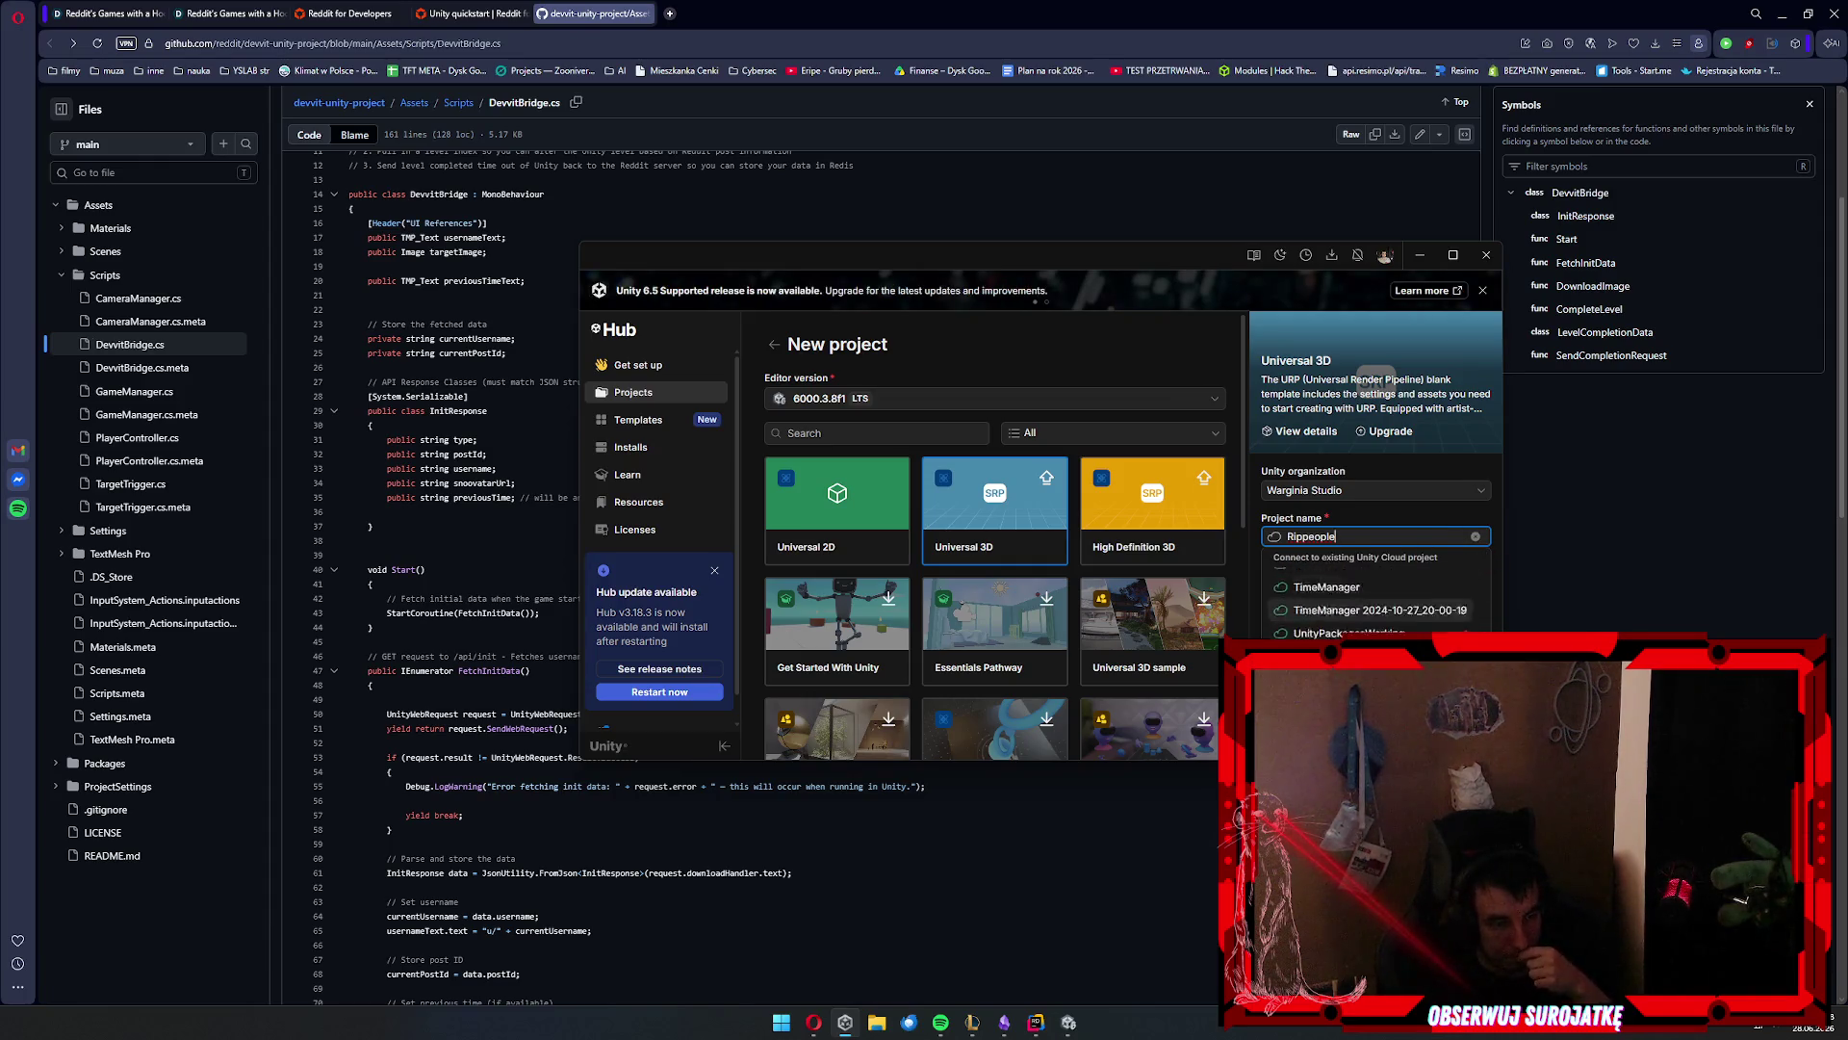
key(Escape)
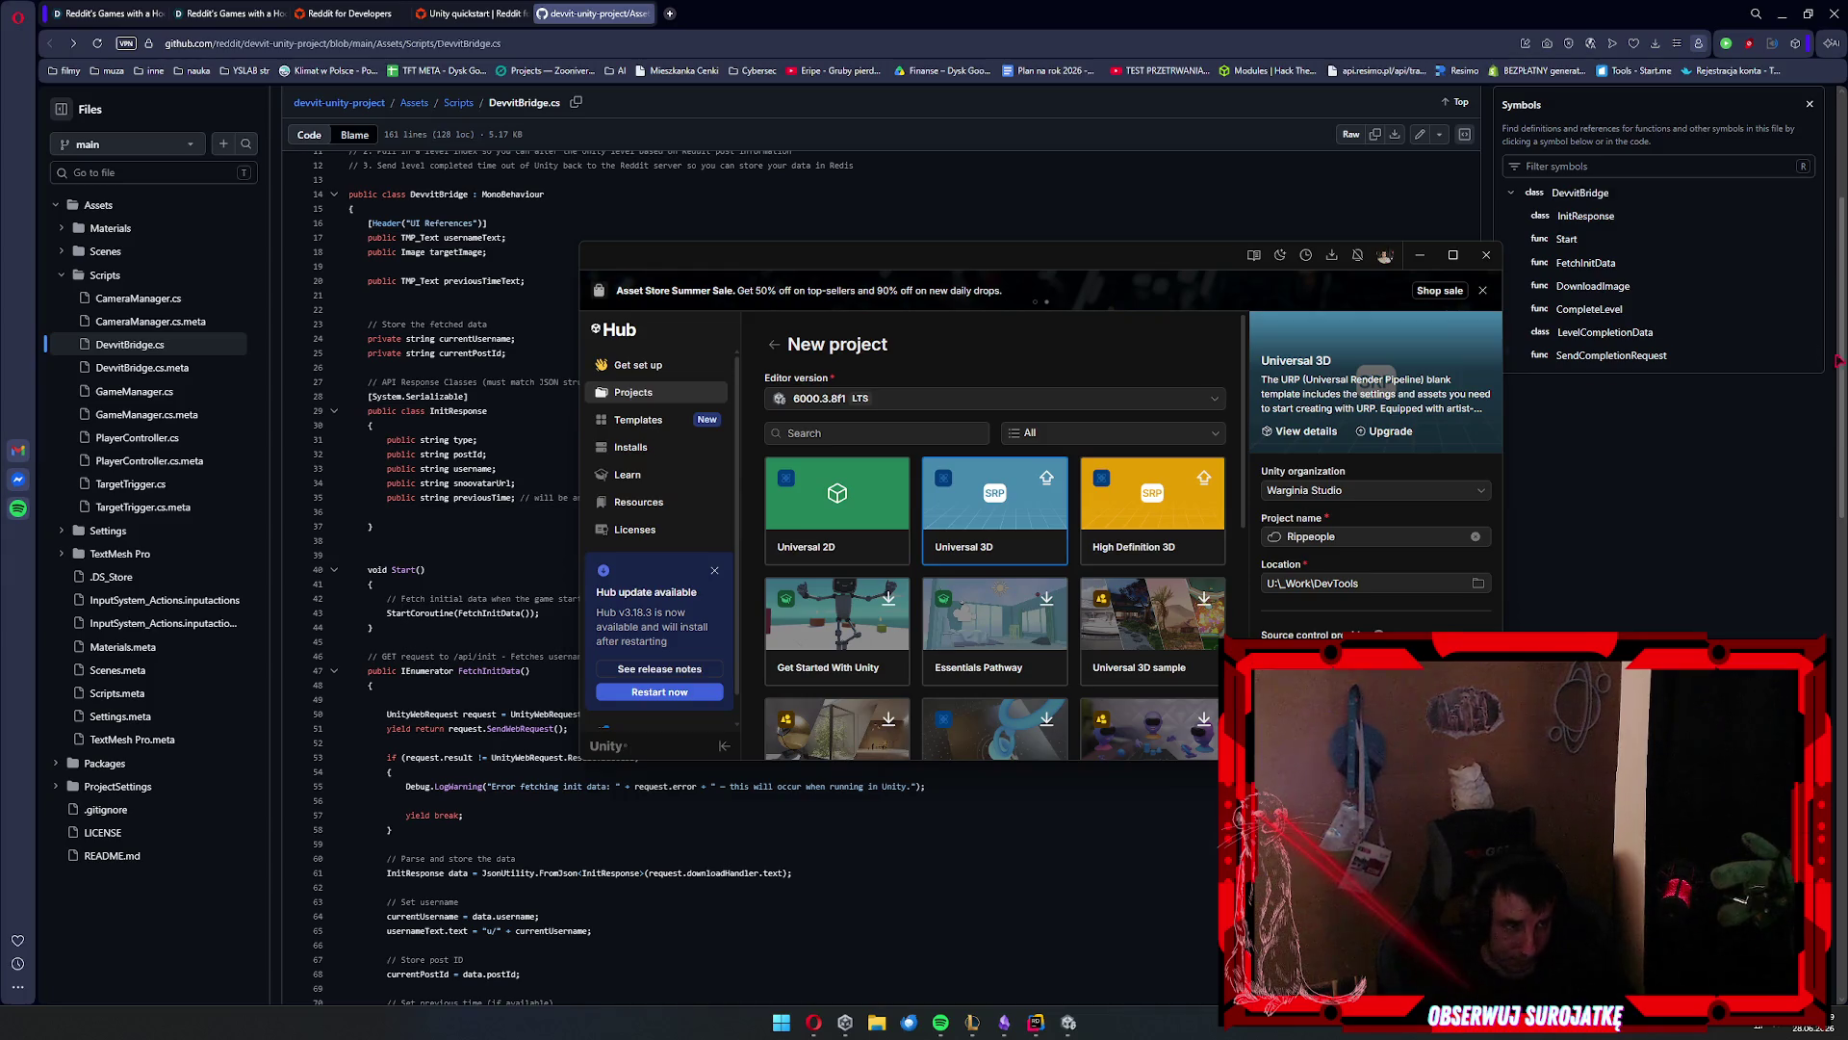
Keep Warginia Studio as the Unity organization for the new project
click(1413, 491)
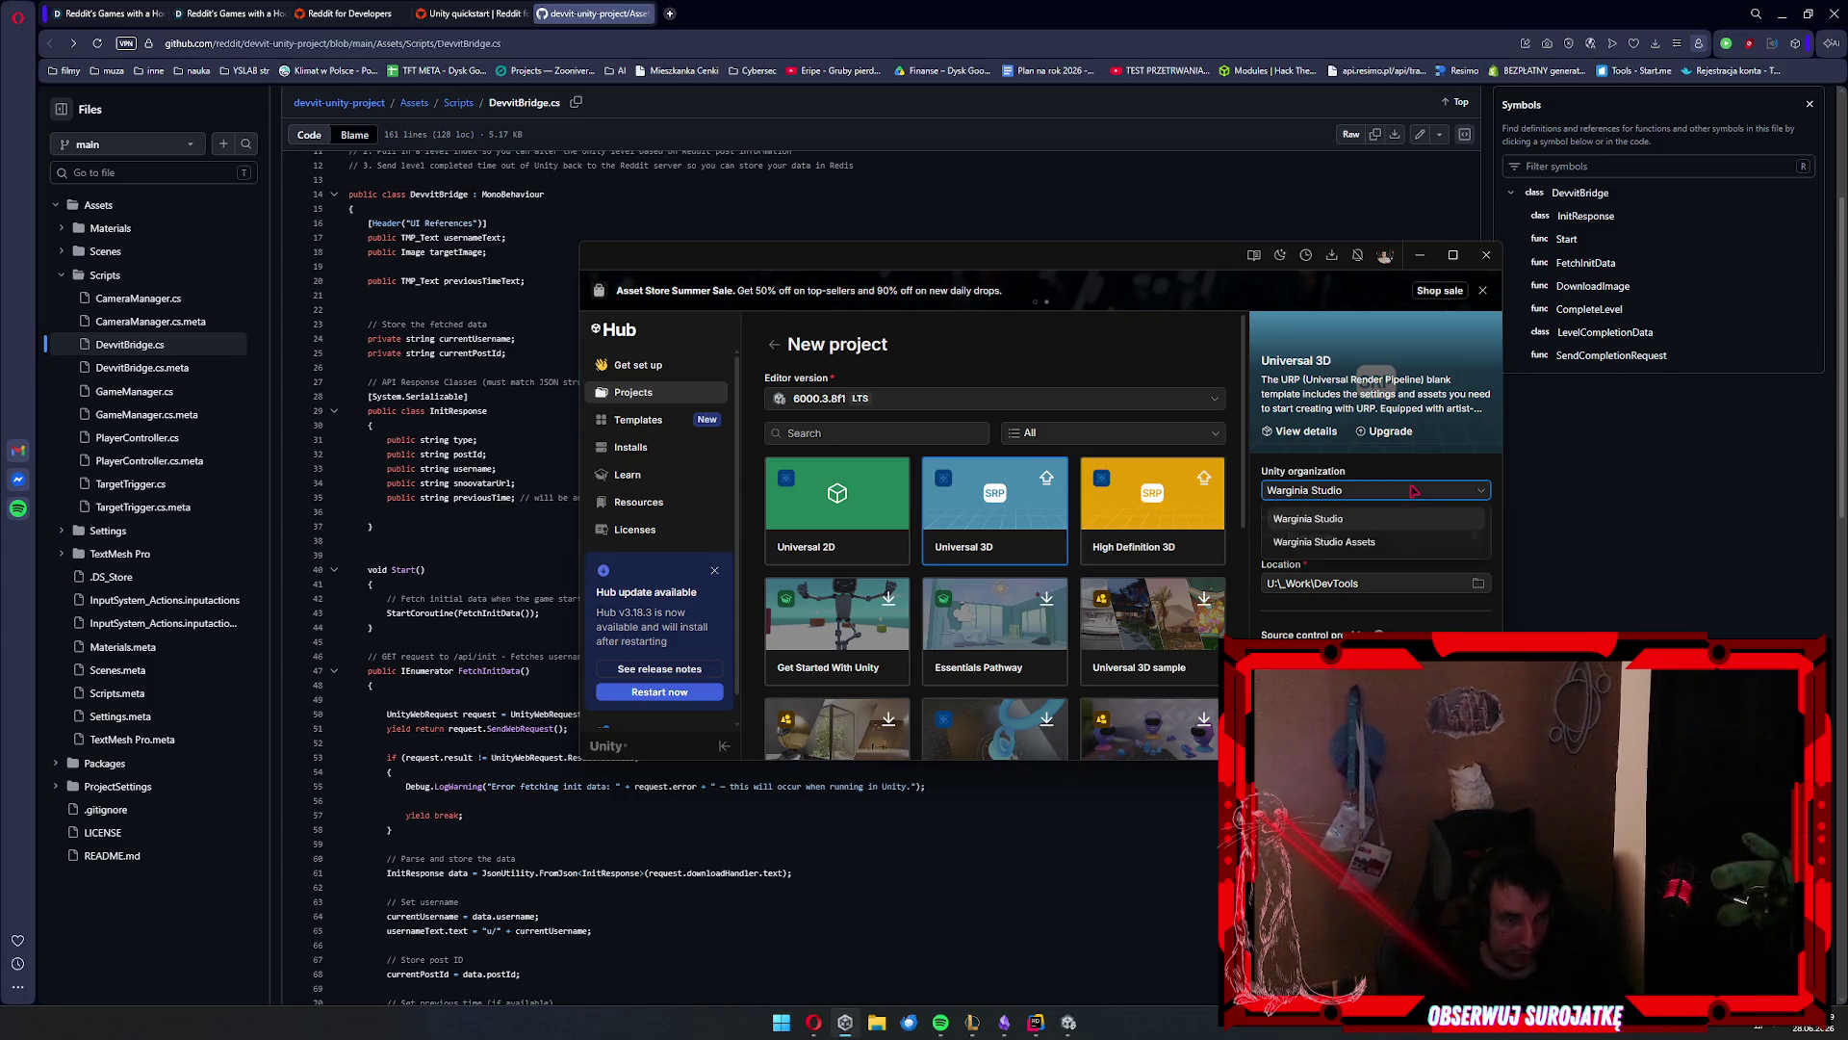
click(1413, 518)
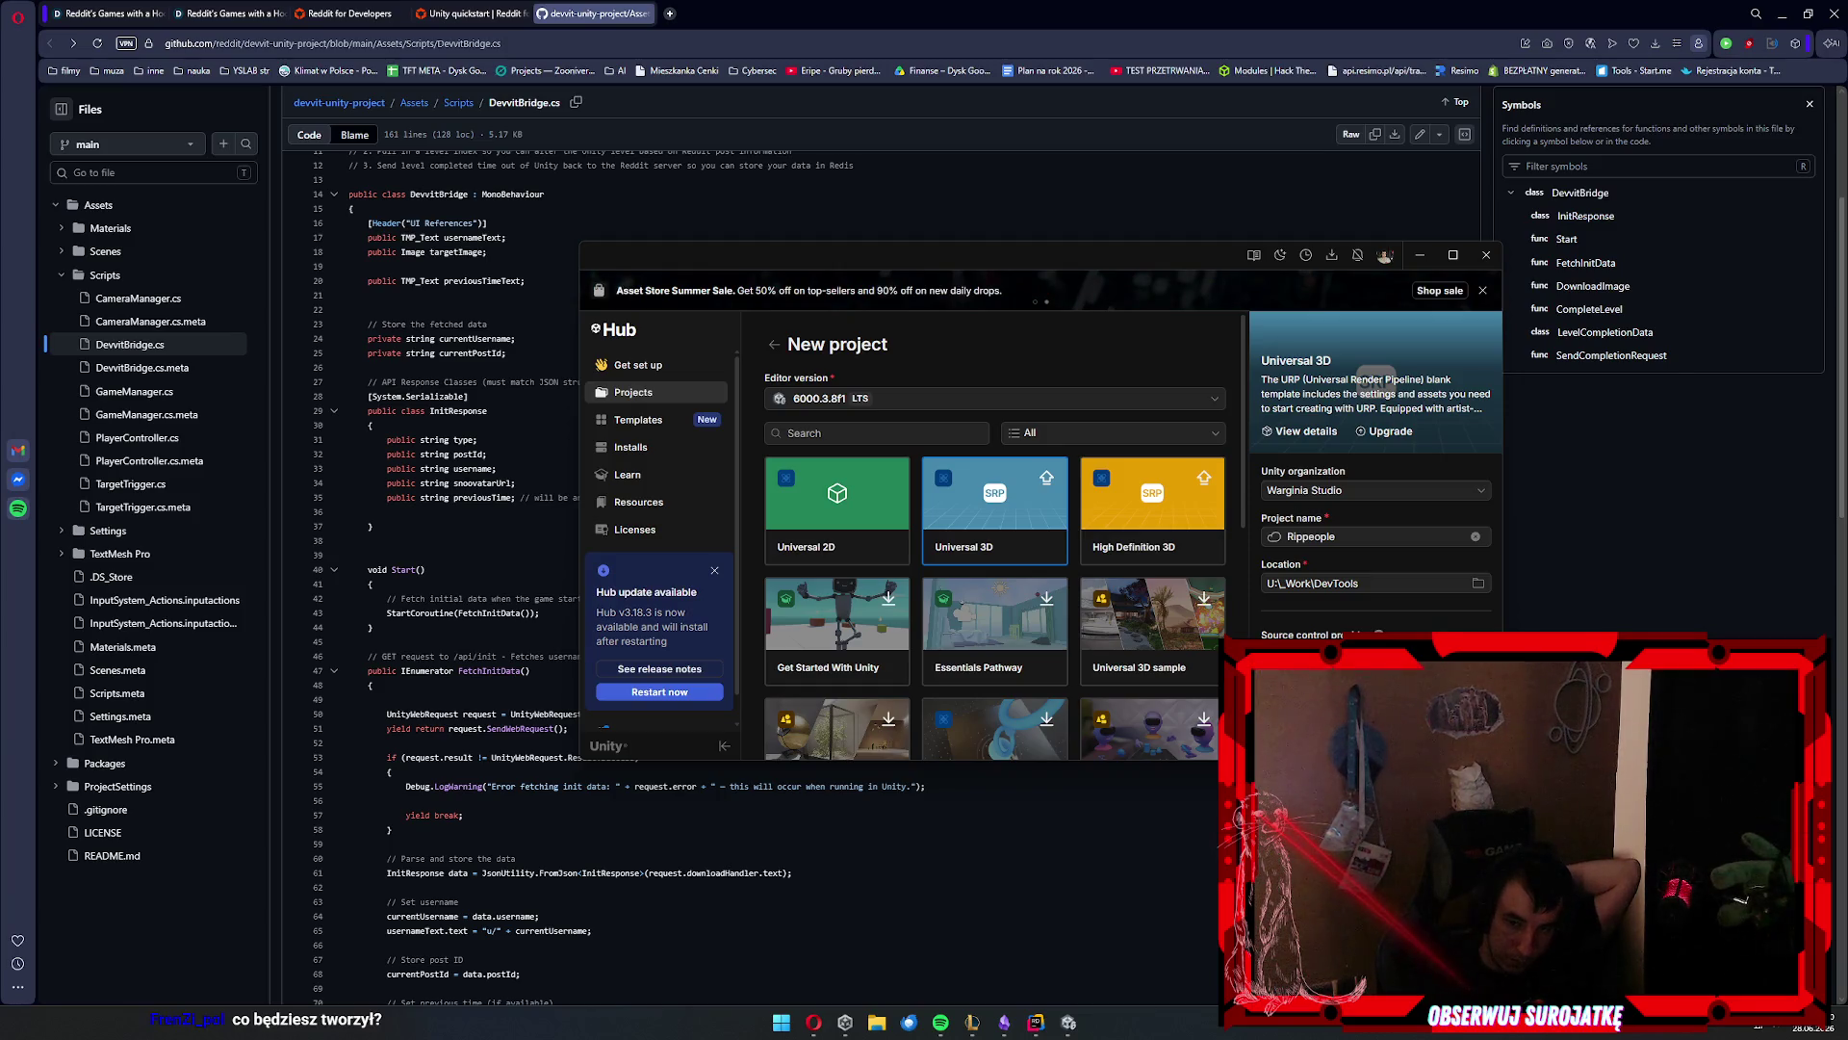
click(1379, 491)
click(1380, 492)
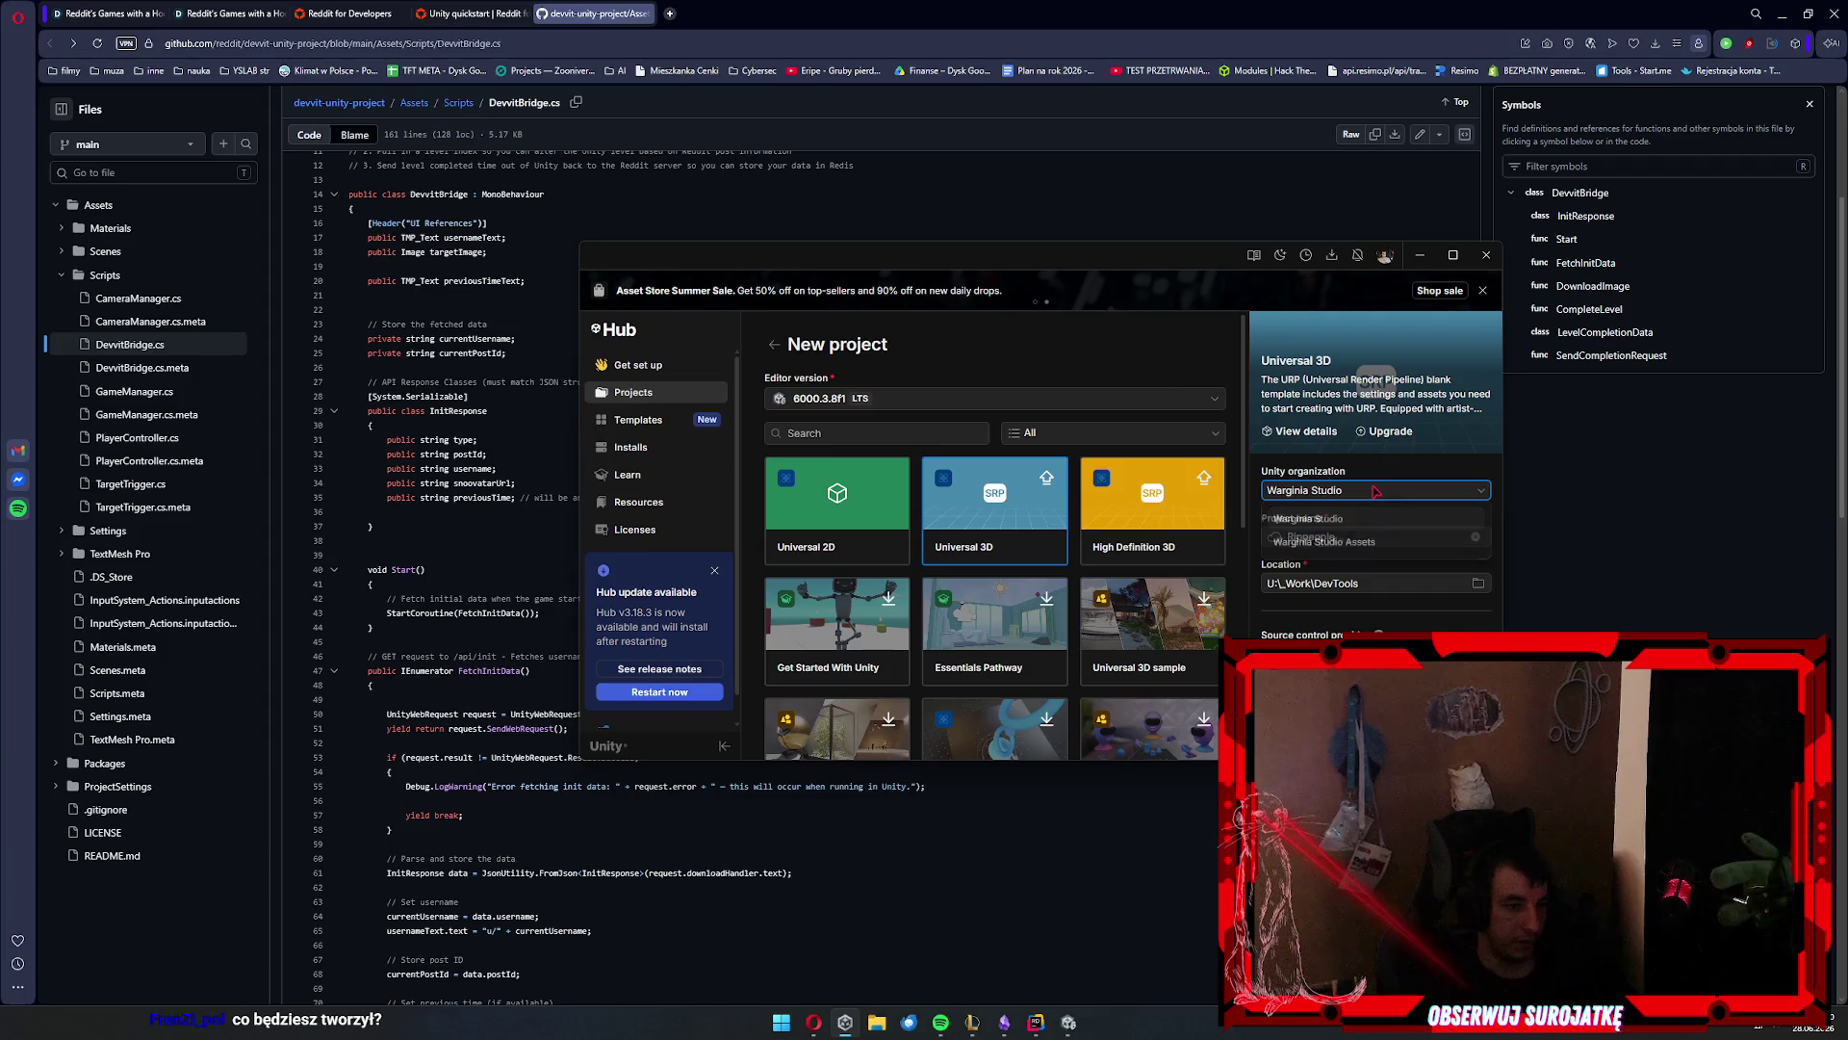
Empty the Project name field, then switch to the Devpost hackathon page
click(1387, 534)
key(ctrl+a)
key(BackSpace)
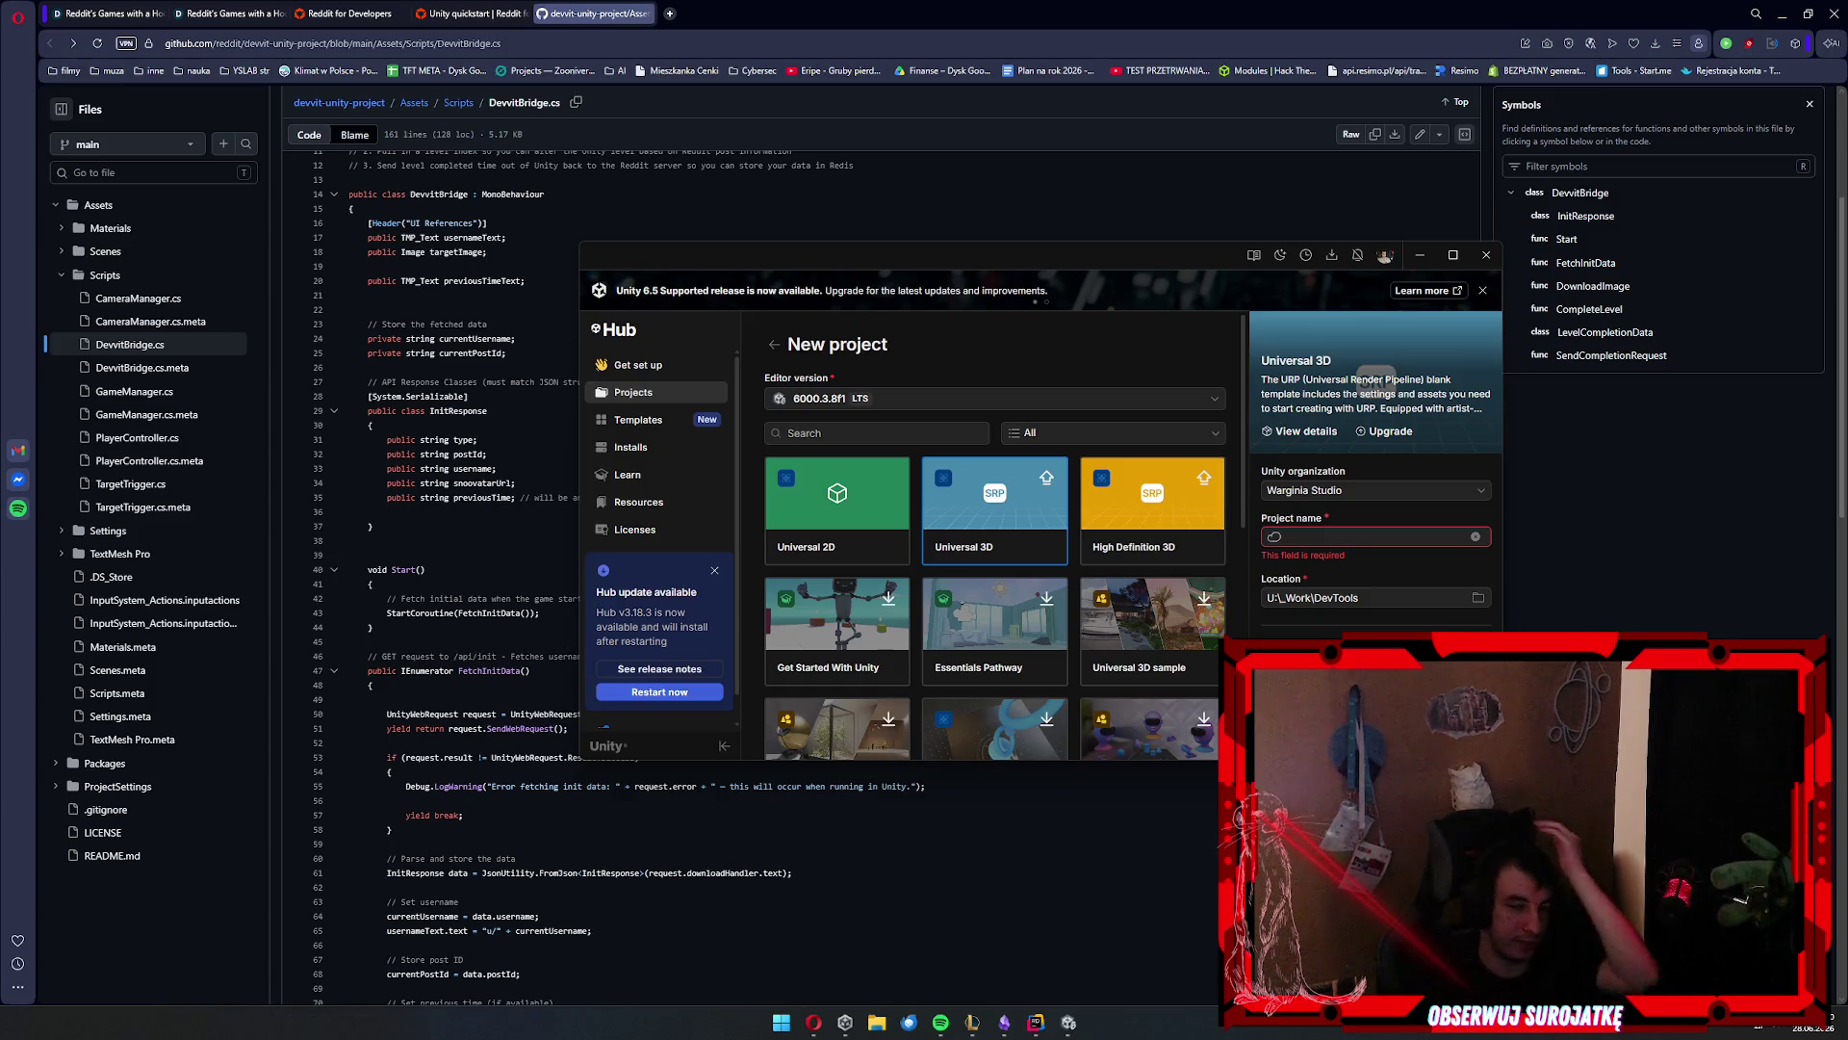
key(ctrl+1)
scroll(1100, 592, down, 10)
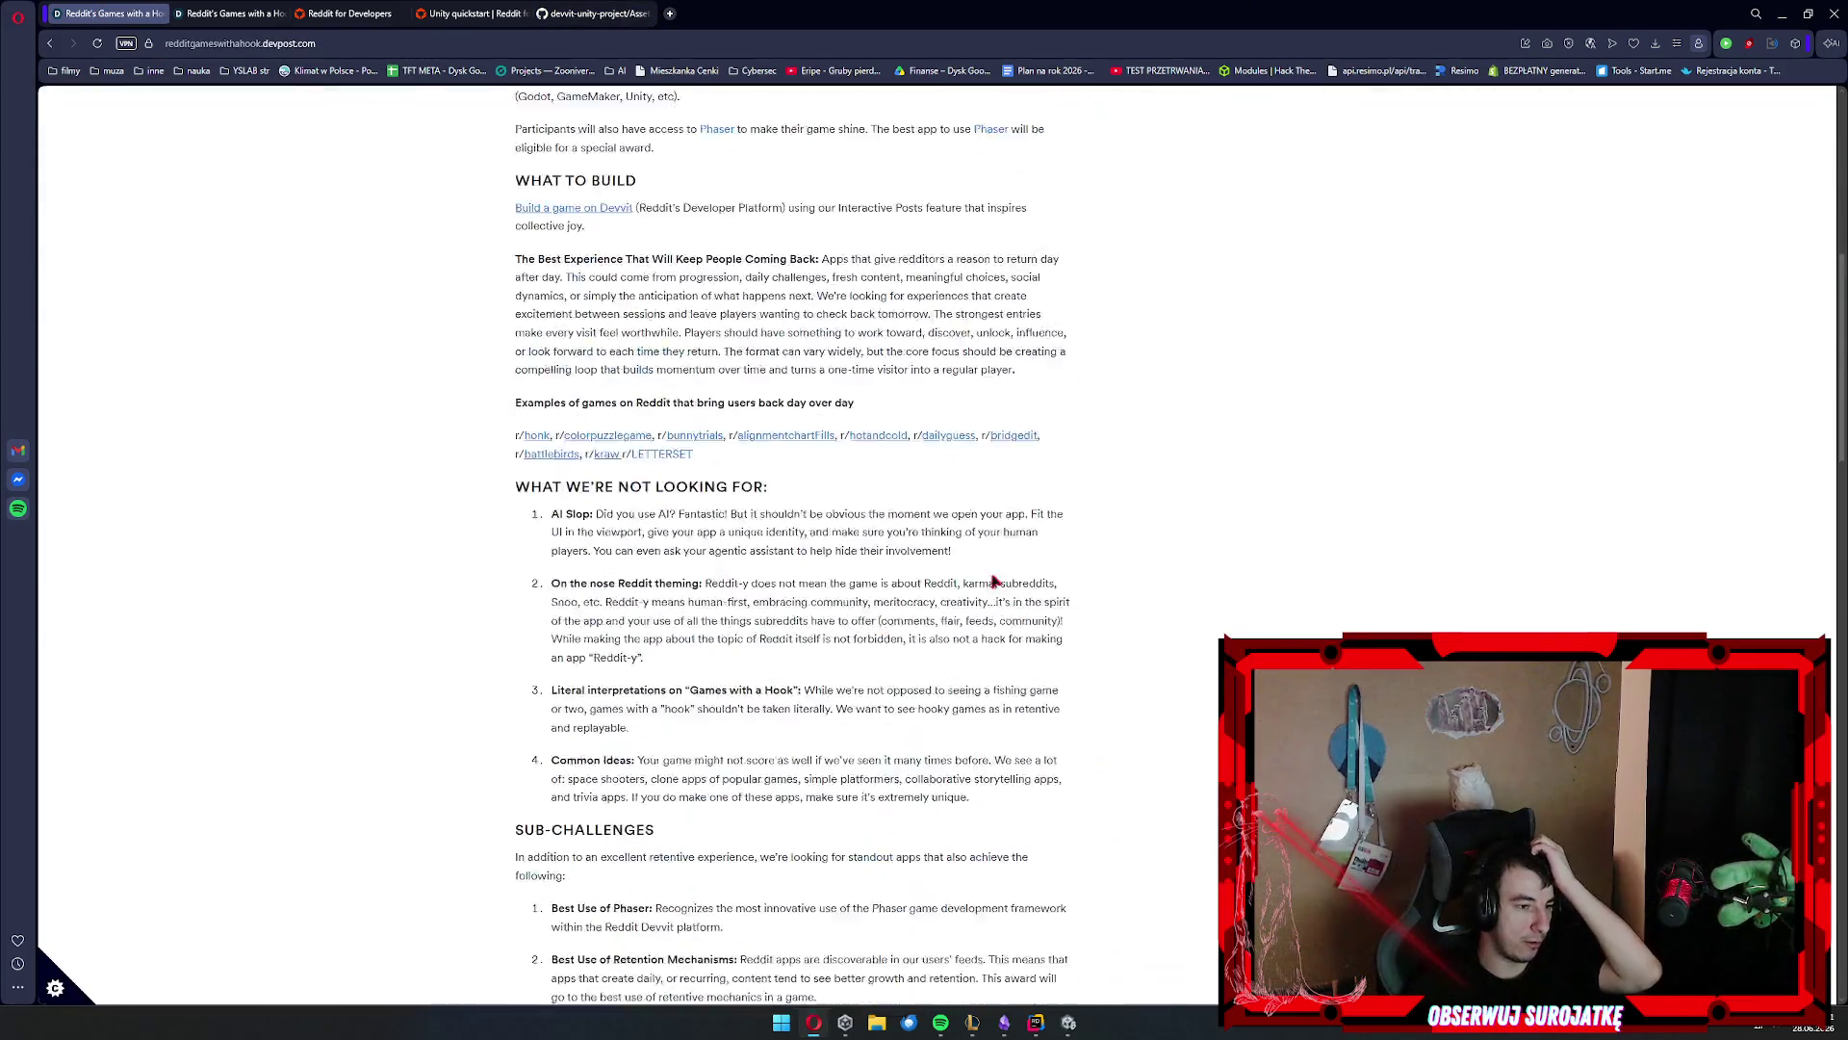
Scroll the Devpost page to the Prizes list, then bring up File Explorer on Home
scroll(1101, 592, down, 5)
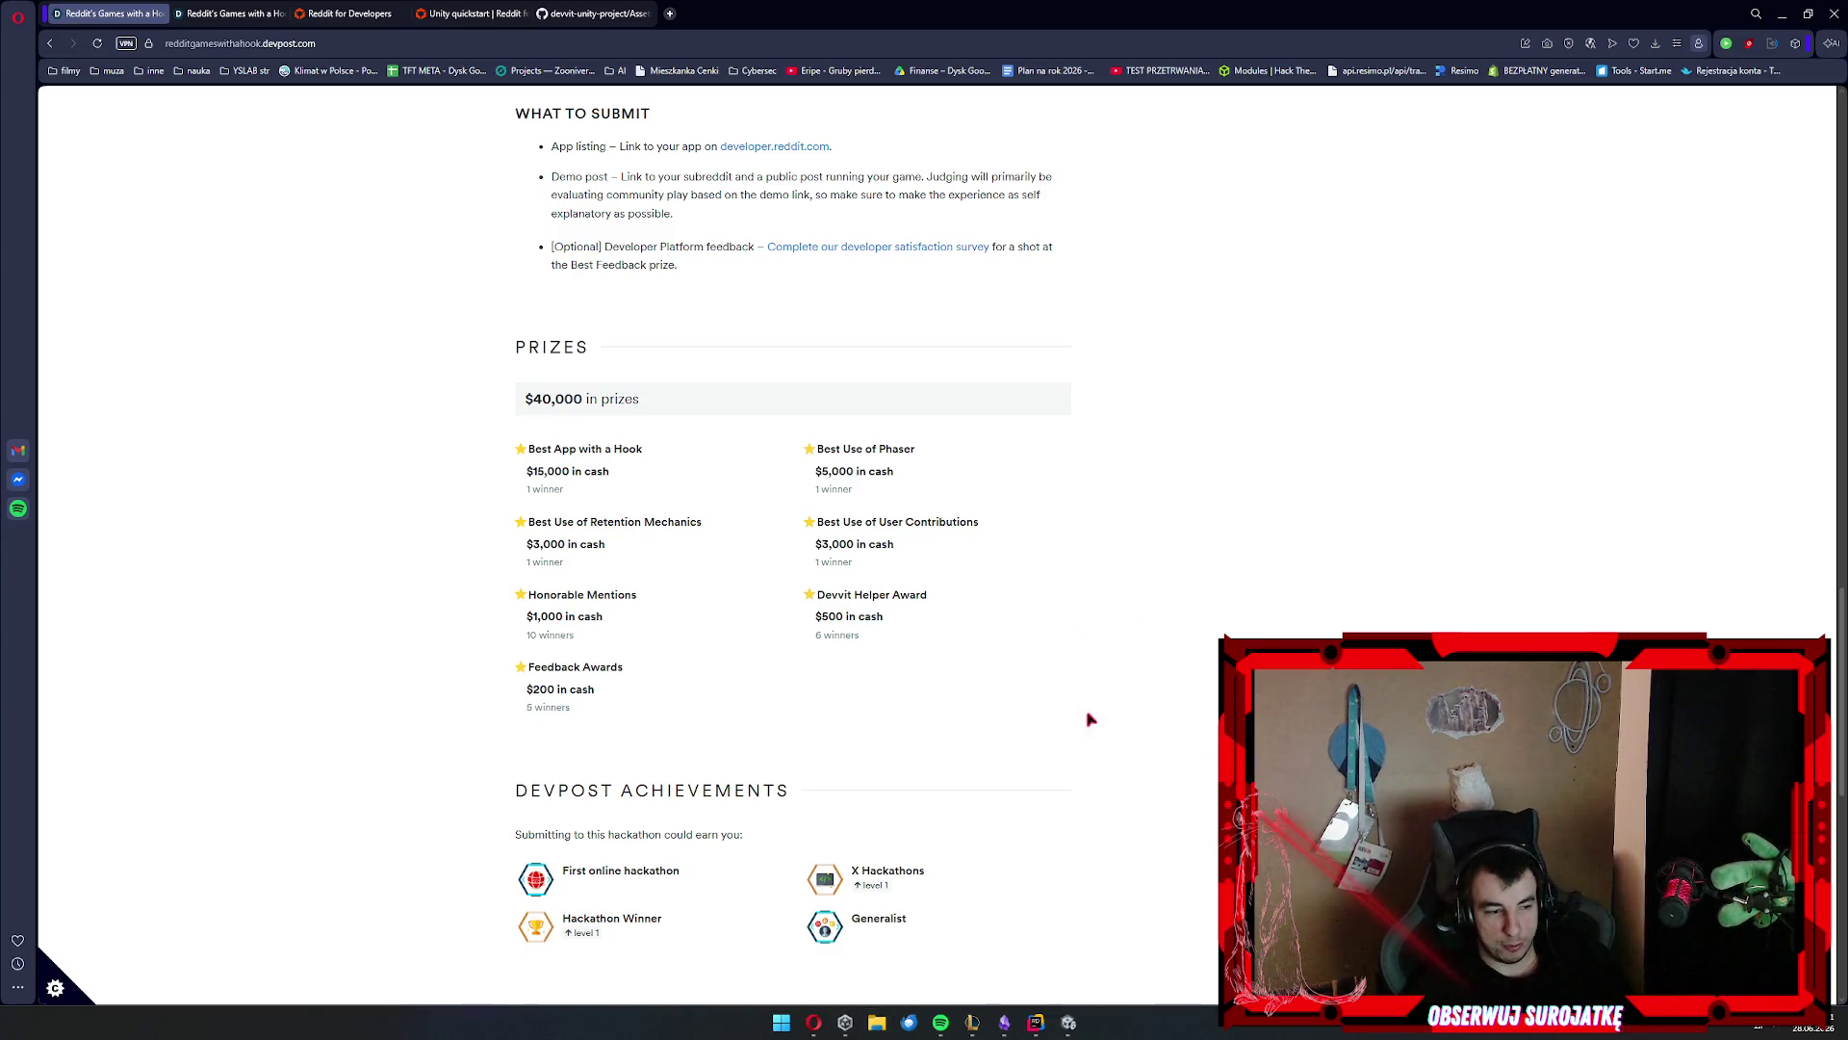
click(877, 1023)
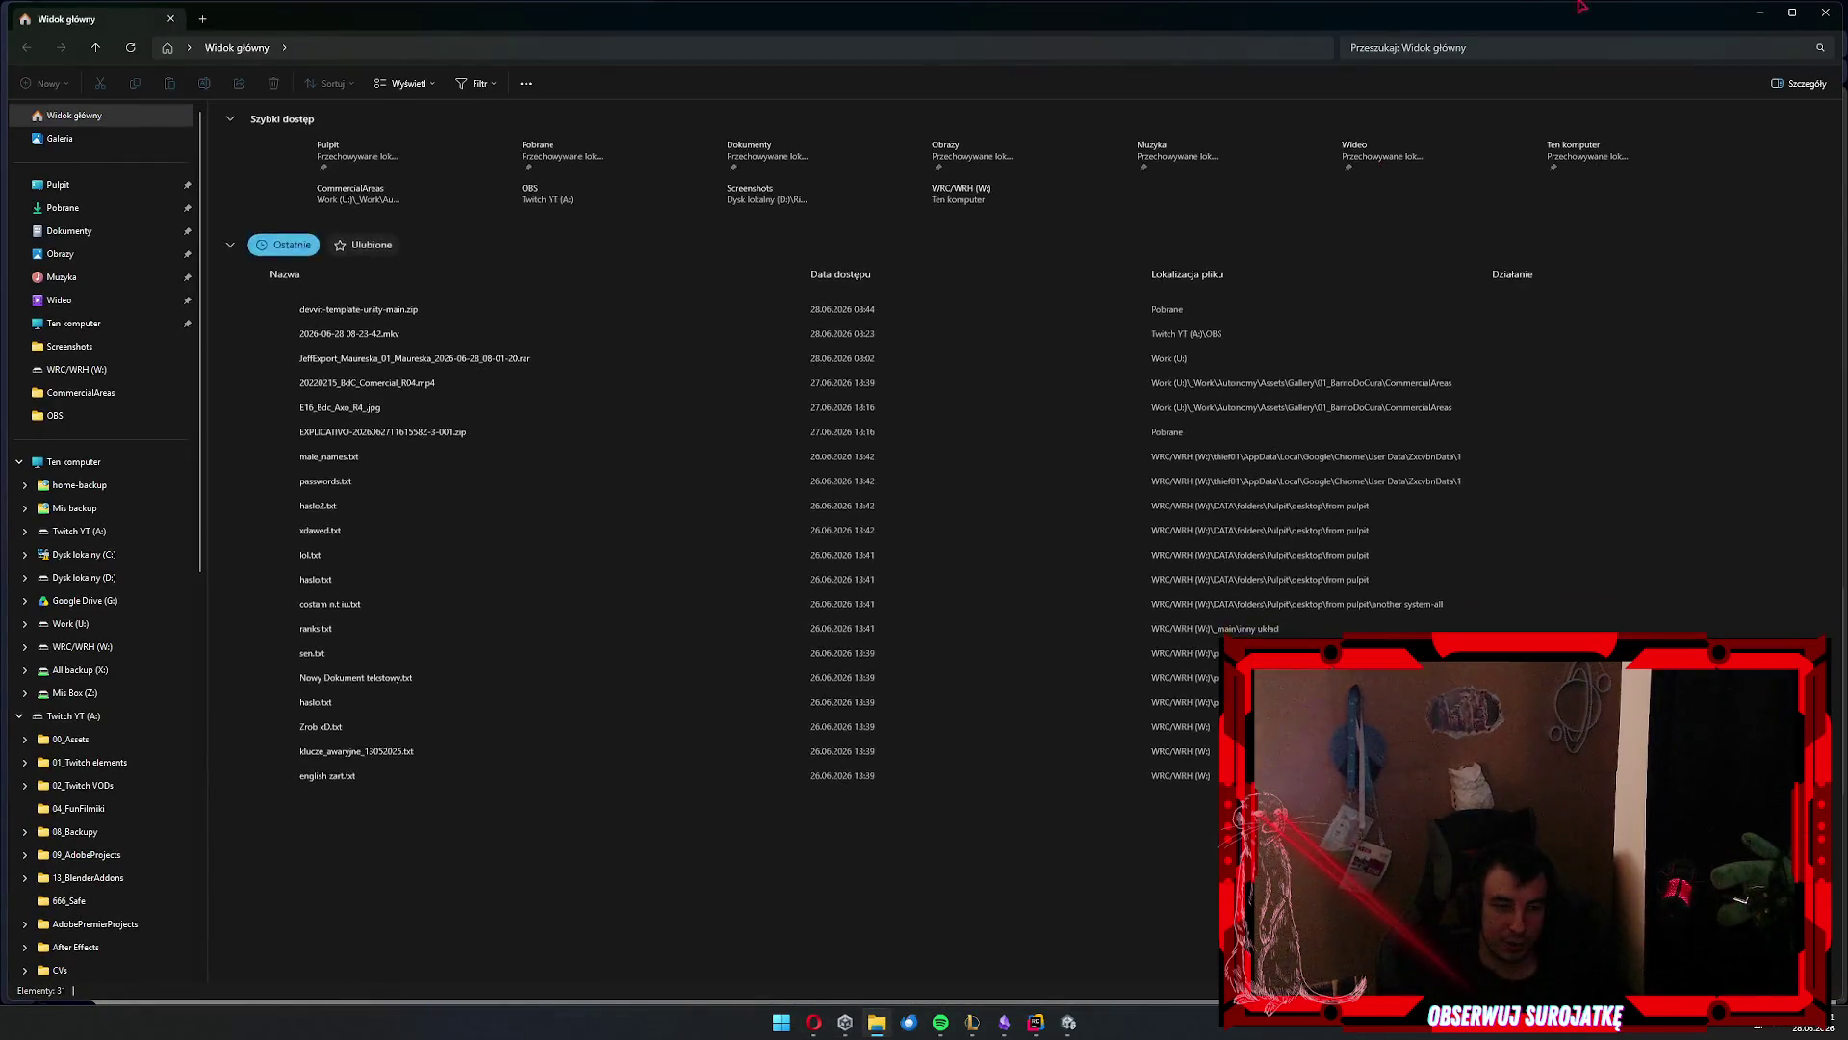
click(1824, 11)
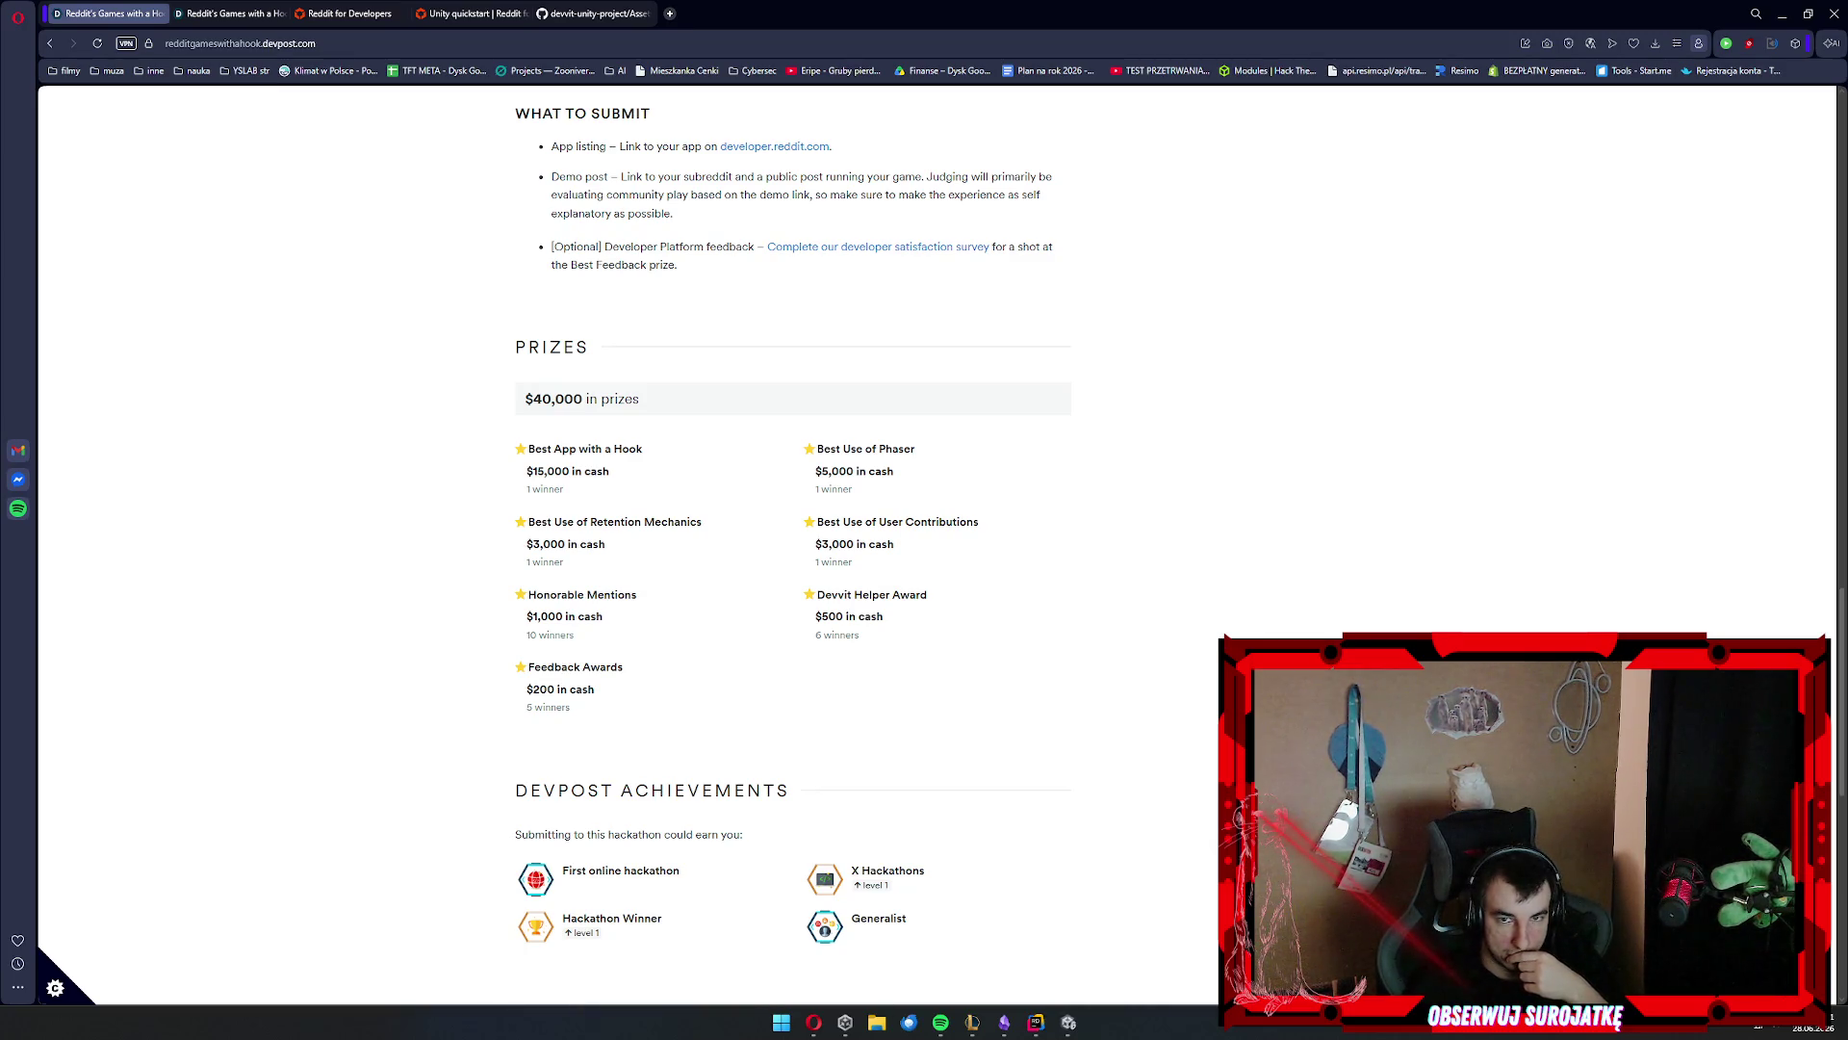
key(super+e)
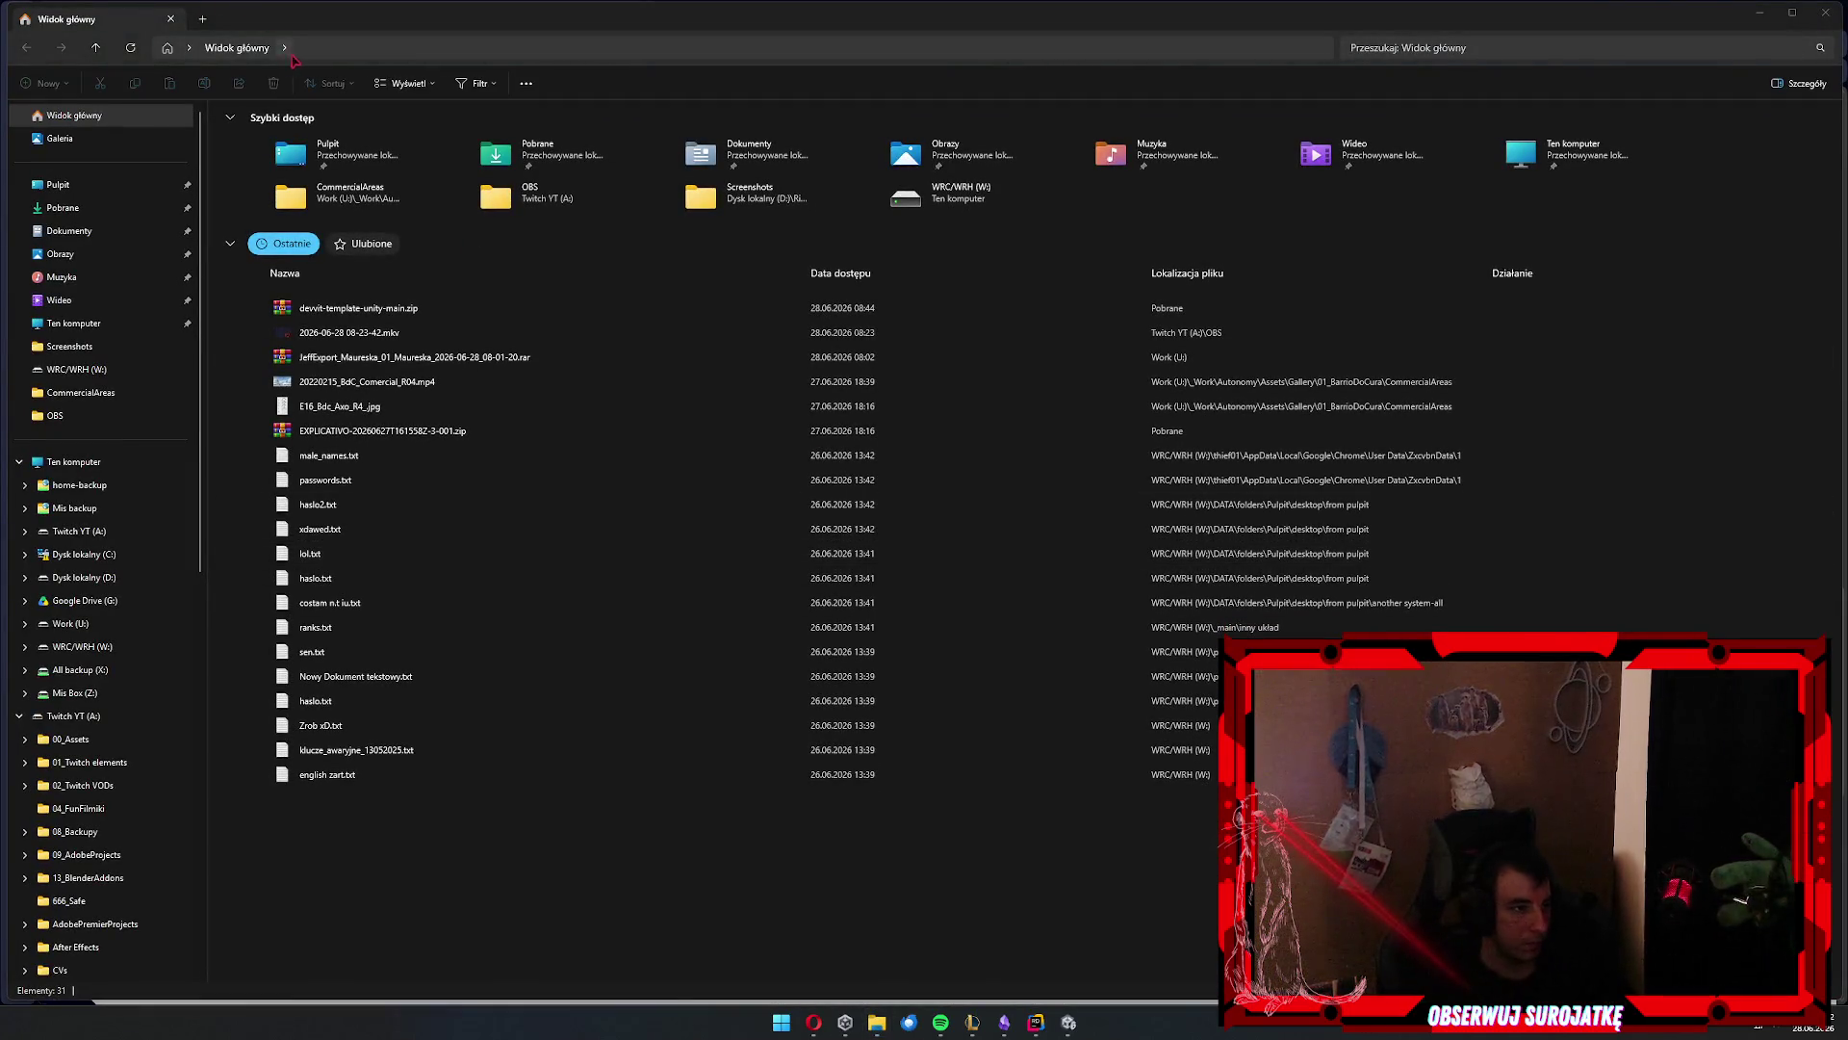
Navigate File Explorer to D:\_Projects\Unity\rippeople
click(305, 53)
text(d:\)
key(Return)
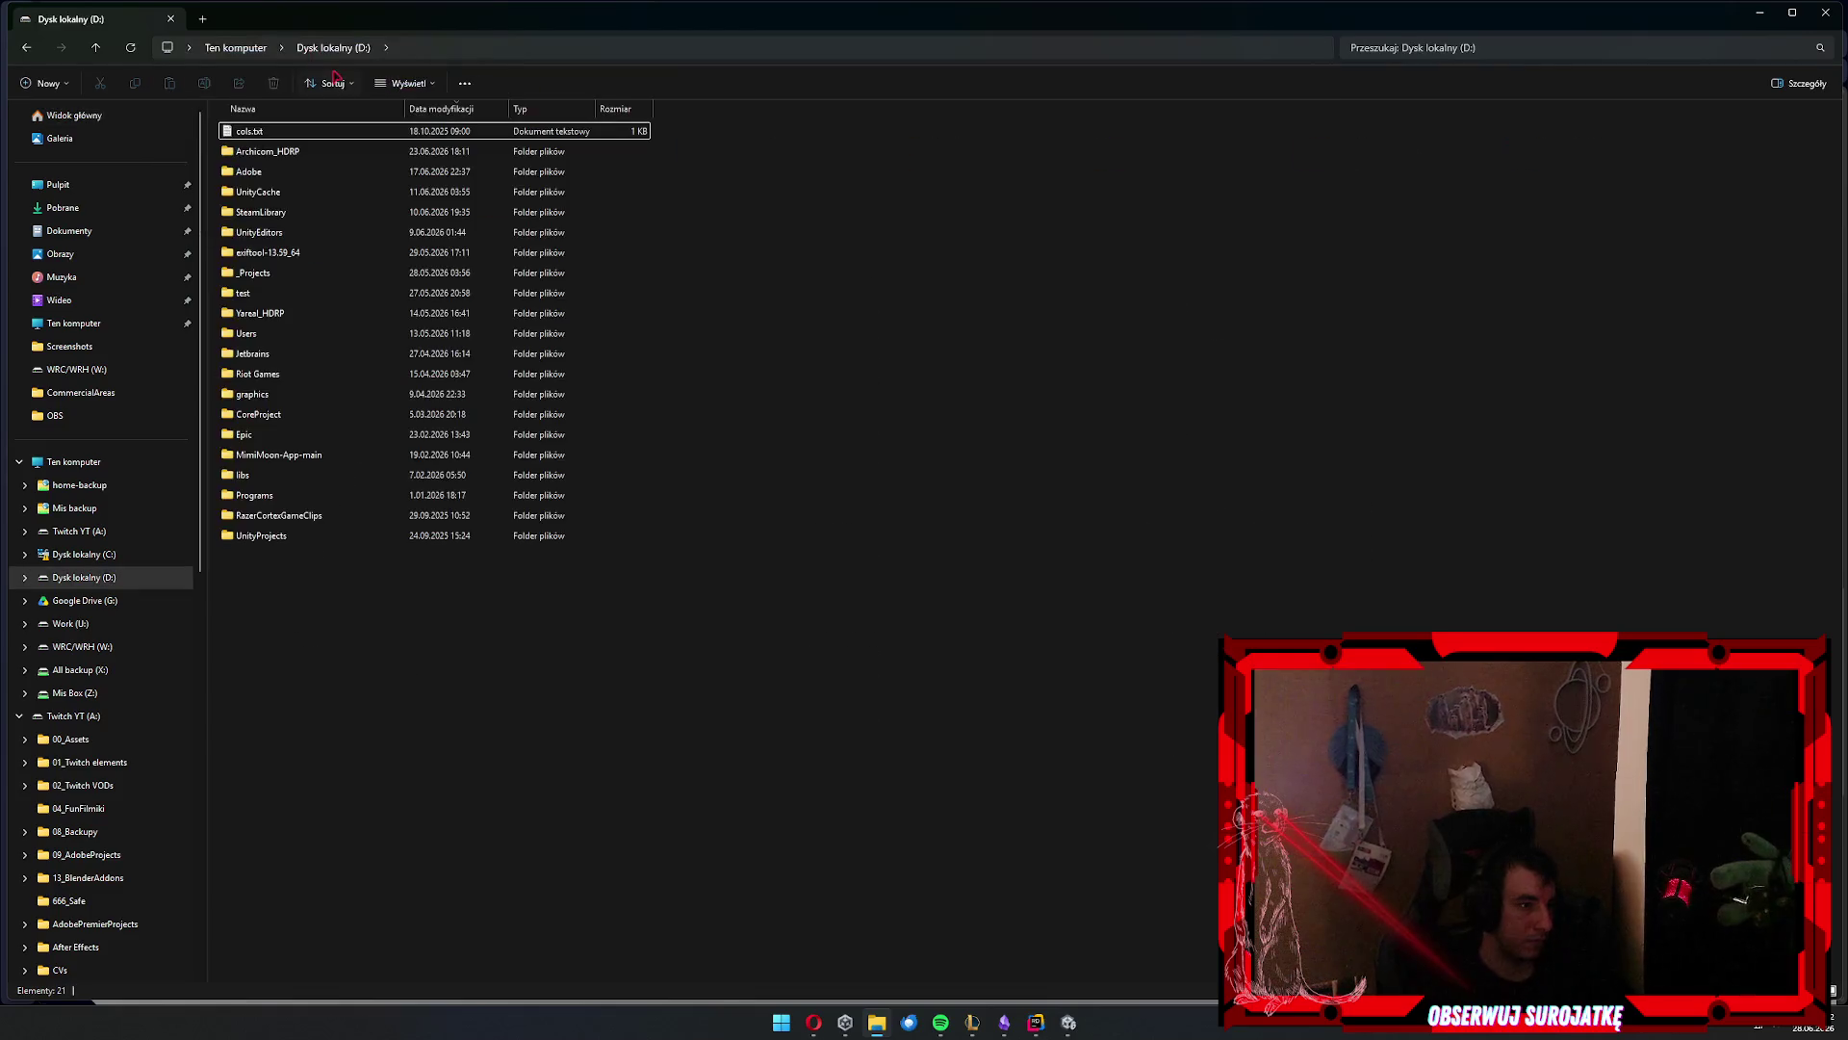
key(Return)
key(Down)
key(Down)
key(Down)
key(Down)
key(Up)
Select and cut every item in rippeople except the .git folder
key(Down)
key(Down)
key(Down)
key(Down)
key(Down)
key(Down)
key(Up)
key(Return)
key(r)
key(Return)
key(ctrl+a)
key(Down)
key(Up)
key(Down)
key(Down)
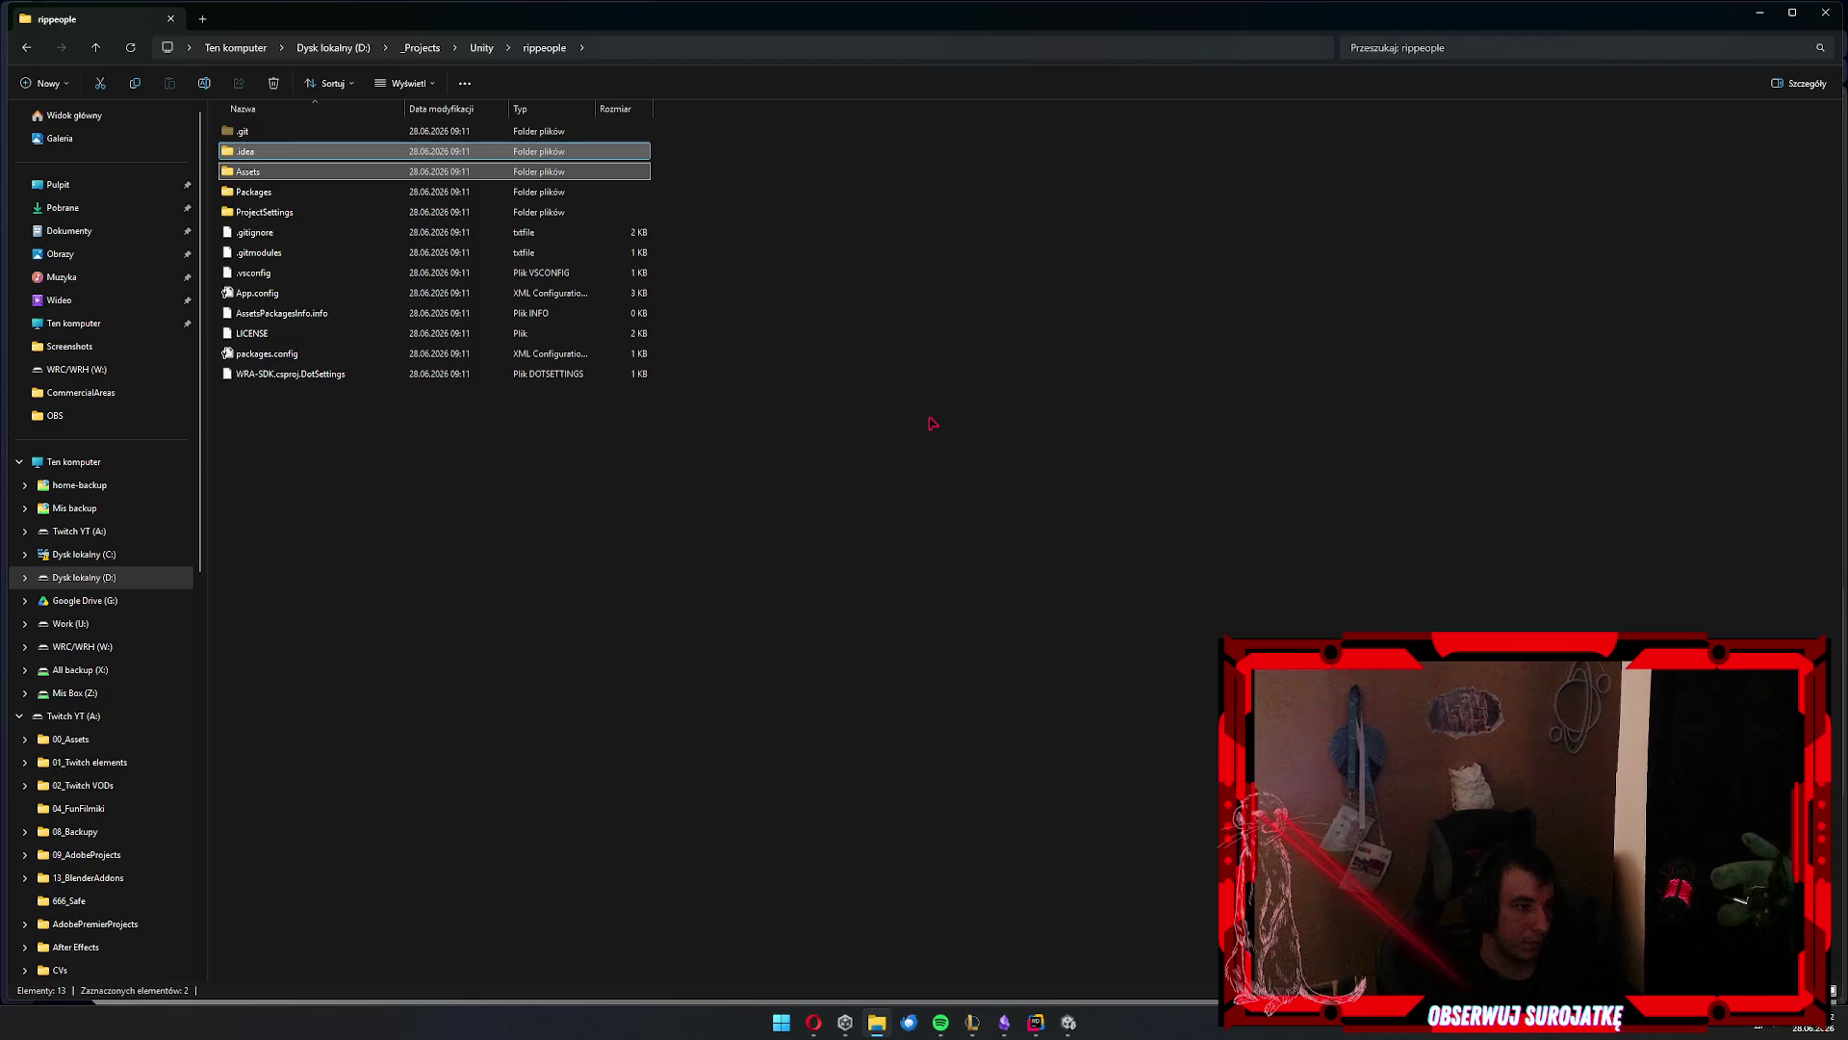
key(shift+Down)
key(shift+Down)
key(shift+Down)
Create a client folder in rippeople and paste the project files into it
key(ctrl+shift+n)
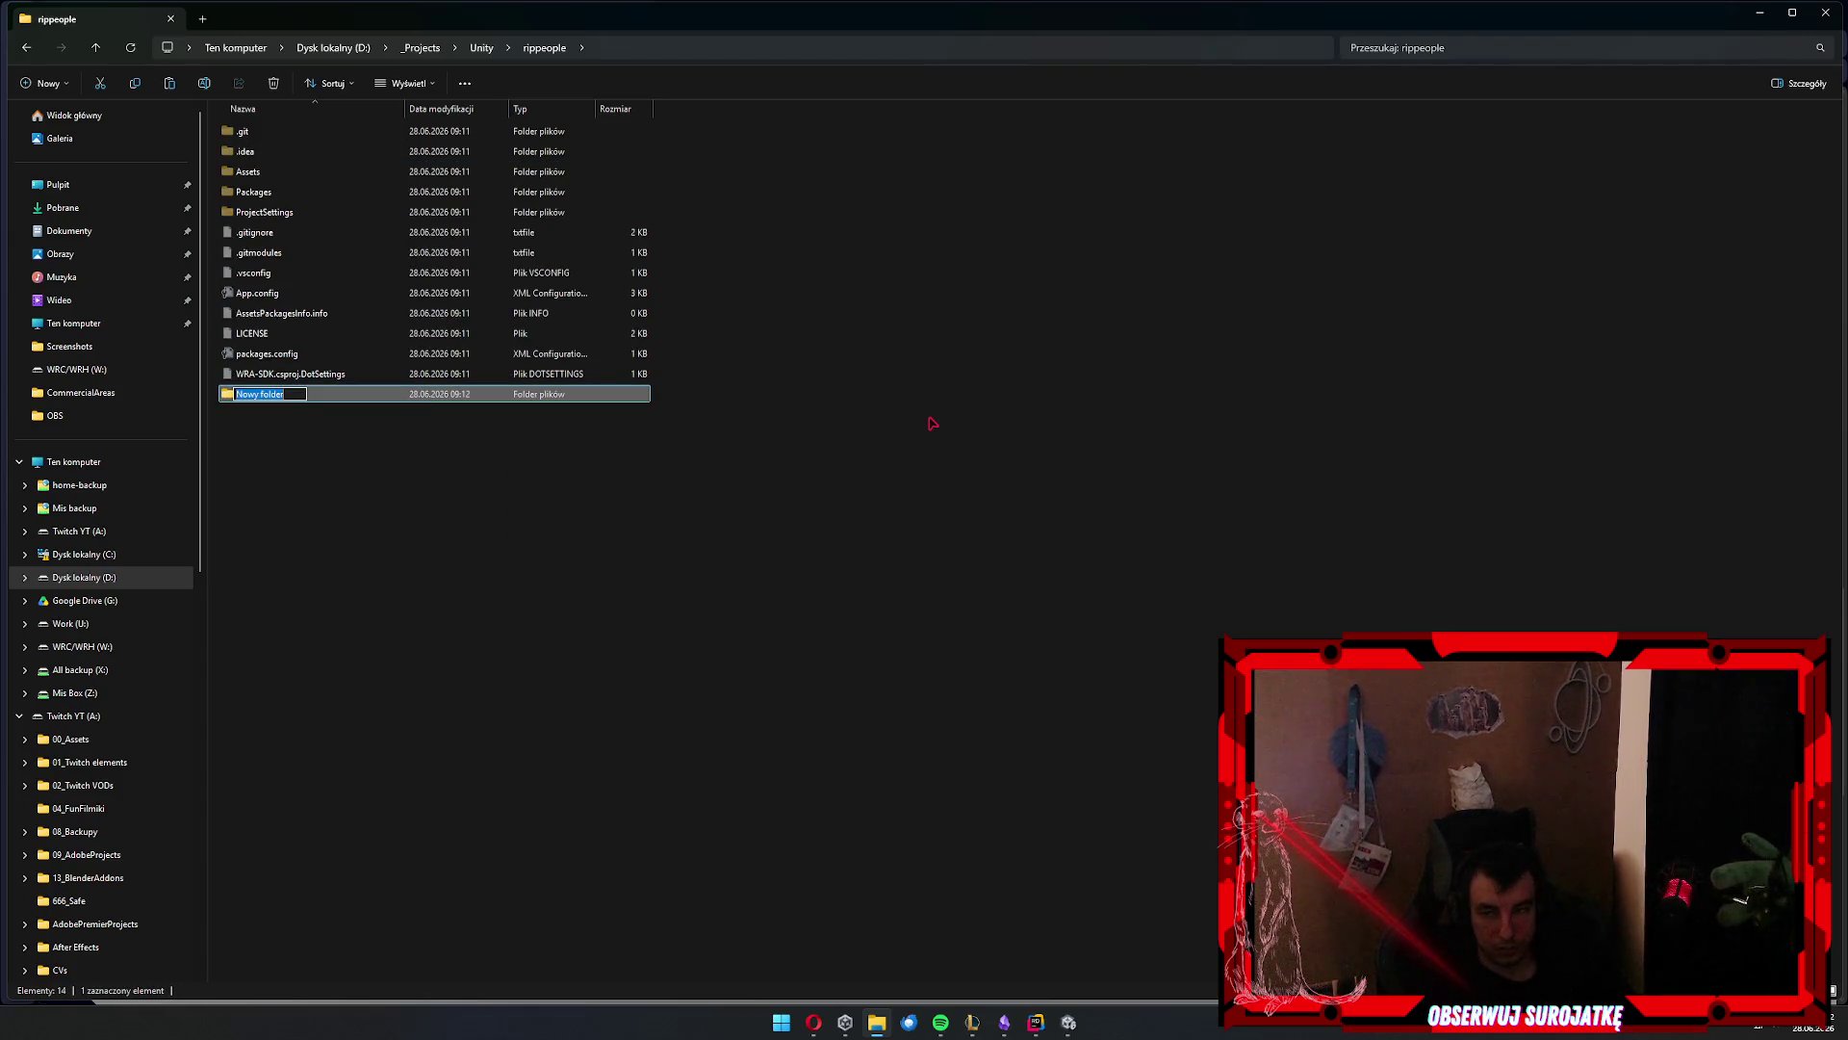
text(client)
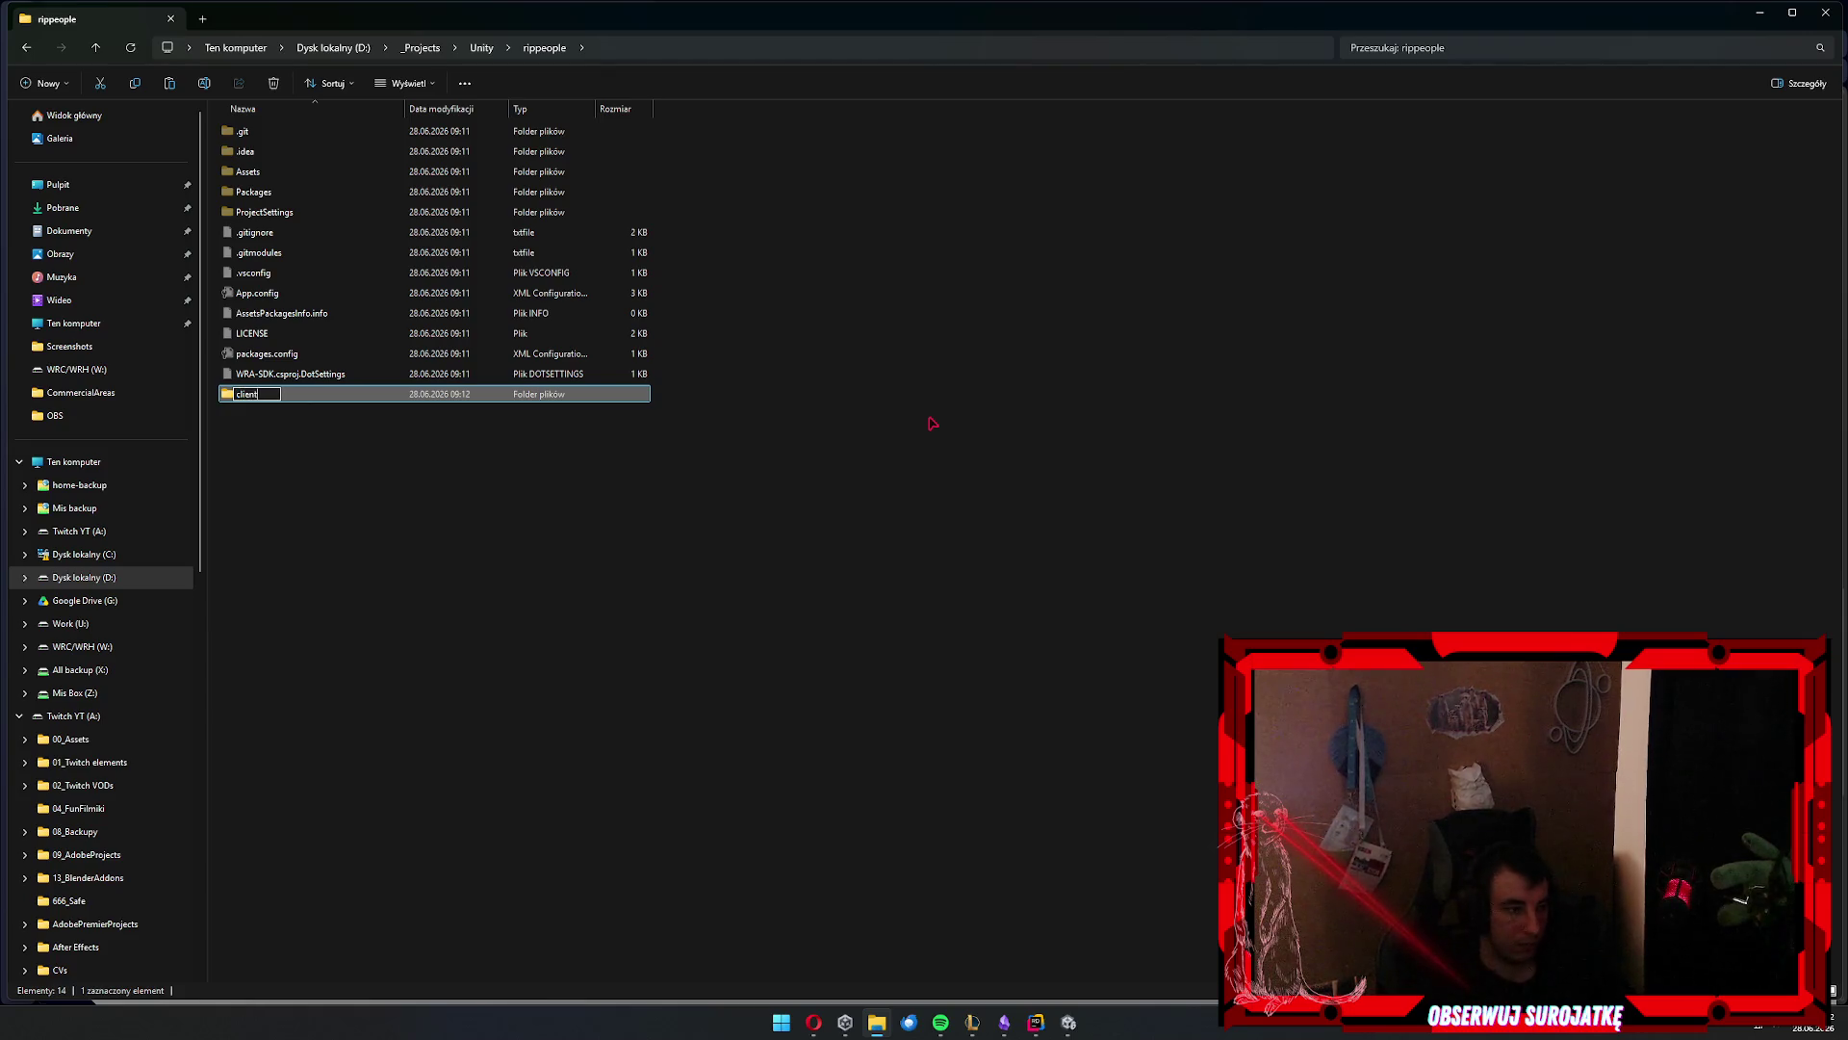
key(Return)
key(Return)
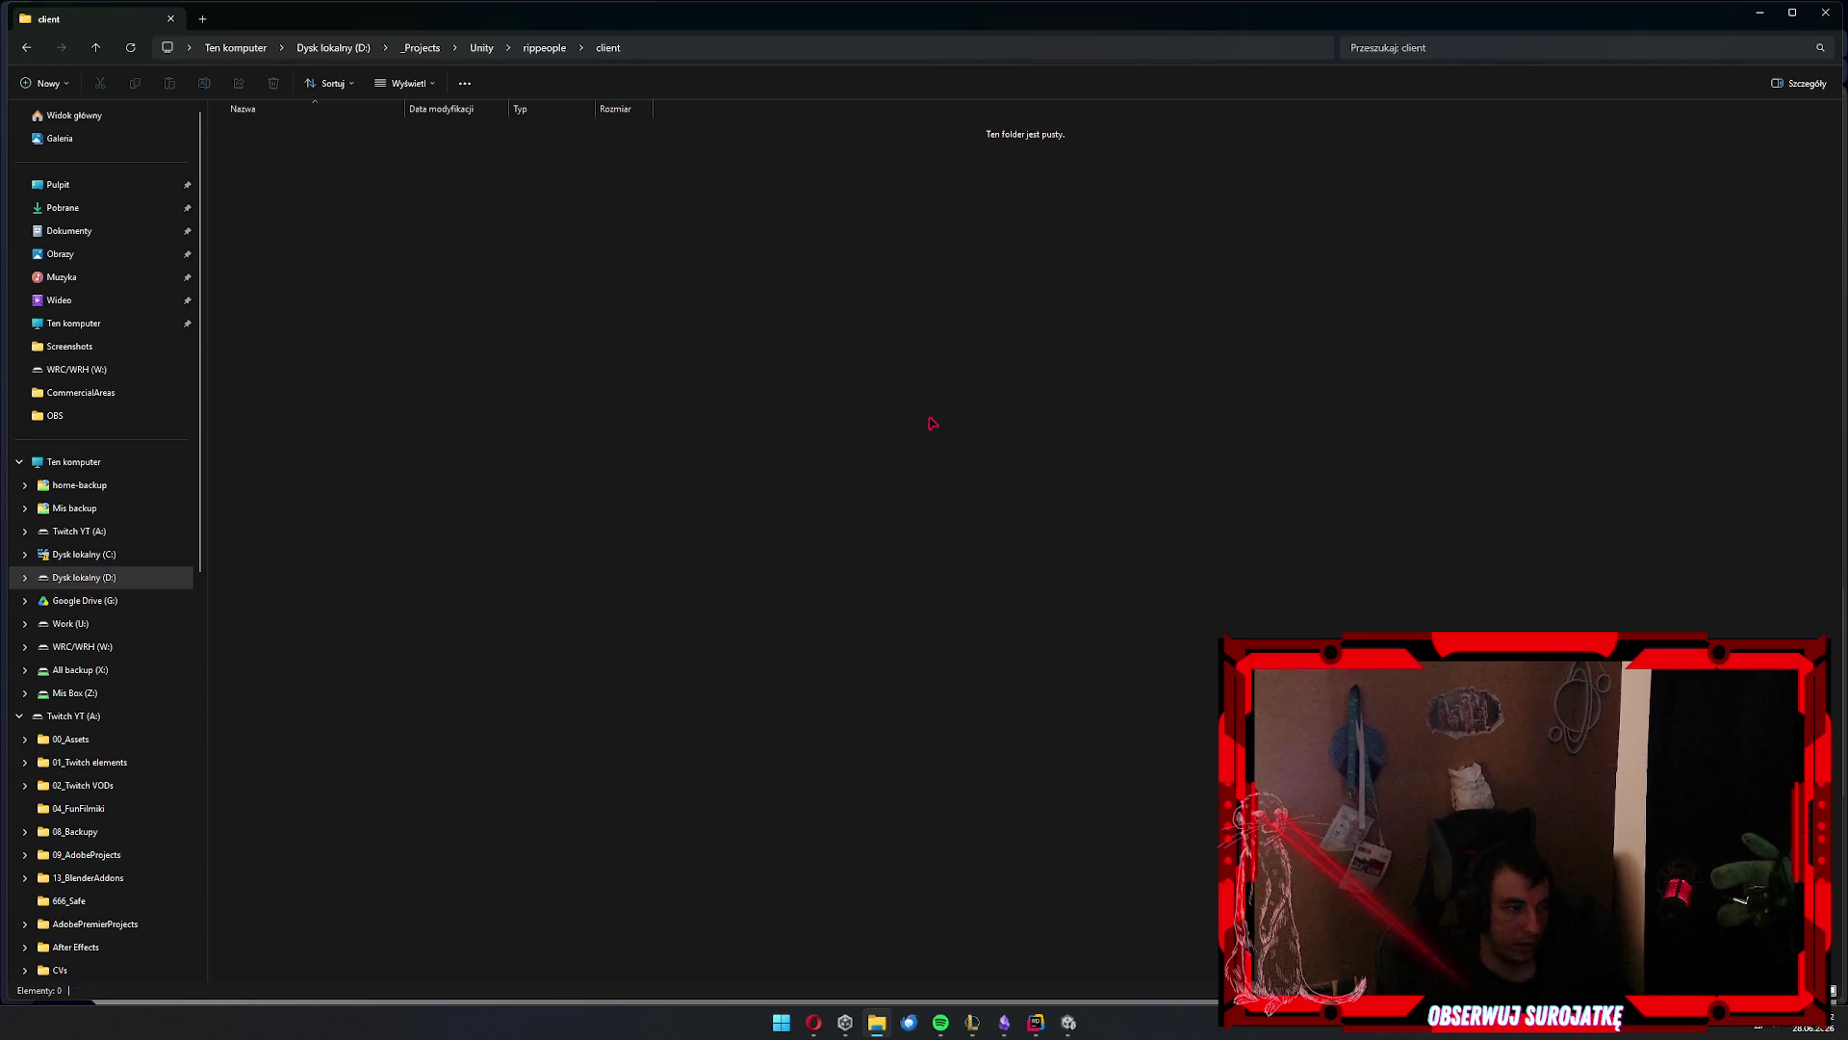
key(ctrl+v)
Add a server folder beside client, then return to the Devpost page in the browser
key(alt+Left)
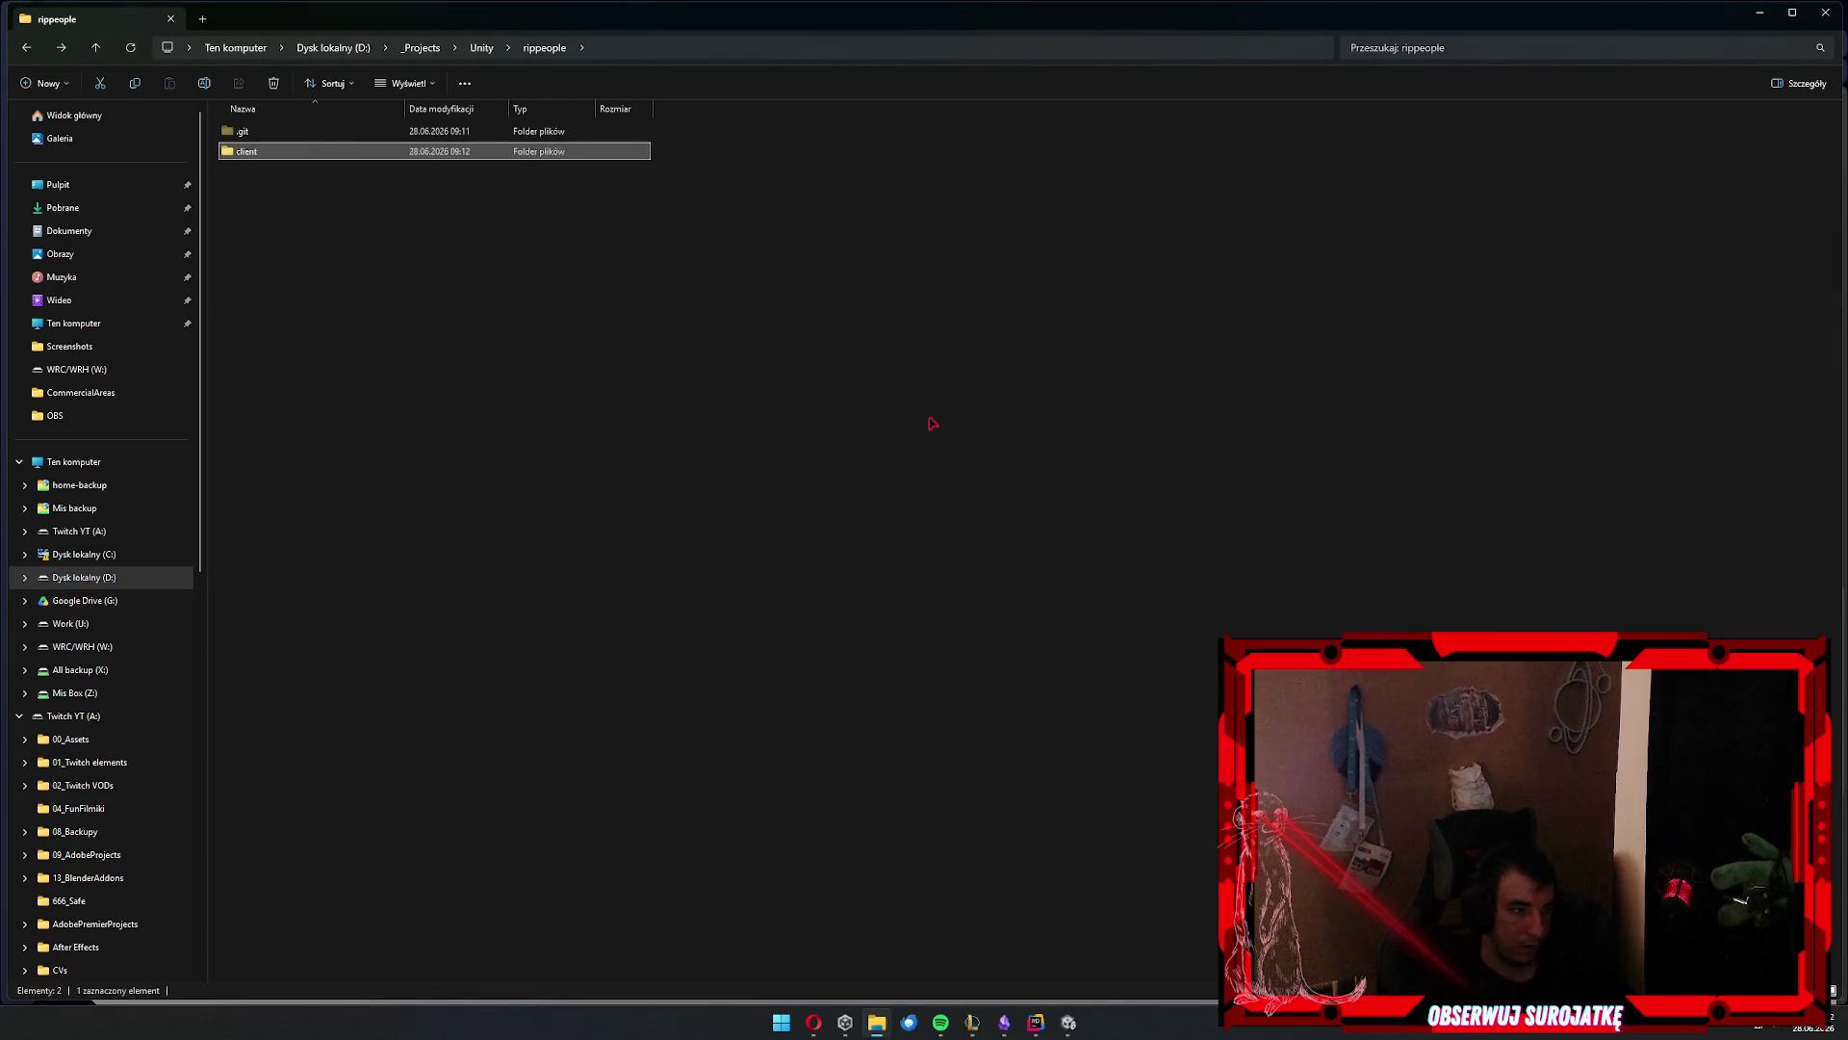
key(ctrl+shift+n)
text(server)
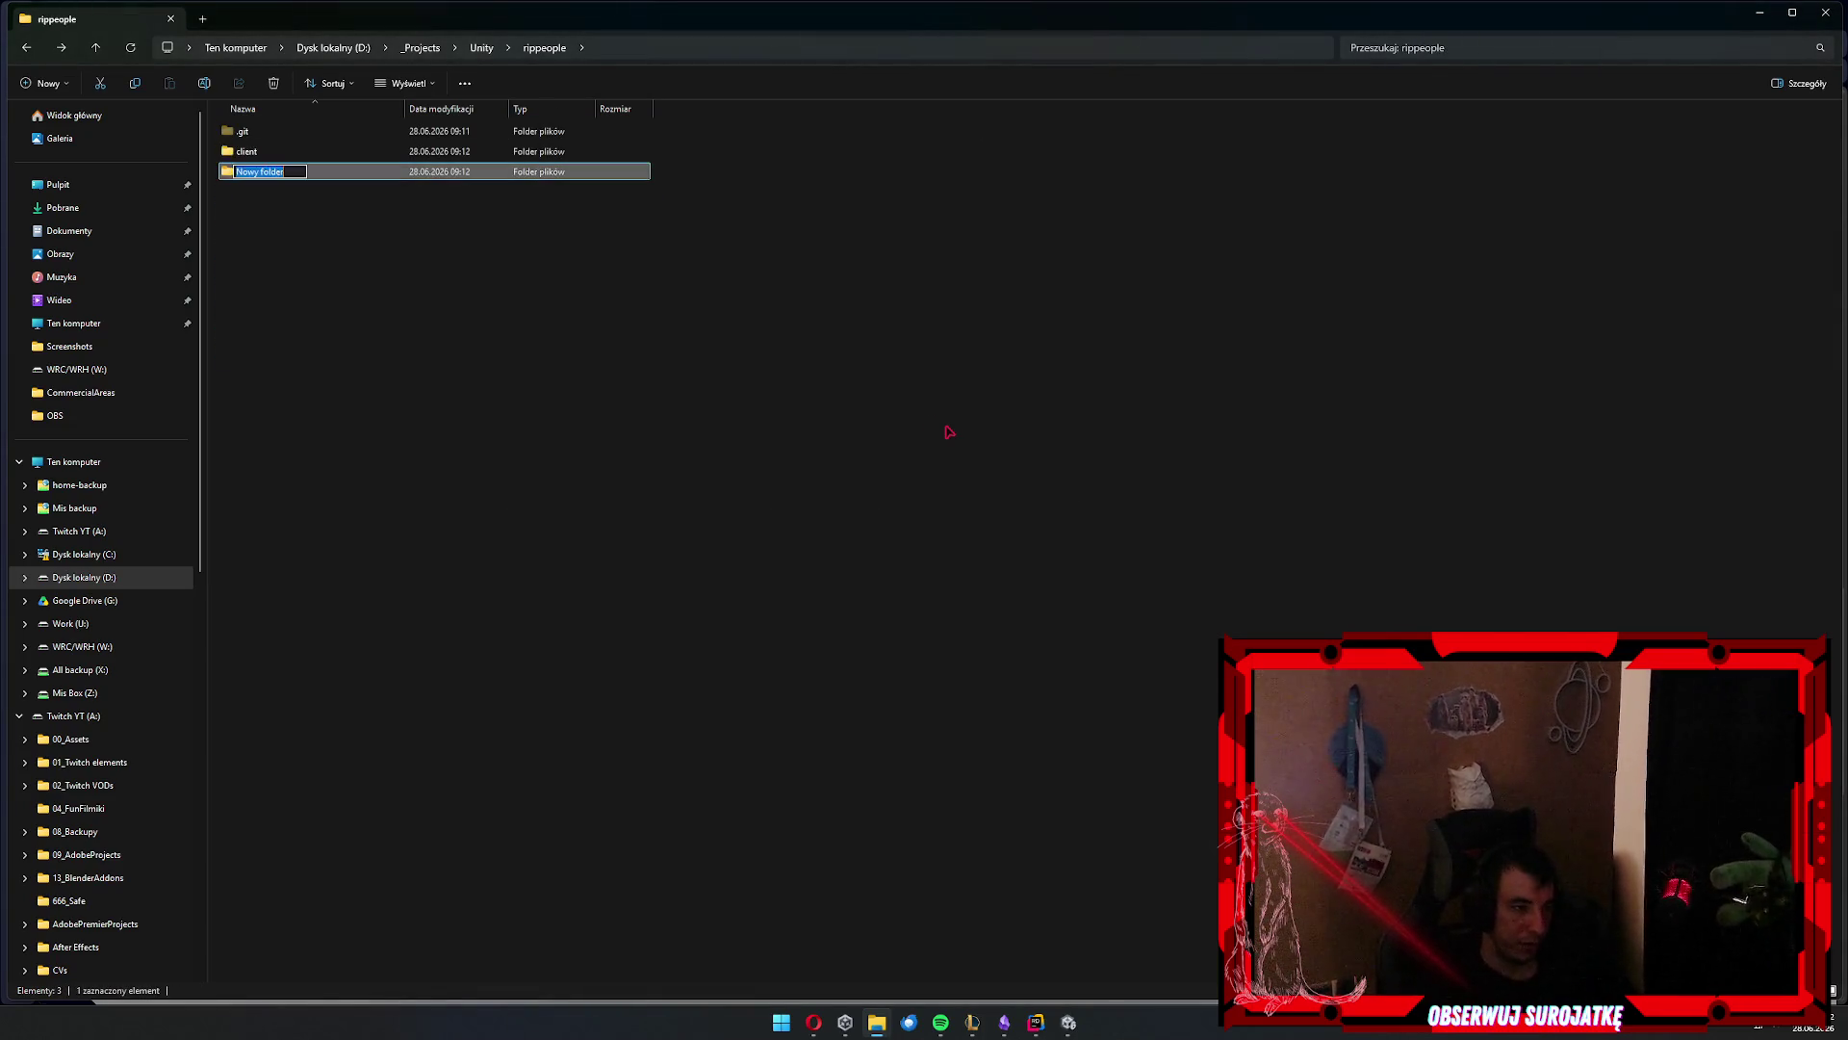
key(Return)
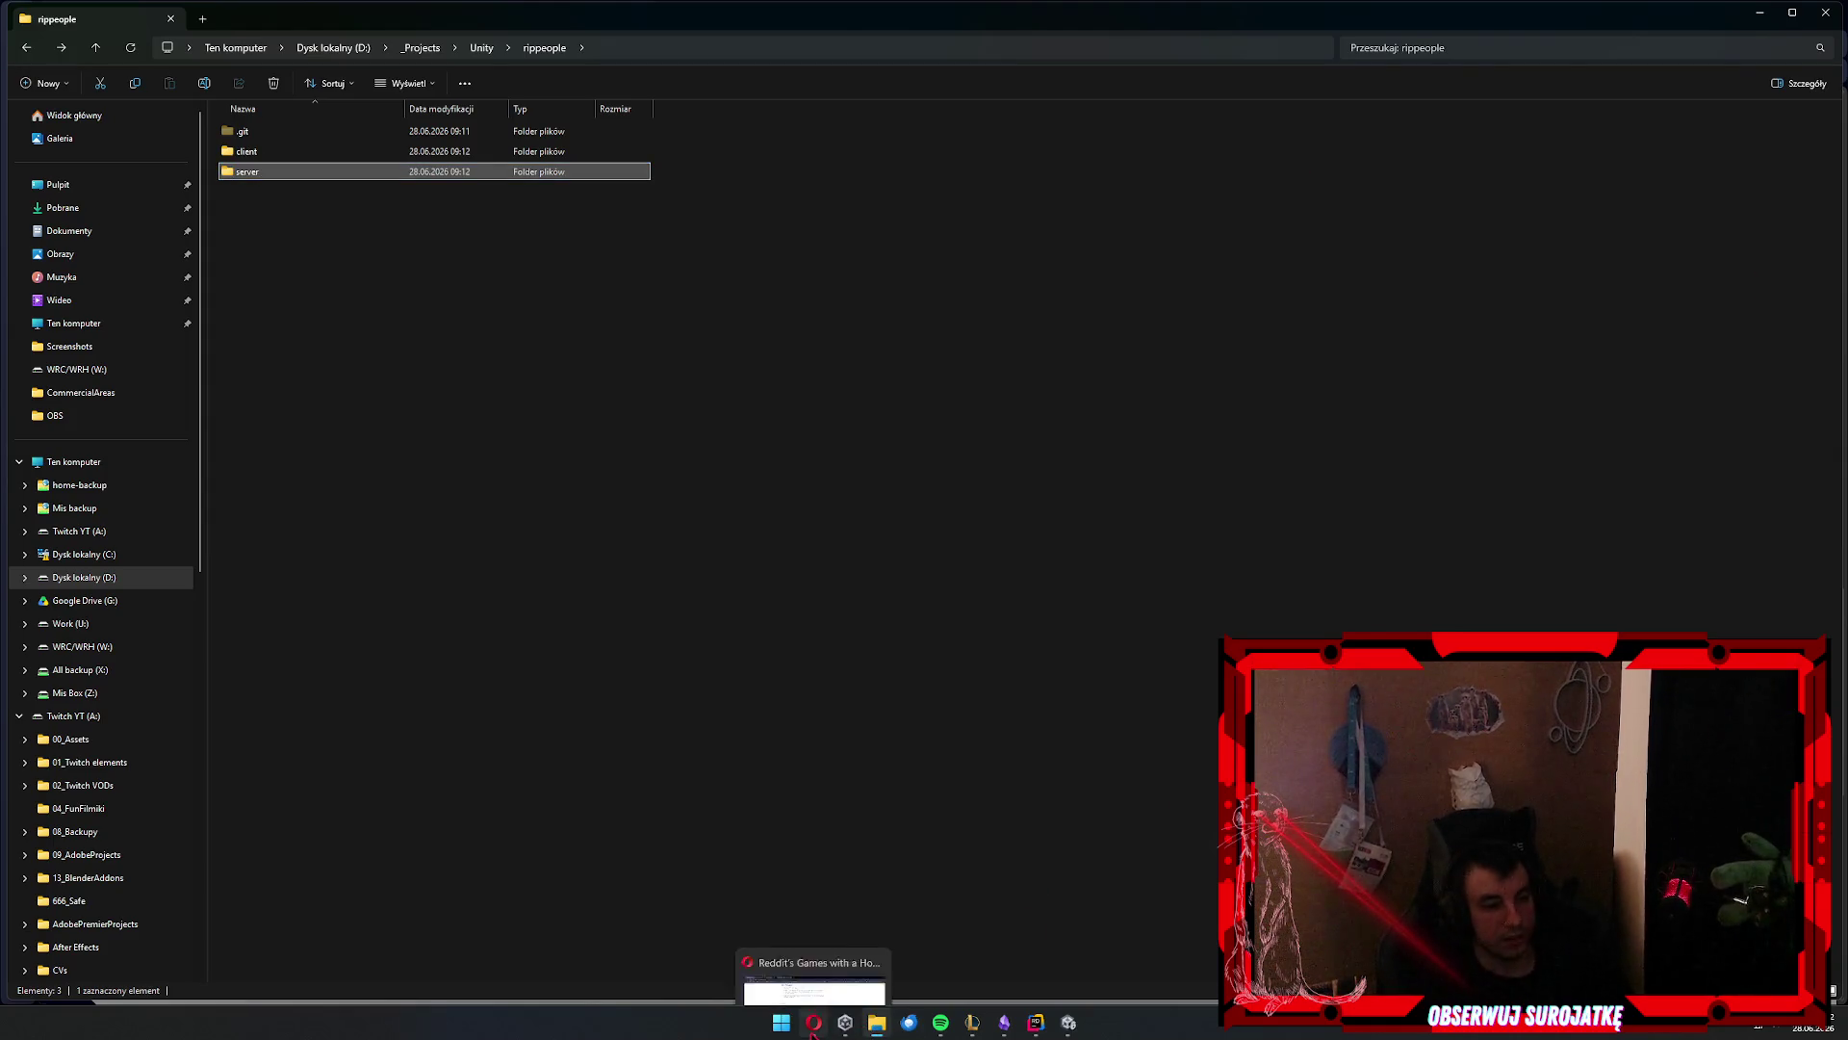
click(812, 1032)
click(260, 12)
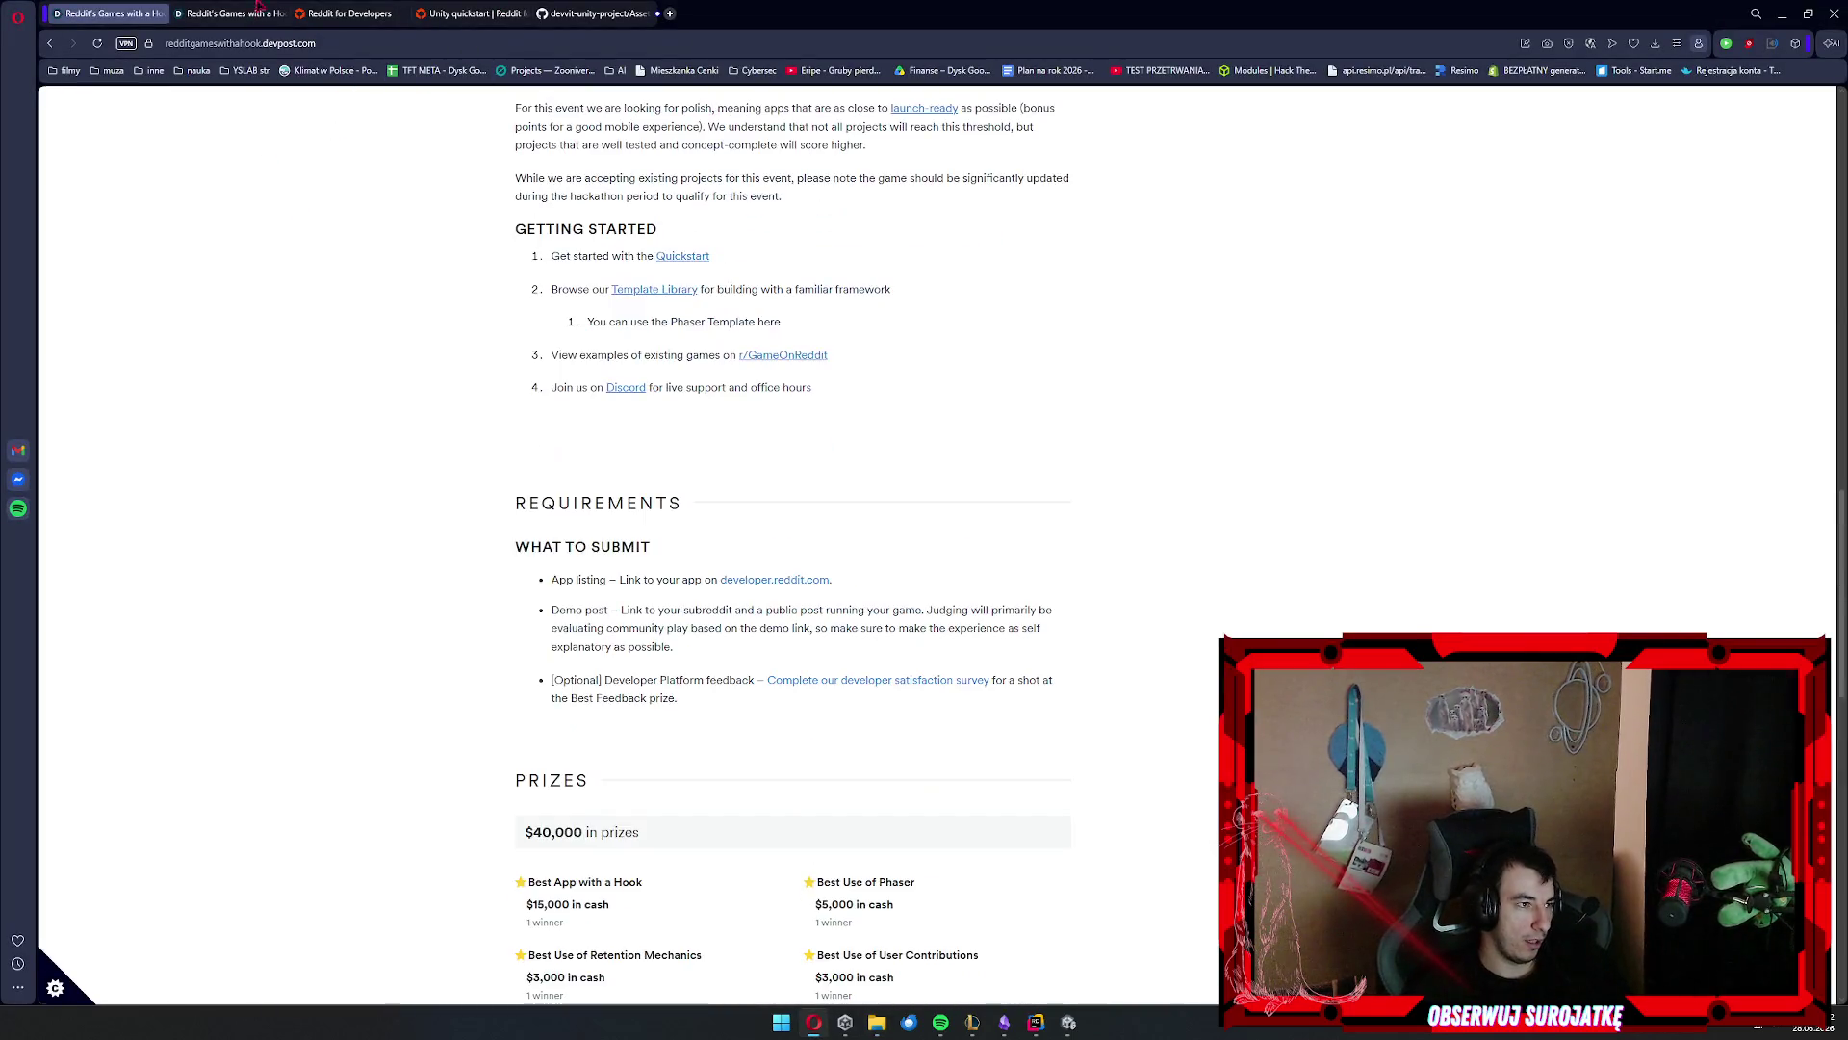
Download the raw DevvitBridge.cs file from its GitHub tab, then return to File Explorer
click(349, 13)
click(472, 12)
click(561, 14)
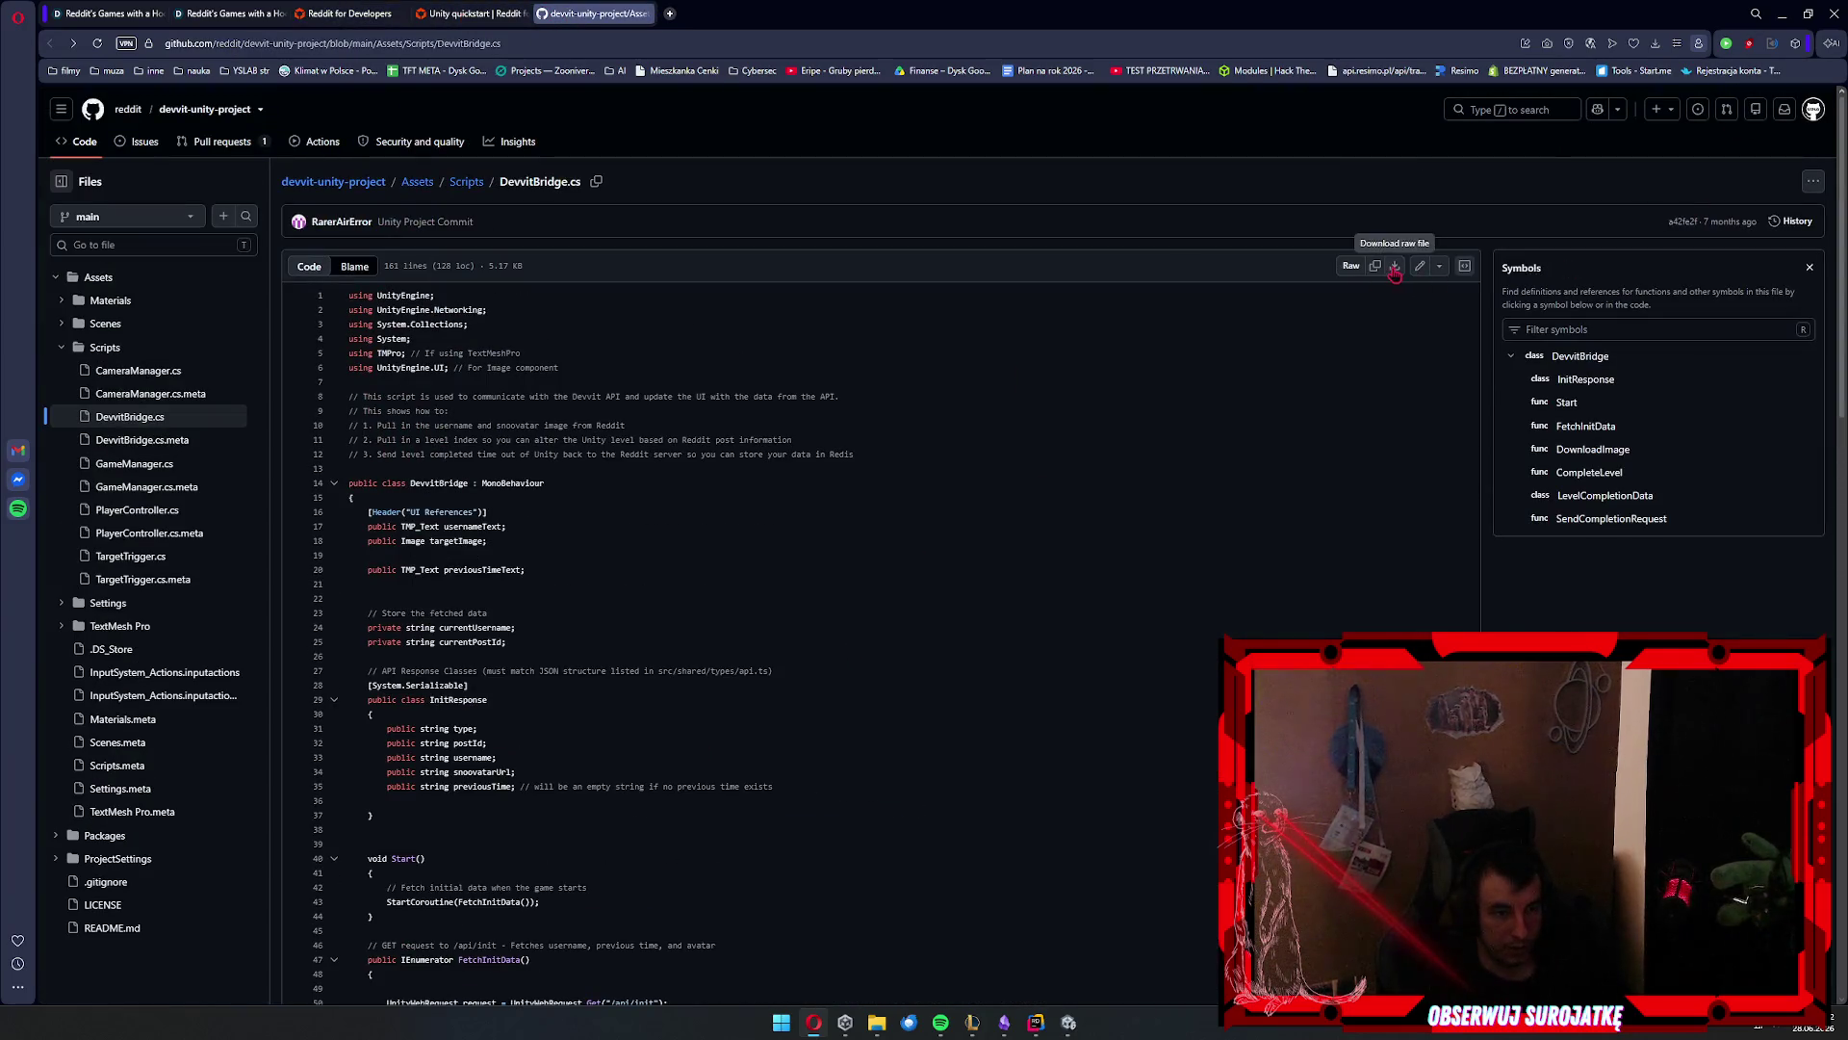
click(1665, 96)
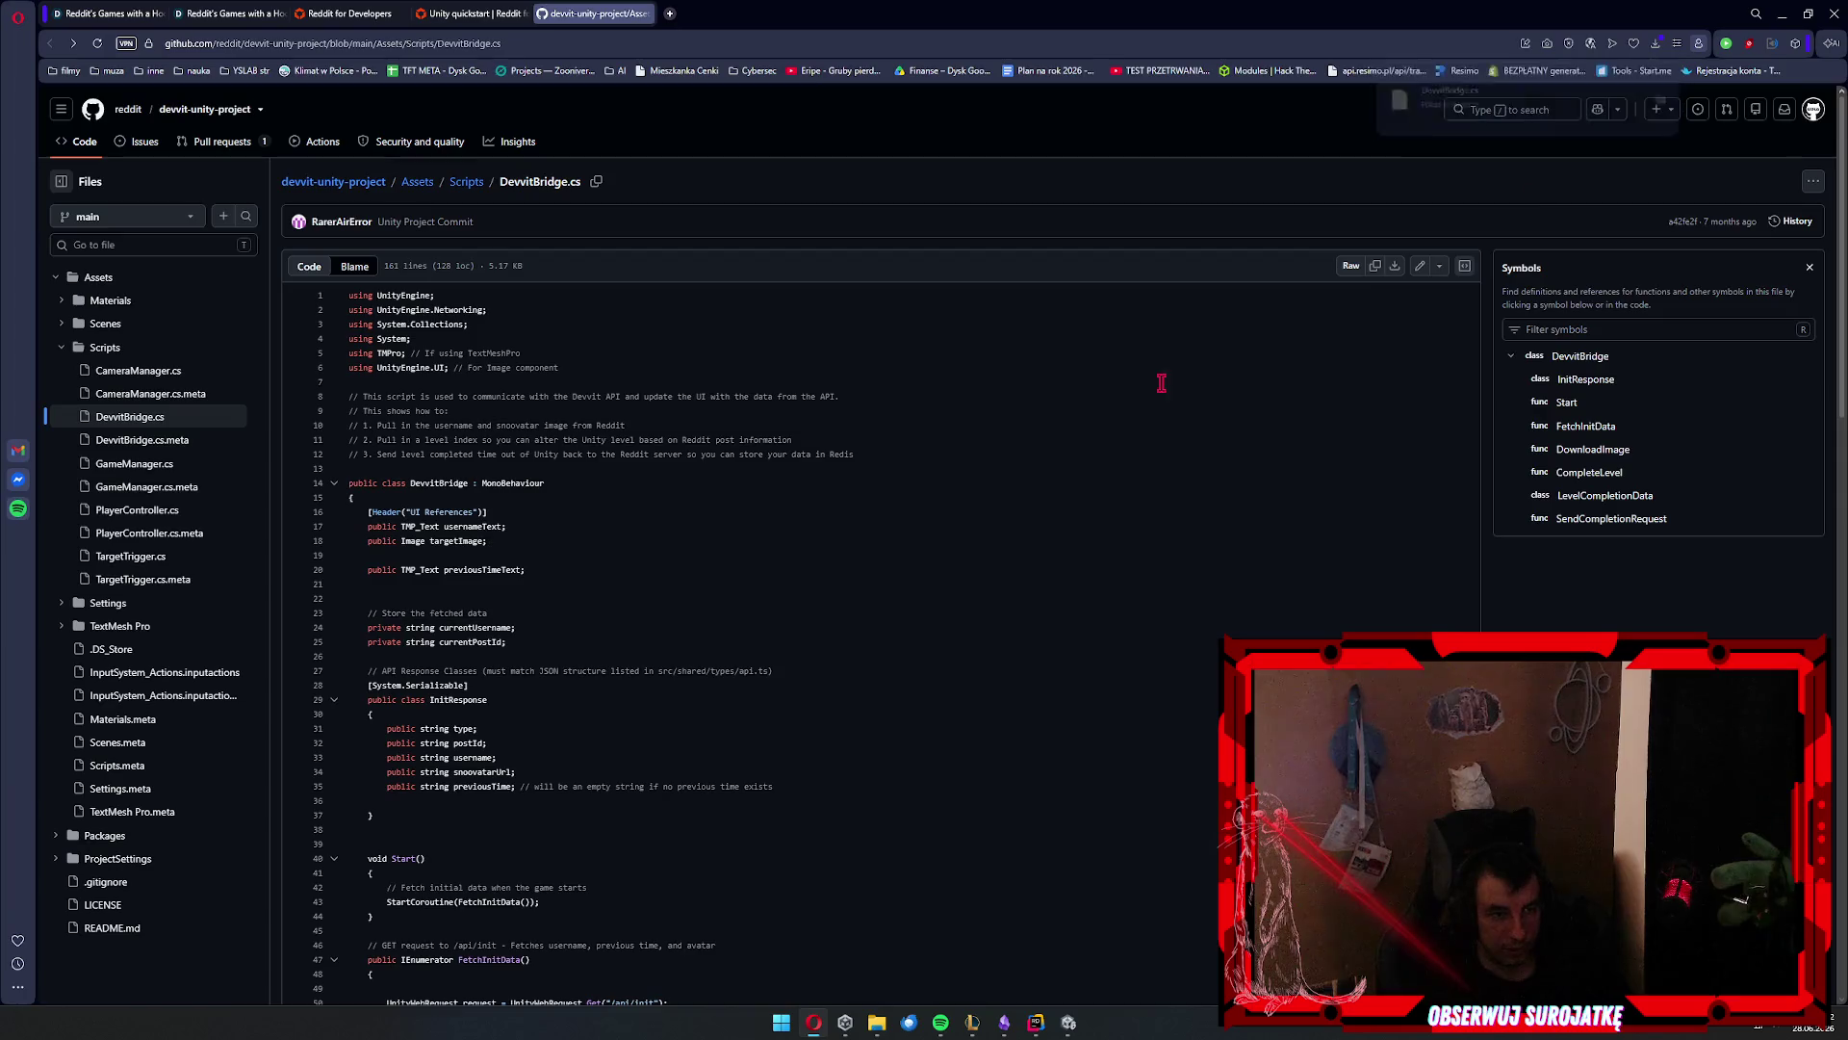
key(alt+Tab)
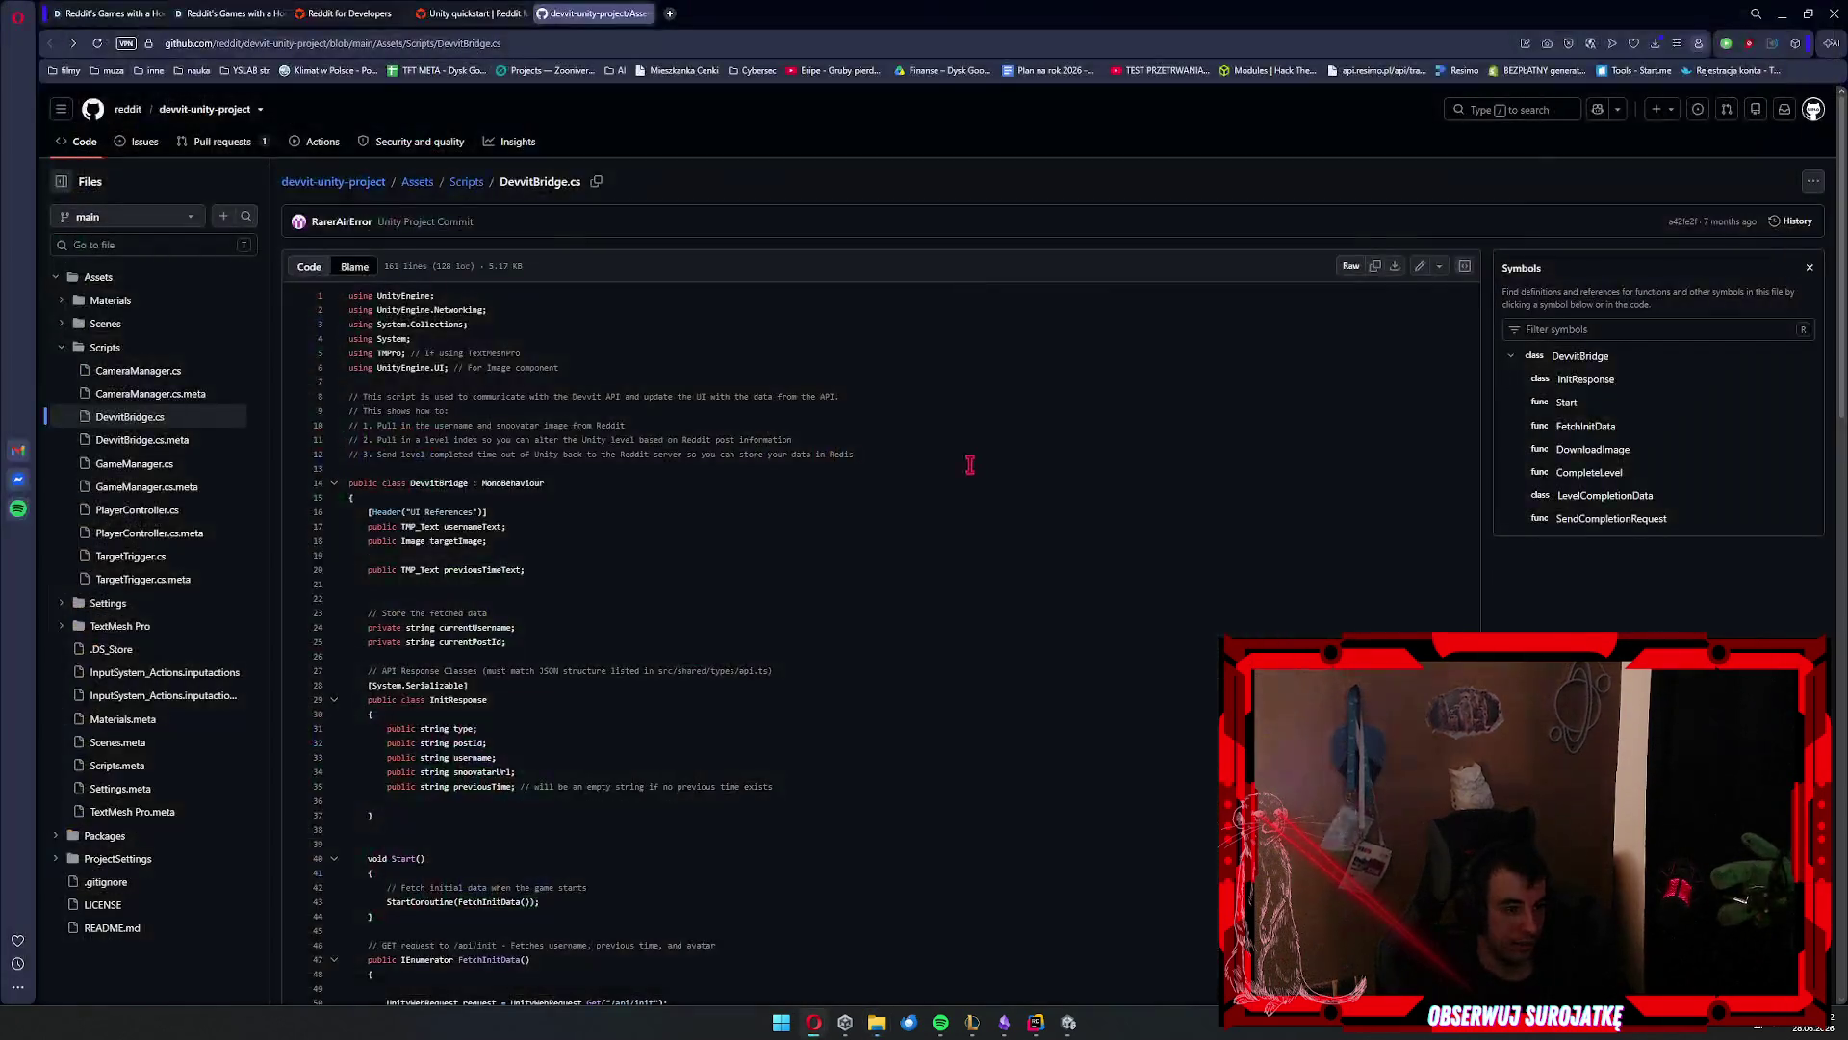
key(alt+Tab)
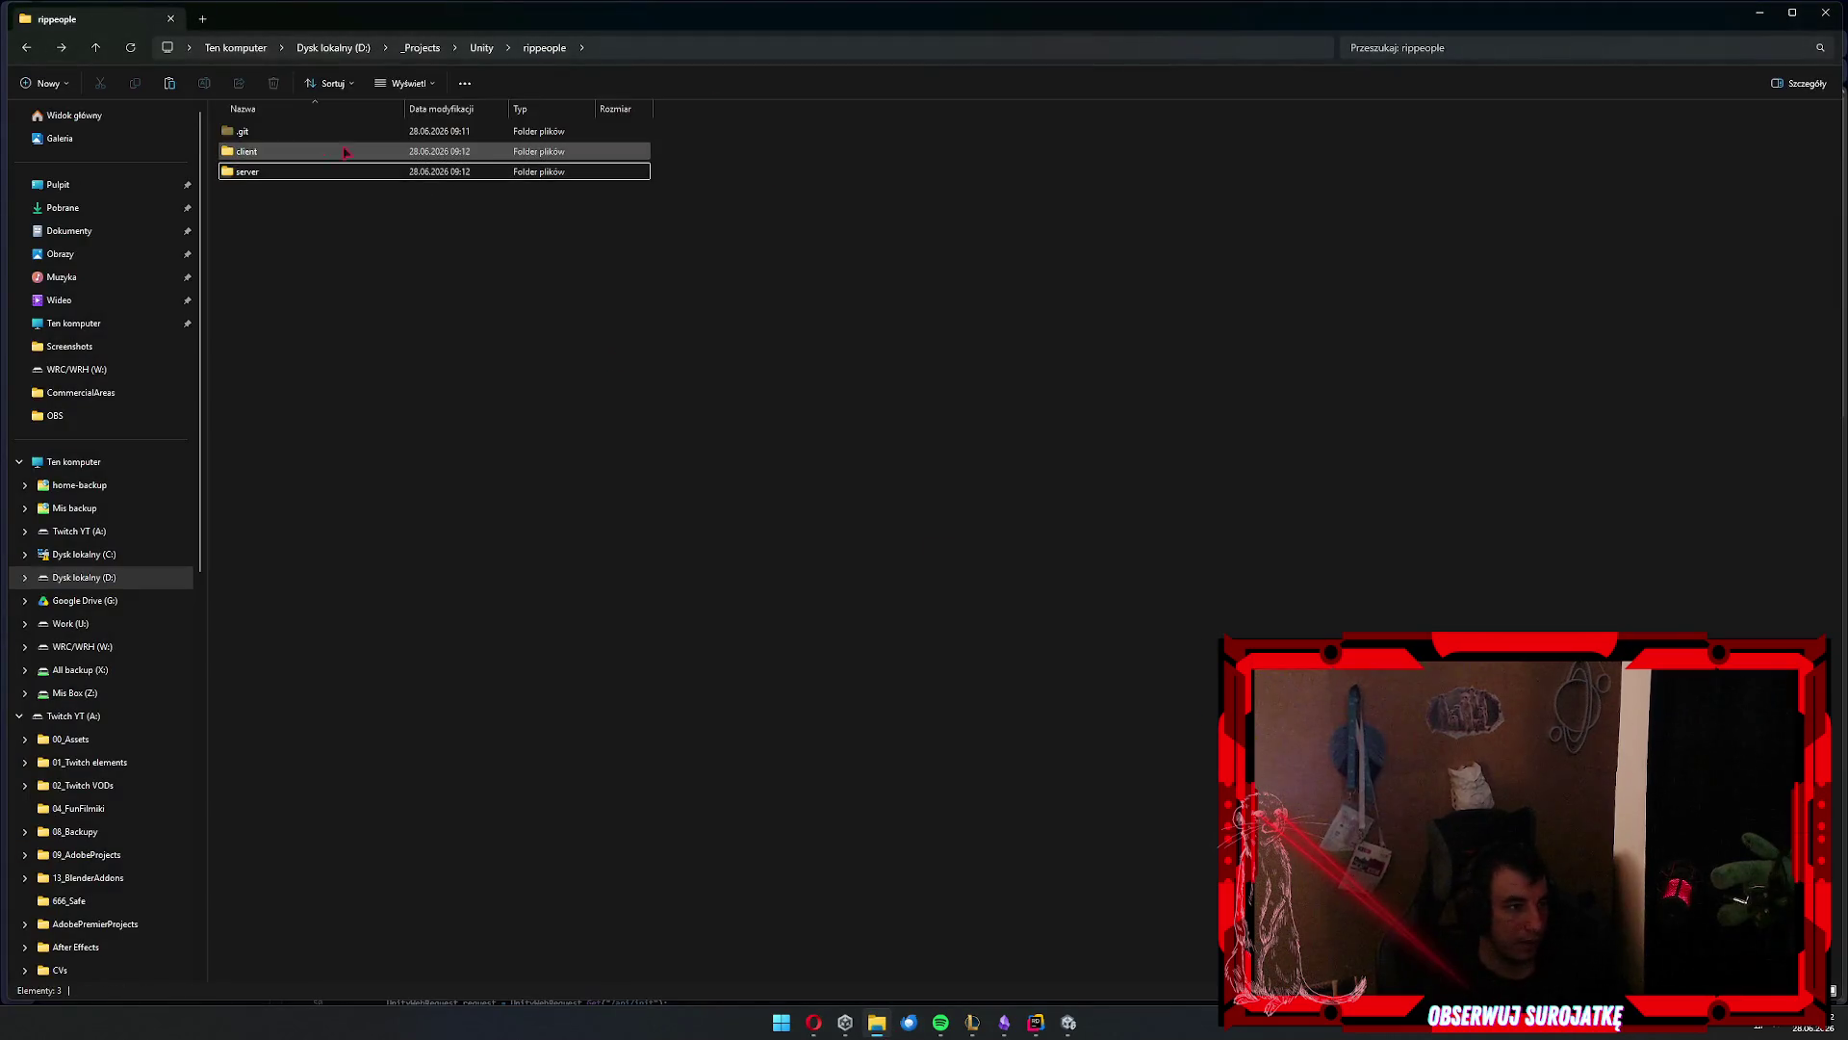
Create a Scripts folder in client\Assets holding DevvitBridge.cs, and open a second Explorer tab
double_click(323, 151)
double_click(322, 151)
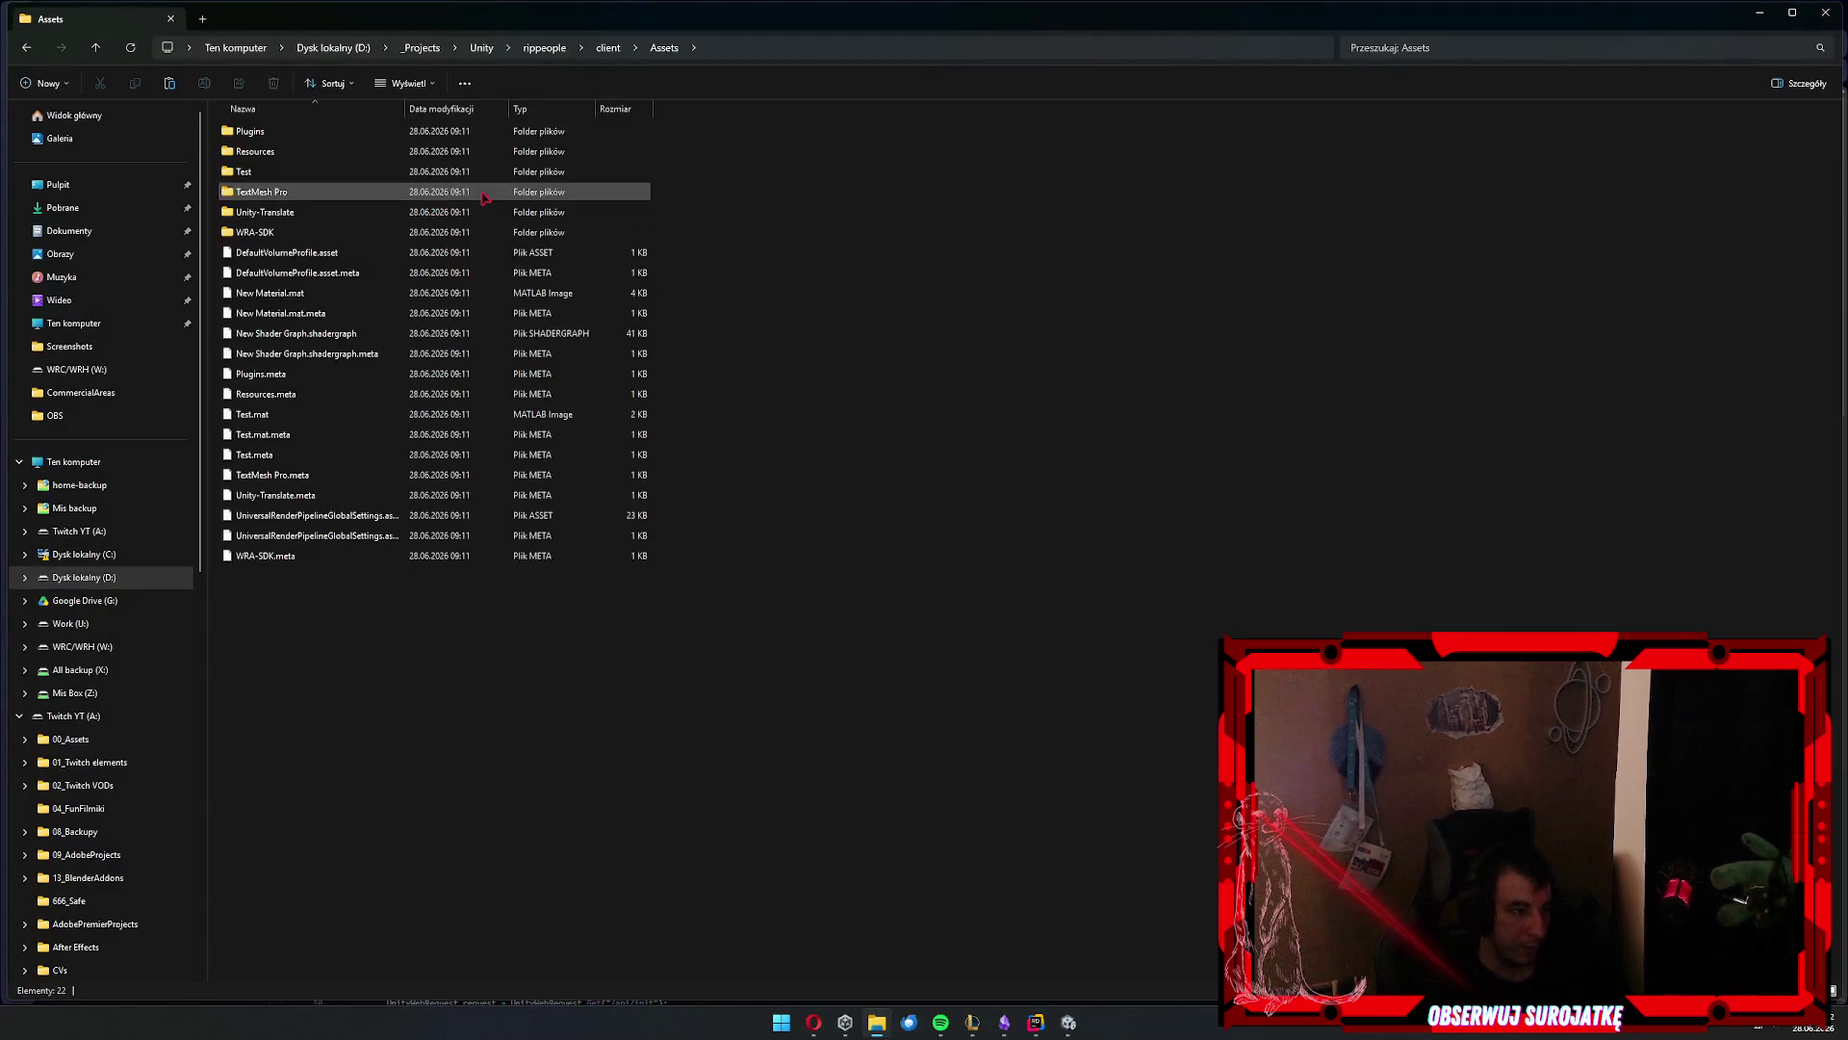
key(ctrl+shift+n)
text(Scripts)
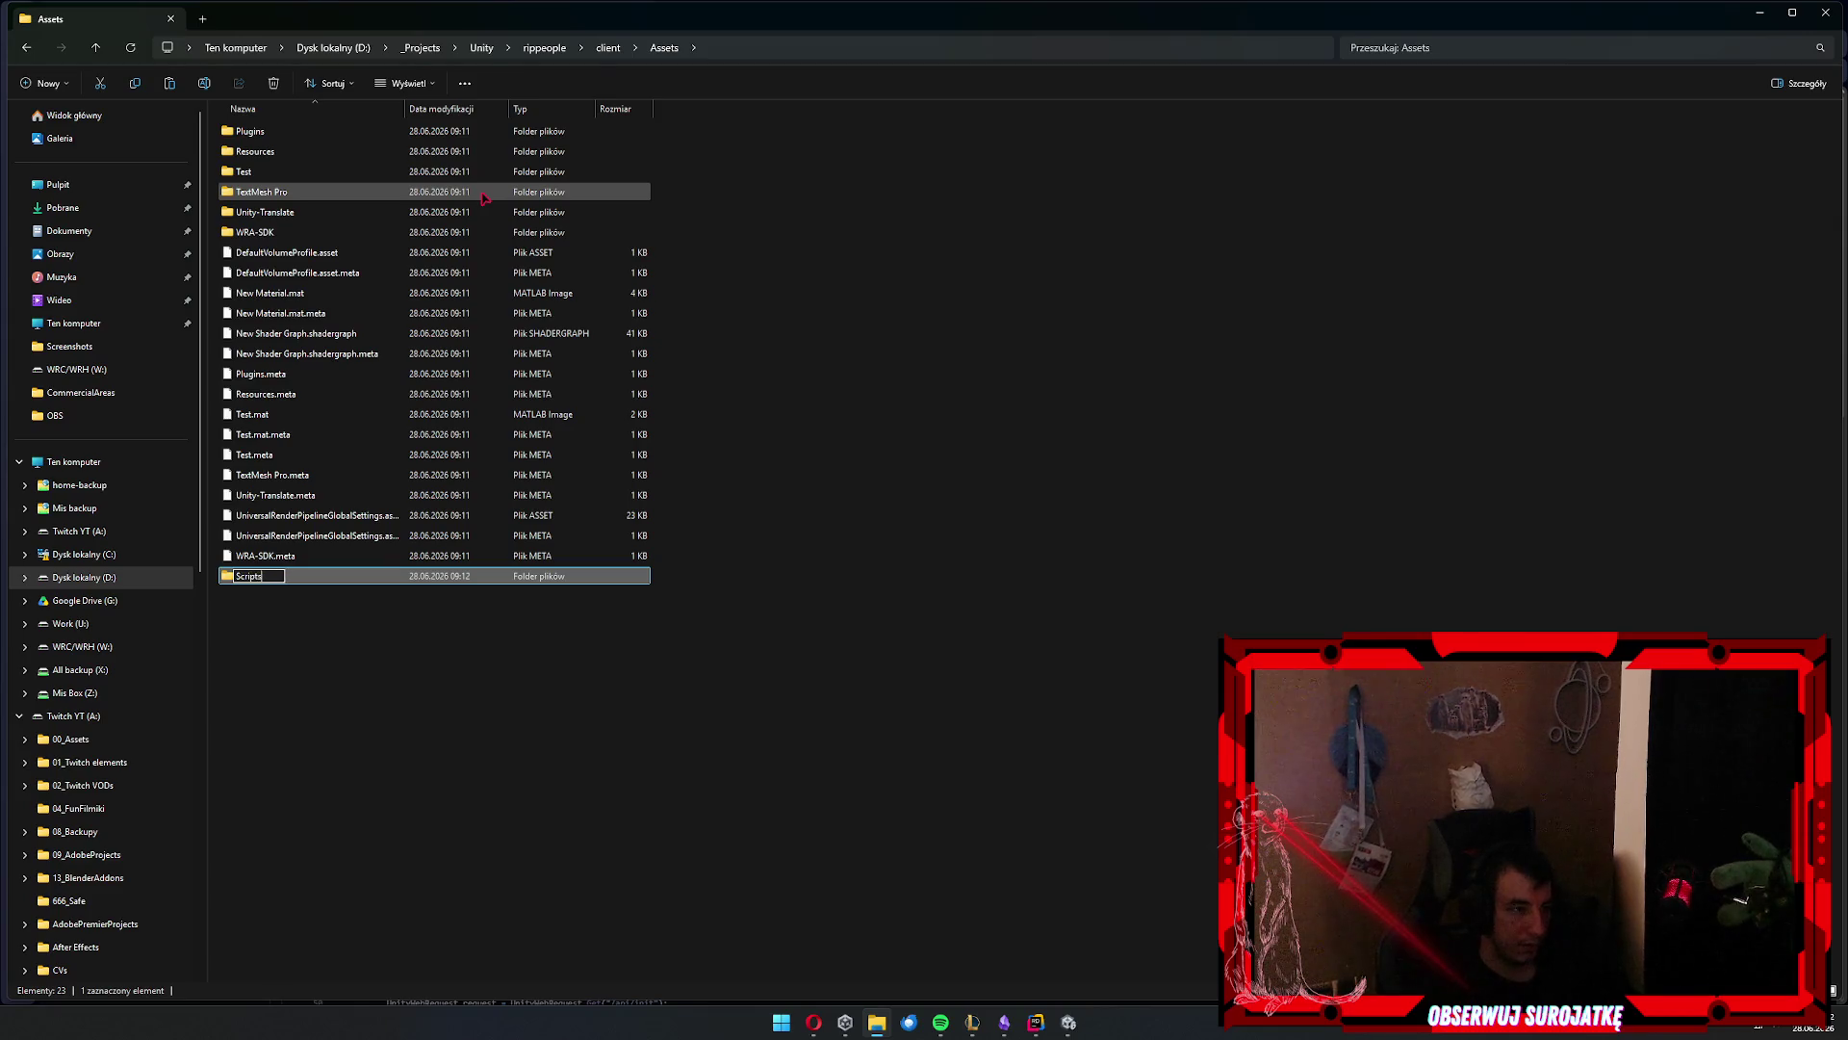
key(Return)
key(Return)
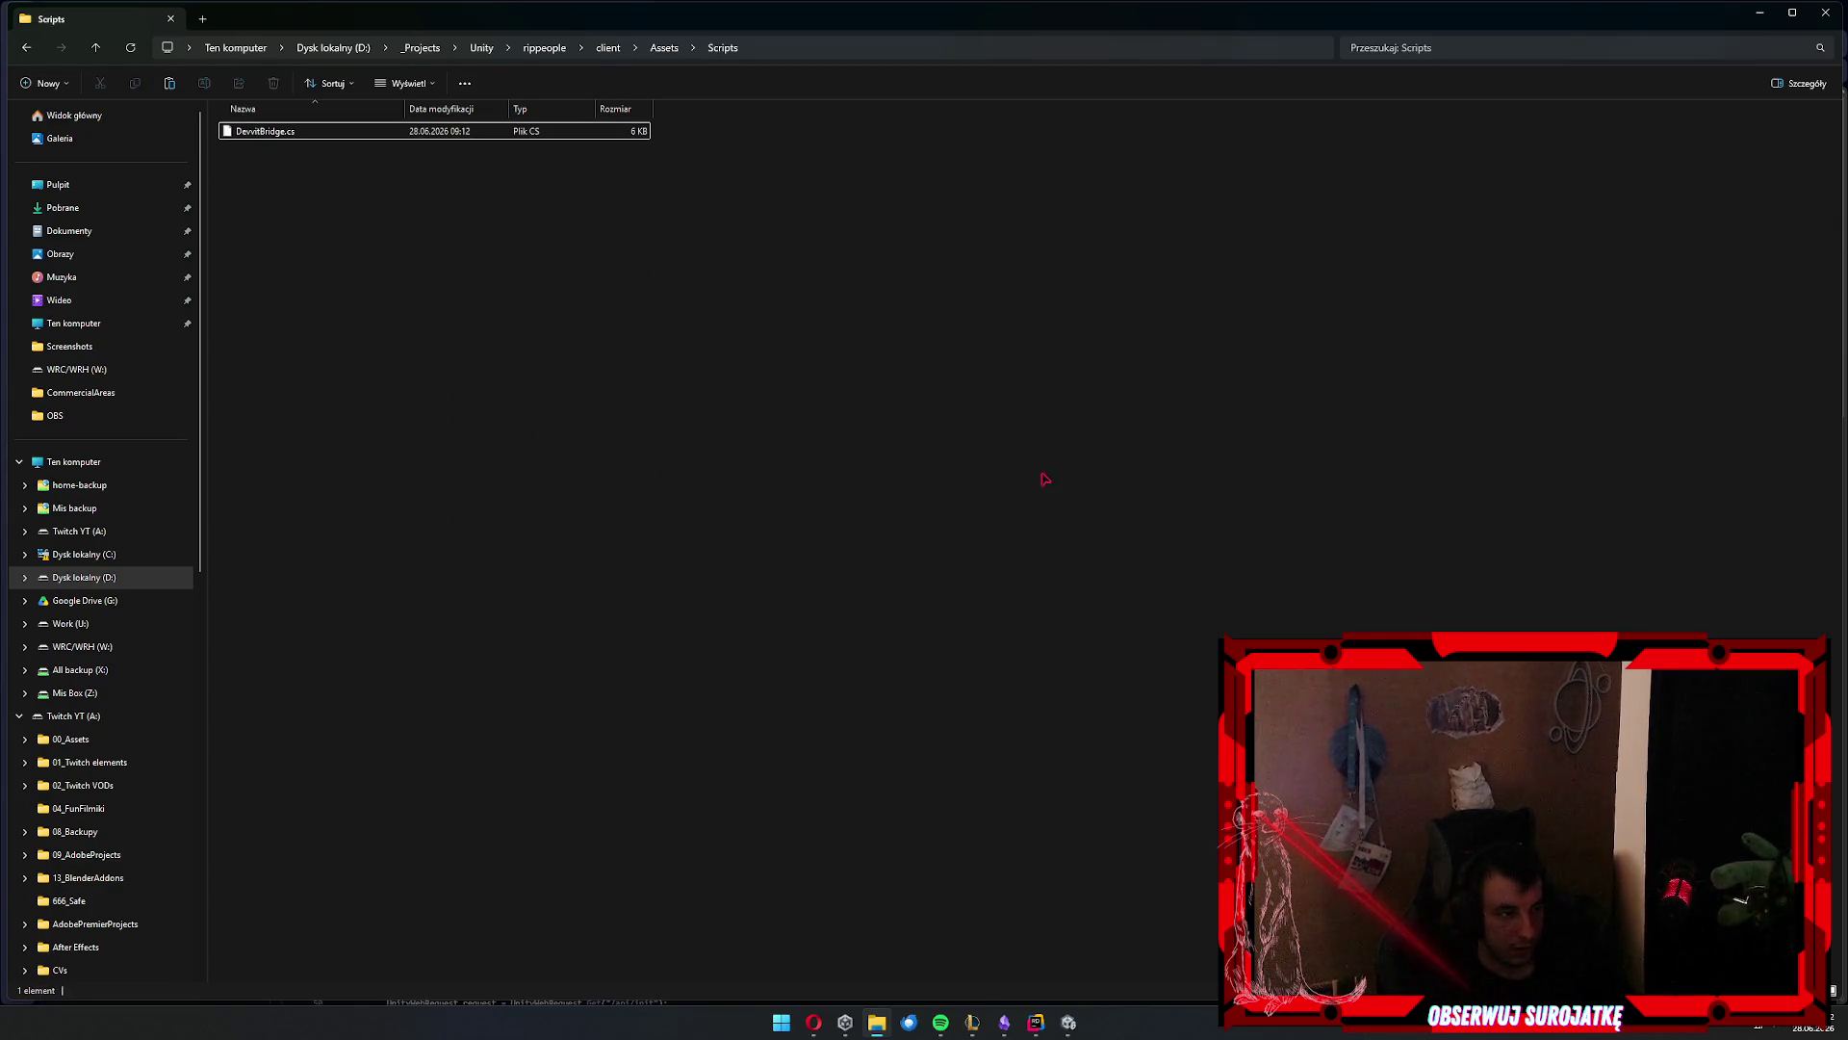
key(alt+Up)
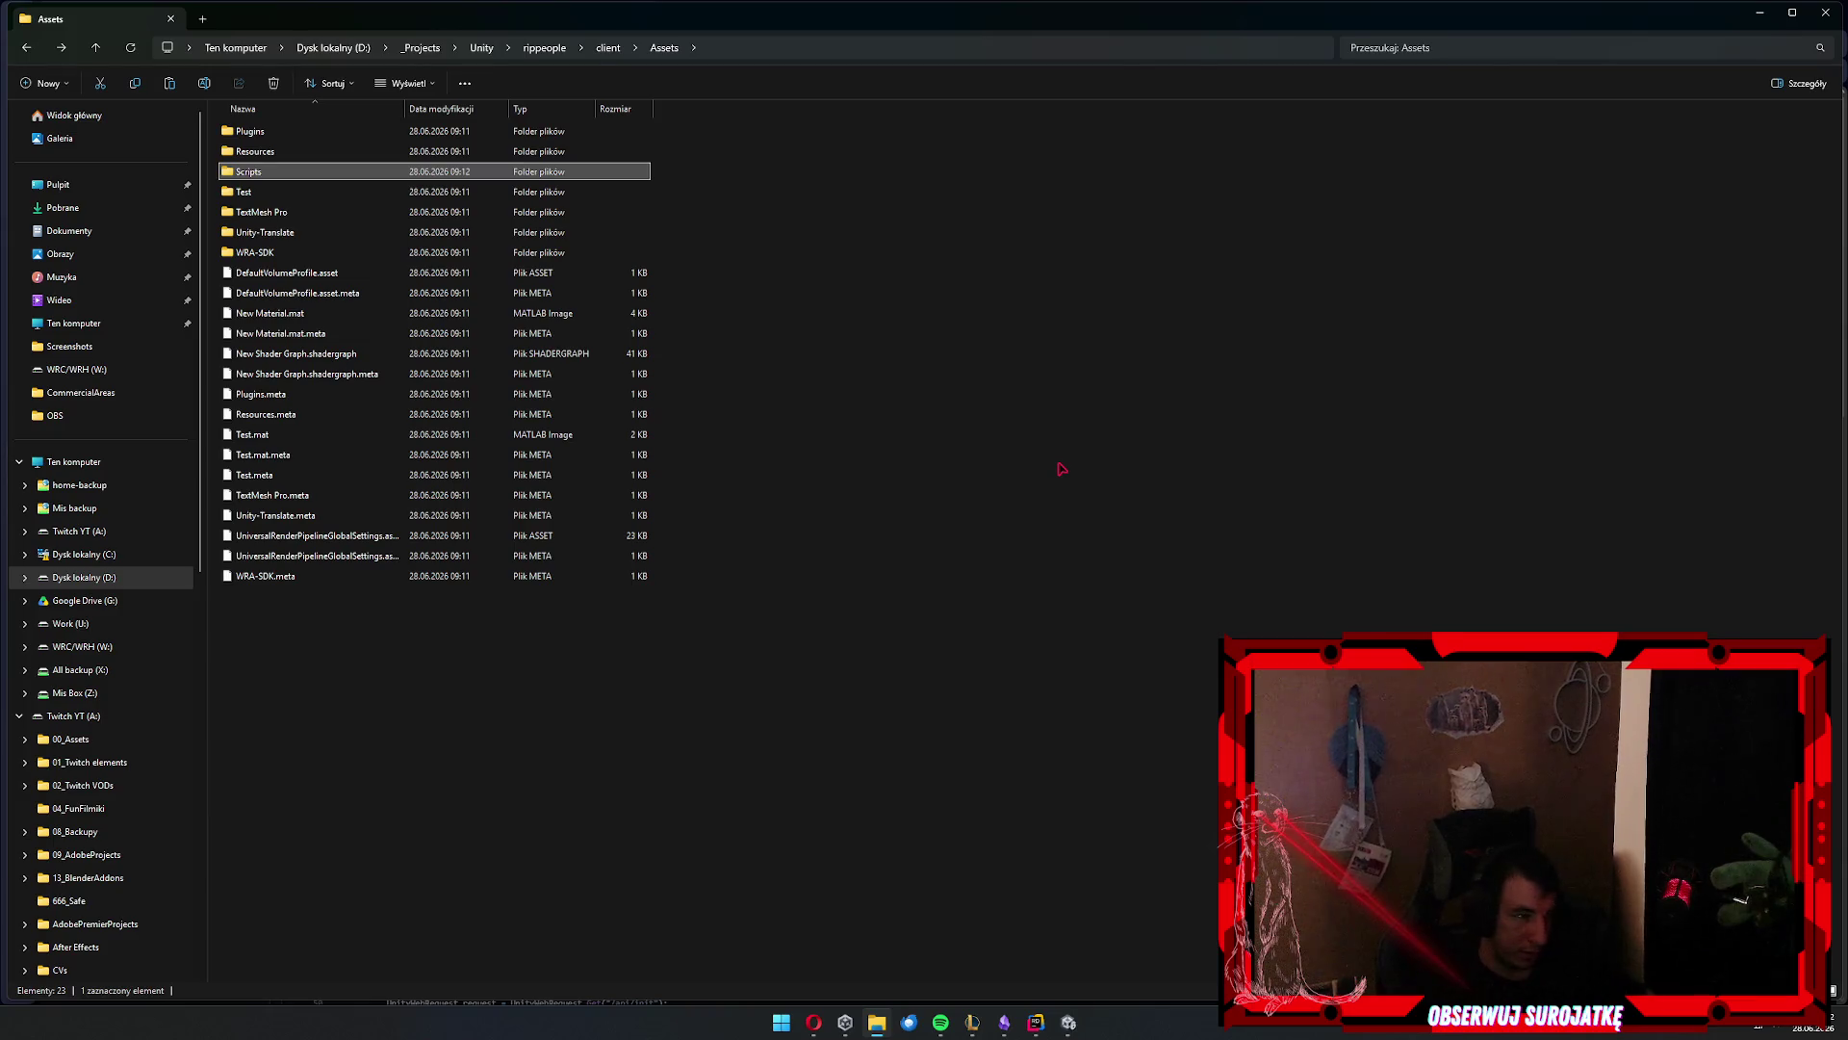
key(ctrl+t)
click(992, 48)
Navigate the second tab from drive D to _Projects > Unity > Bactople
text(d:\)
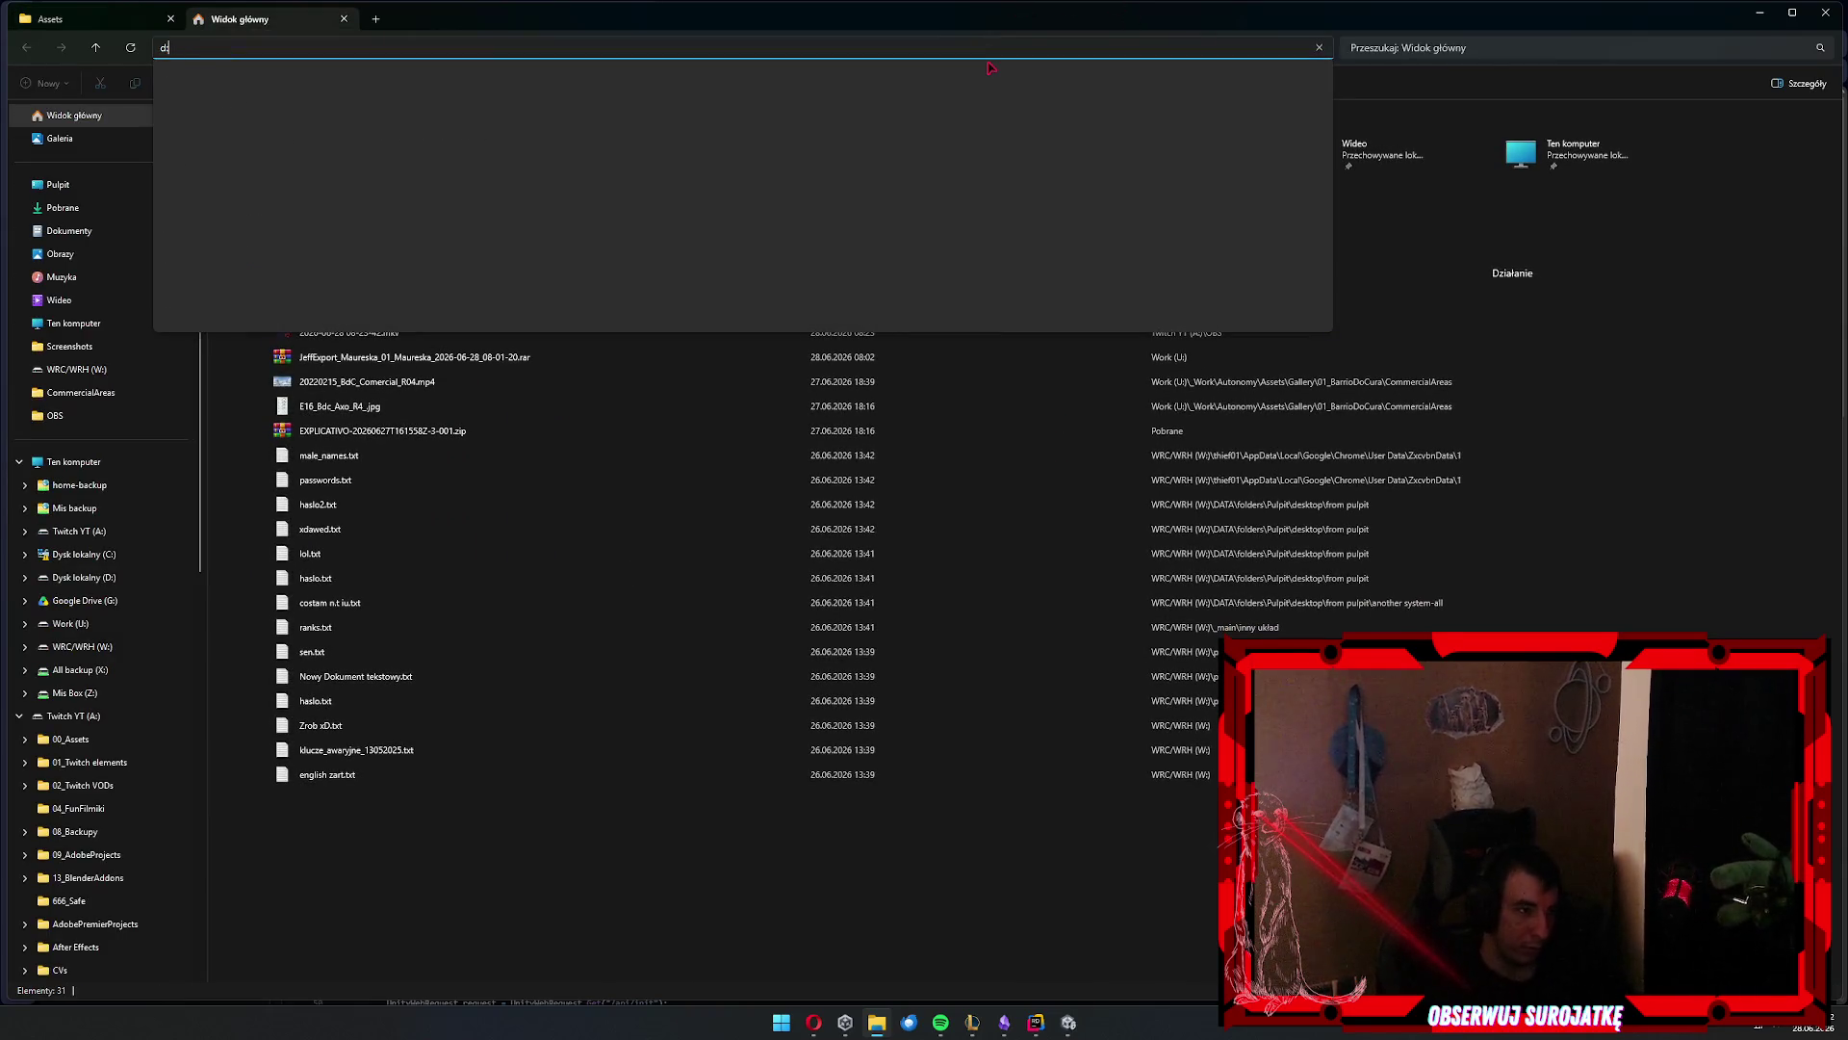
key(Return)
key(Down)
key(Down)
key(Down)
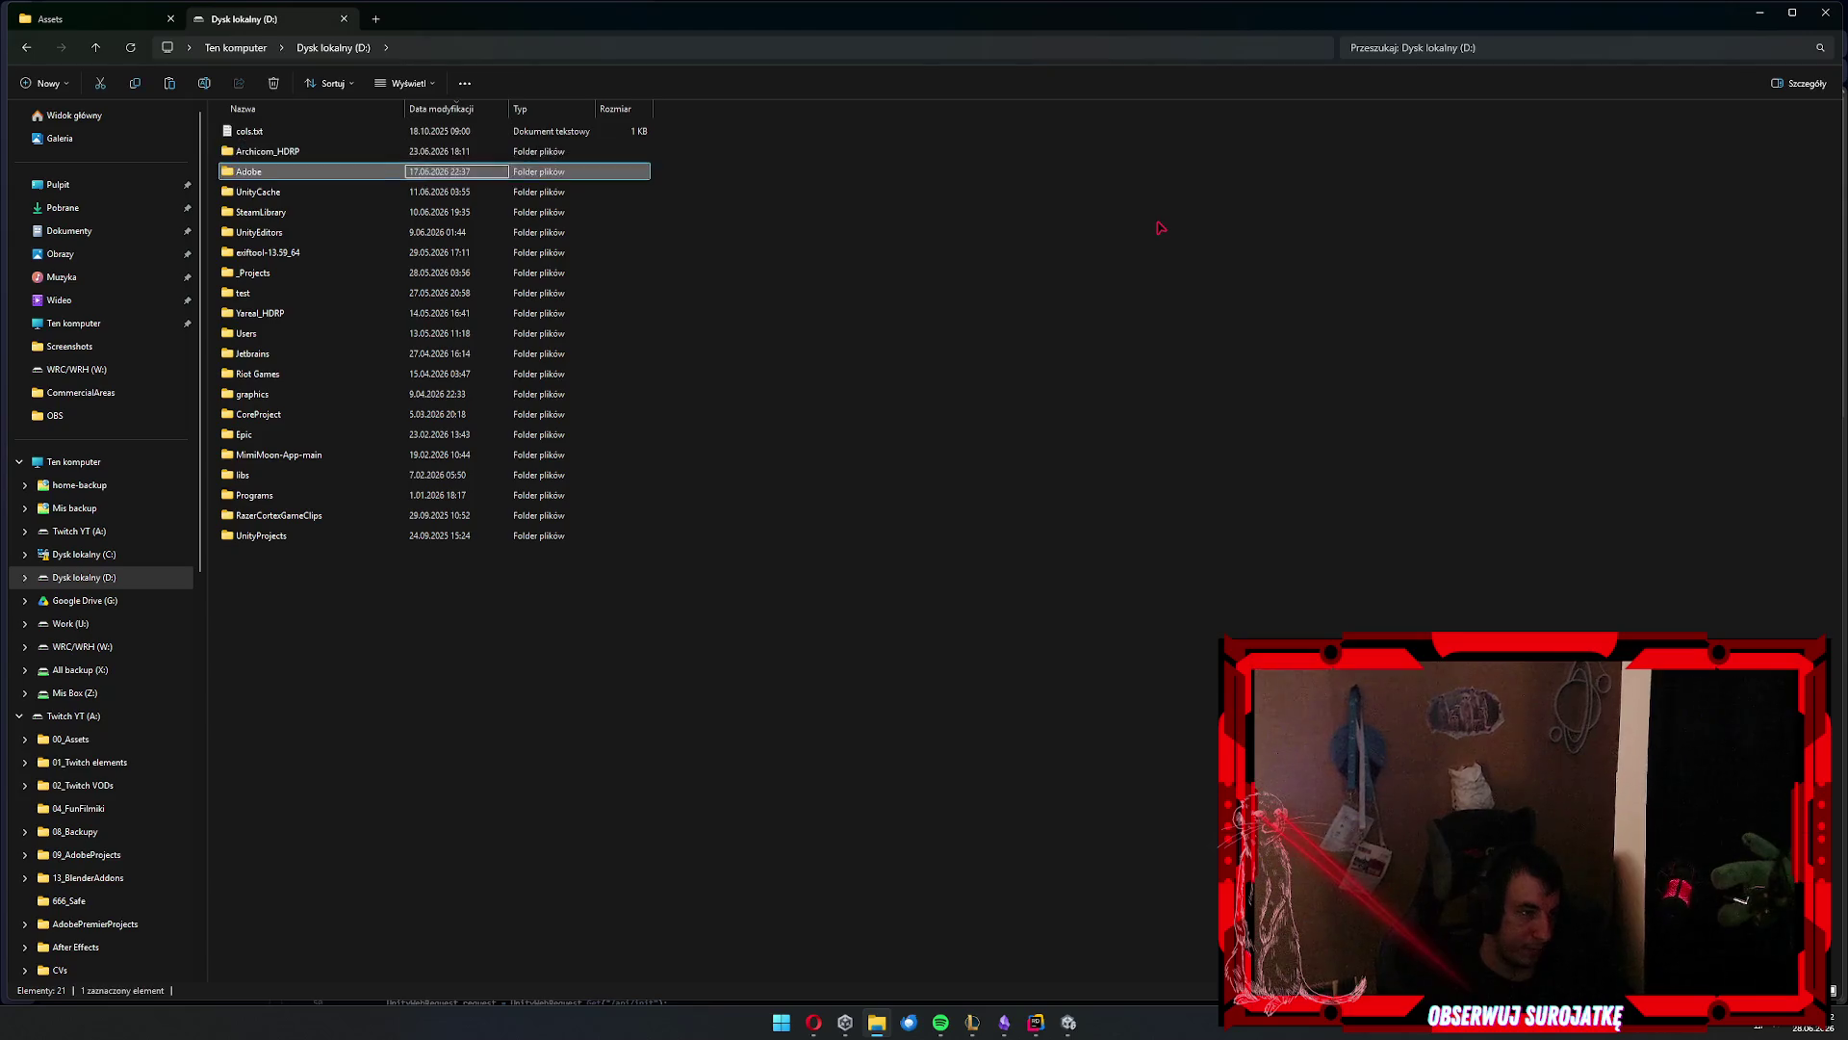
key(Down)
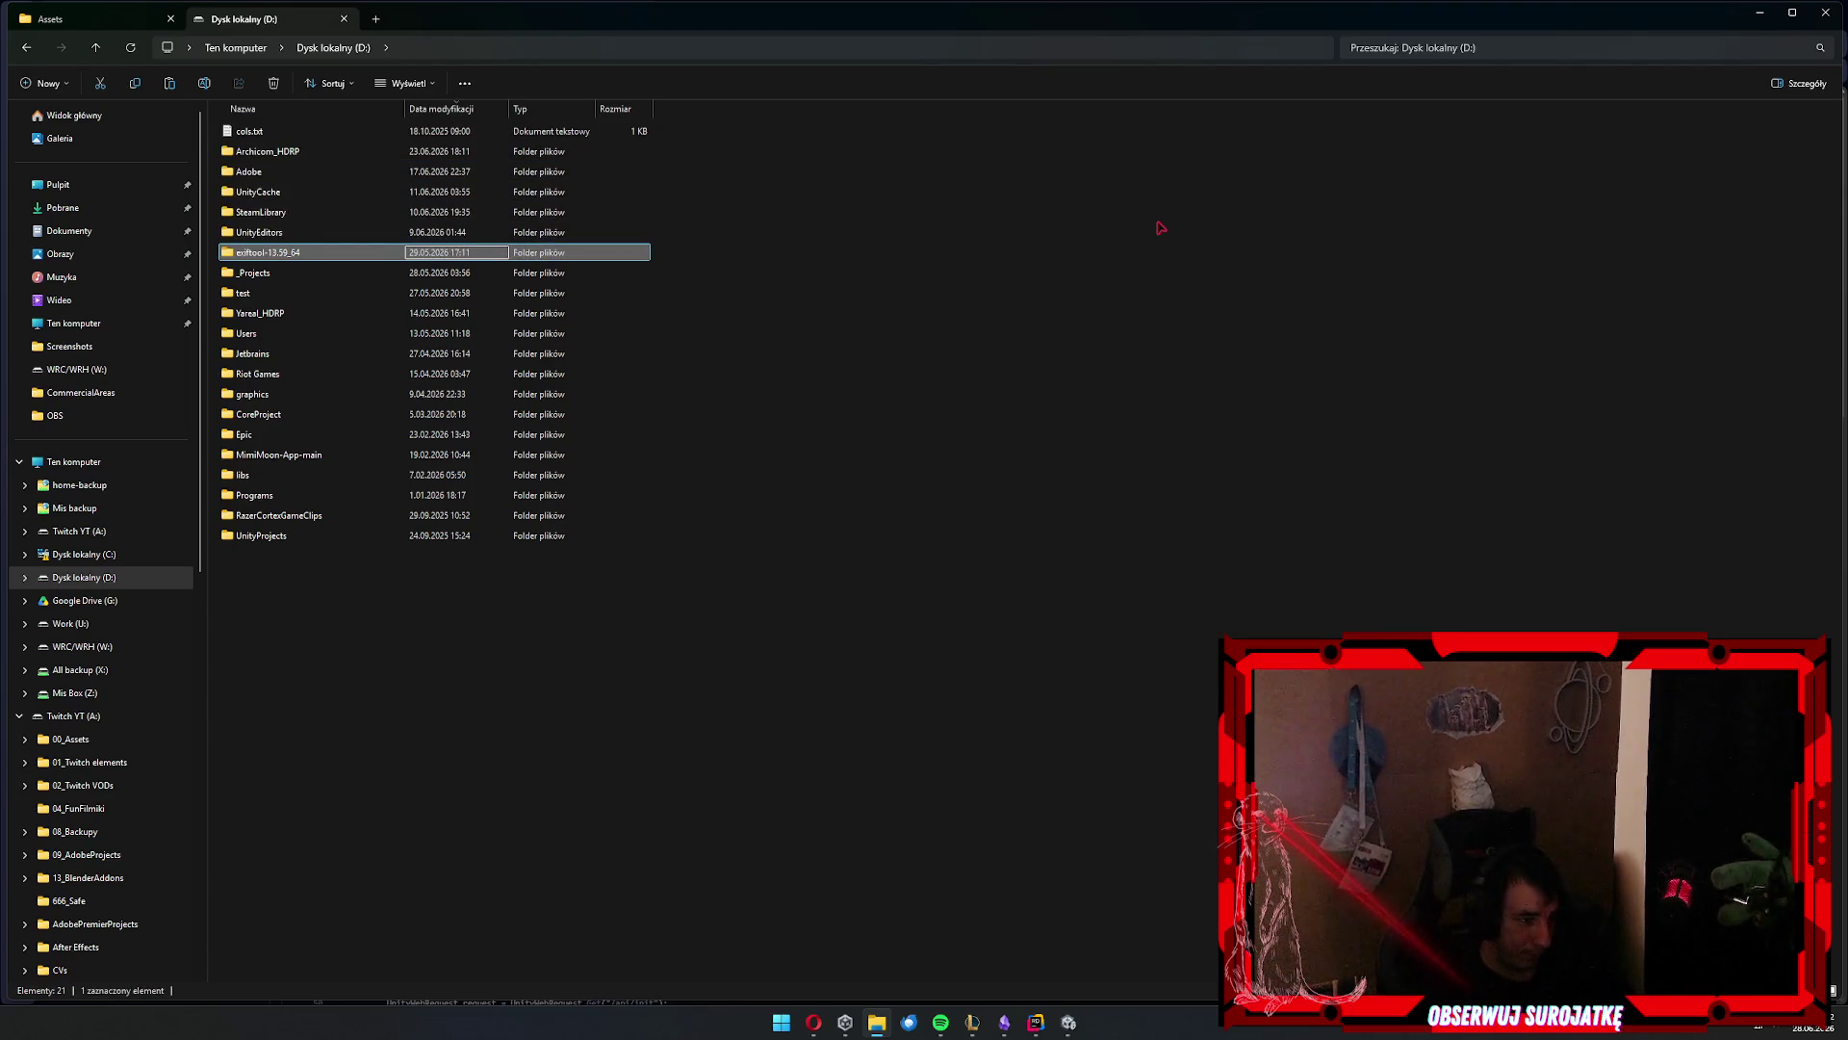
key(Down)
key(Return)
key(Down)
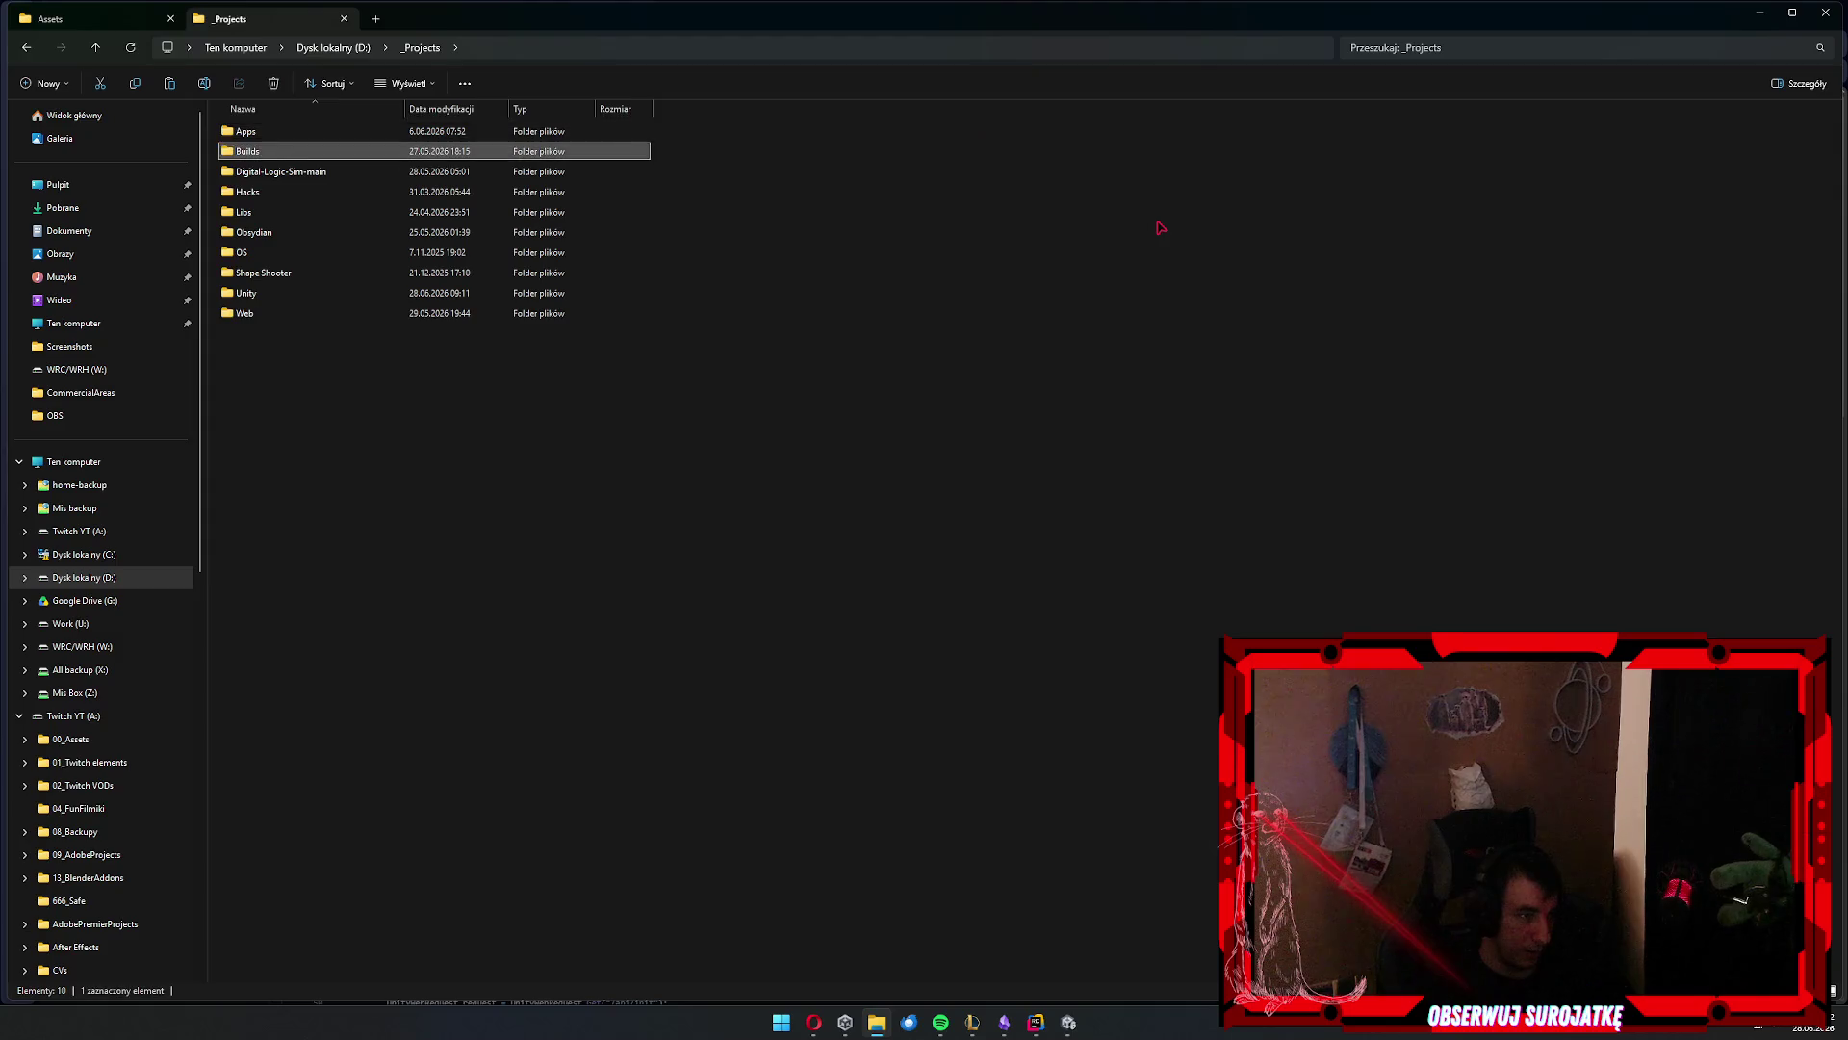
key(Down)
key(Up)
key(Return)
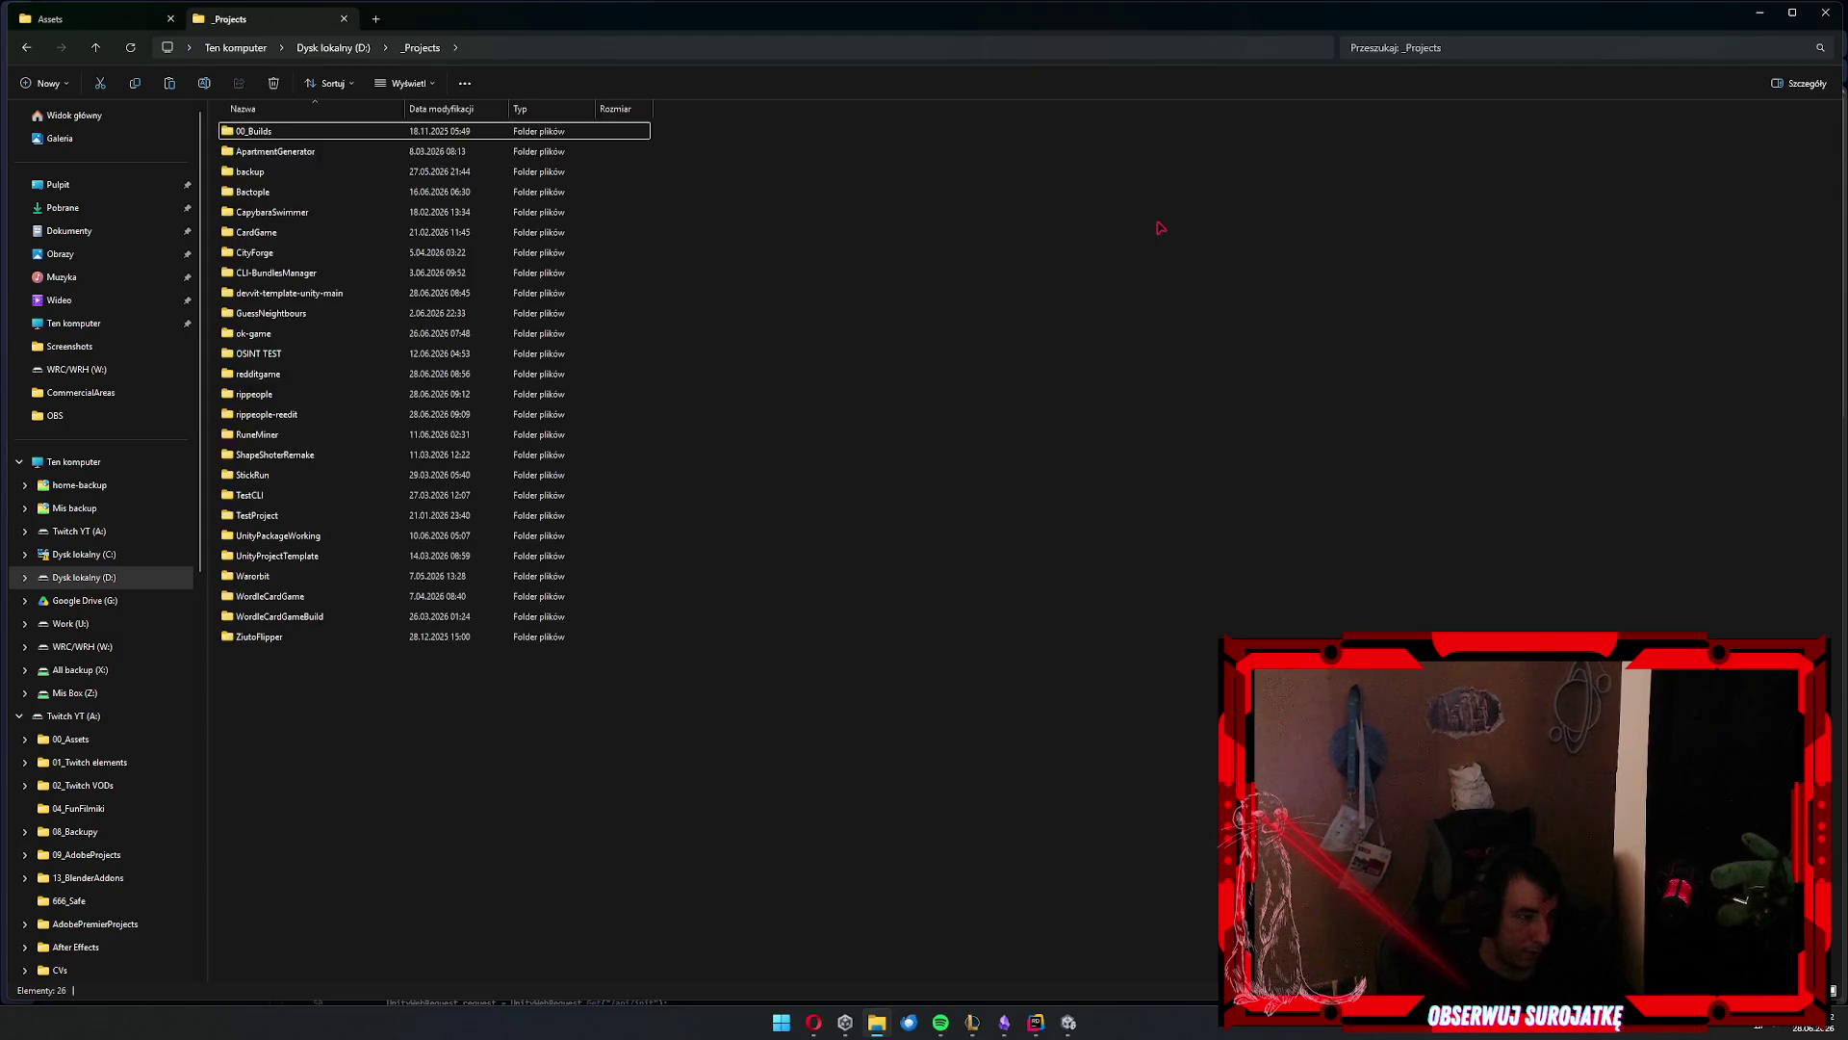
key(Down)
key(Down)
key(Down)
key(Down)
key(Down)
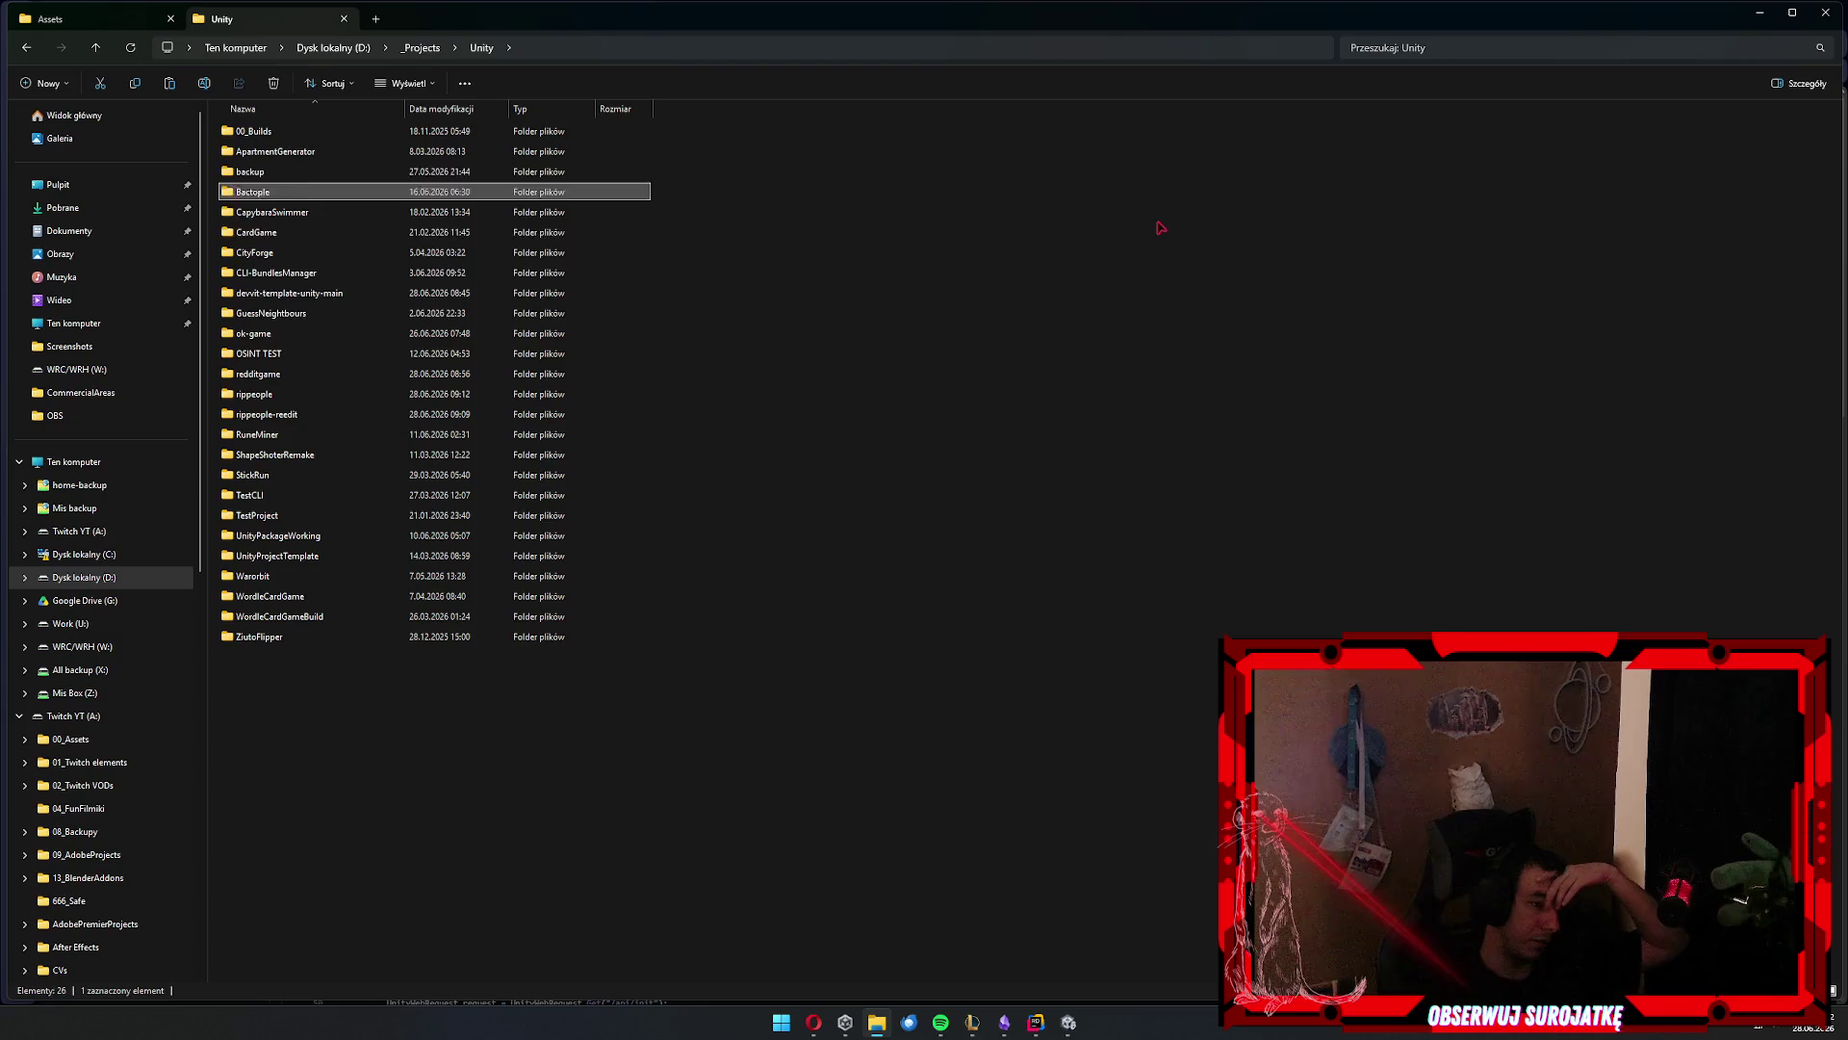
key(b)
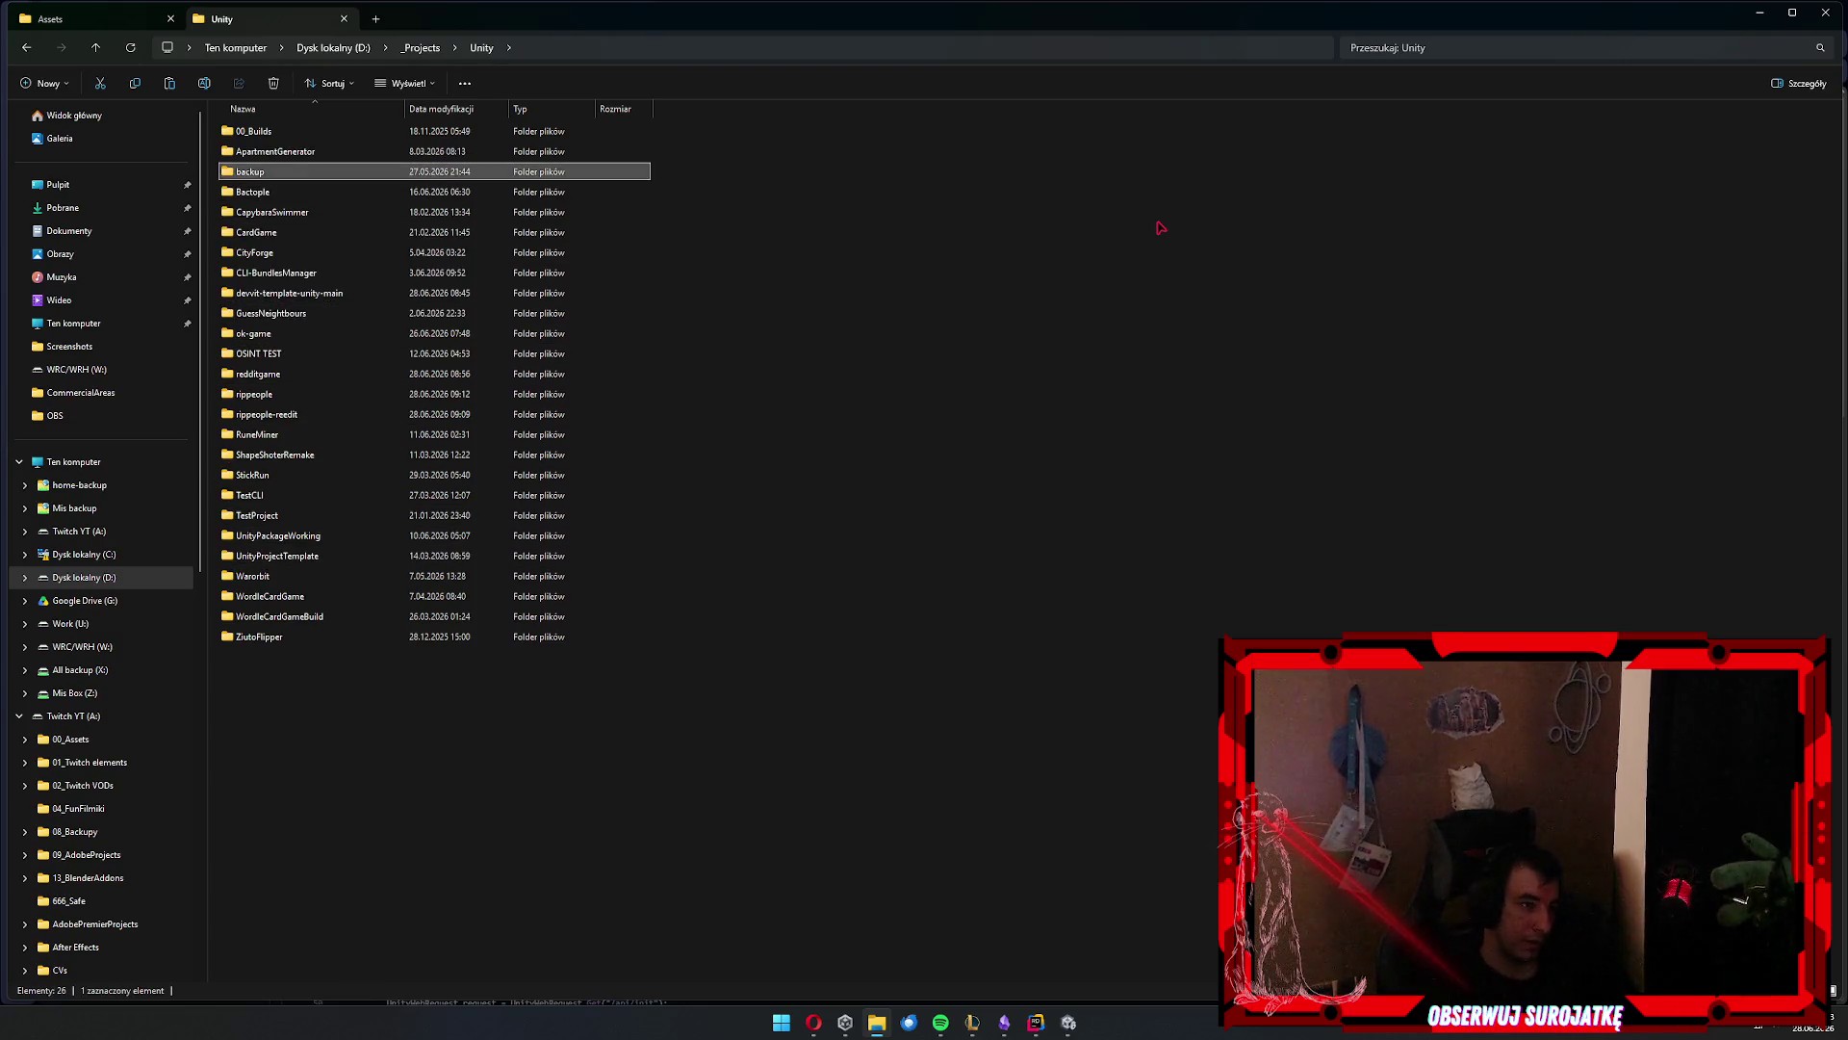
key(Down)
key(Return)
Browse Bactople's Assets > Plugins, looking into Demigiant and DOTween
key(Down)
key(Down)
key(Down)
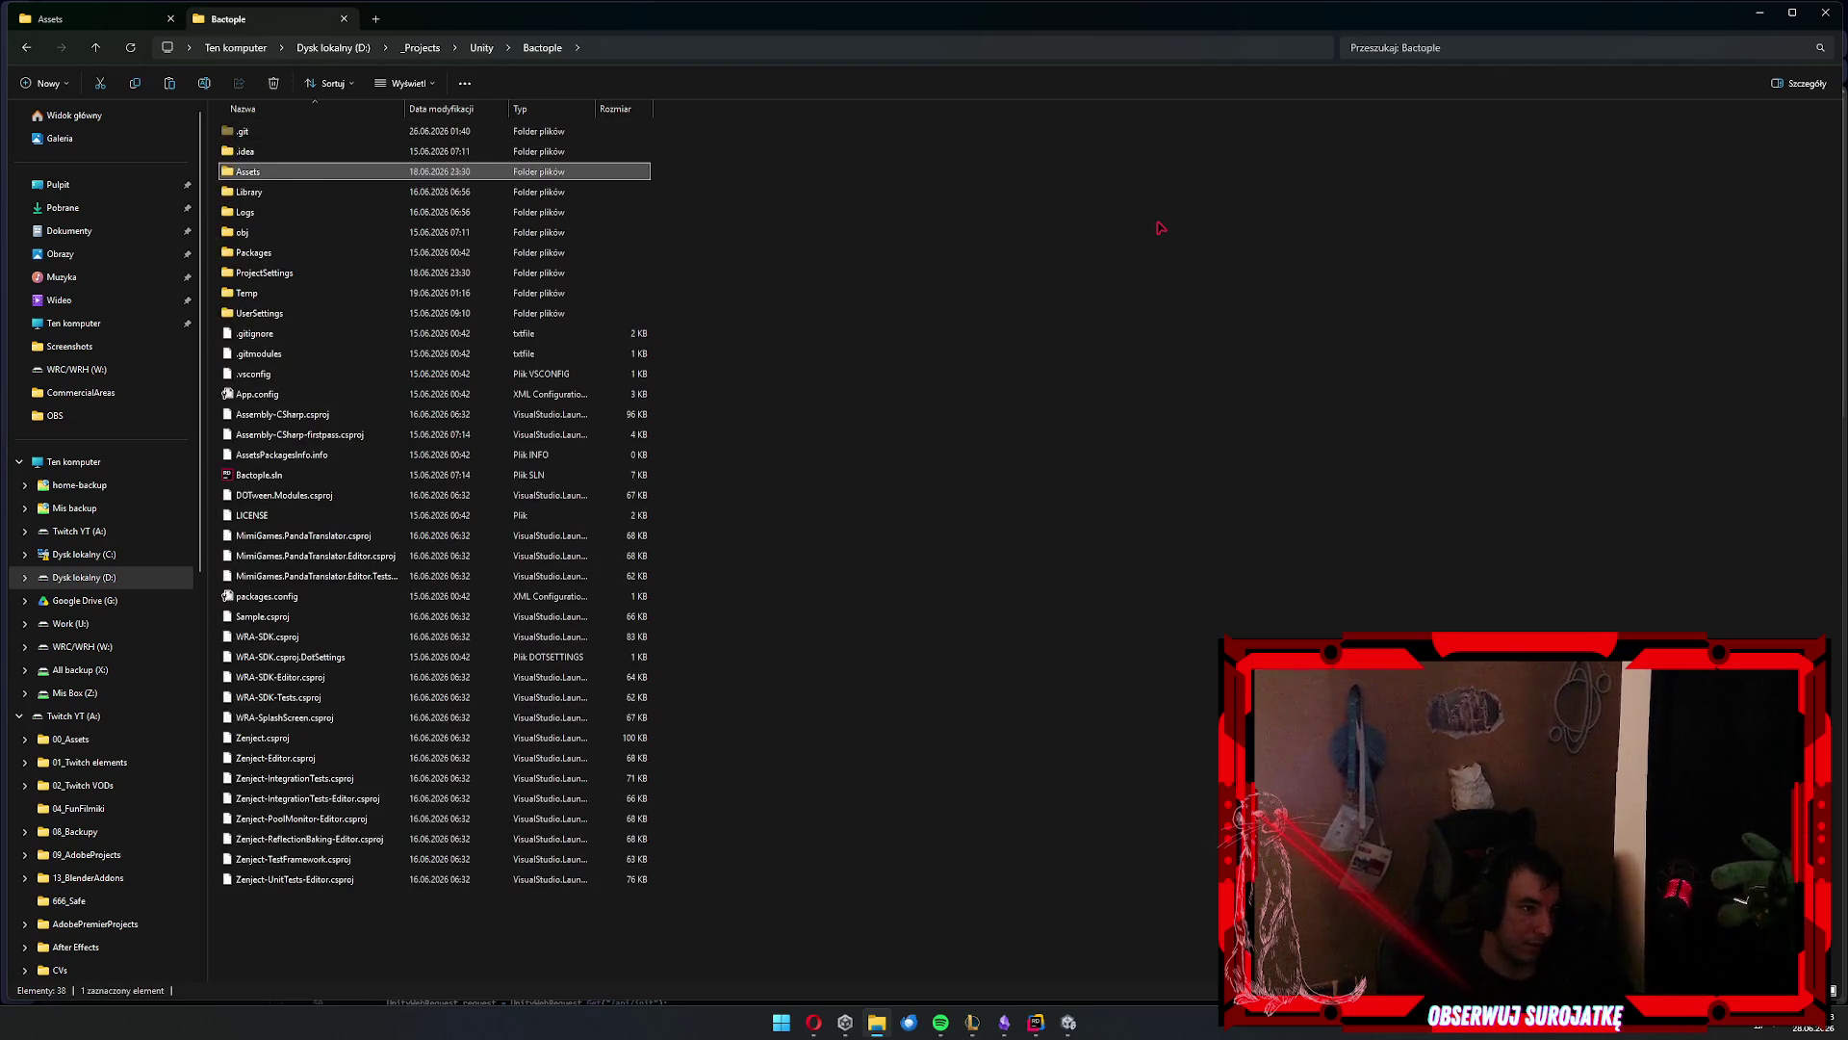
key(Up)
key(b)
key(Down)
key(Down)
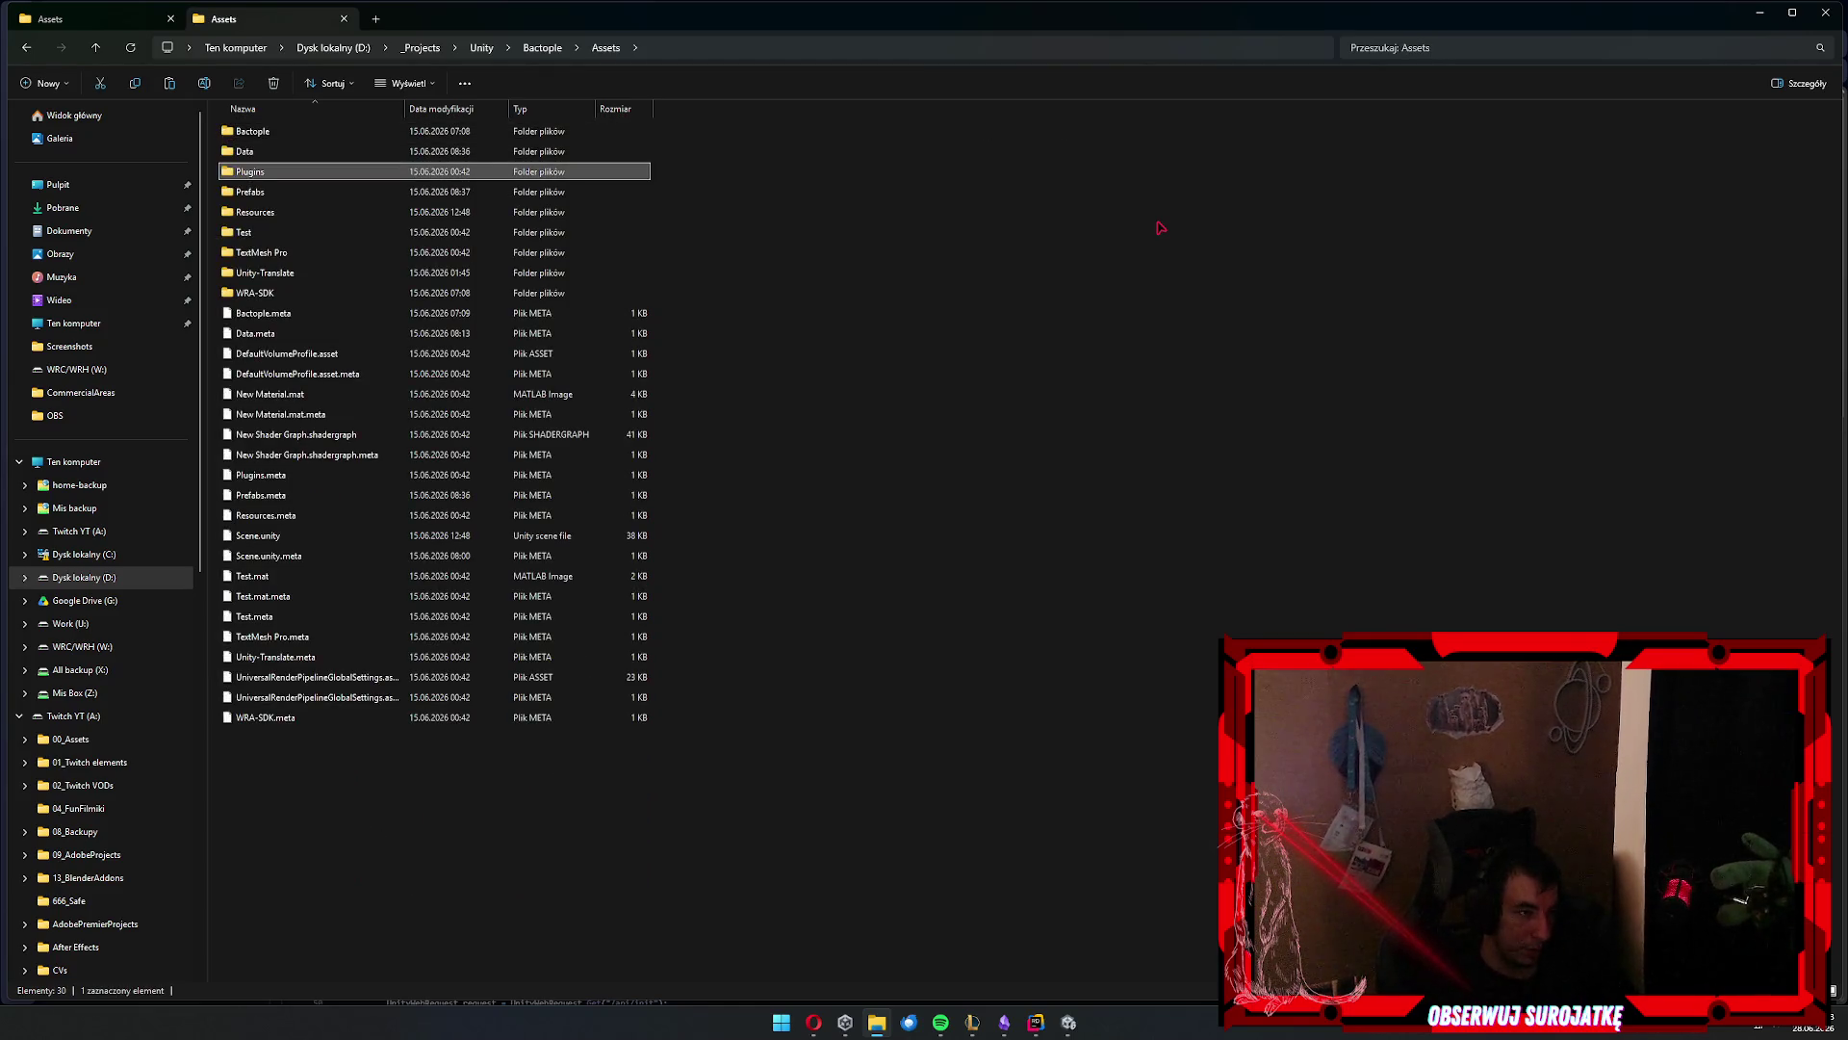
key(Return)
key(Down)
key(Up)
key(Return)
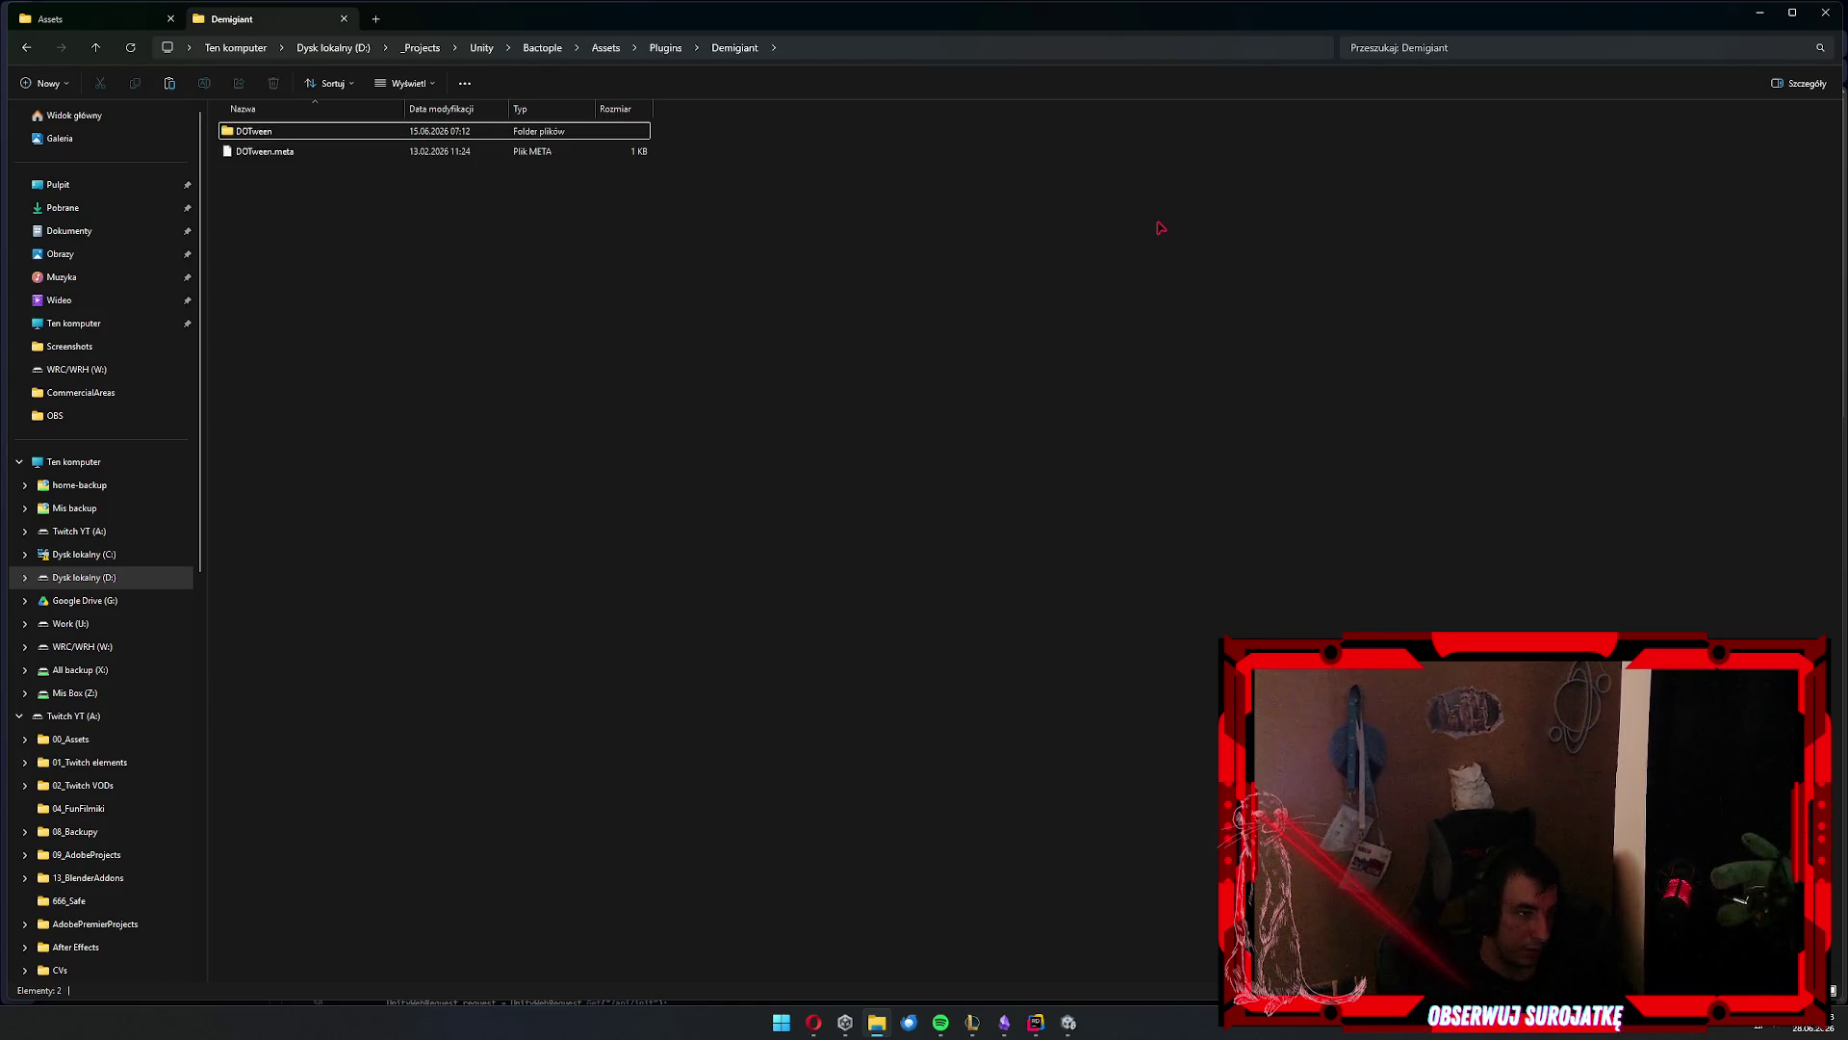
key(Return)
key(BackSpace)
key(BackSpace)
key(BackSpace)
key(BackSpace)
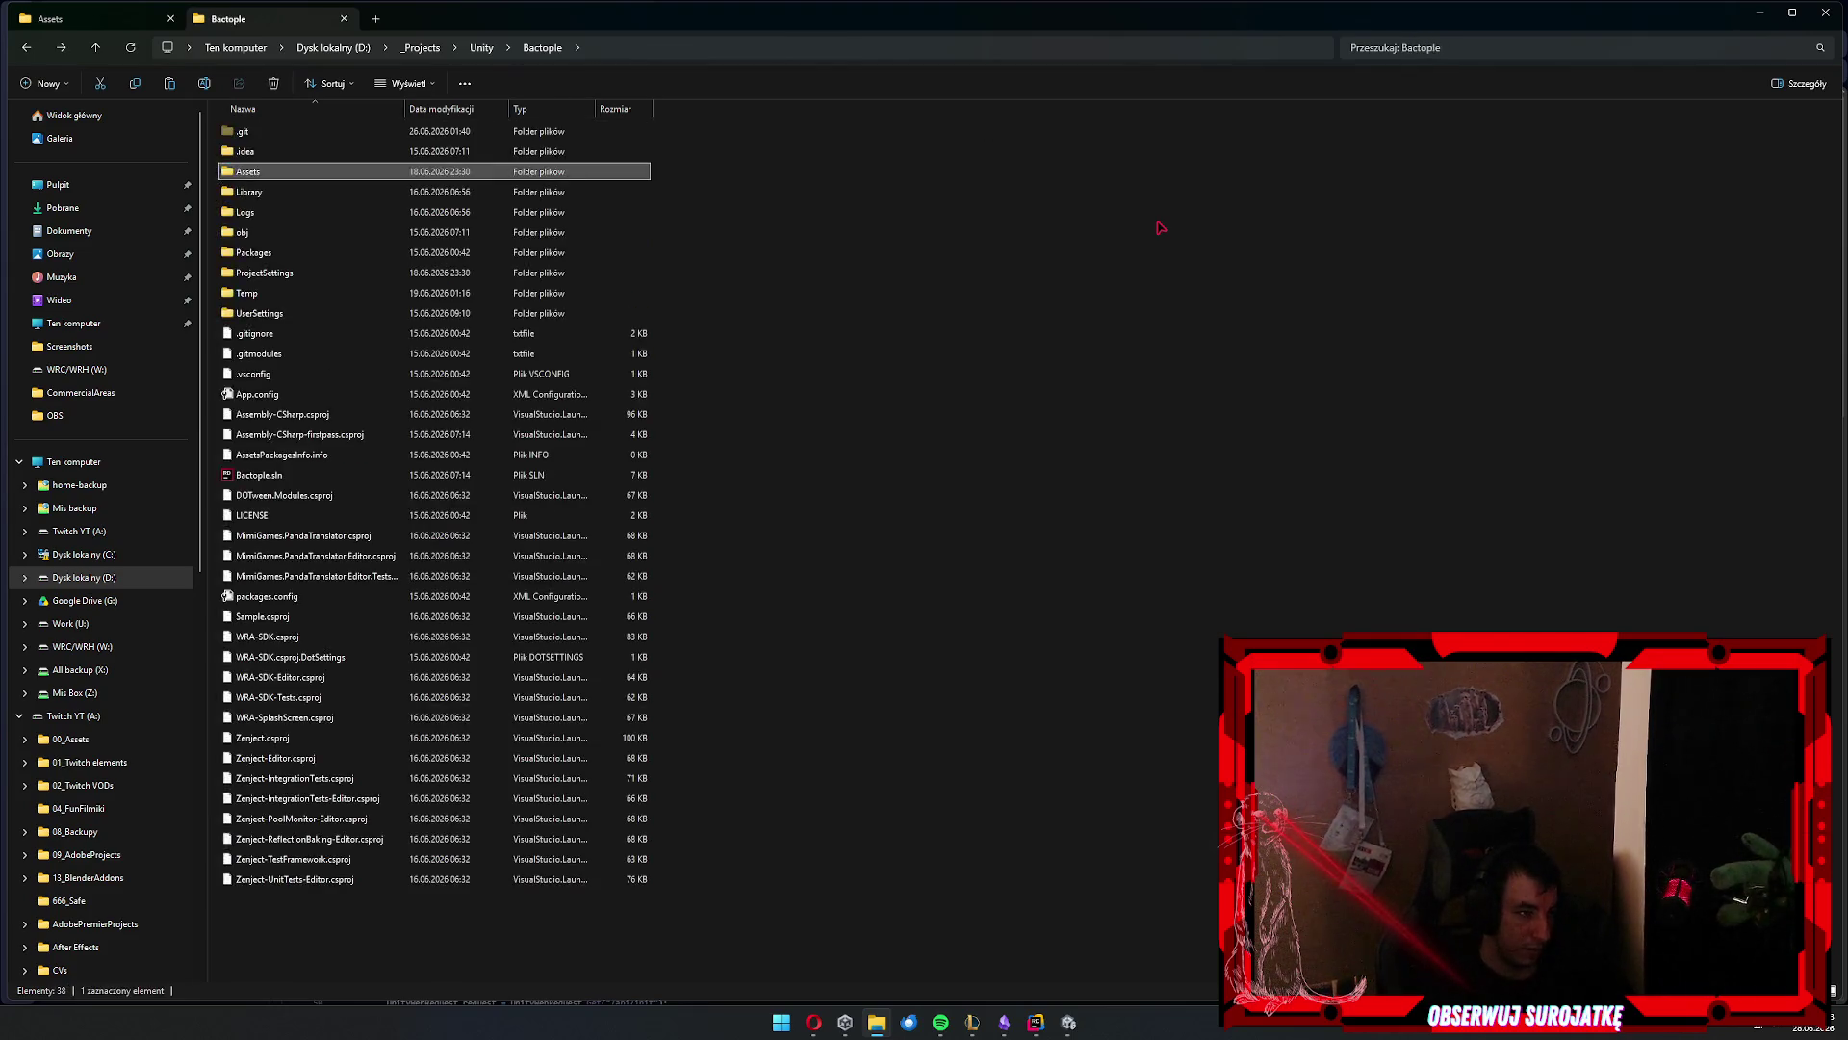
Peek into Bactople's Packages folder and return to the project root
text(pr)
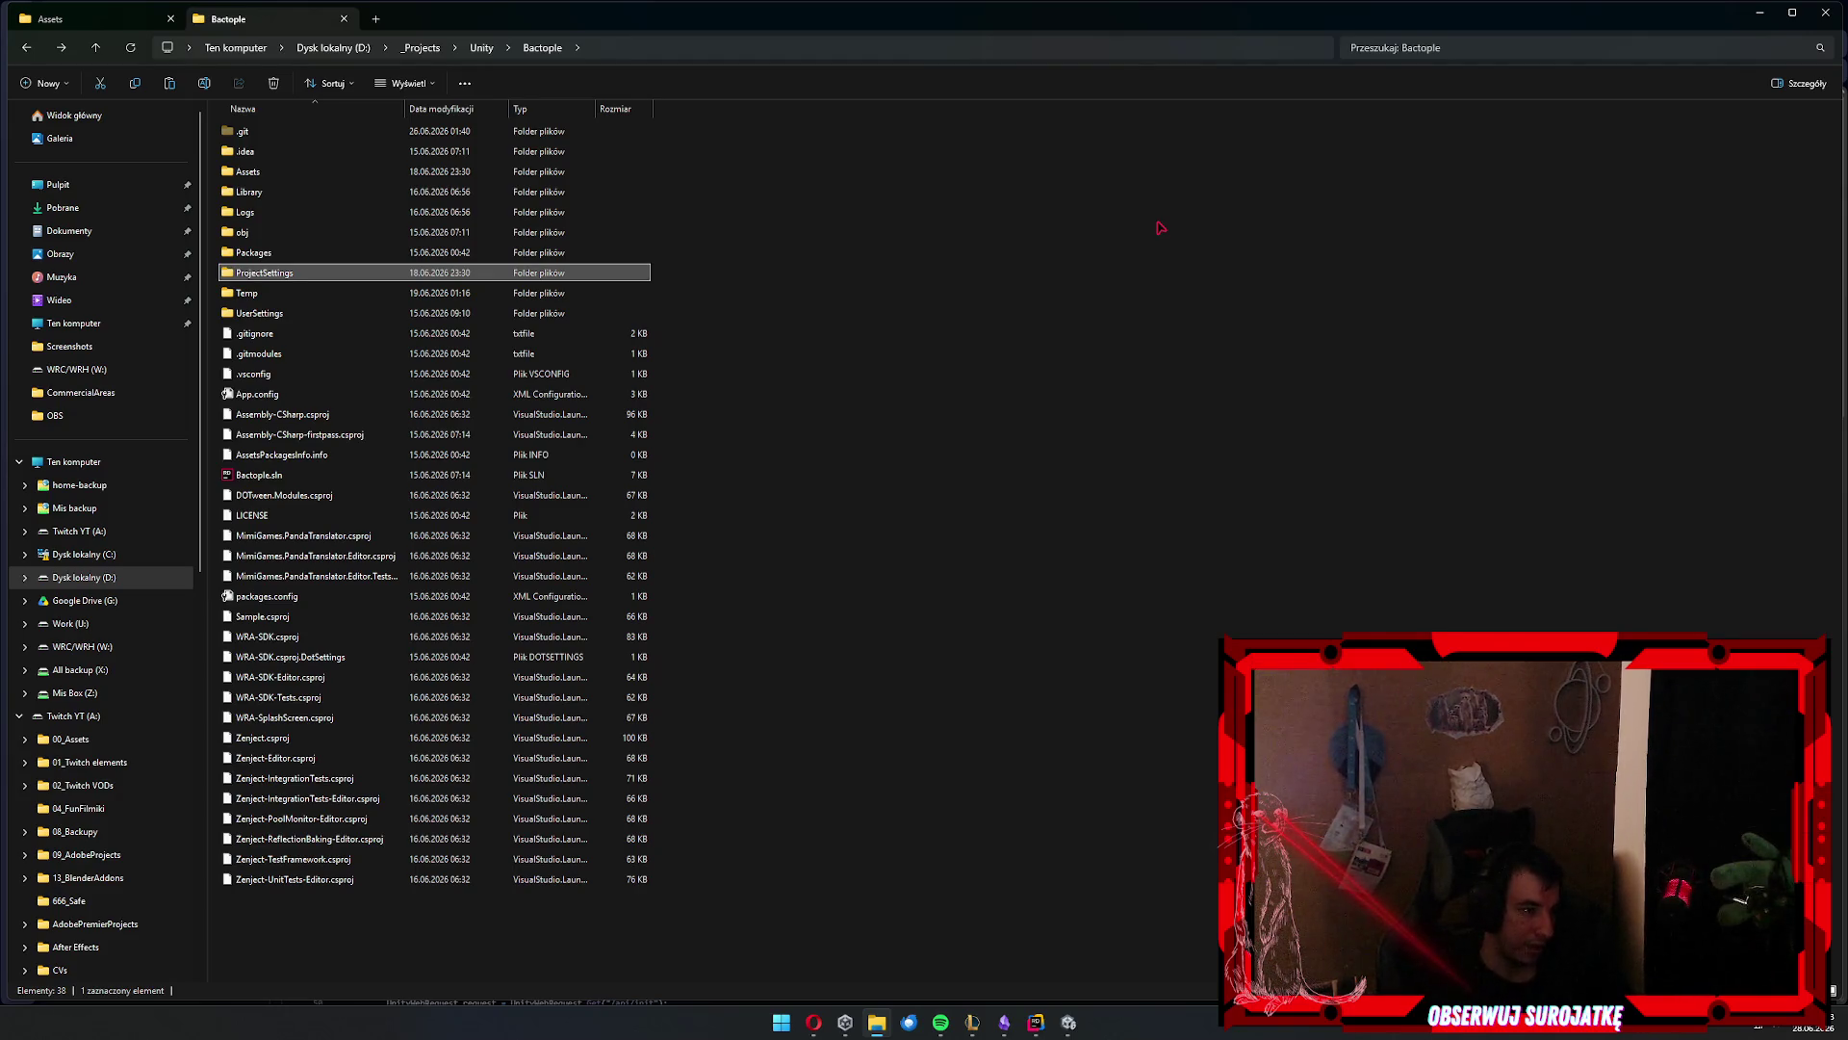
key(Up)
key(Return)
key(BackSpace)
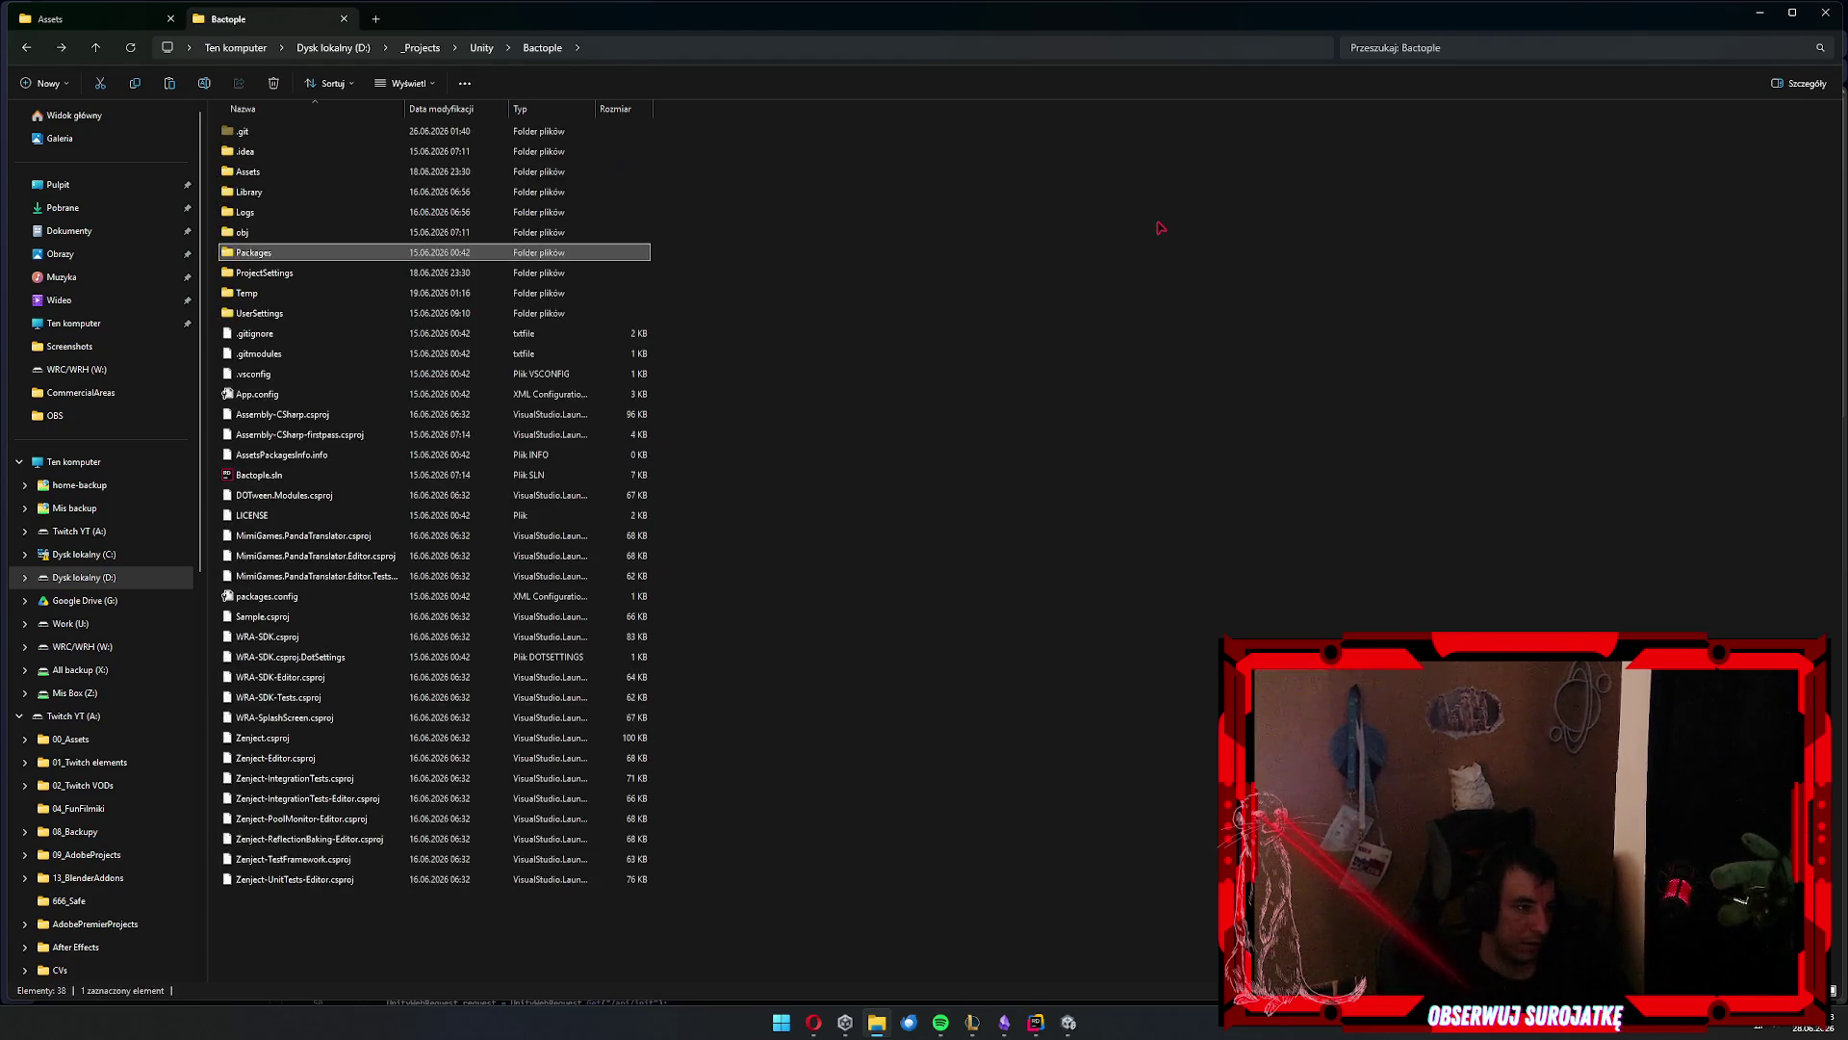
Paste Bactople's packages into the rippeople client Packages folder, replacing existing files
key(ctrl+shift+Tab)
key(Down)
key(Down)
key(Up)
key(Up)
key(BackSpace)
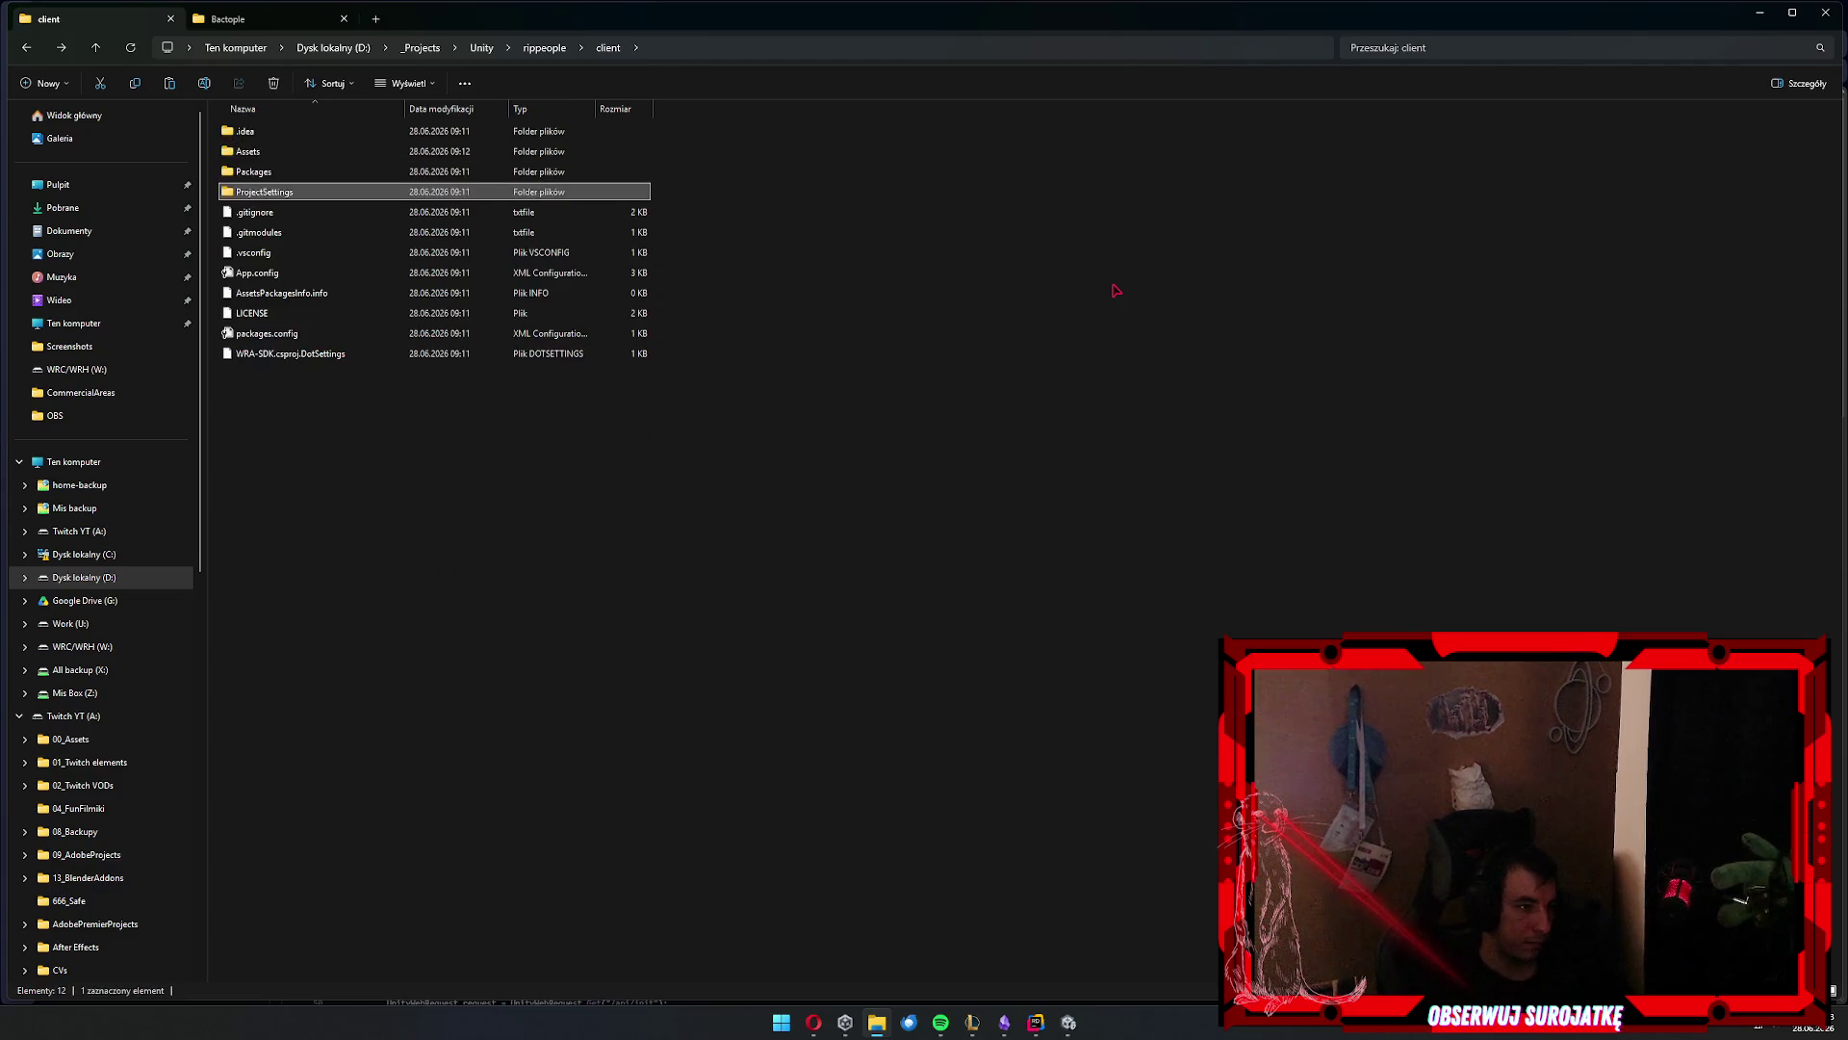
key(ctrl+v)
key(Return)
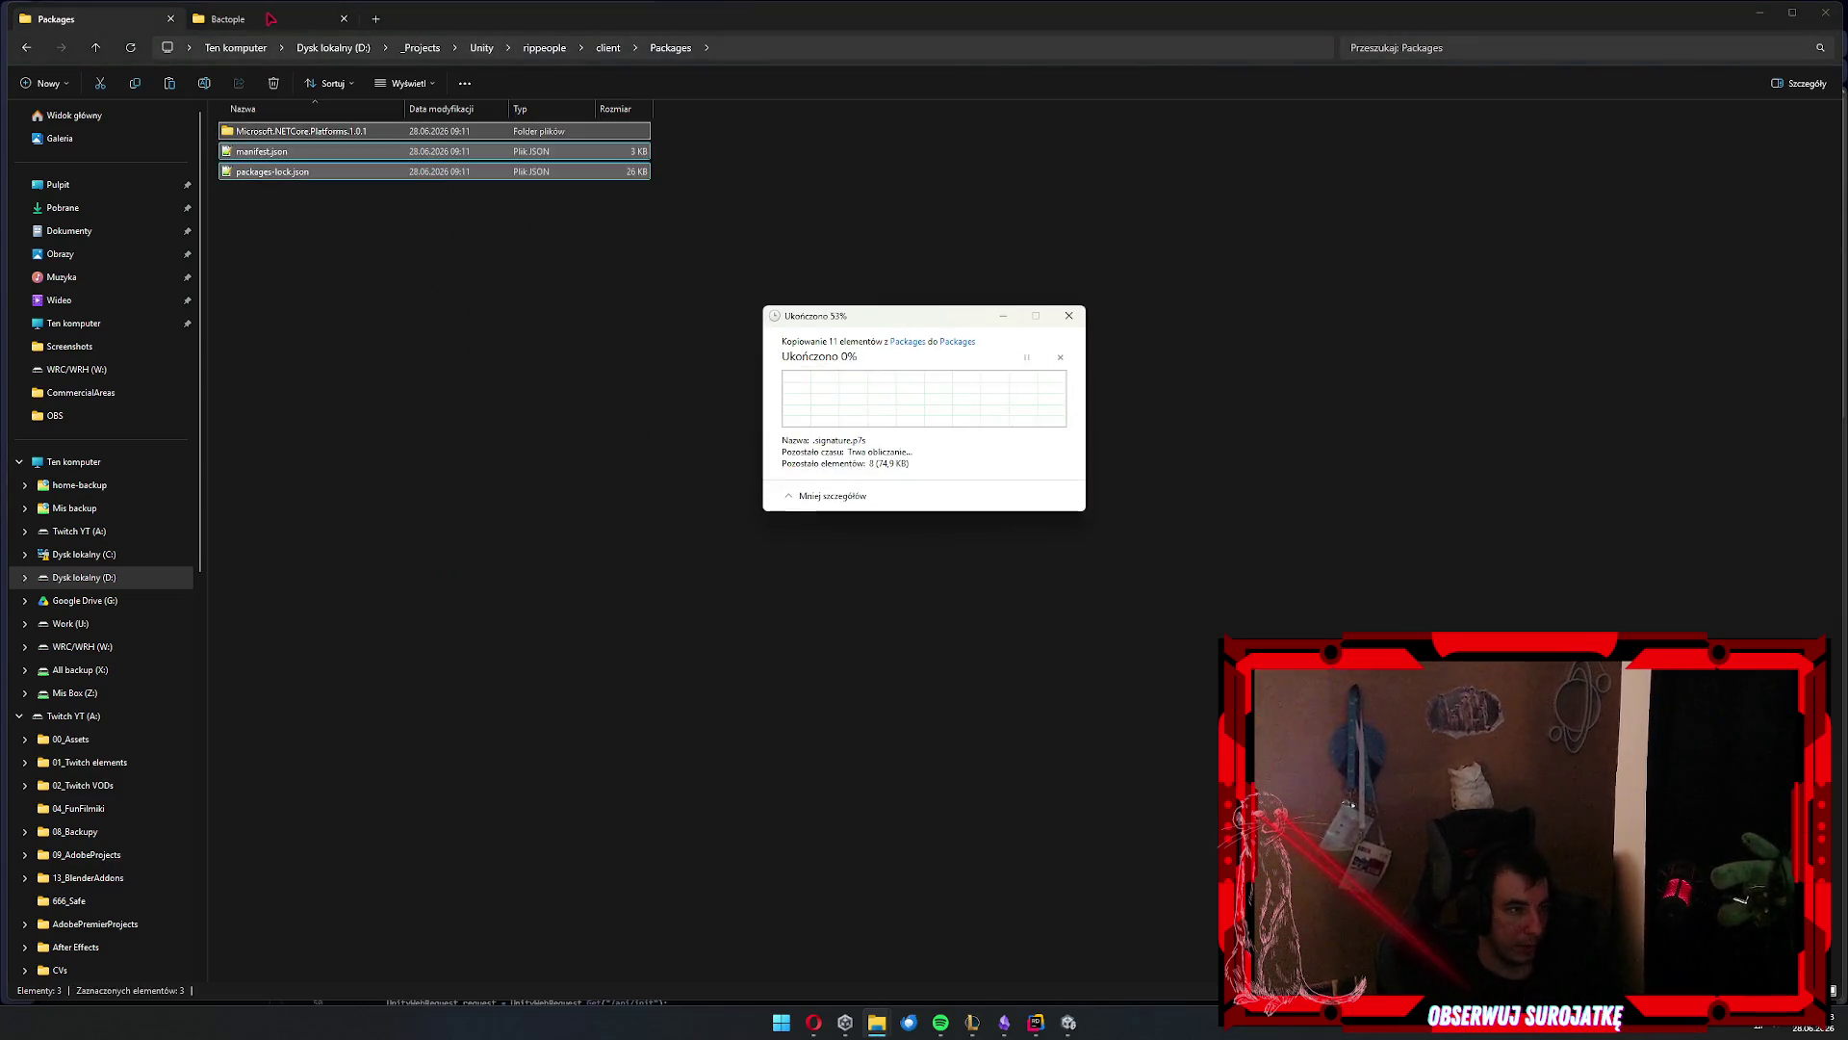
key(ctrl+Tab)
Copy Bactople's assets into the rippeople client Assets folder, replacing files already there
click(1208, 412)
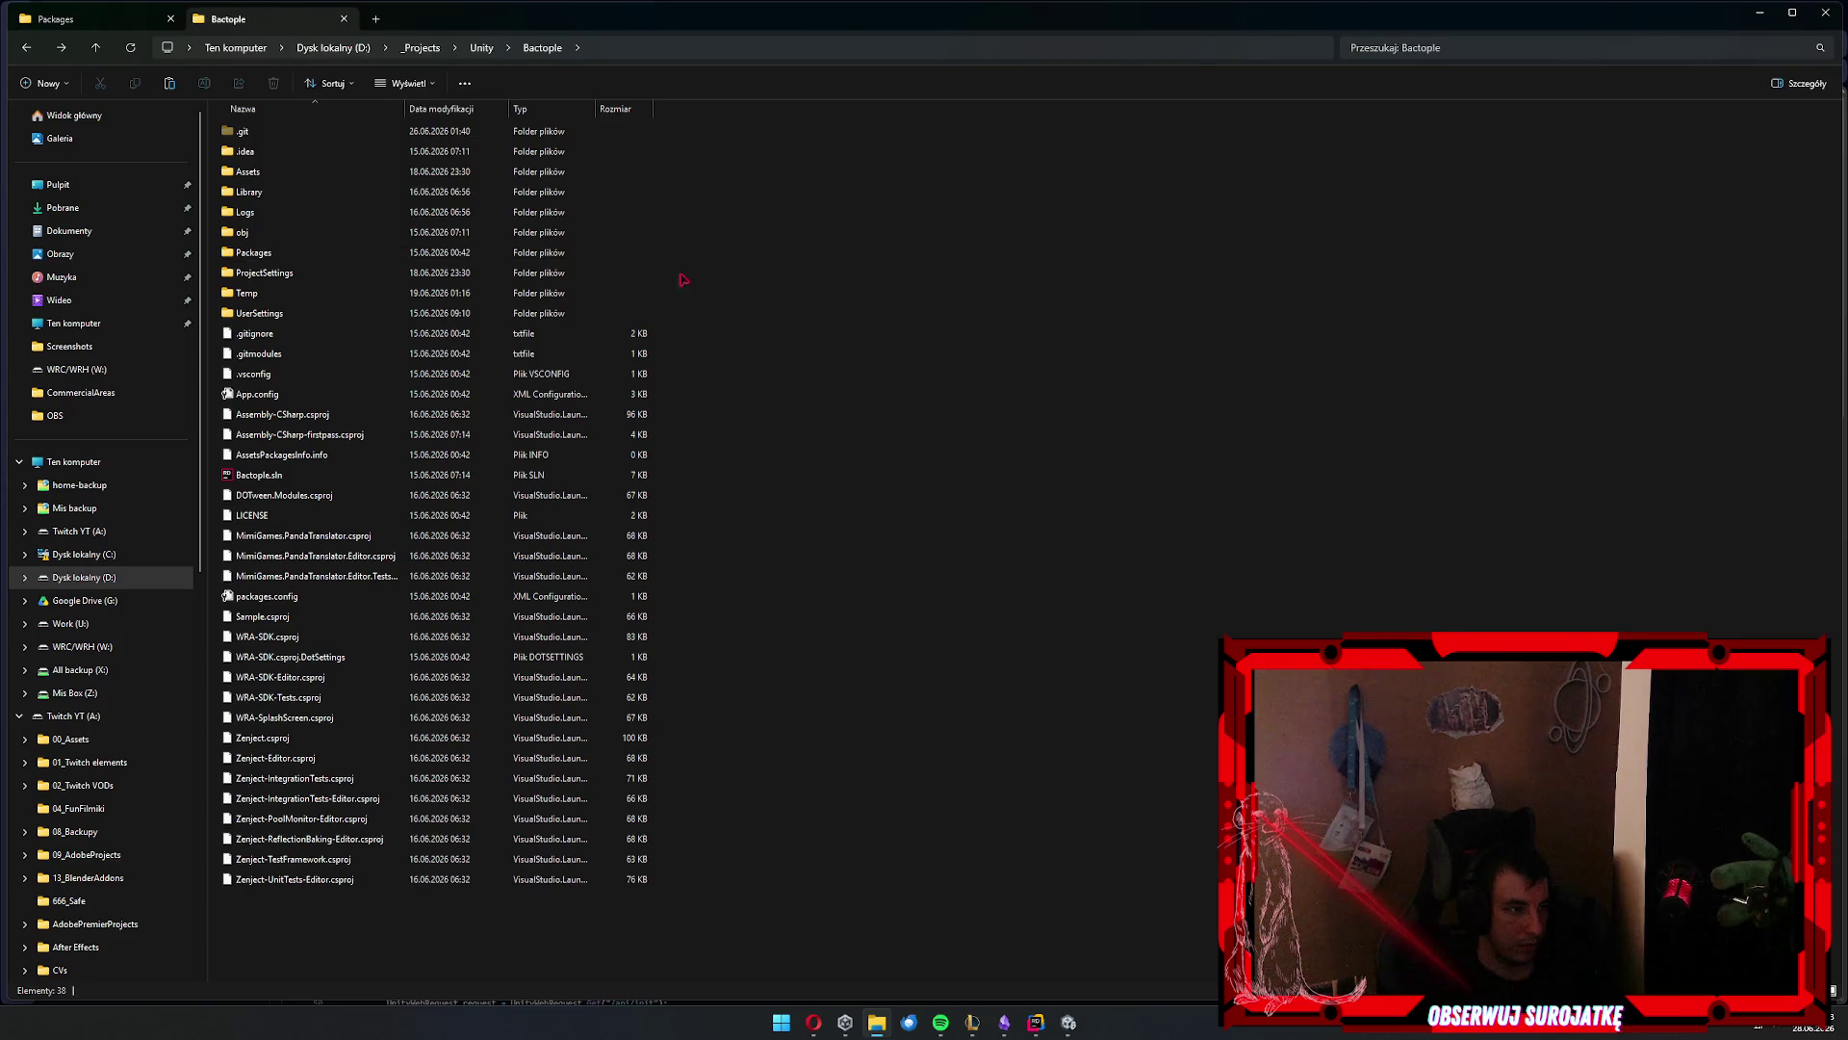
double_click(306, 175)
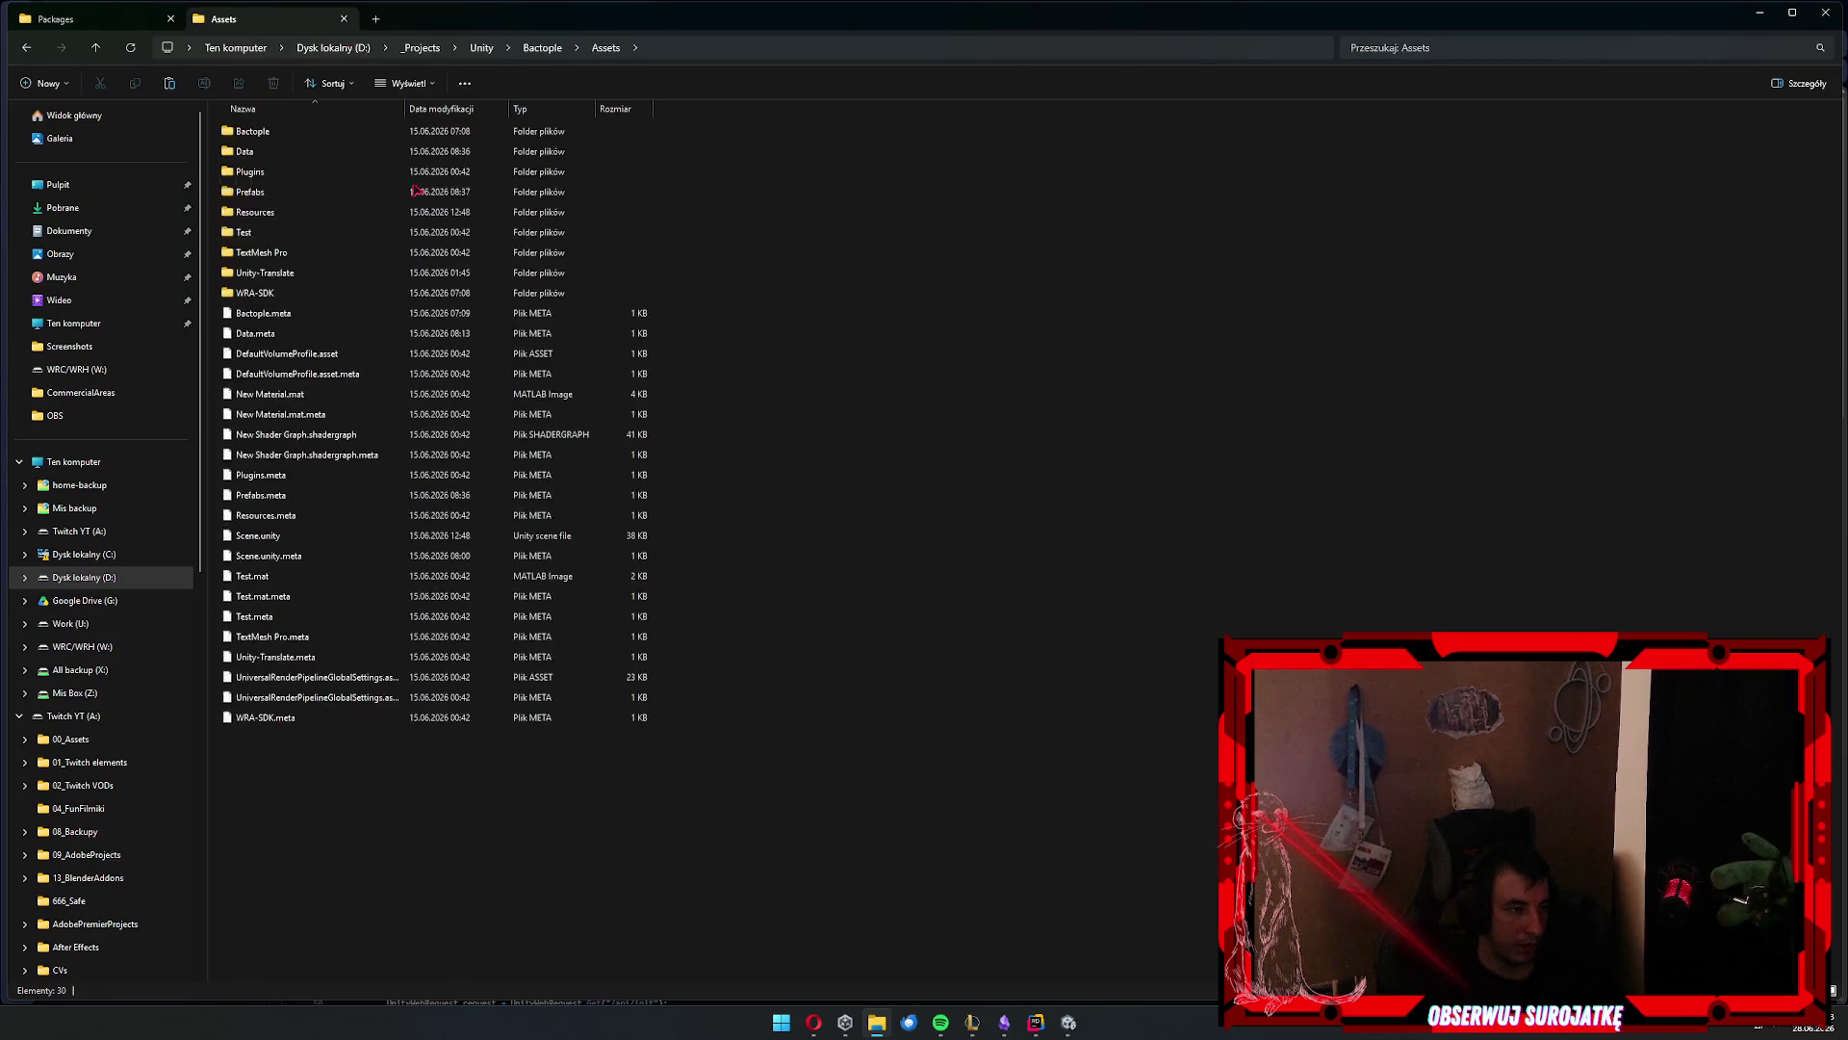
double_click(354, 189)
key(alt+Up)
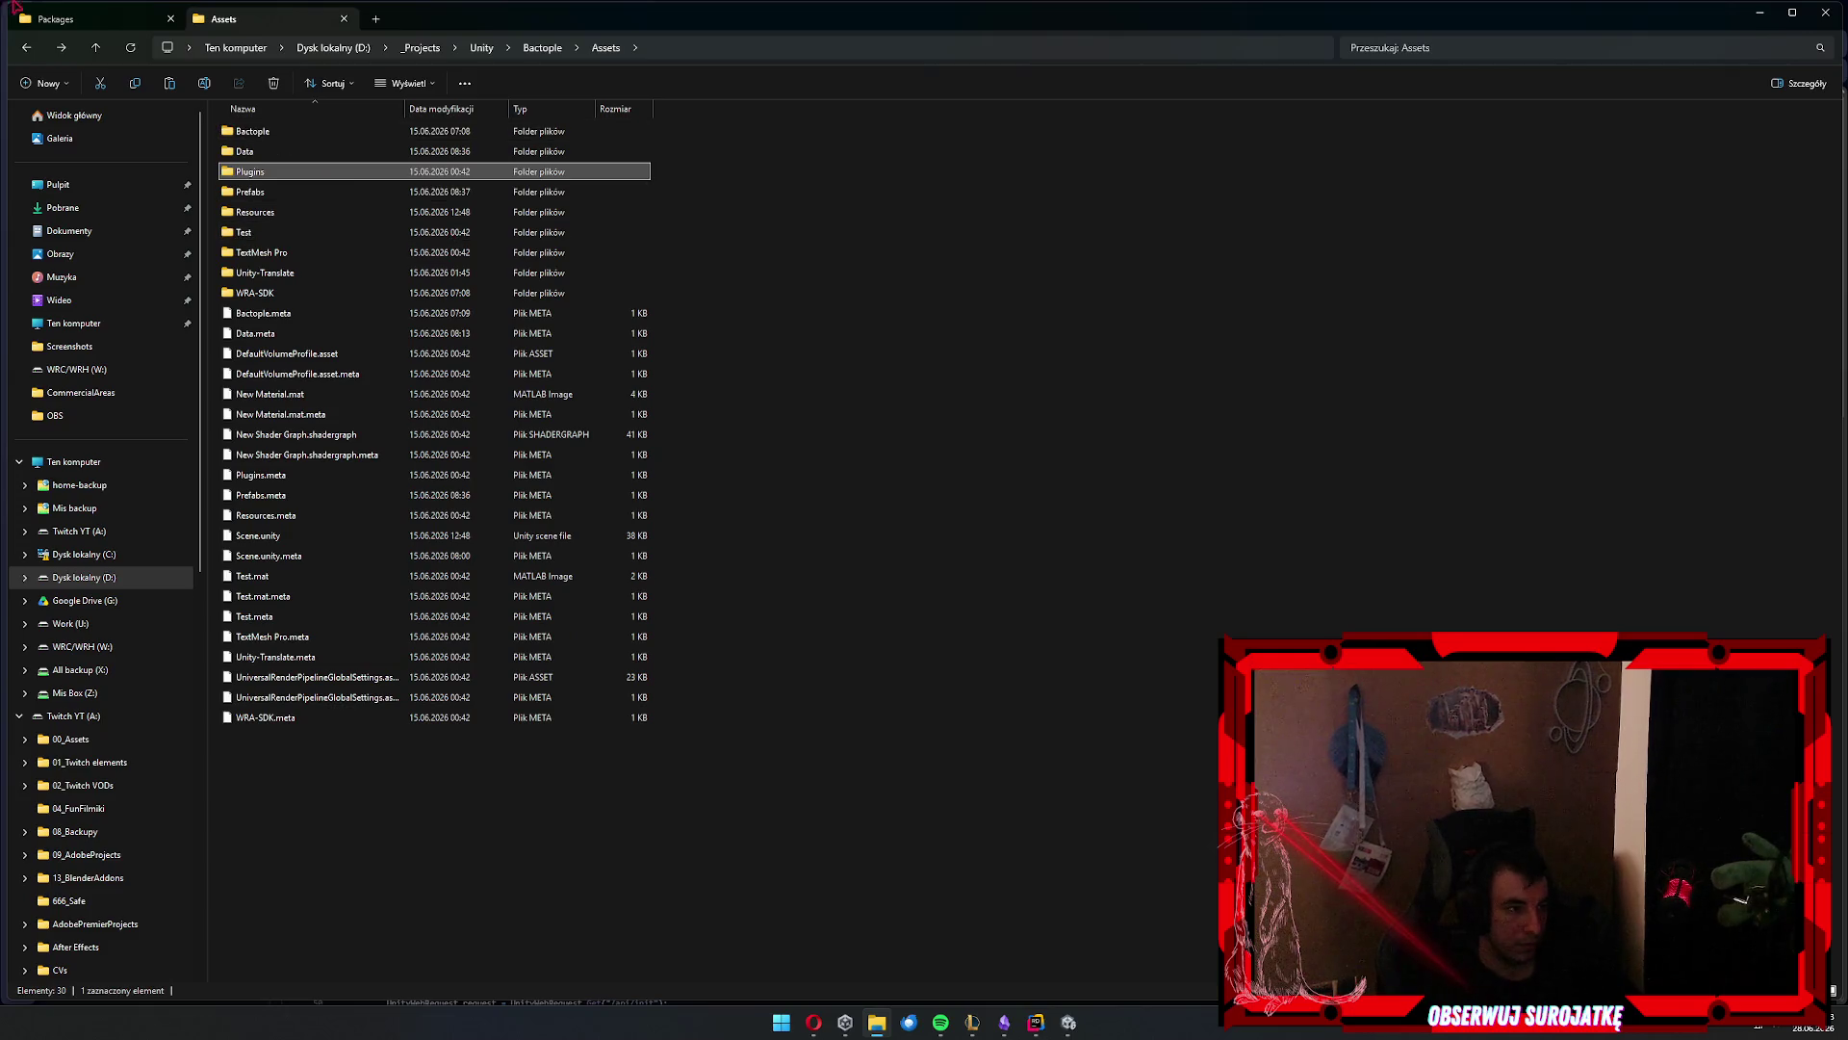
click(75, 21)
key(alt+Up)
key(Down)
key(Up)
key(Up)
key(Return)
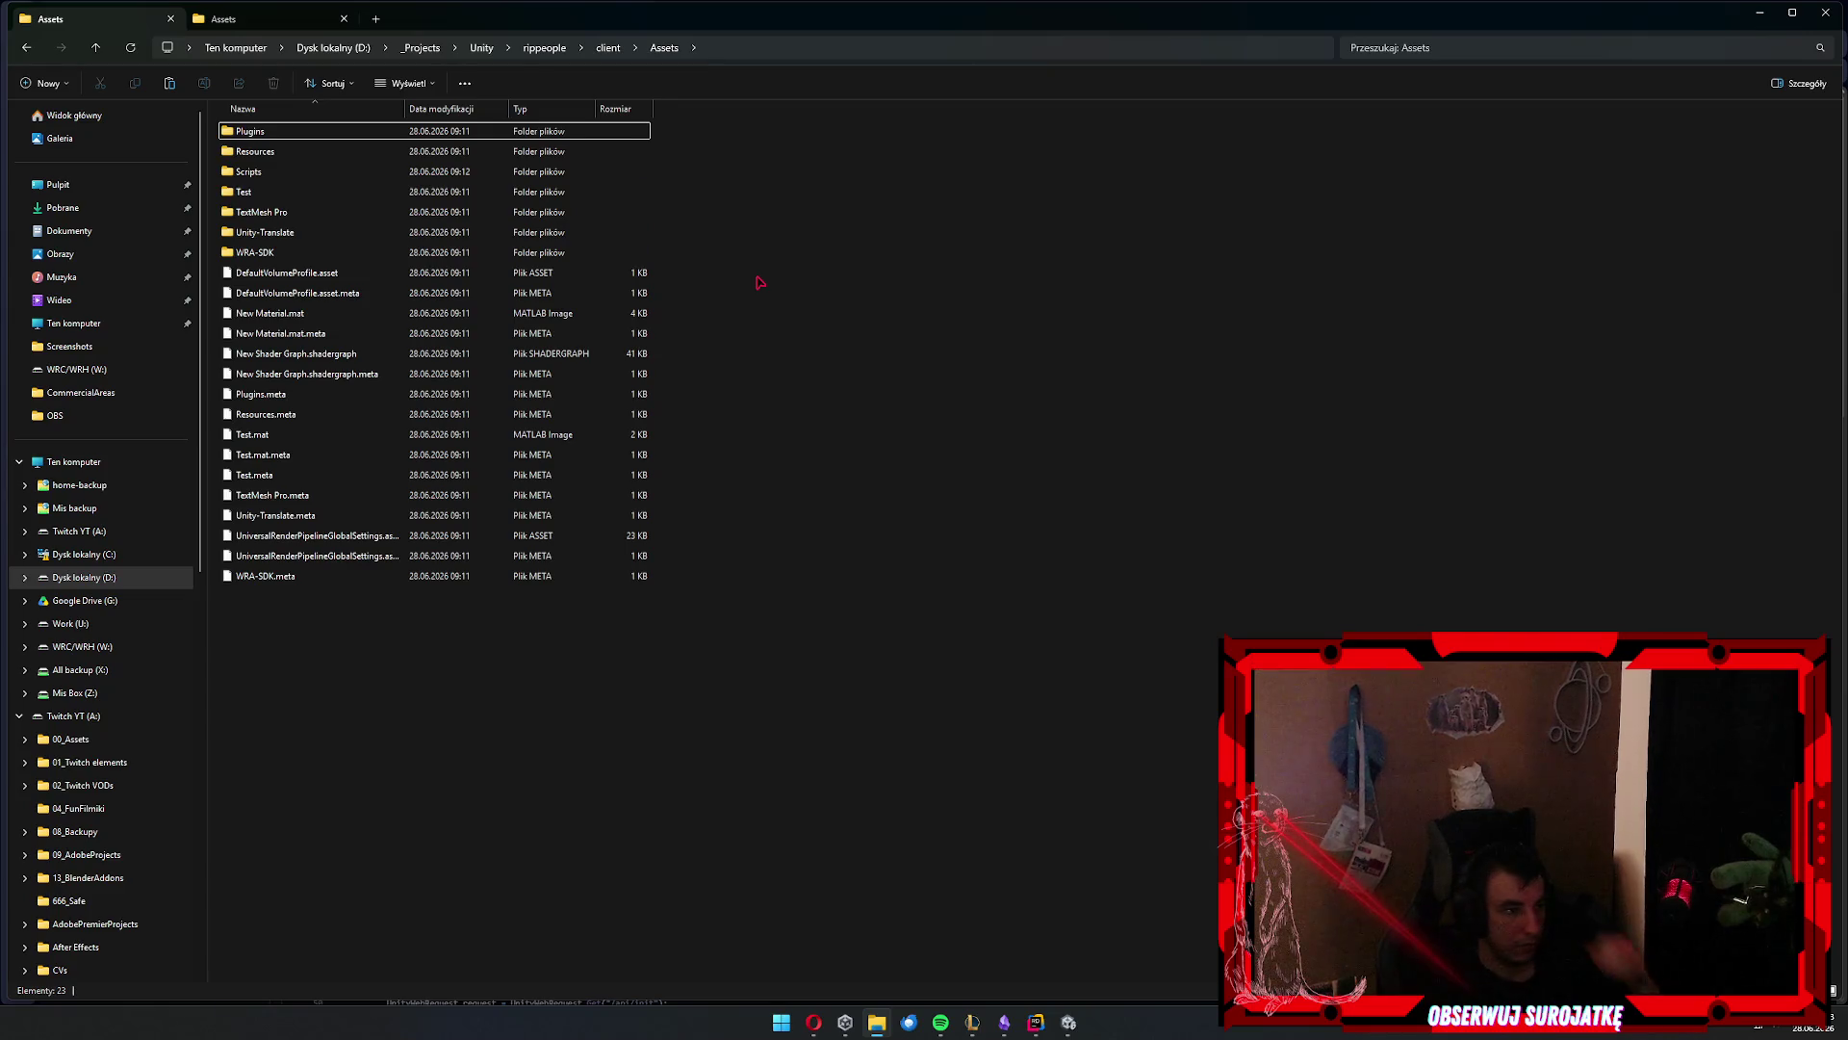
key(ctrl+v)
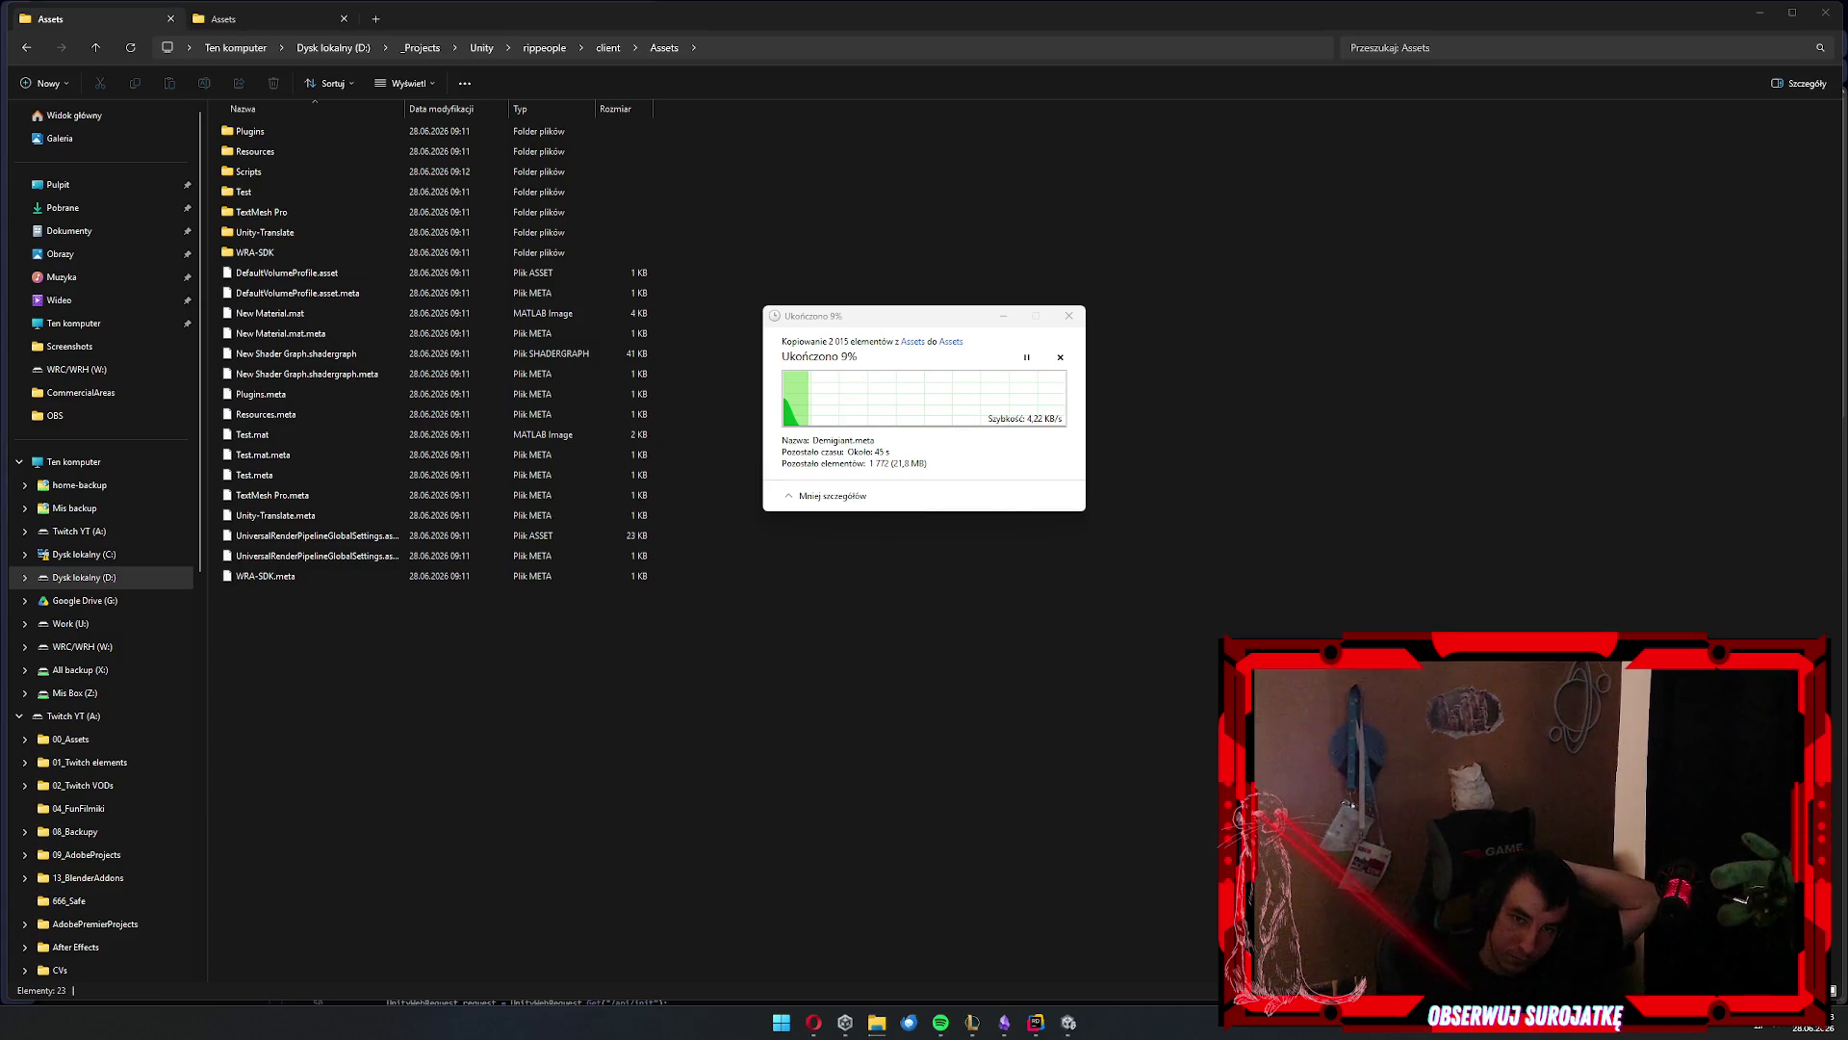
click(939, 409)
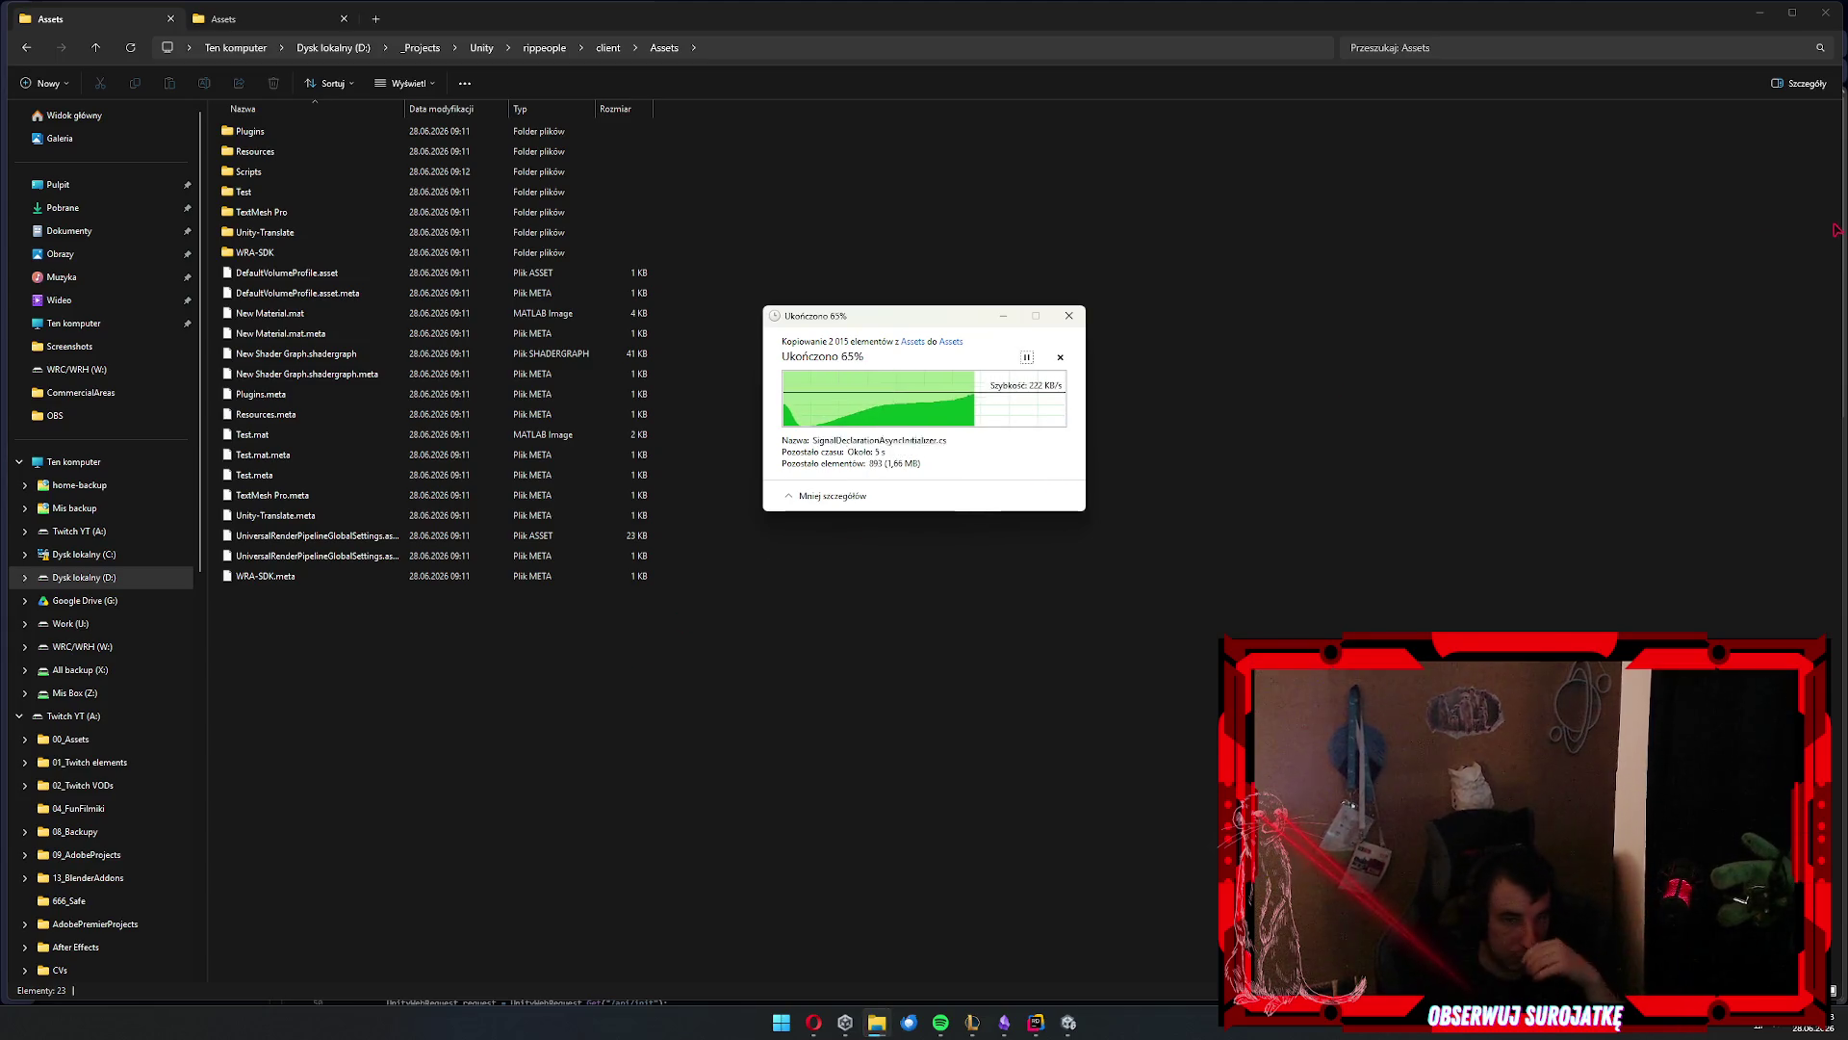
Close the rippeople Assets tab and bring the Unity editor to the front
click(274, 18)
key(ctrl+shift+Tab)
key(ctrl+w)
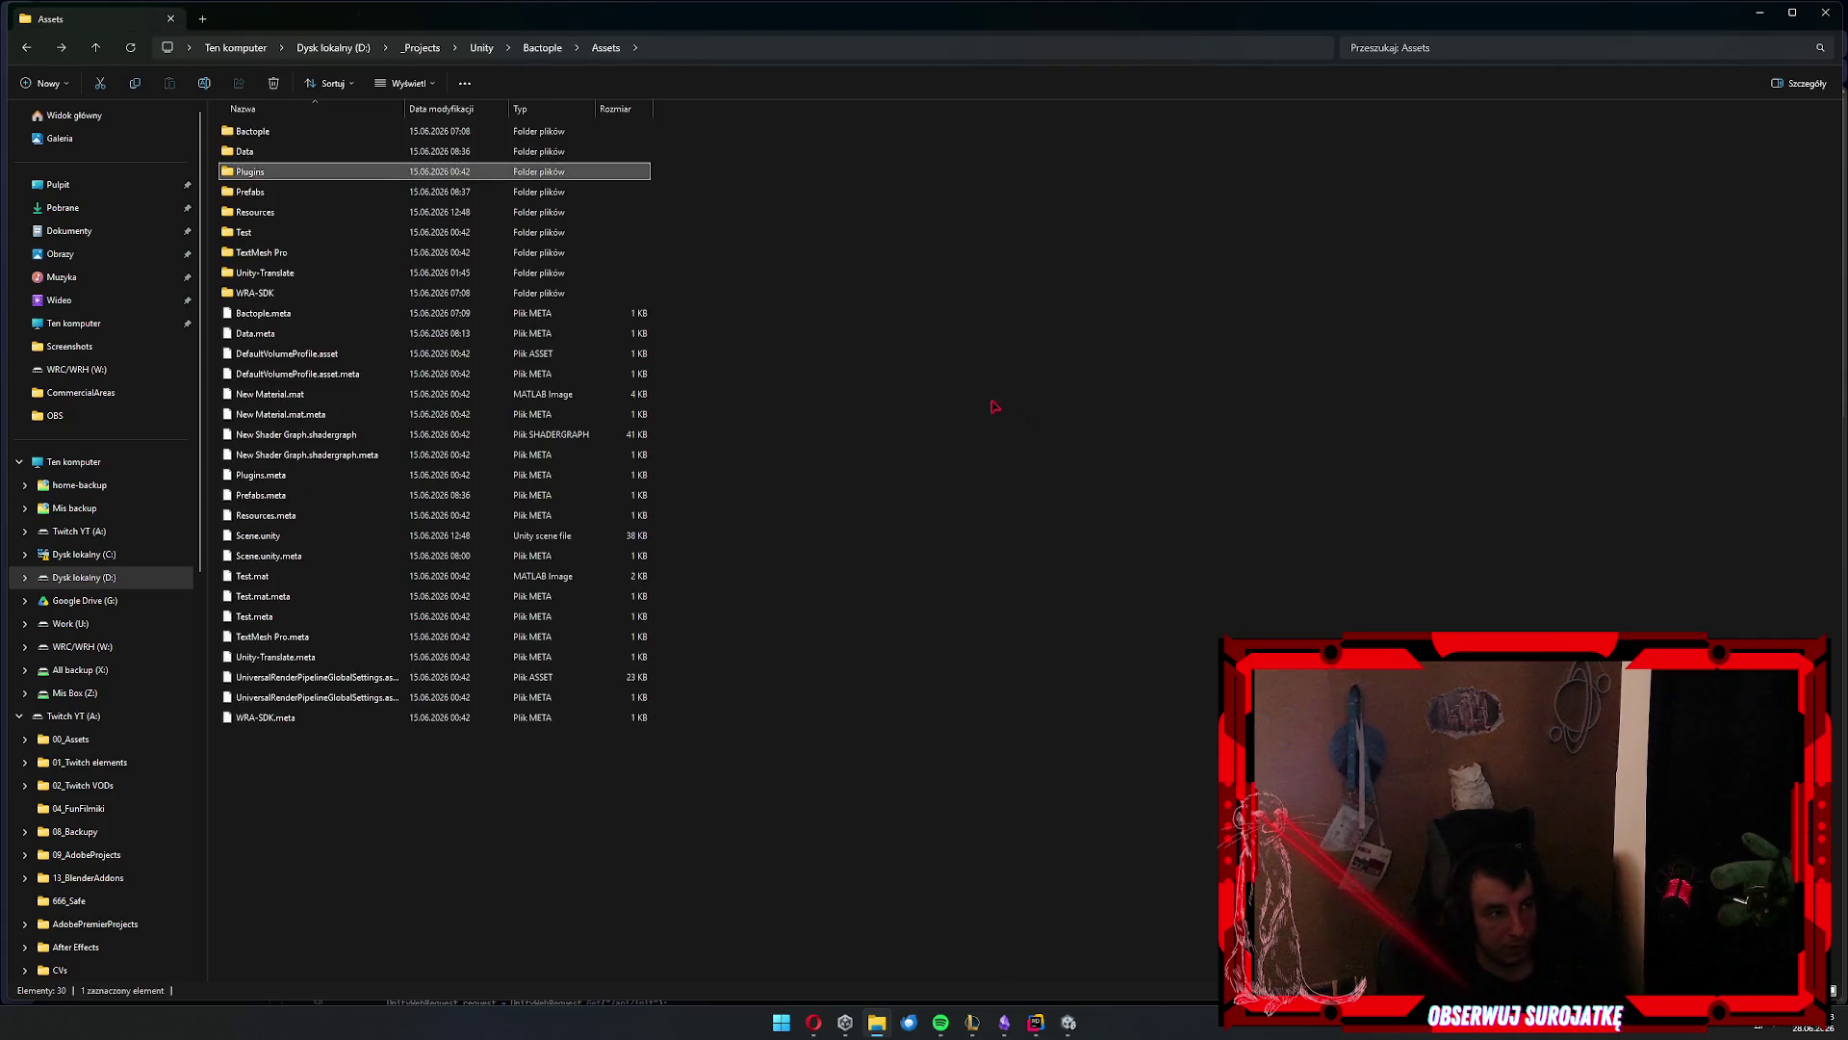
key(alt+Tab)
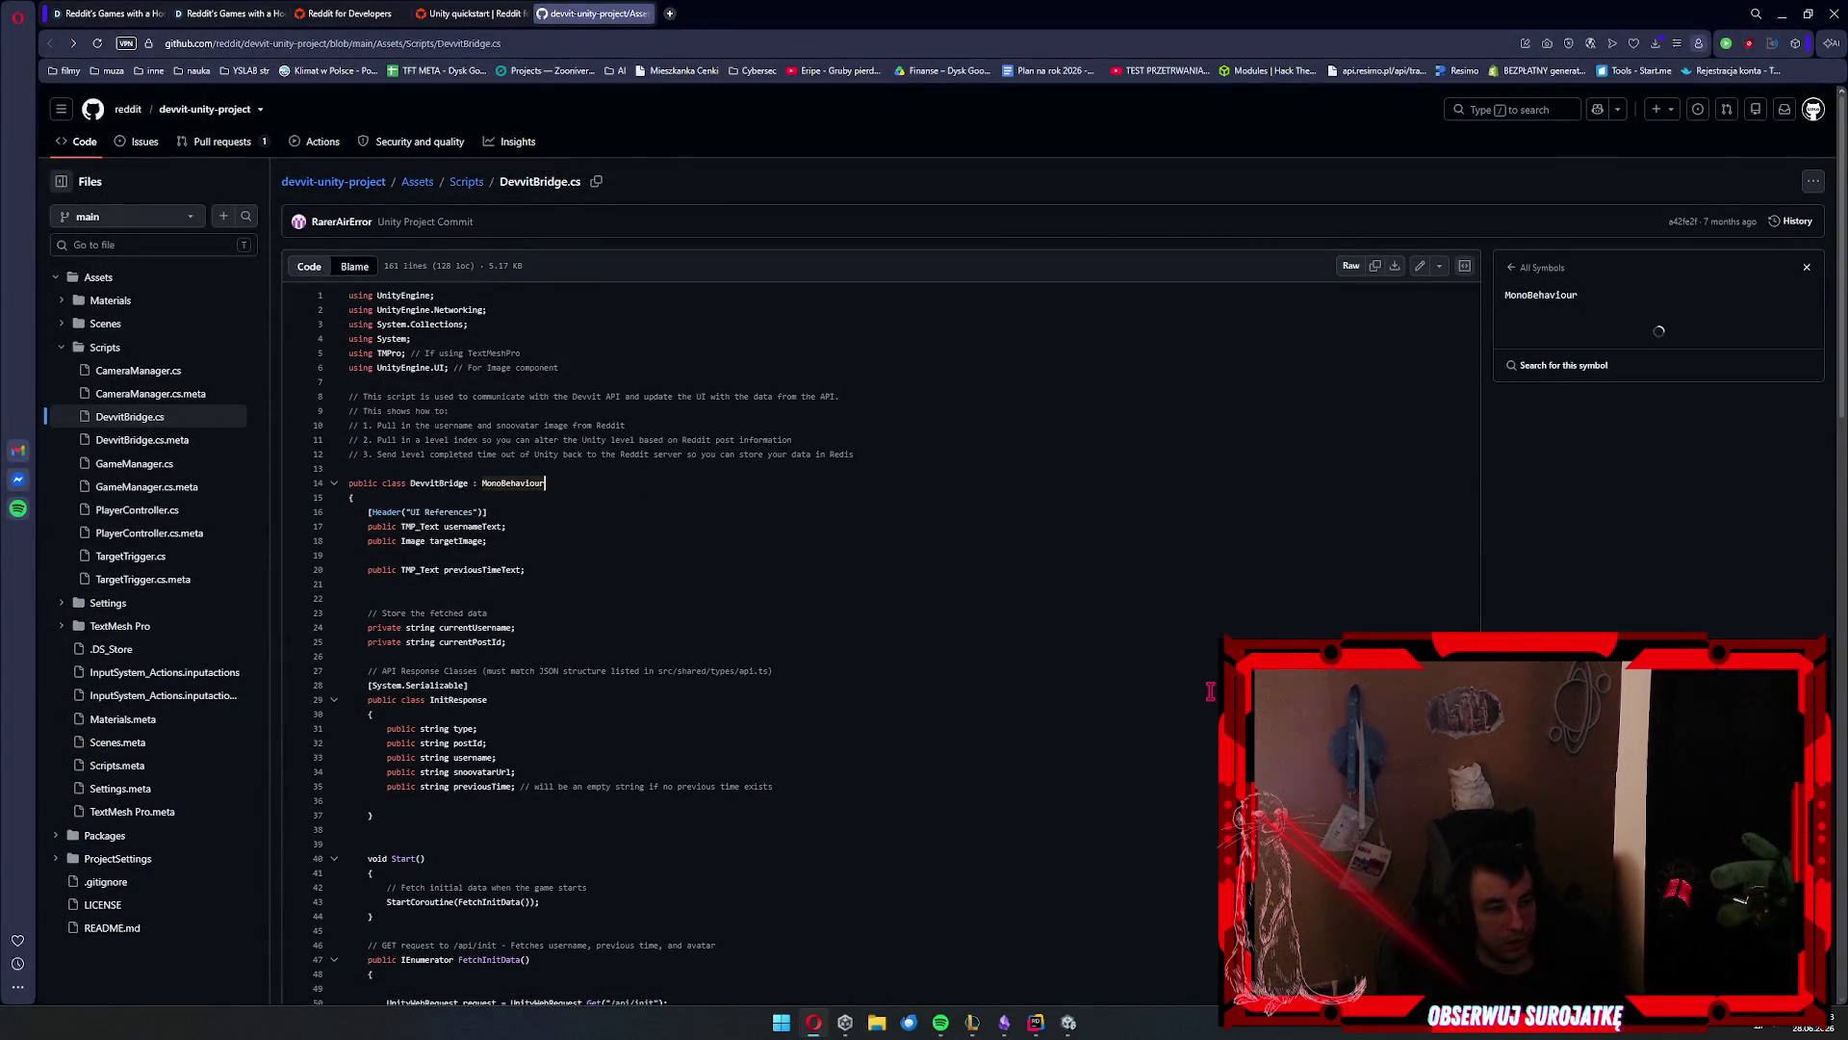
click(1068, 1022)
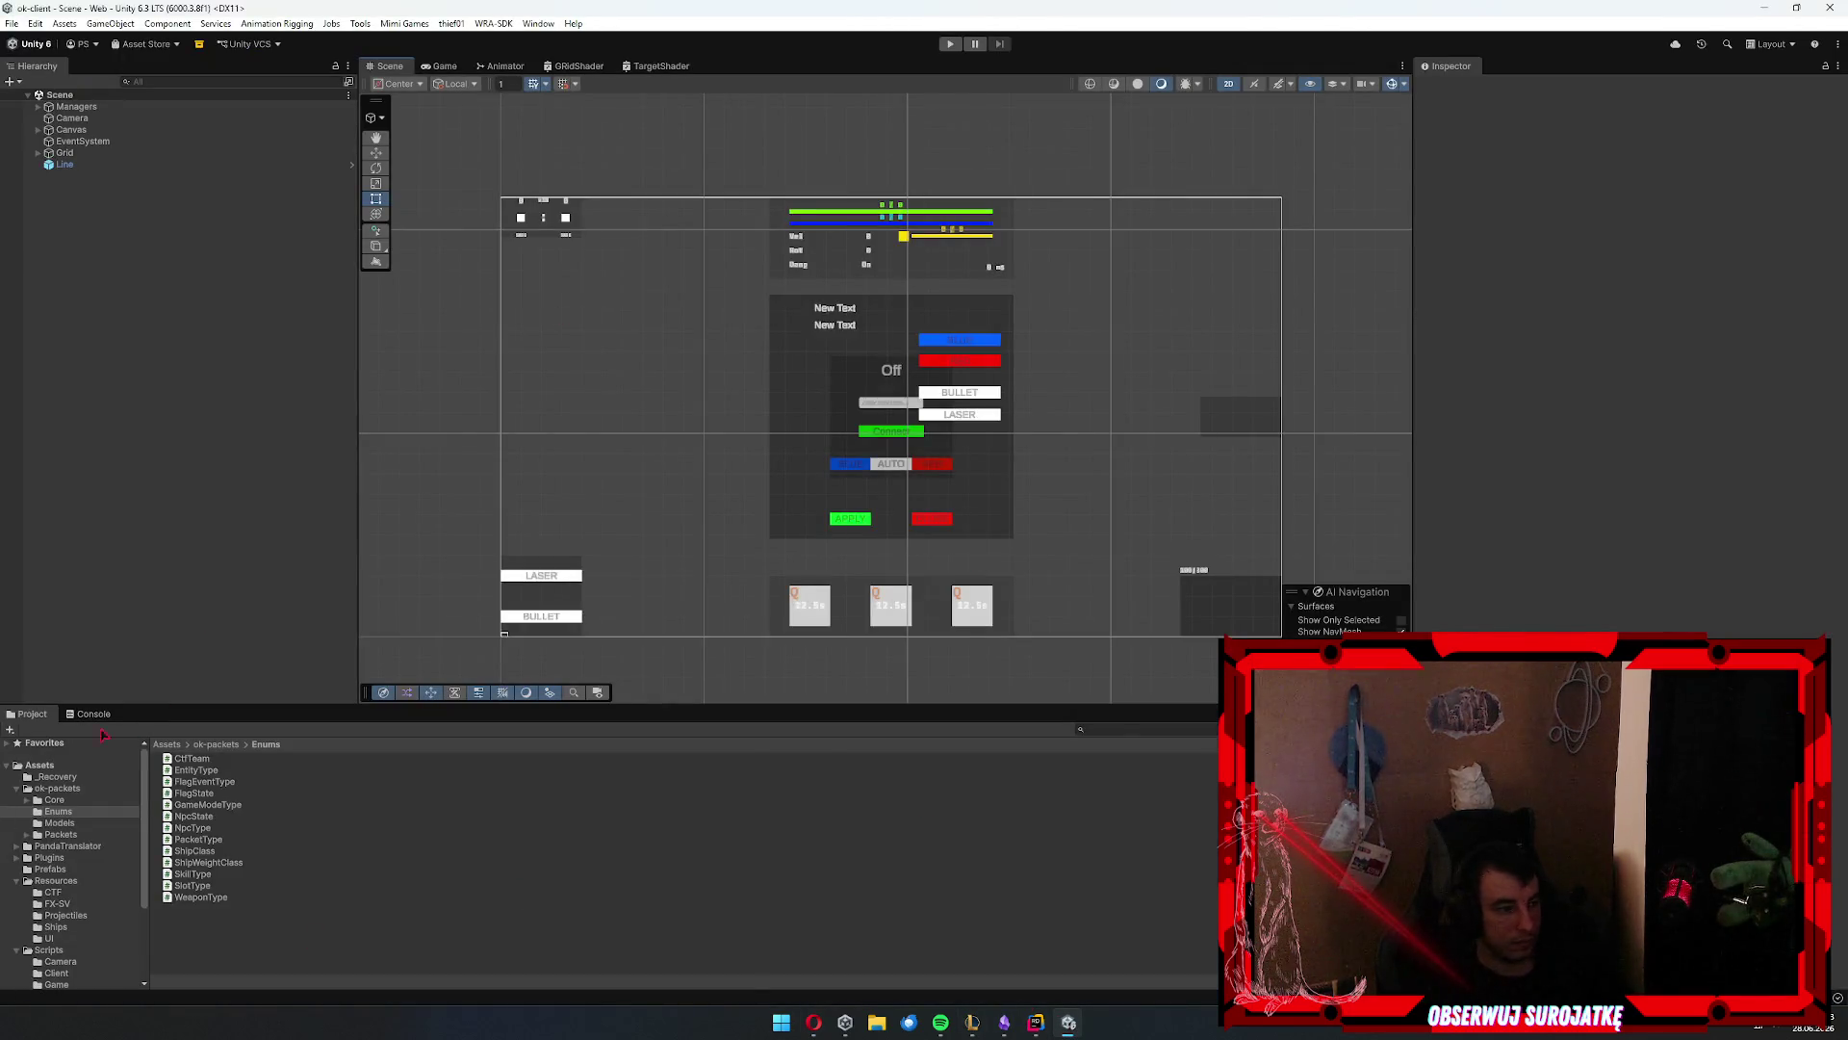
Exit the Rider IDE, confirming the exit prompt
key(alt+Tab)
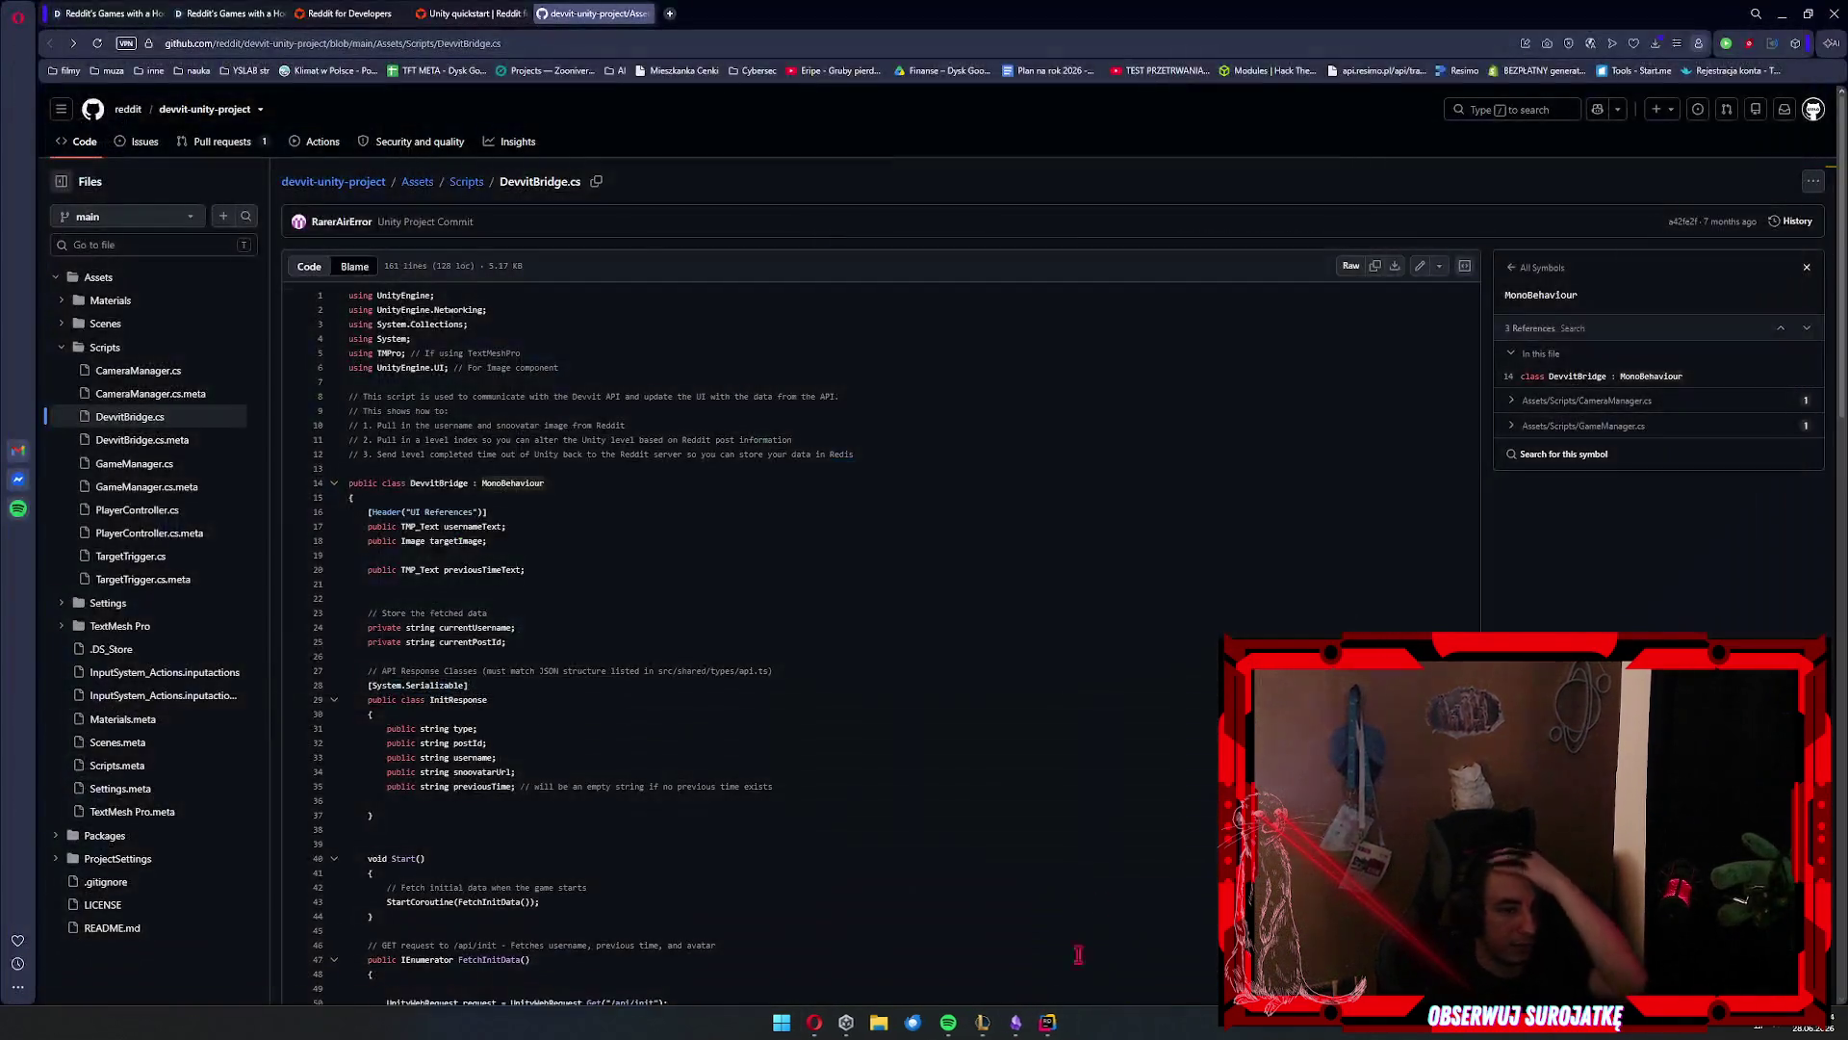
key(alt+Tab)
key(alt+F4)
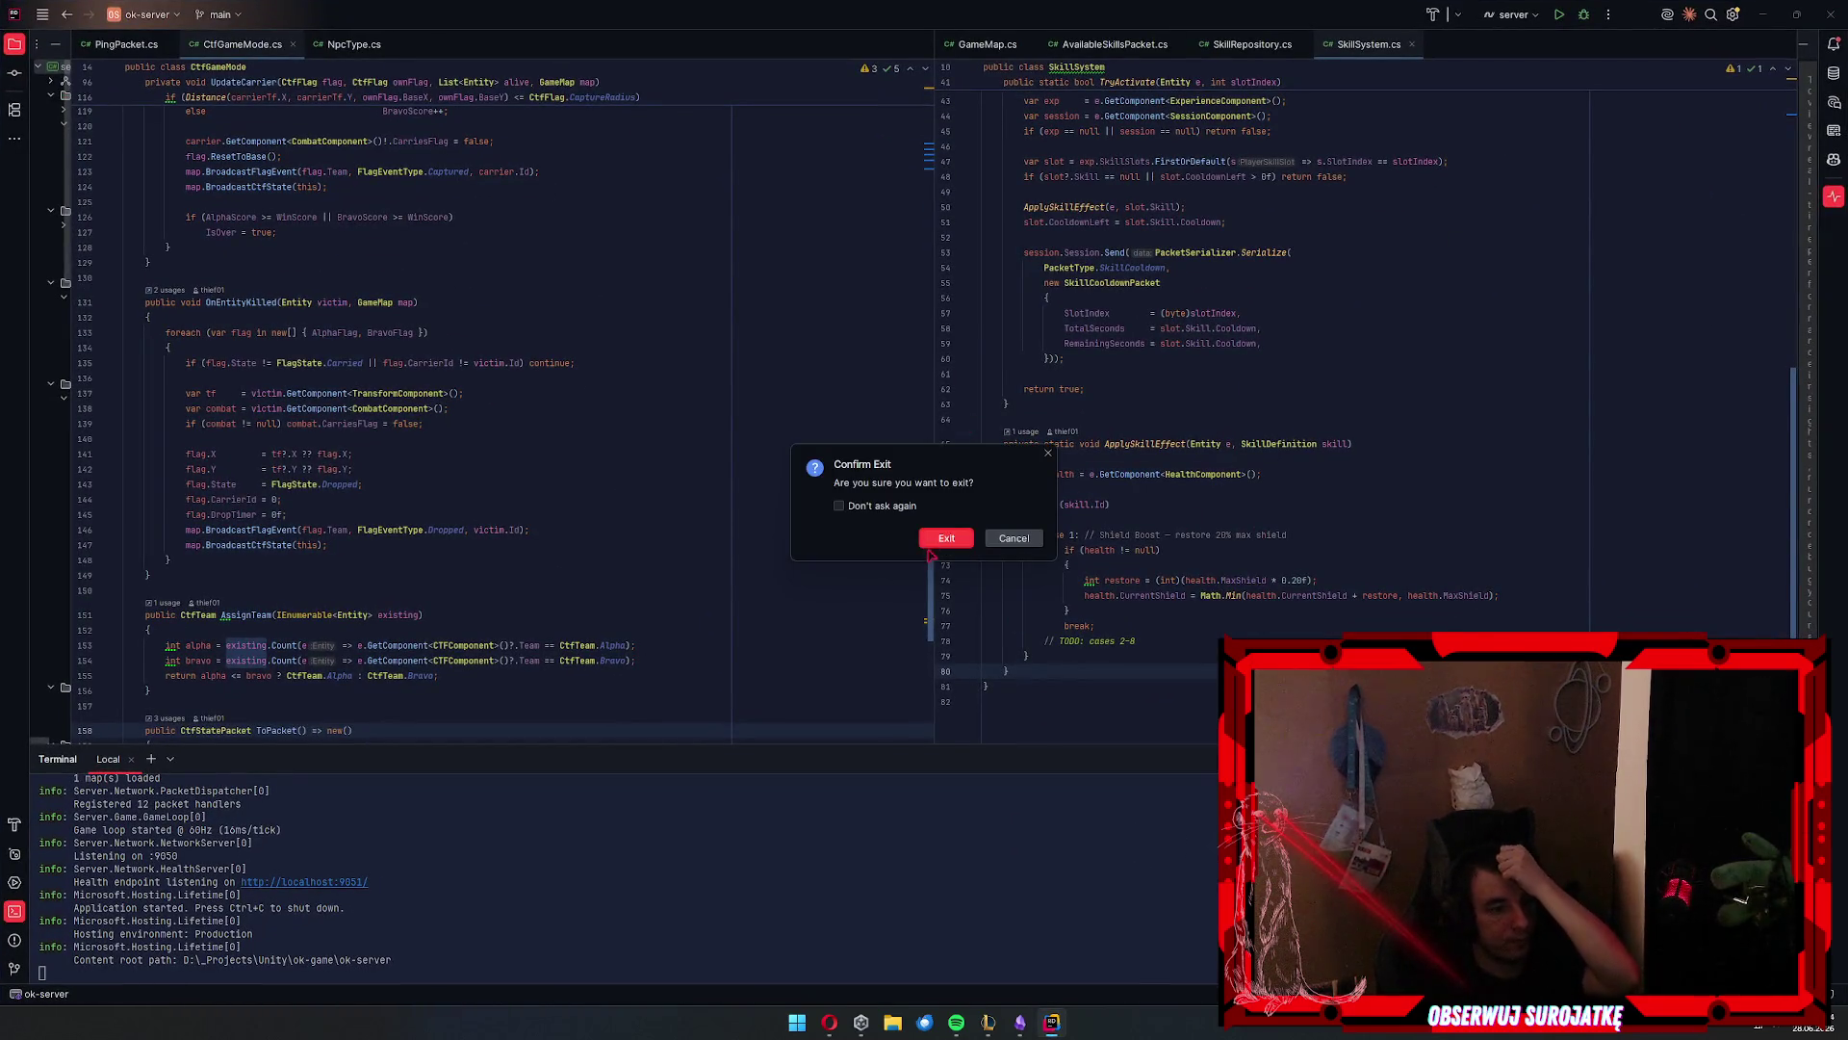
click(930, 544)
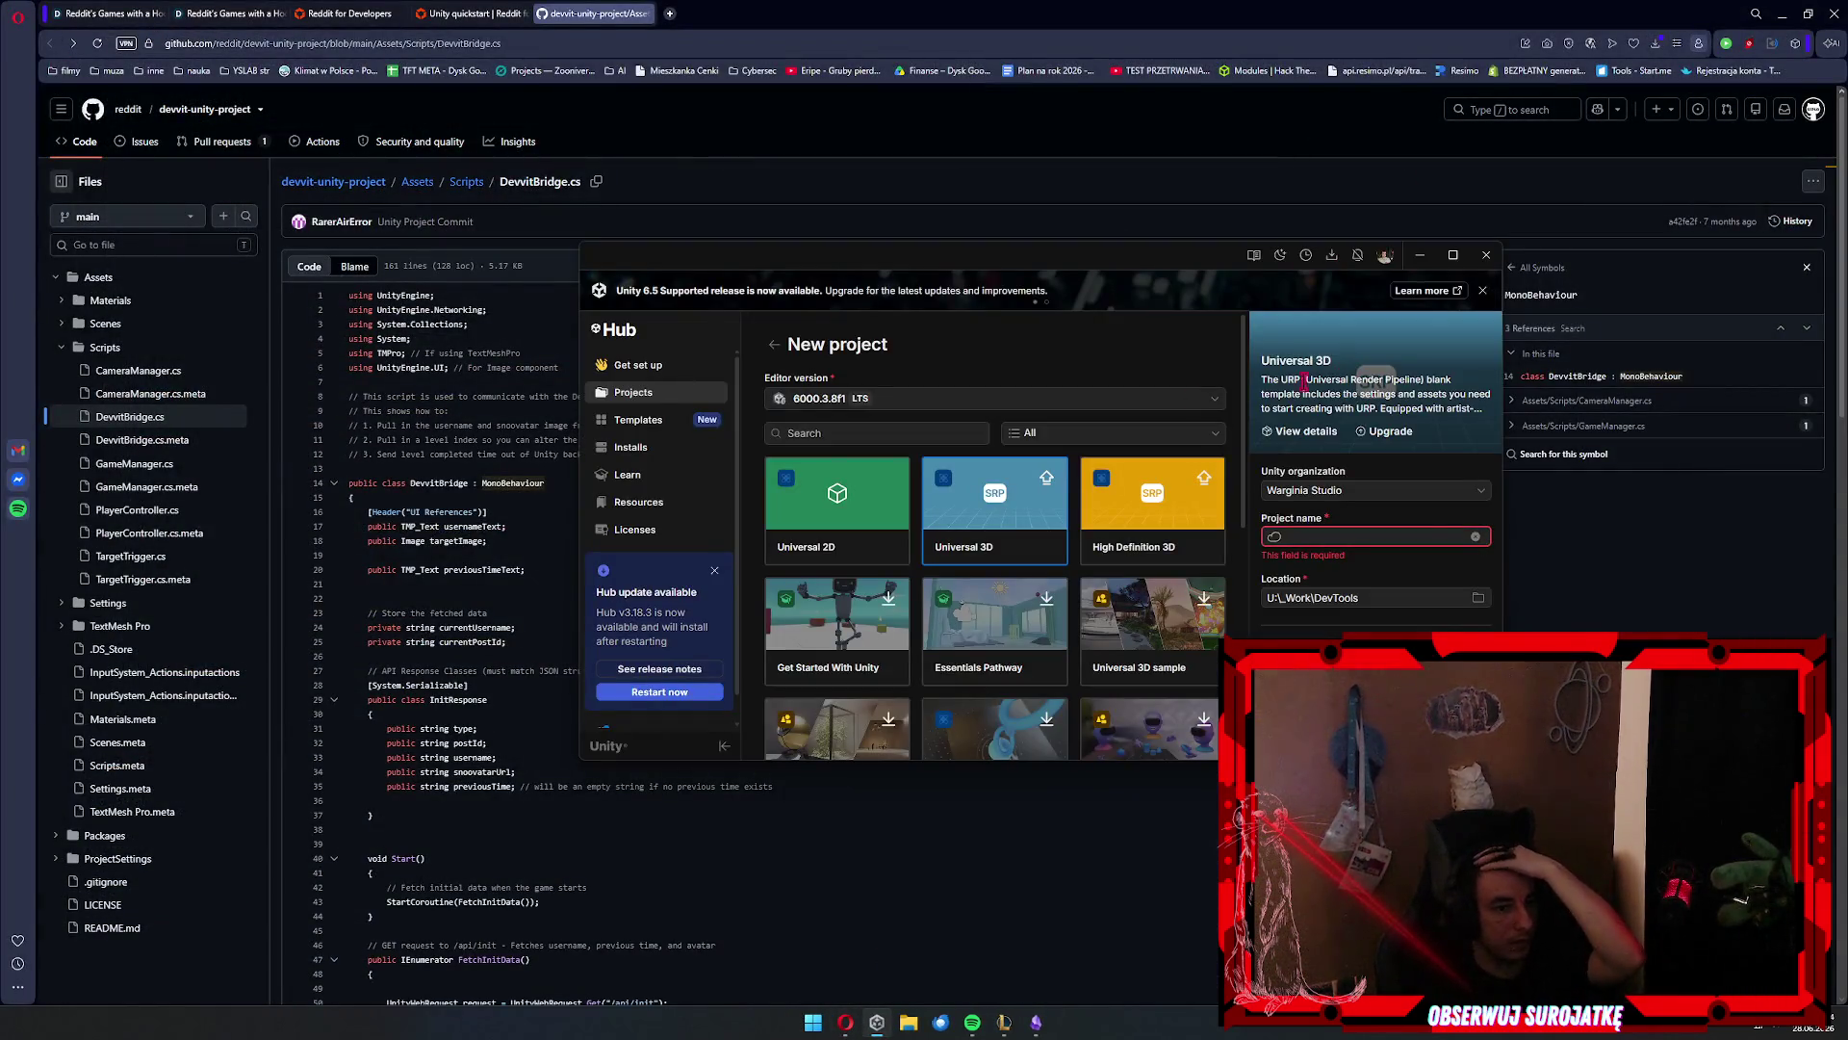
Add D:\_Projects\Unity\rippeople\client to Unity Hub's Projects list from disk
click(633, 392)
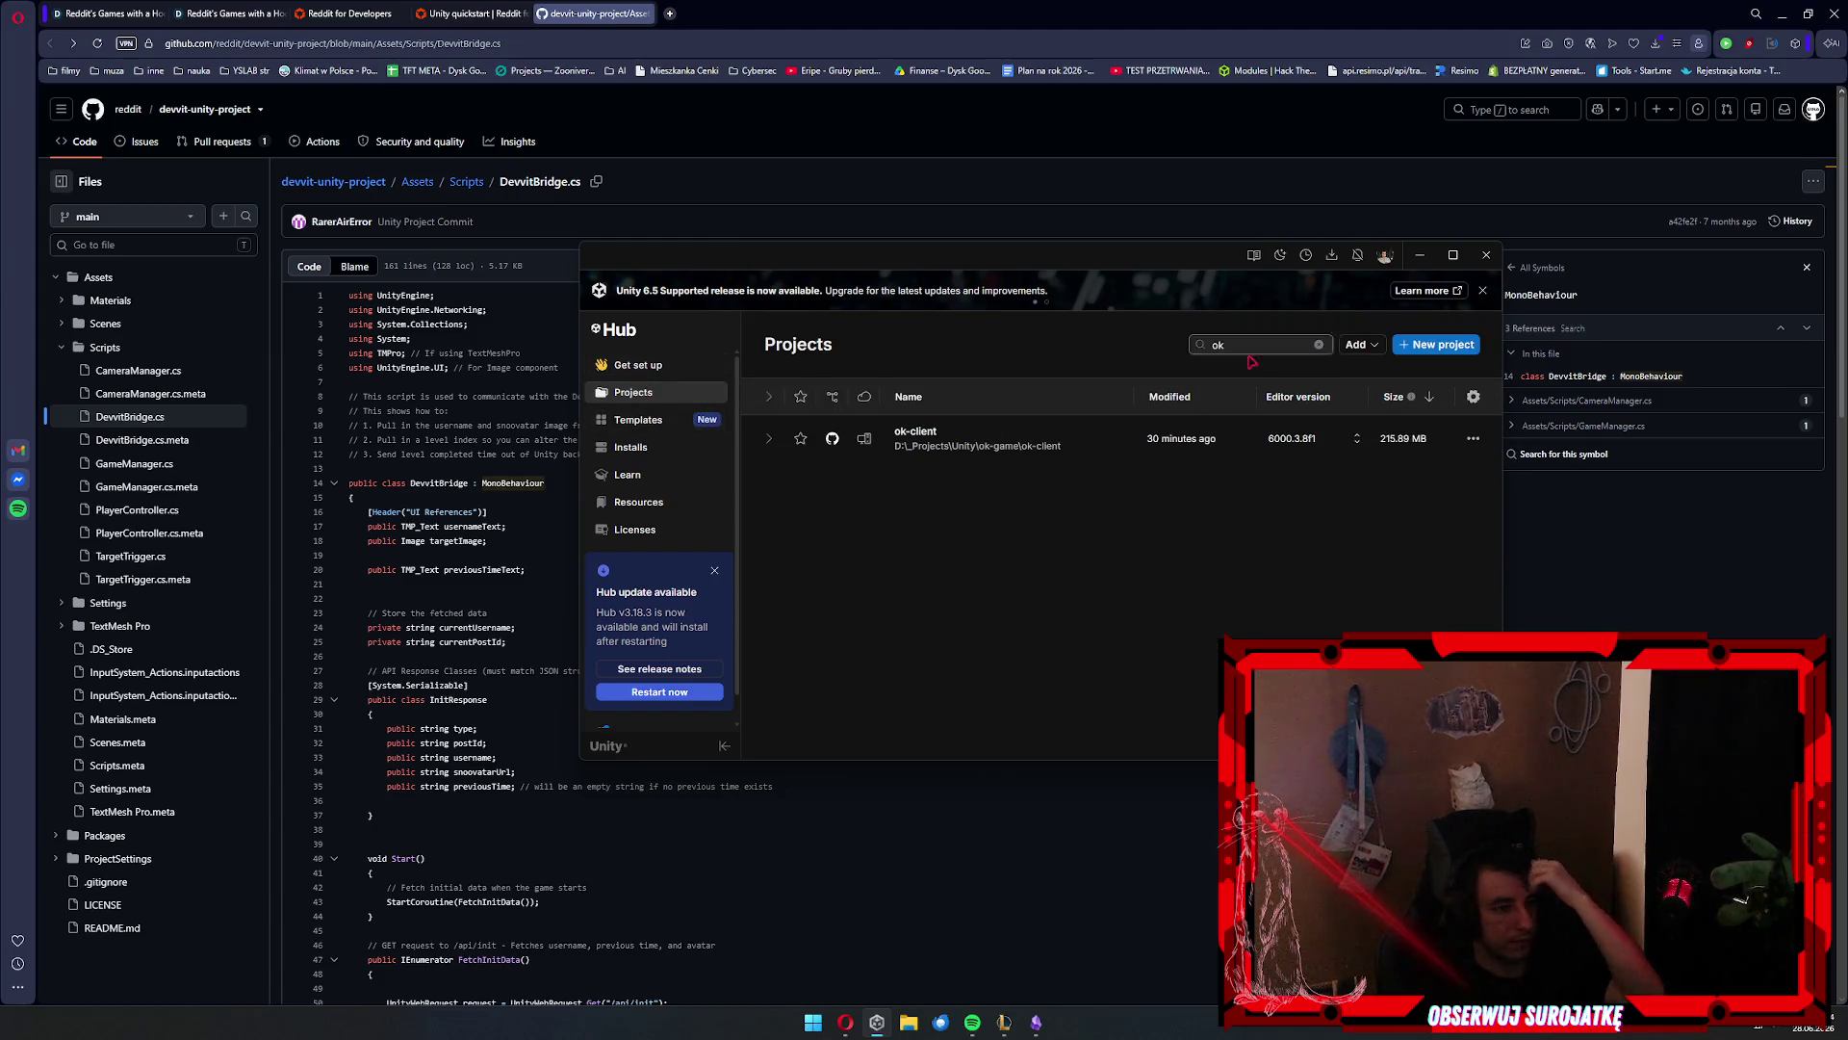
click(1361, 344)
click(1406, 377)
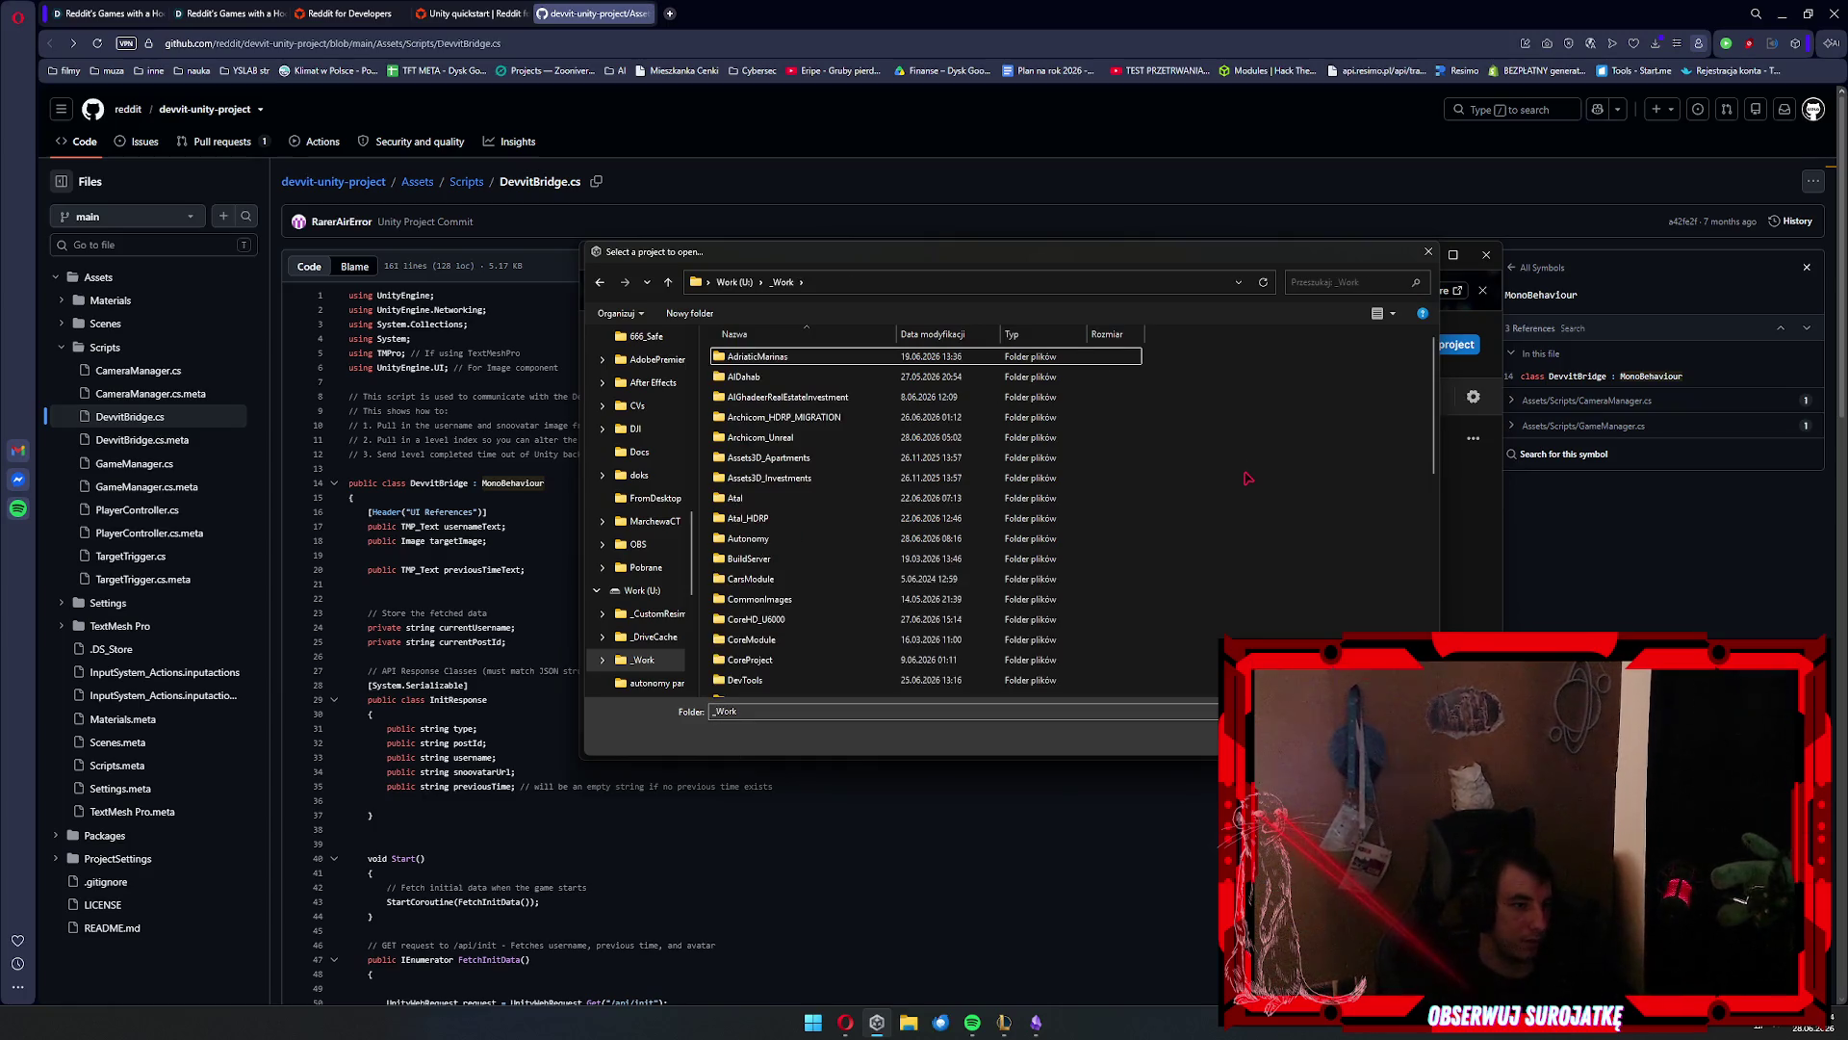
click(916, 287)
text(D:)
key(Return)
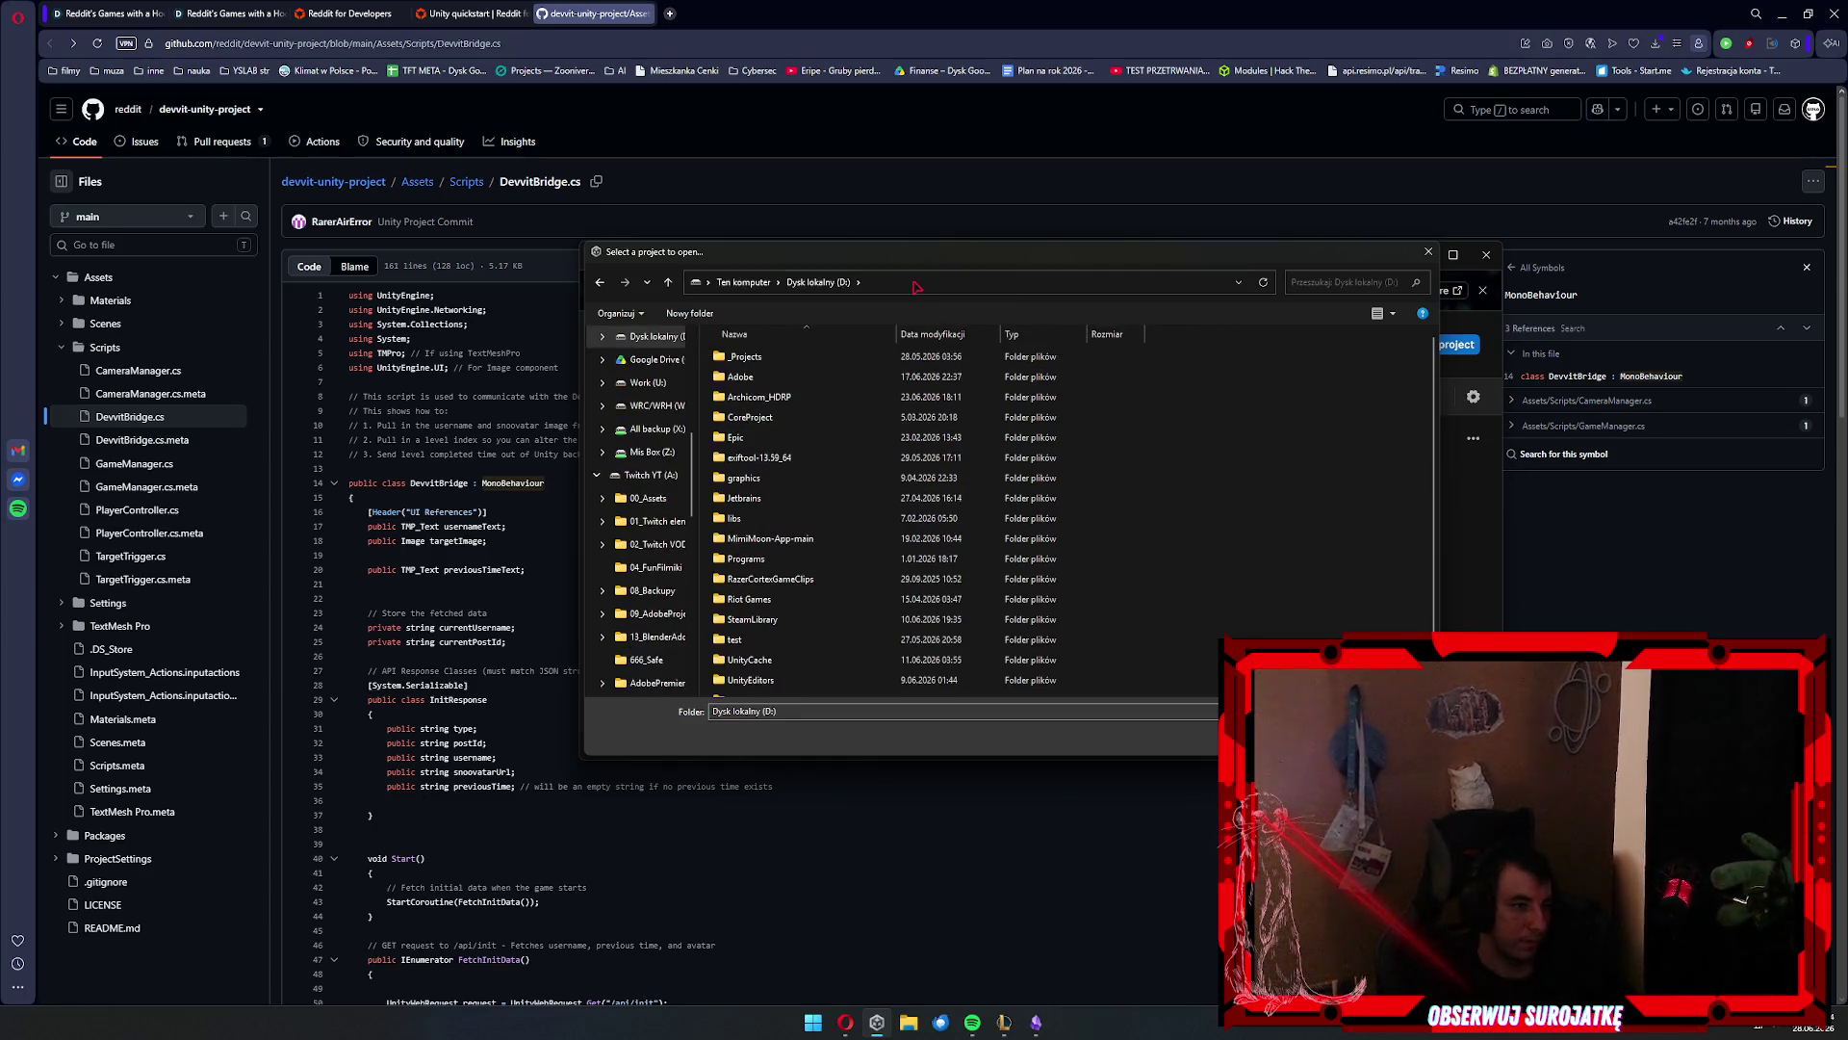
key(Down)
key(Return)
key(Down)
key(Return)
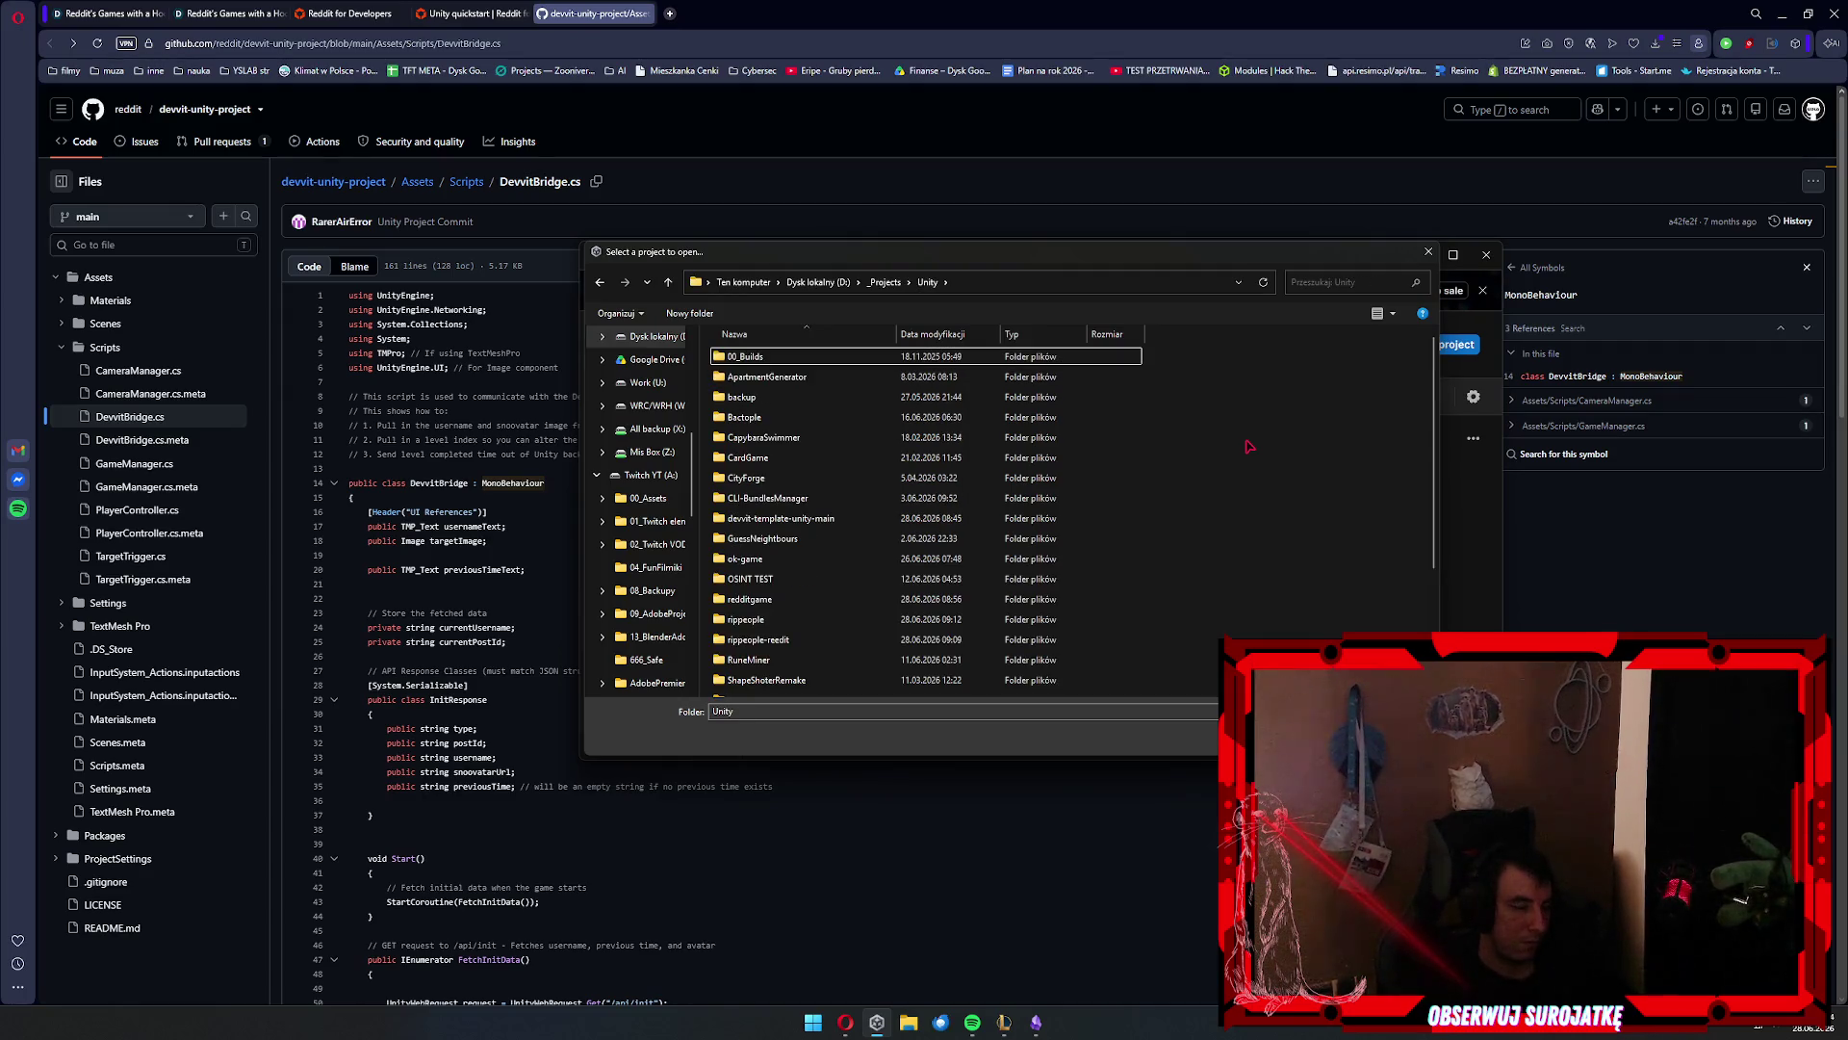
text(rippeople)
key(Return)
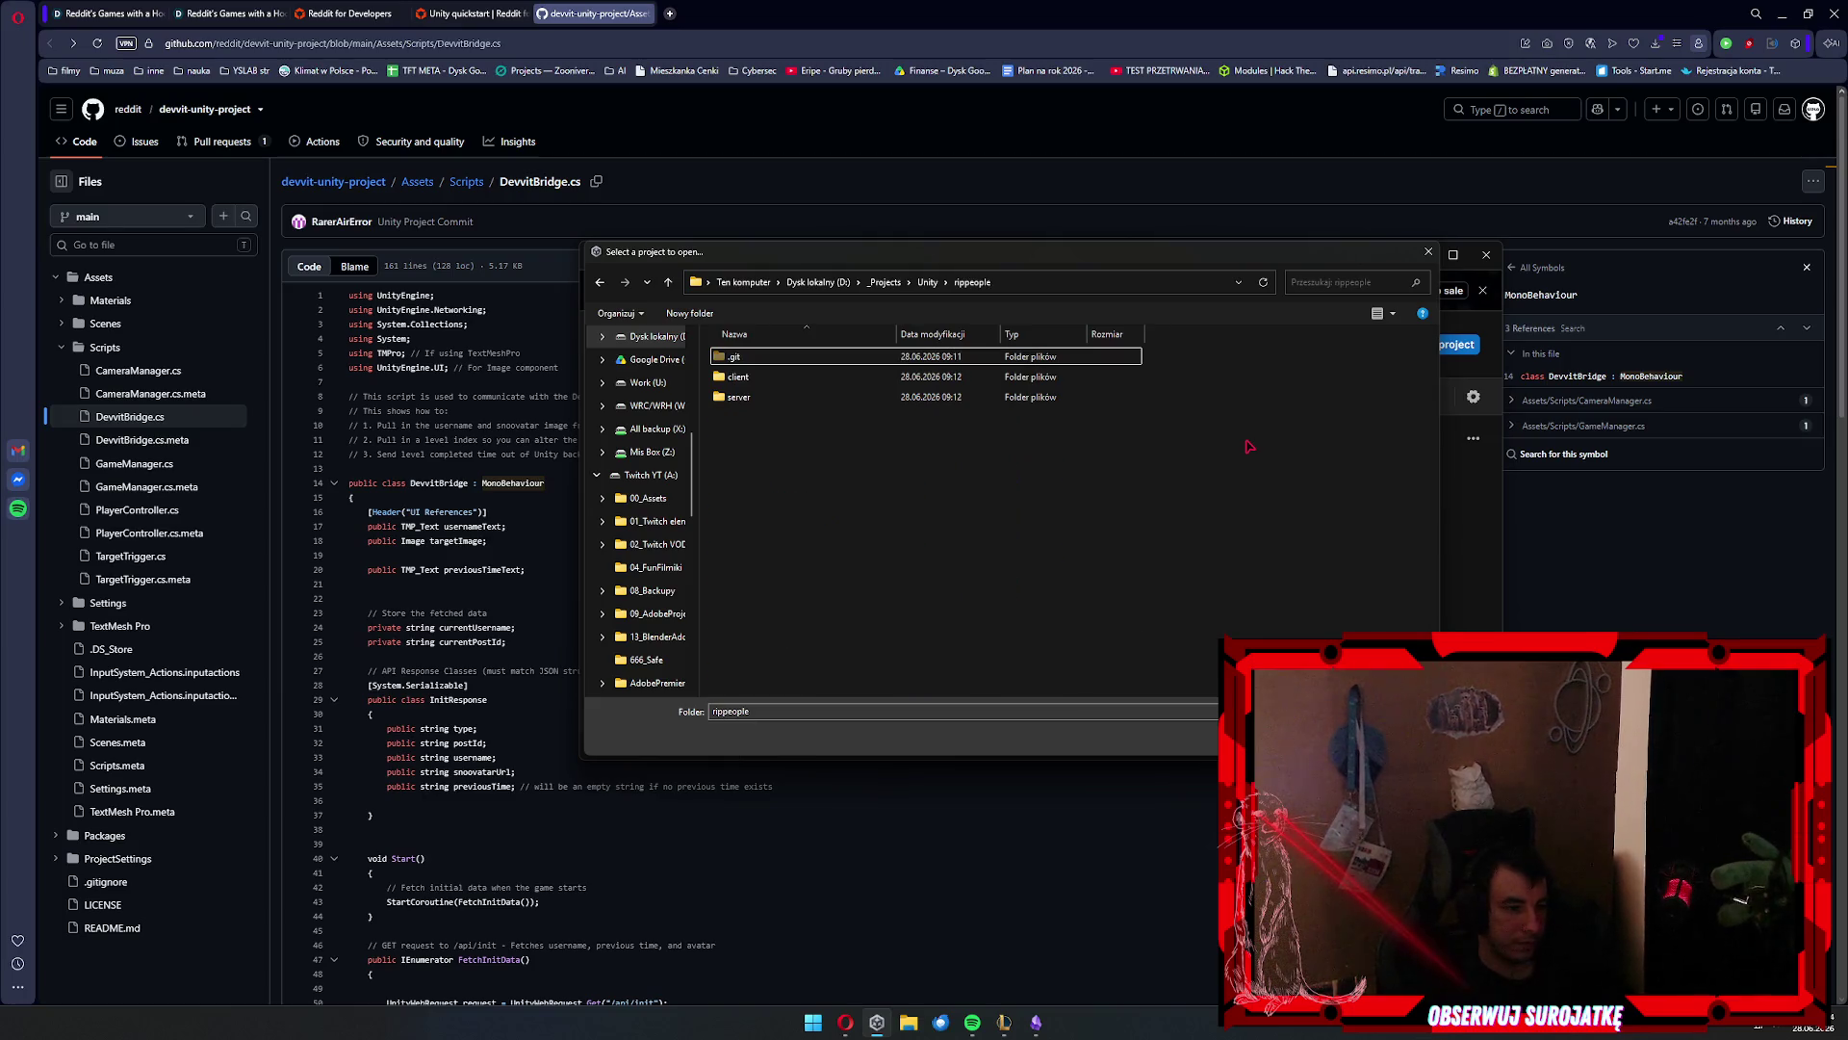
key(Down)
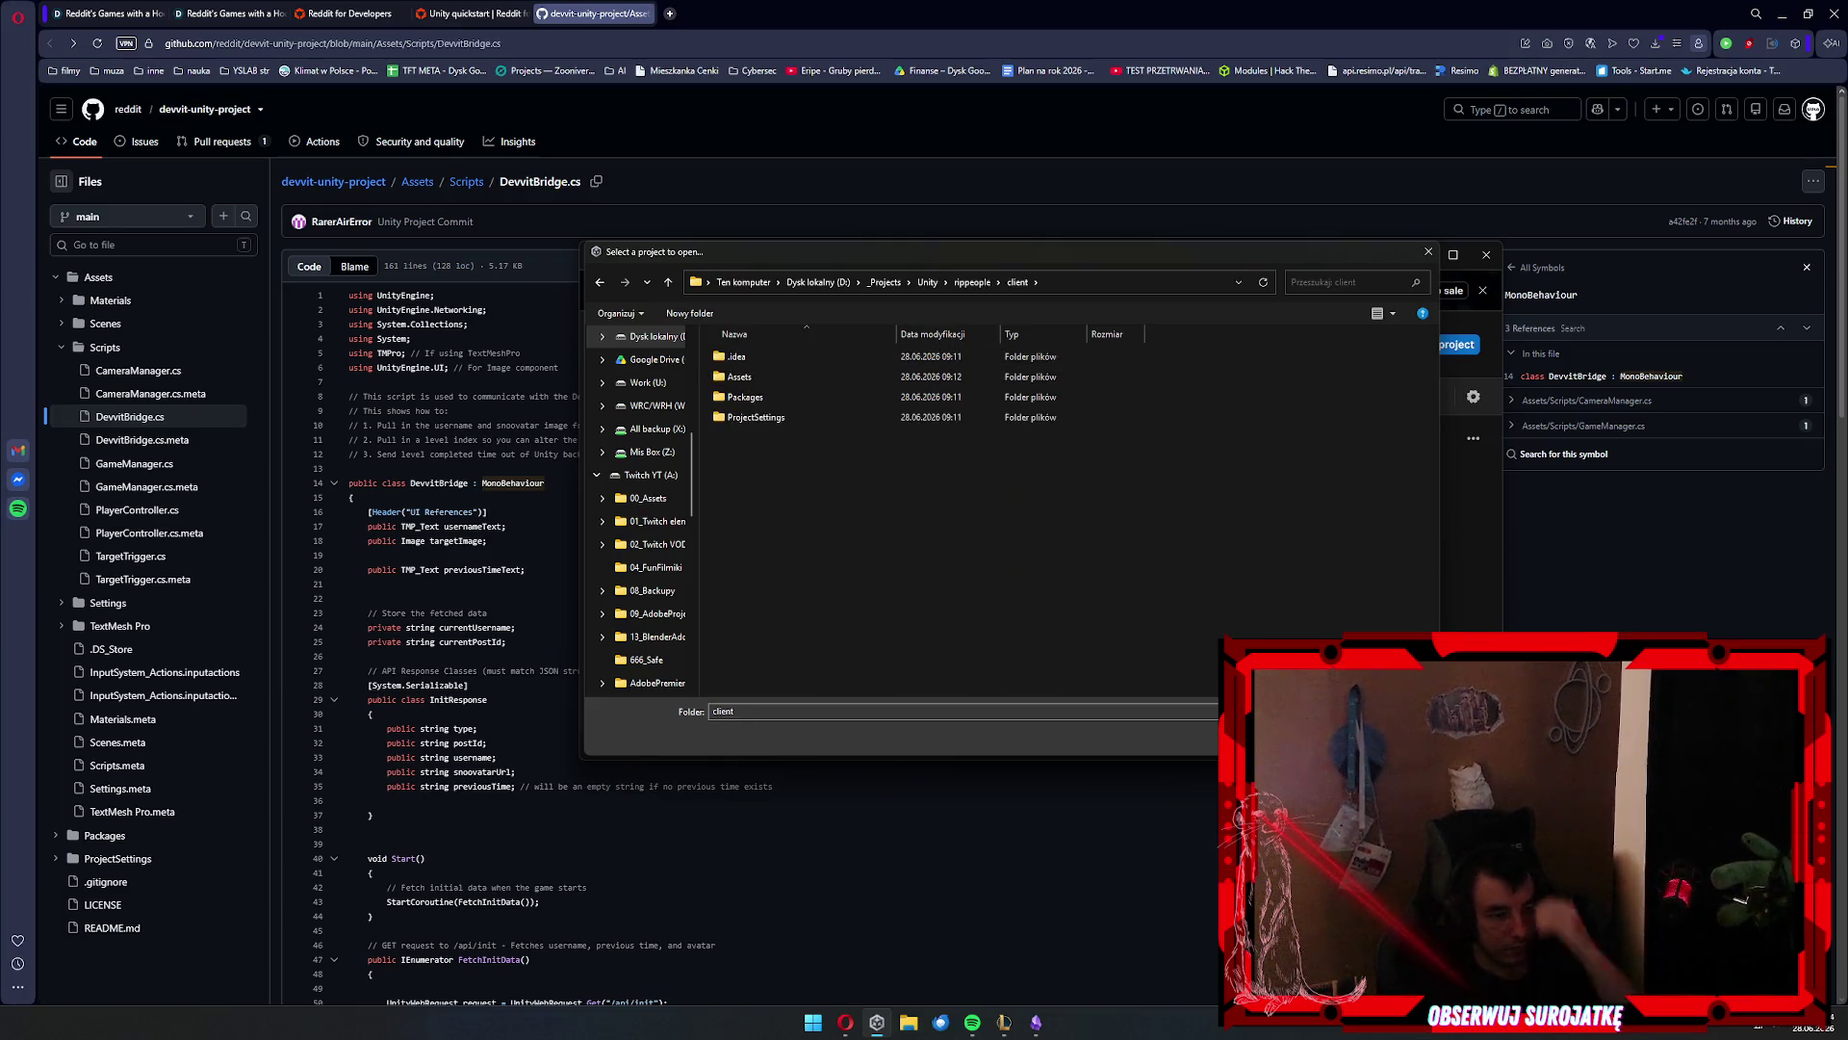
key(Return)
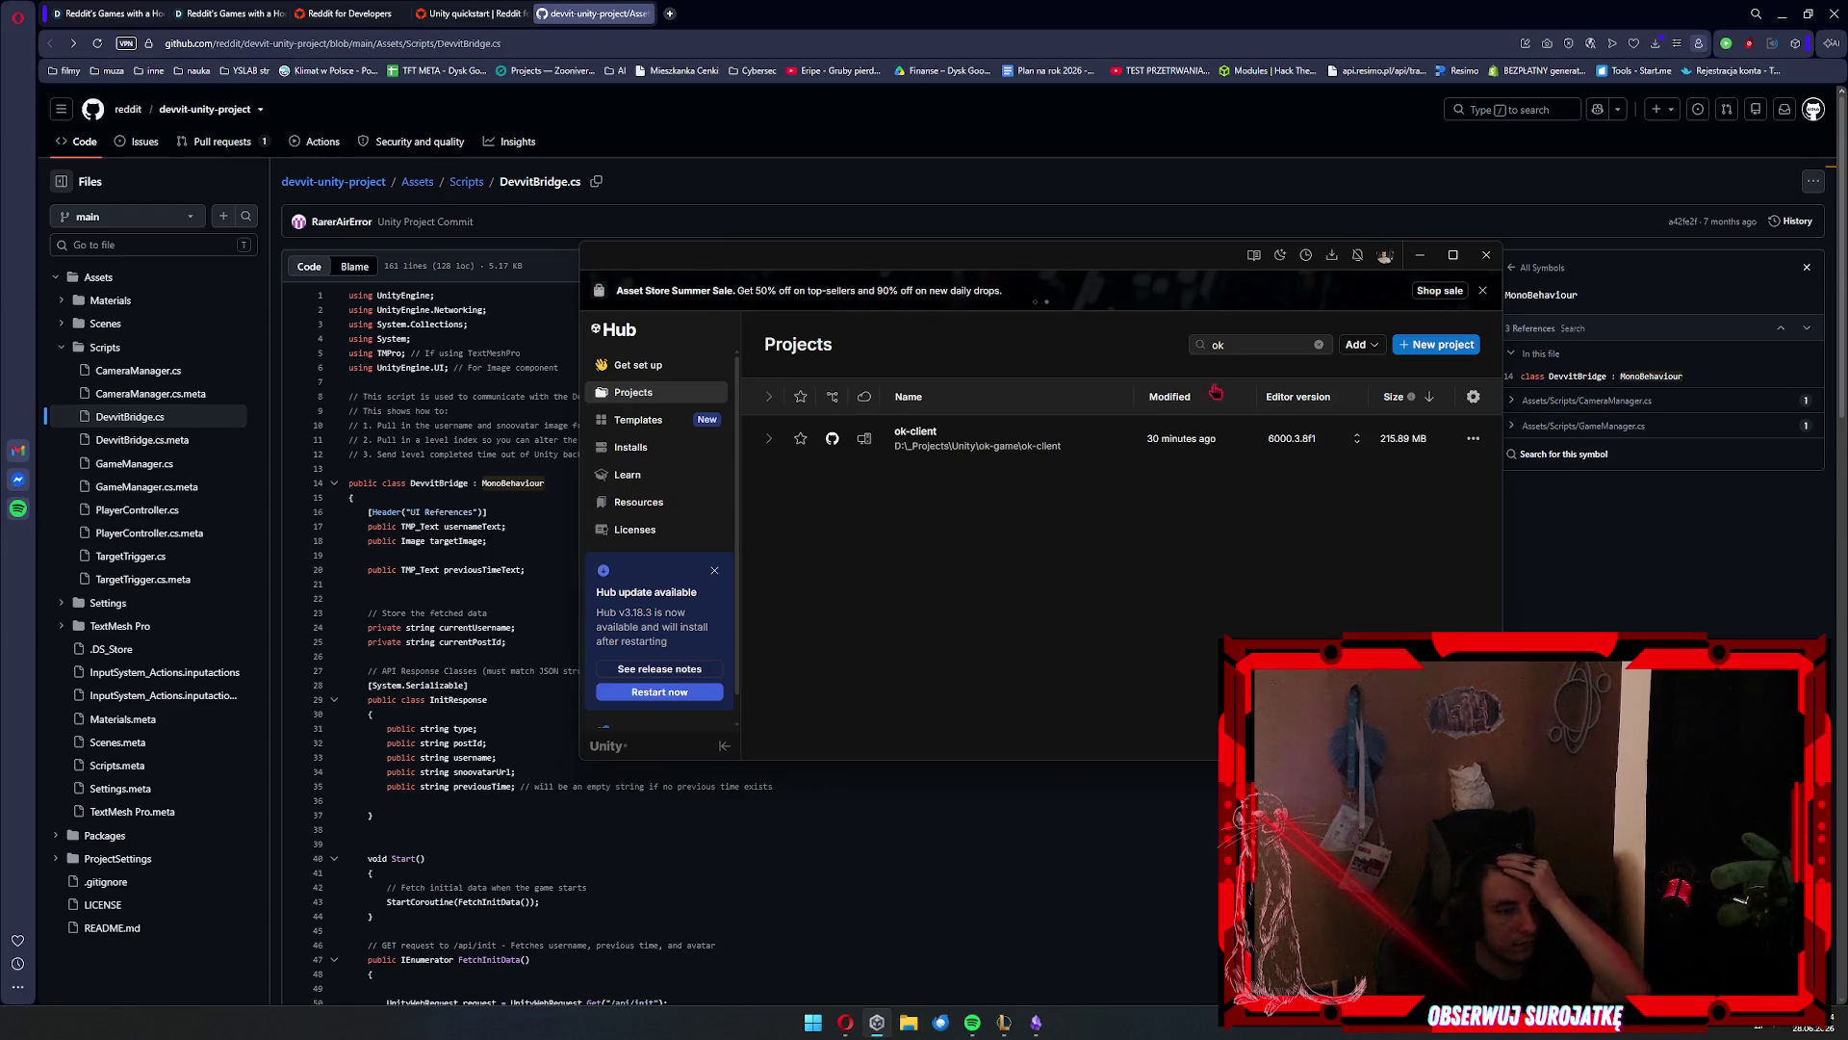
Search the Hub's projects for 'client' instead of the old 'ok' query
click(1241, 344)
key(BackSpace)
key(BackSpace)
text(client)
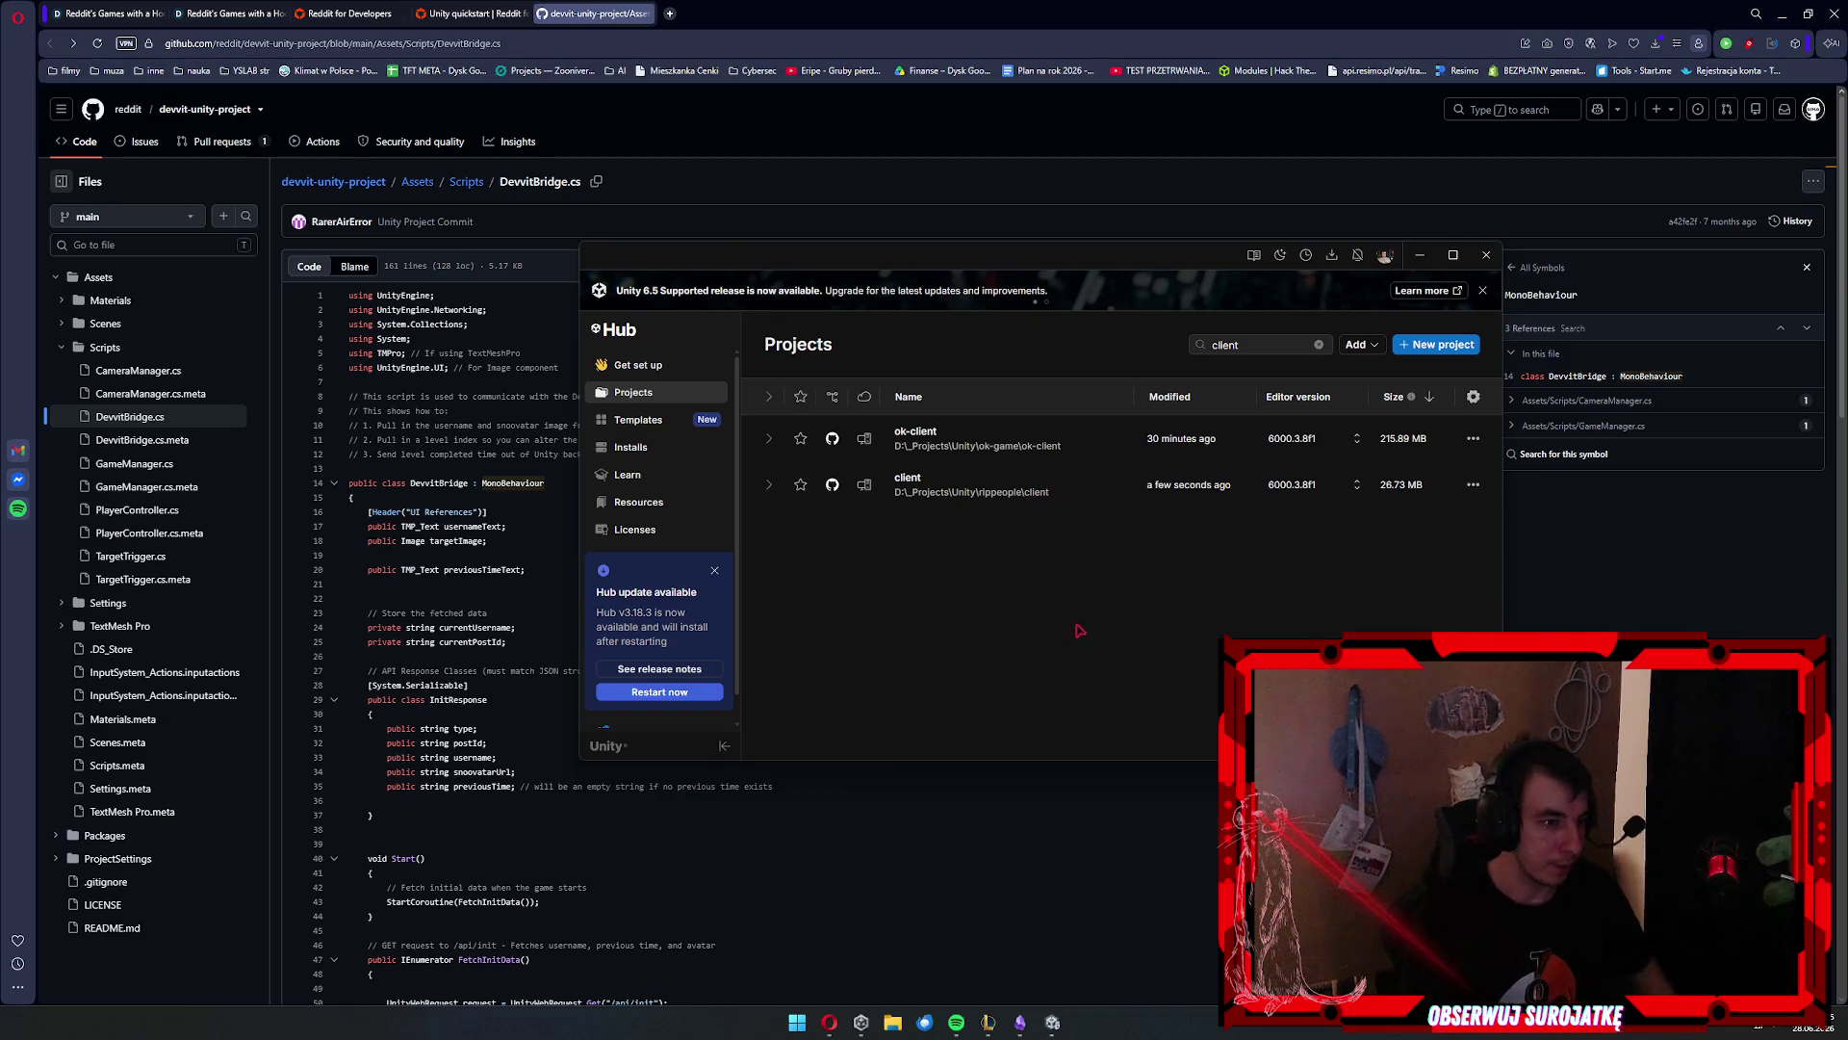
Launch the client project in Unity and close the GitHub DevvitBridge.cs tab
click(976, 490)
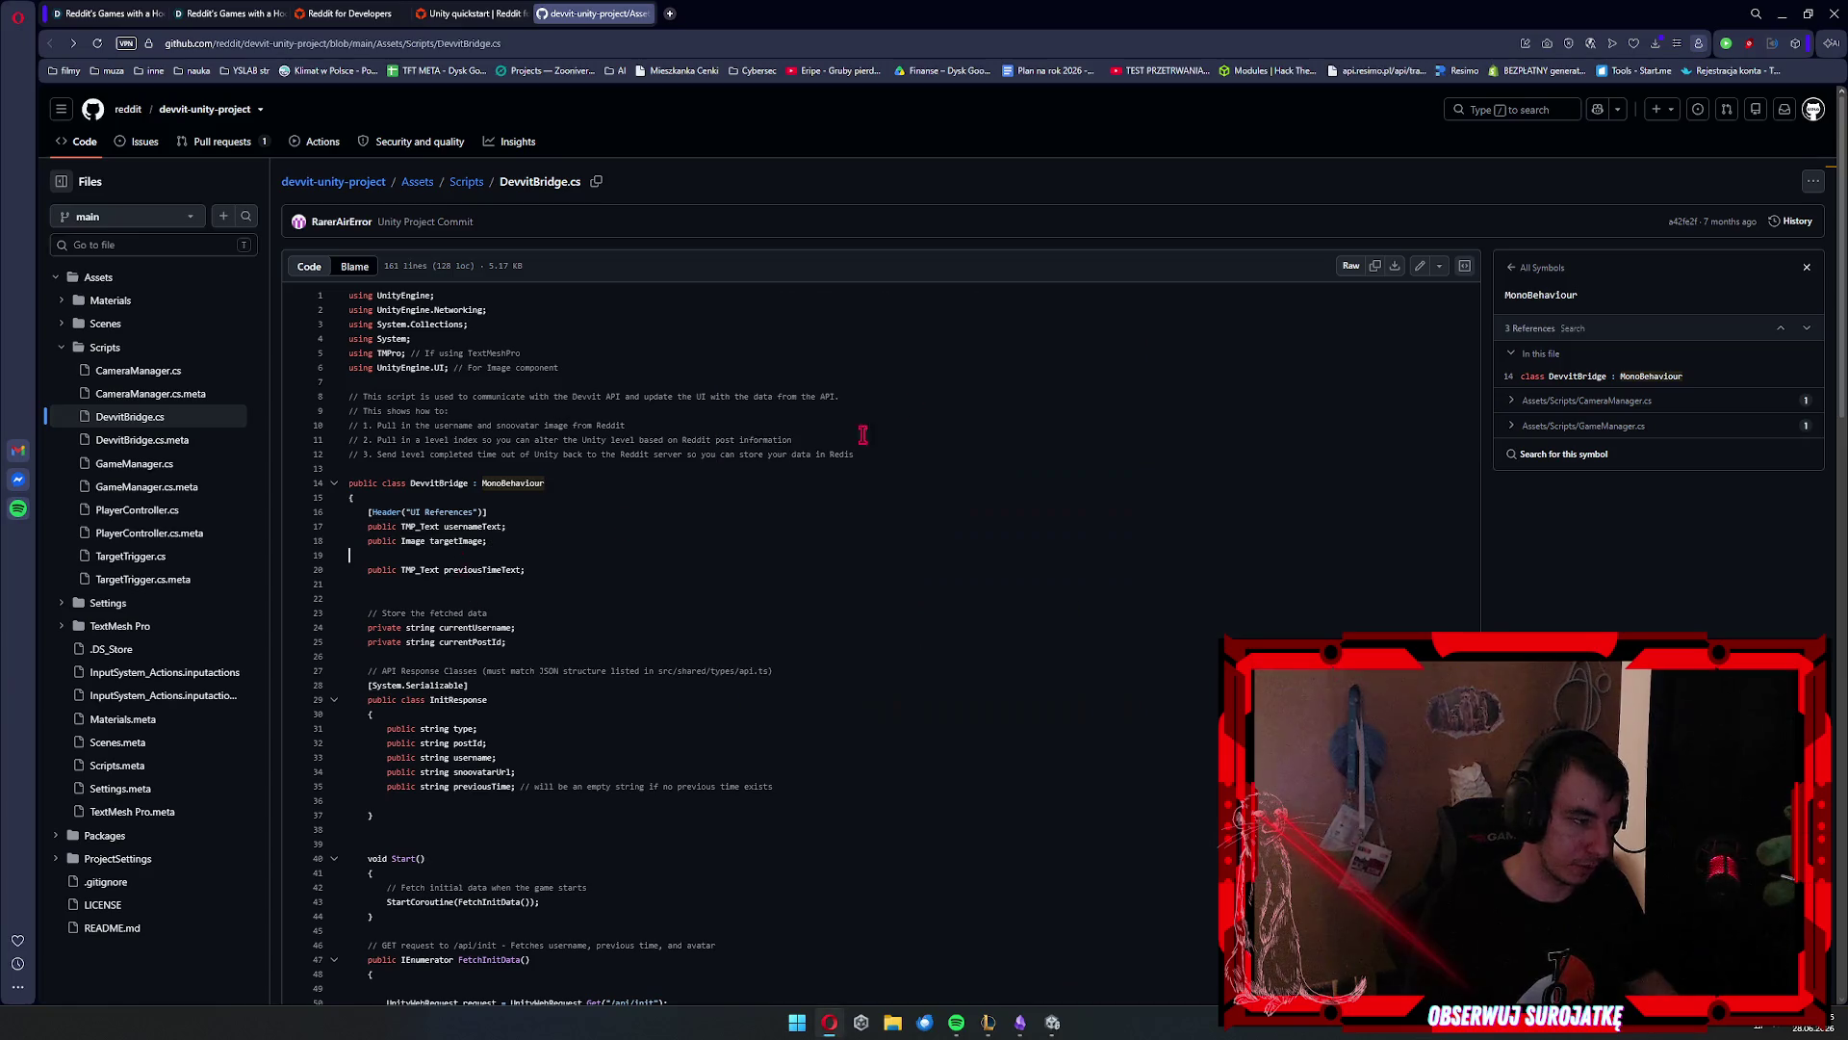
key(ctrl+w)
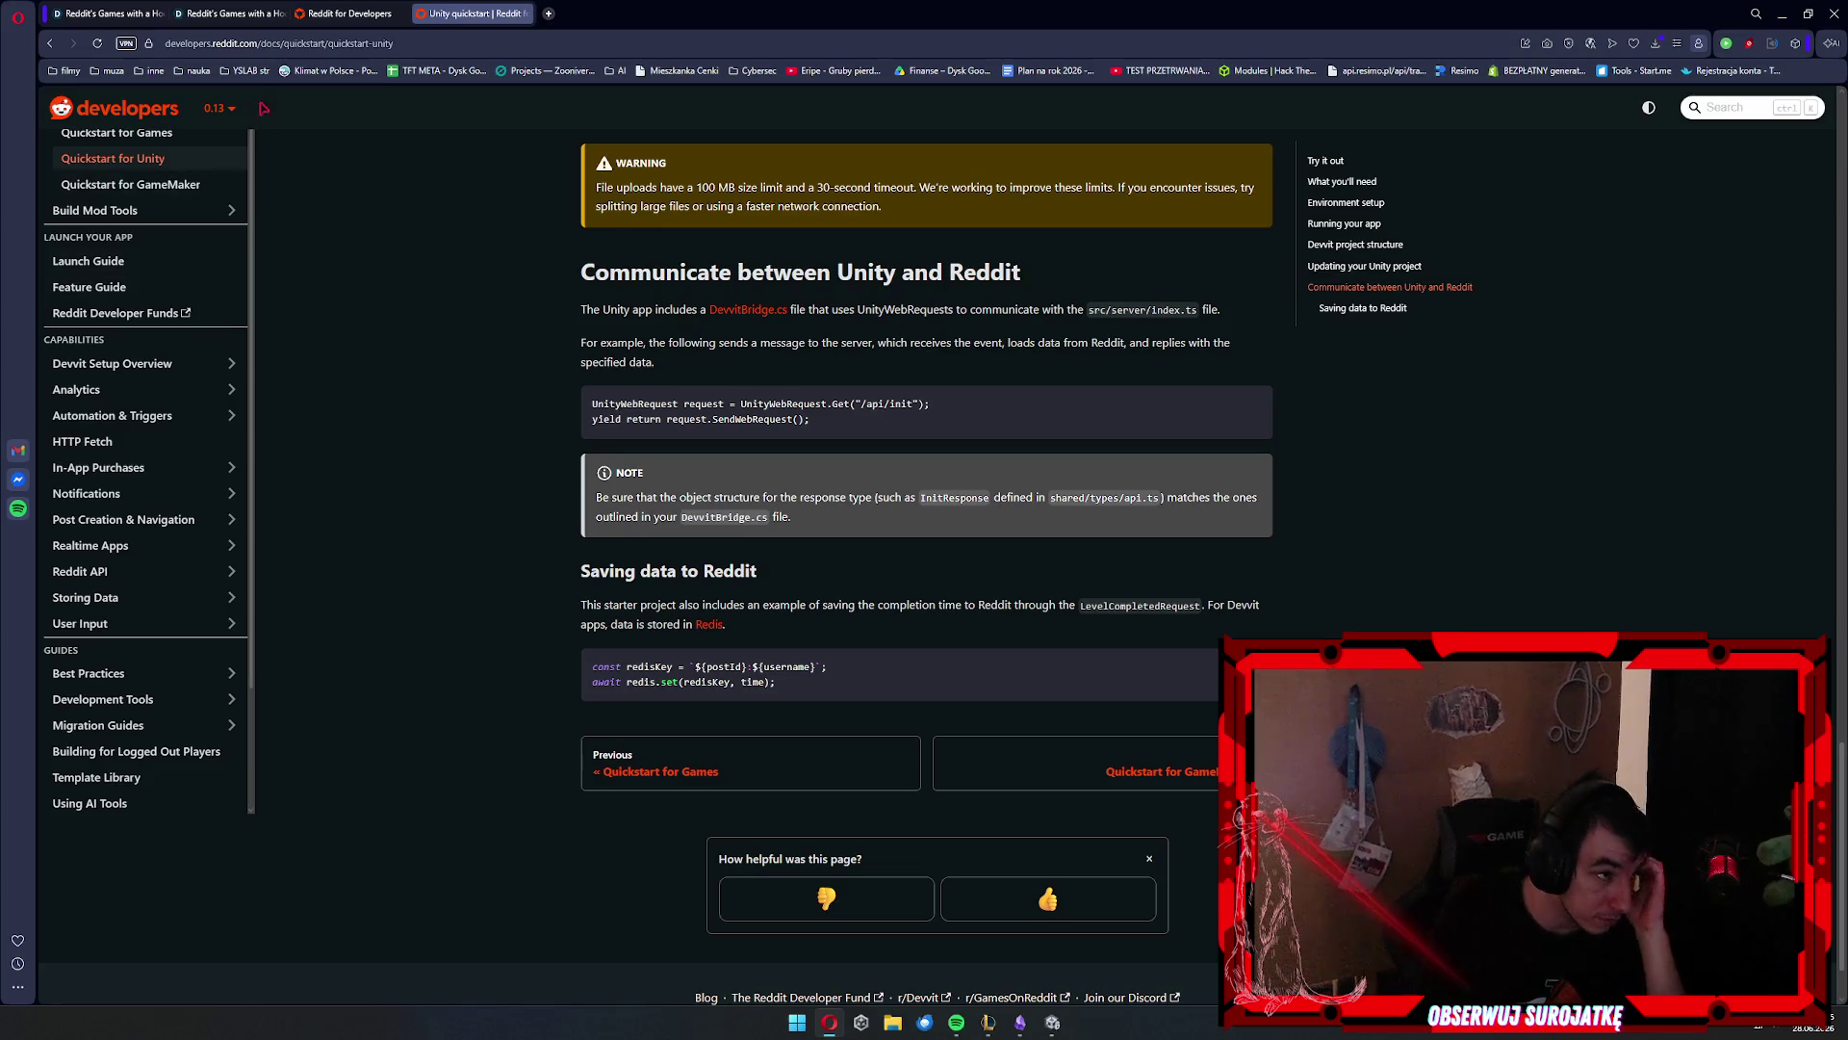
Return to the Unity quickstart docs in Reddit for Developers and scroll through the page
click(310, 12)
click(467, 14)
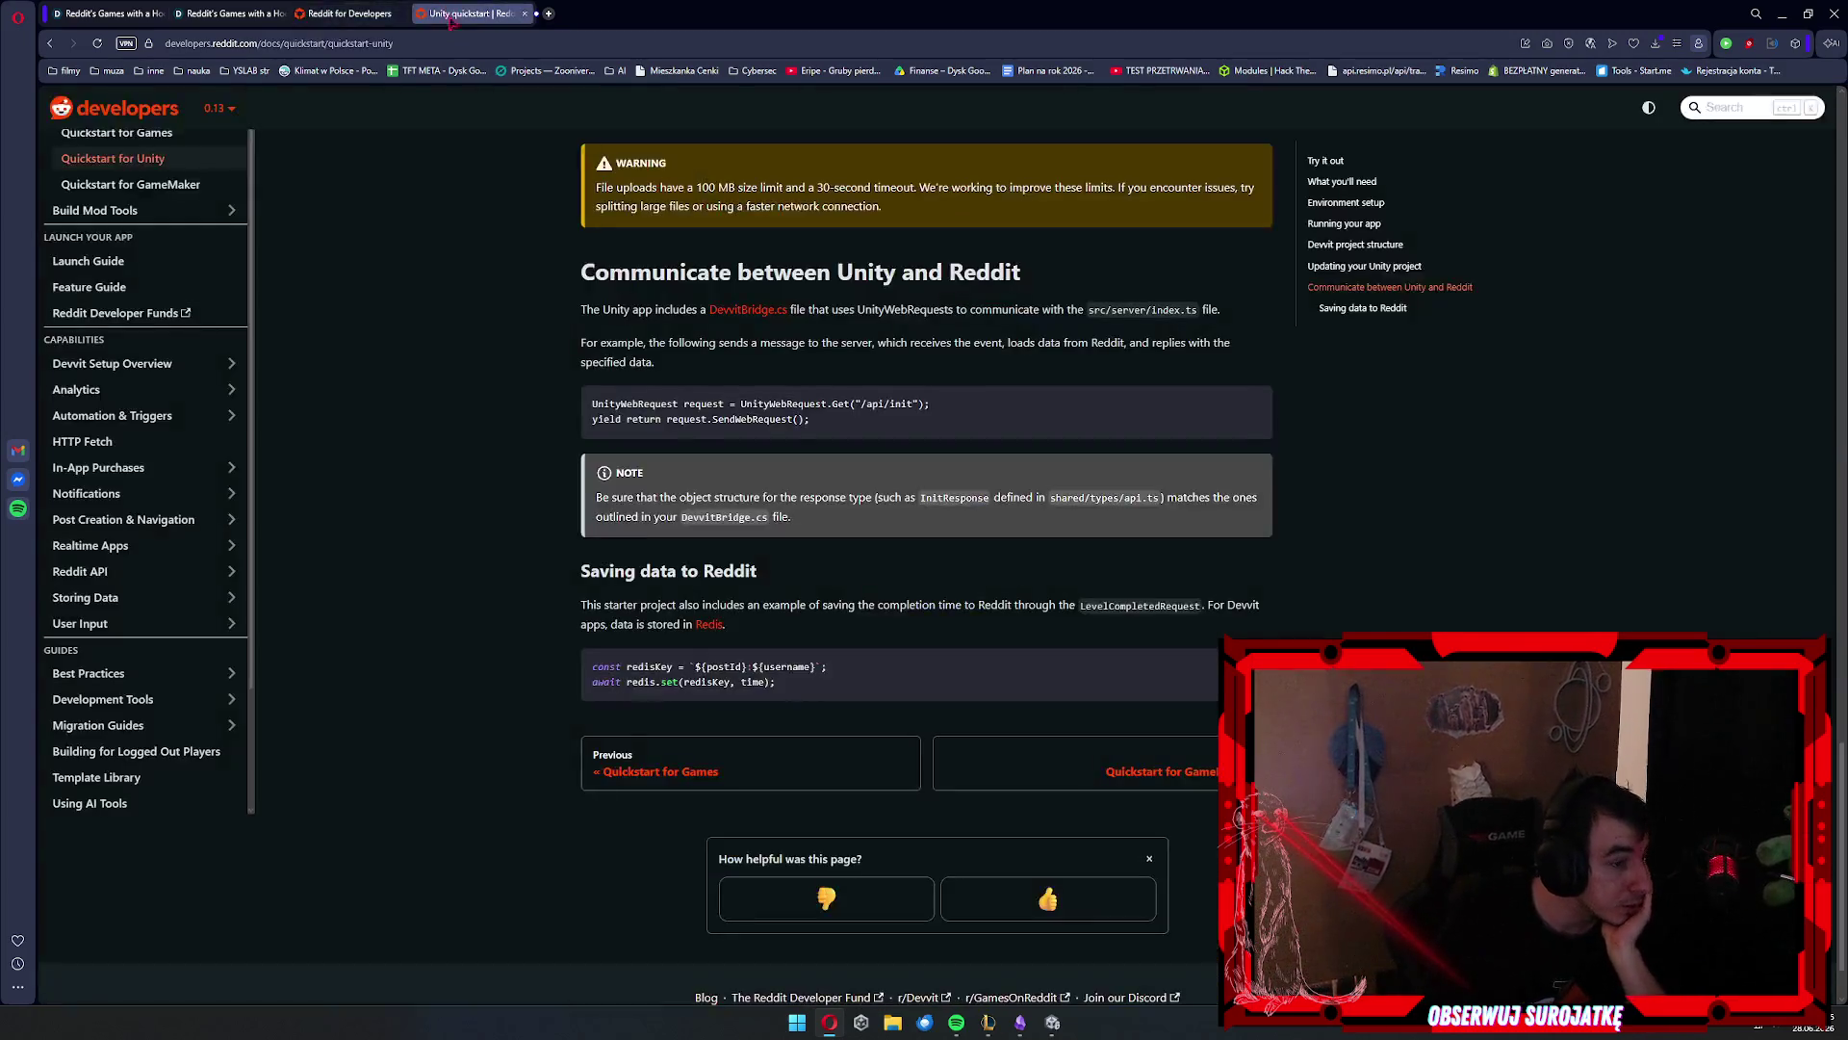
scroll(544, 450, up, 15)
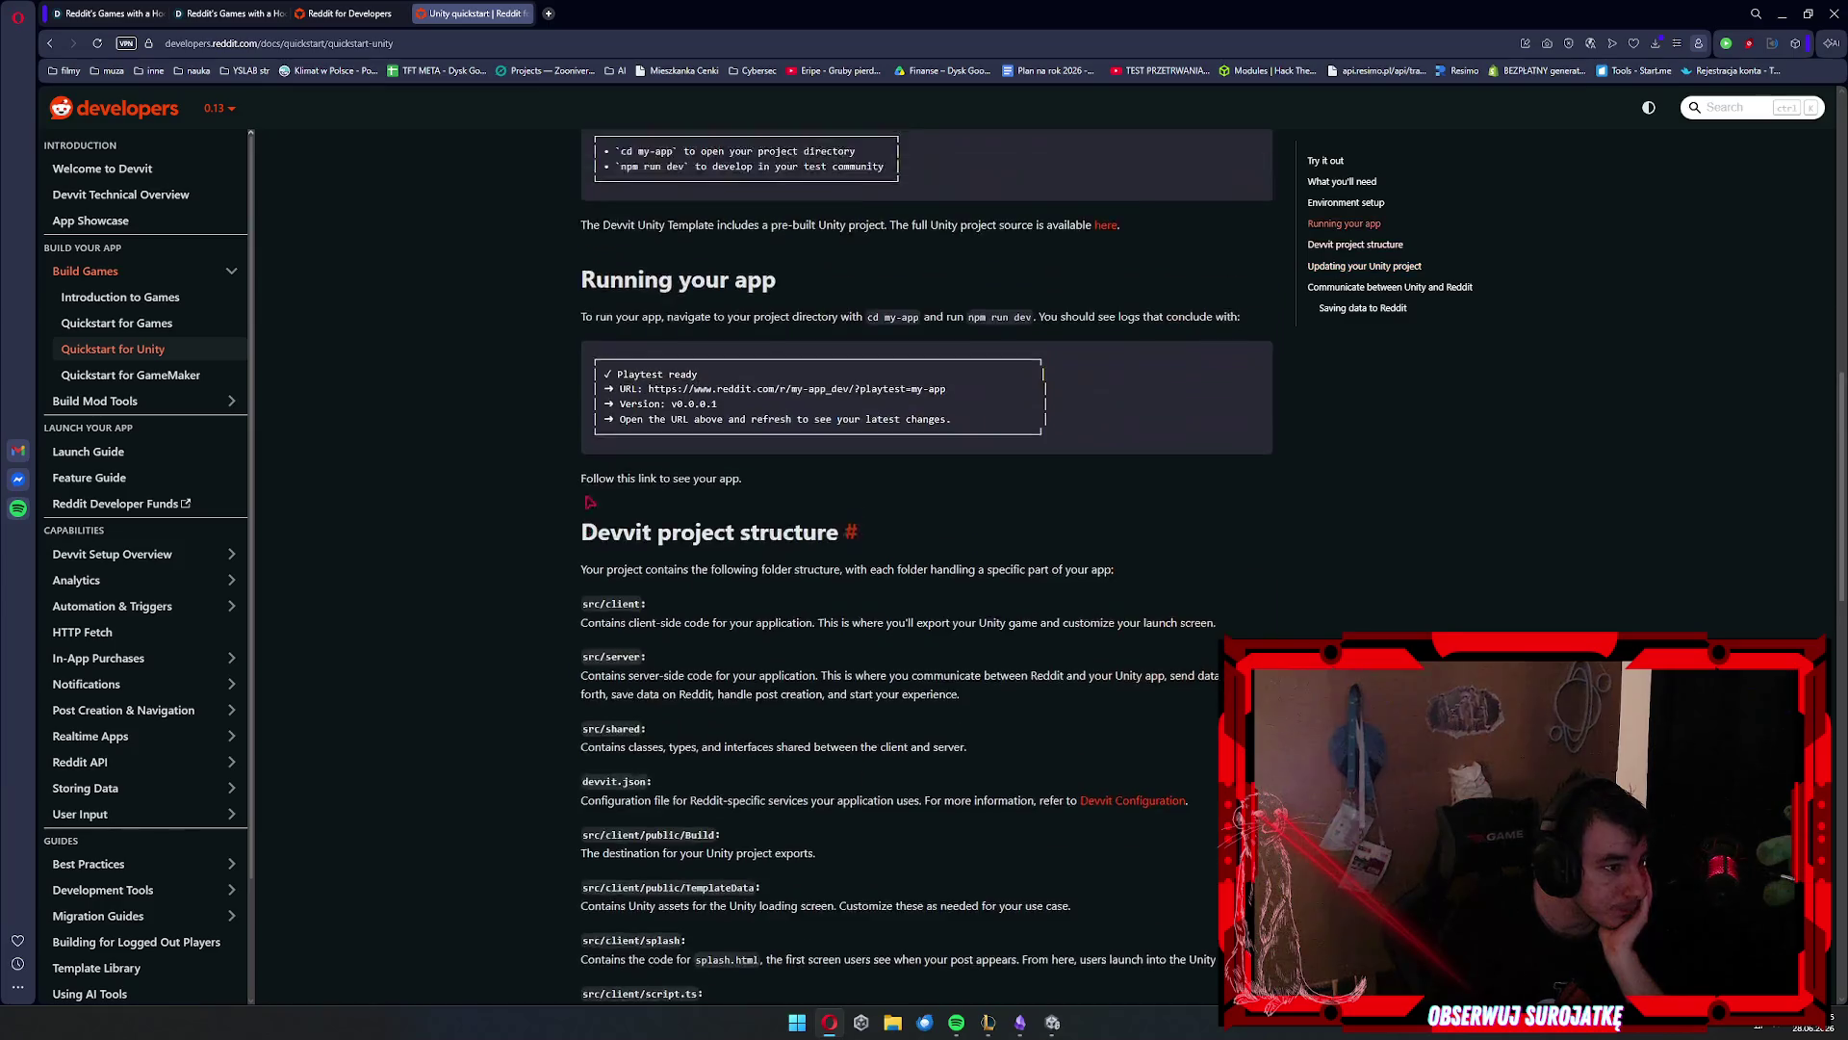
scroll(595, 502, down, 15)
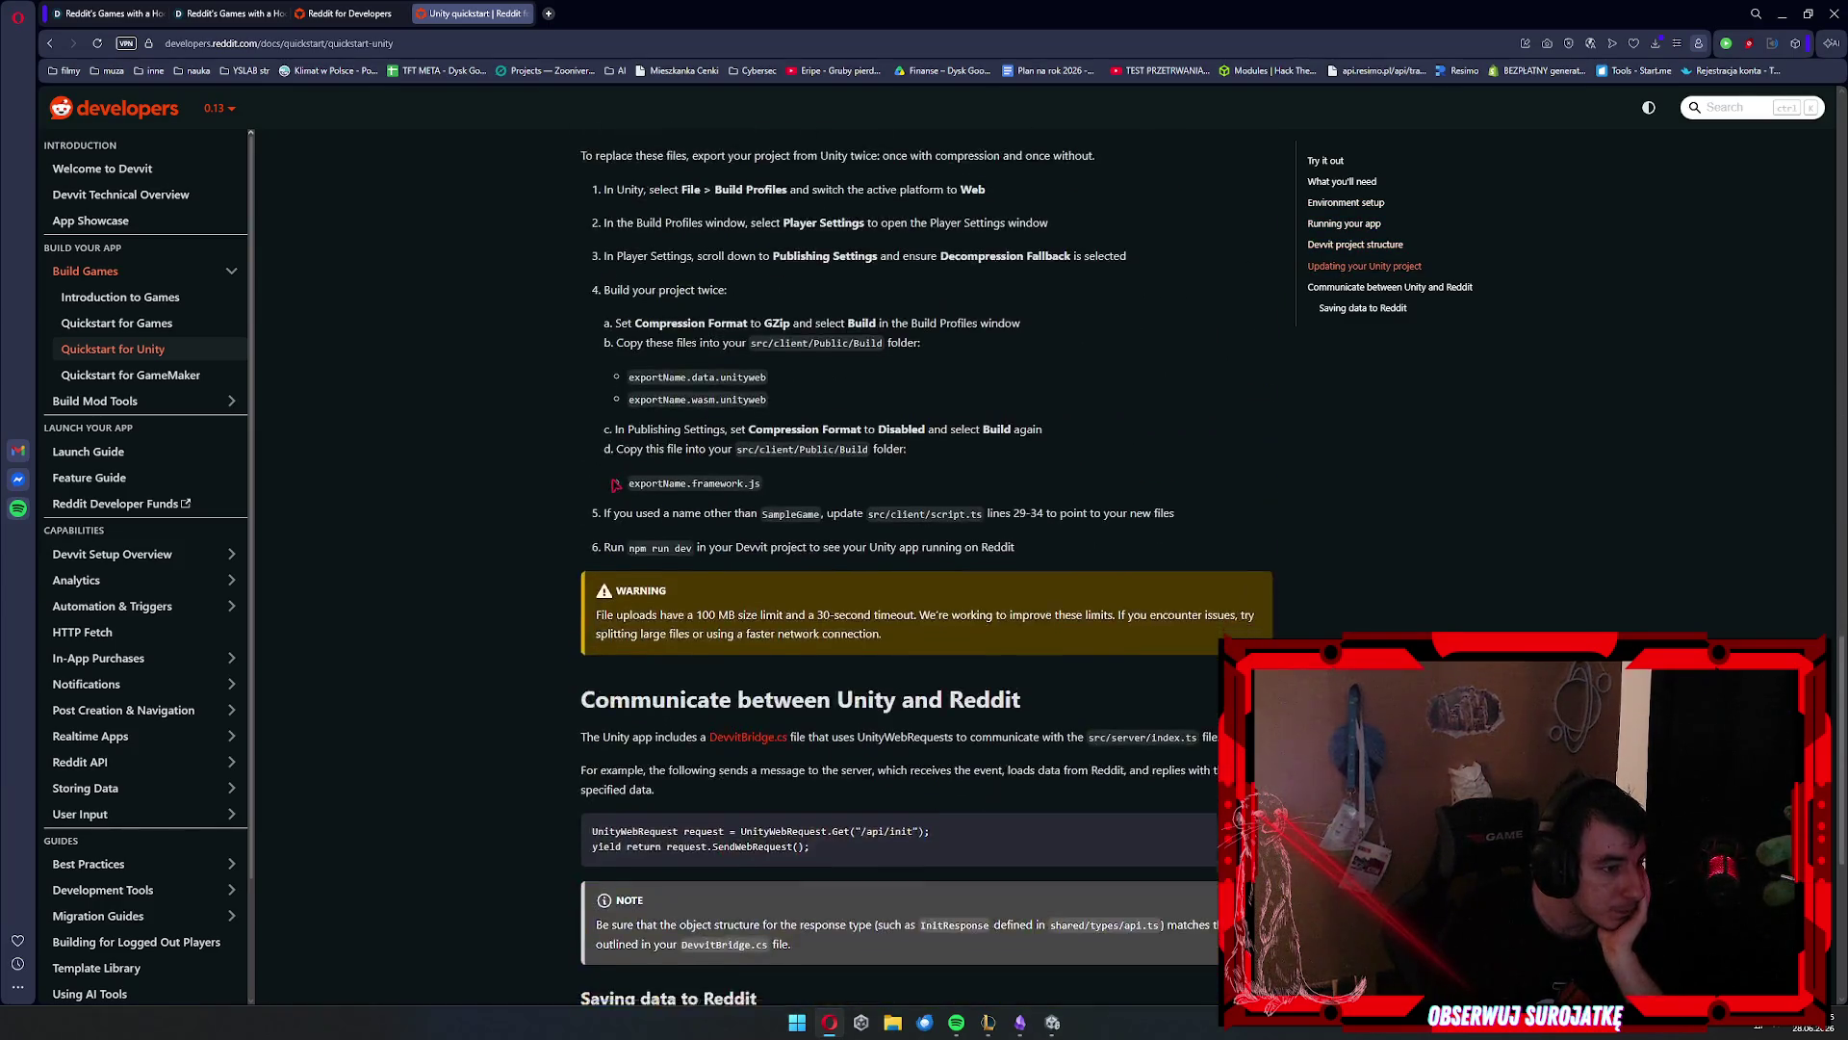
scroll(621, 485, up, 3)
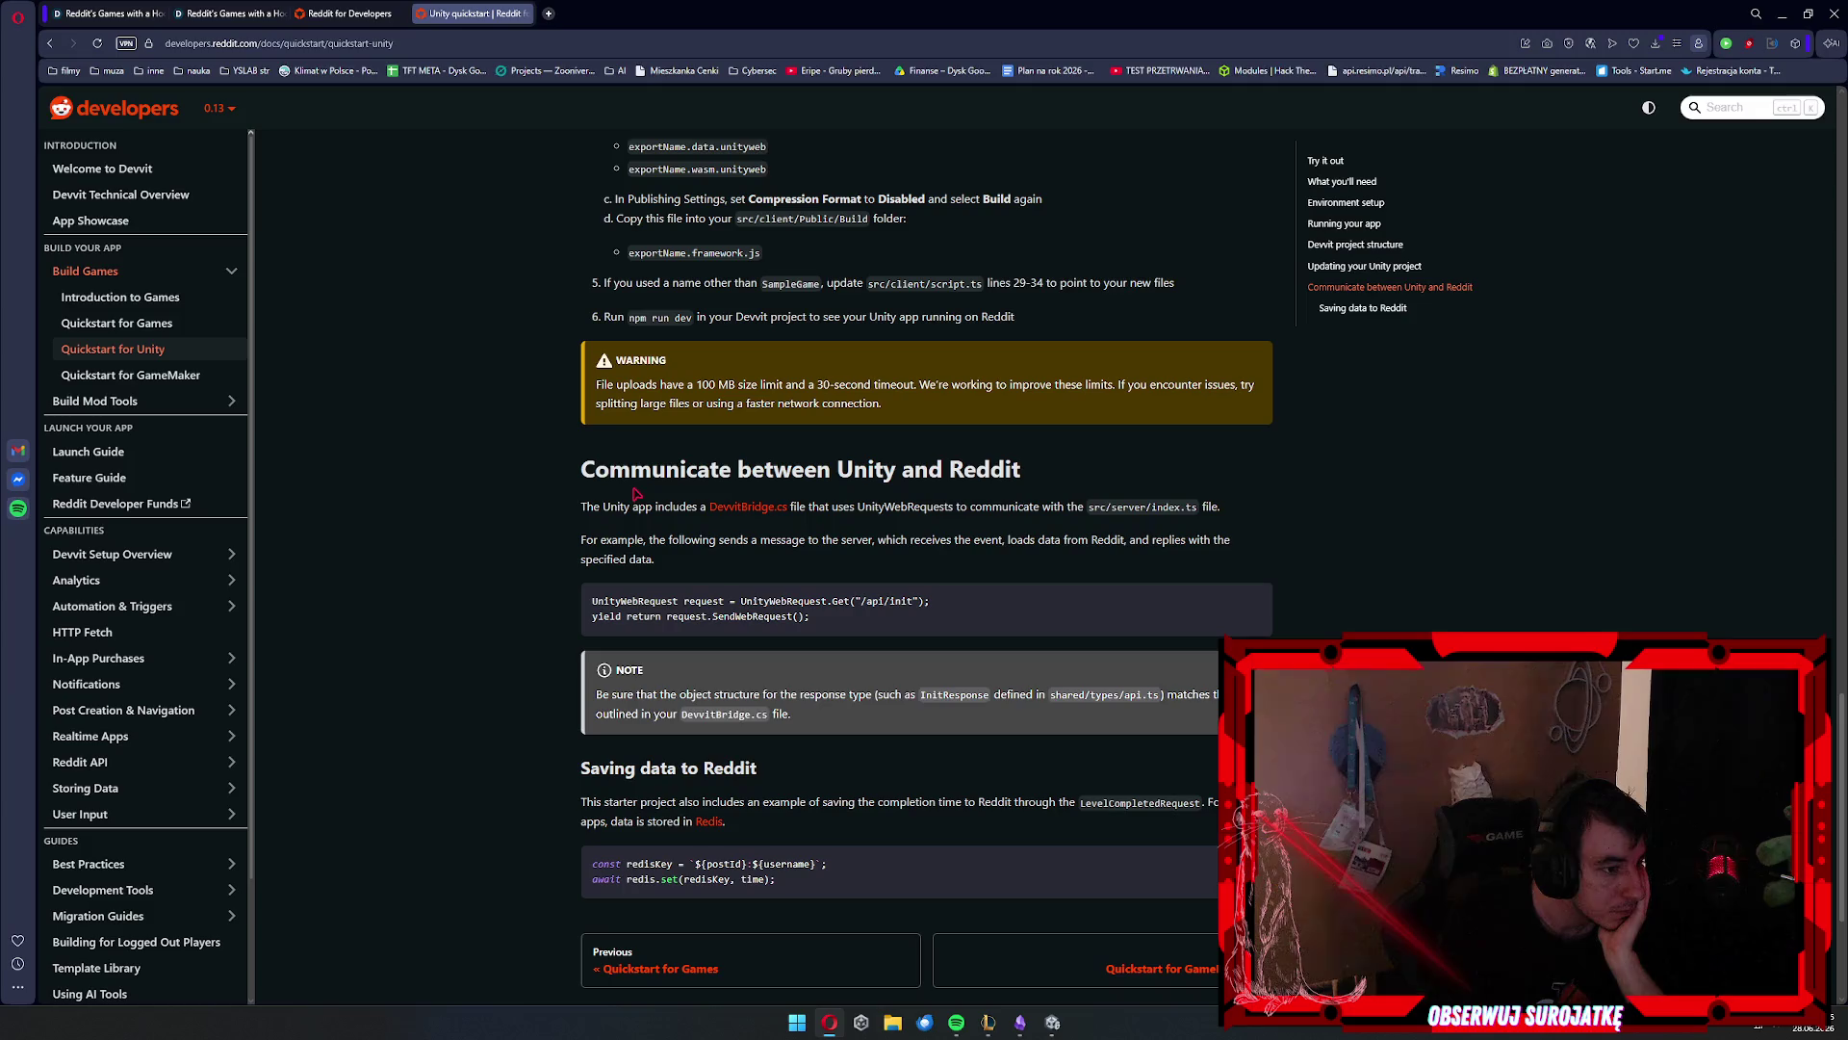
Open the DevvitBridge.cs link in a background tab while reading the UnityWebRequest example
triple_click(702, 616)
click(554, 605)
middle_click(750, 511)
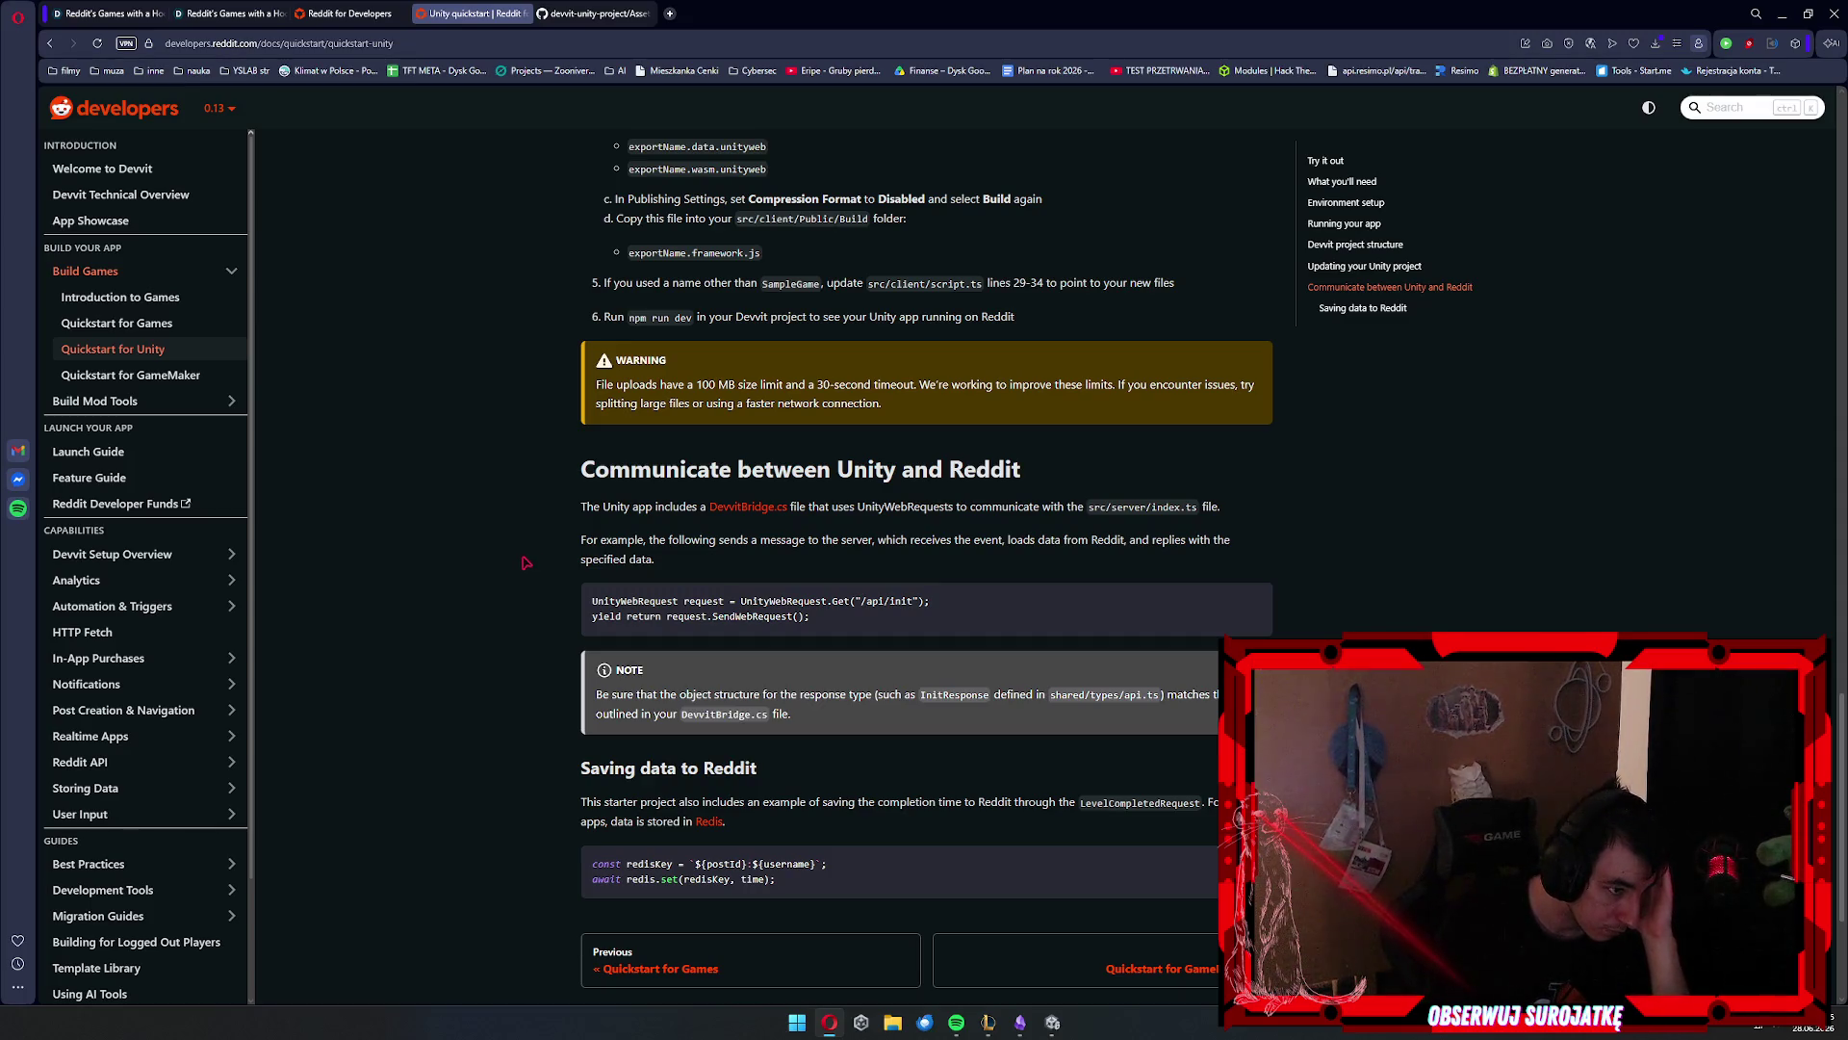
drag(767, 540, 656, 561)
click(837, 567)
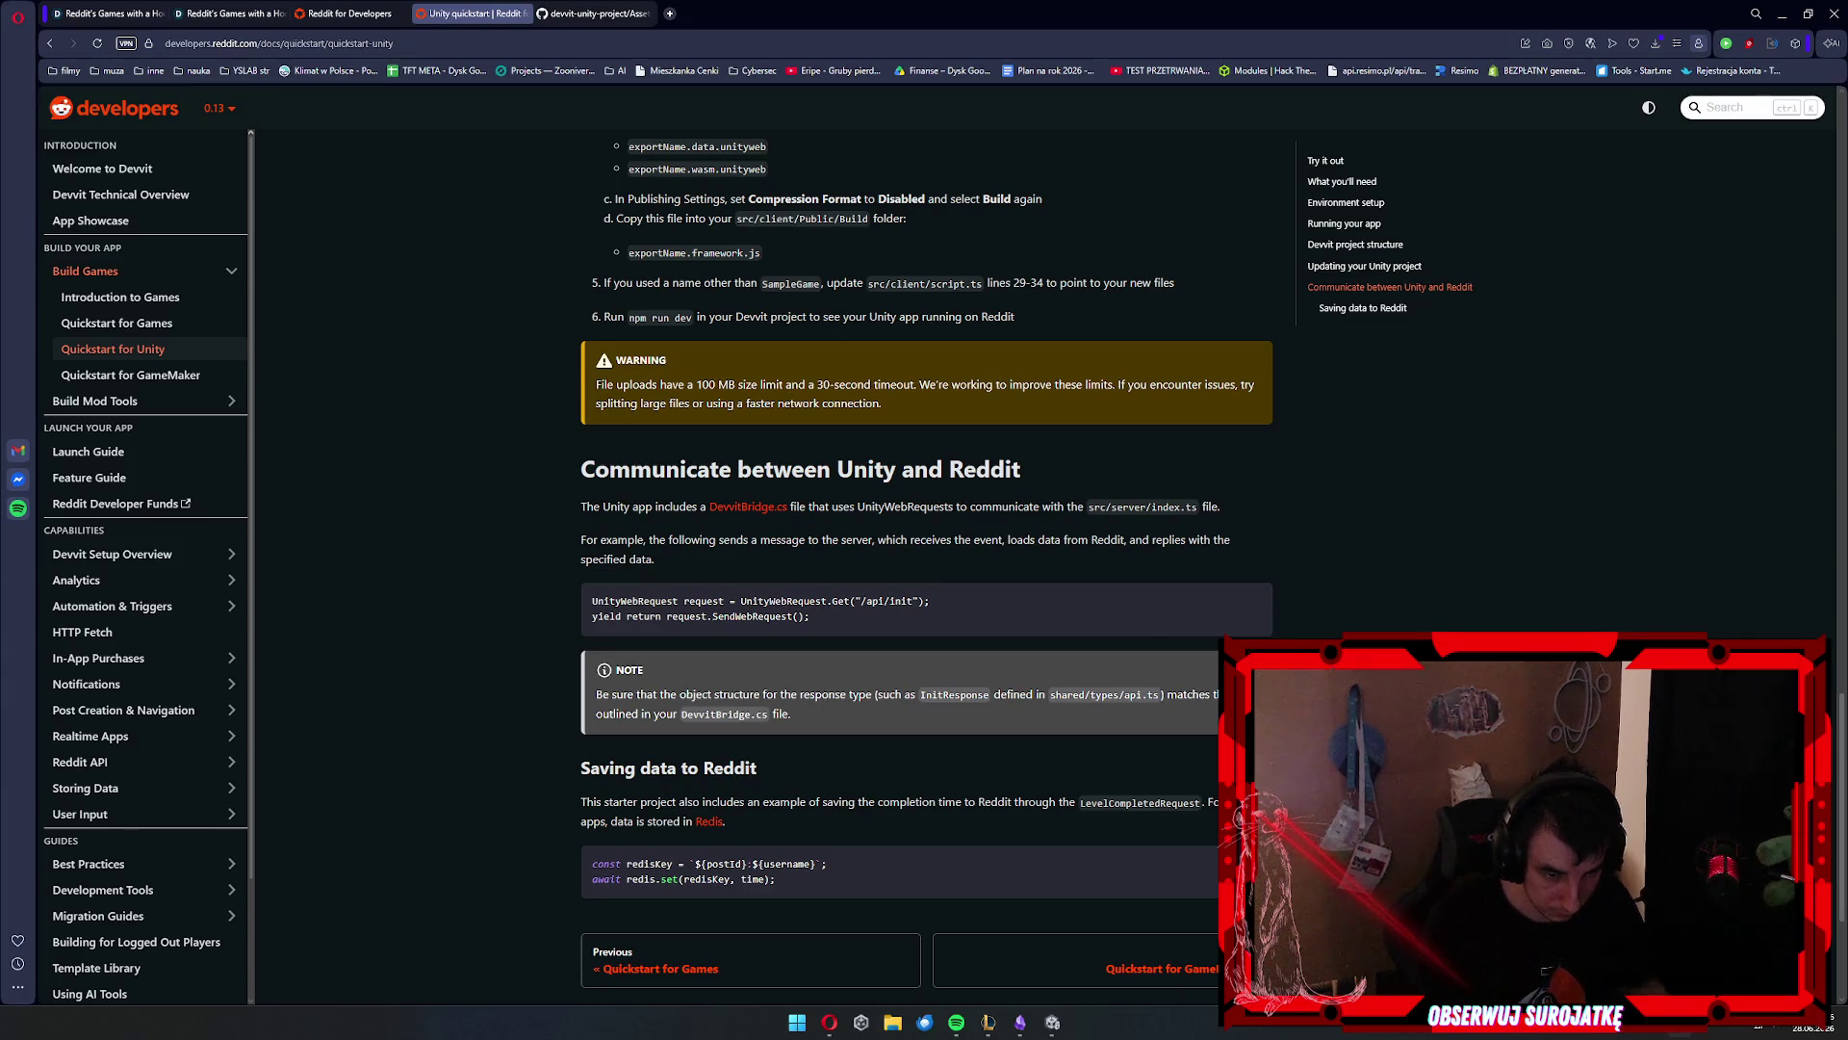
key(super)
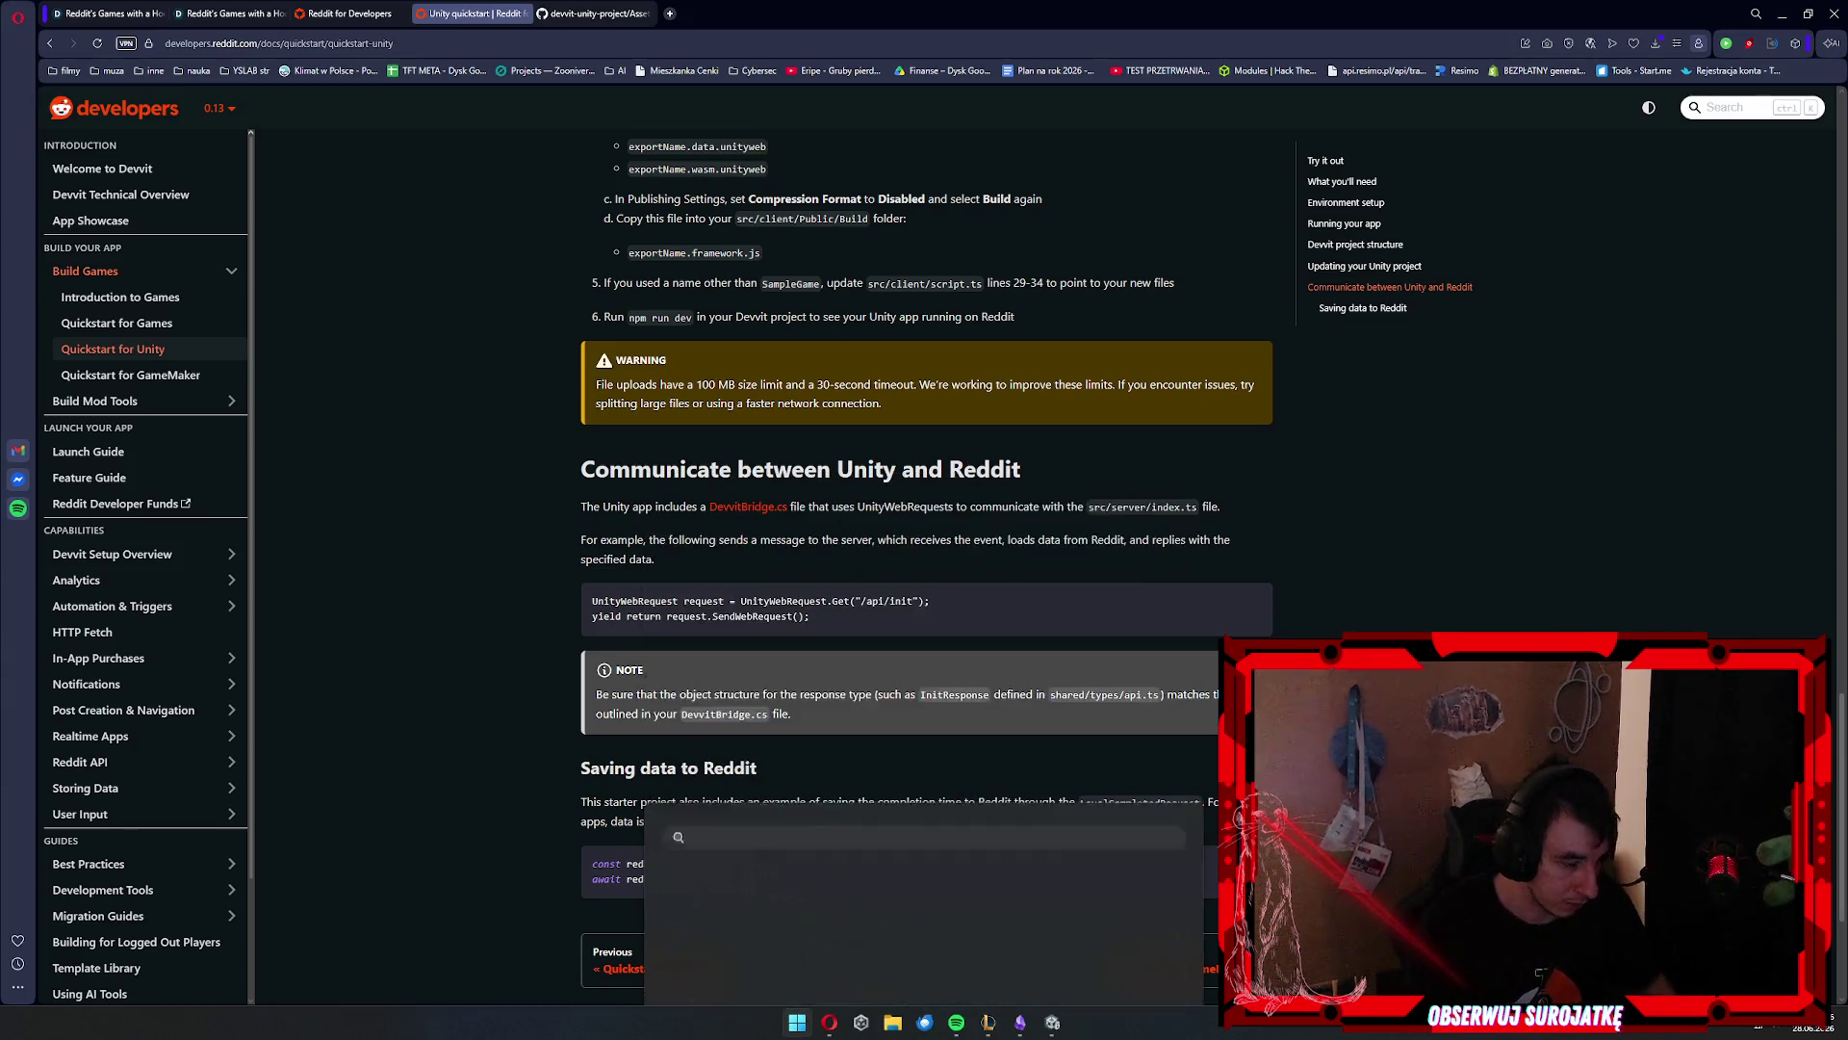
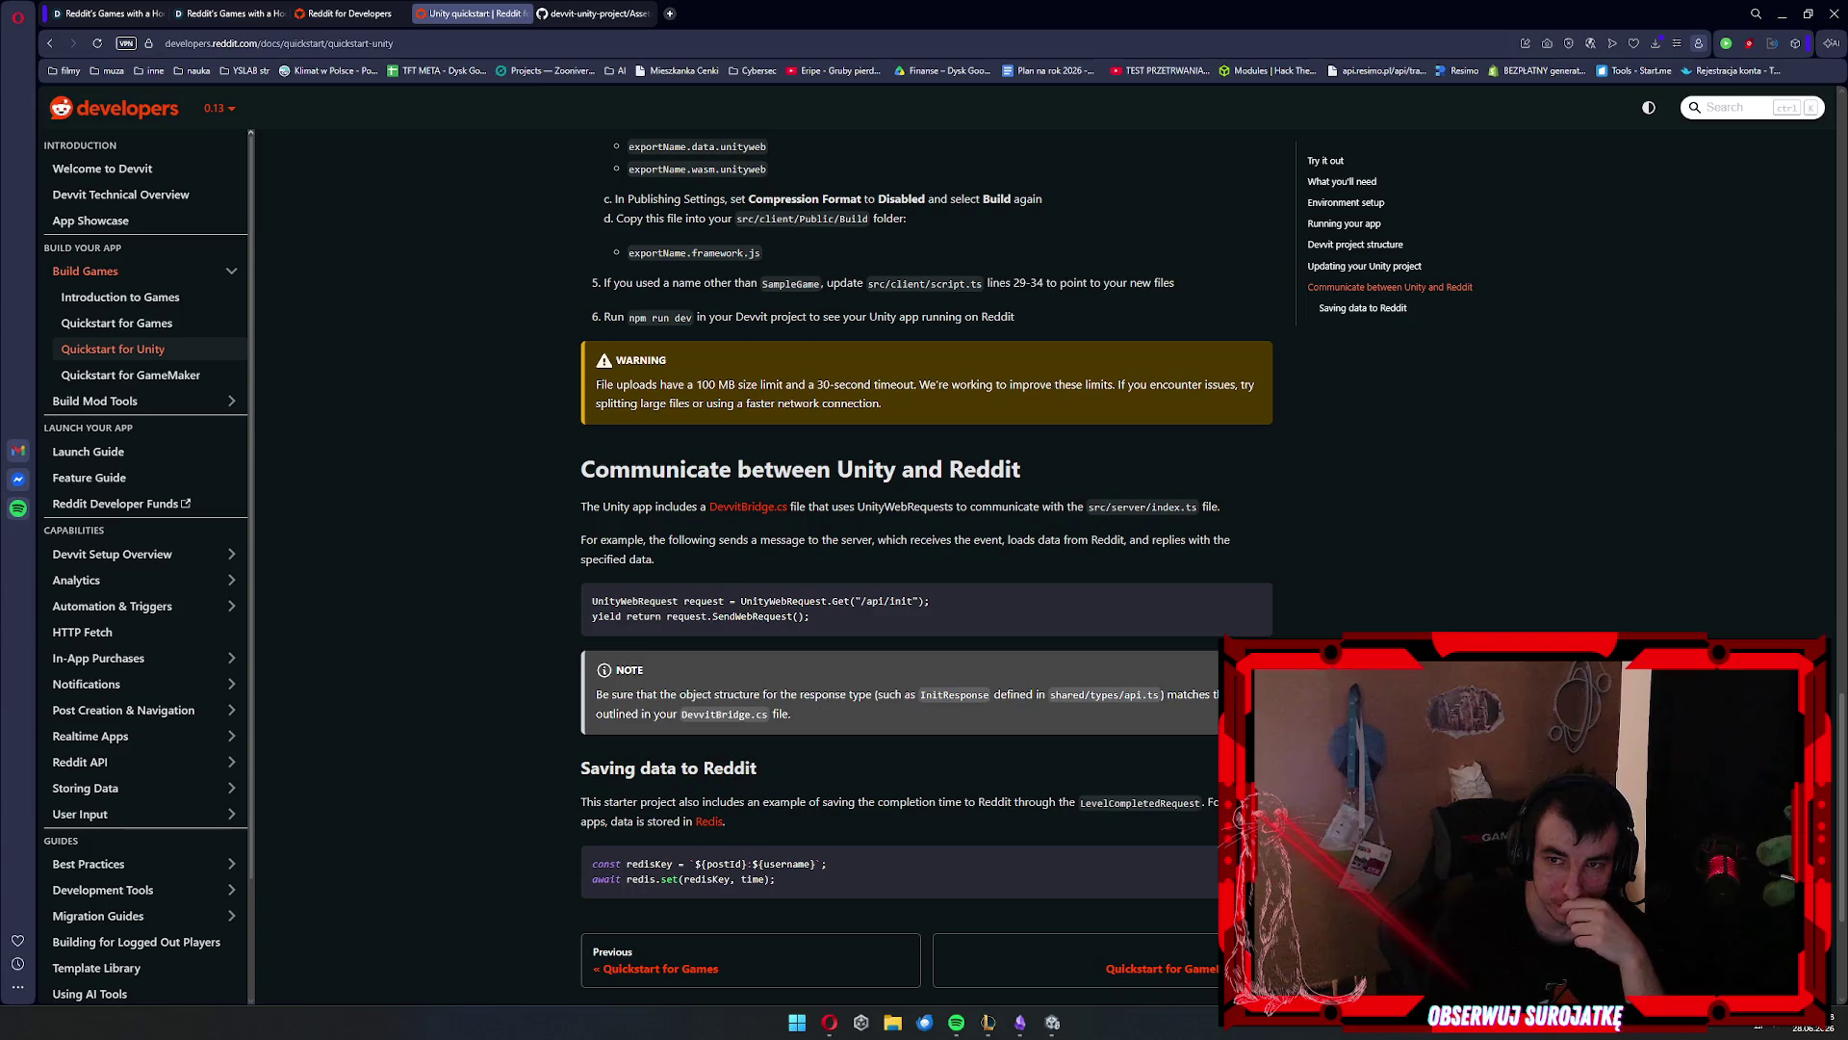
Lower the volume, finish the Unity–Reddit communication section, and bring up File Explorer
key(XF86AudioLowerVolume)
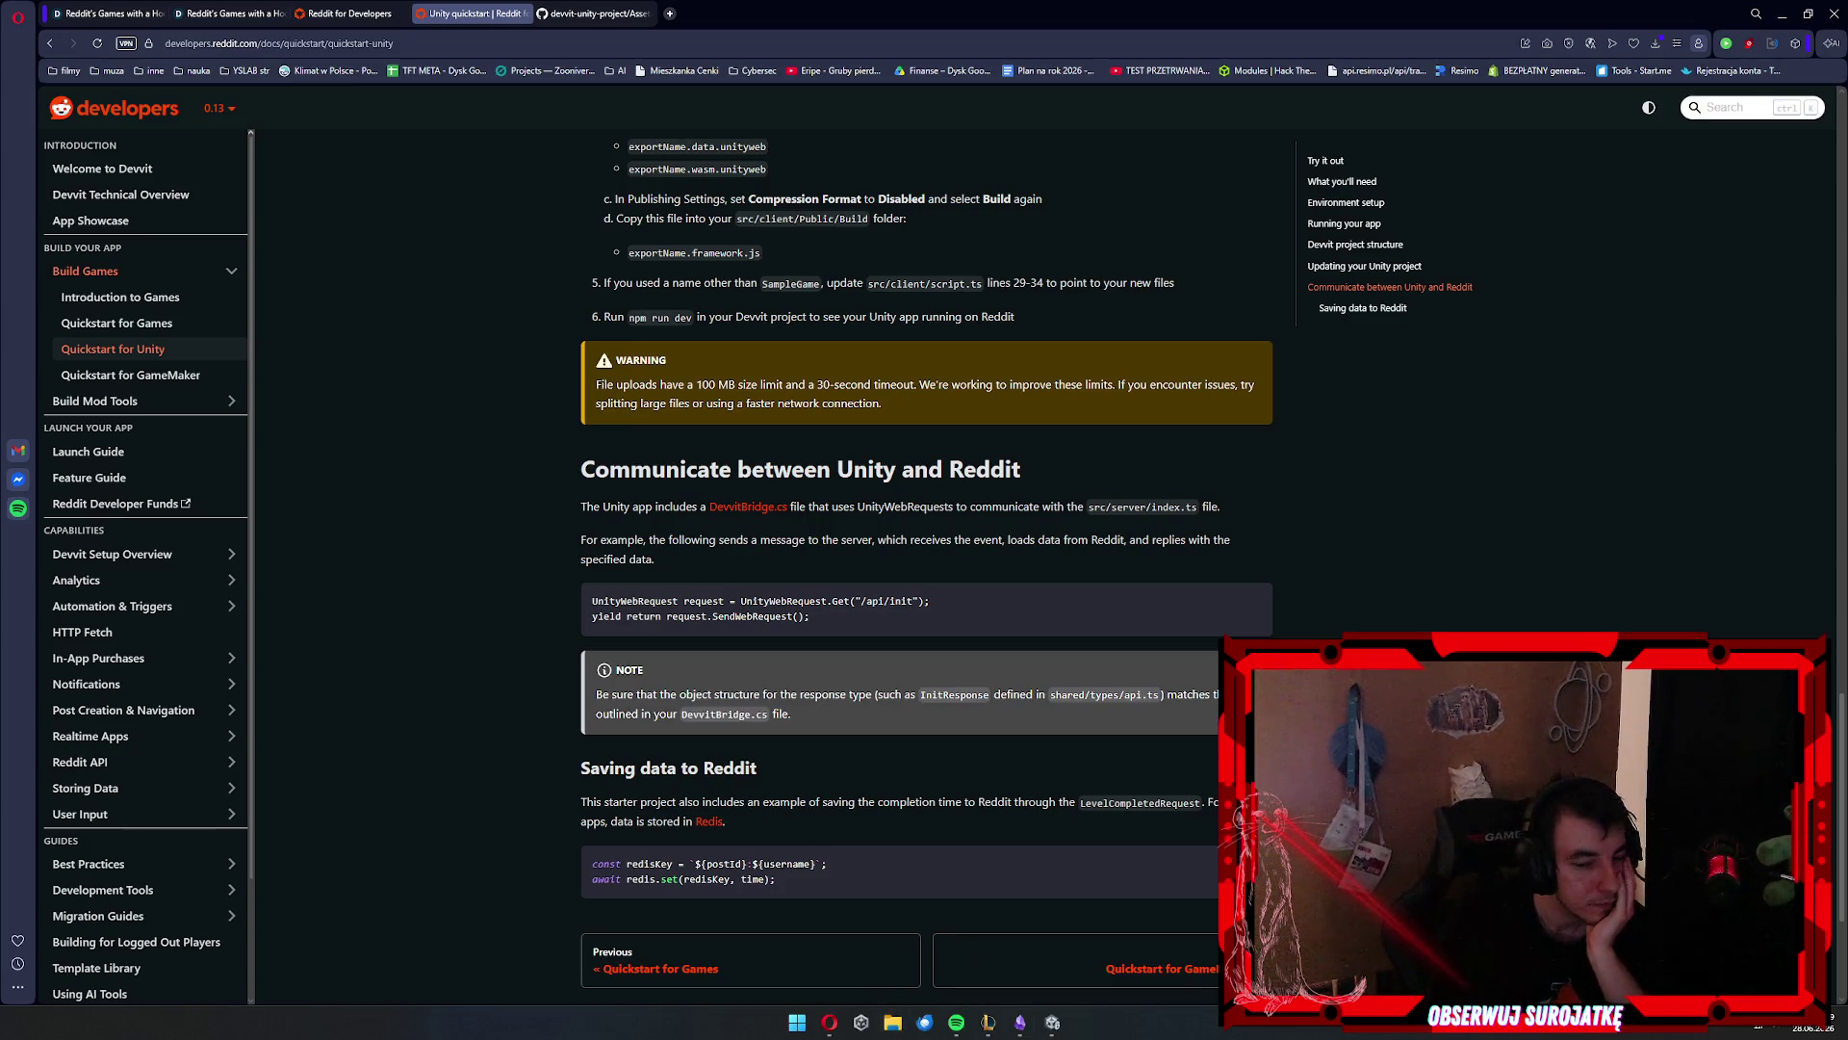
click(893, 1022)
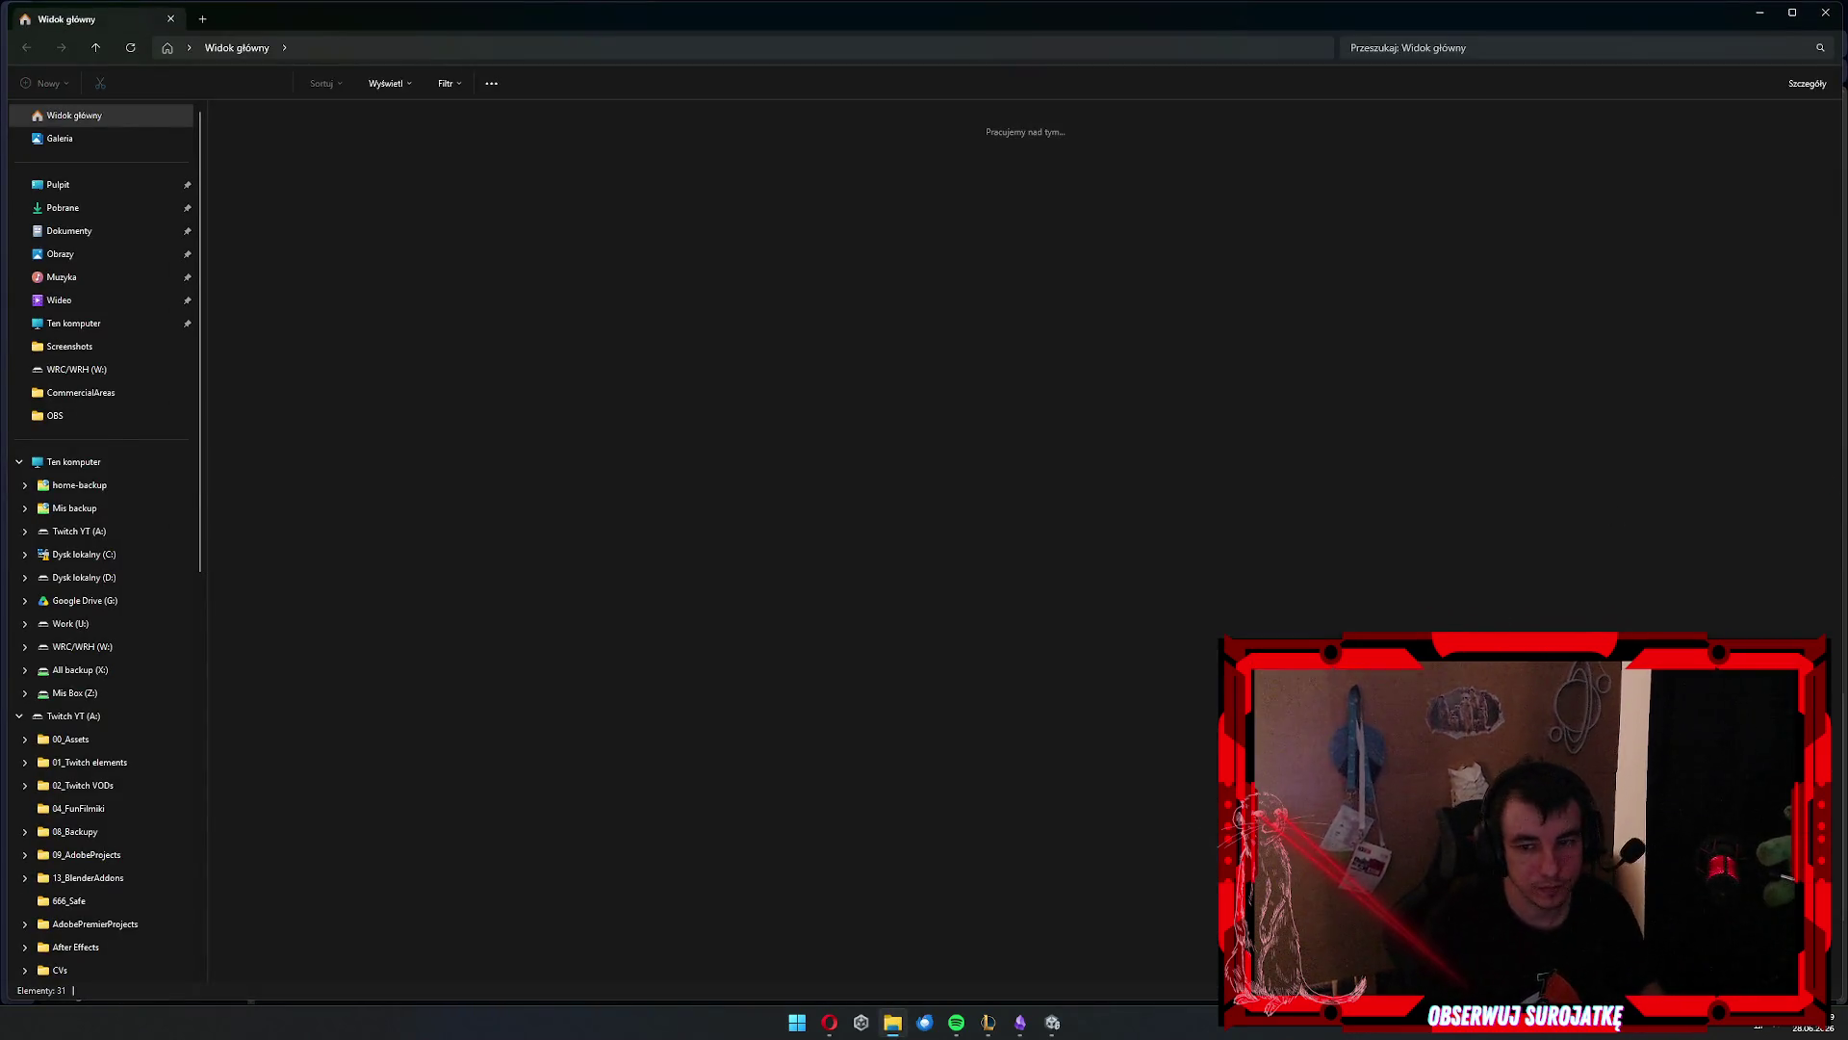
Hide File Explorer to get back to the Unity quickstart docs
click(892, 1023)
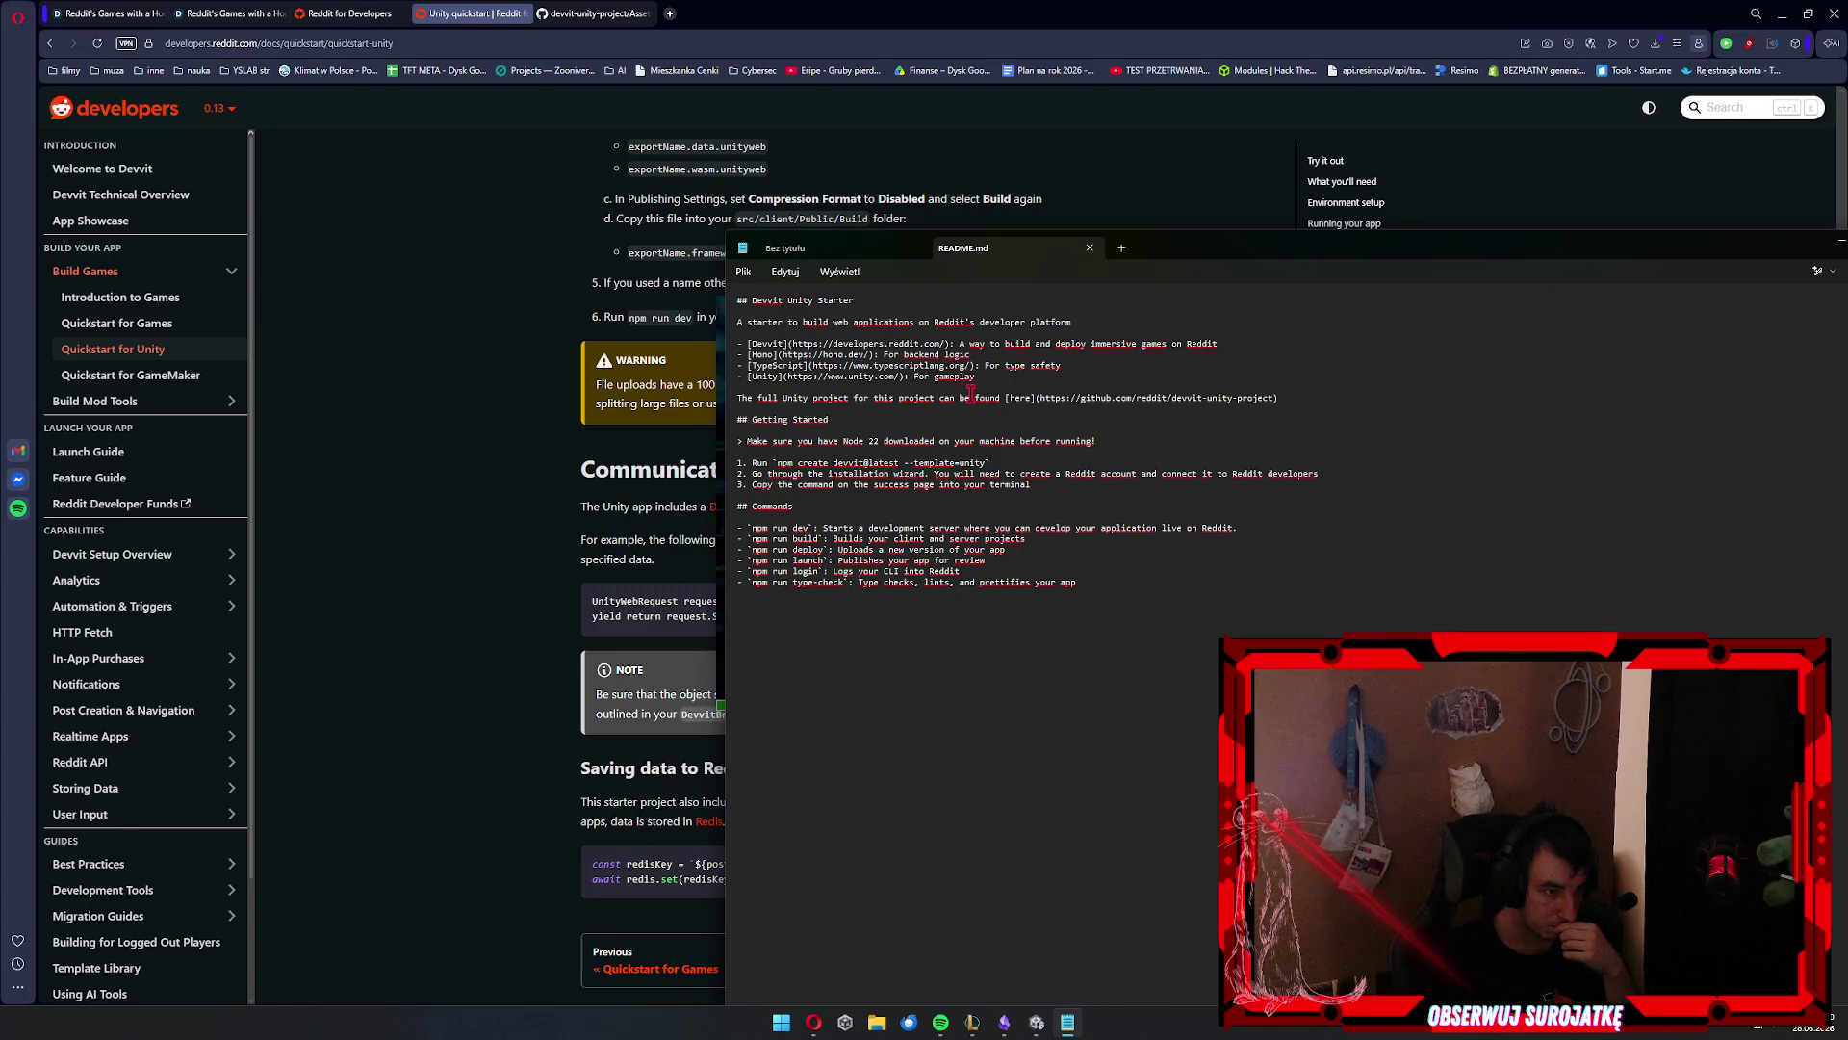
Copy the hono.dev link from the README and load it in a new browser tab
click(869, 354)
key(ctrl+shift+Left)
key(ctrl+shift+Left)
key(ctrl+shift+Left)
key(ctrl+shift+Left)
key(ctrl+c)
key(alt+Tab)
key(ctrl+t)
key(ctrl+v)
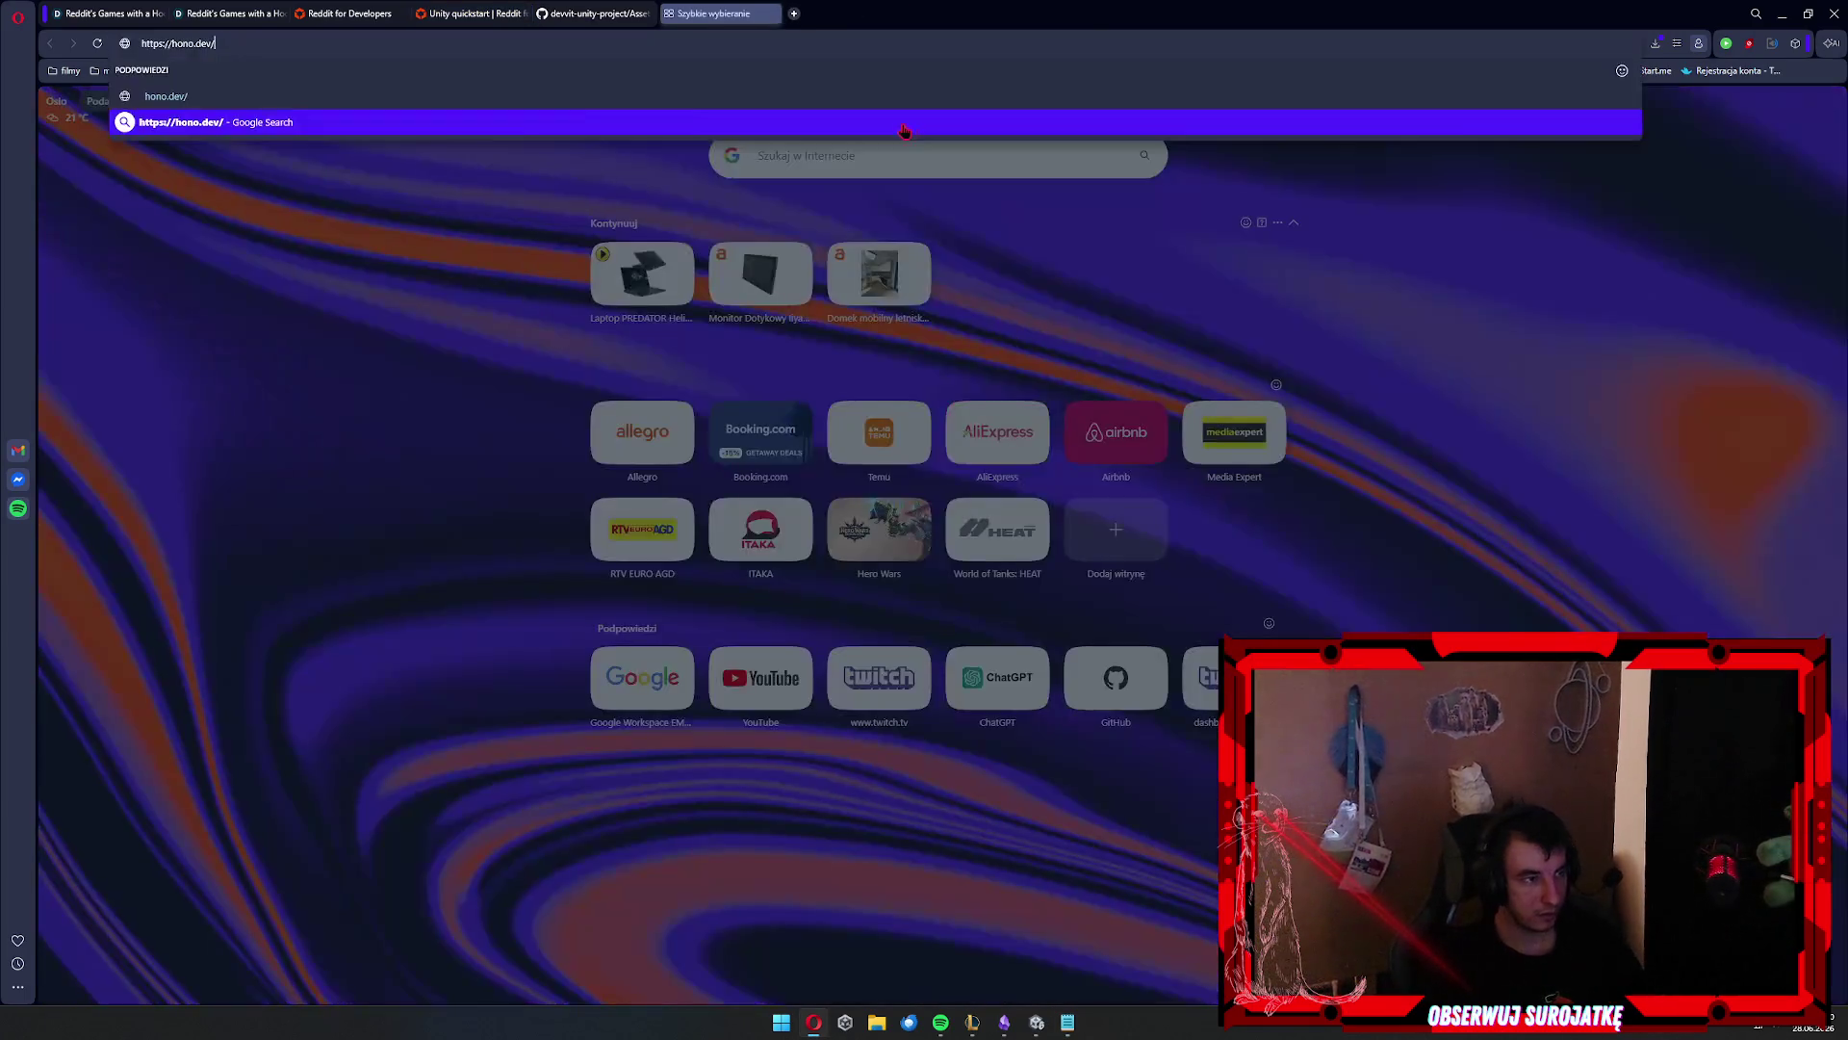
key(alt+Tab)
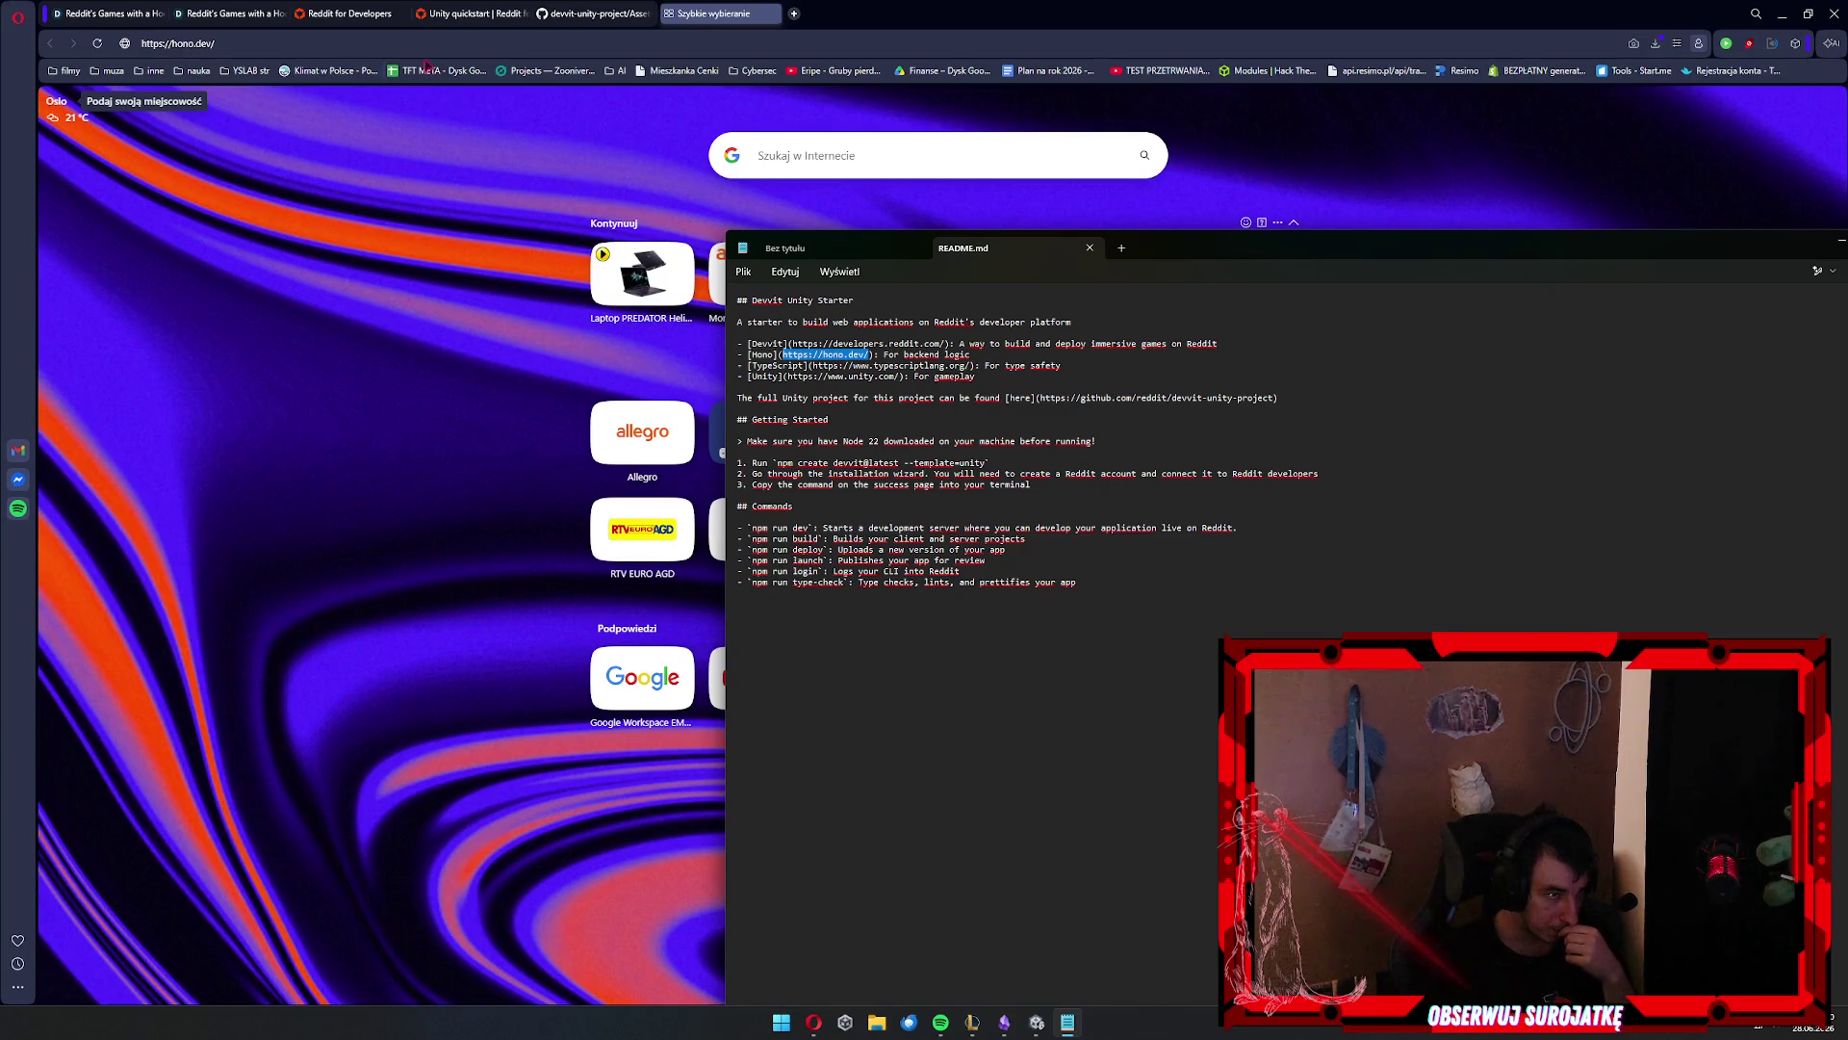
key(alt+Tab)
key(Return)
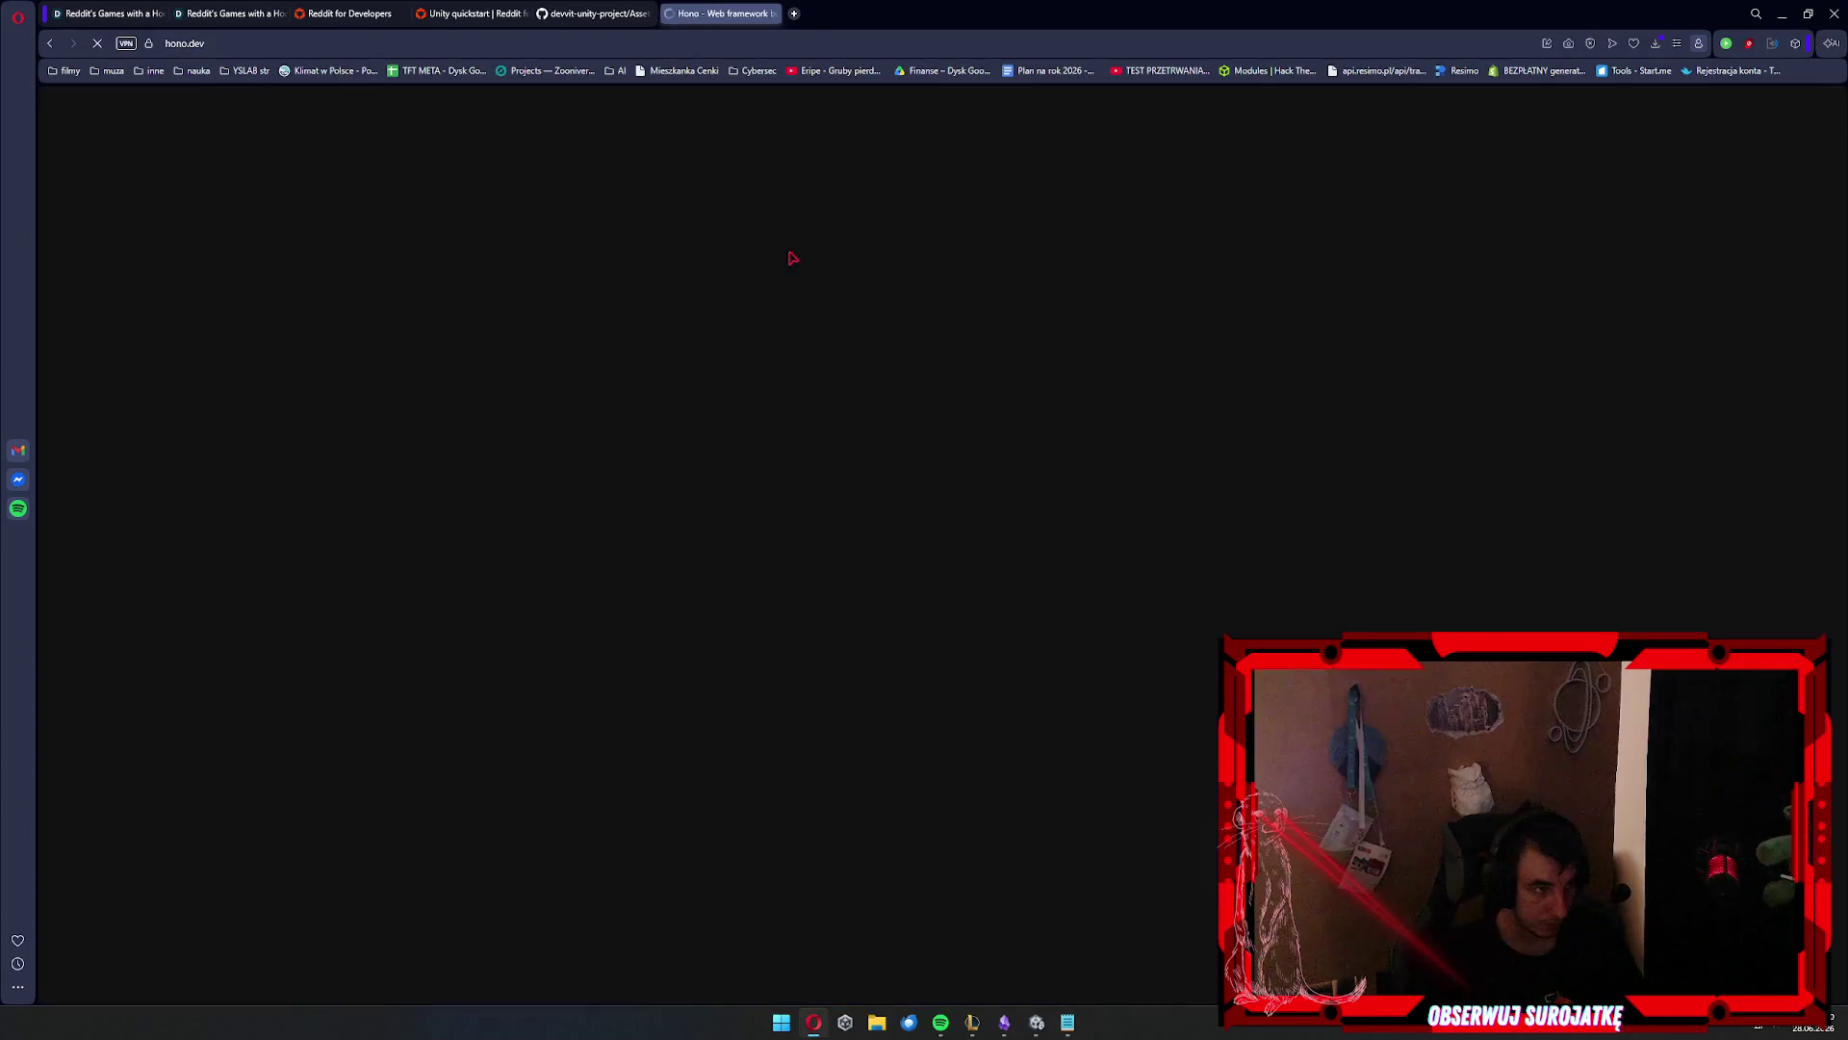
key(alt+Tab)
key(alt+Tab)
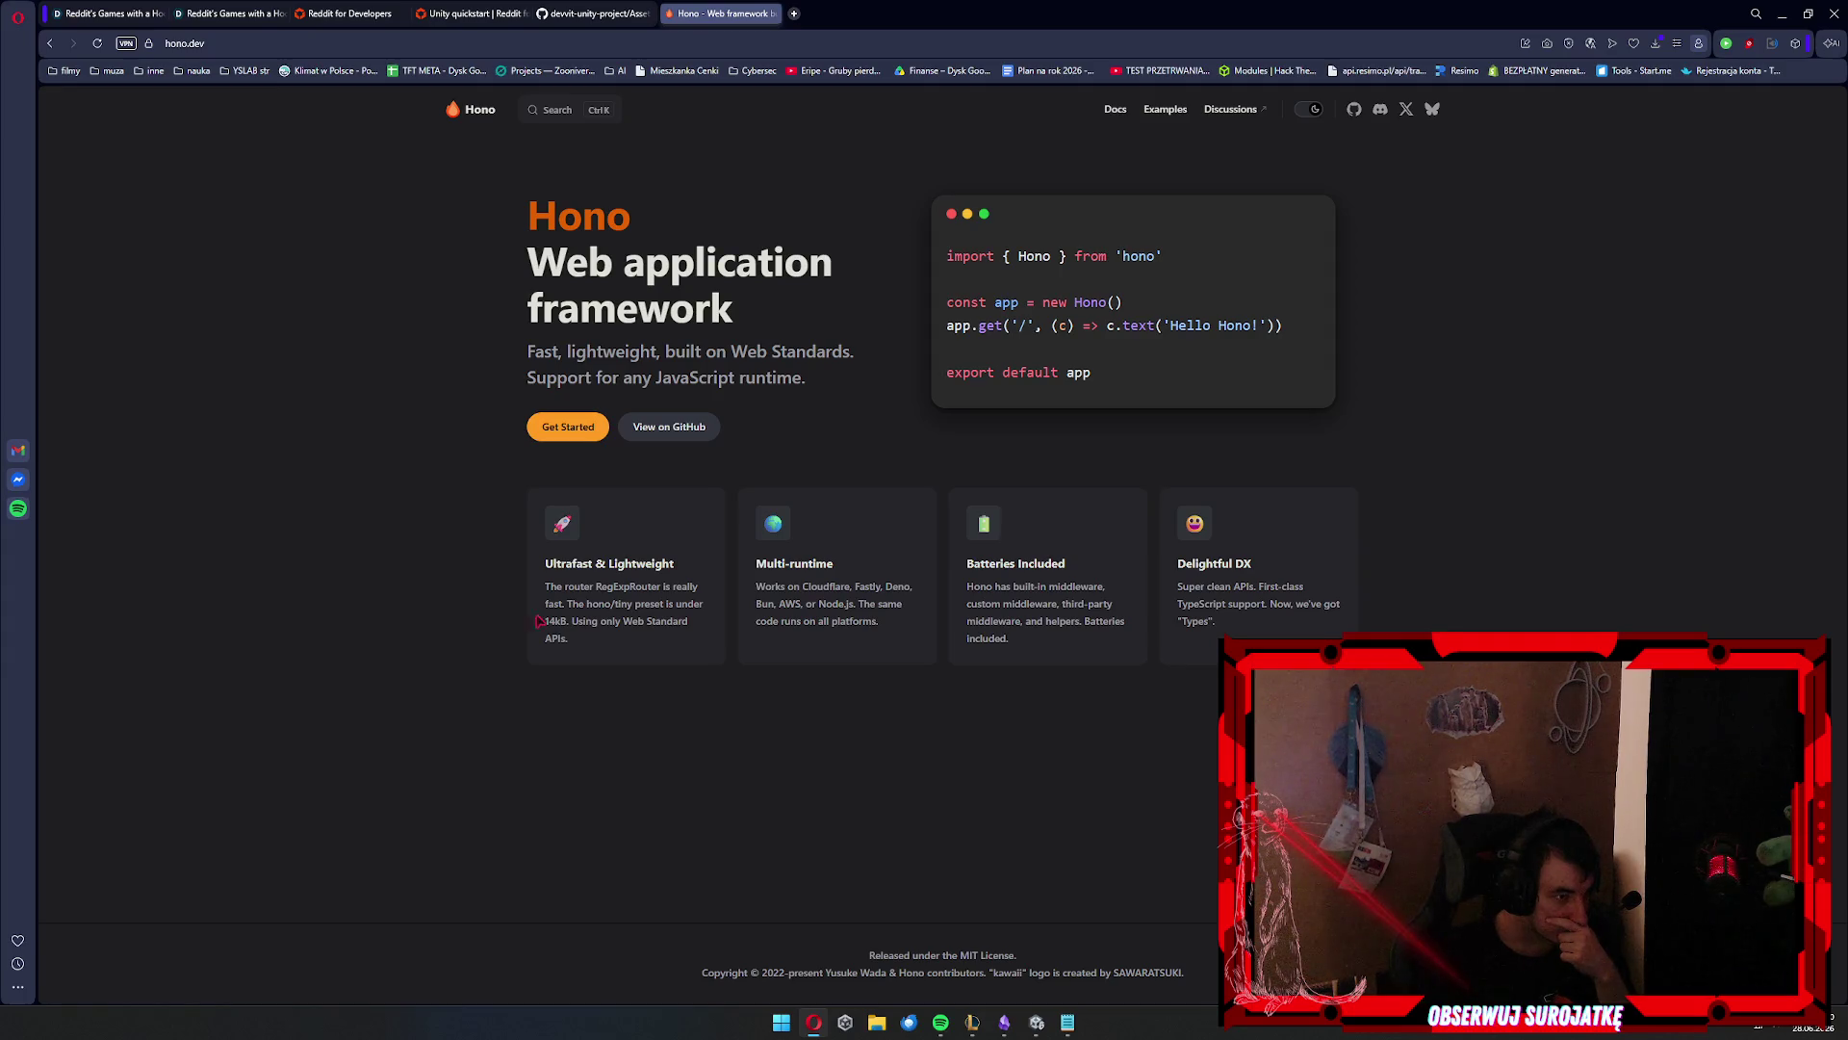
Open the Hono documentation introduction, skim it, and return to the README notes
click(570, 429)
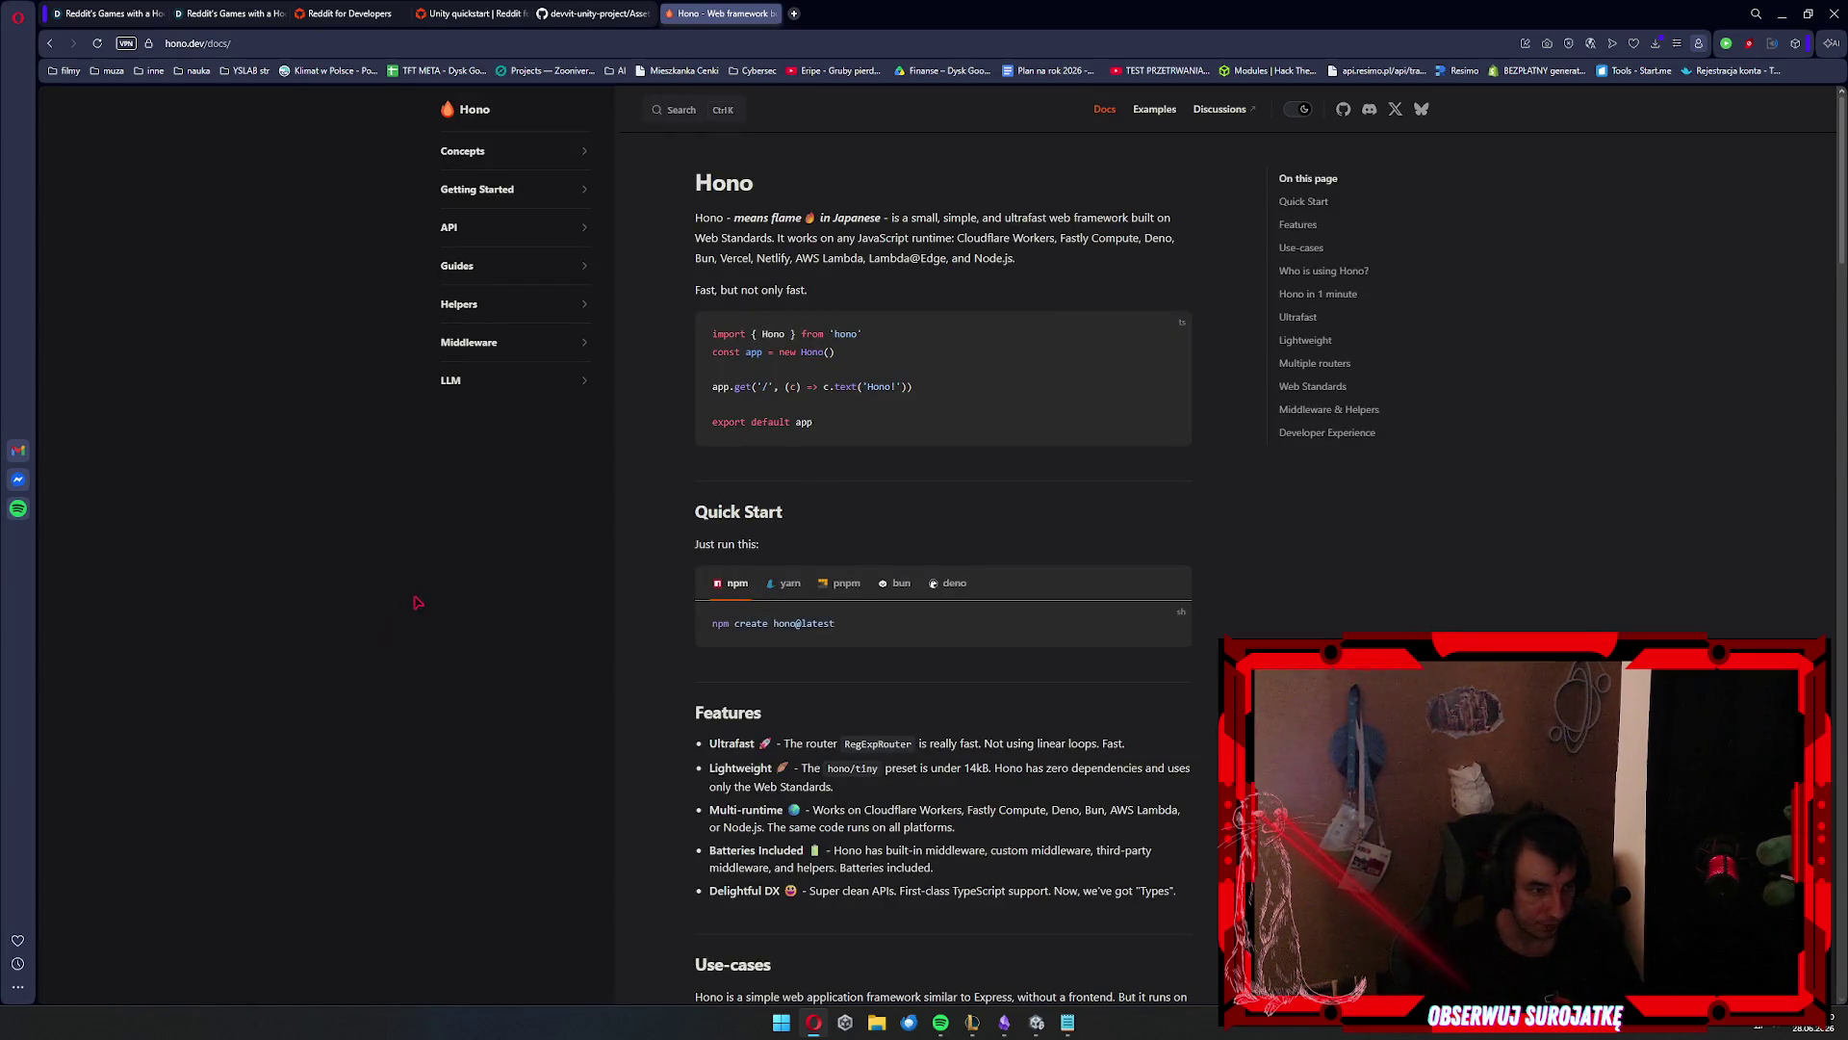
scroll(1050, 703, down, 12)
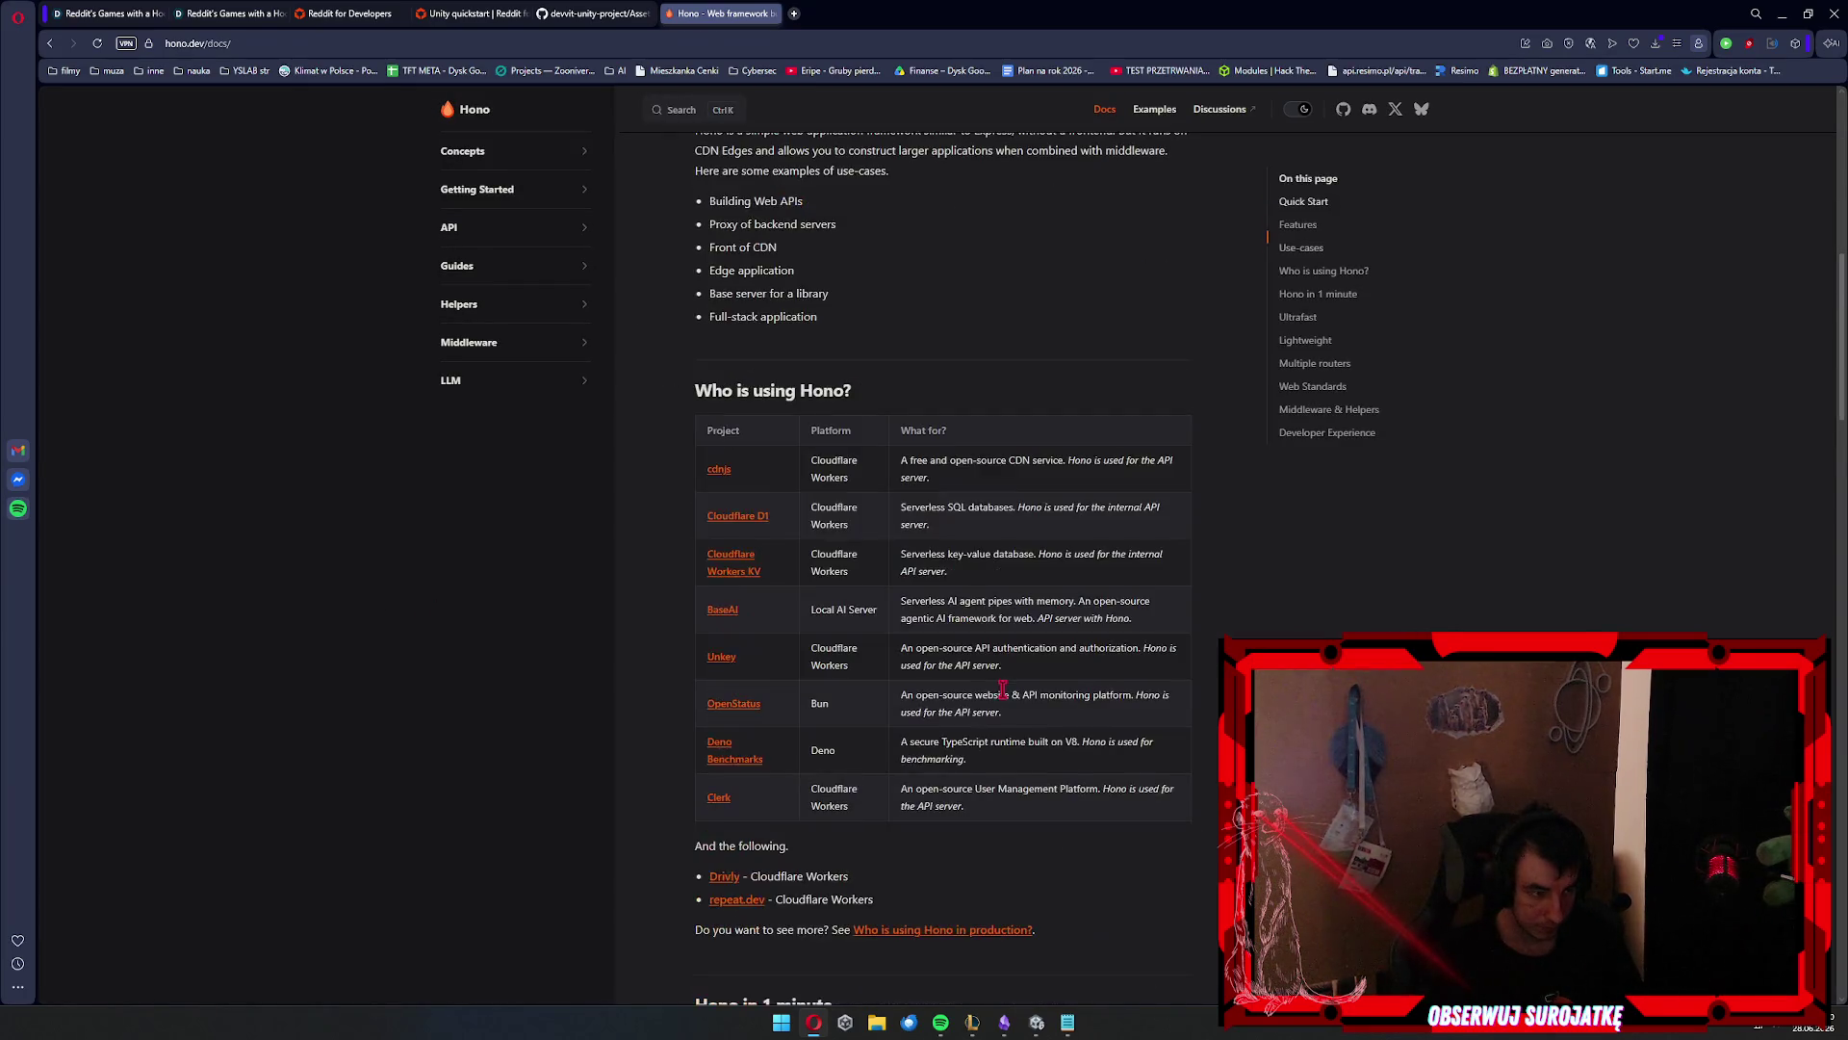
scroll(1001, 685, up, 11)
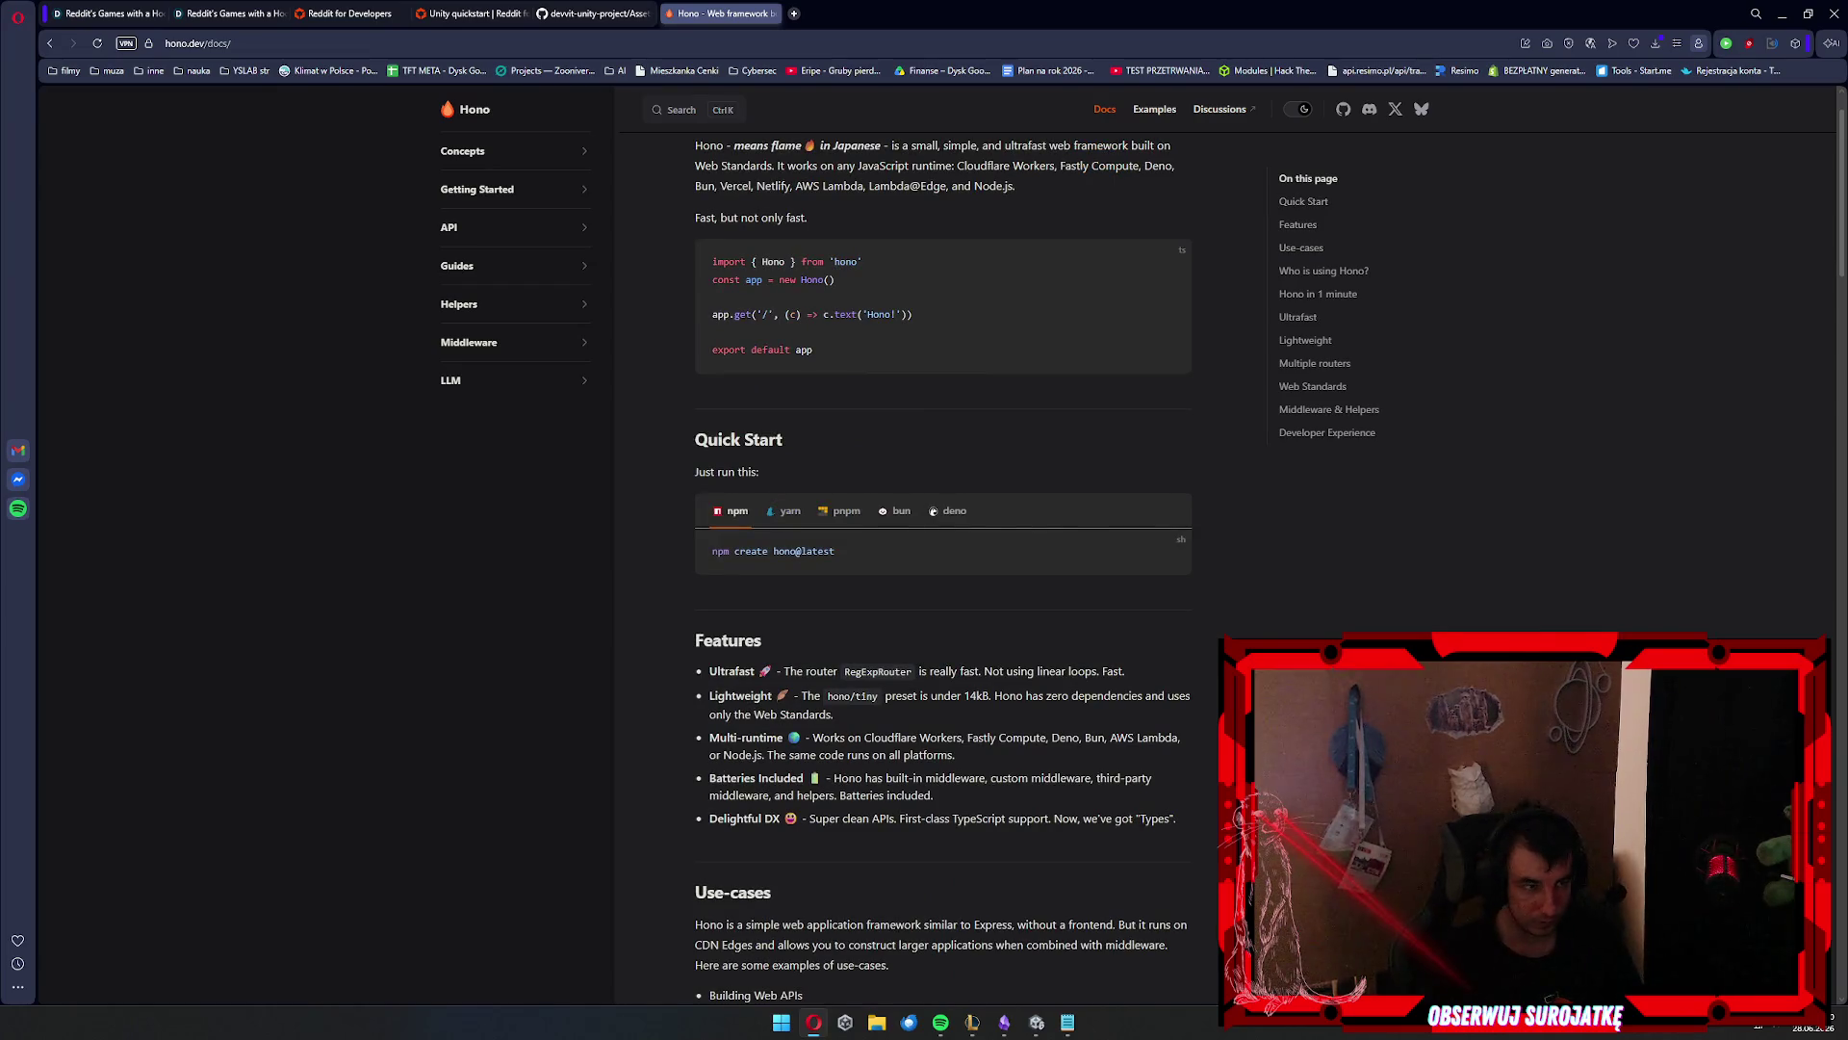
key(alt+Tab)
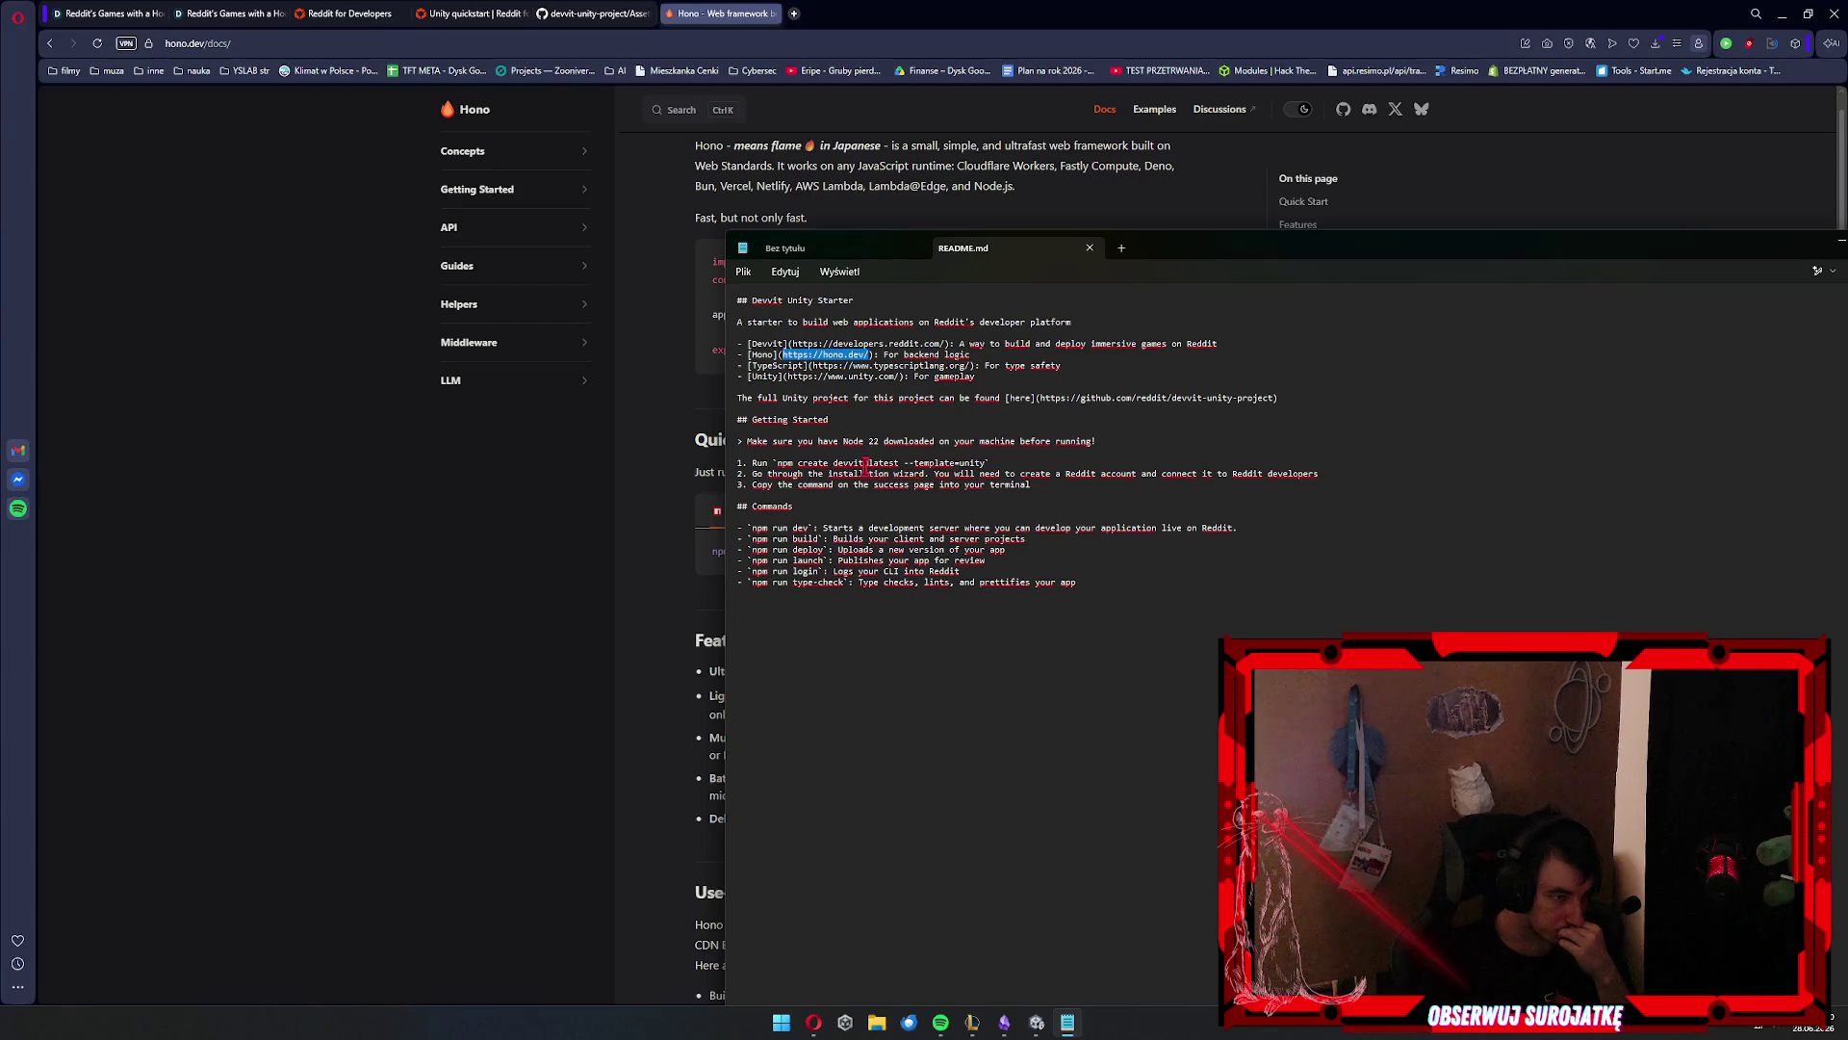
click(996, 452)
drag(1019, 466, 739, 462)
click(1059, 472)
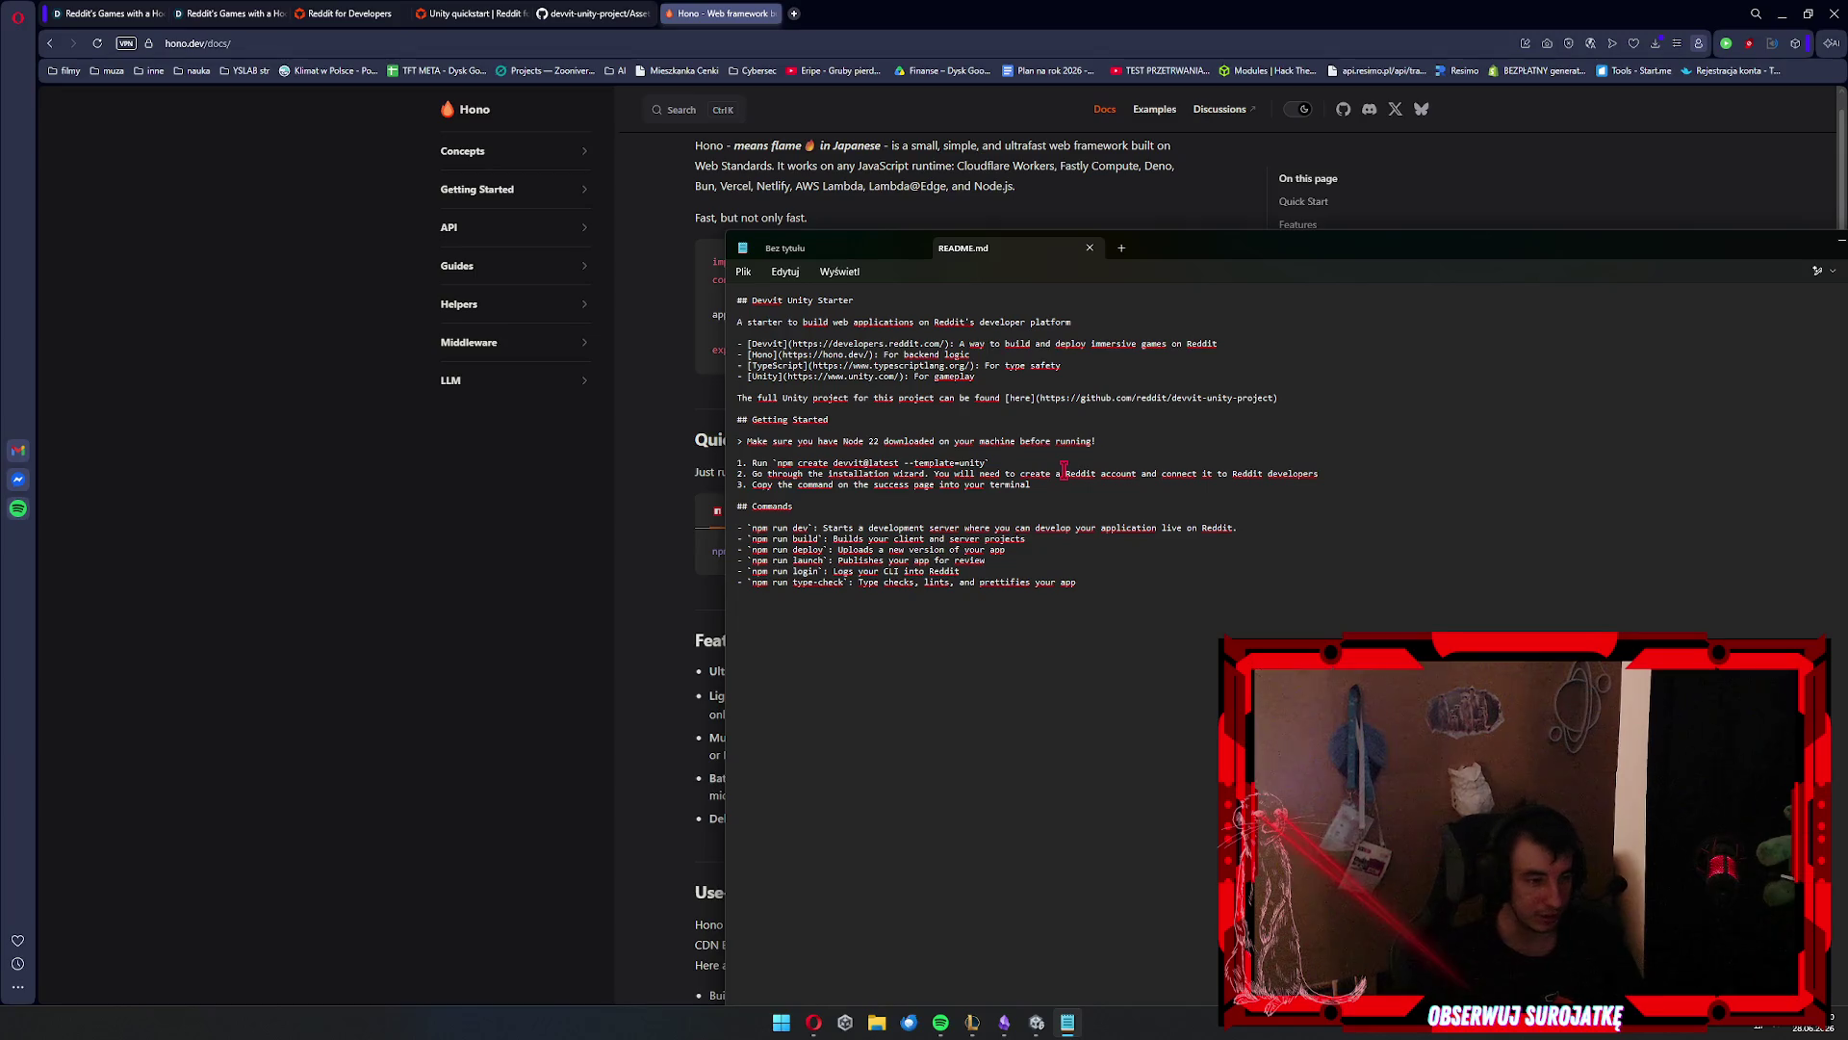
double_click(1059, 472)
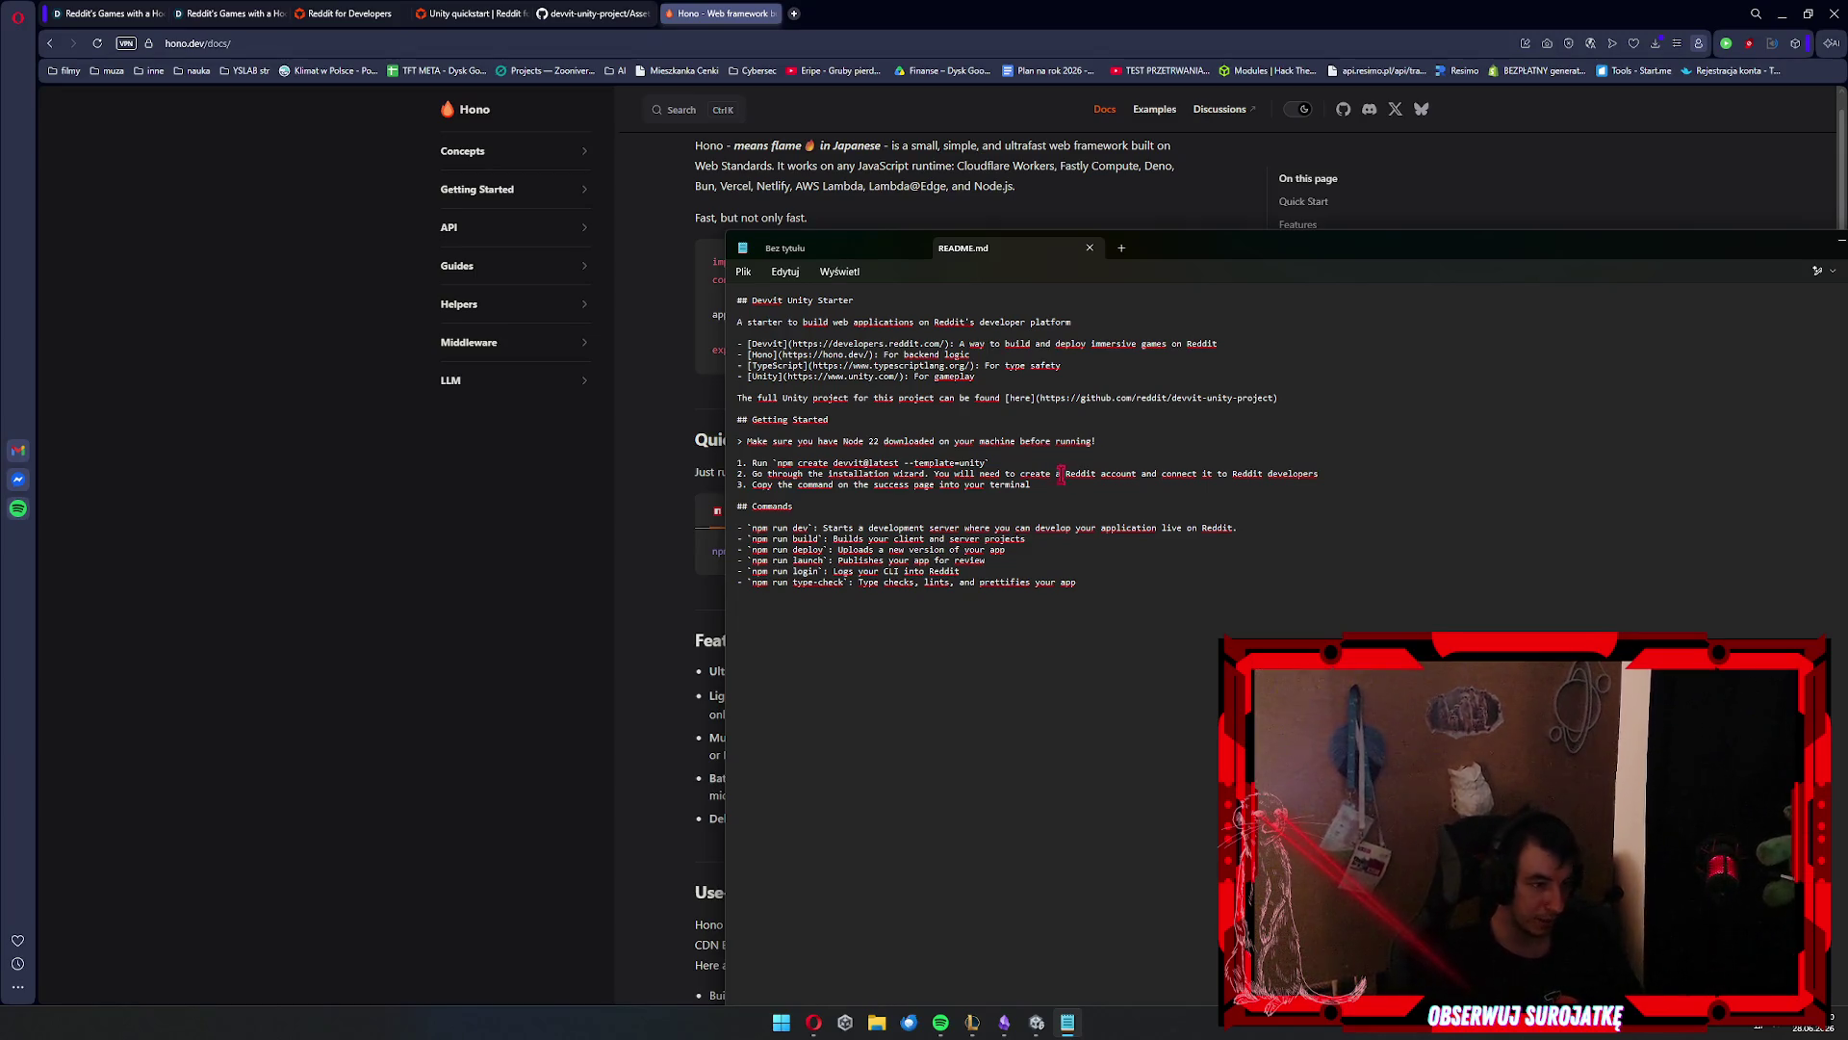
click(1101, 452)
click(1104, 485)
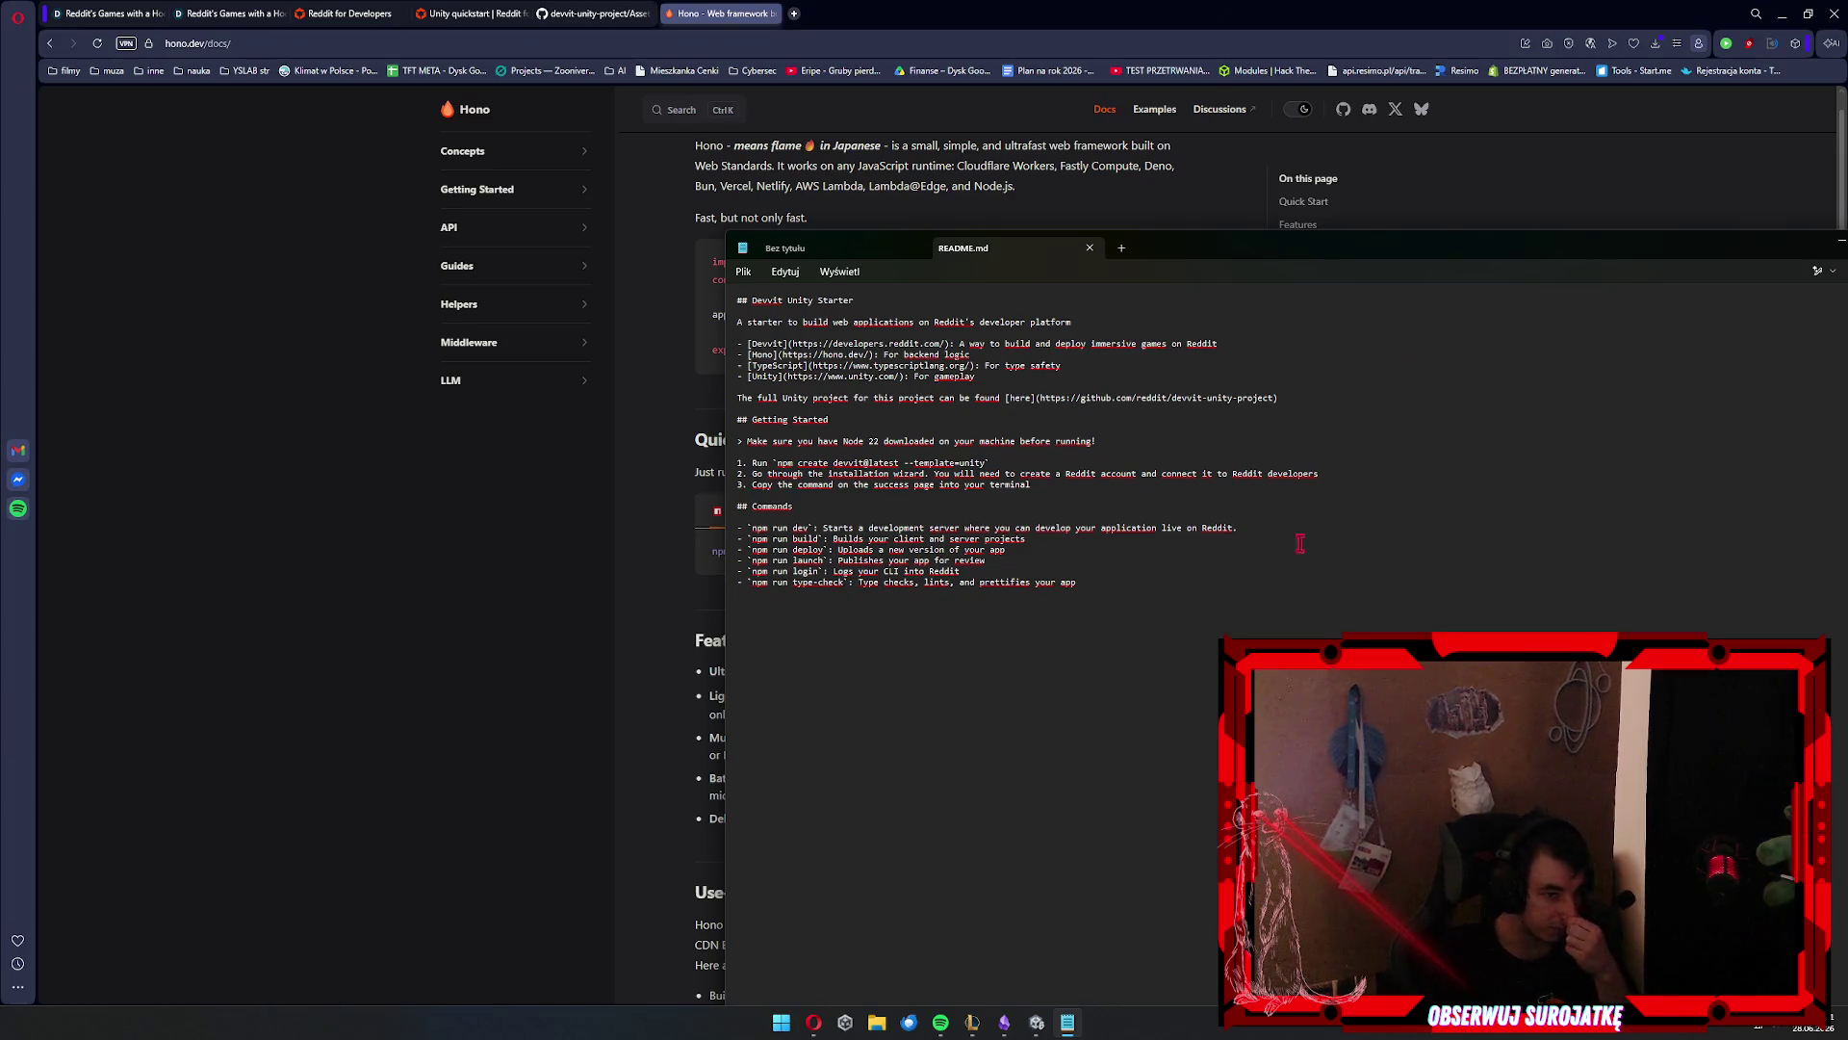
right_click(1193, 565)
click(882, 587)
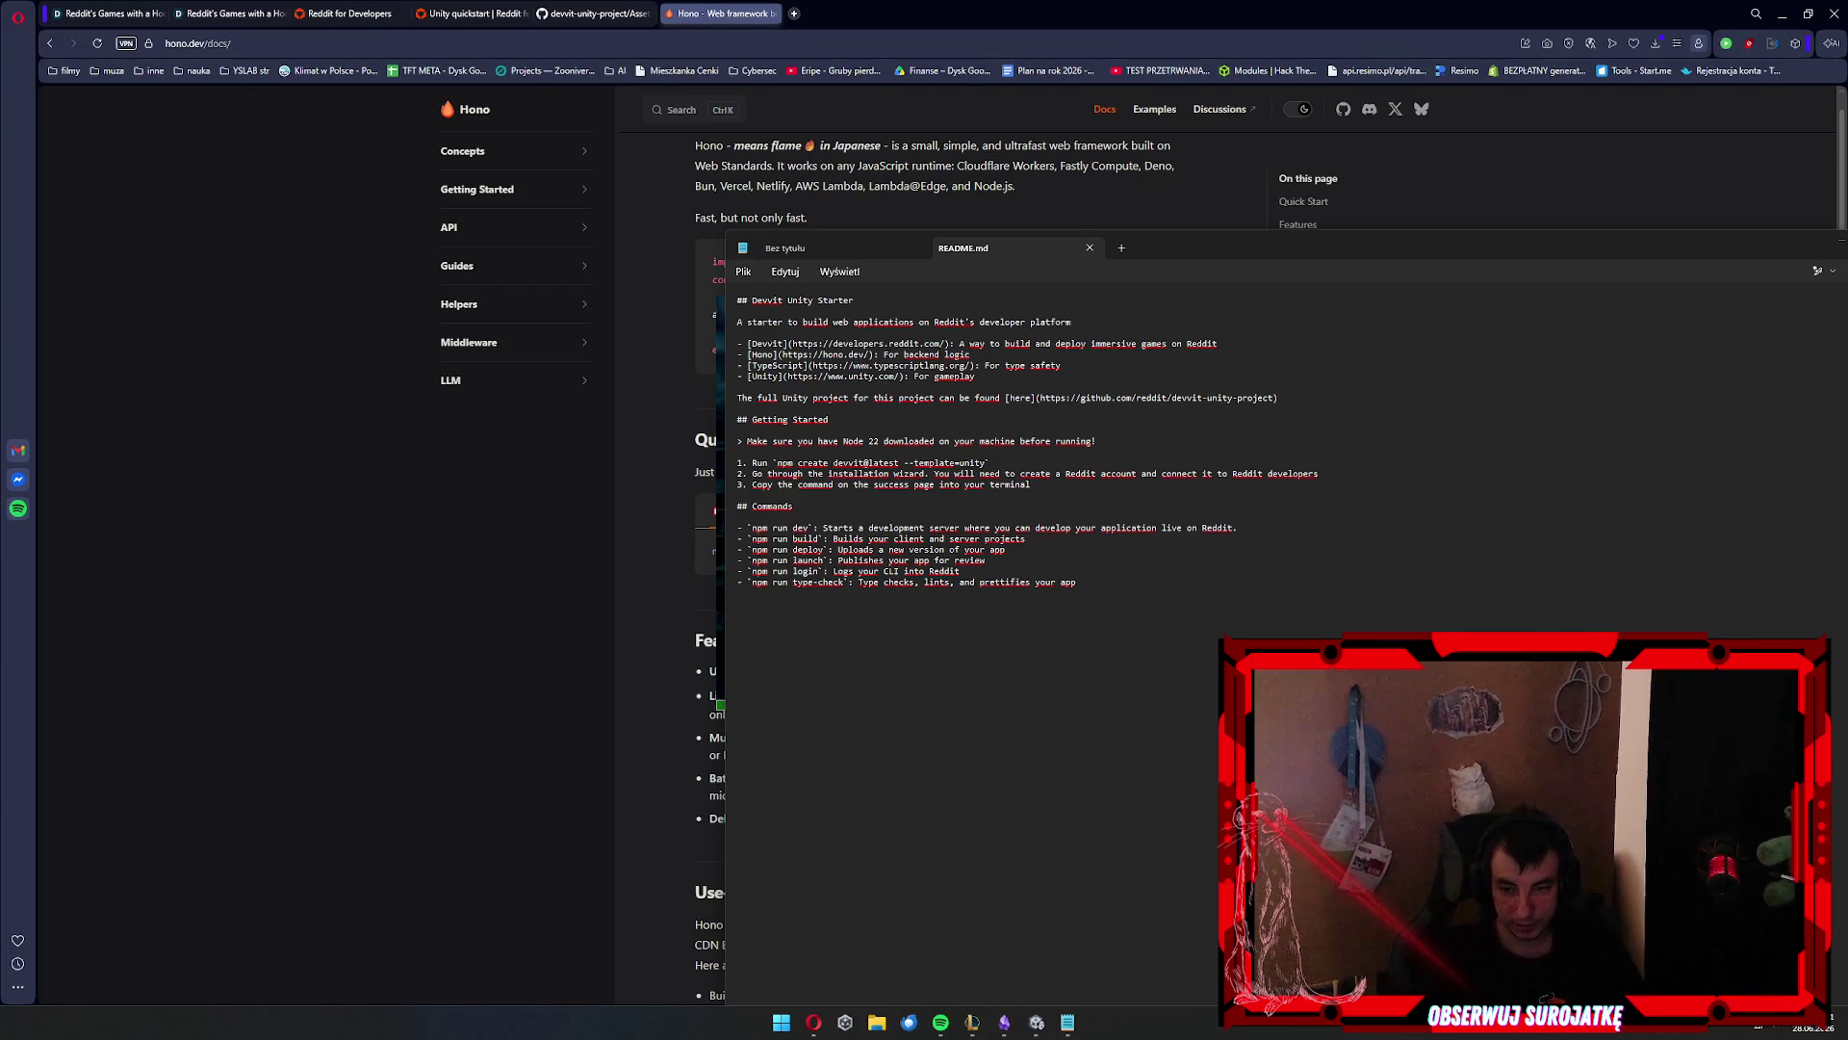
key(alt+Tab)
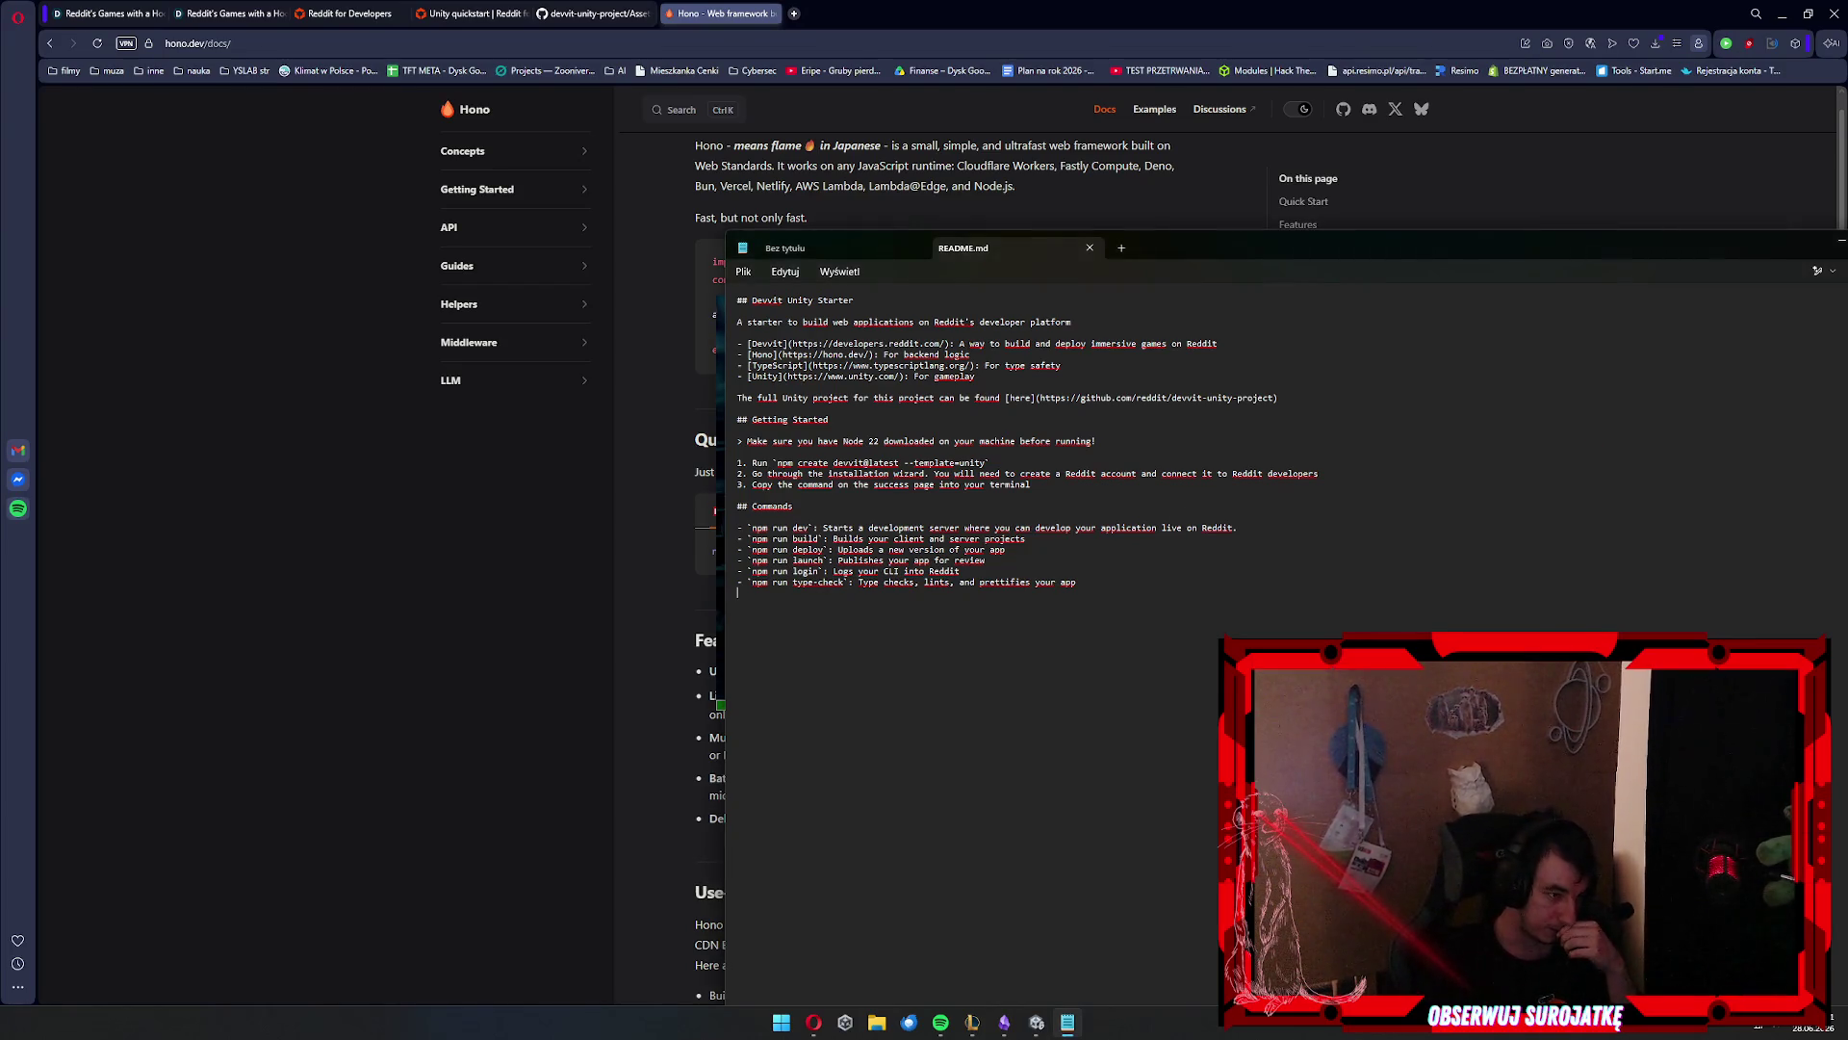
Glance at the GitHub devvit-unity-project page and Hono docs, then bring up the Unity client project
click(616, 13)
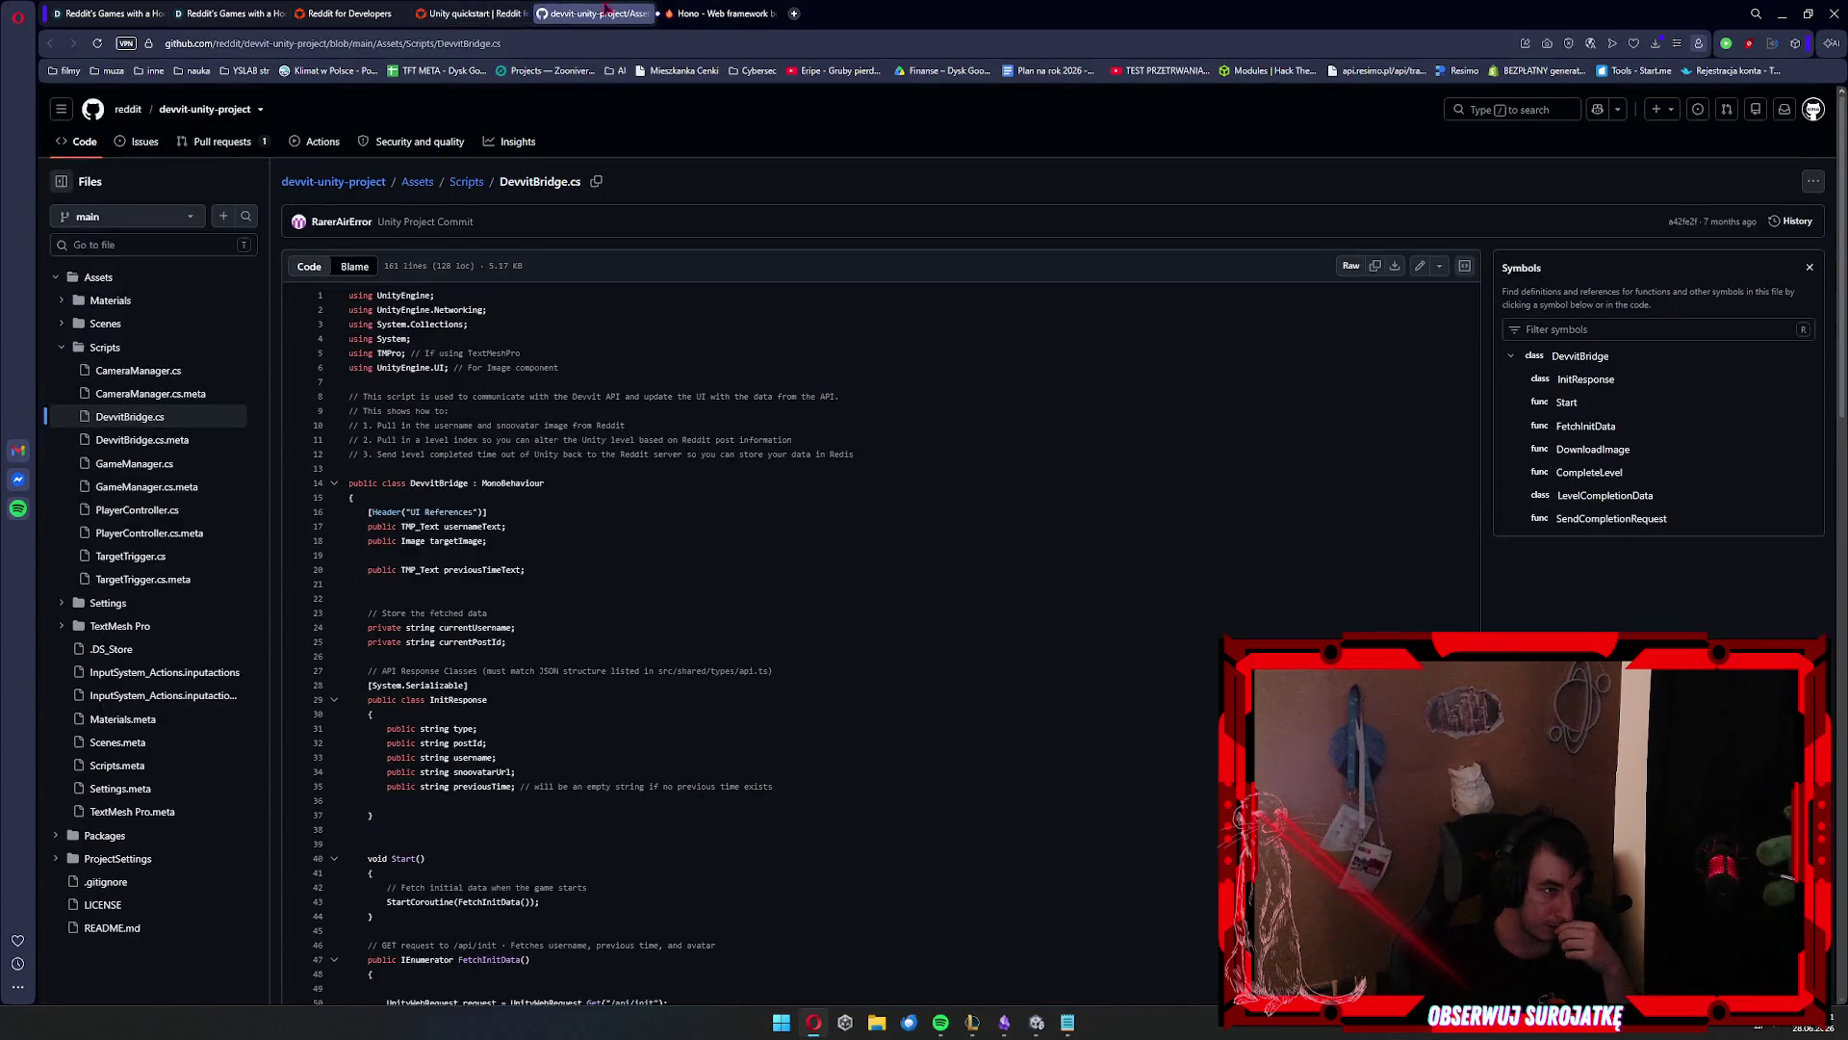
click(720, 13)
click(1068, 1023)
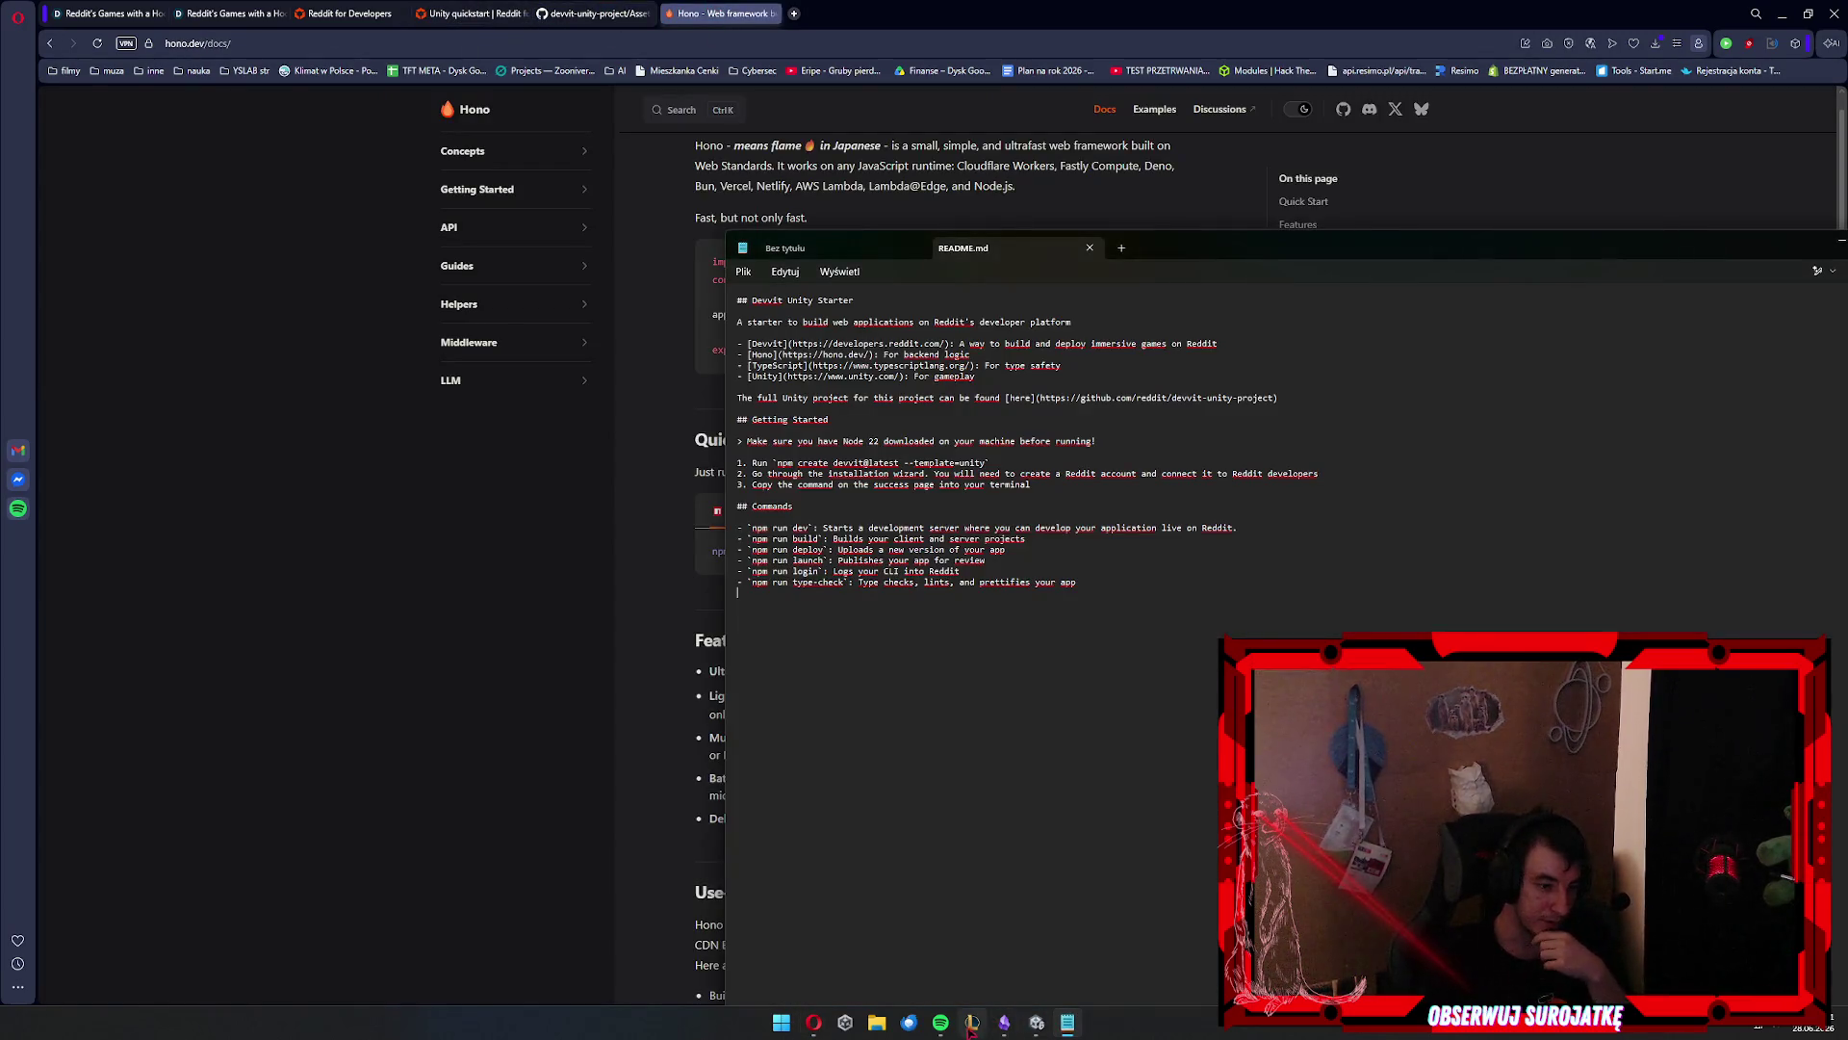
click(1037, 1024)
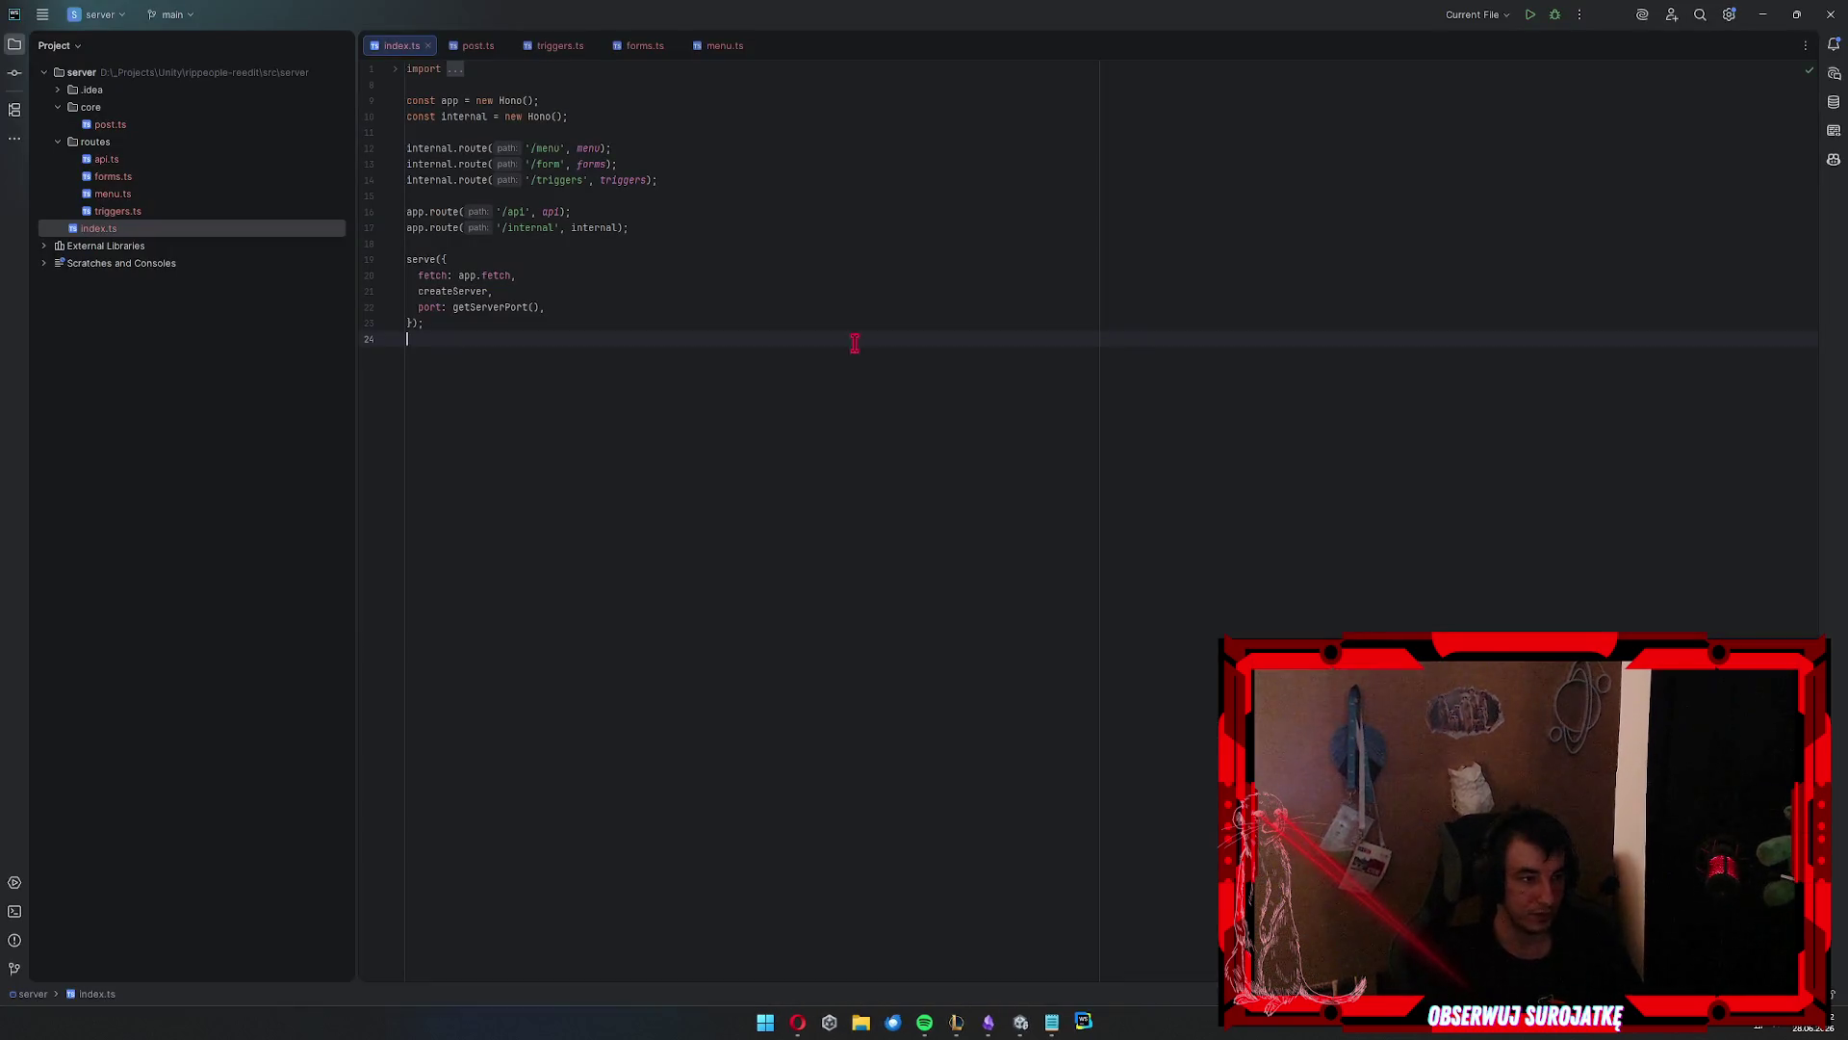
Trace app's uses in index.ts to the menu.ts post handler, then minimize WebStorm
key(Up)
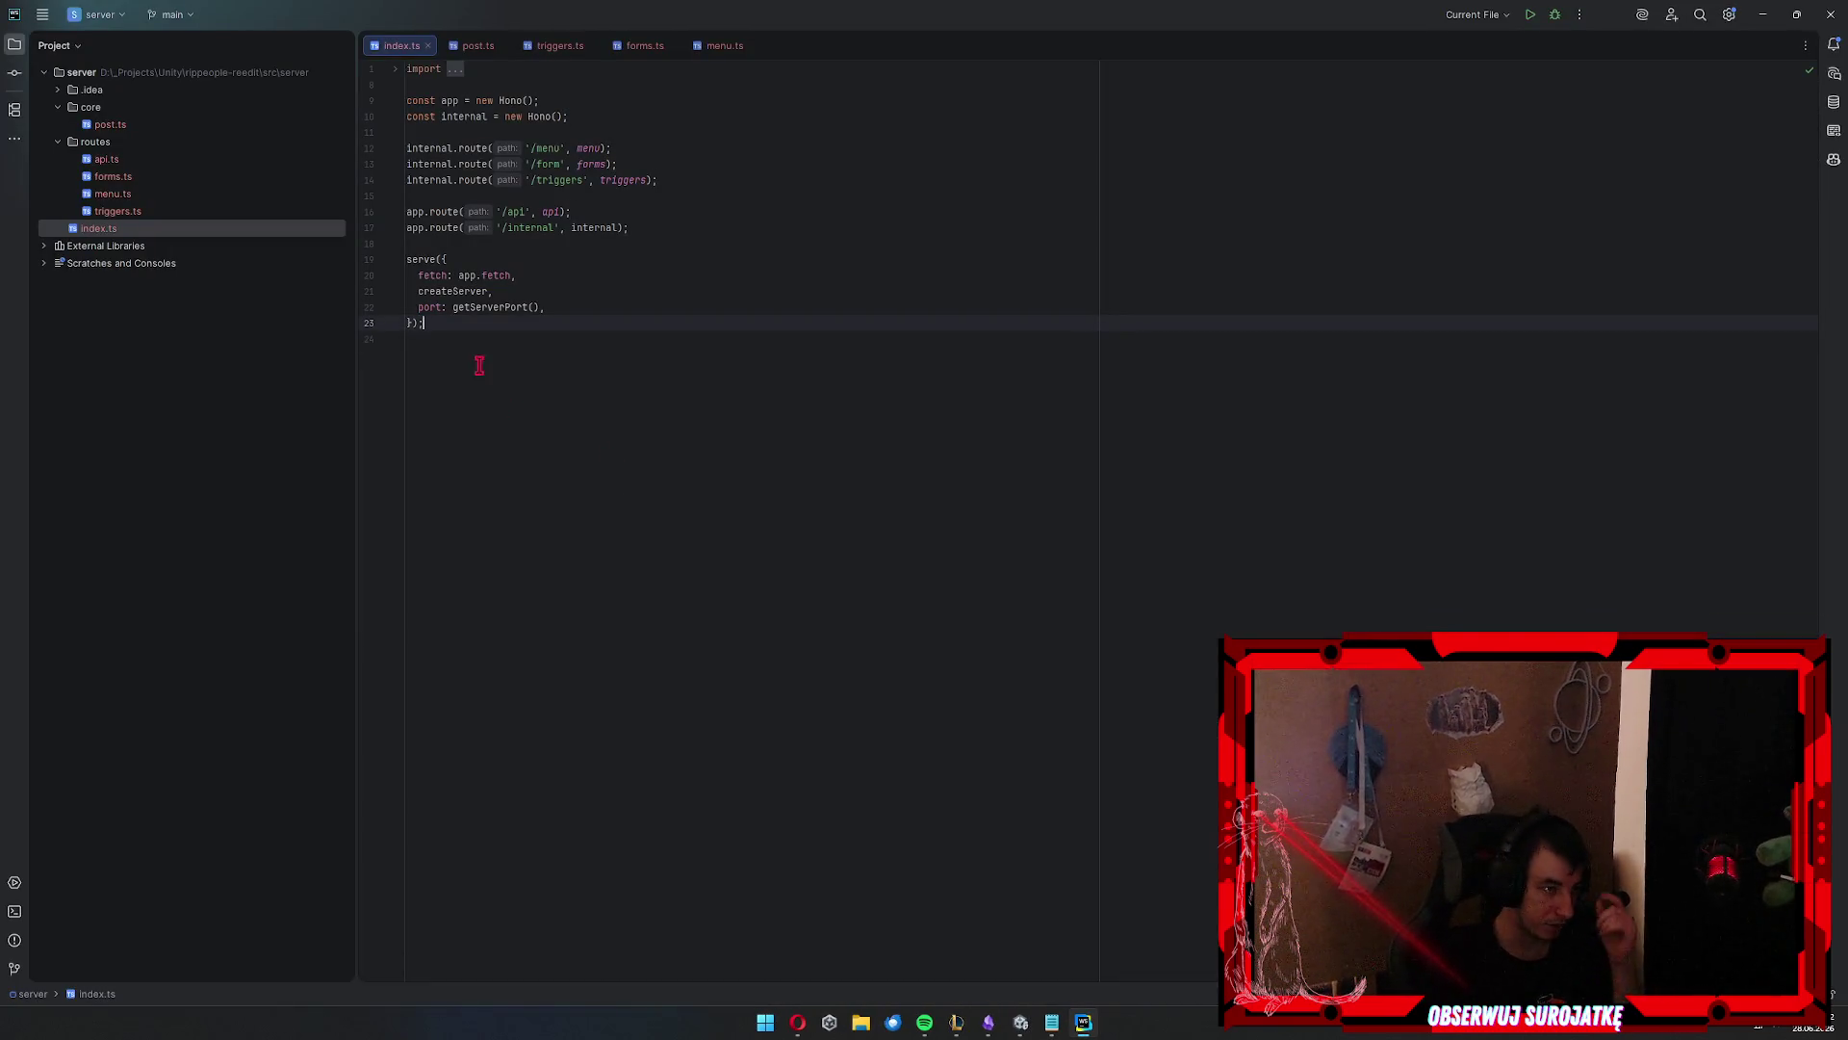
click(451, 100)
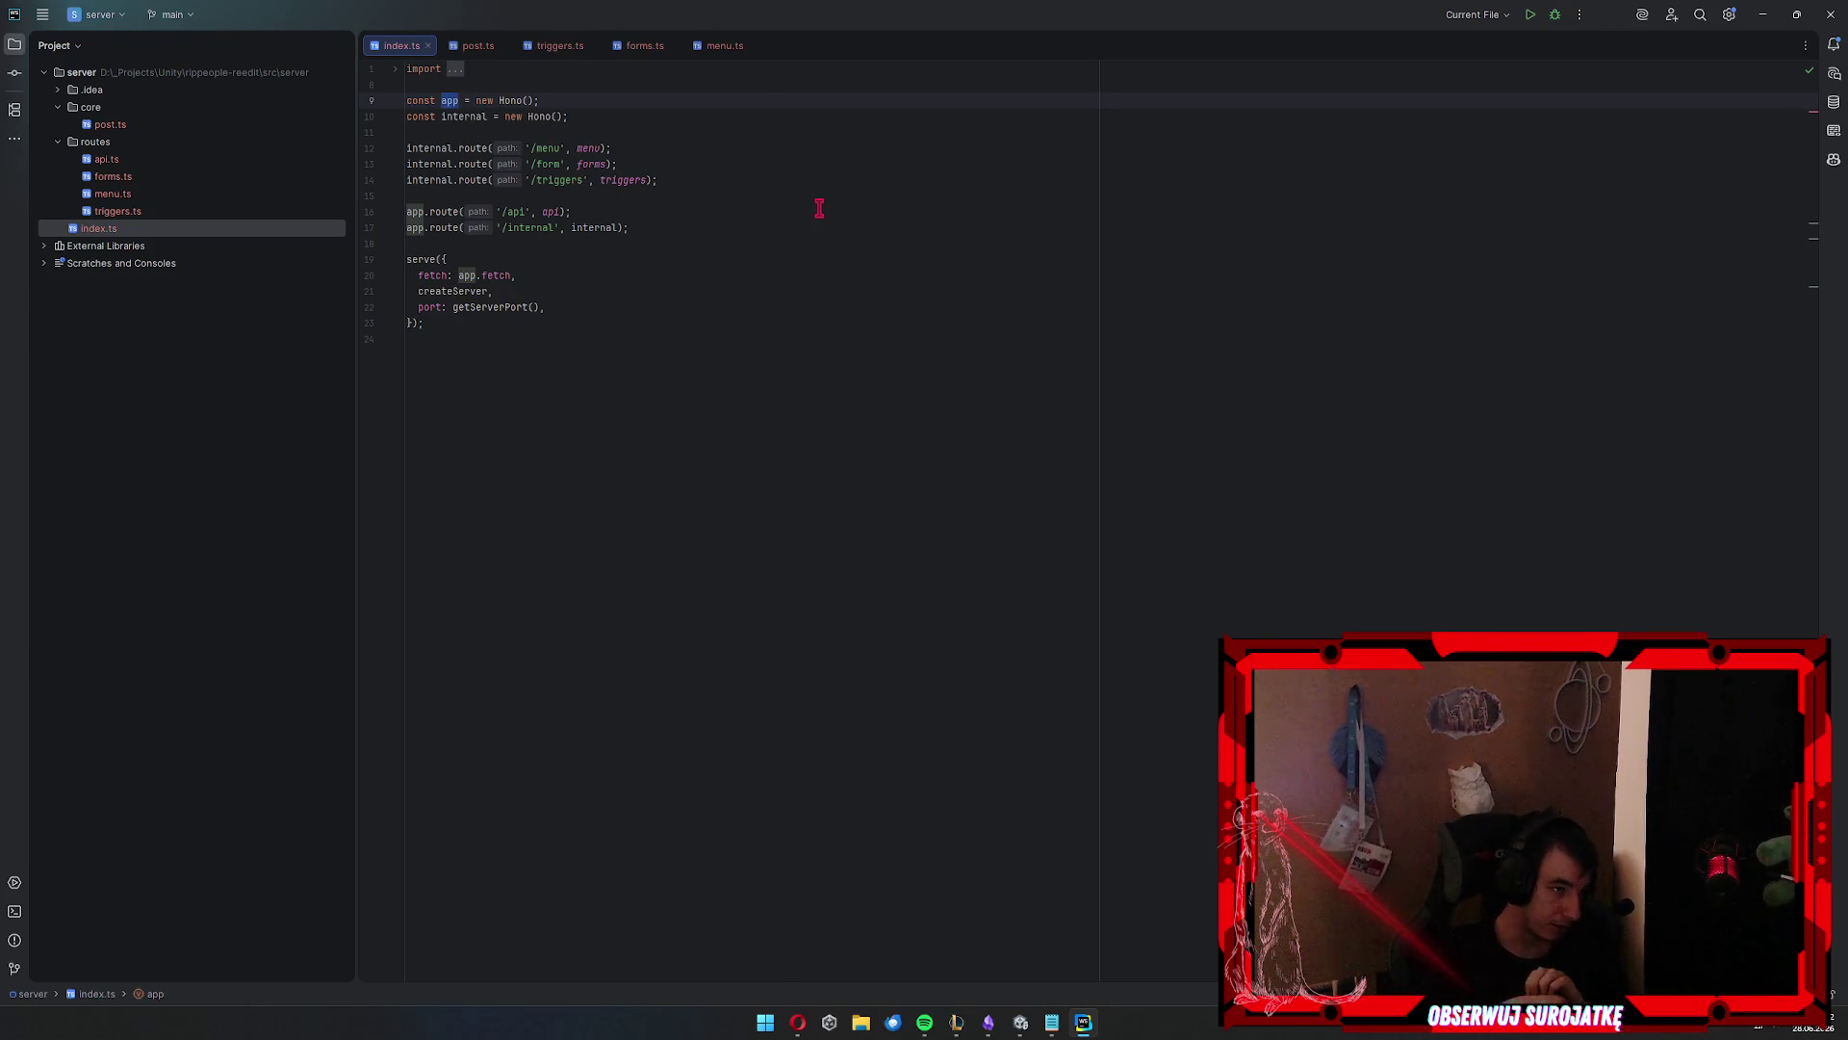
ctrl+click(591, 148)
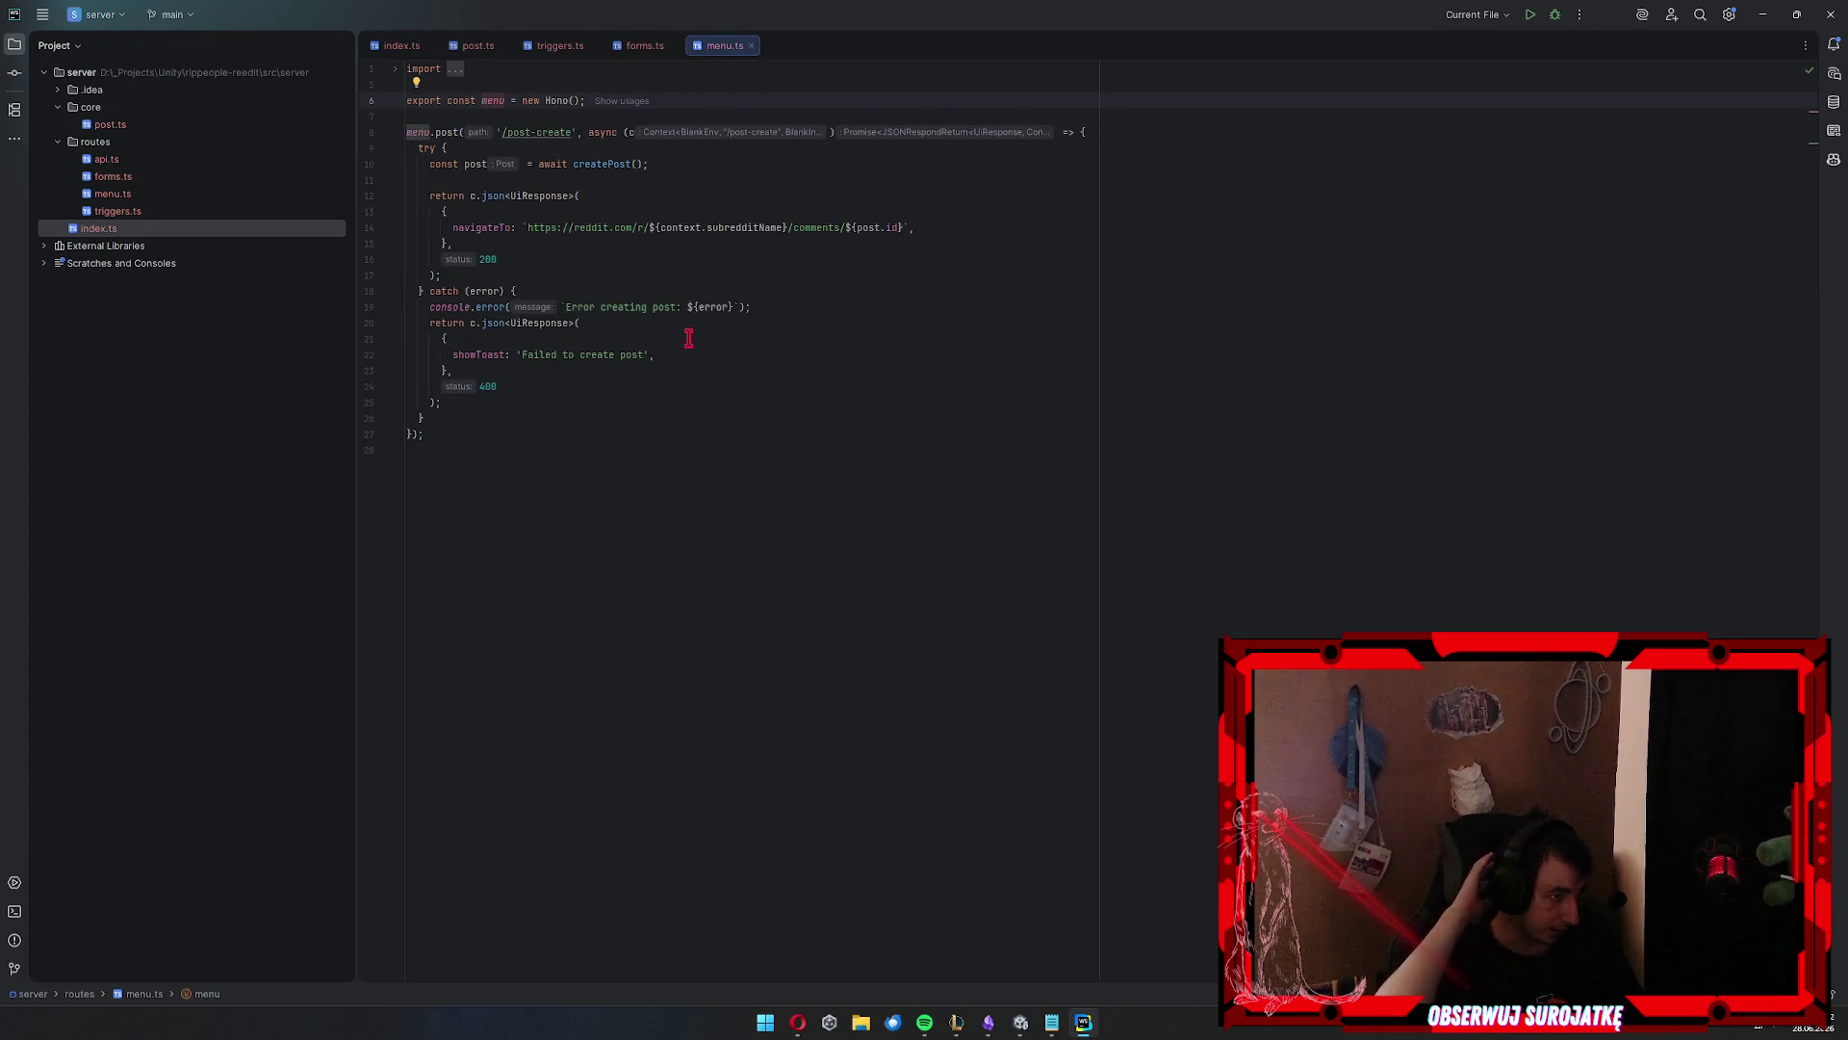
click(684, 507)
key(Left)
key(Left)
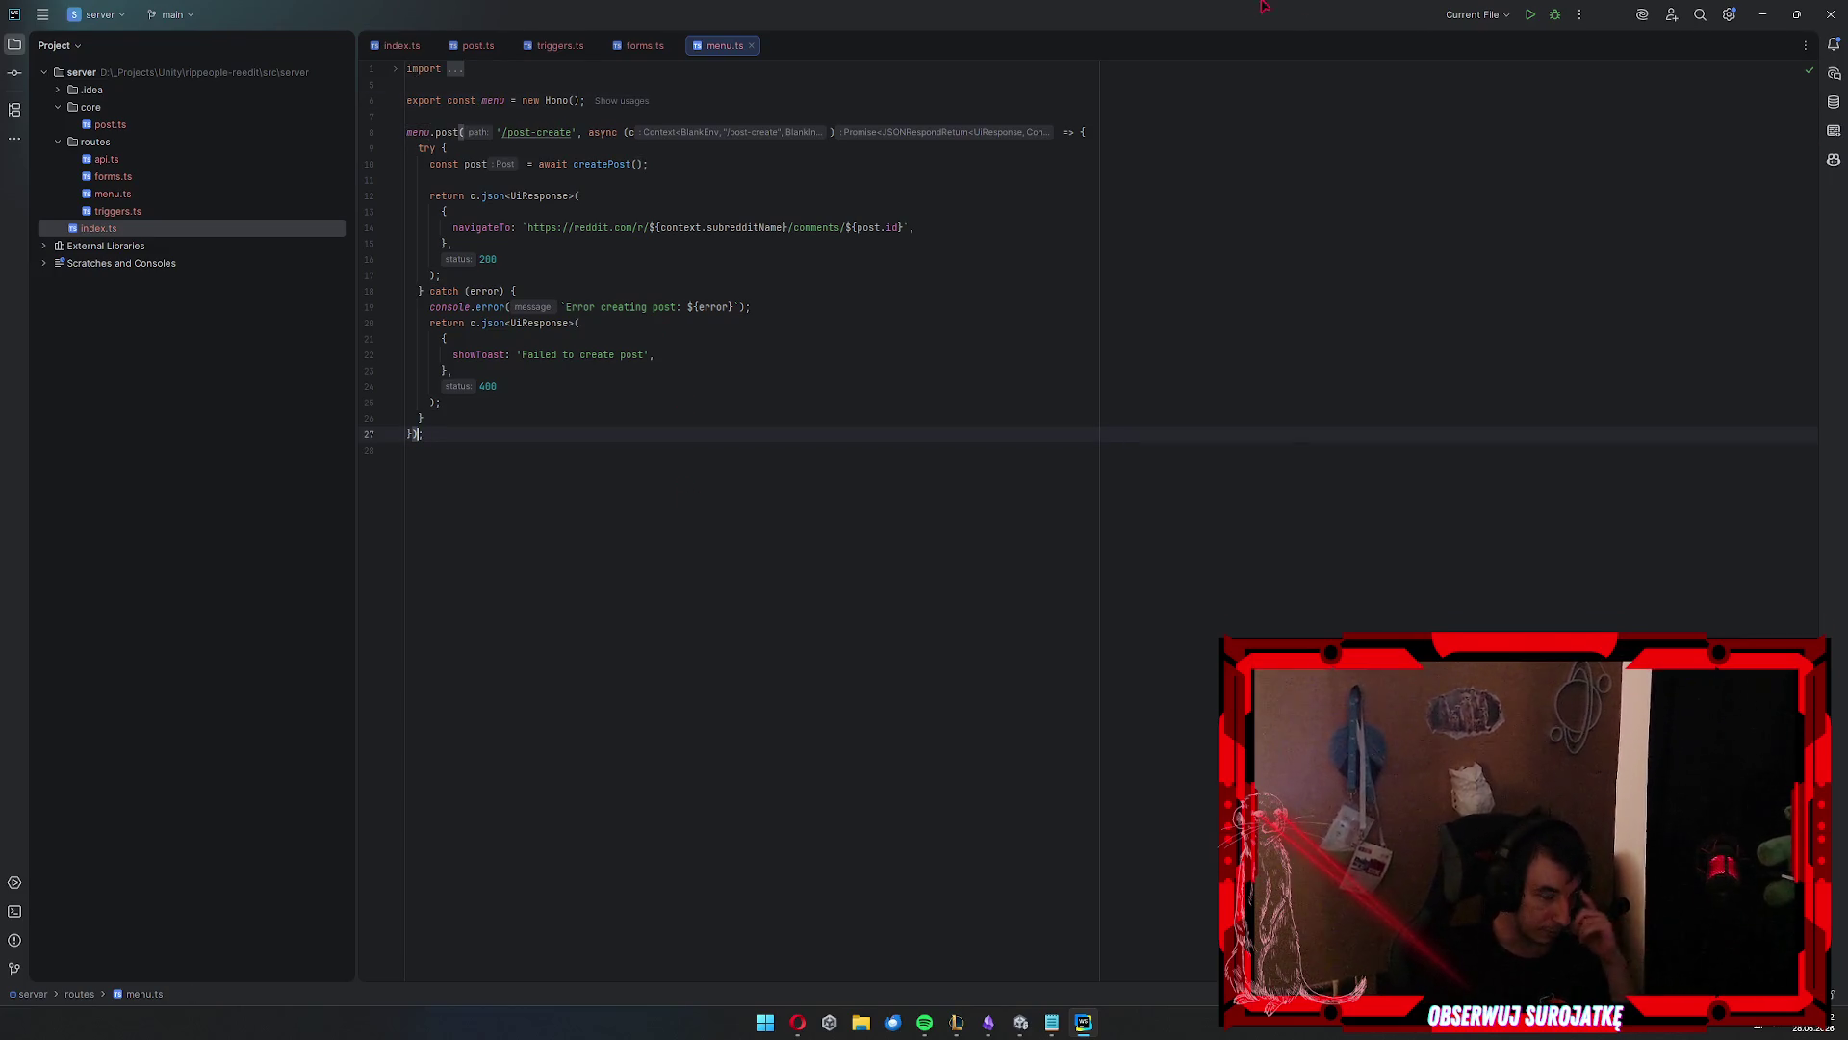
click(1763, 15)
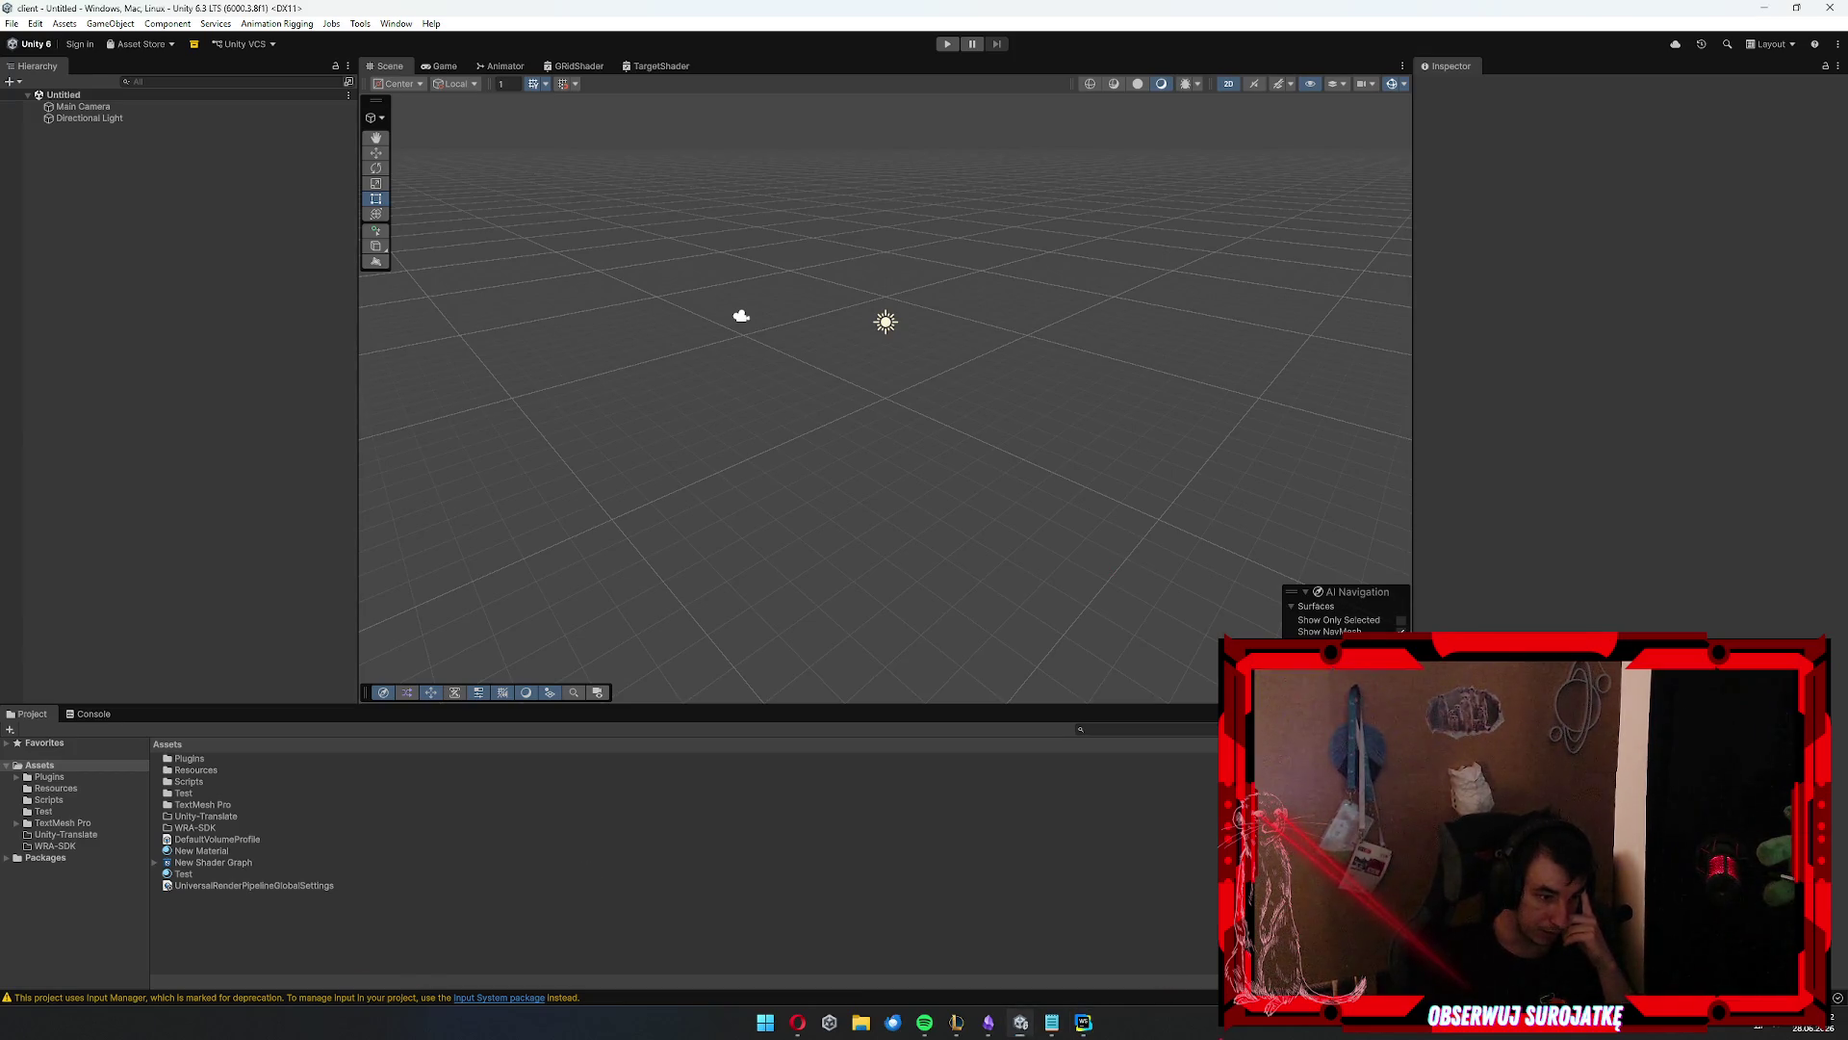
Check the Unity client project's Console log and Project assets, then switch to Fork
key(super)
click(1385, 8)
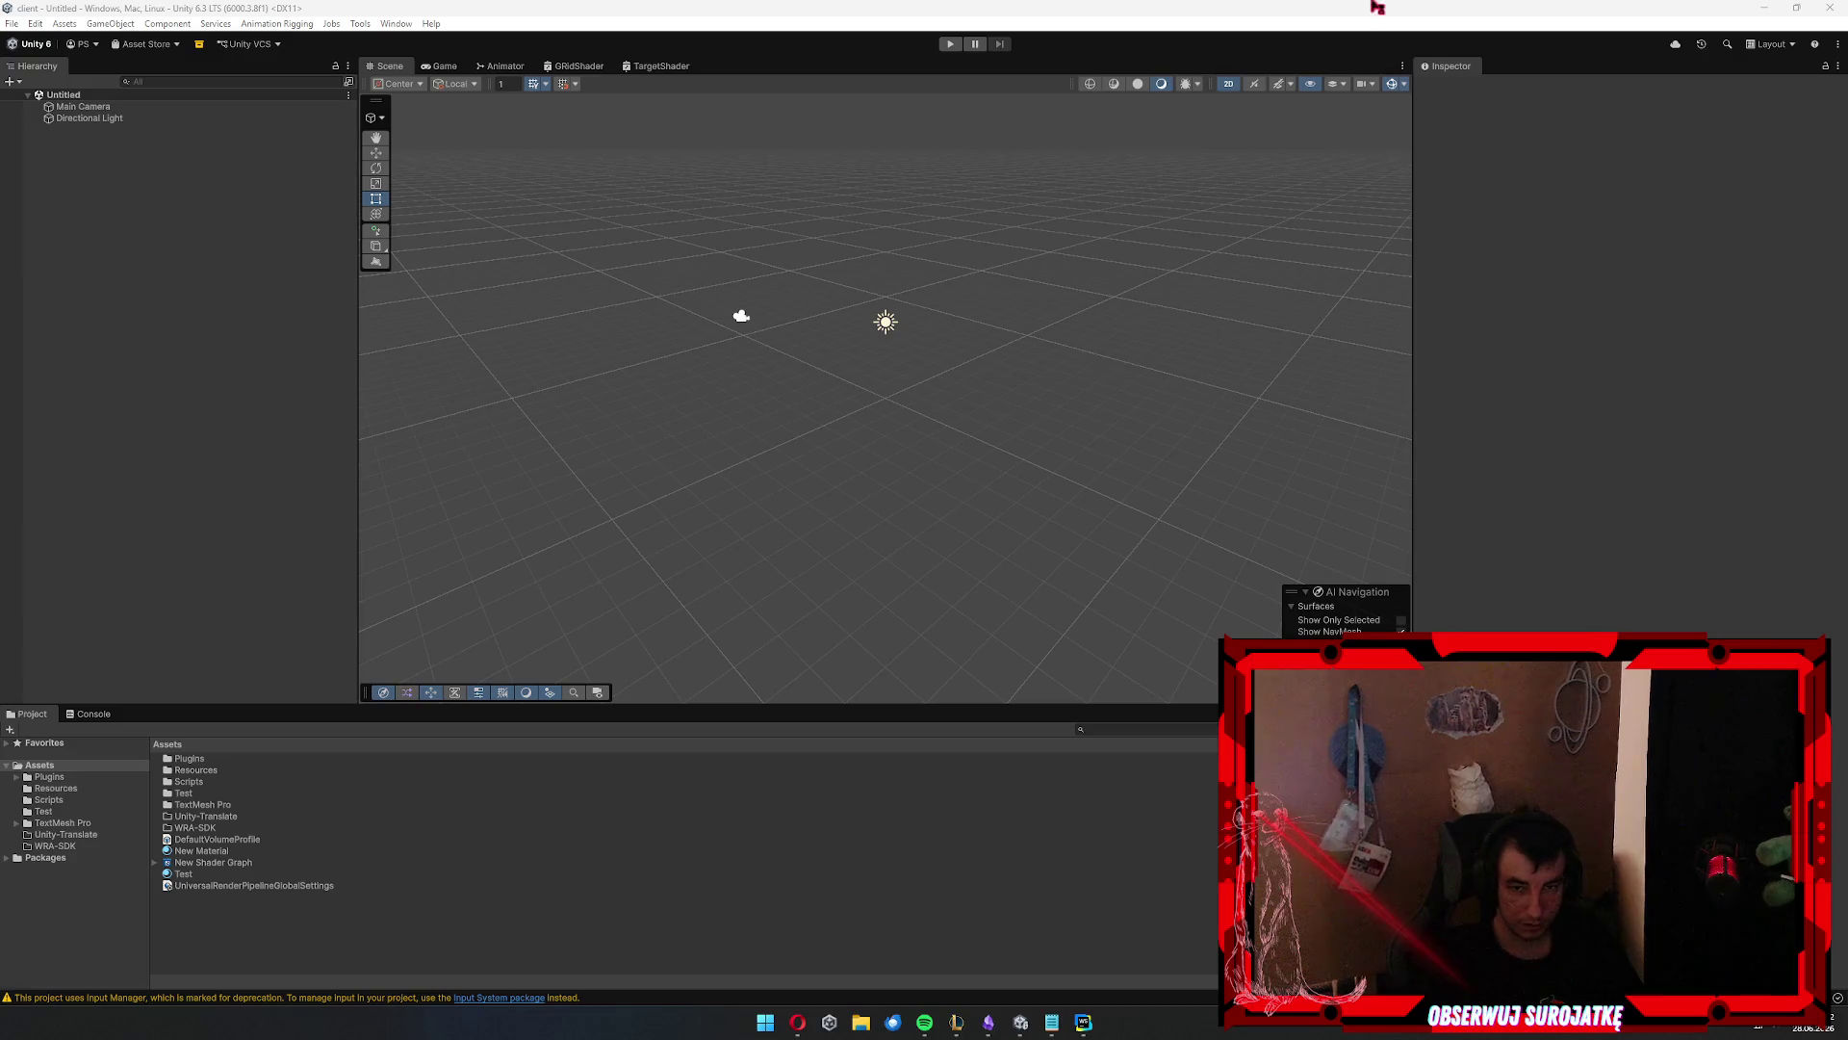
click(91, 714)
click(92, 714)
click(32, 715)
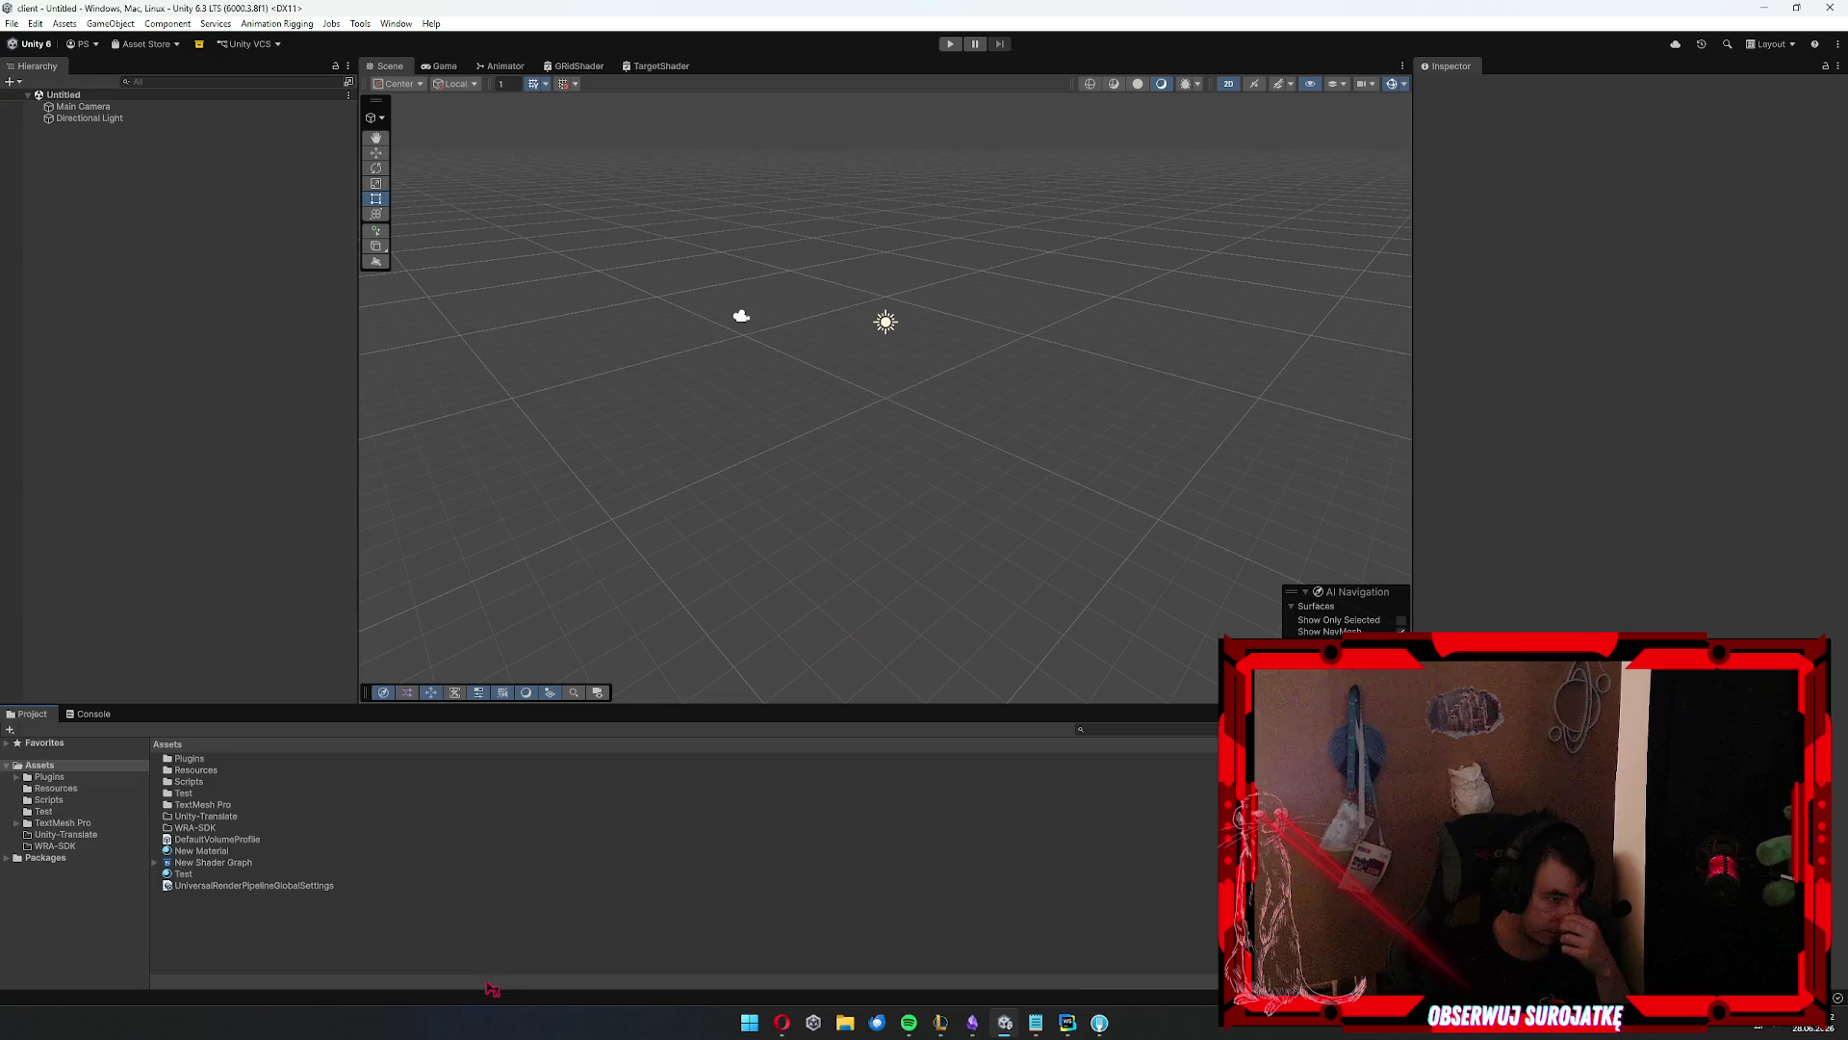
click(1099, 1022)
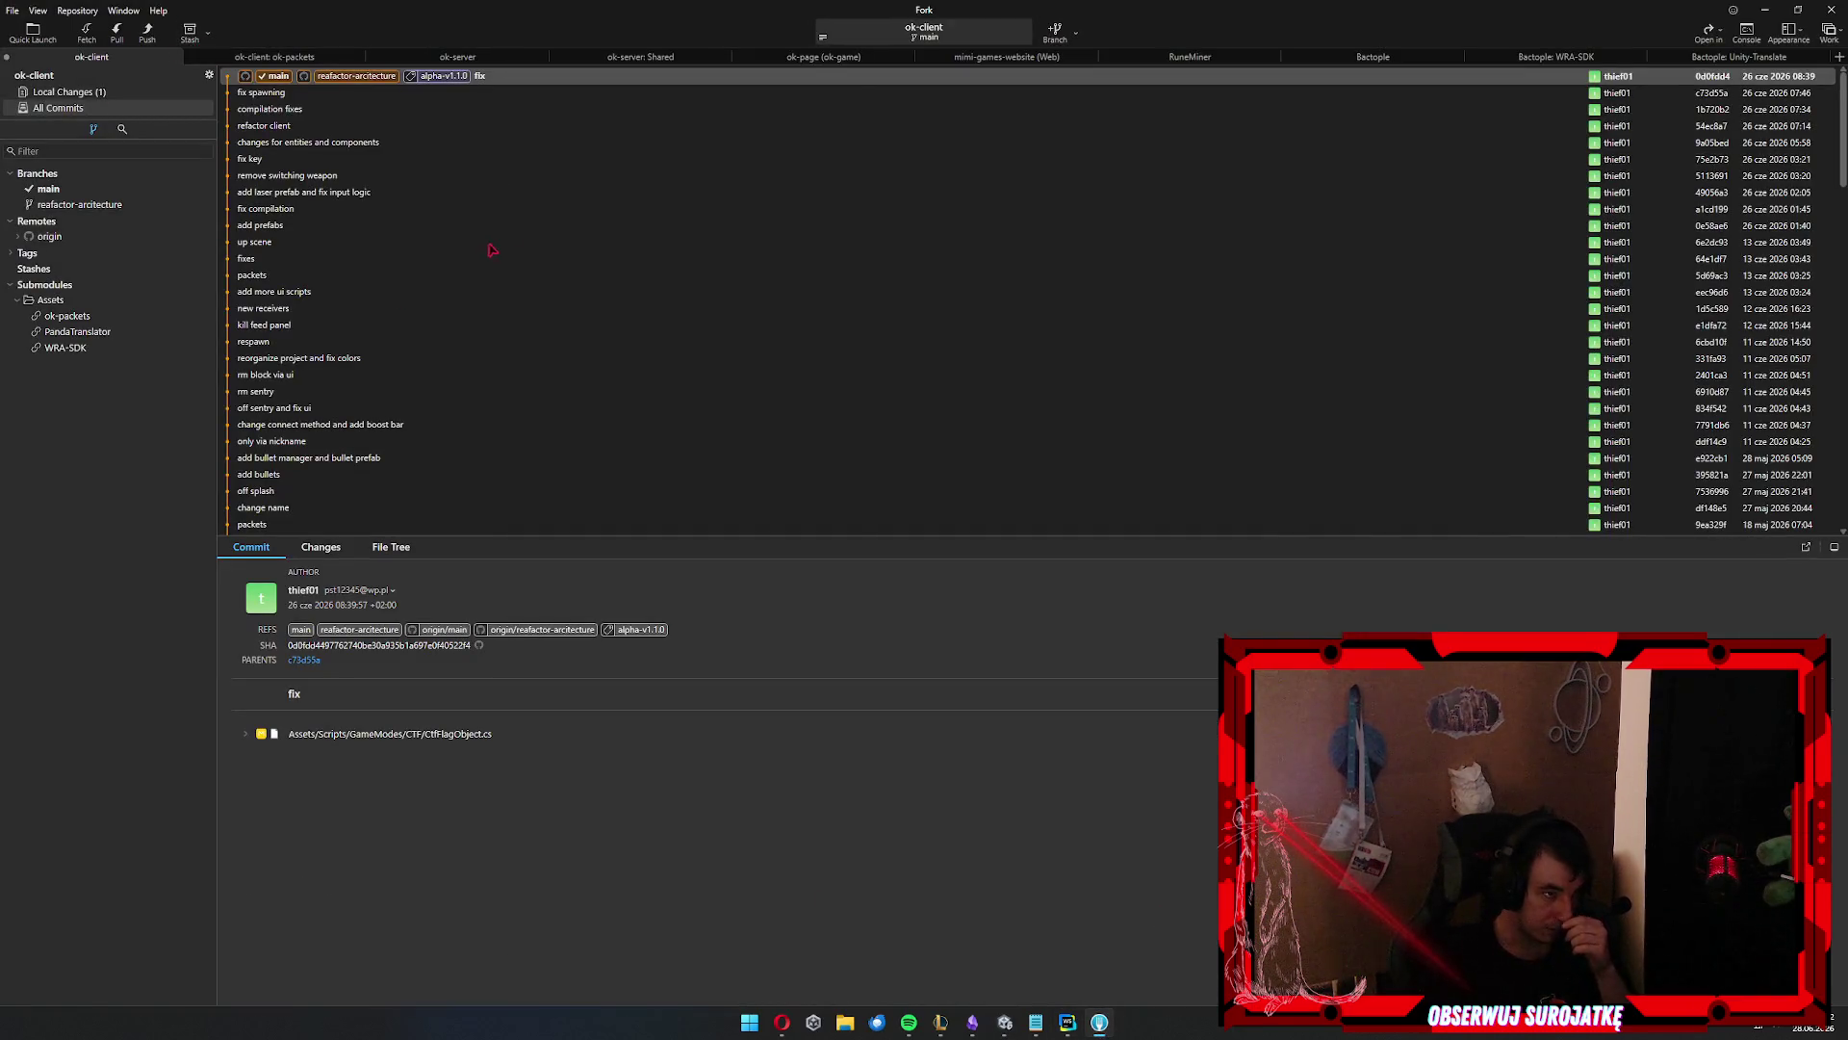
Open Fork's Open Repository dialog and browse into the D:\_Projects\Unity folder
click(12, 10)
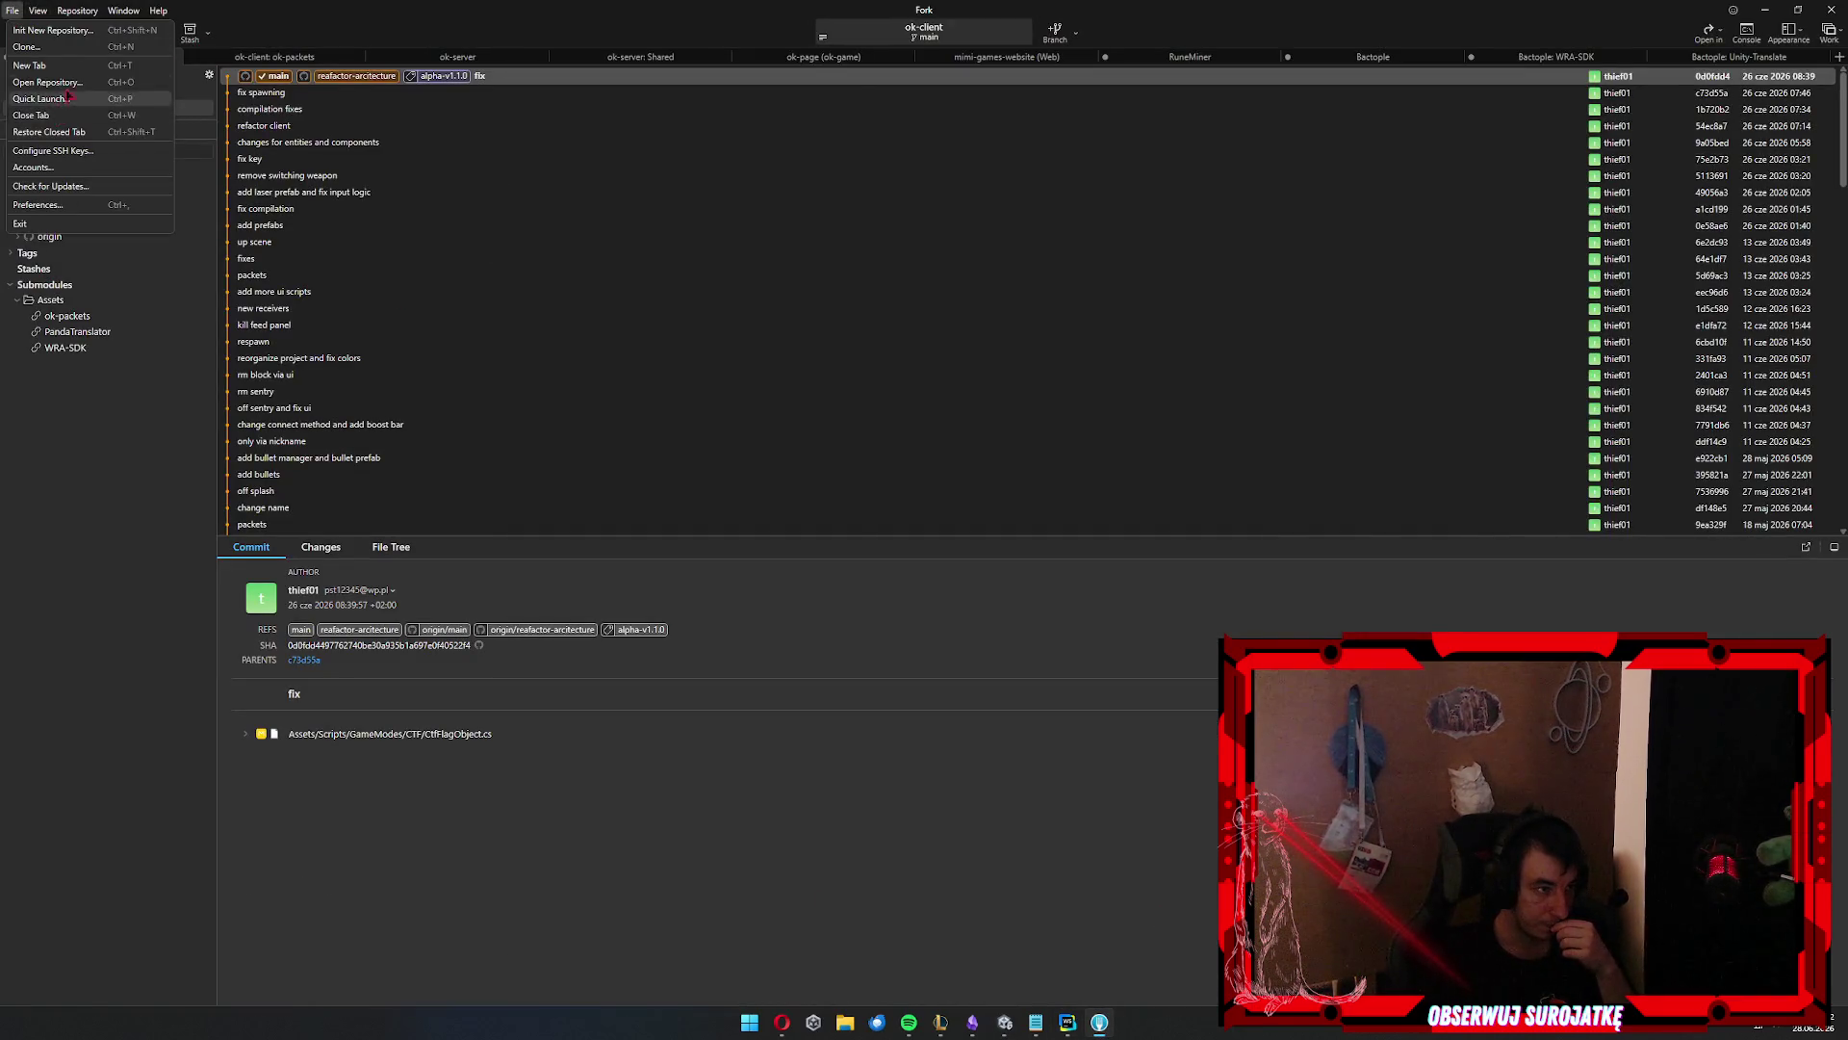
click(1162, 261)
key(ctrl+o)
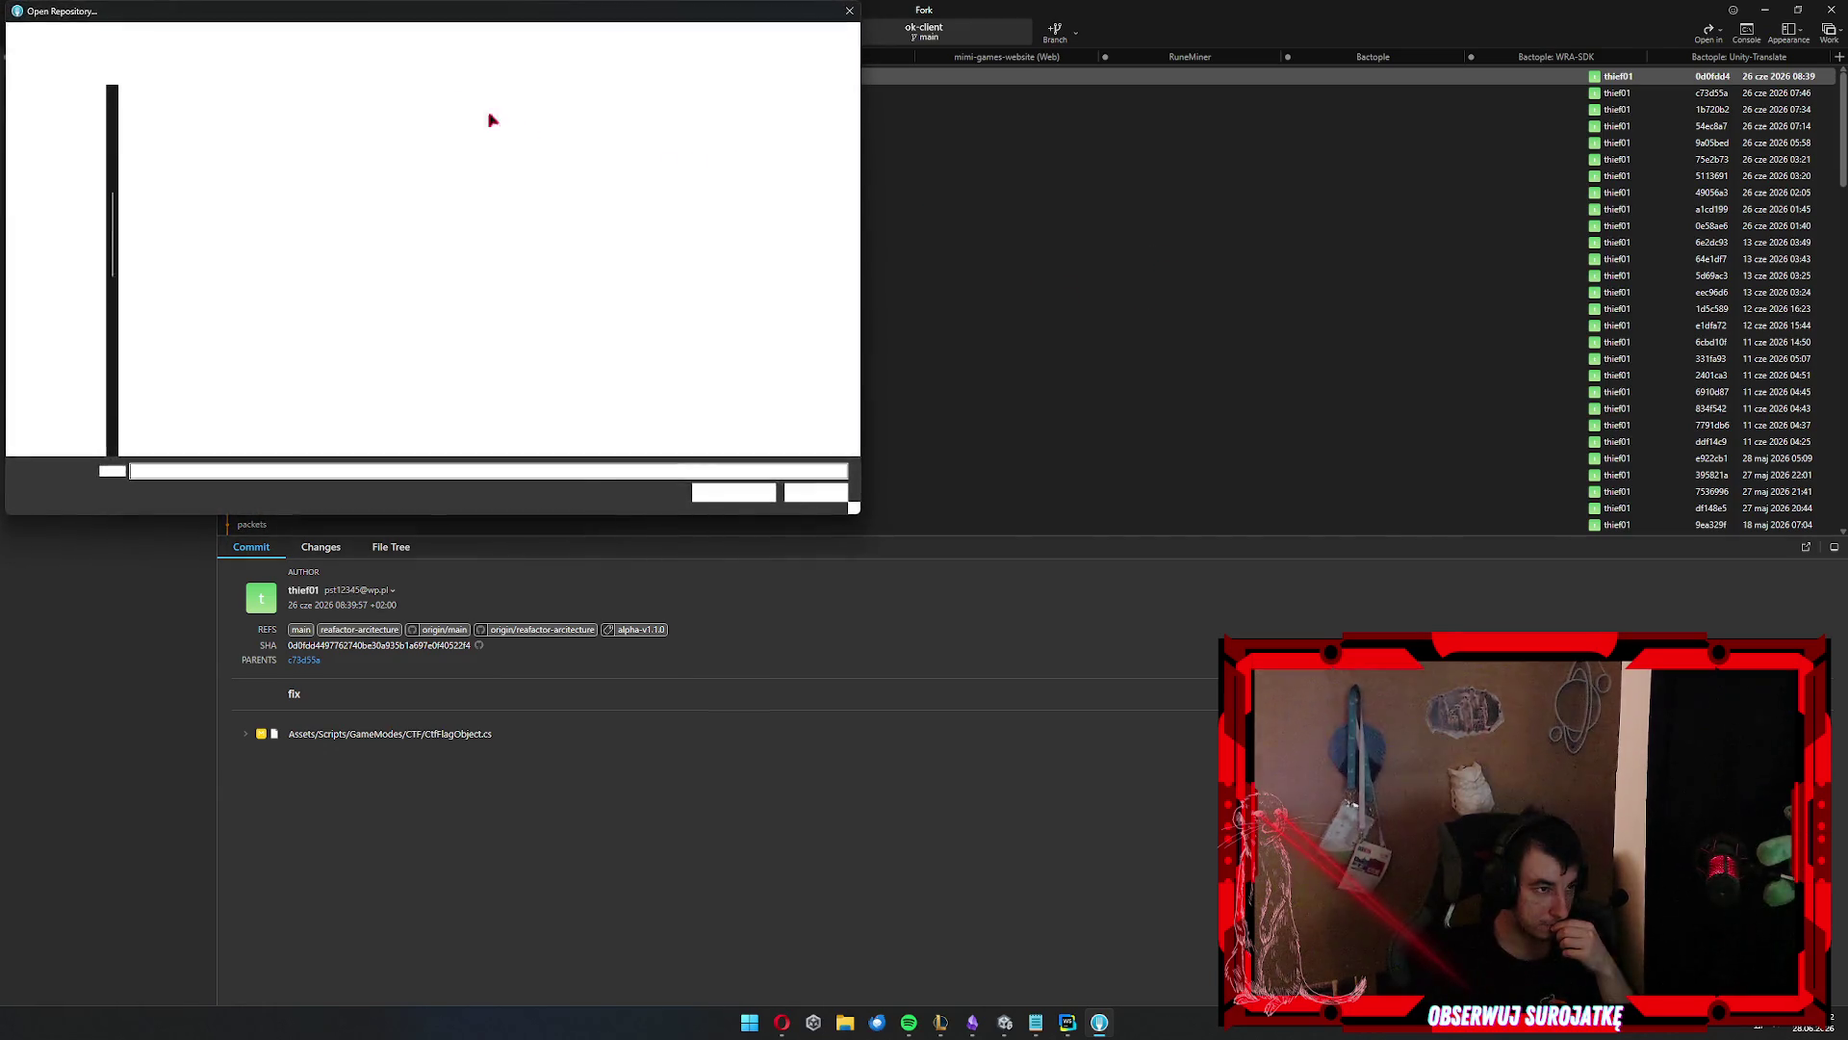
click(386, 43)
click(640, 332)
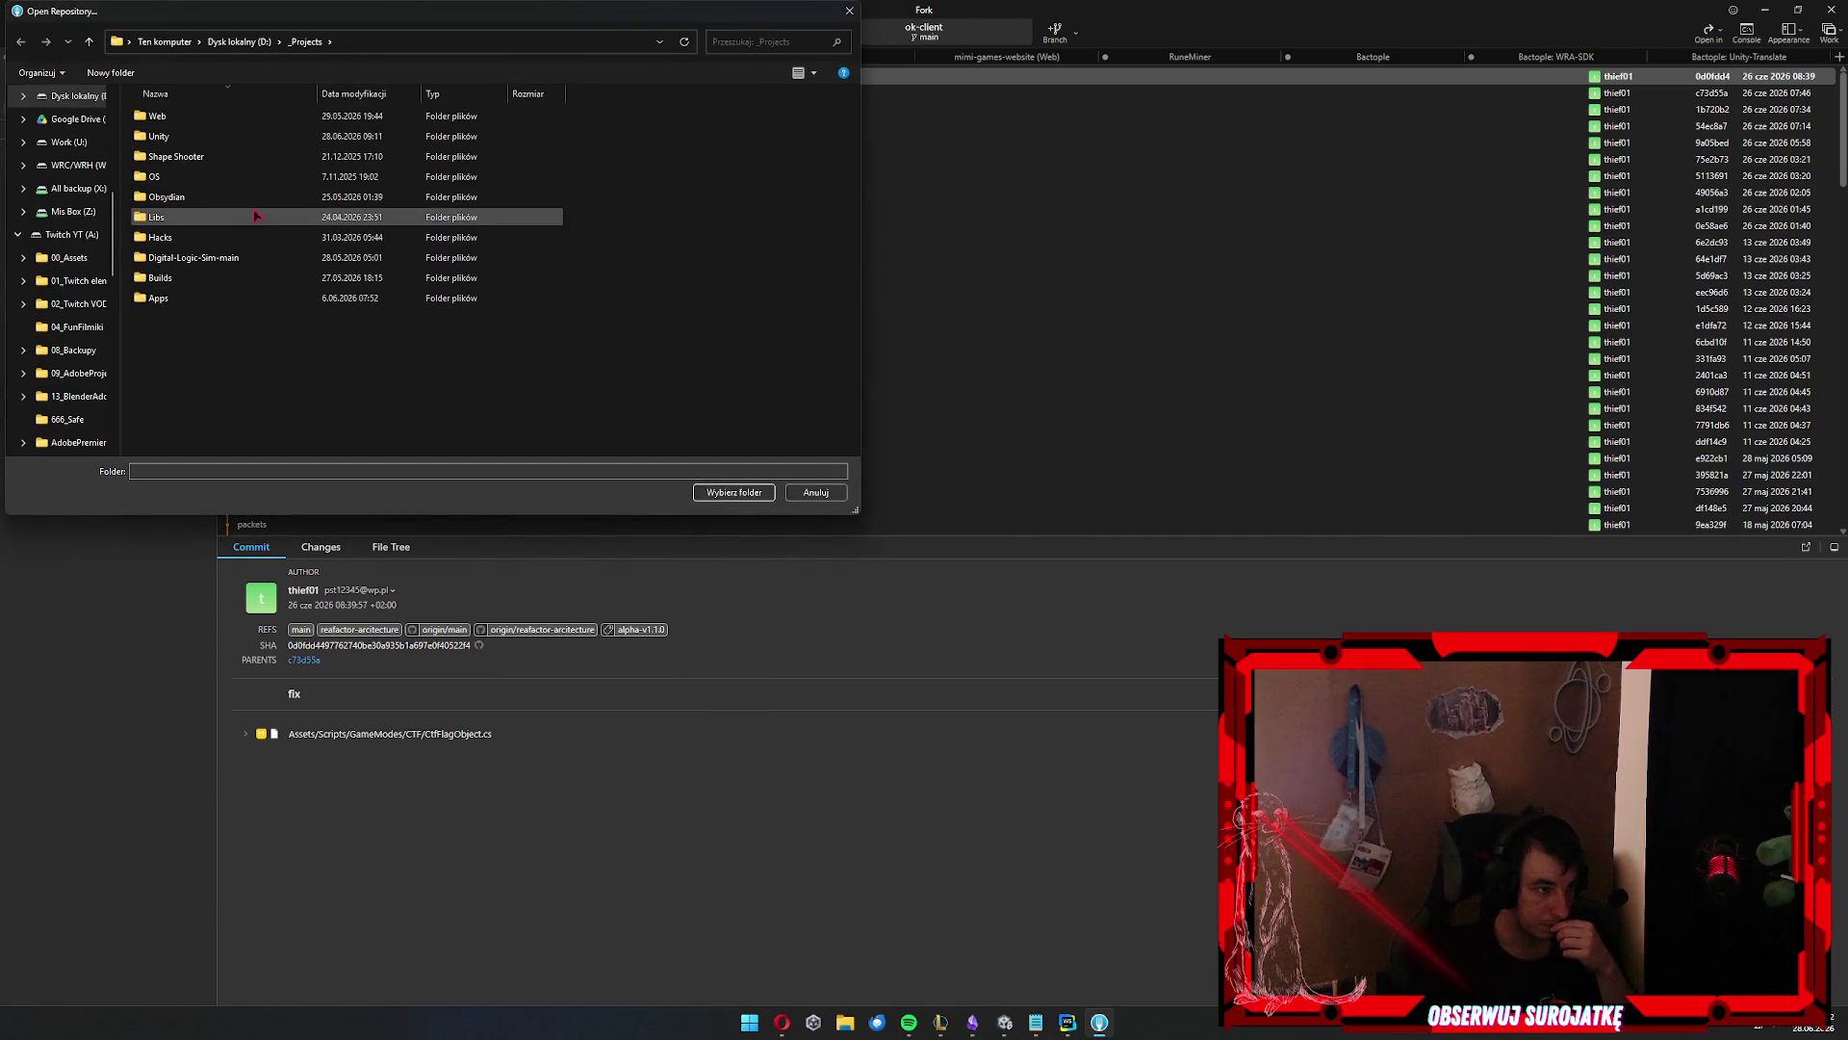
double_click(257, 137)
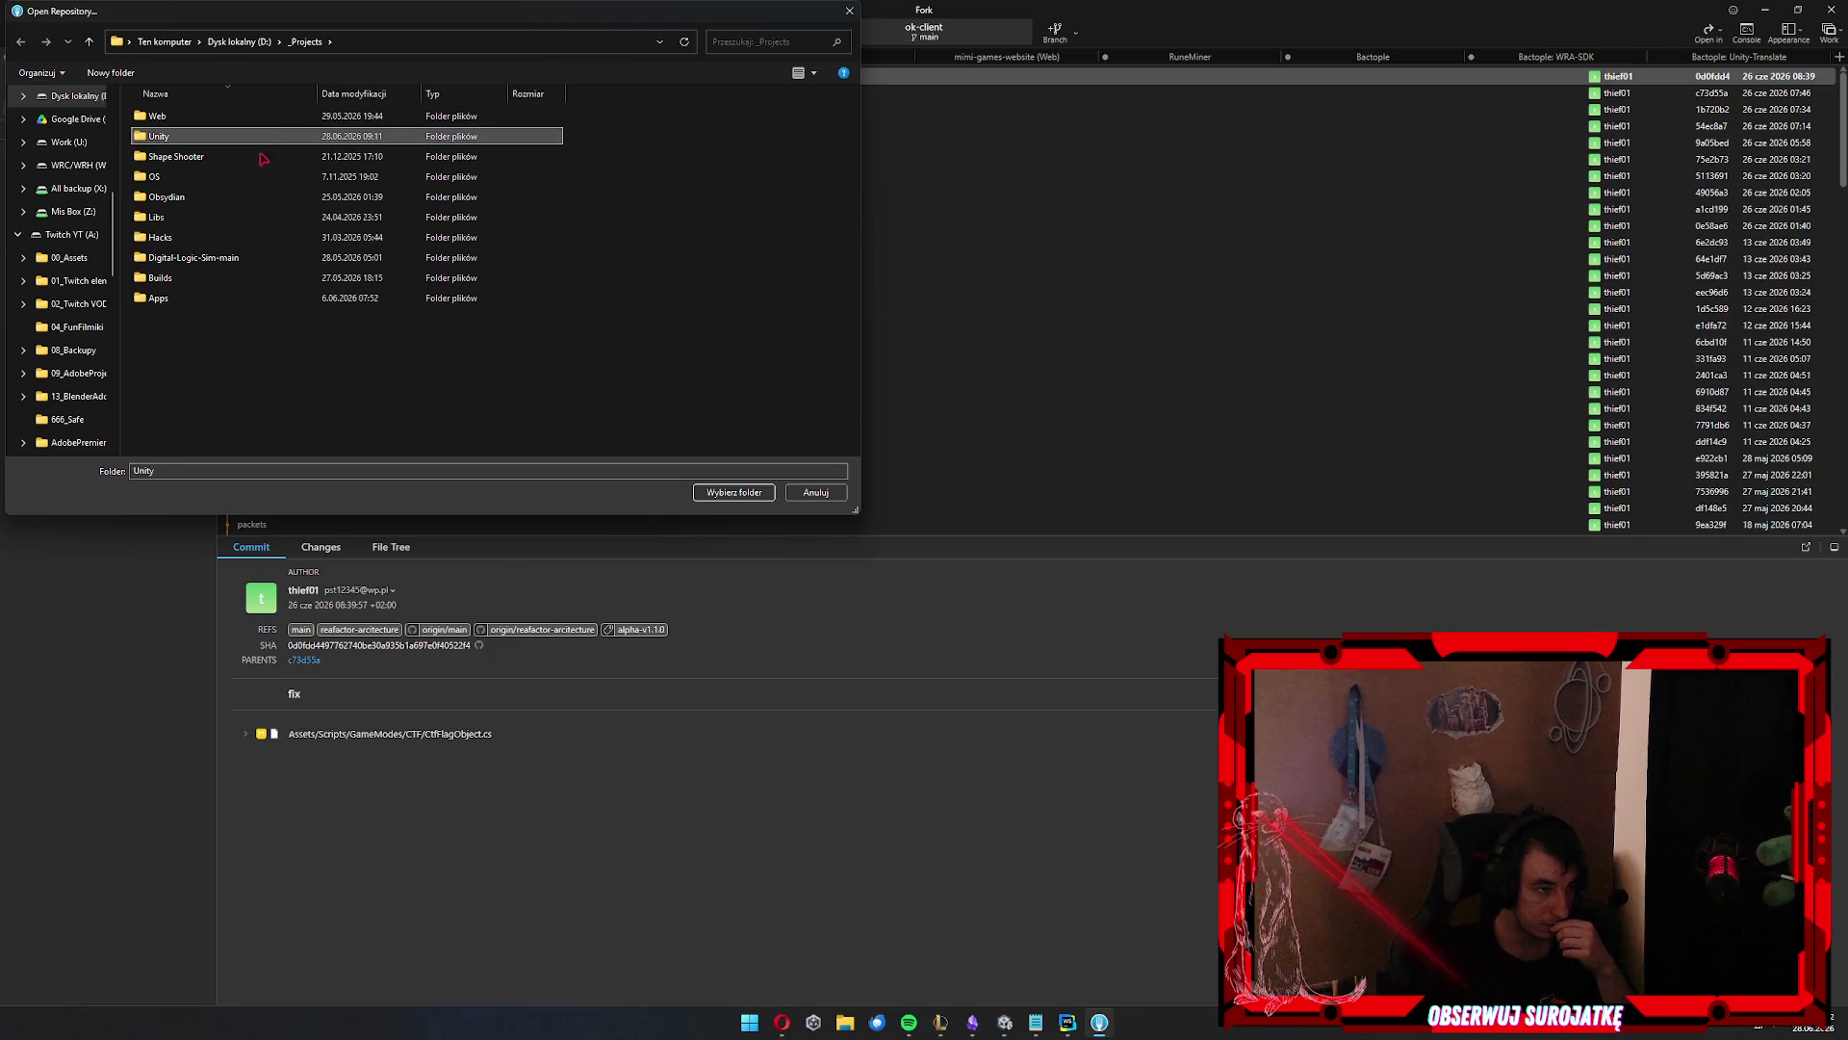
Choose the rippeople folder as the repository to open
text(ri)
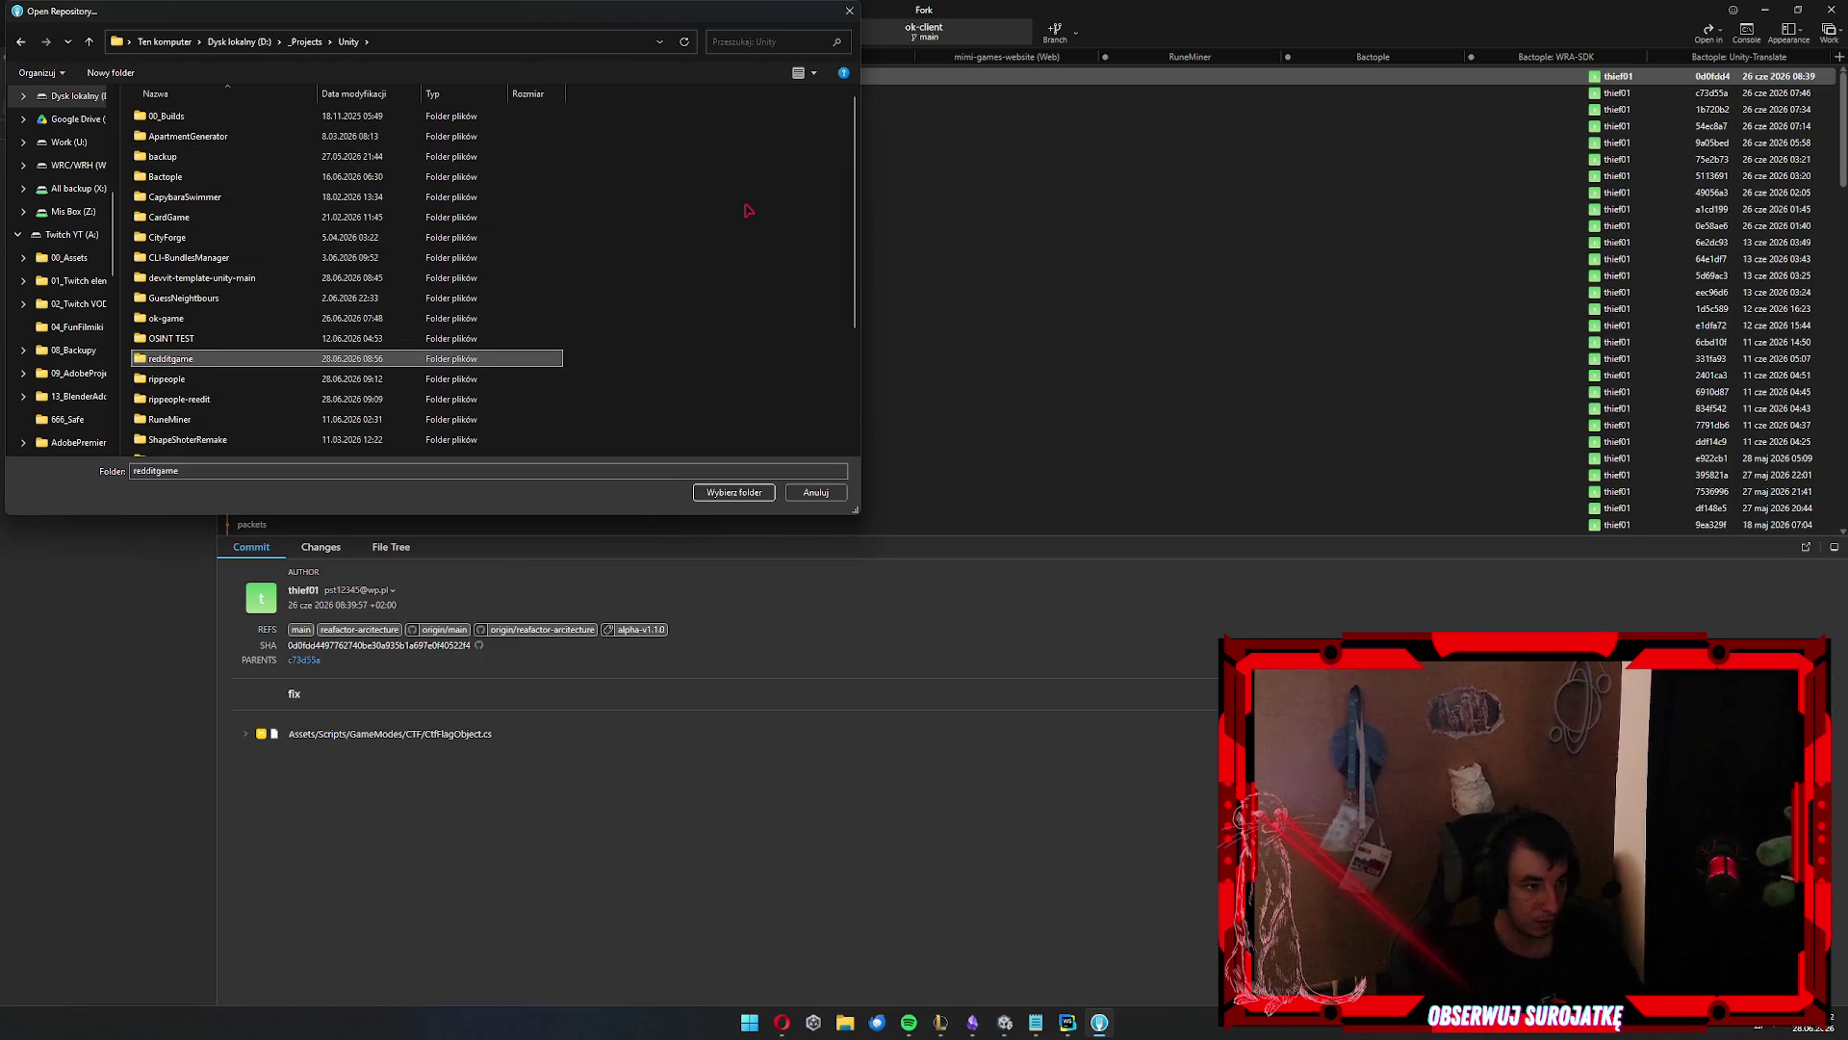
key(Return)
key(Down)
key(Up)
key(Down)
key(BackSpace)
key(Down)
text(ri)
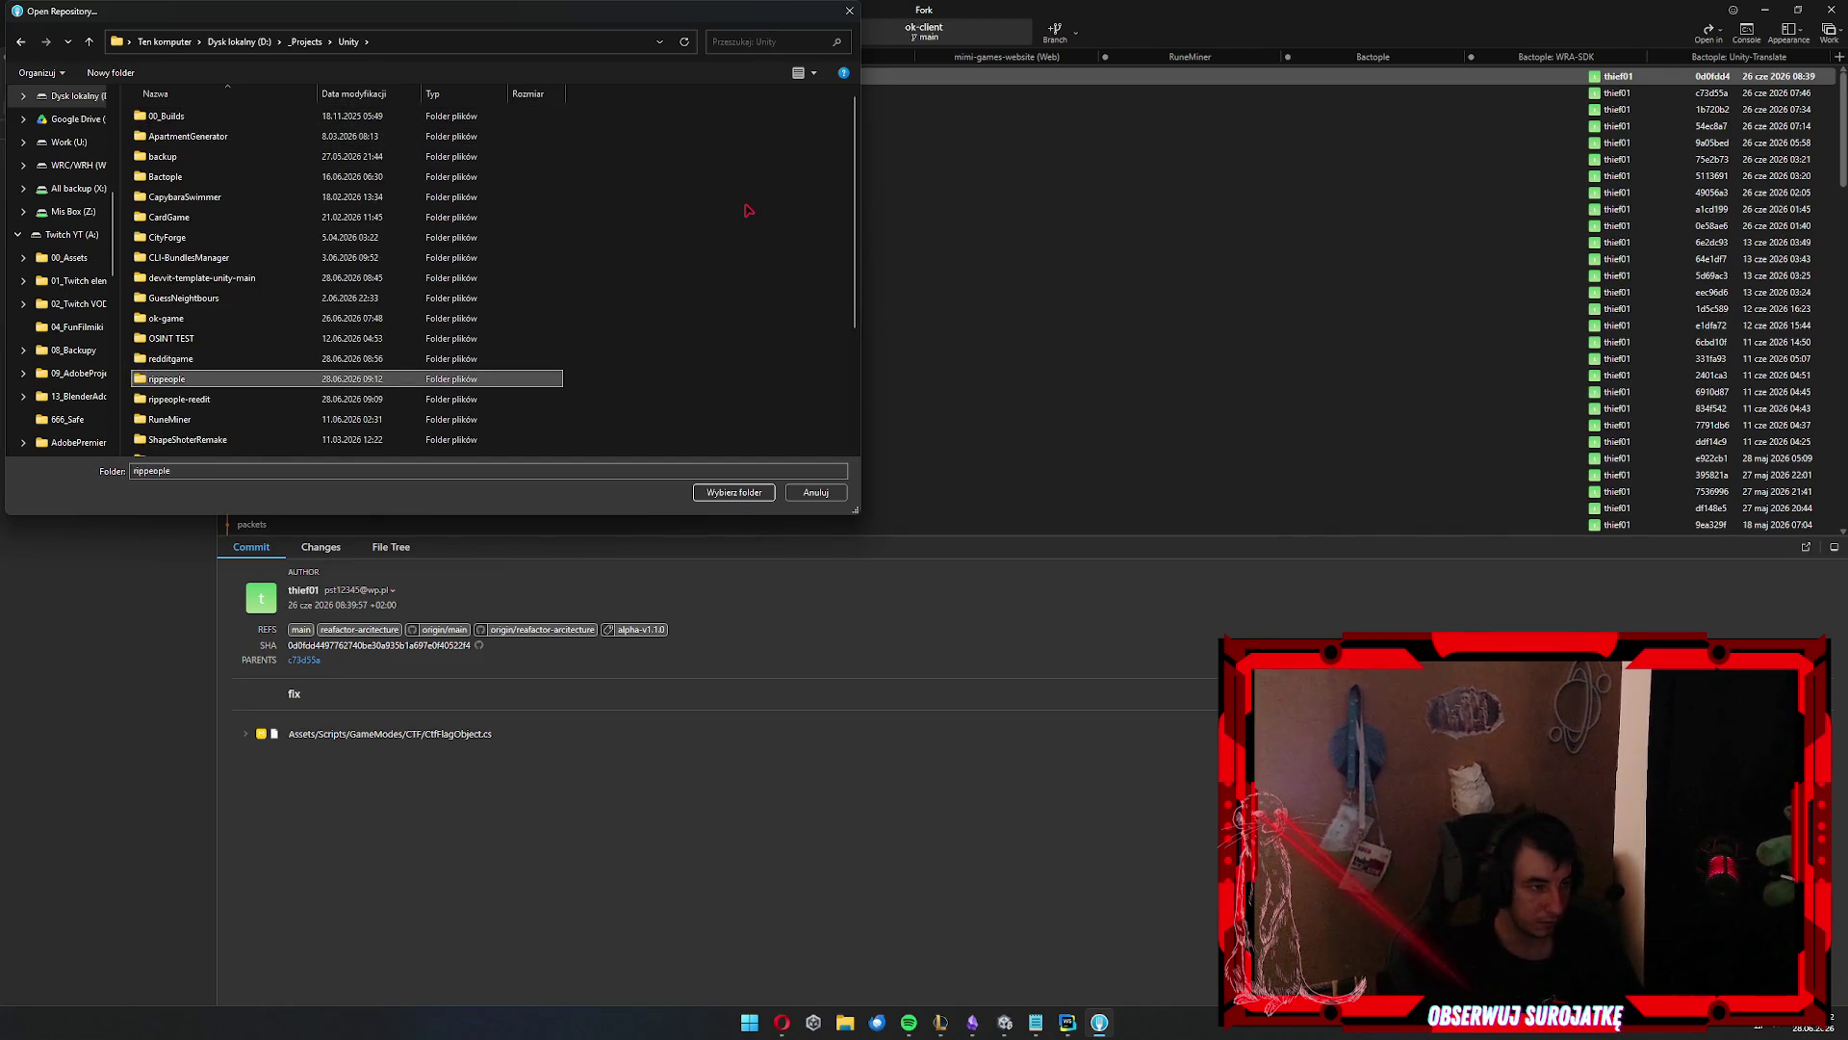
key(Return)
key(Return)
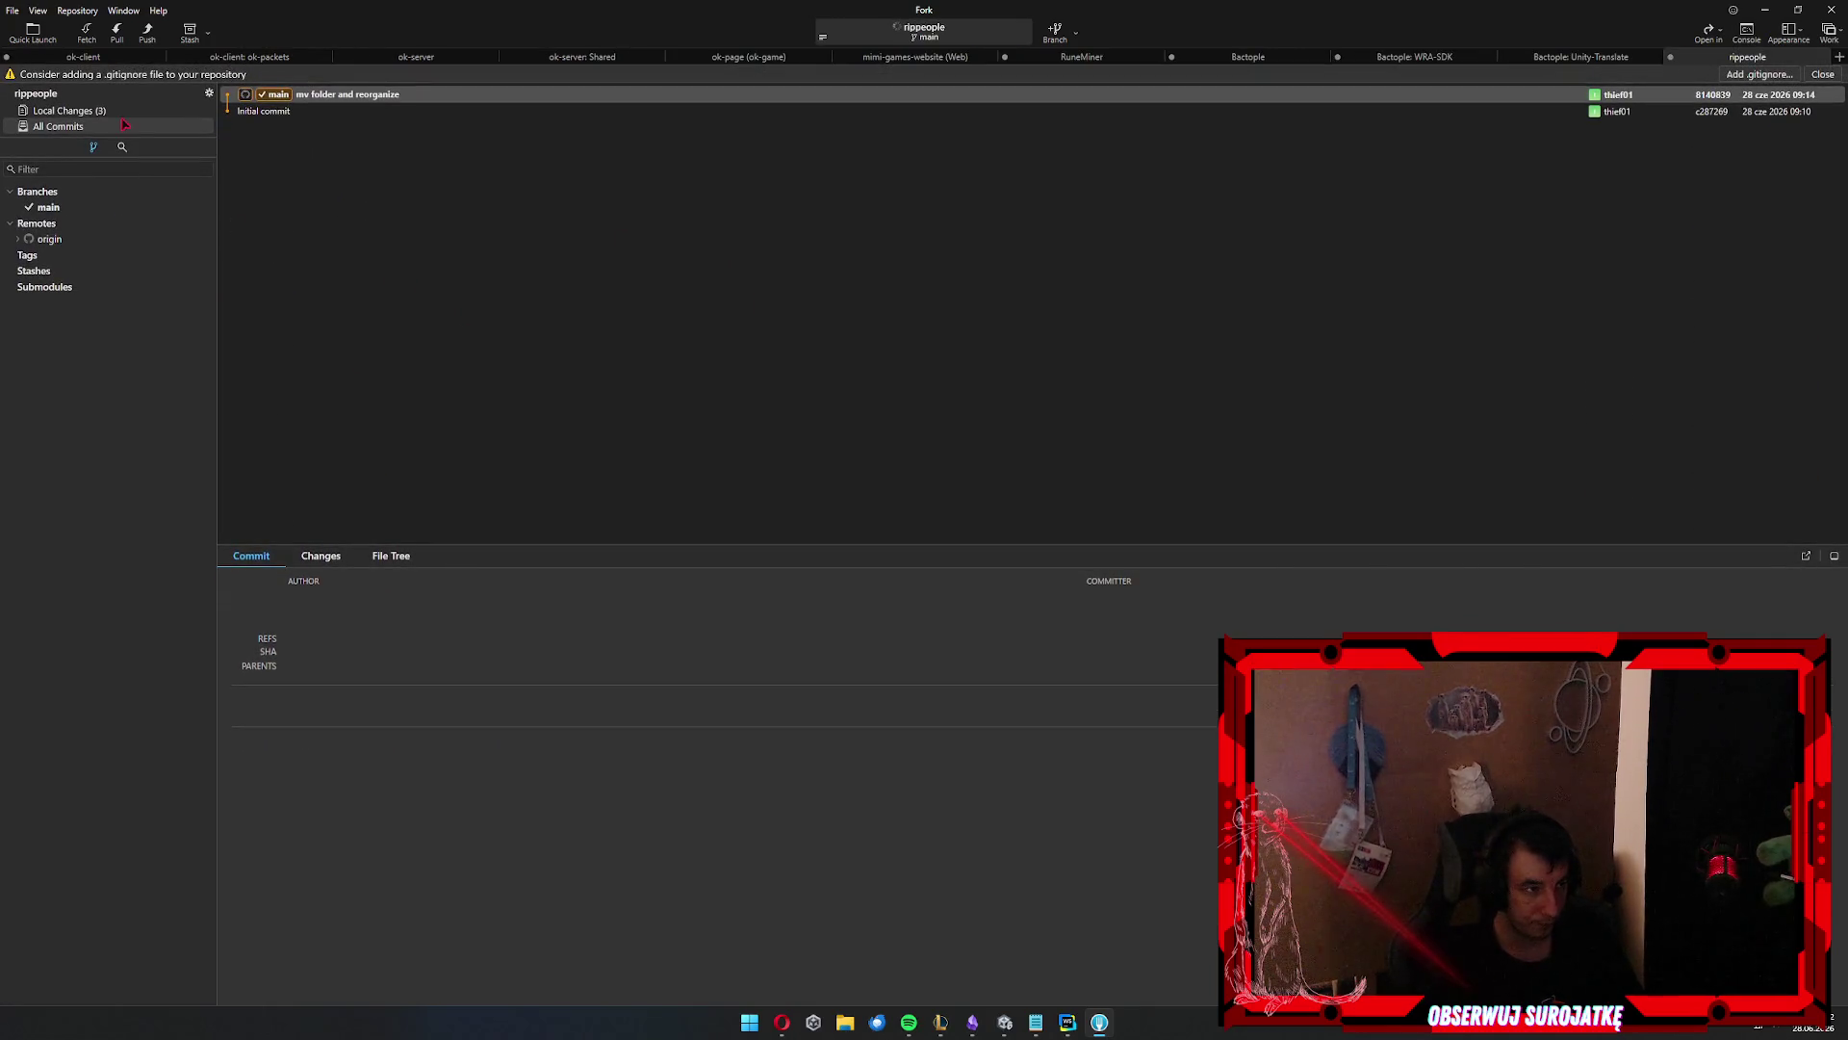
Stage the three changed client files and commit them as 'add devvit'
click(114, 111)
click(297, 189)
key(ctrl+a)
key(Return)
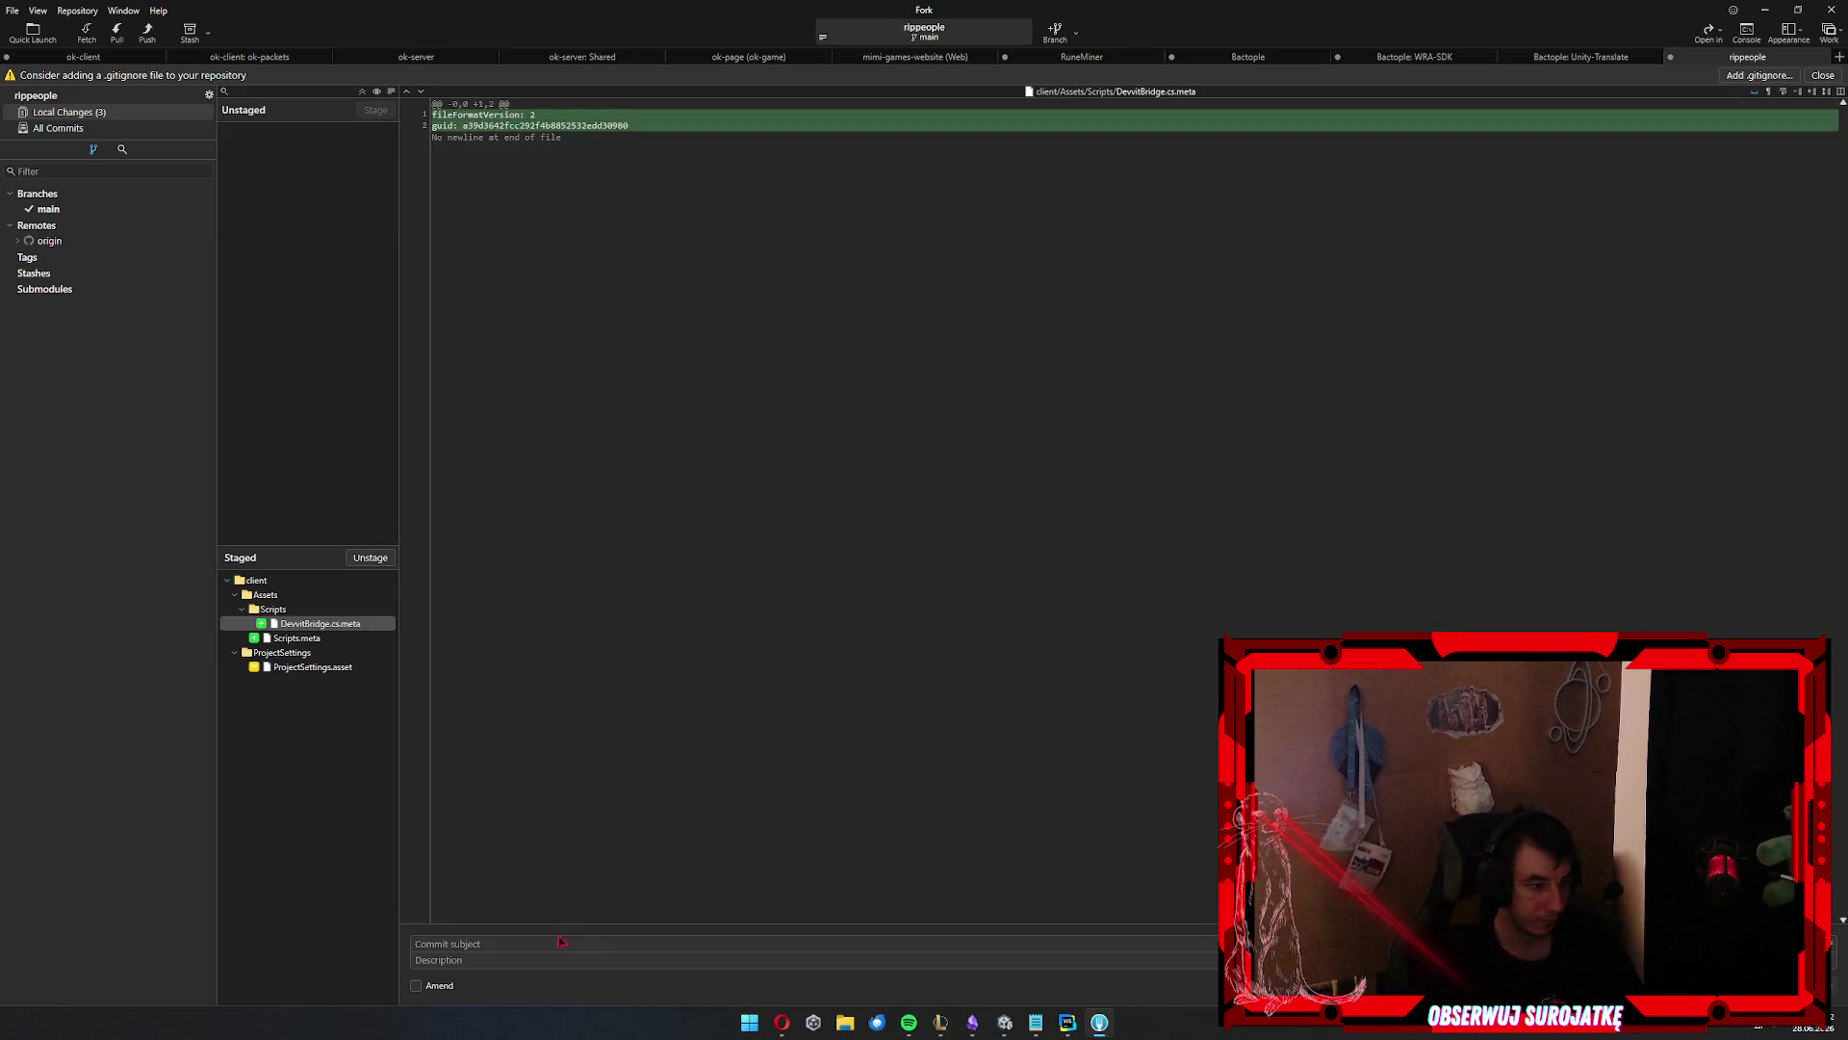
click(568, 942)
text(add d)
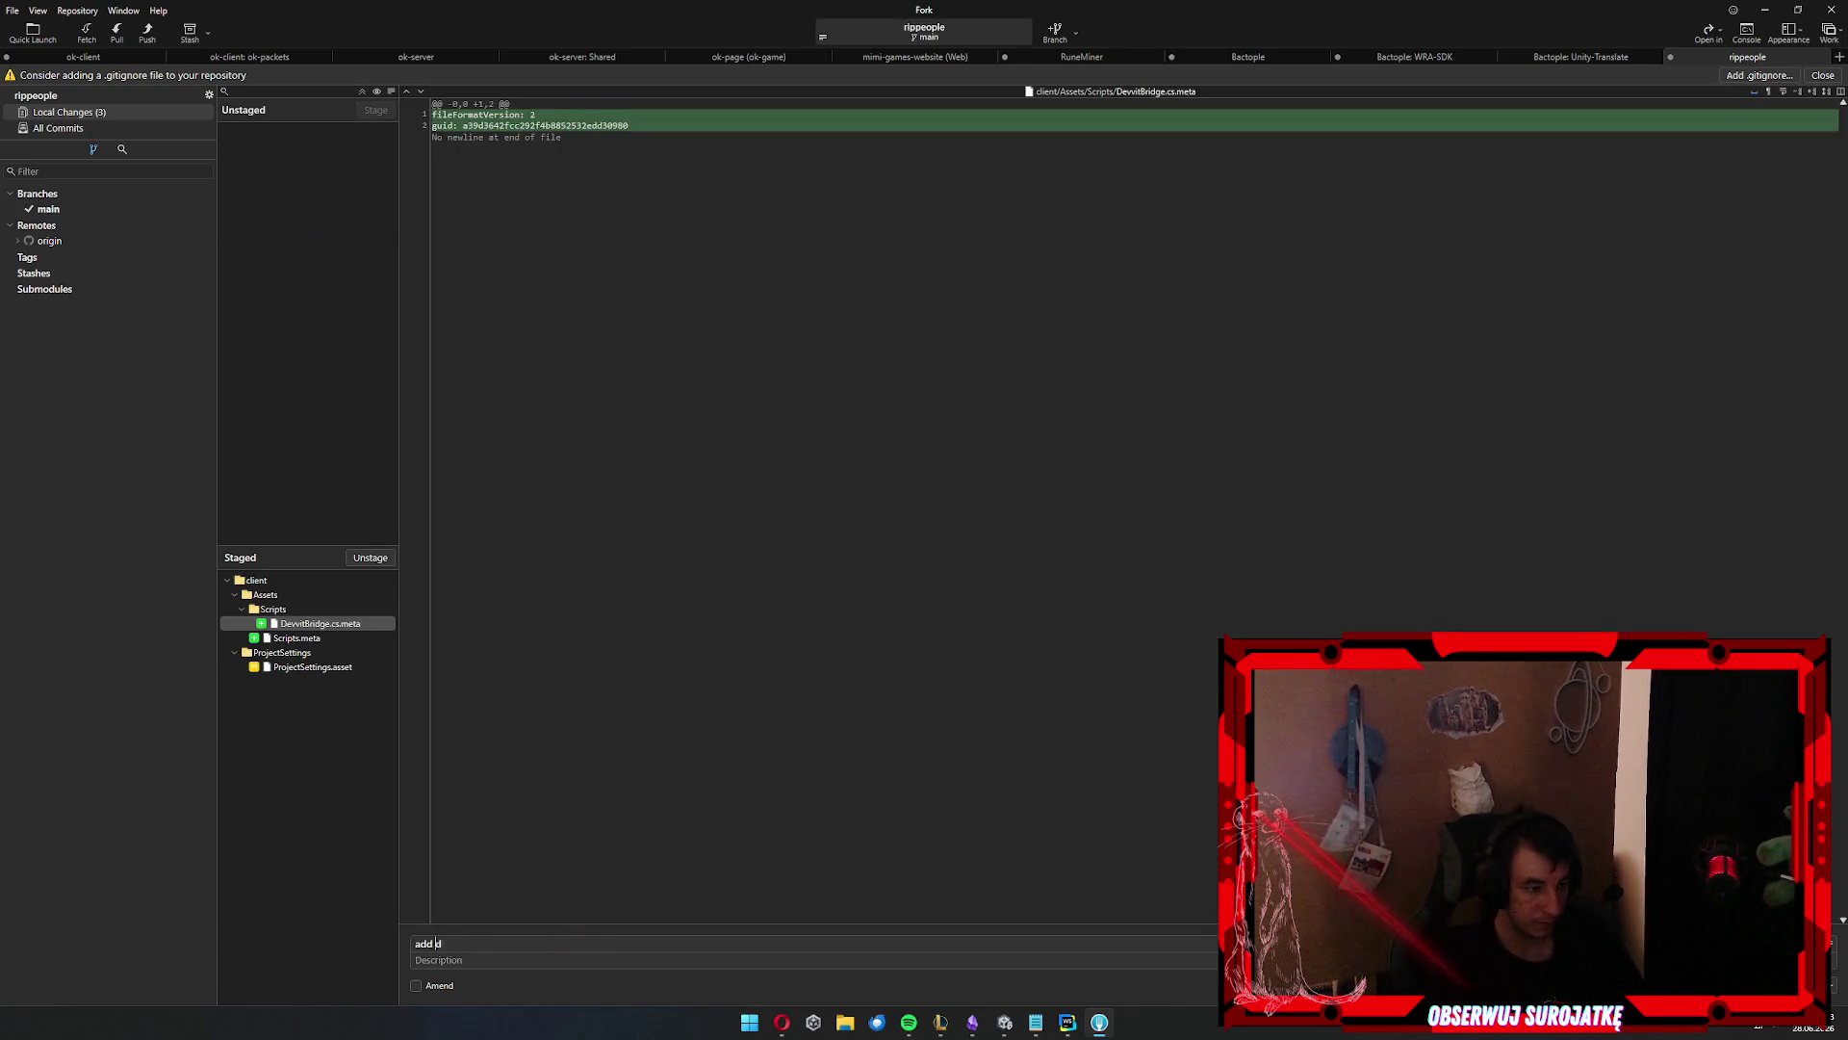
text(evvit)
key(ctrl+Return)
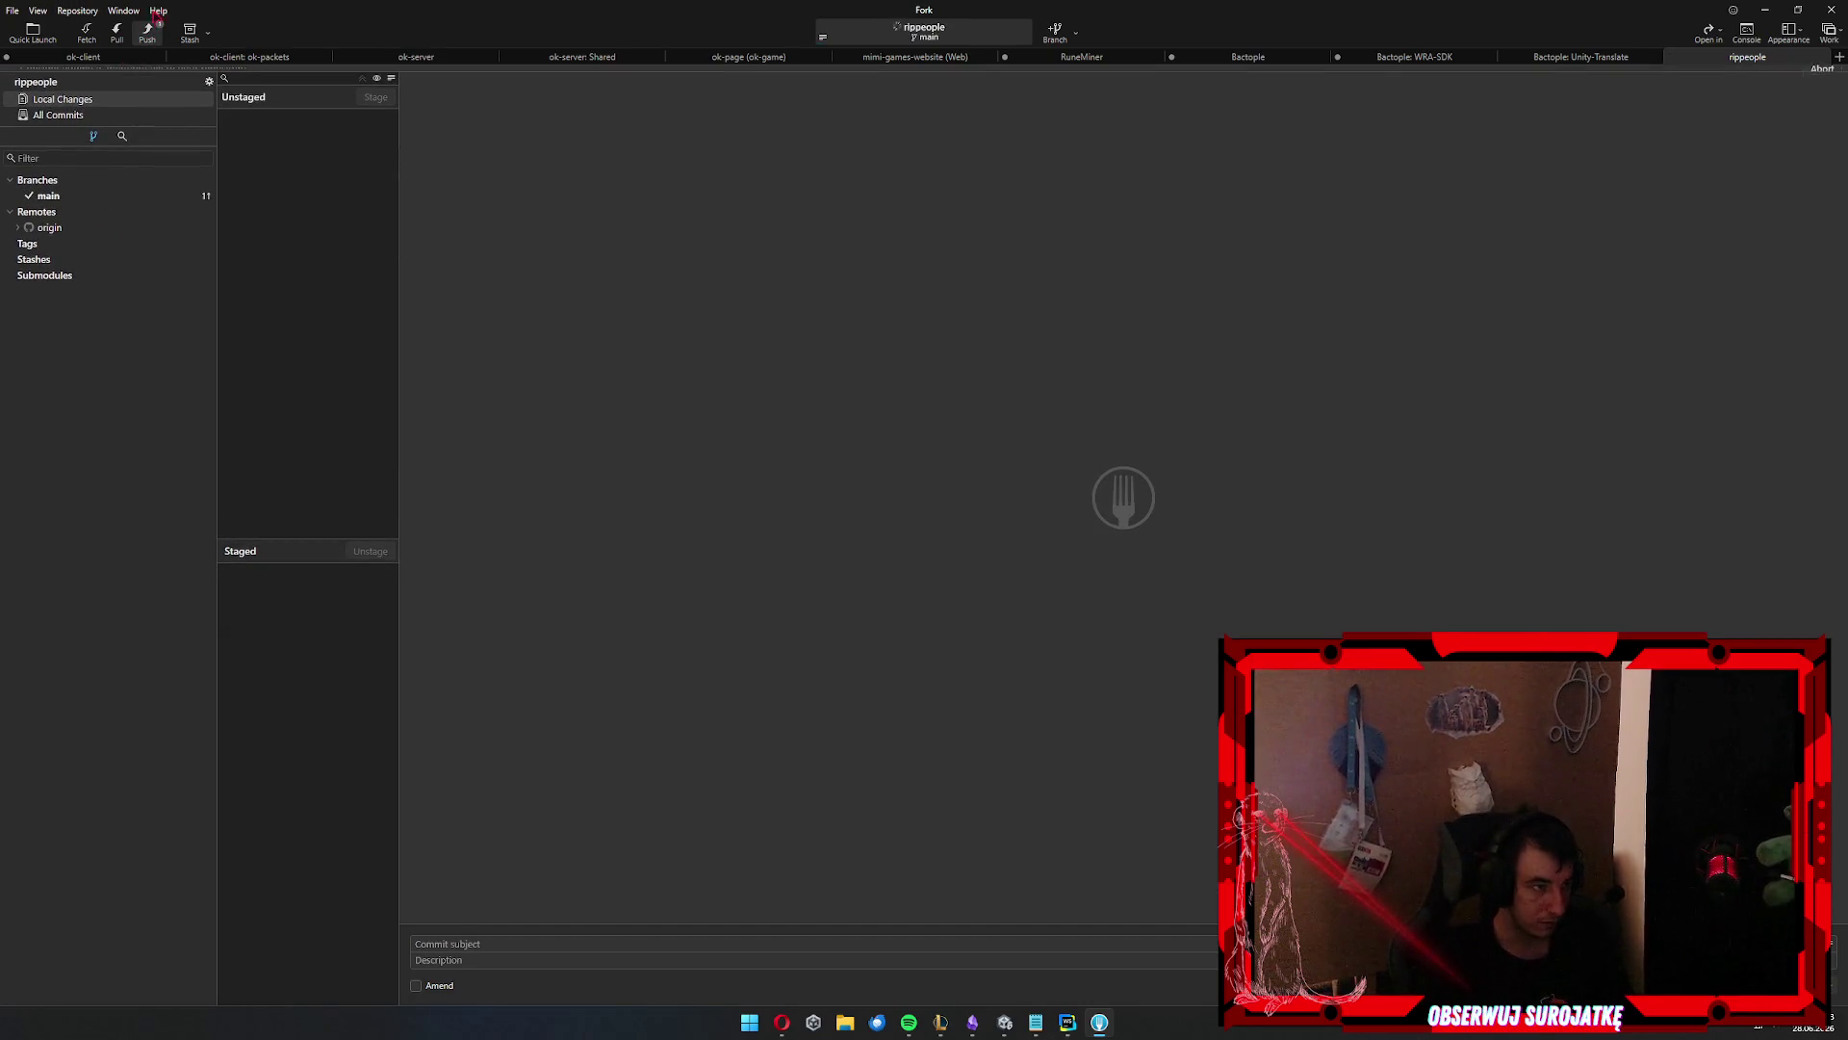
Push the commit to origin, then pull from origin main
click(146, 32)
click(35, 252)
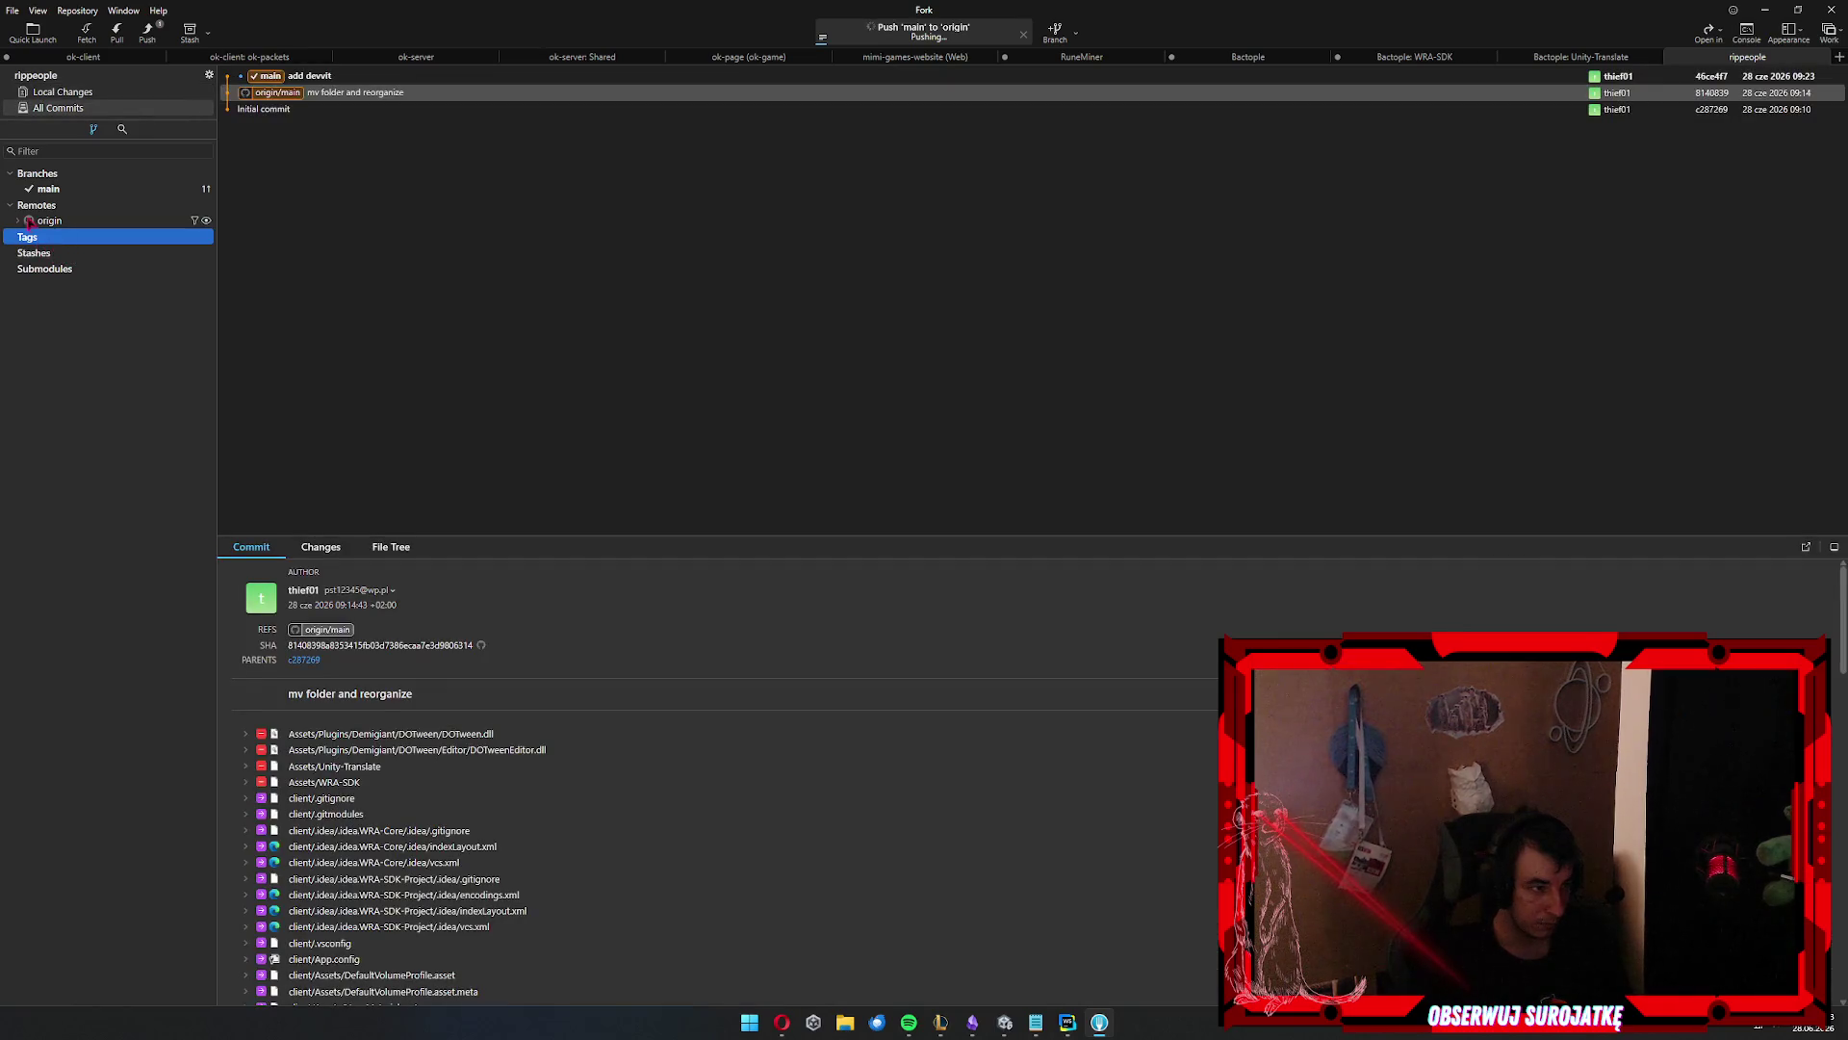
double_click(58, 221)
click(85, 235)
click(117, 32)
key(Return)
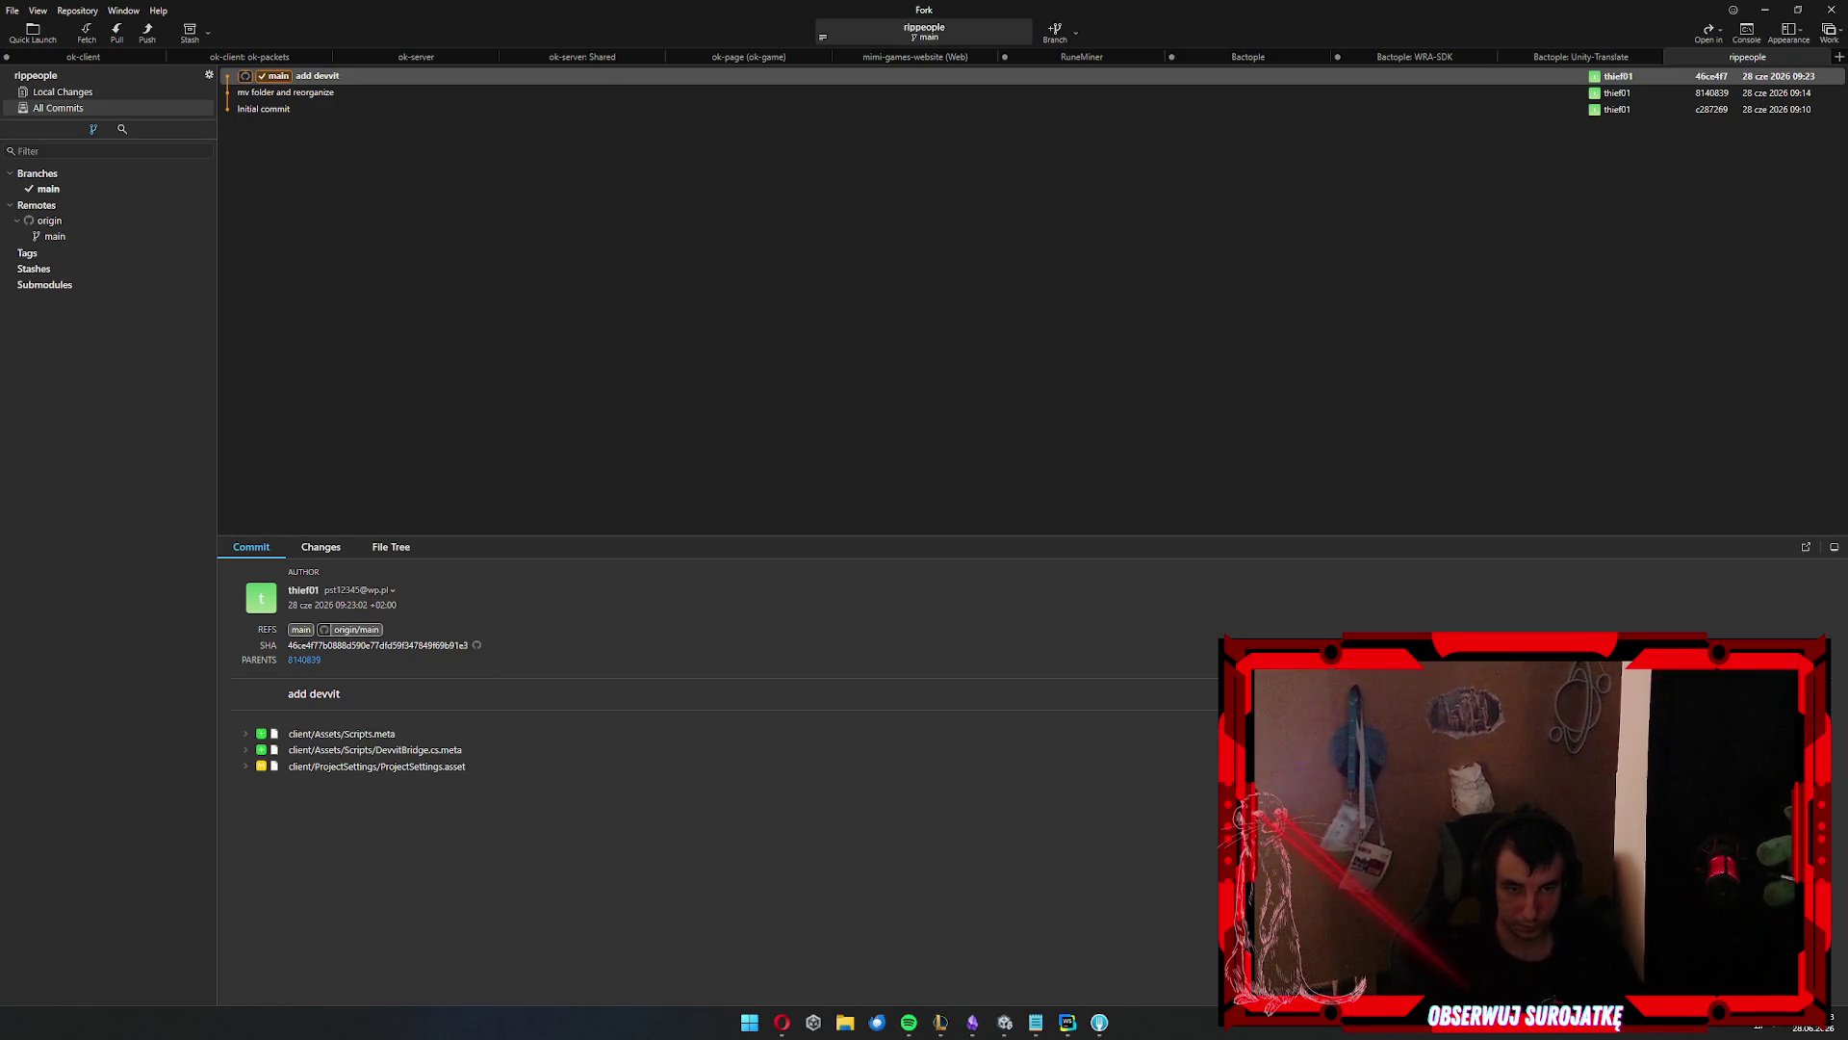
key(super)
Launch Notepad via 'notatnik', open .gitmodules, and close the .gitignore tab
text(notatnik)
key(Return)
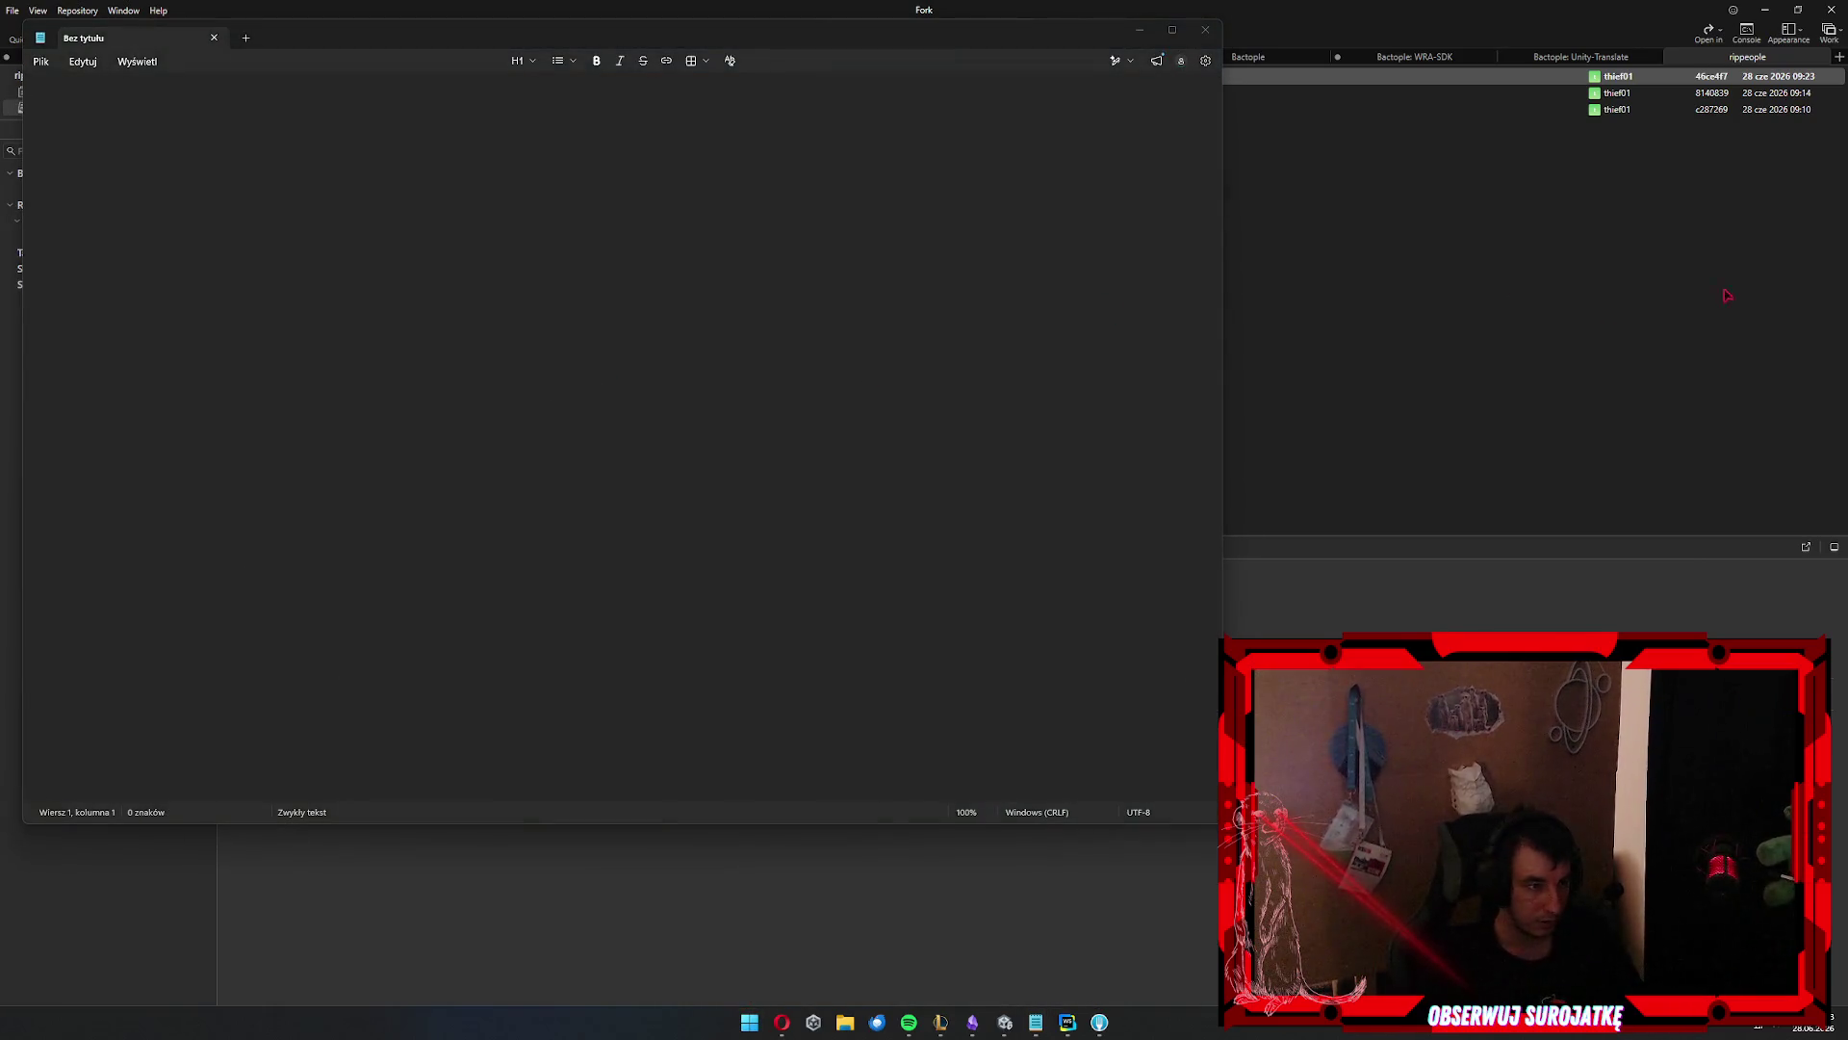
click(125, 111)
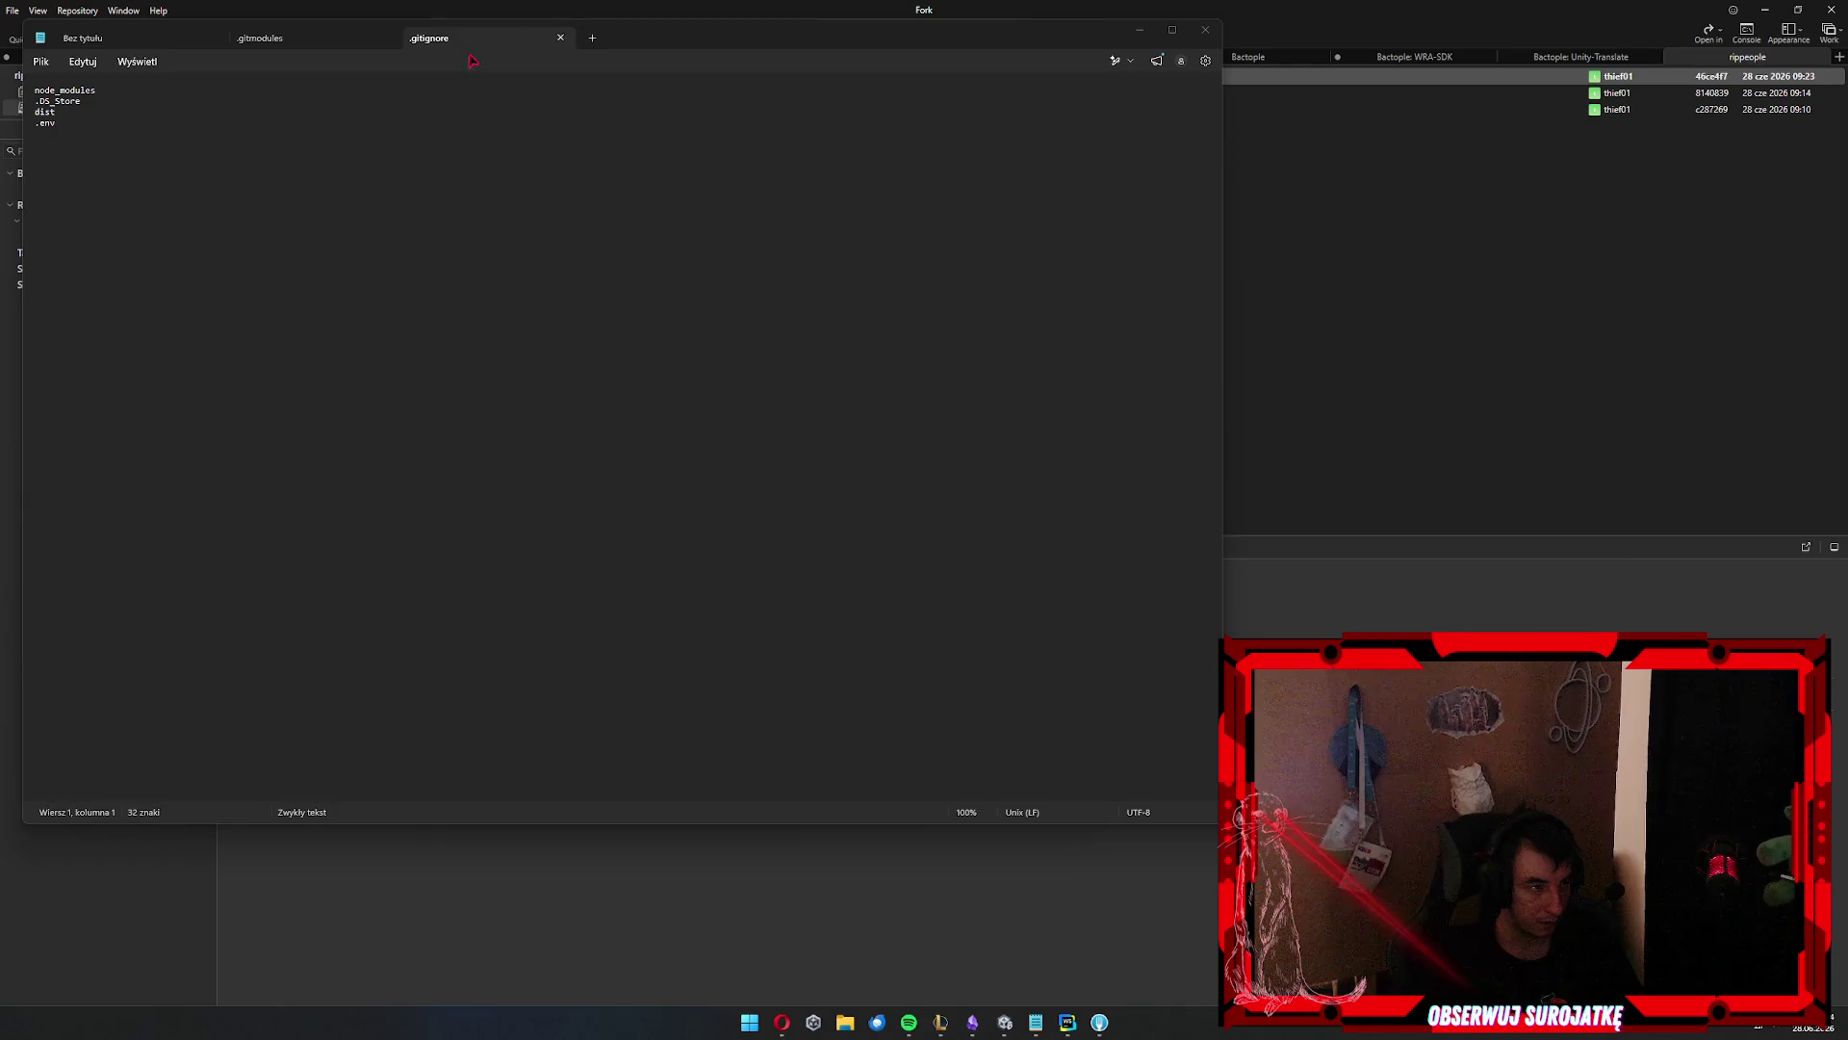
click(730, 288)
key(ctrl+w)
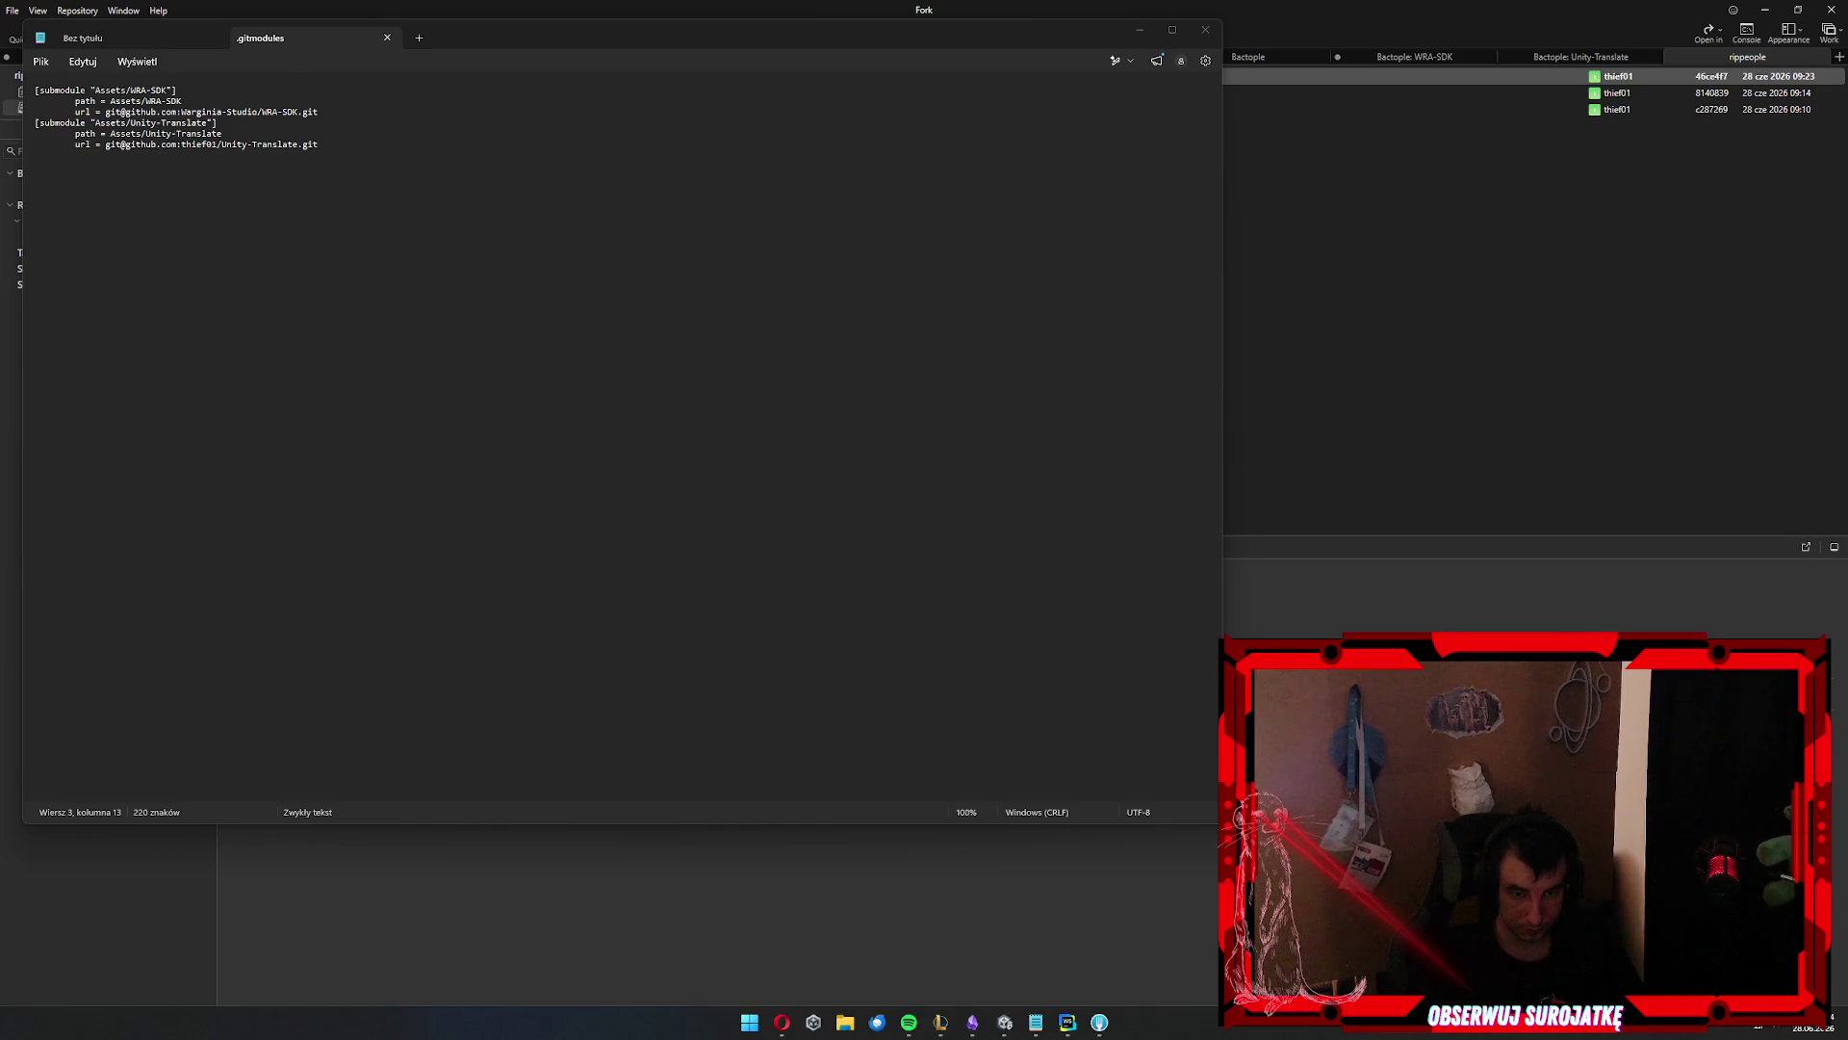
click(738, 441)
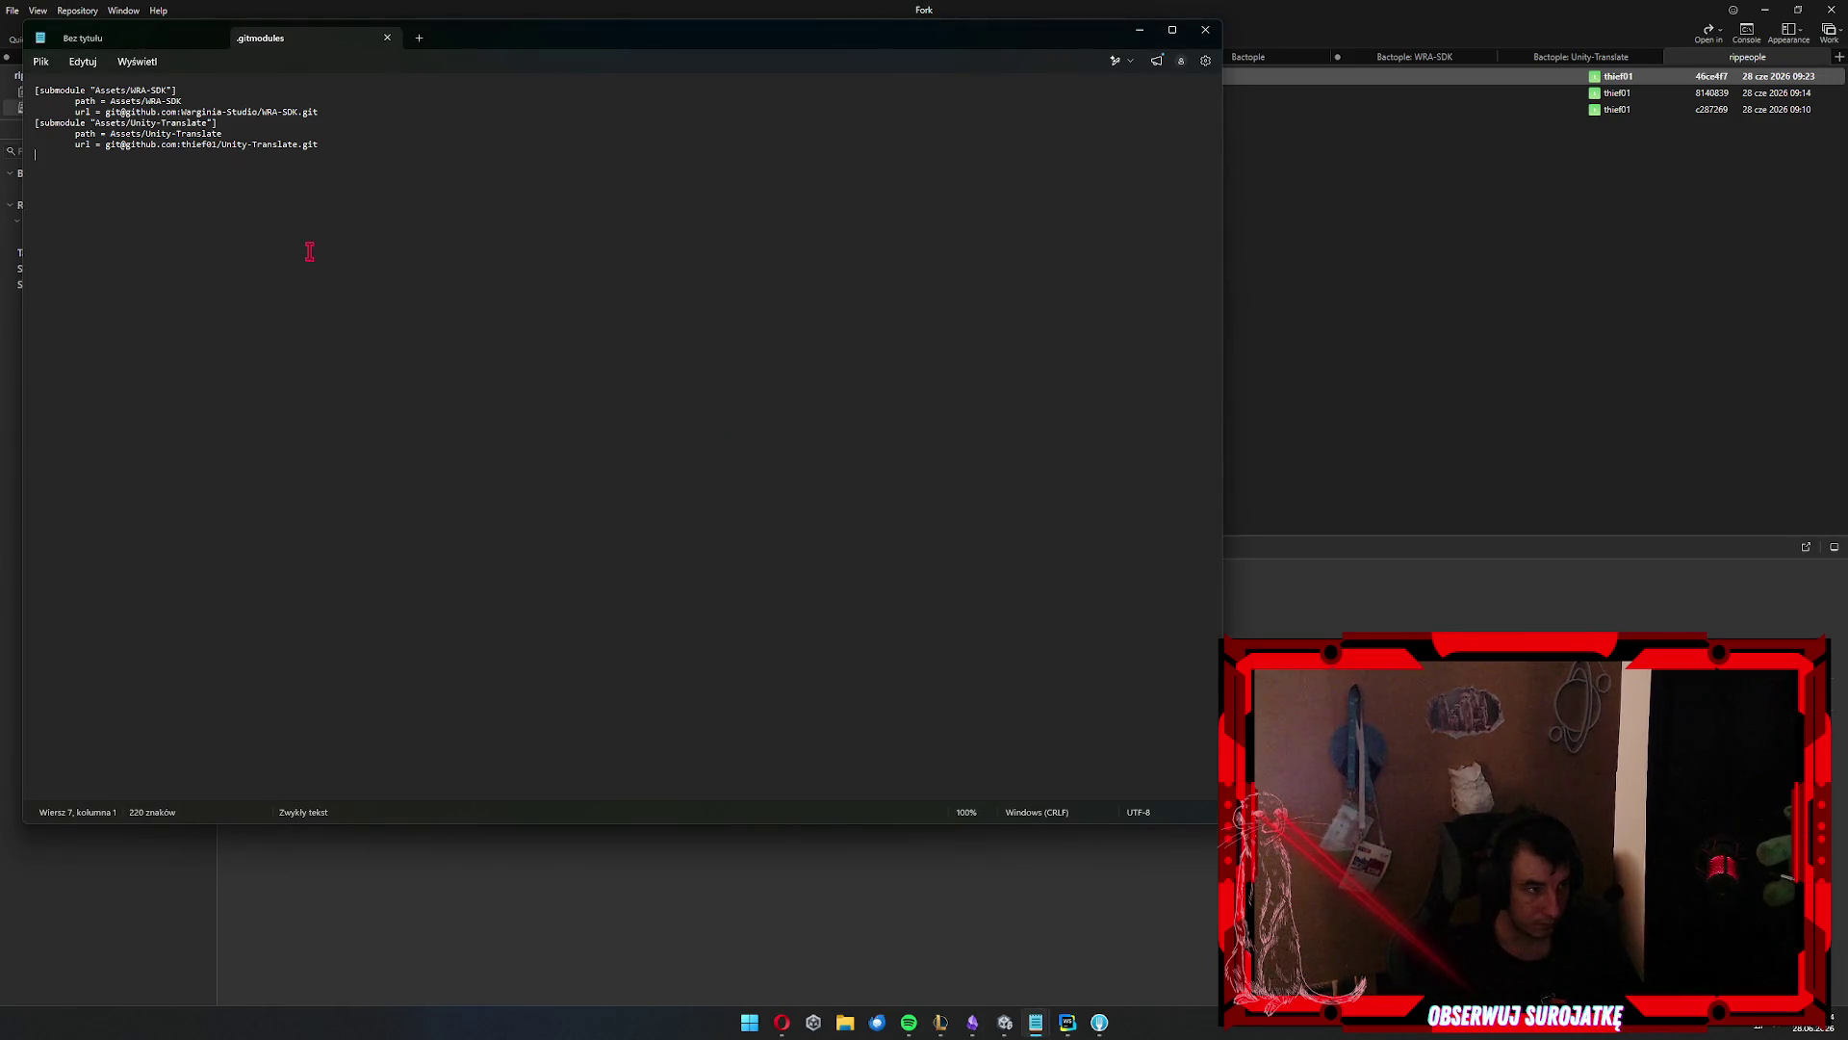
Prefix the Unity-Translate and WRA-SDK submodule paths in .gitmodules with client/
click(112, 134)
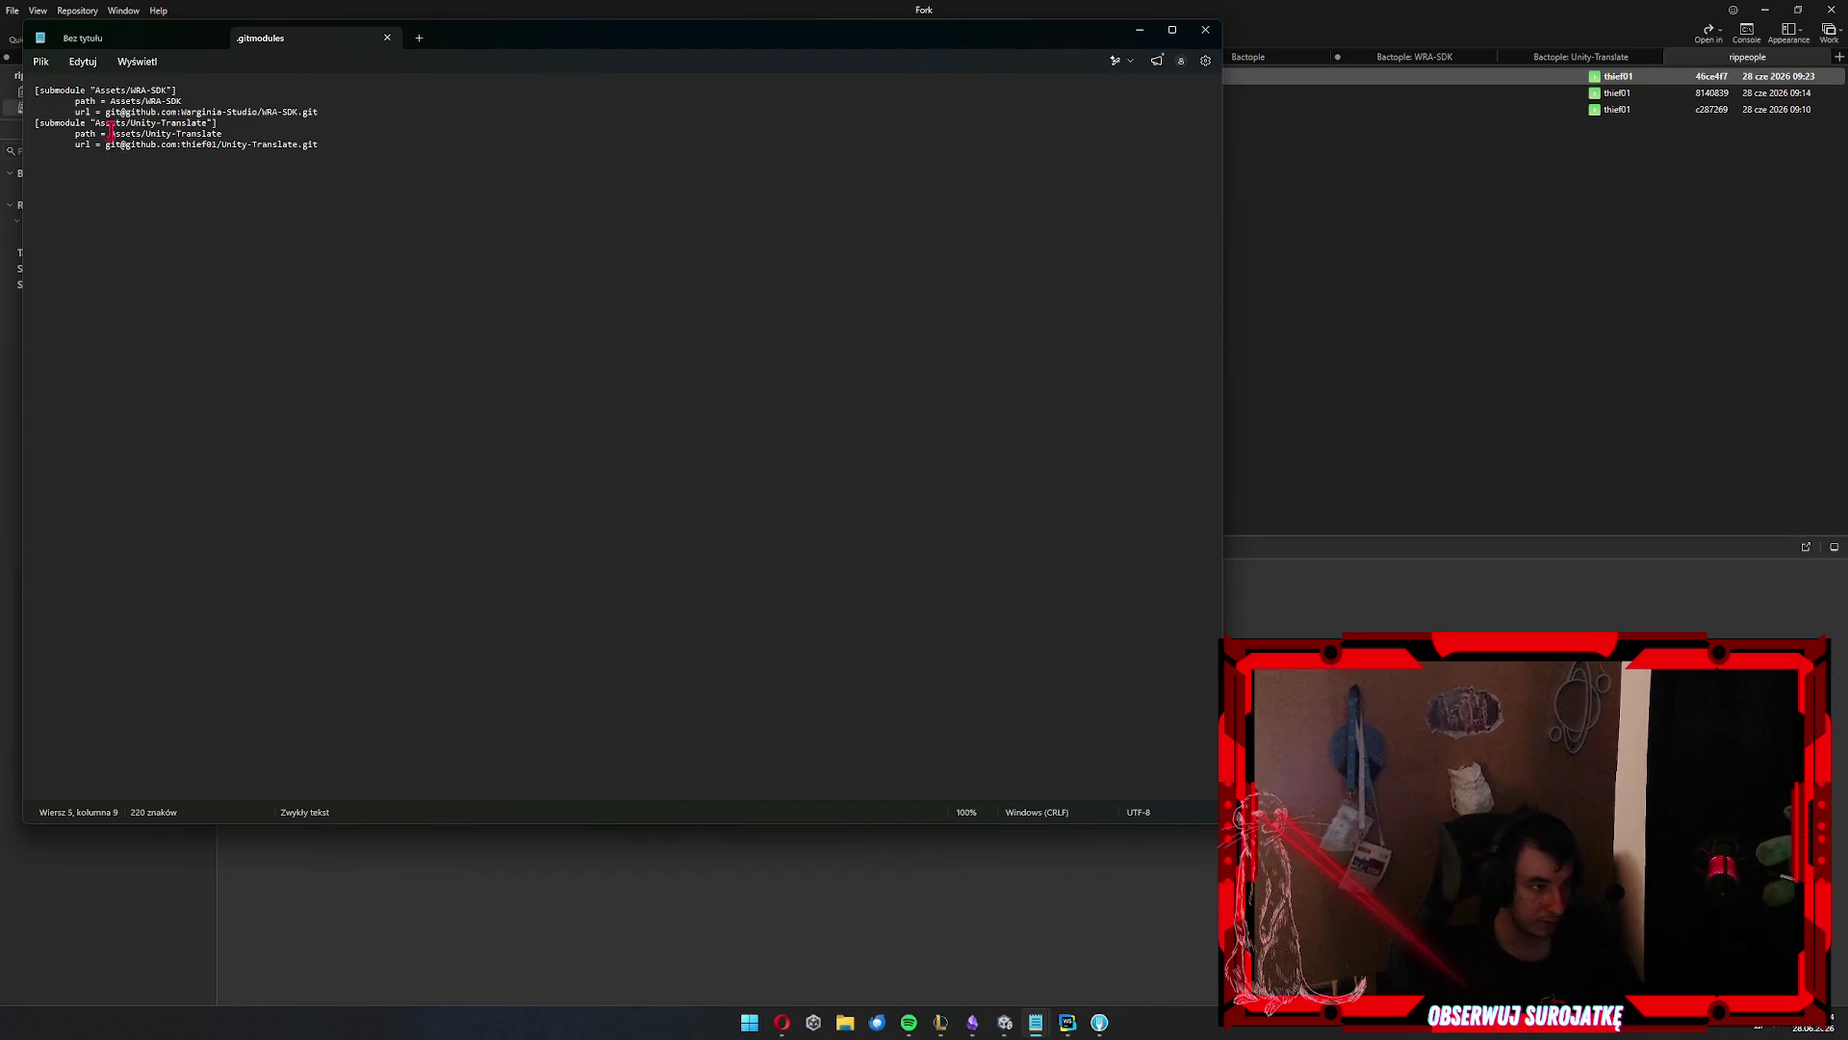
text(Client/)
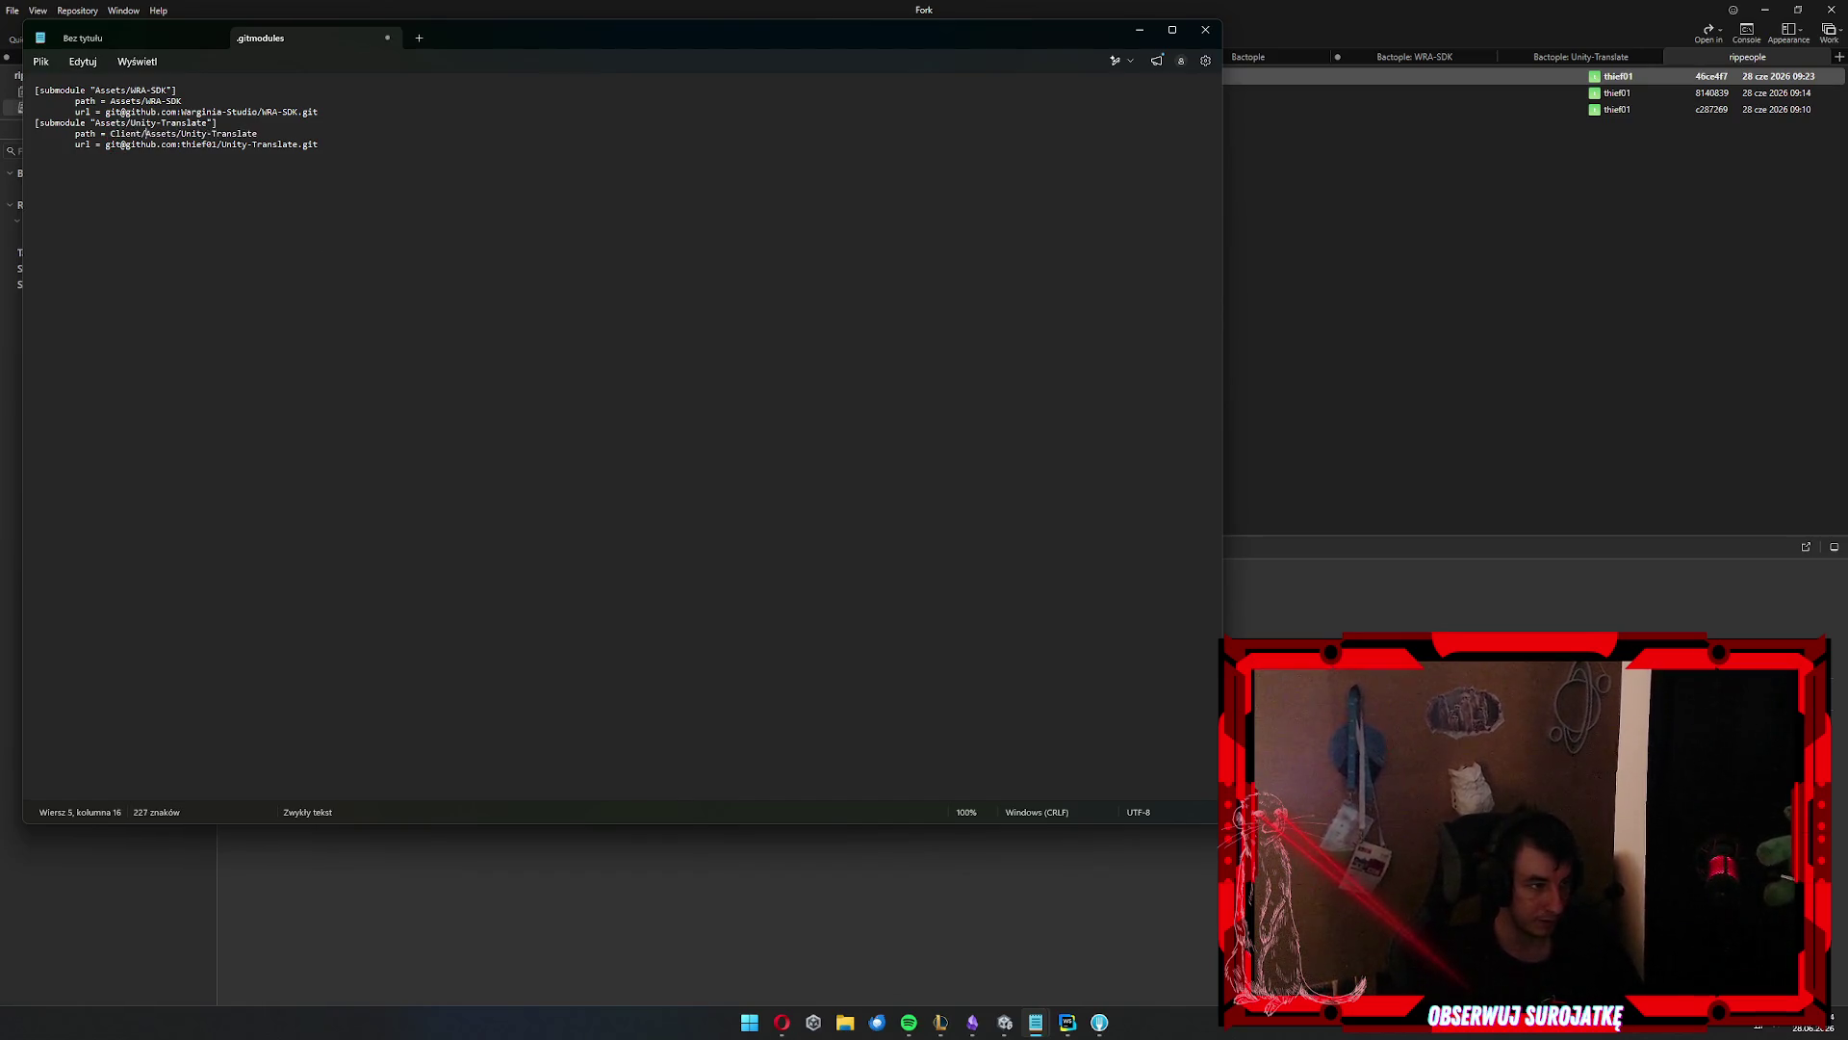
key(BackSpace)
key(BackSpace)
key(BackSpace)
text(client)
click(113, 101)
key(Left)
text(client/)
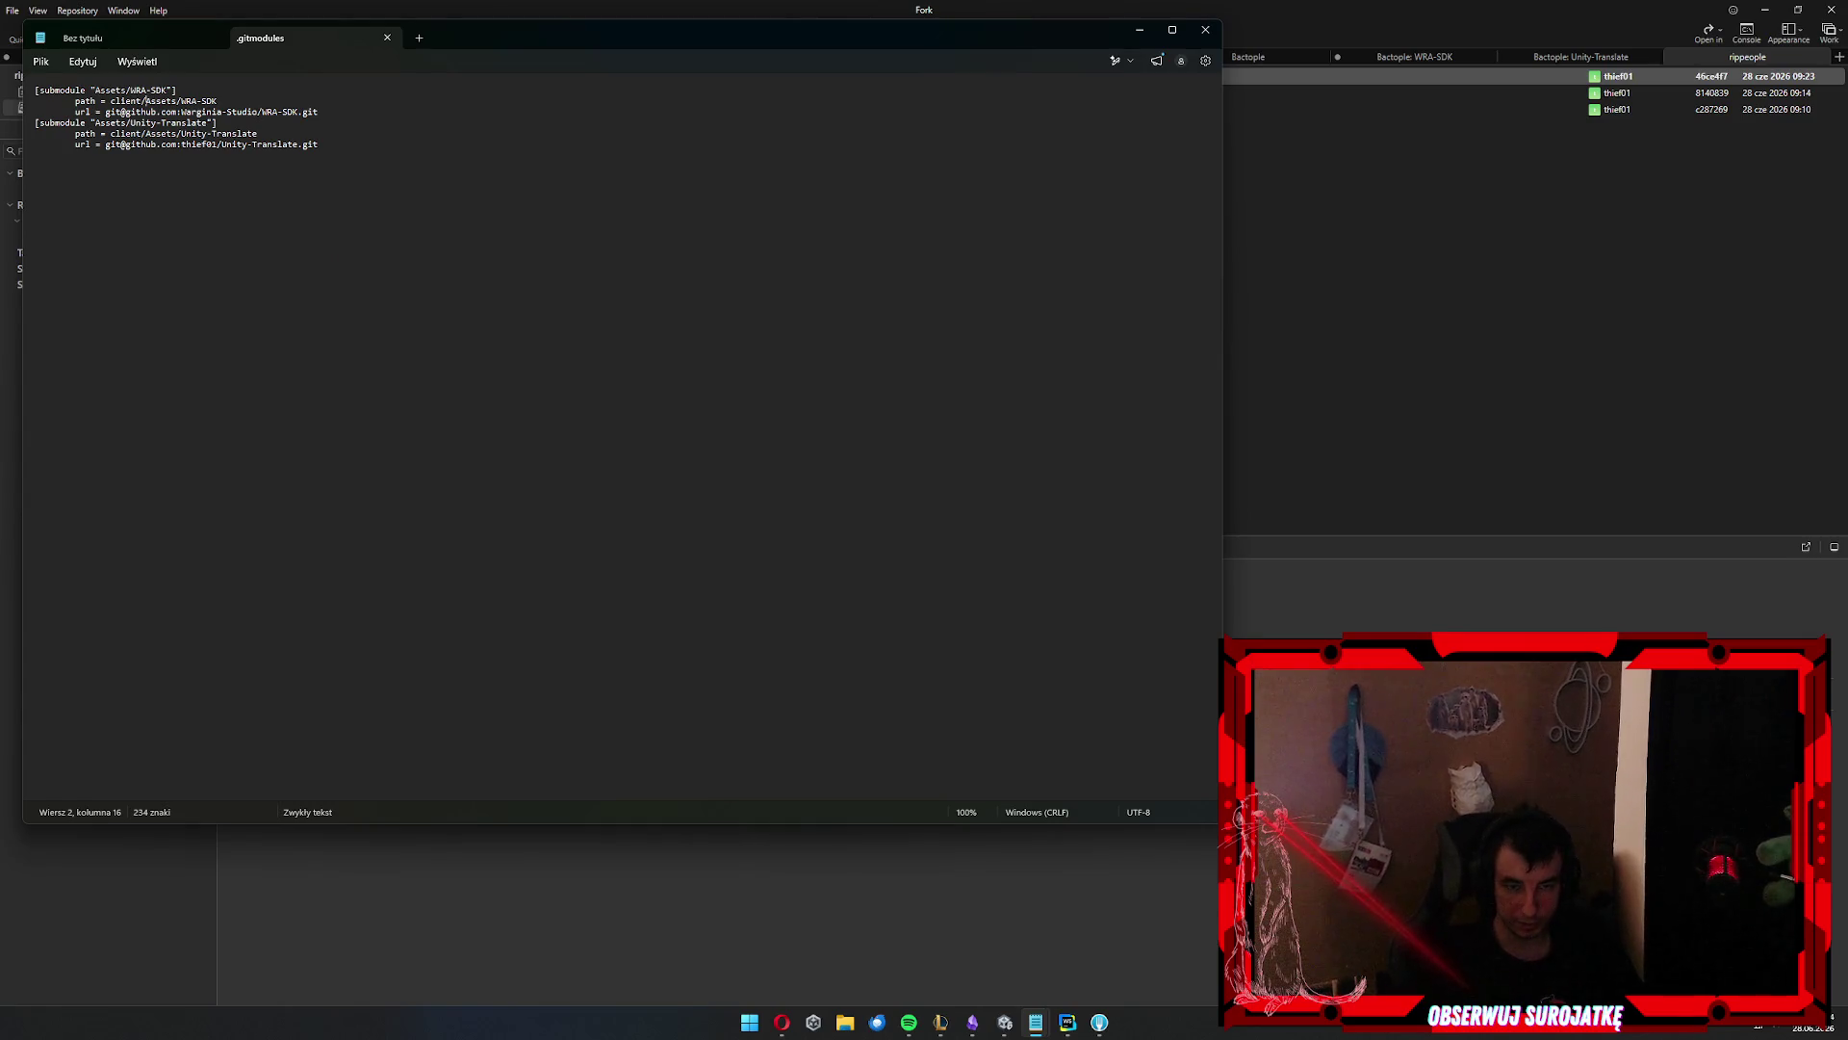
In Fork, expand the submodules list and review the uncommitted local changes
click(1099, 1023)
click(12, 305)
click(71, 112)
click(309, 248)
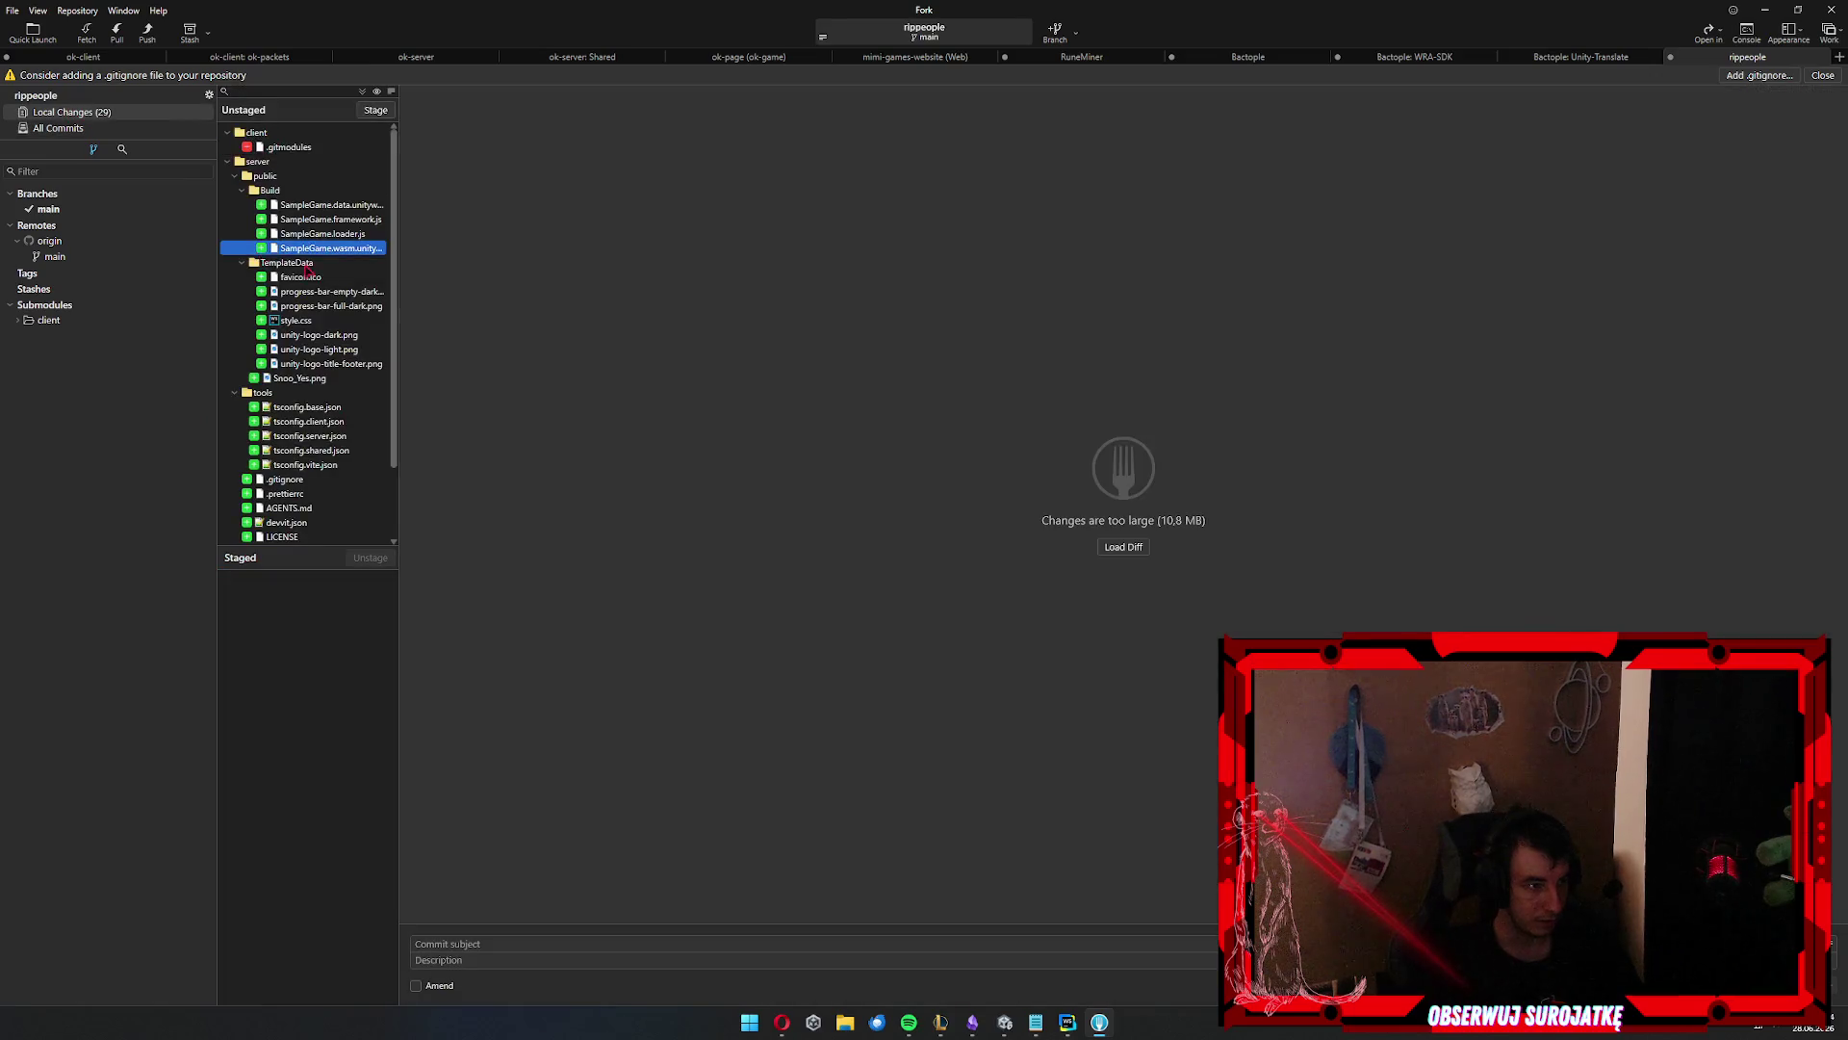
Stage all 29 changed files and commit them as 'add client modules and server'
key(ctrl+a)
key(space)
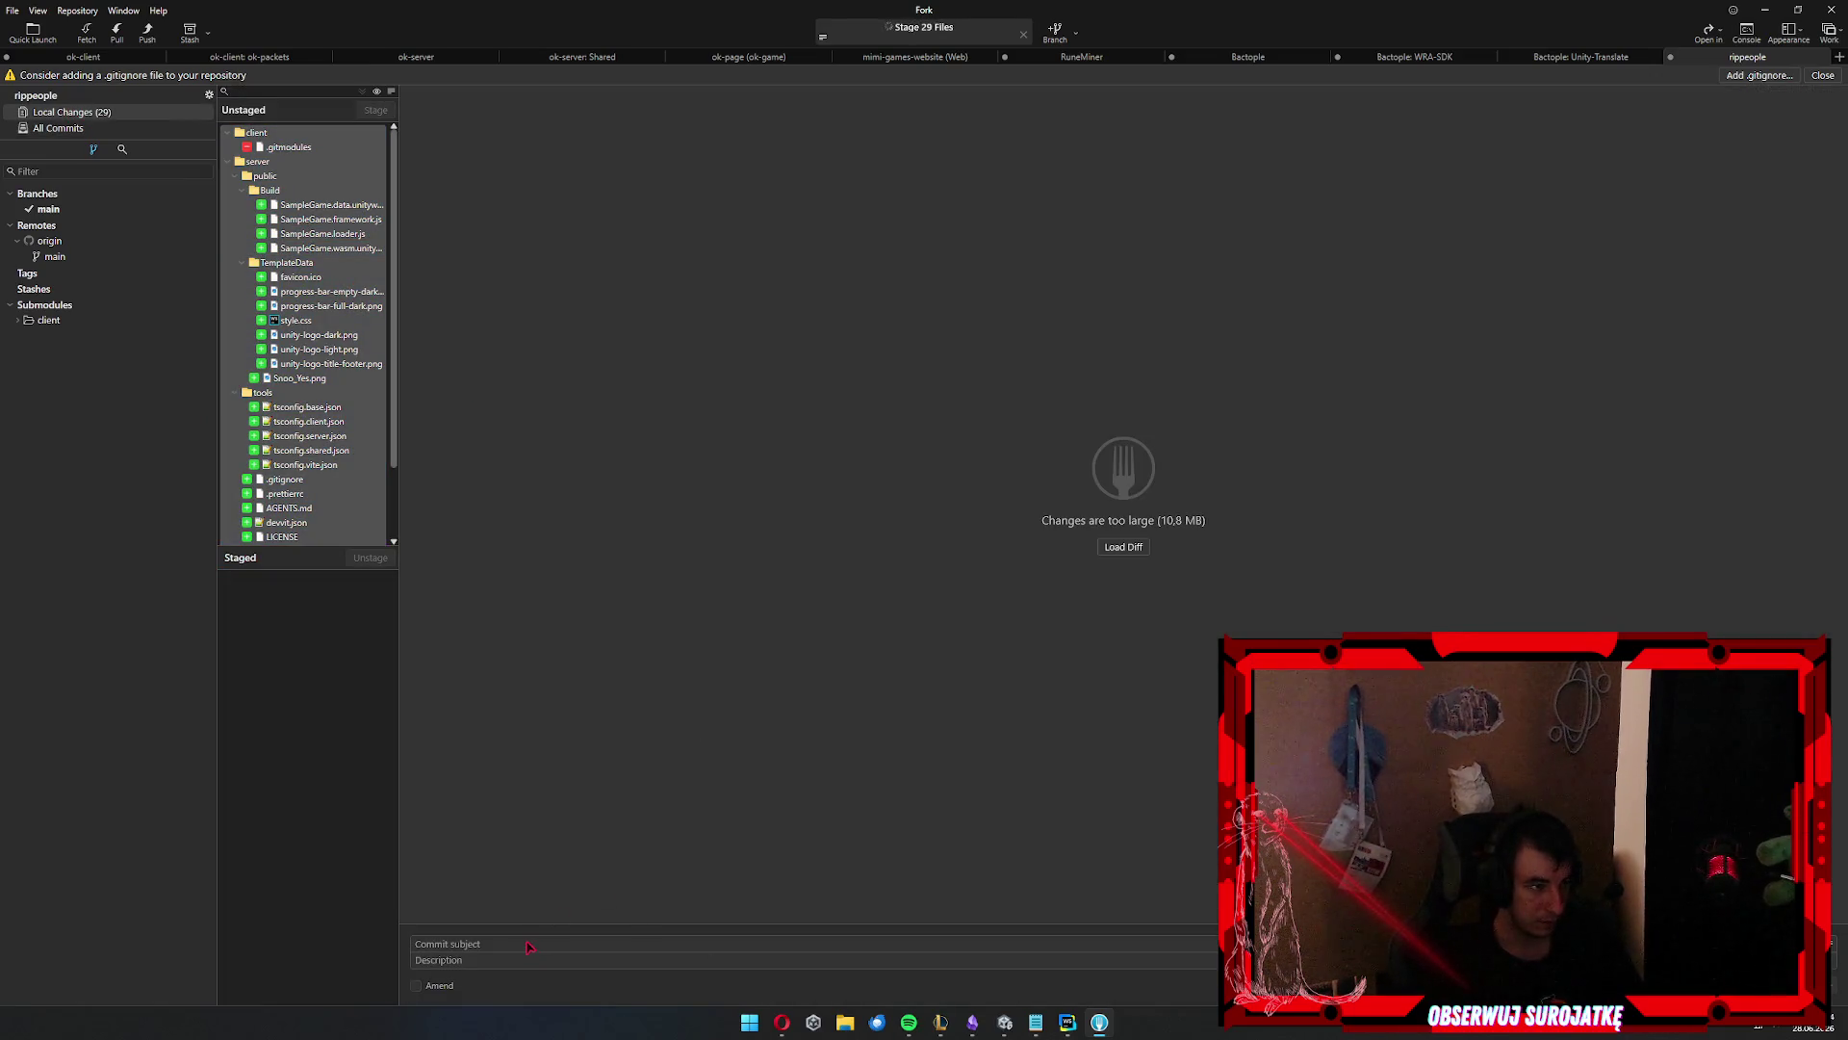
click(504, 943)
text(add)
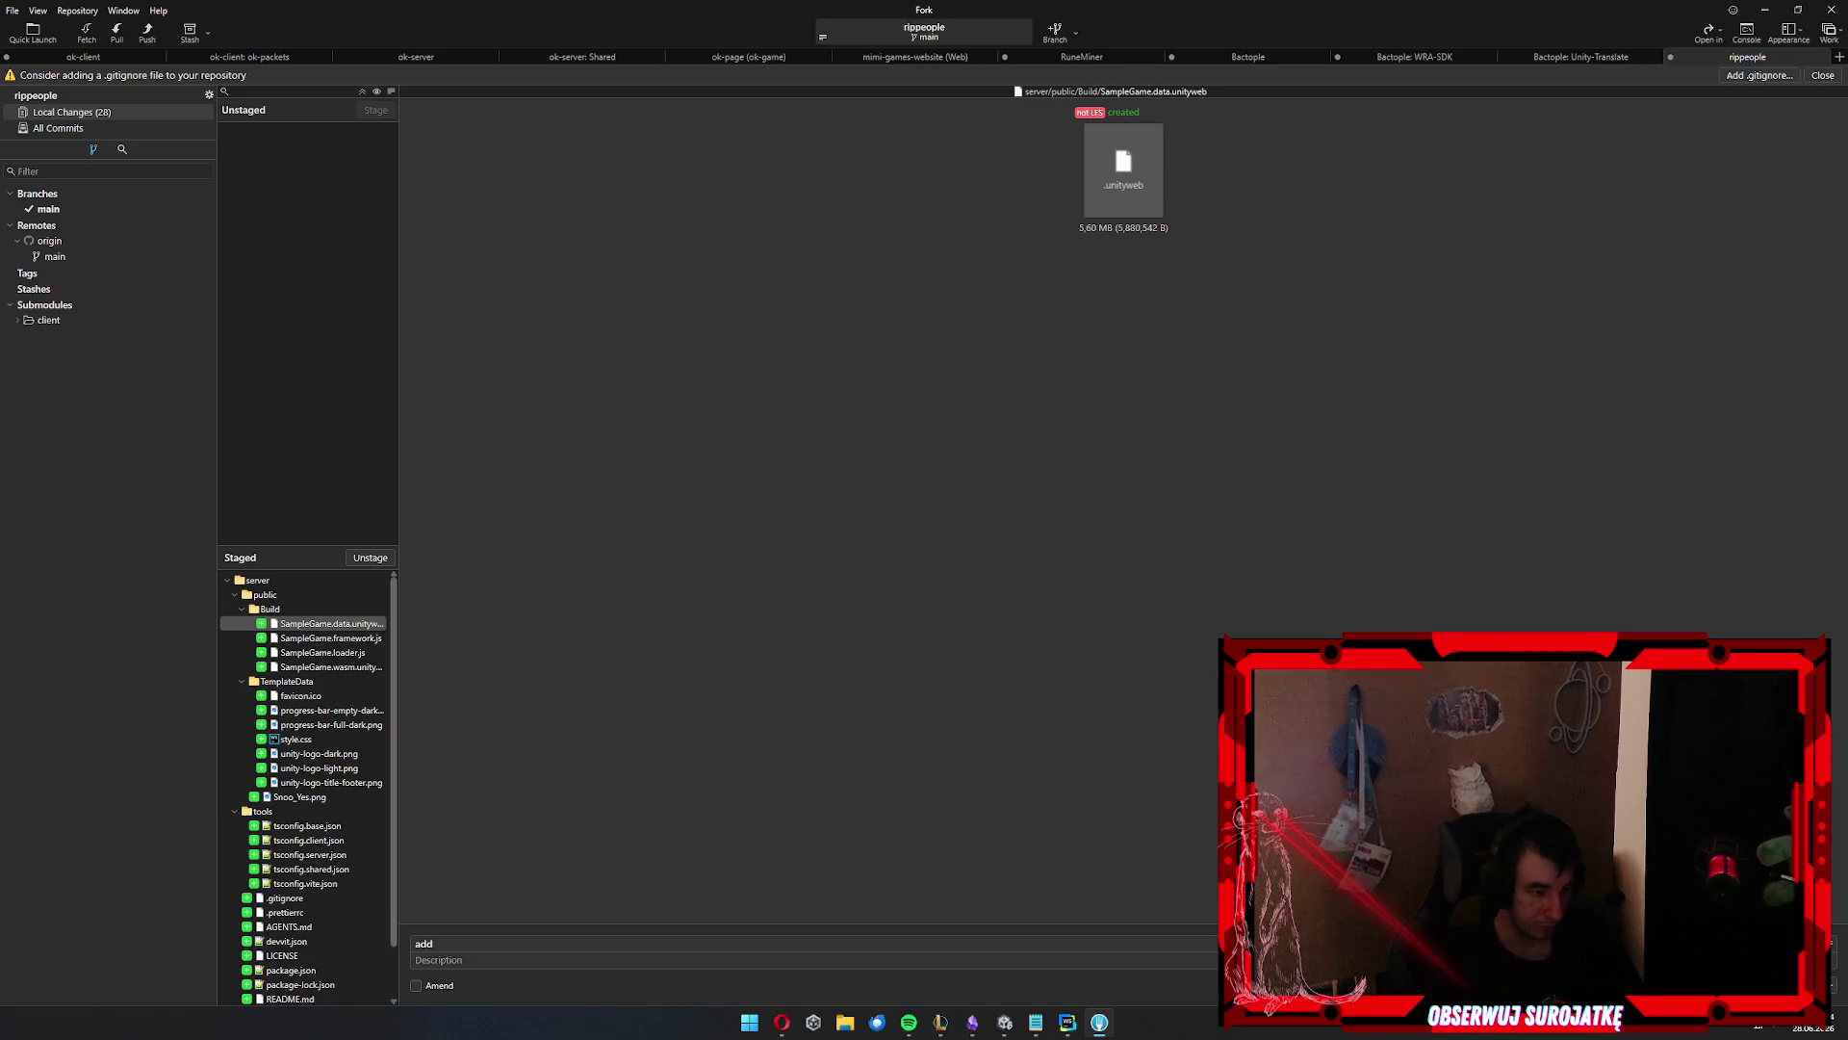
text( client)
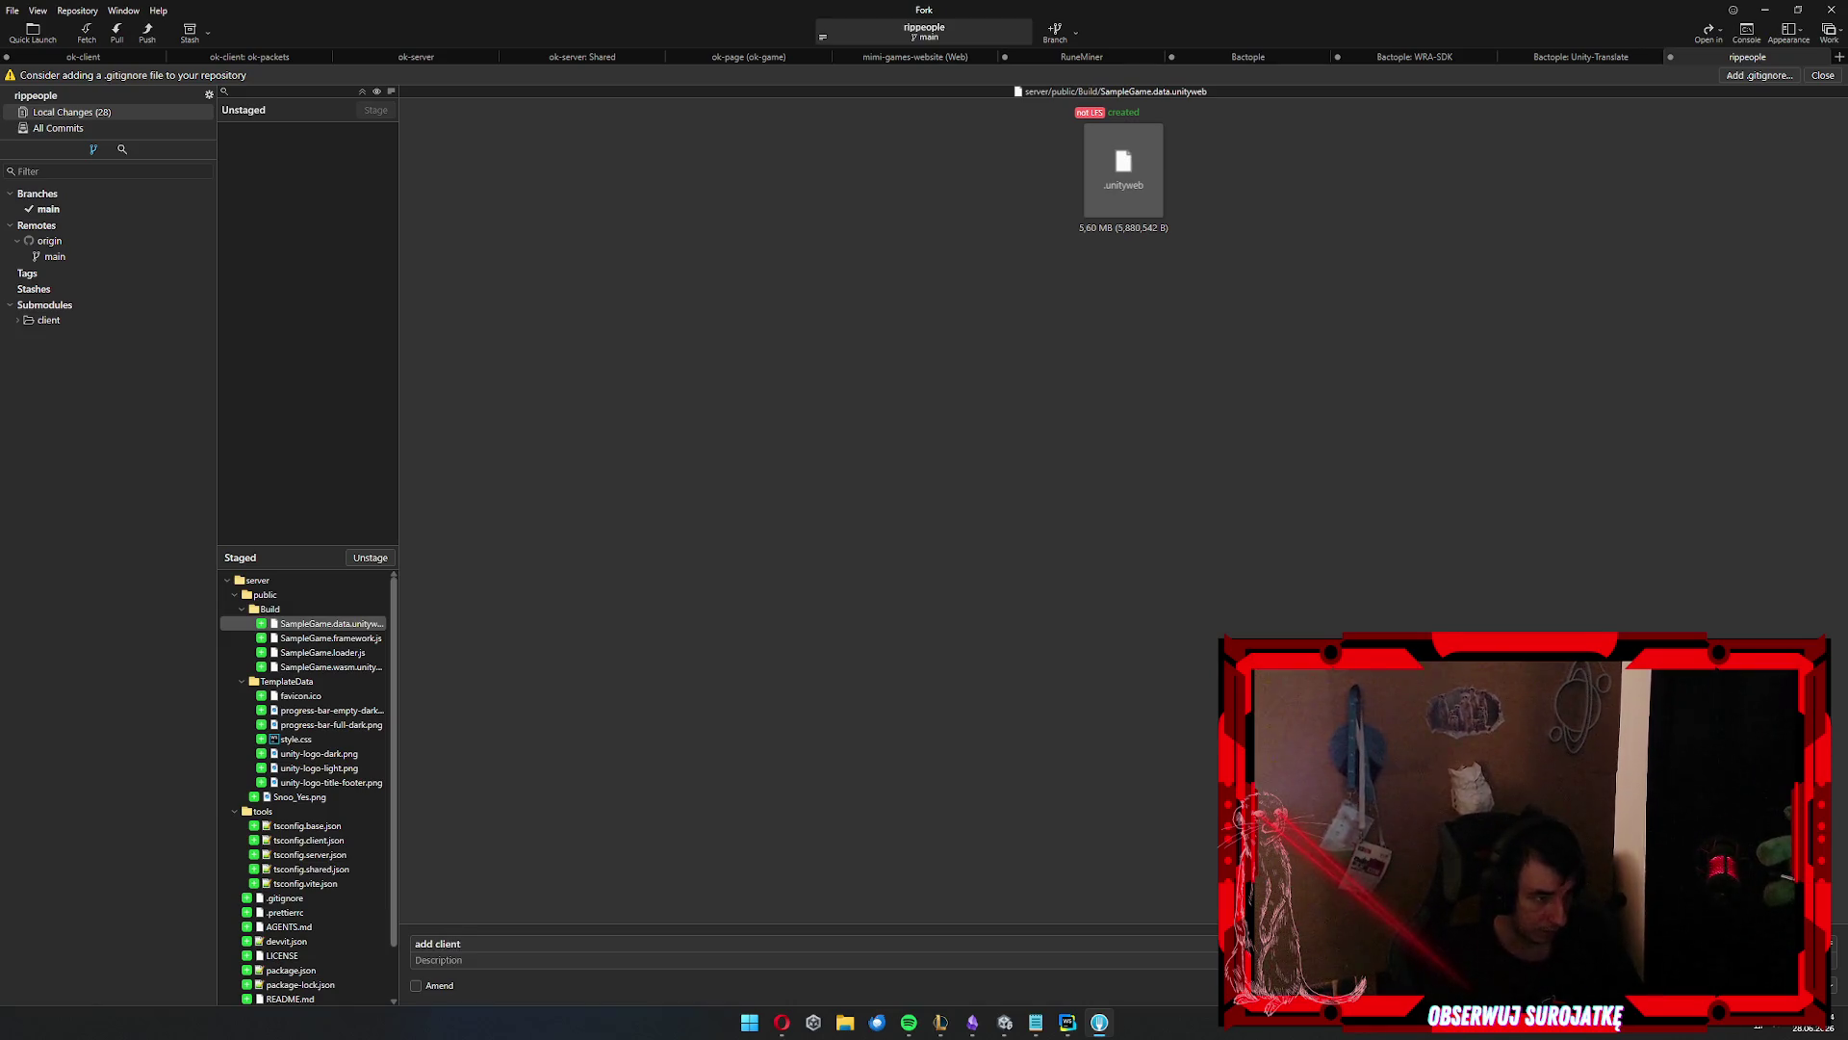
text( modules and server)
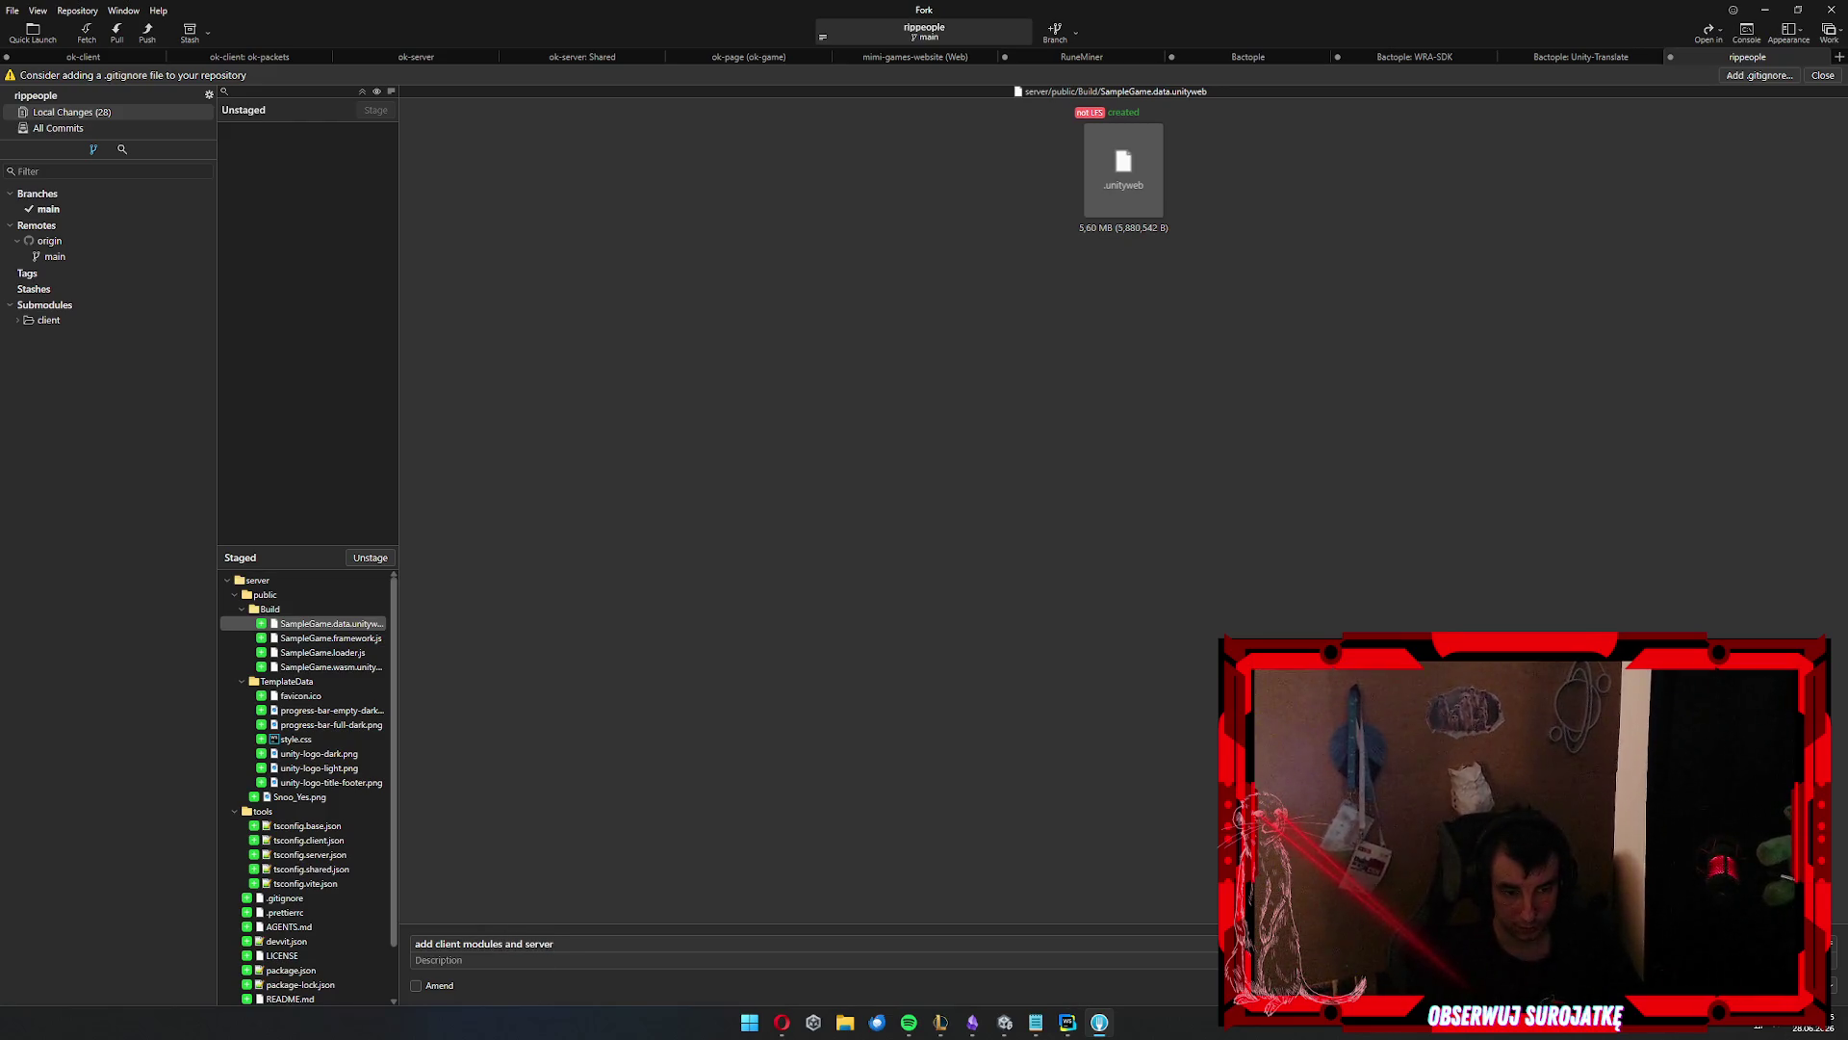
key(ctrl+Return)
Expand client/Assets and try updating the Unity-Translate submodule
click(18, 300)
click(21, 318)
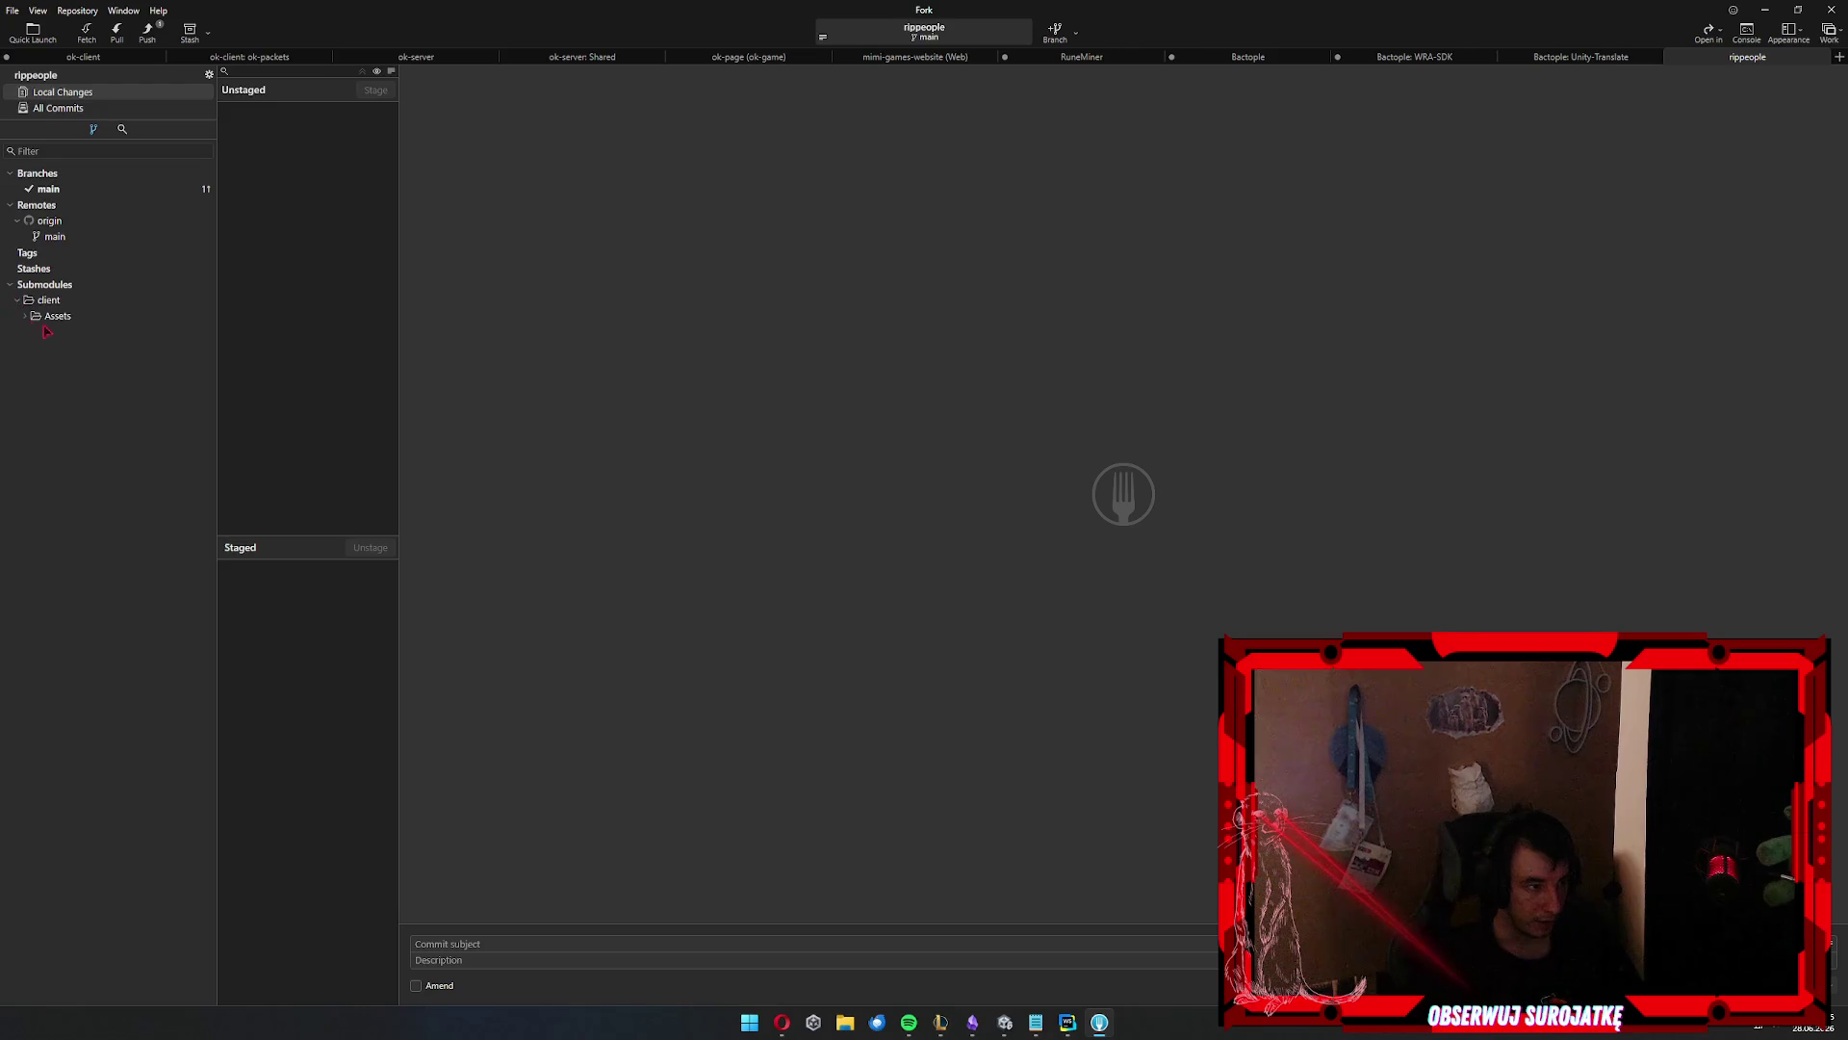
click(23, 317)
click(79, 332)
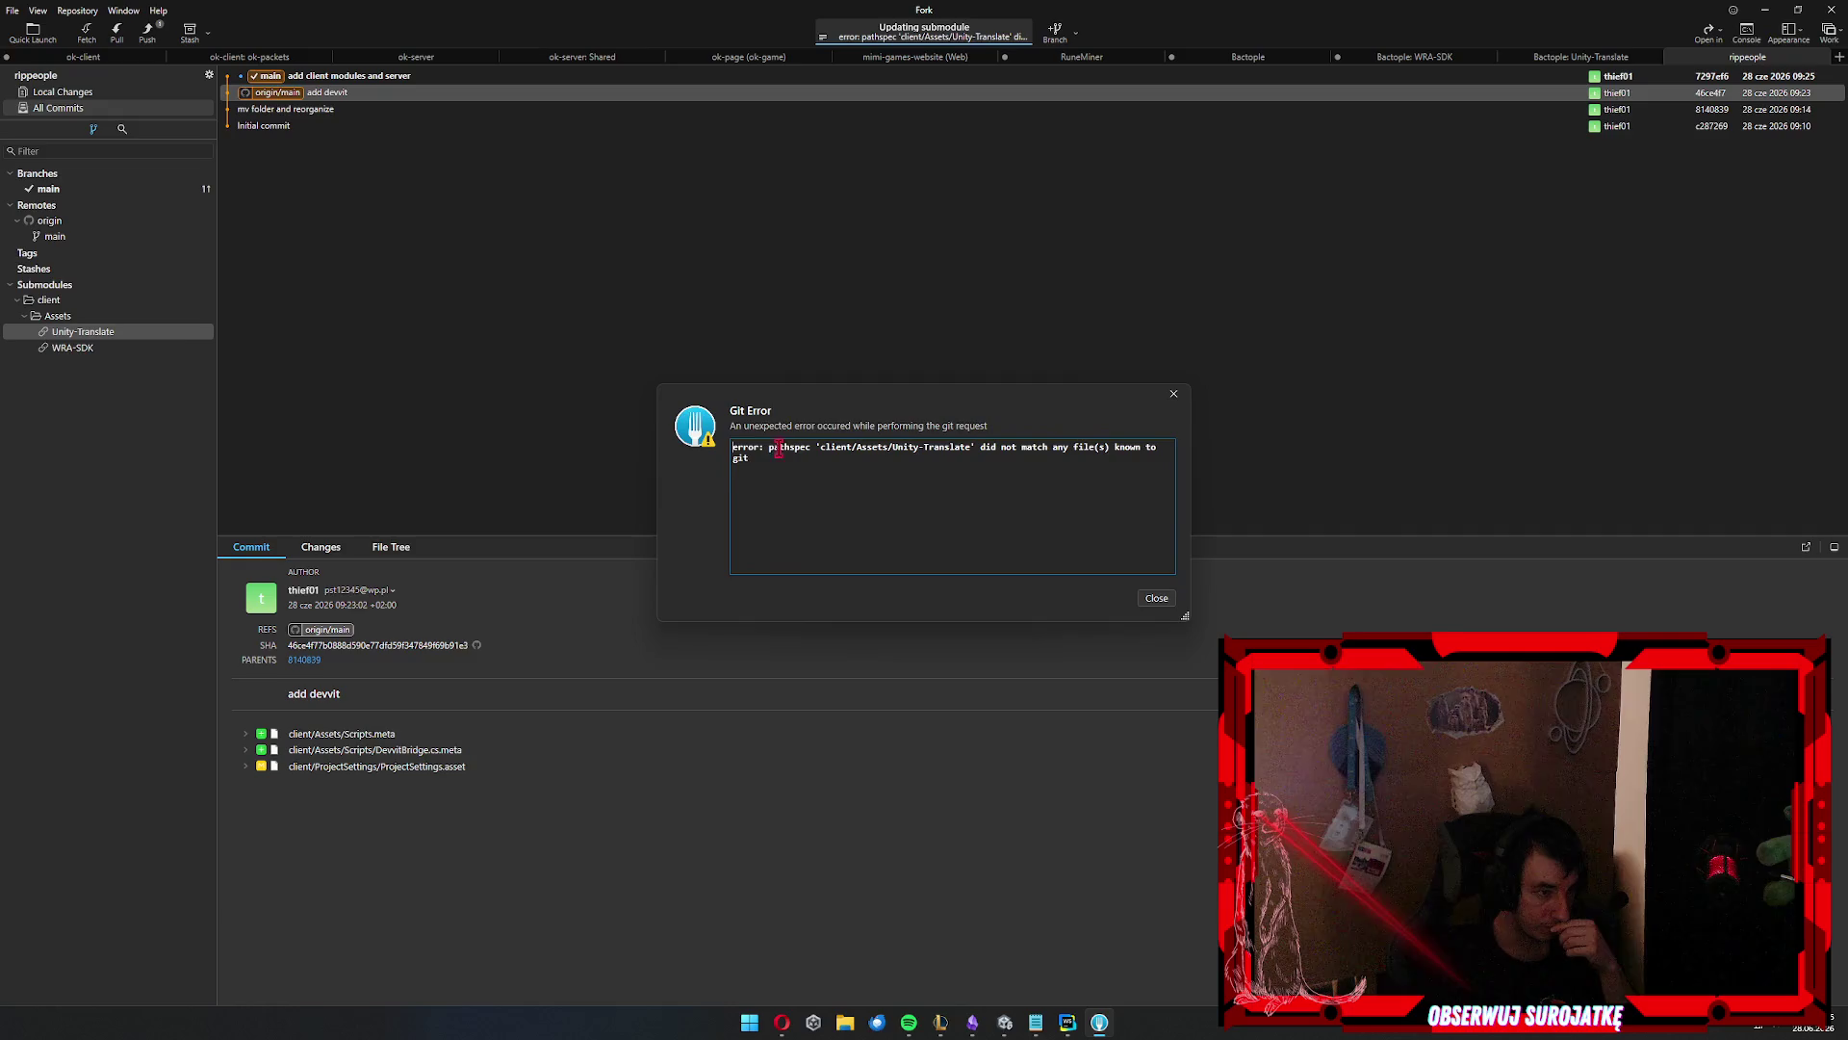
Dismiss the failed submodule update errors and push main to origin
click(1157, 598)
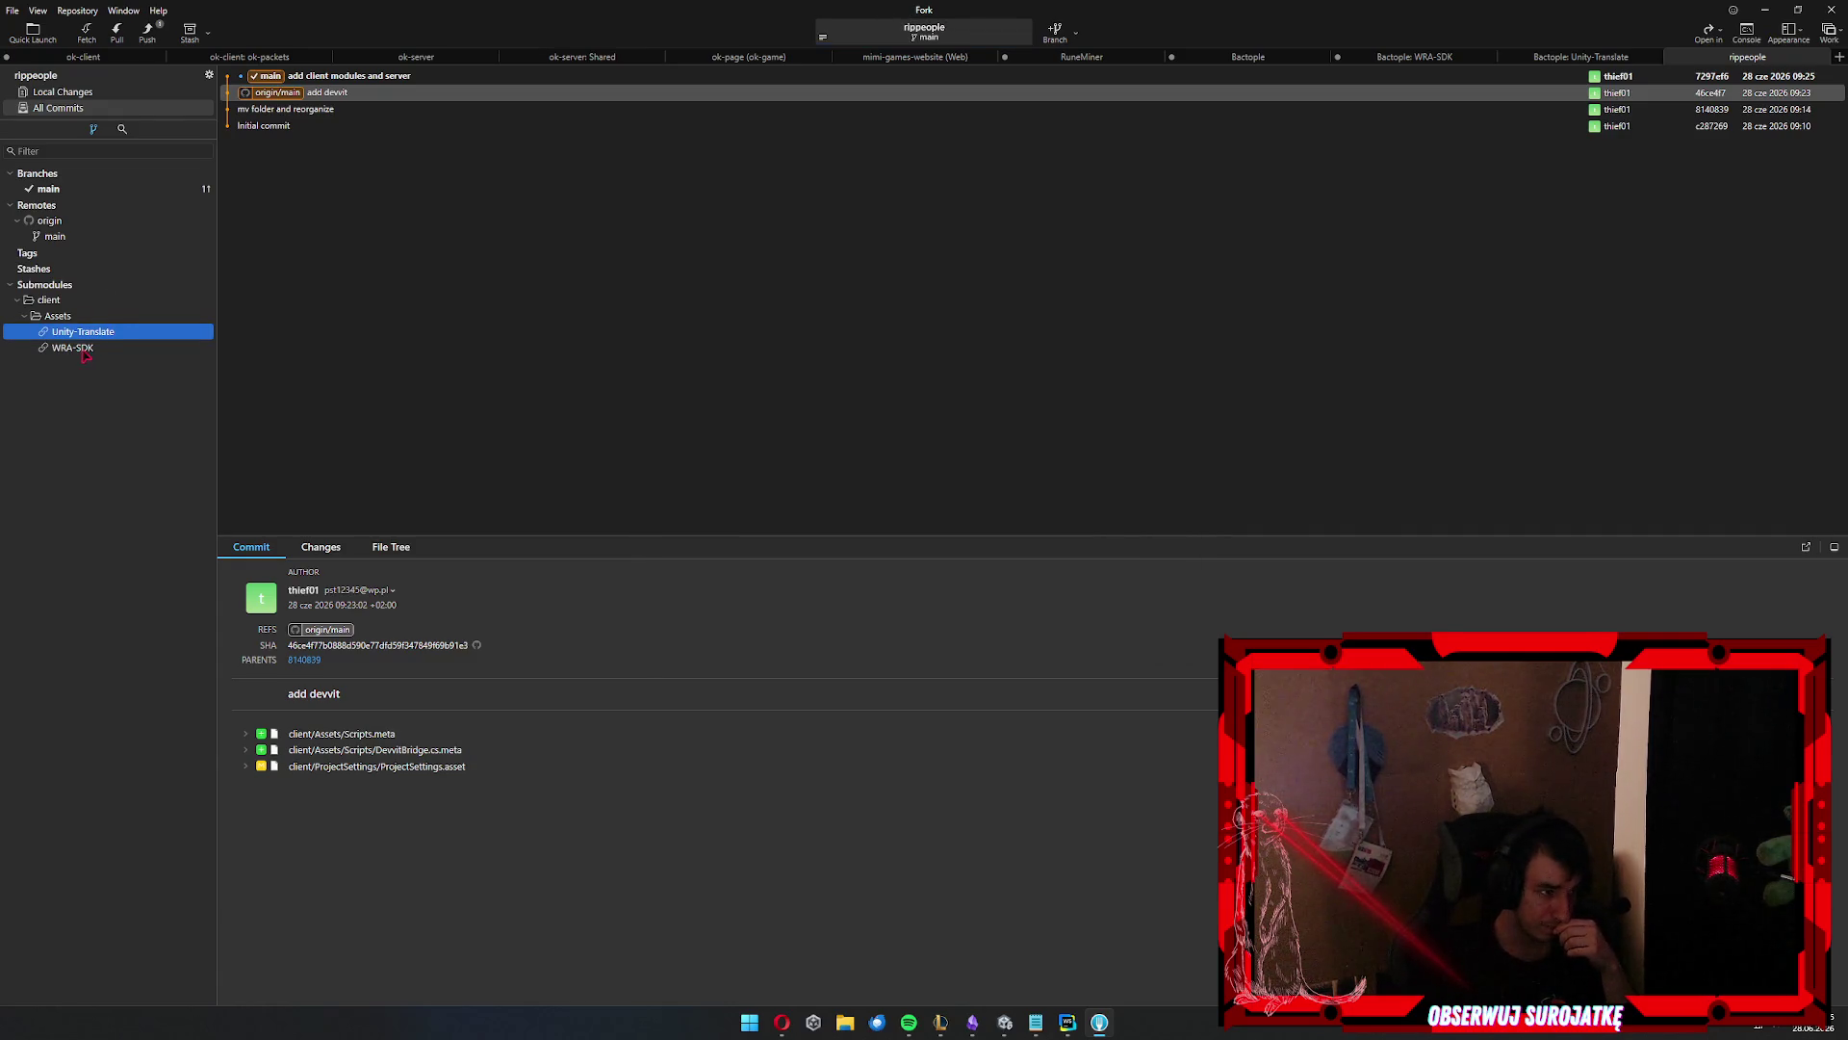
key(Down)
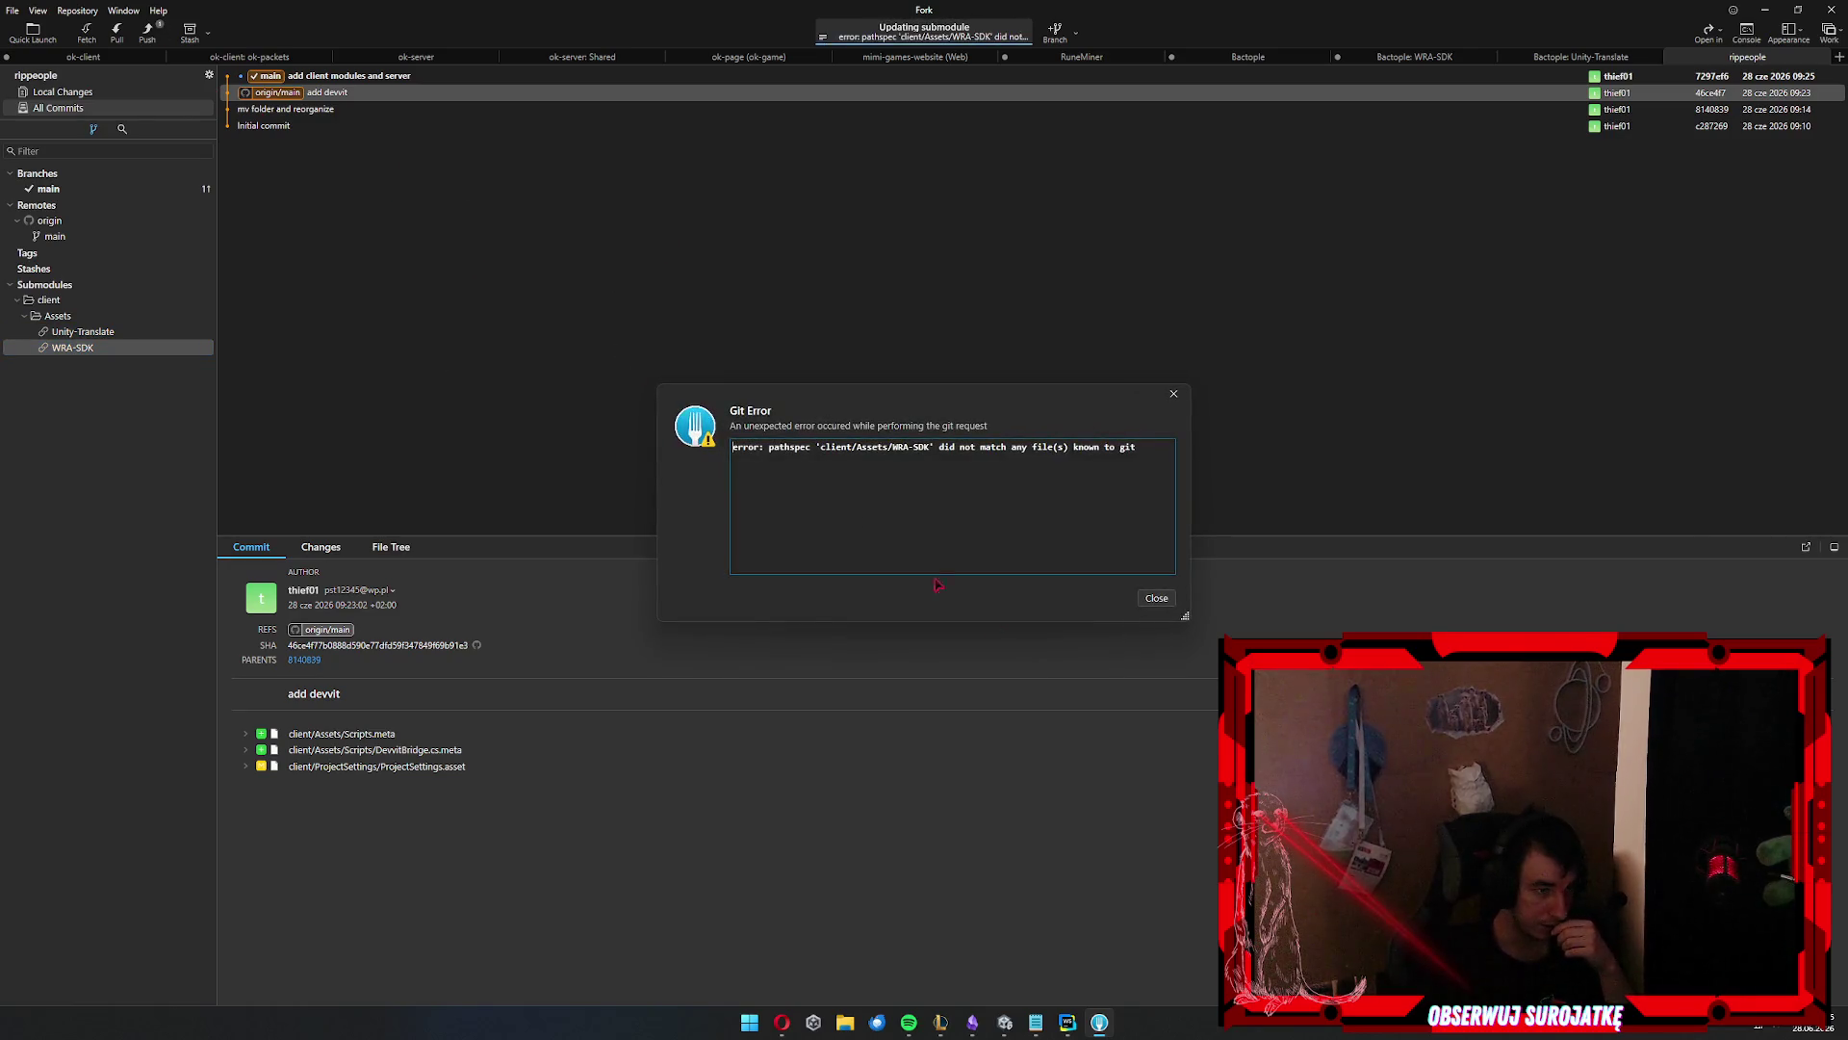
click(1145, 598)
click(147, 34)
key(Return)
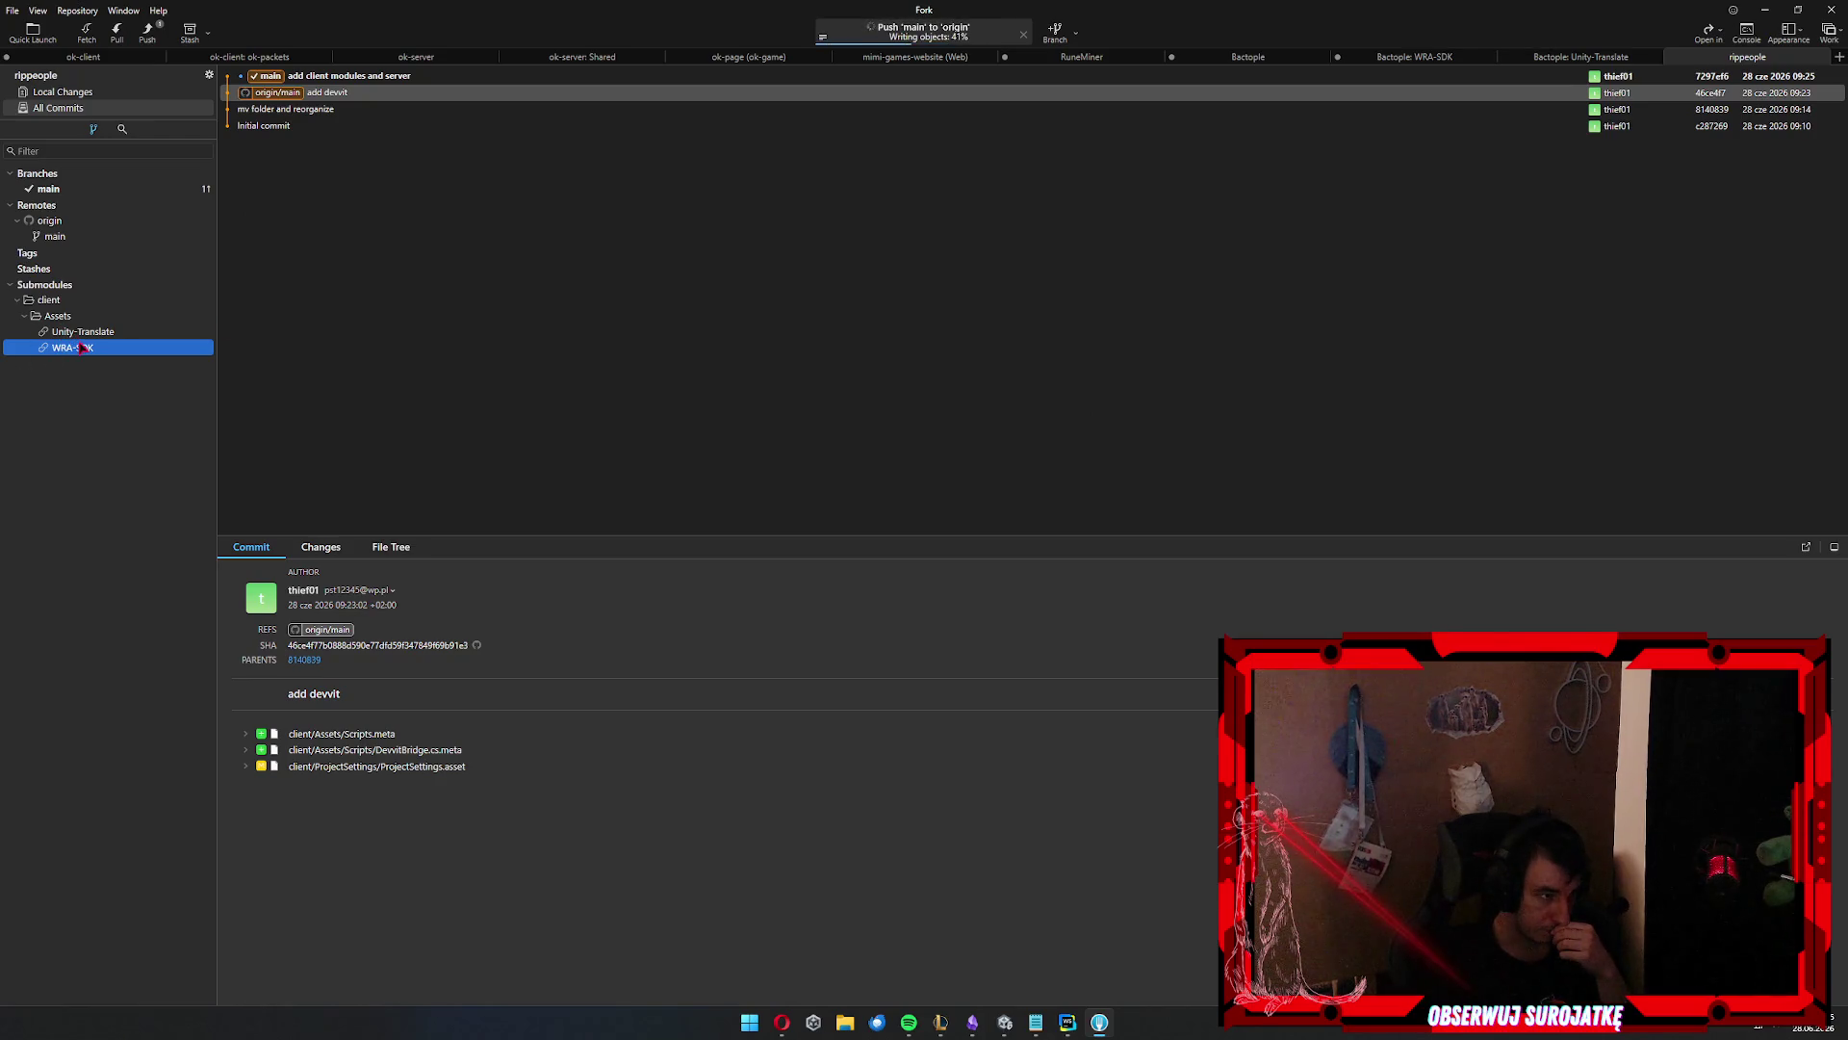
Delete the Unity-Translate submodule and view the resulting local changes
click(77, 337)
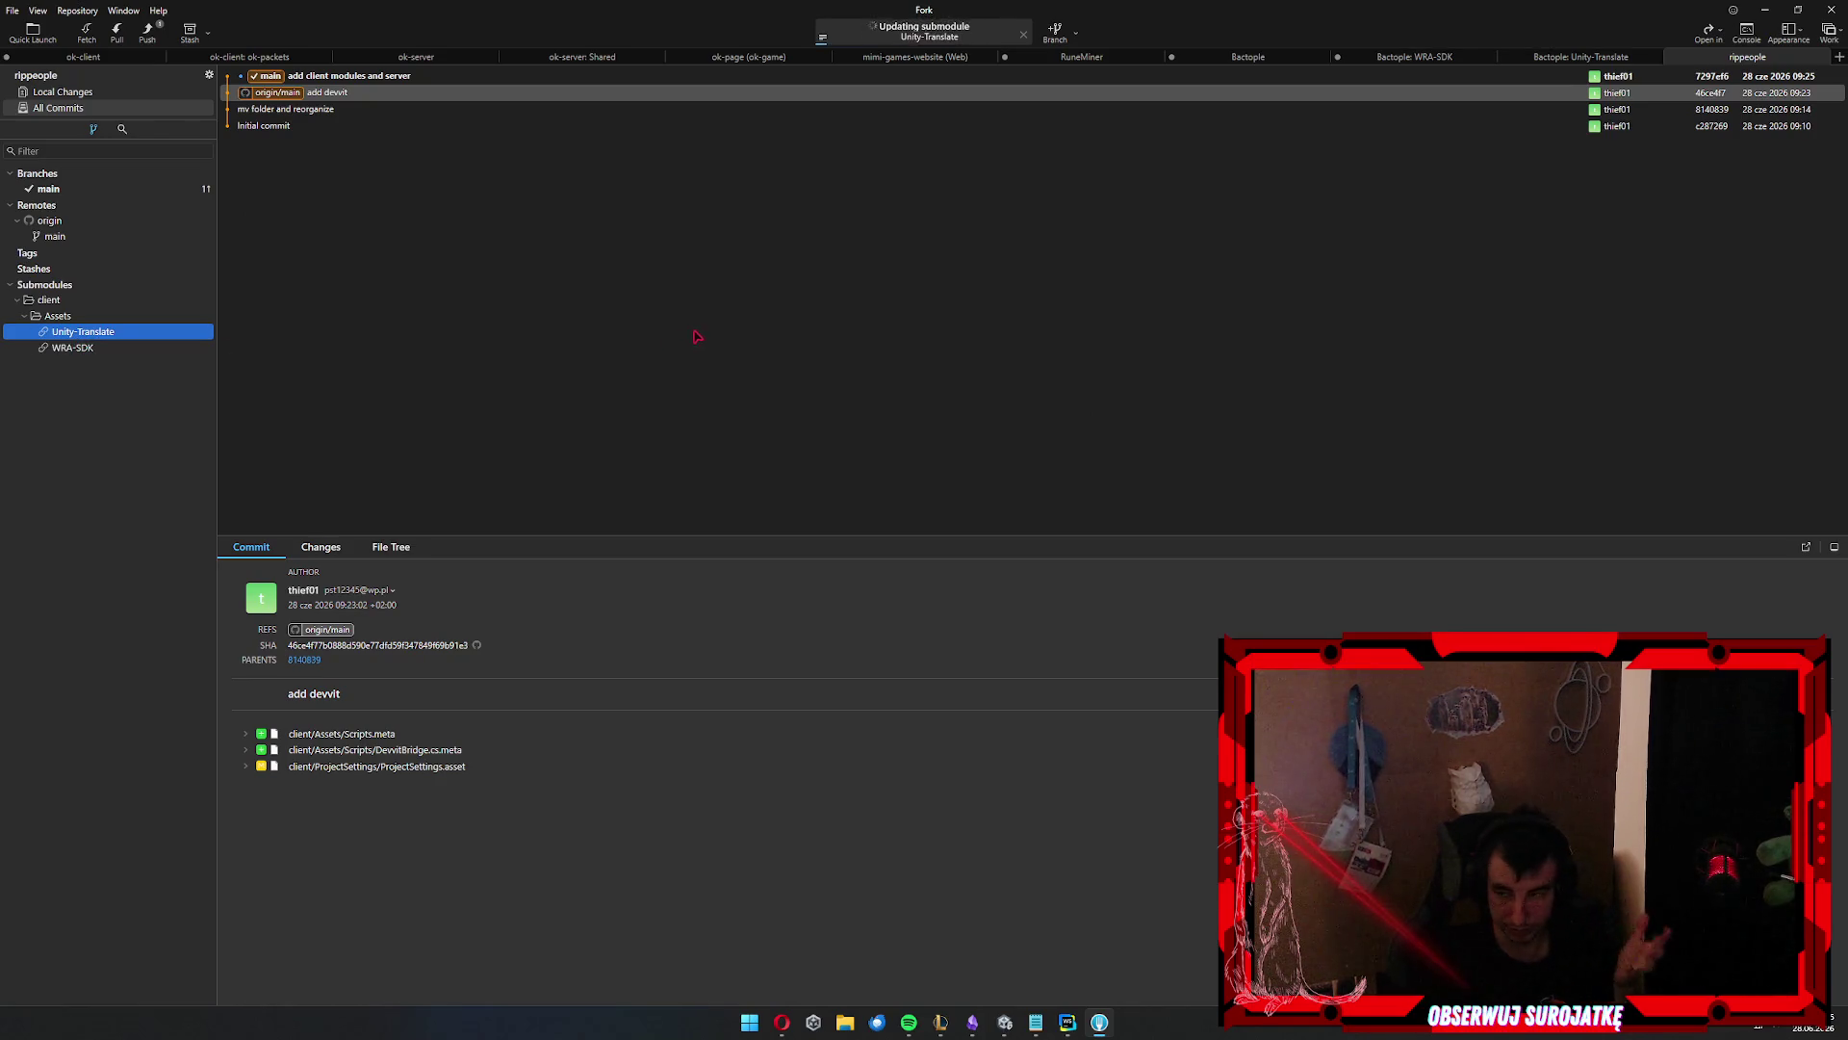
click(1156, 598)
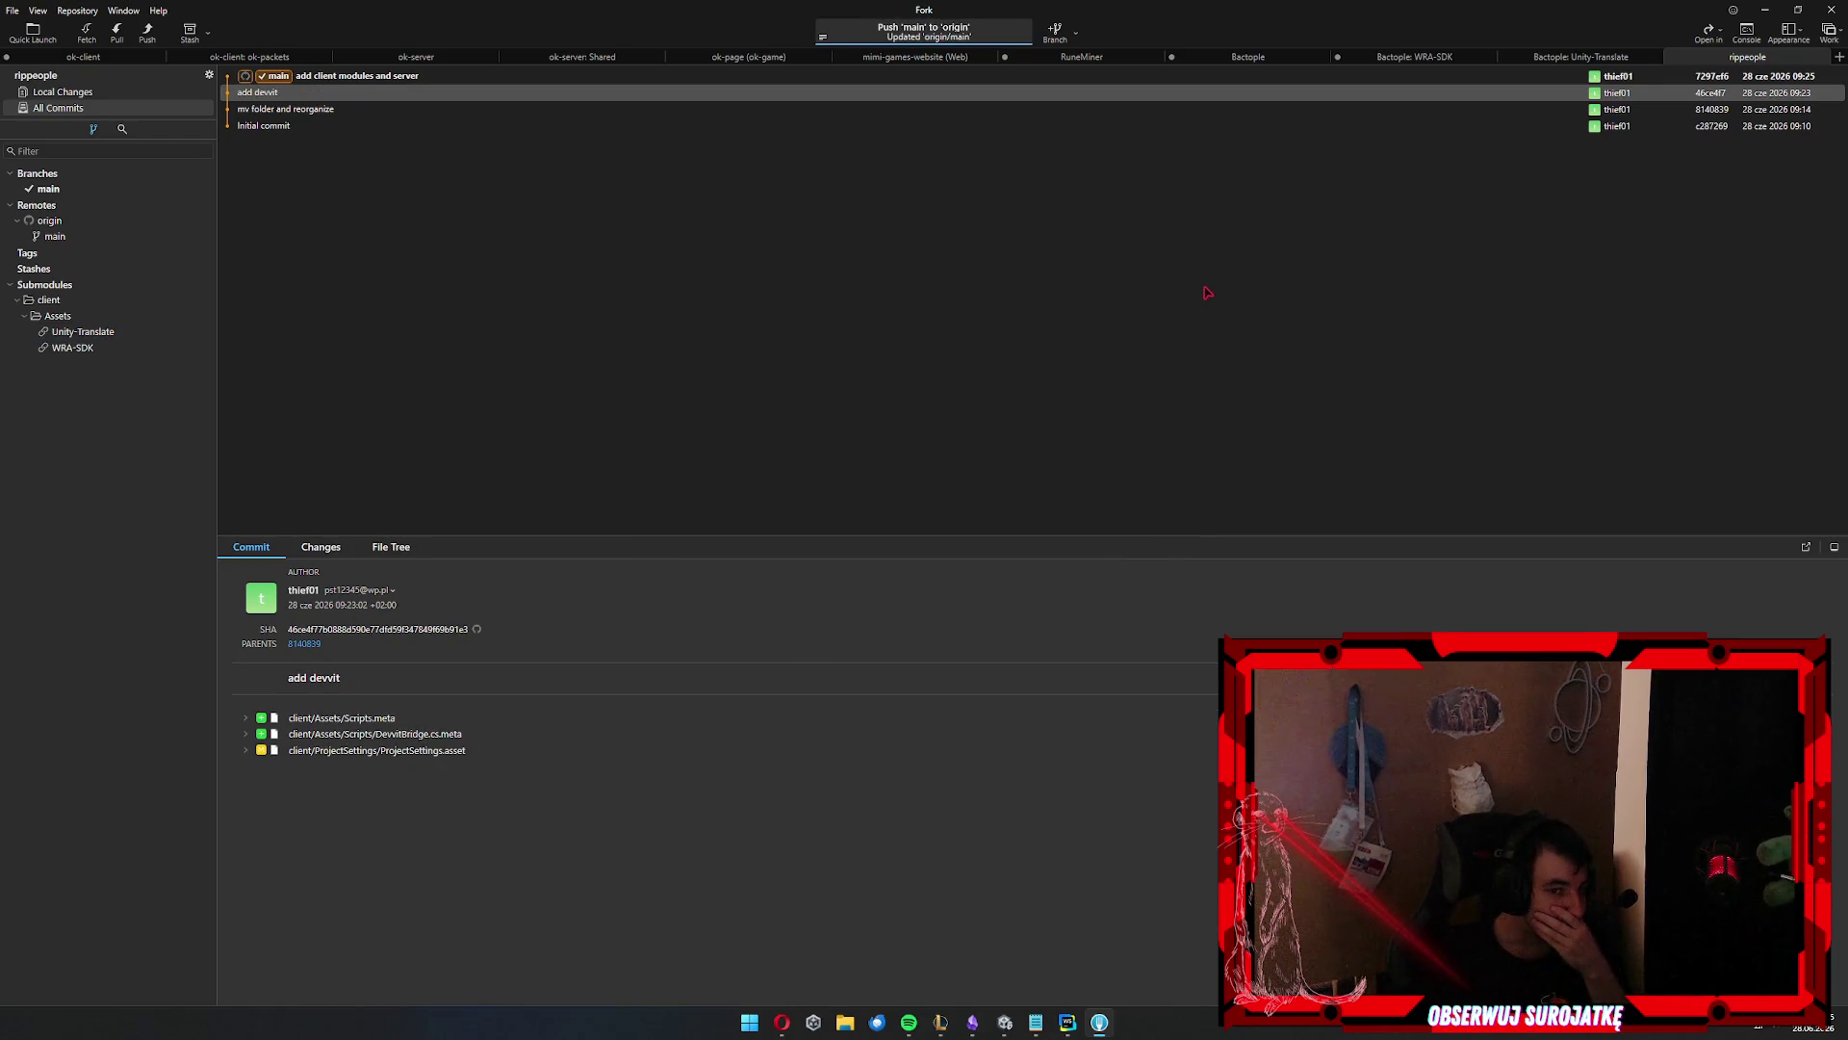
click(82, 336)
right_click(82, 335)
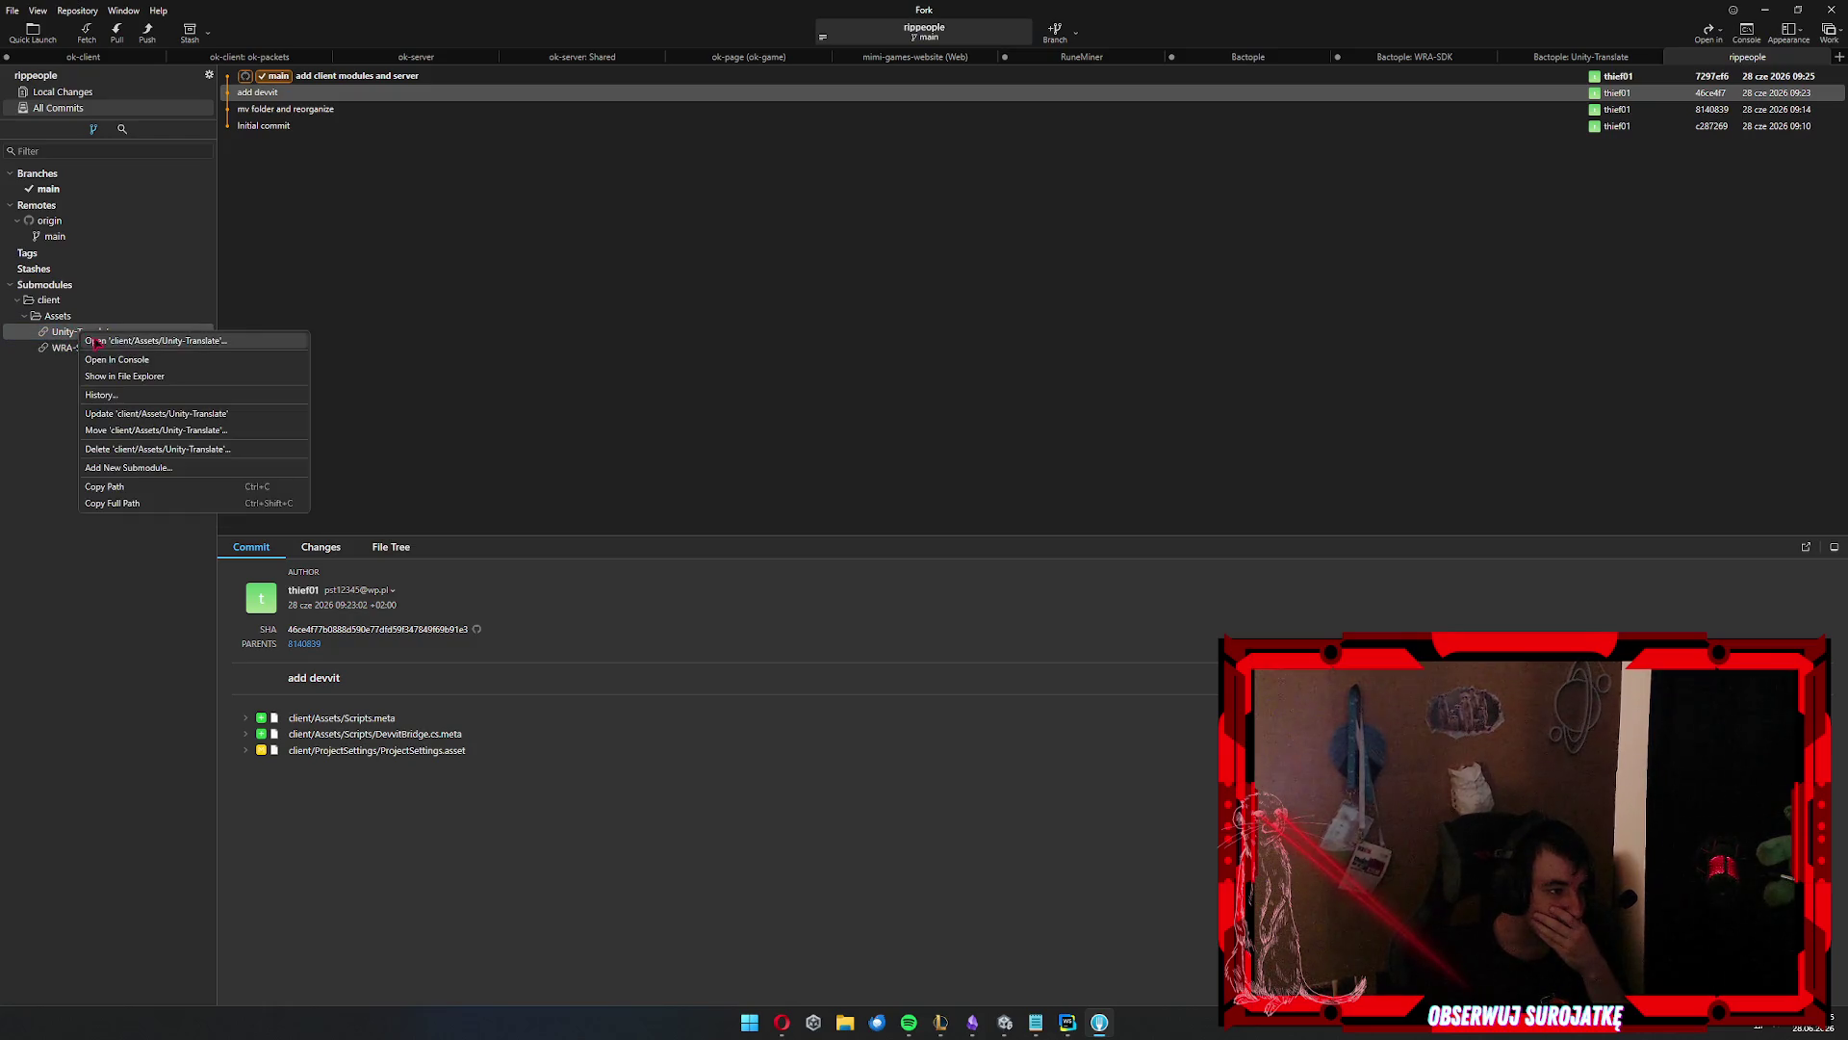
click(159, 449)
click(1052, 518)
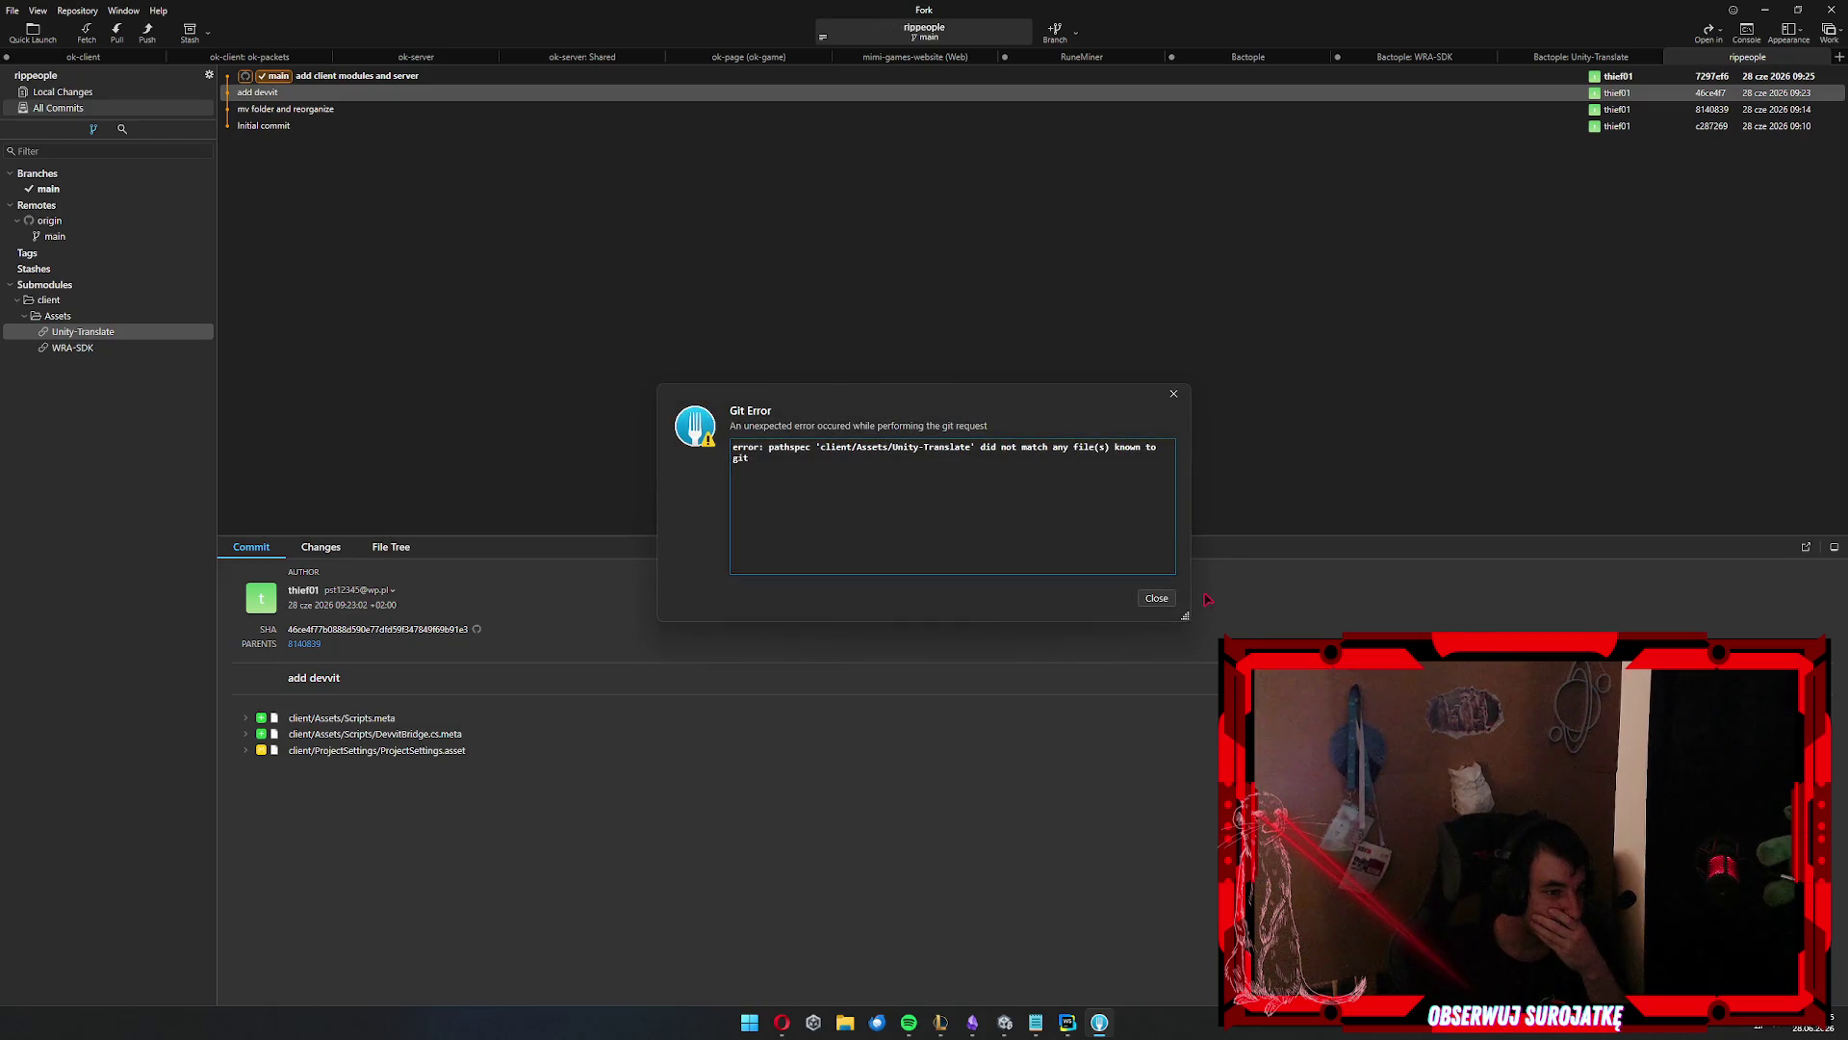
click(1142, 599)
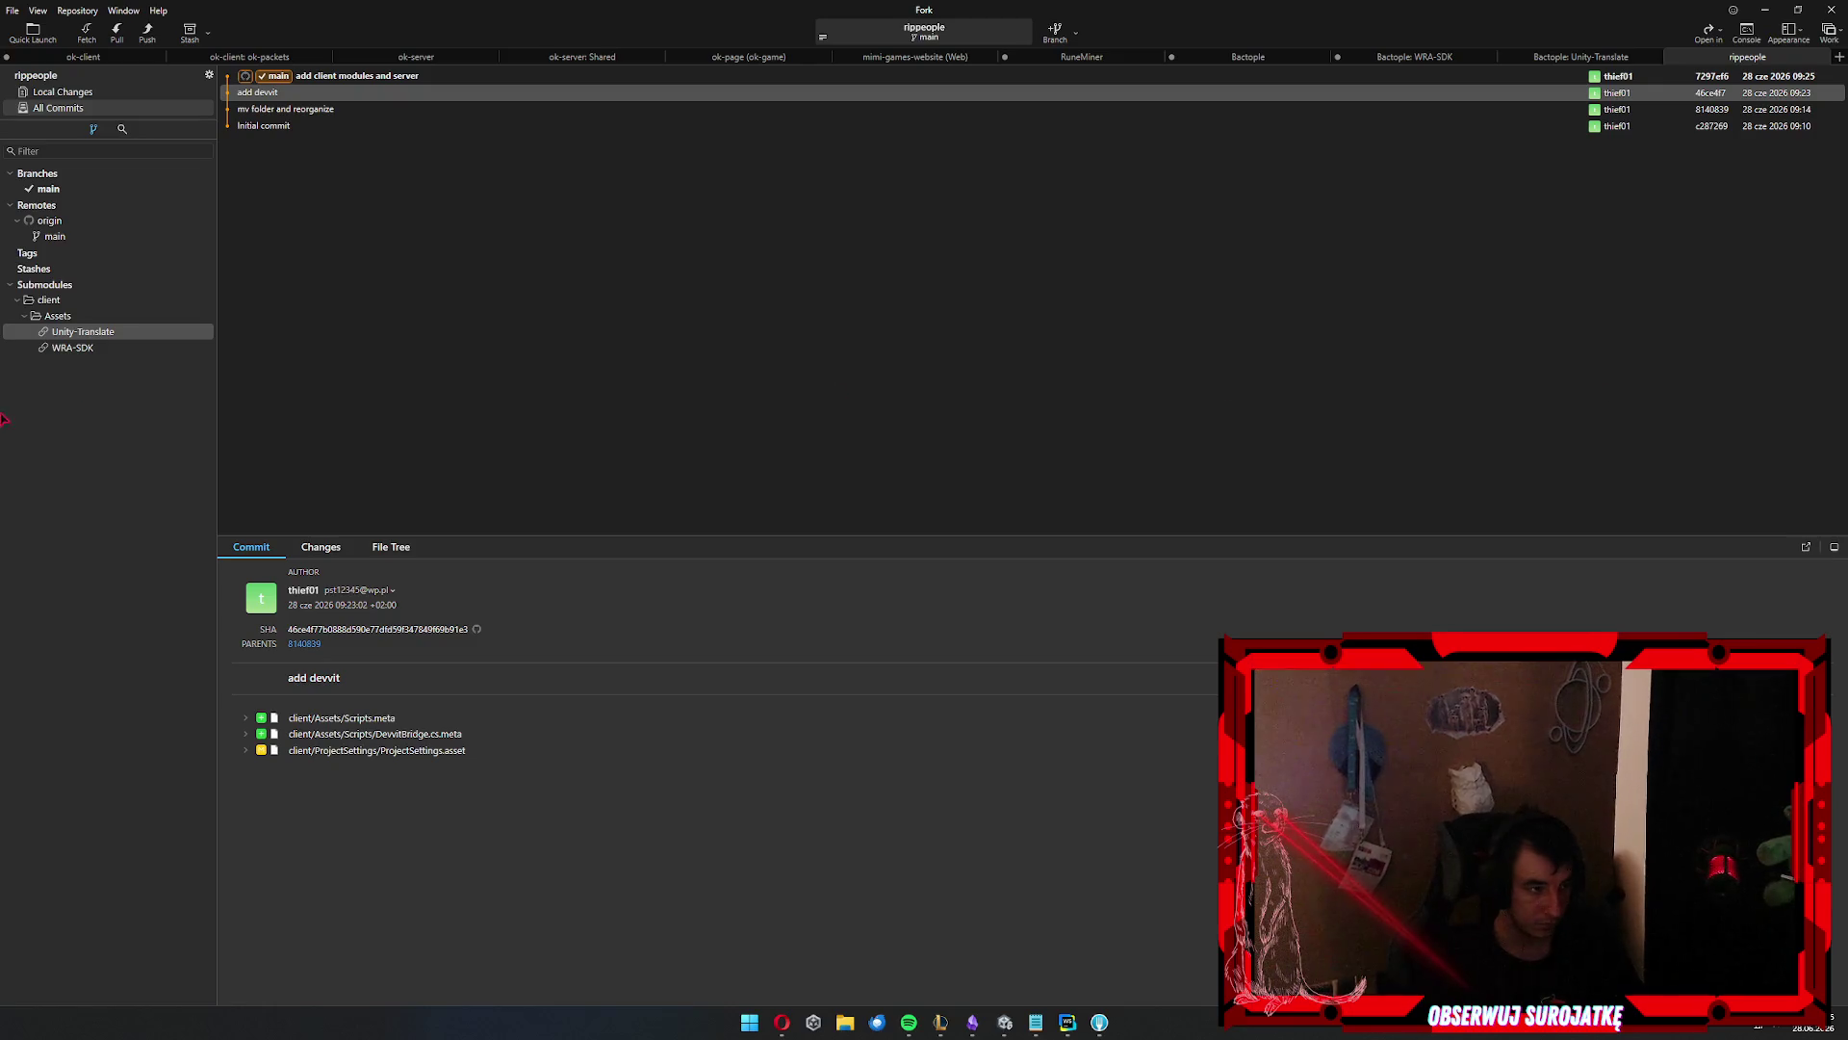
click(67, 112)
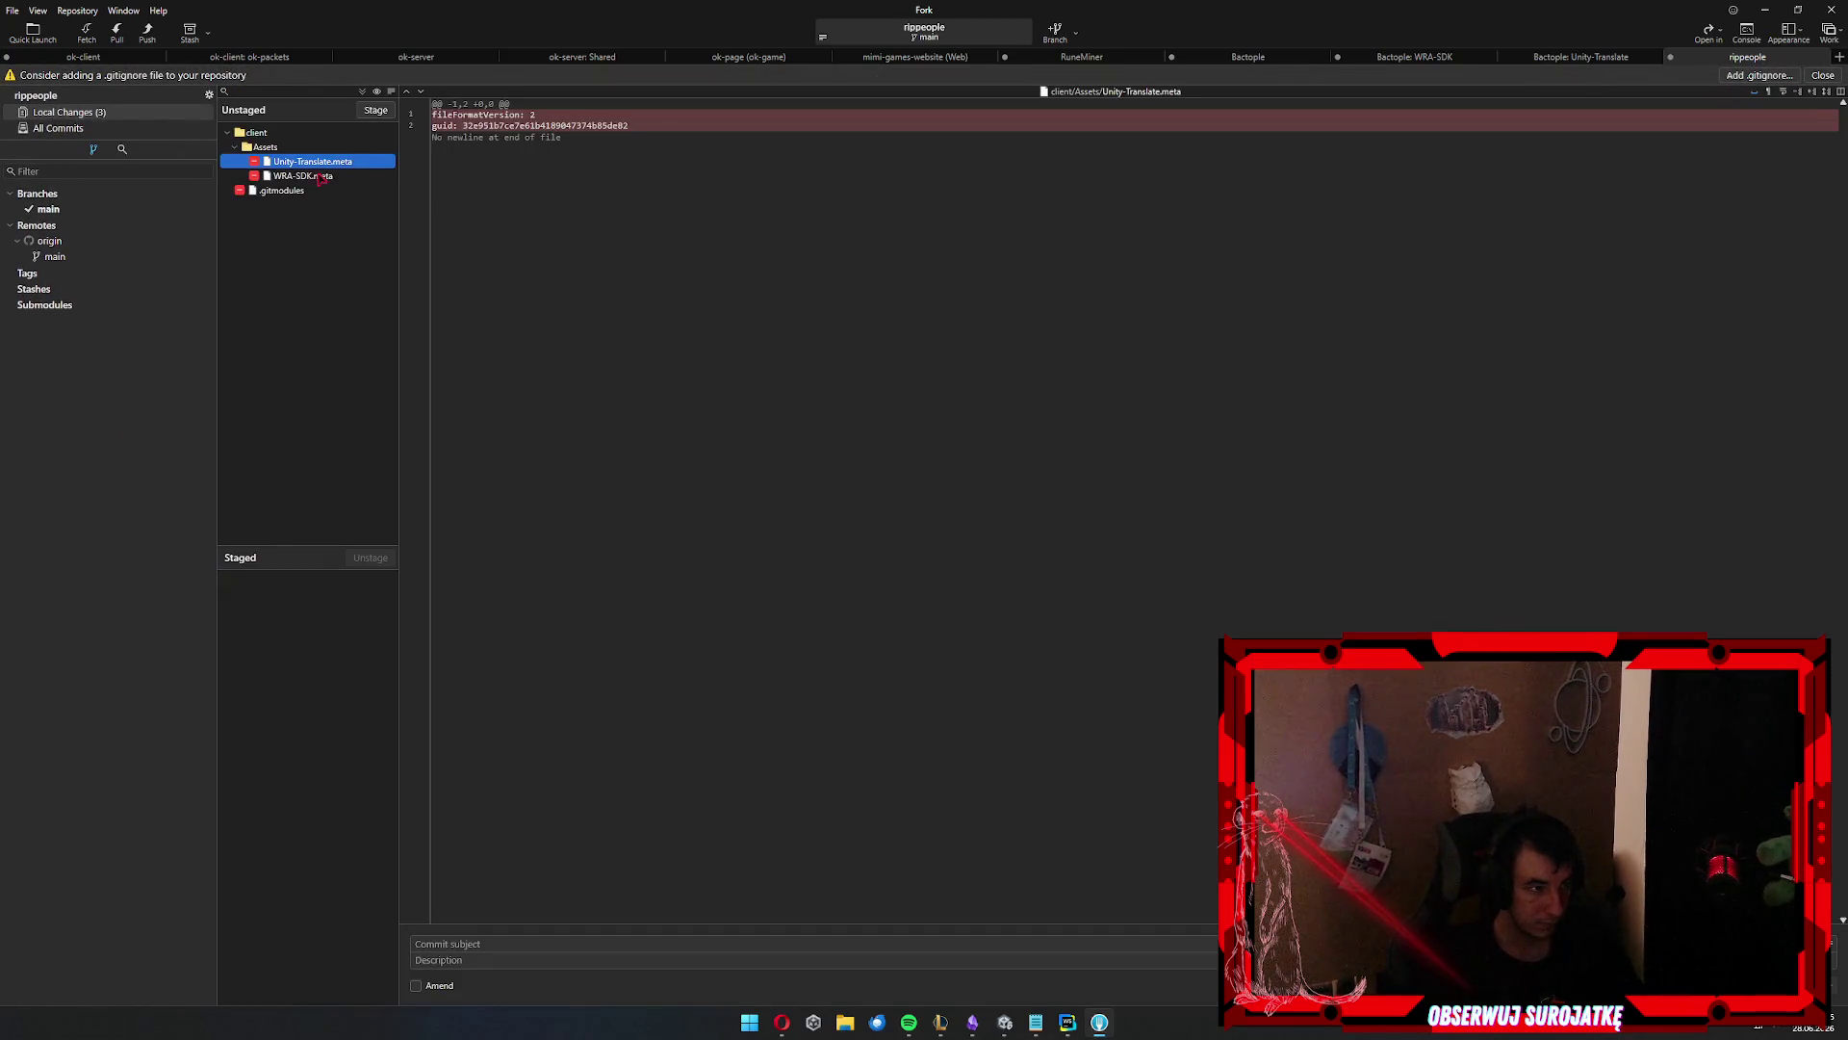
Commit the staged submodule removals with the subject 'rm'
click(566, 938)
text(rm)
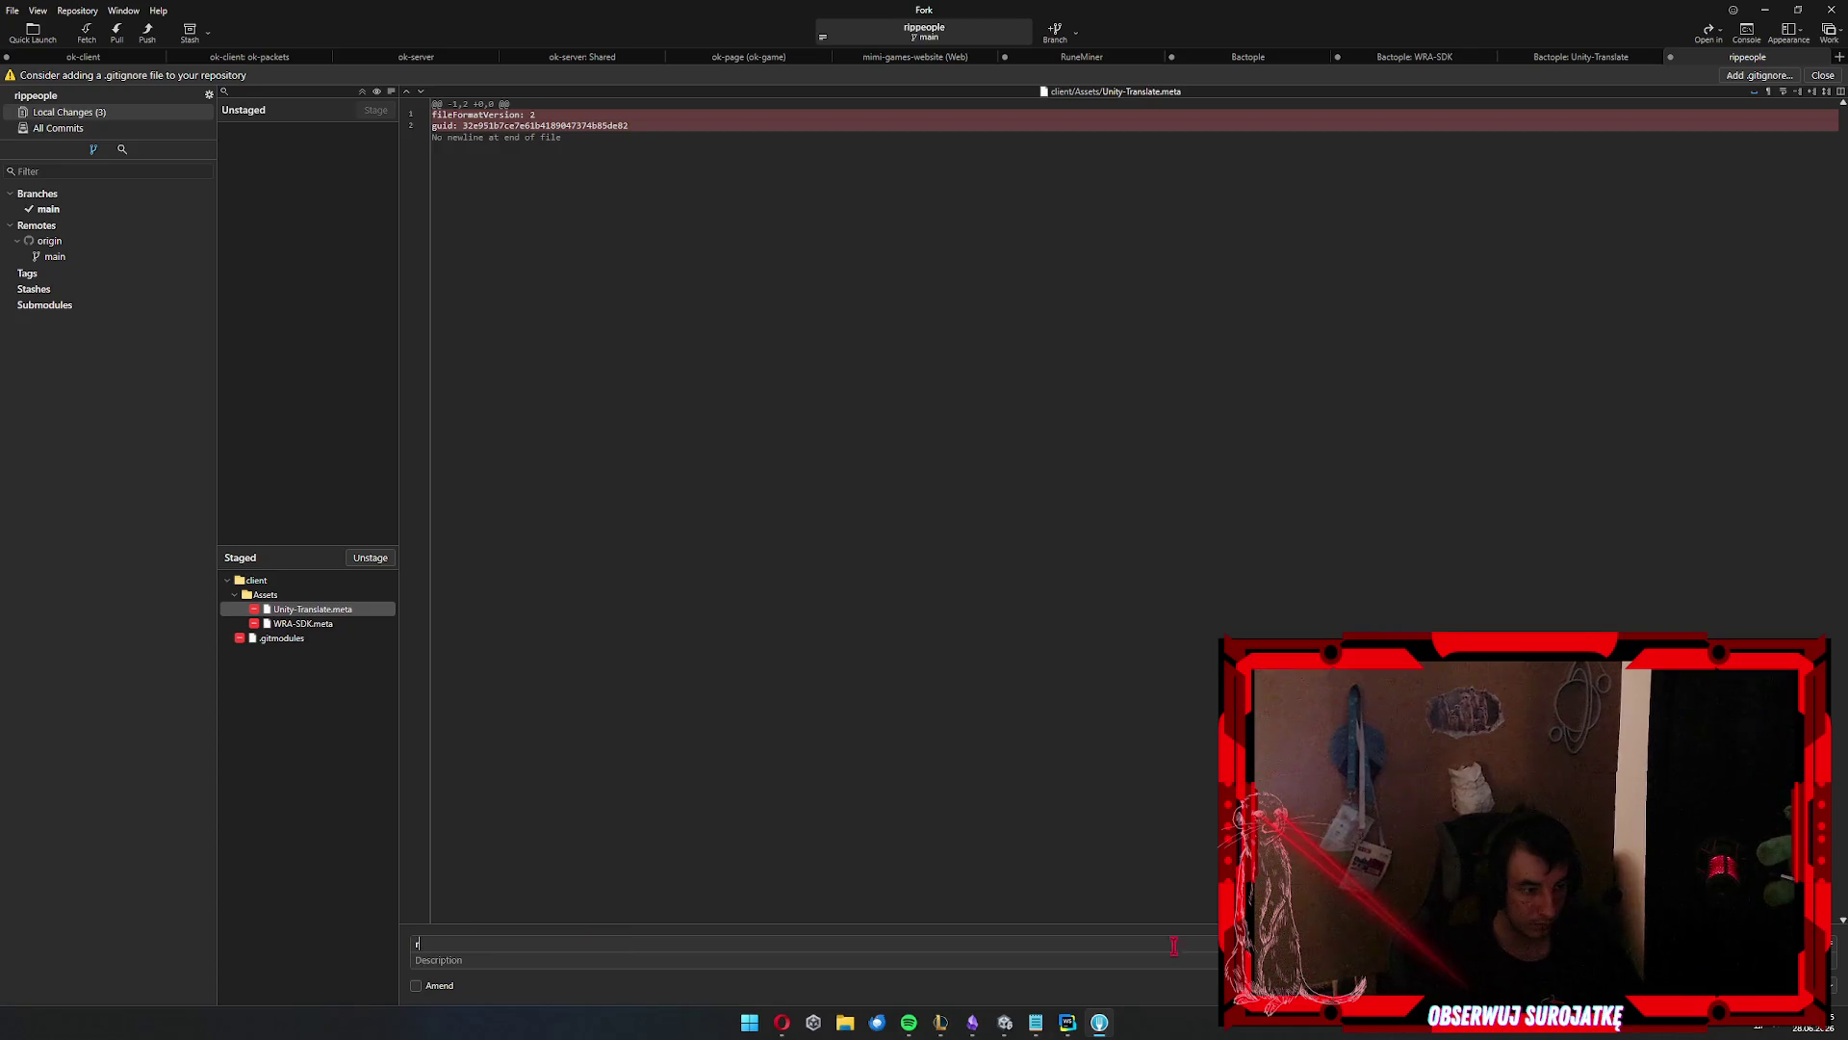
key(ctrl+Return)
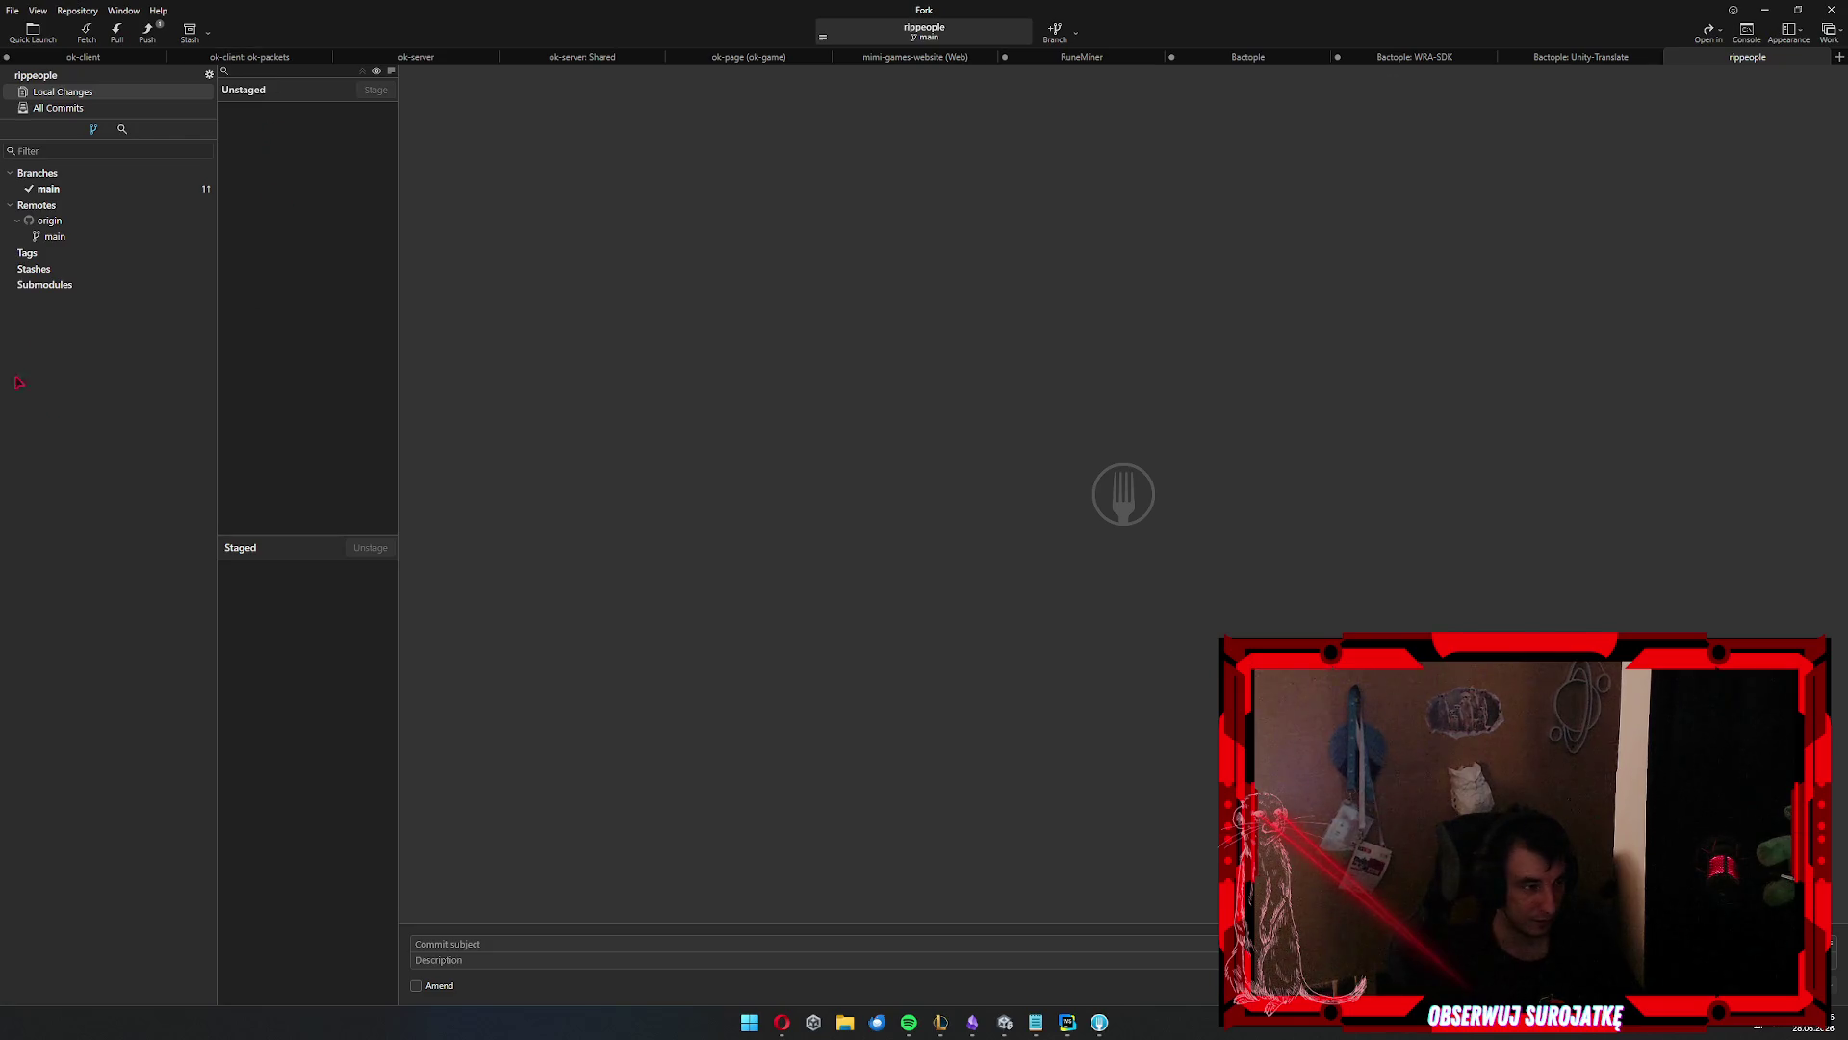
right_click(54, 287)
Add the WRA-SDK repository as a submodule in folder client\Assets\WRA-SDK
click(106, 302)
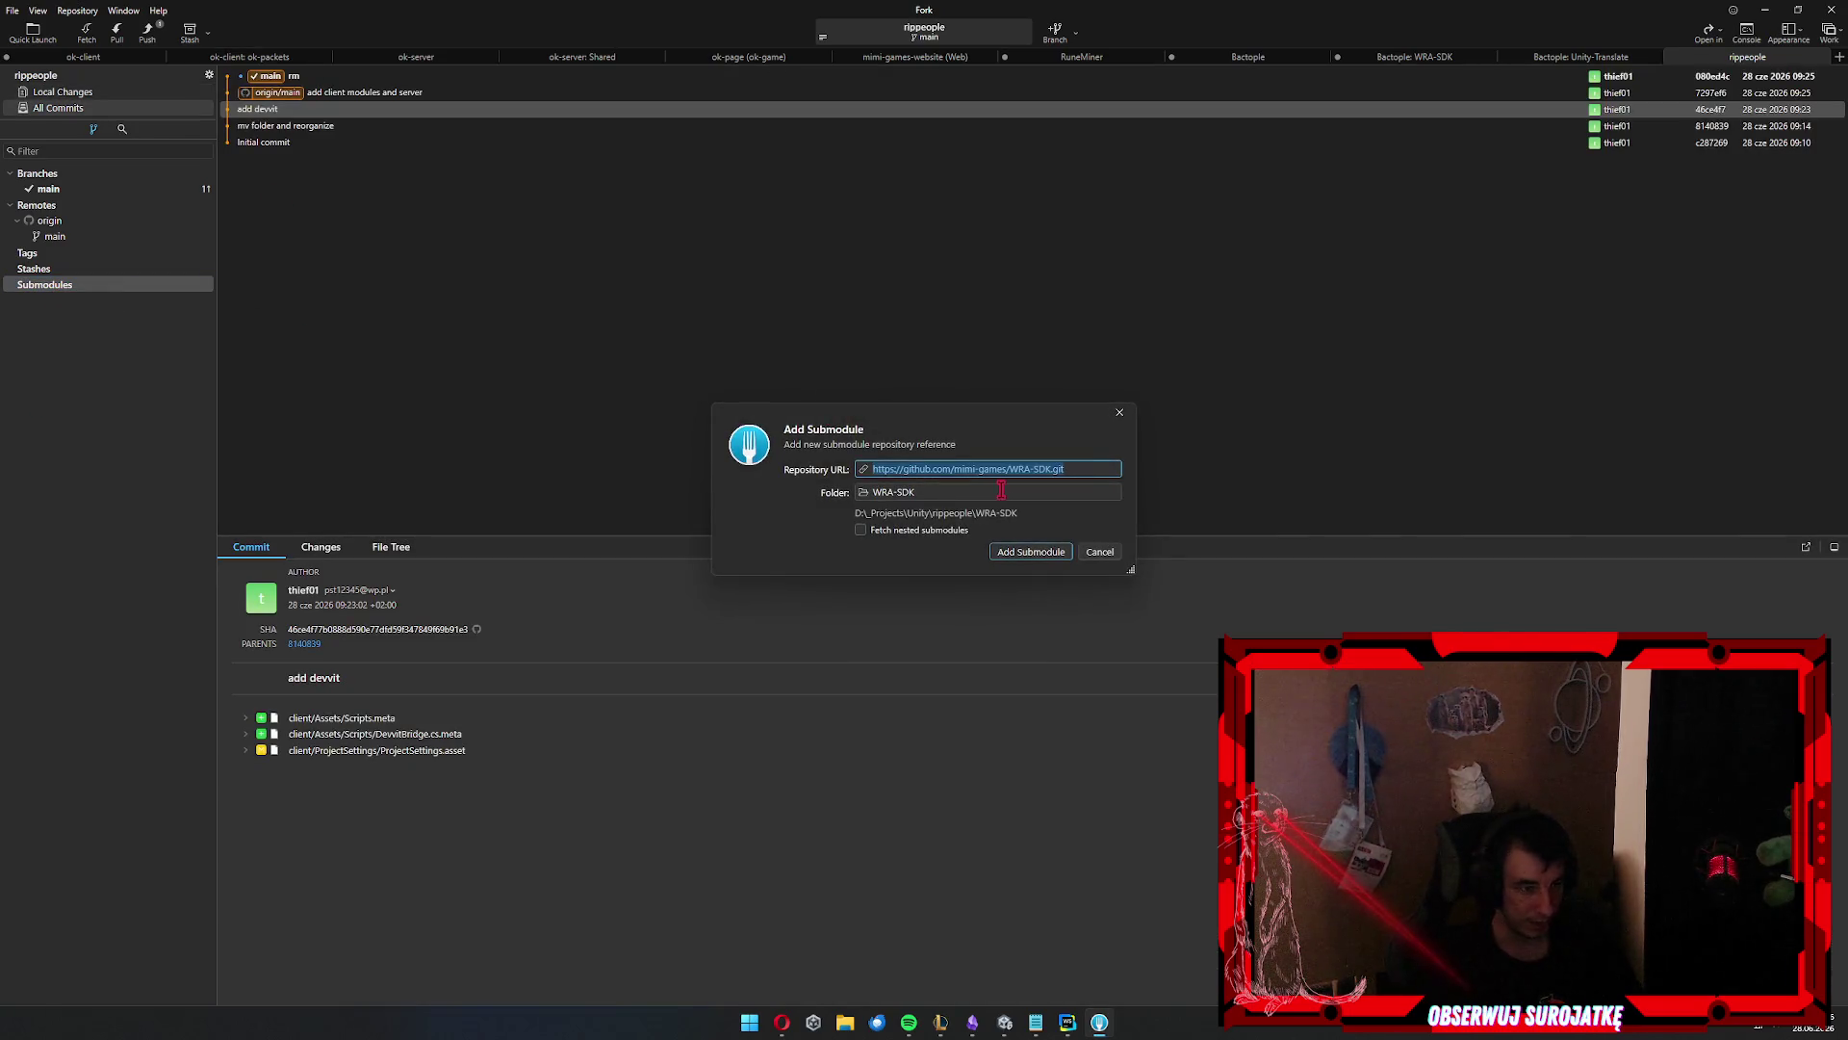
click(872, 492)
text(client\Assets\)
key(Return)
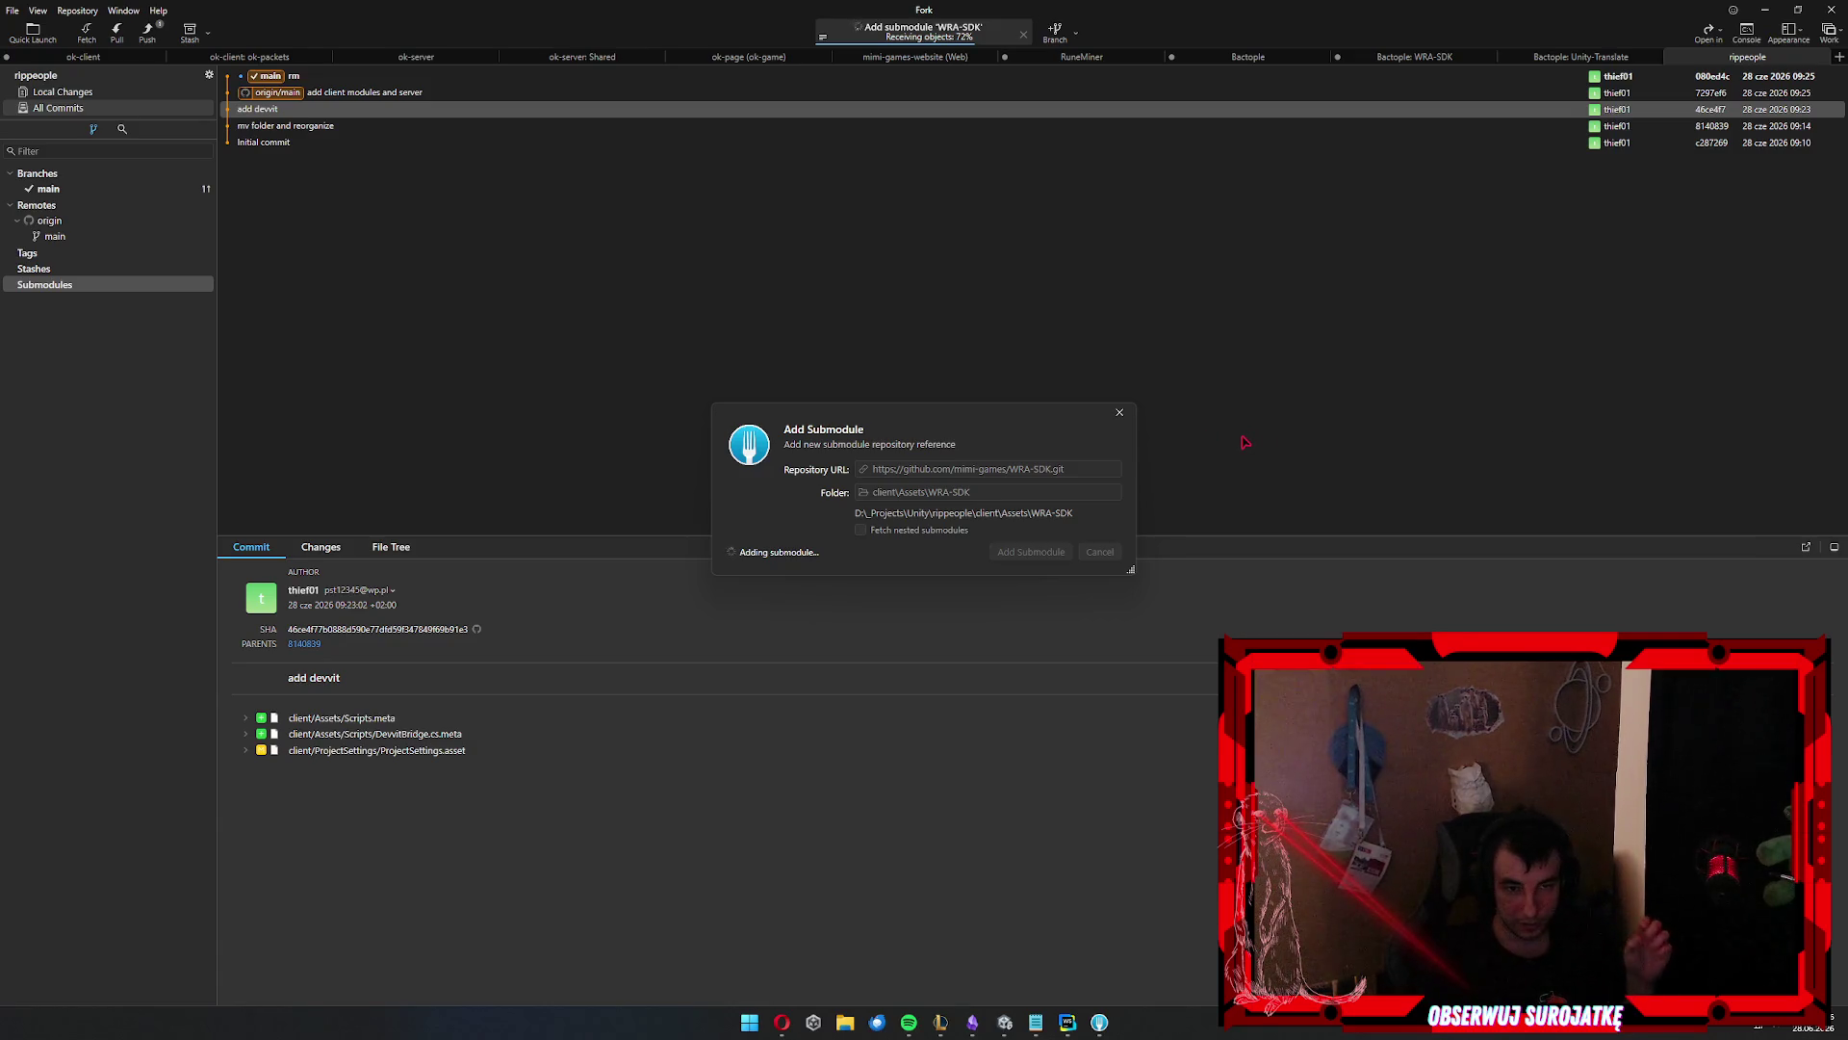
Check Unity's console, then return to Fork and select the WRA-SDK submodule
click(1005, 1022)
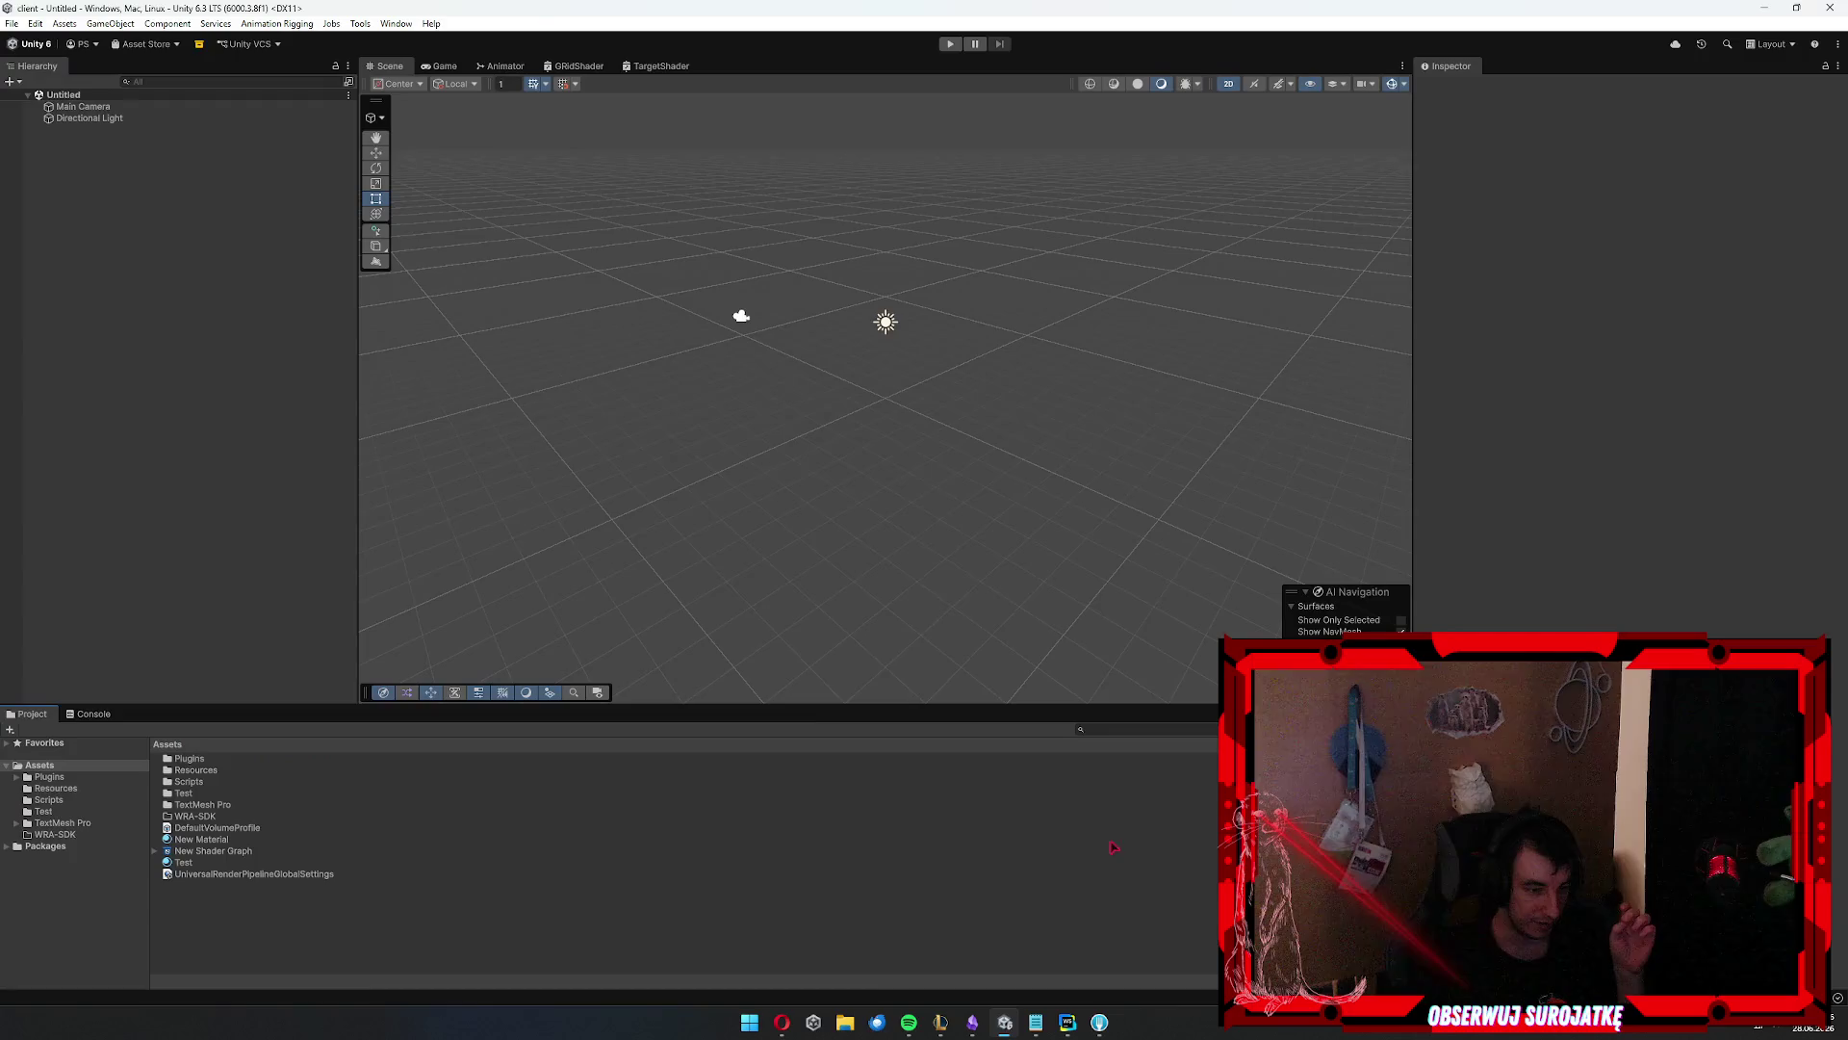
click(89, 713)
click(29, 713)
key(alt+Tab)
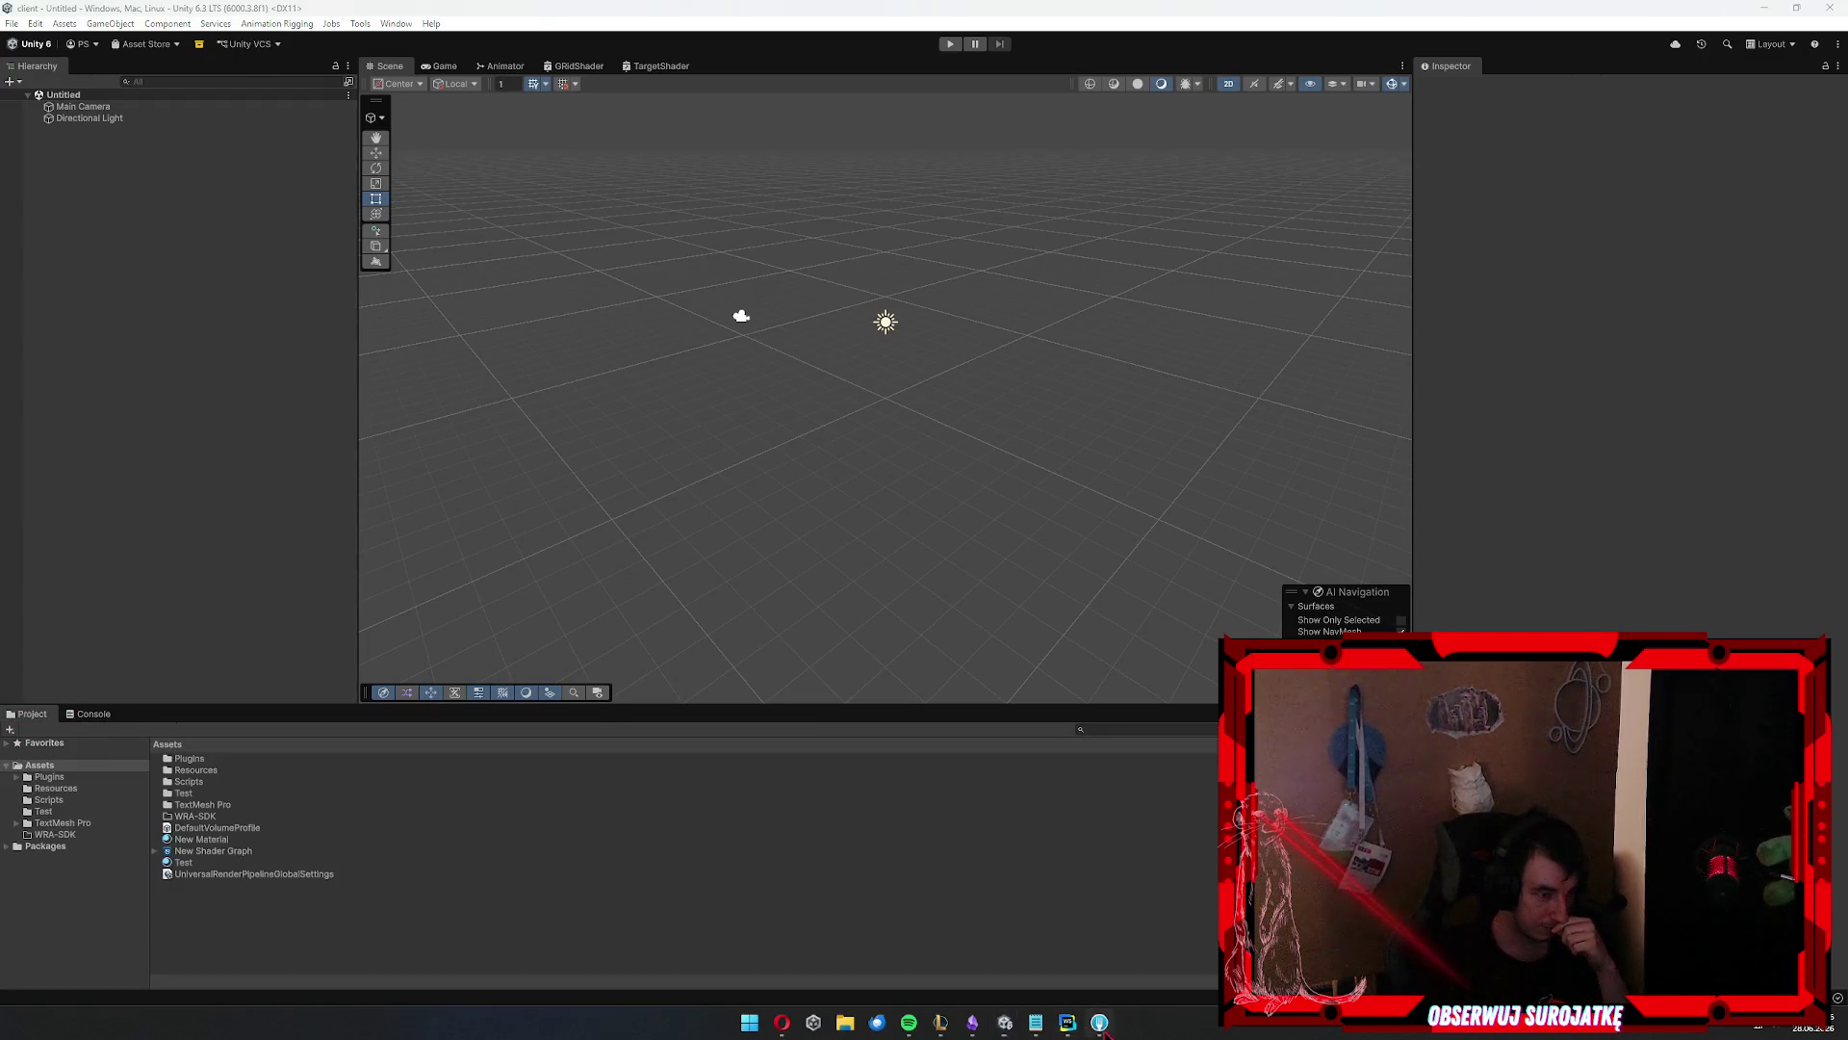
click(91, 353)
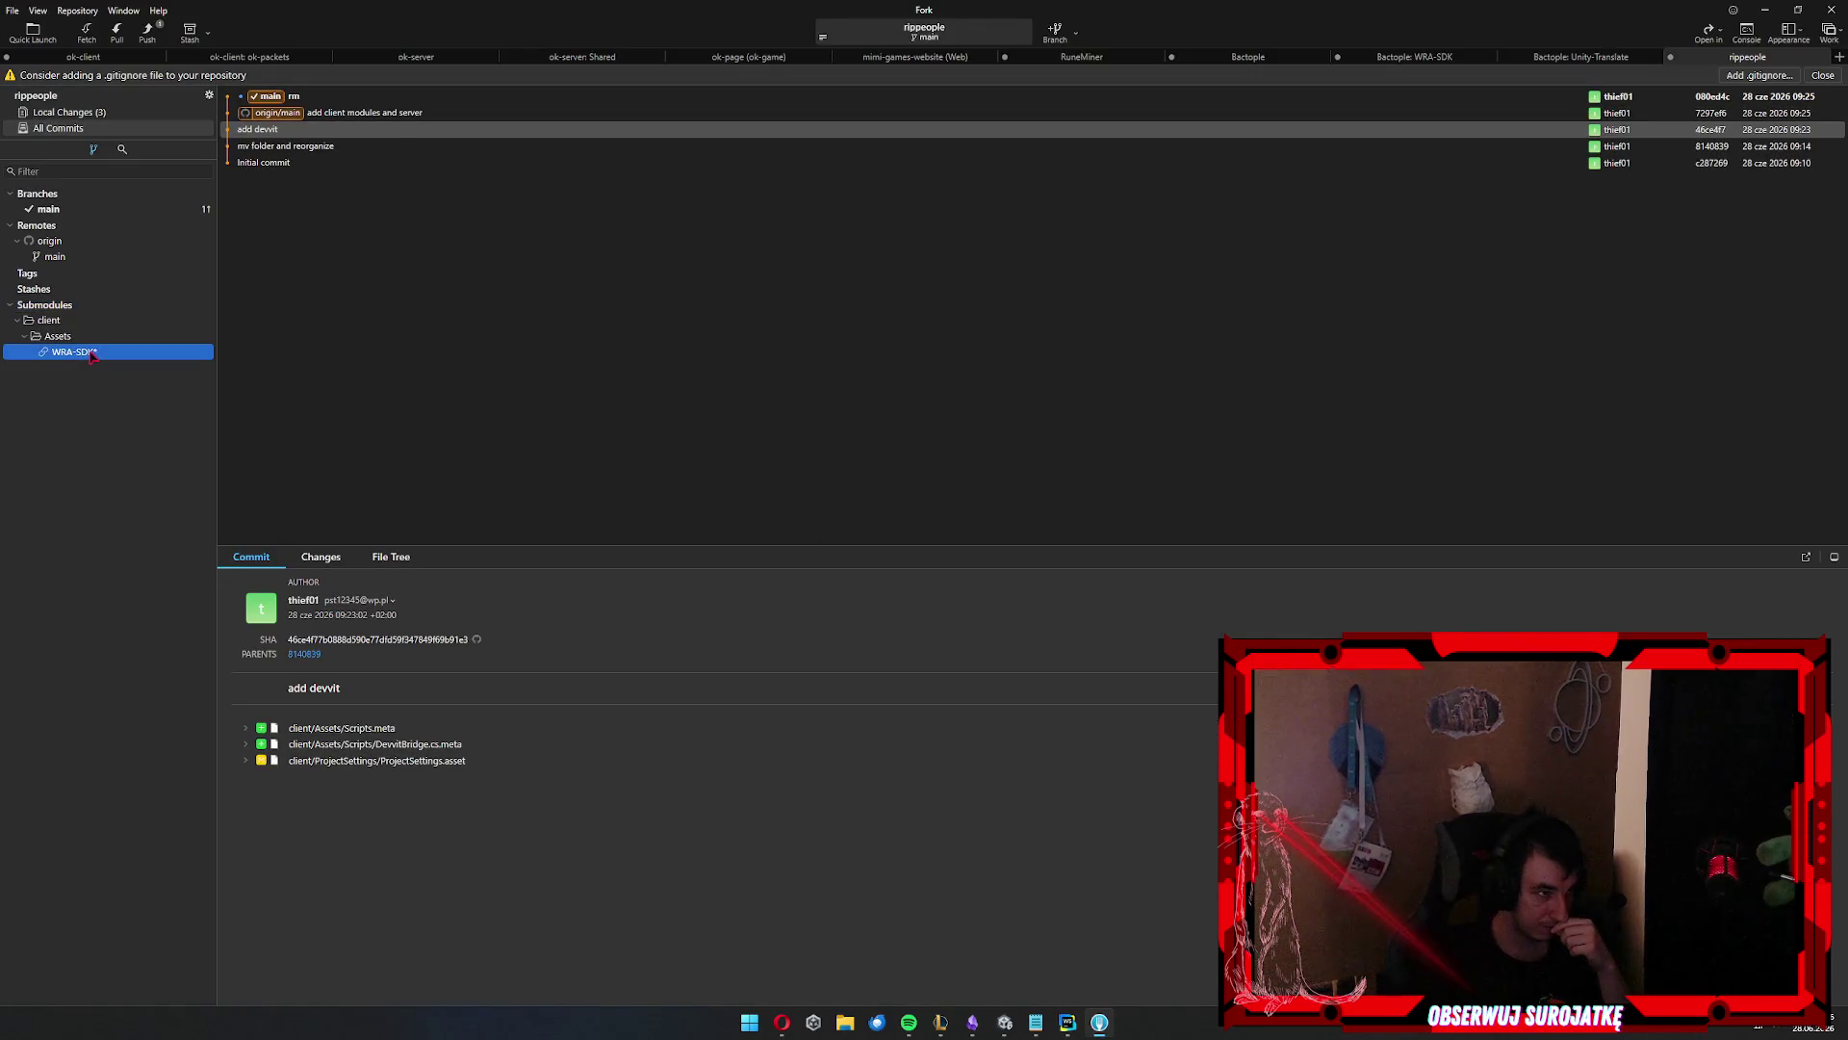
Add a Windows .gitignore template to rippeople and push main to origin
double_click(91, 353)
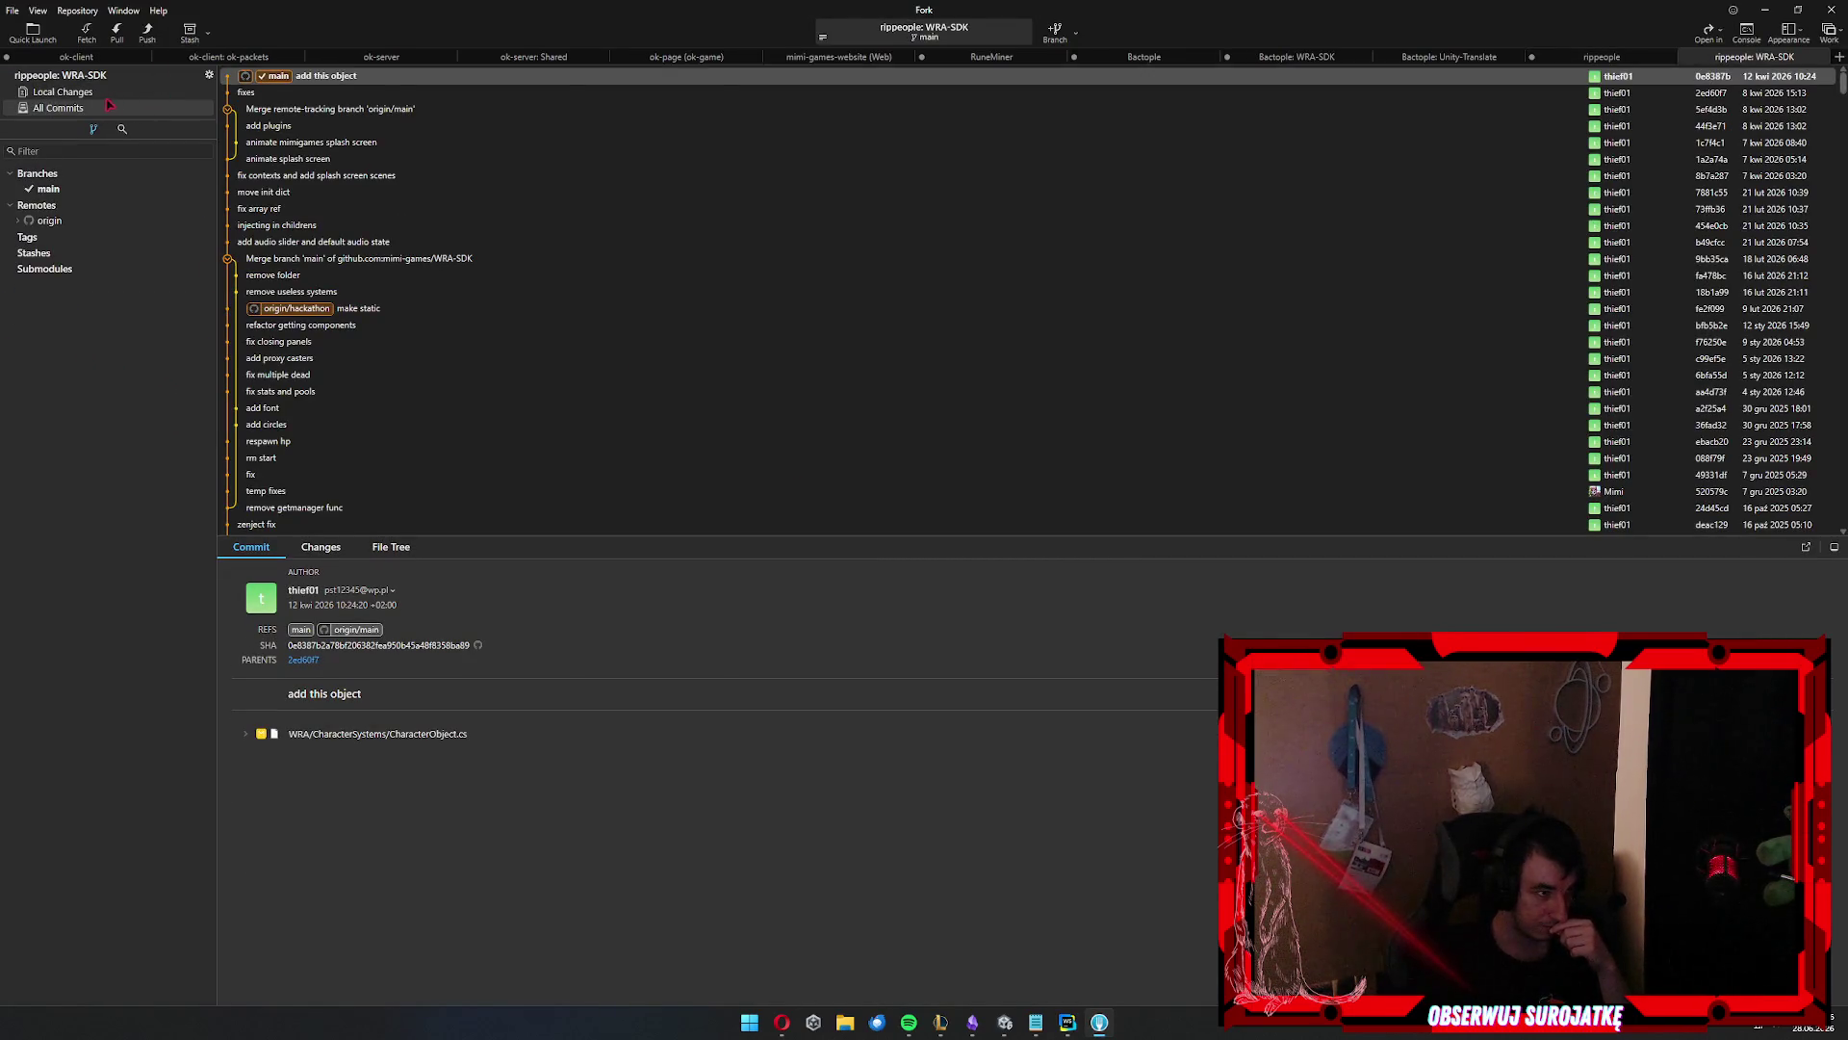
click(1601, 57)
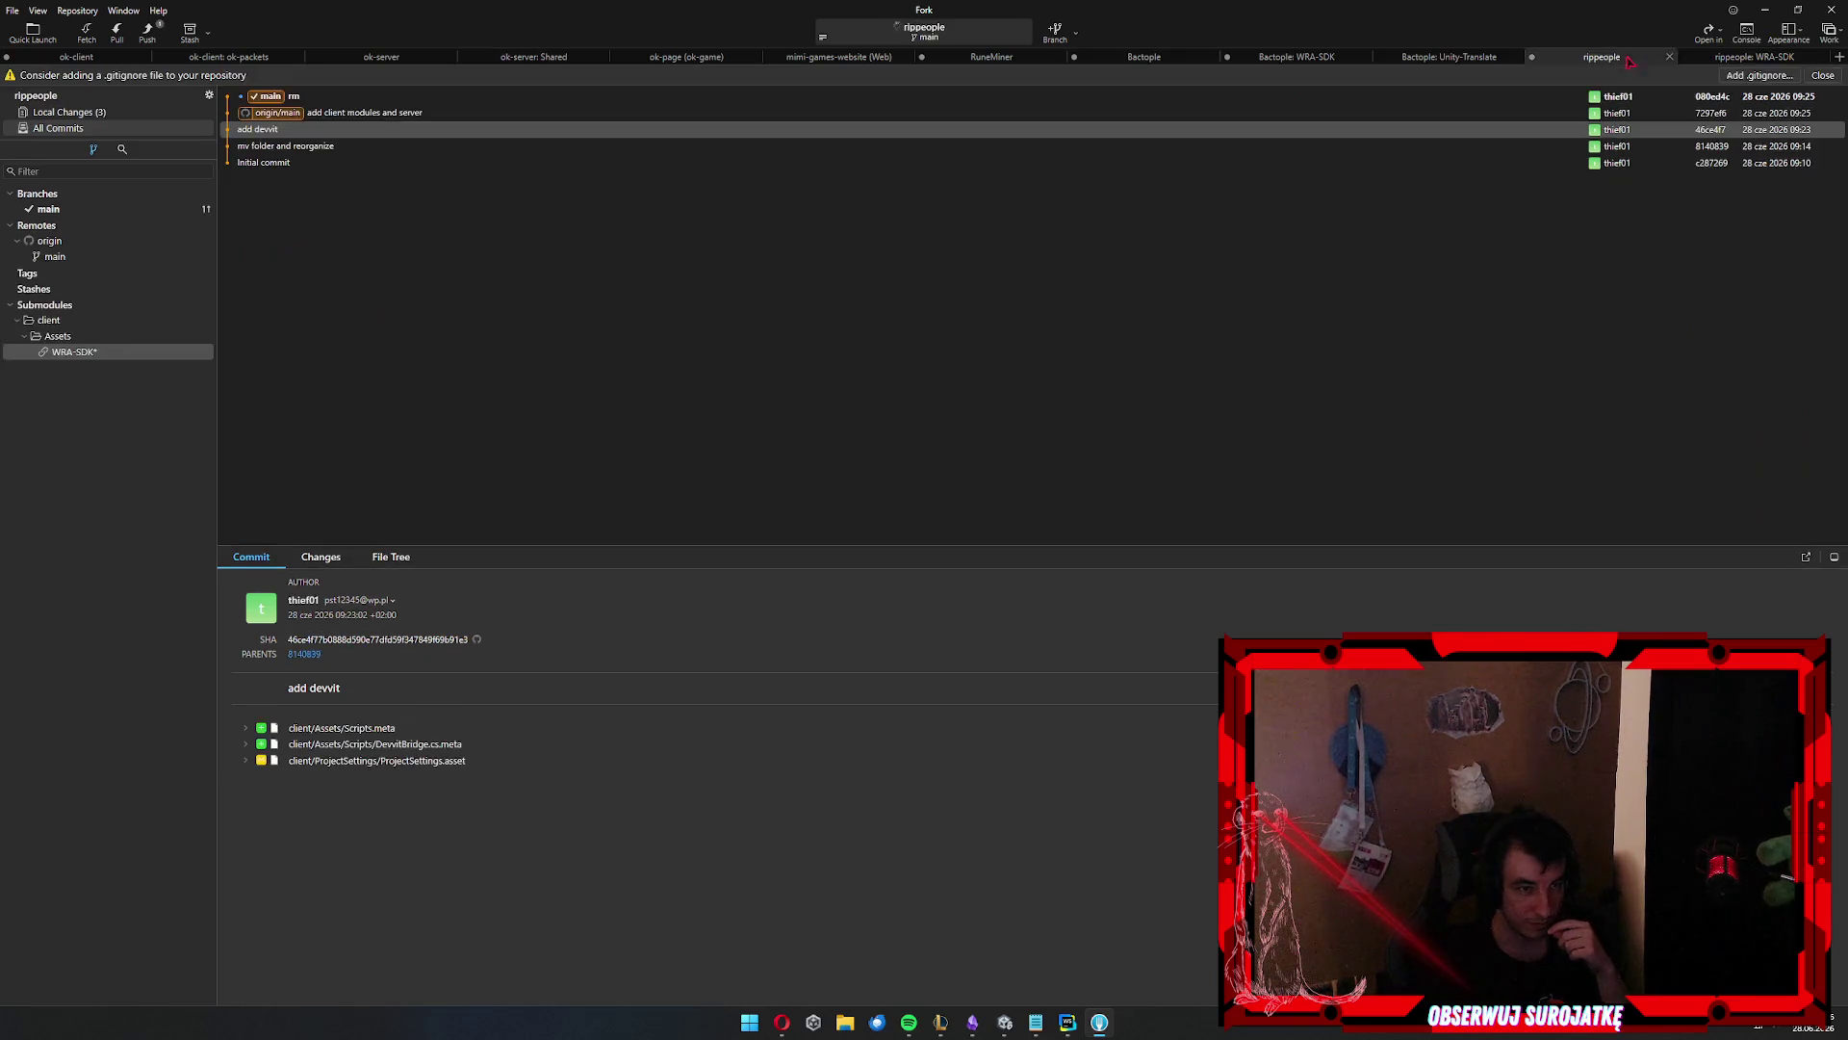
click(1760, 75)
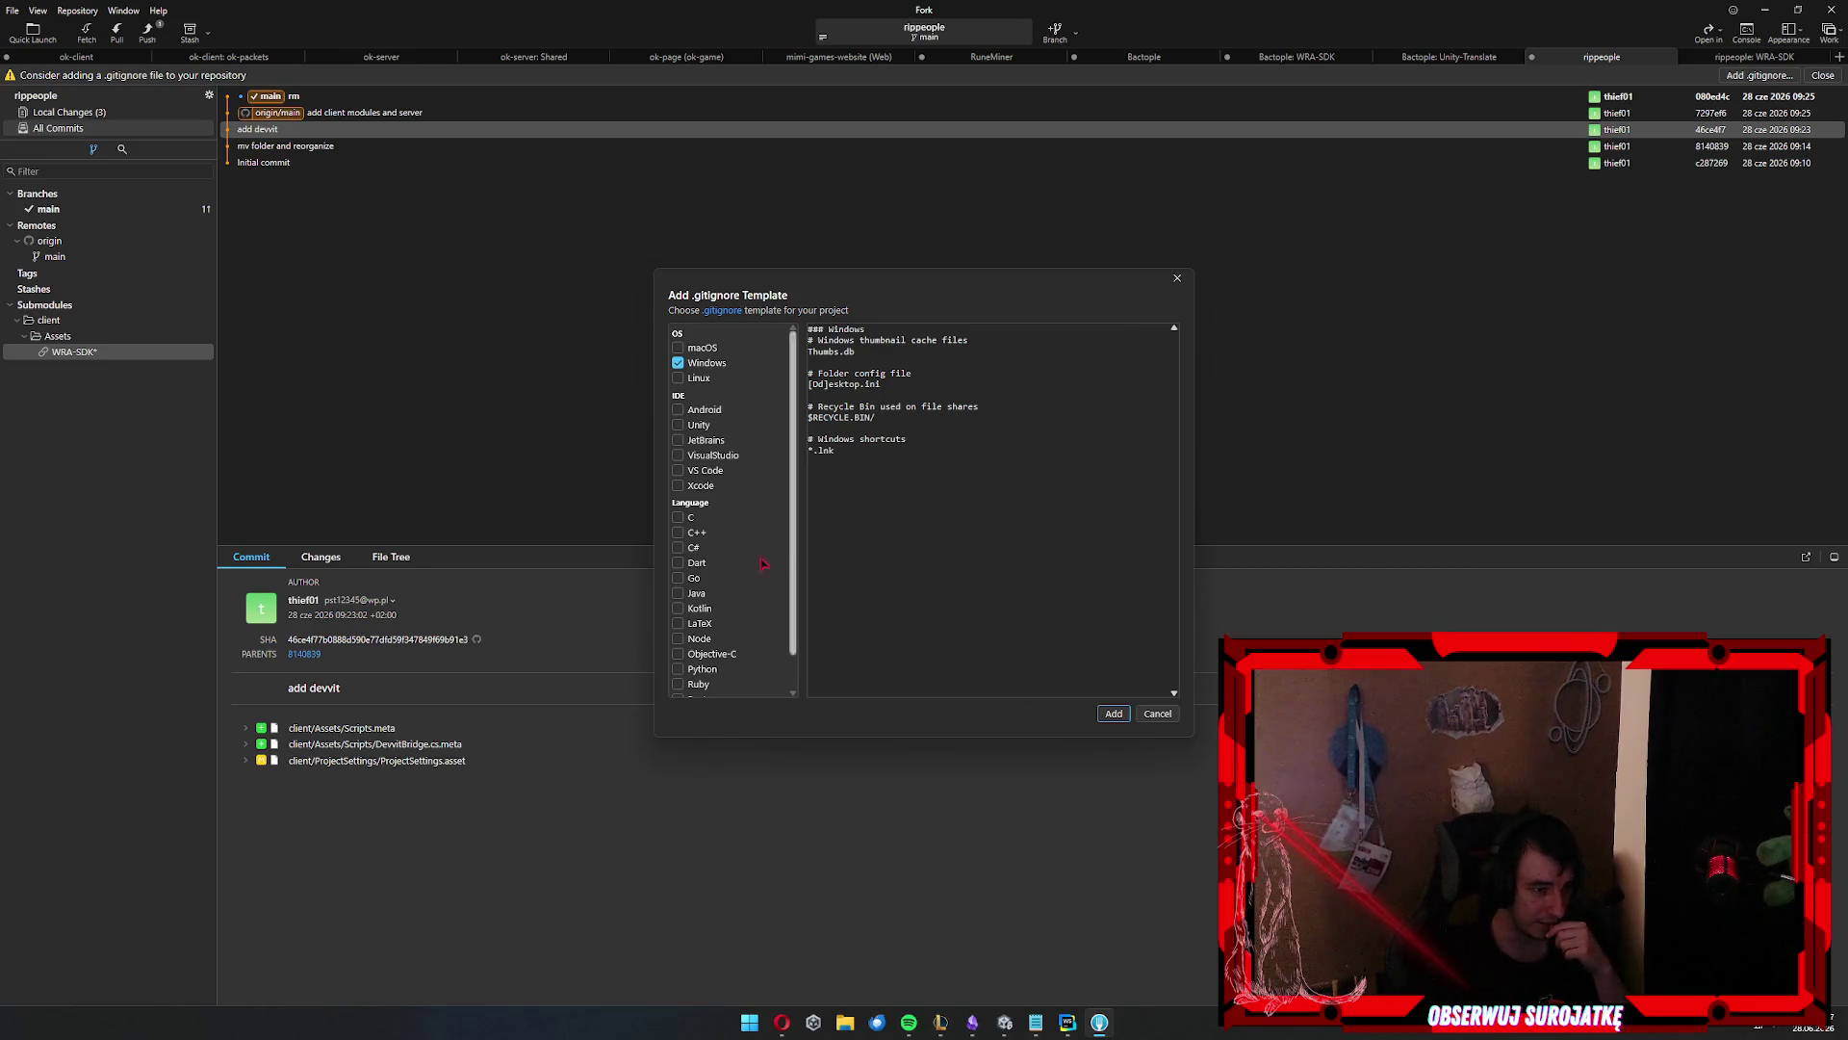
click(1112, 713)
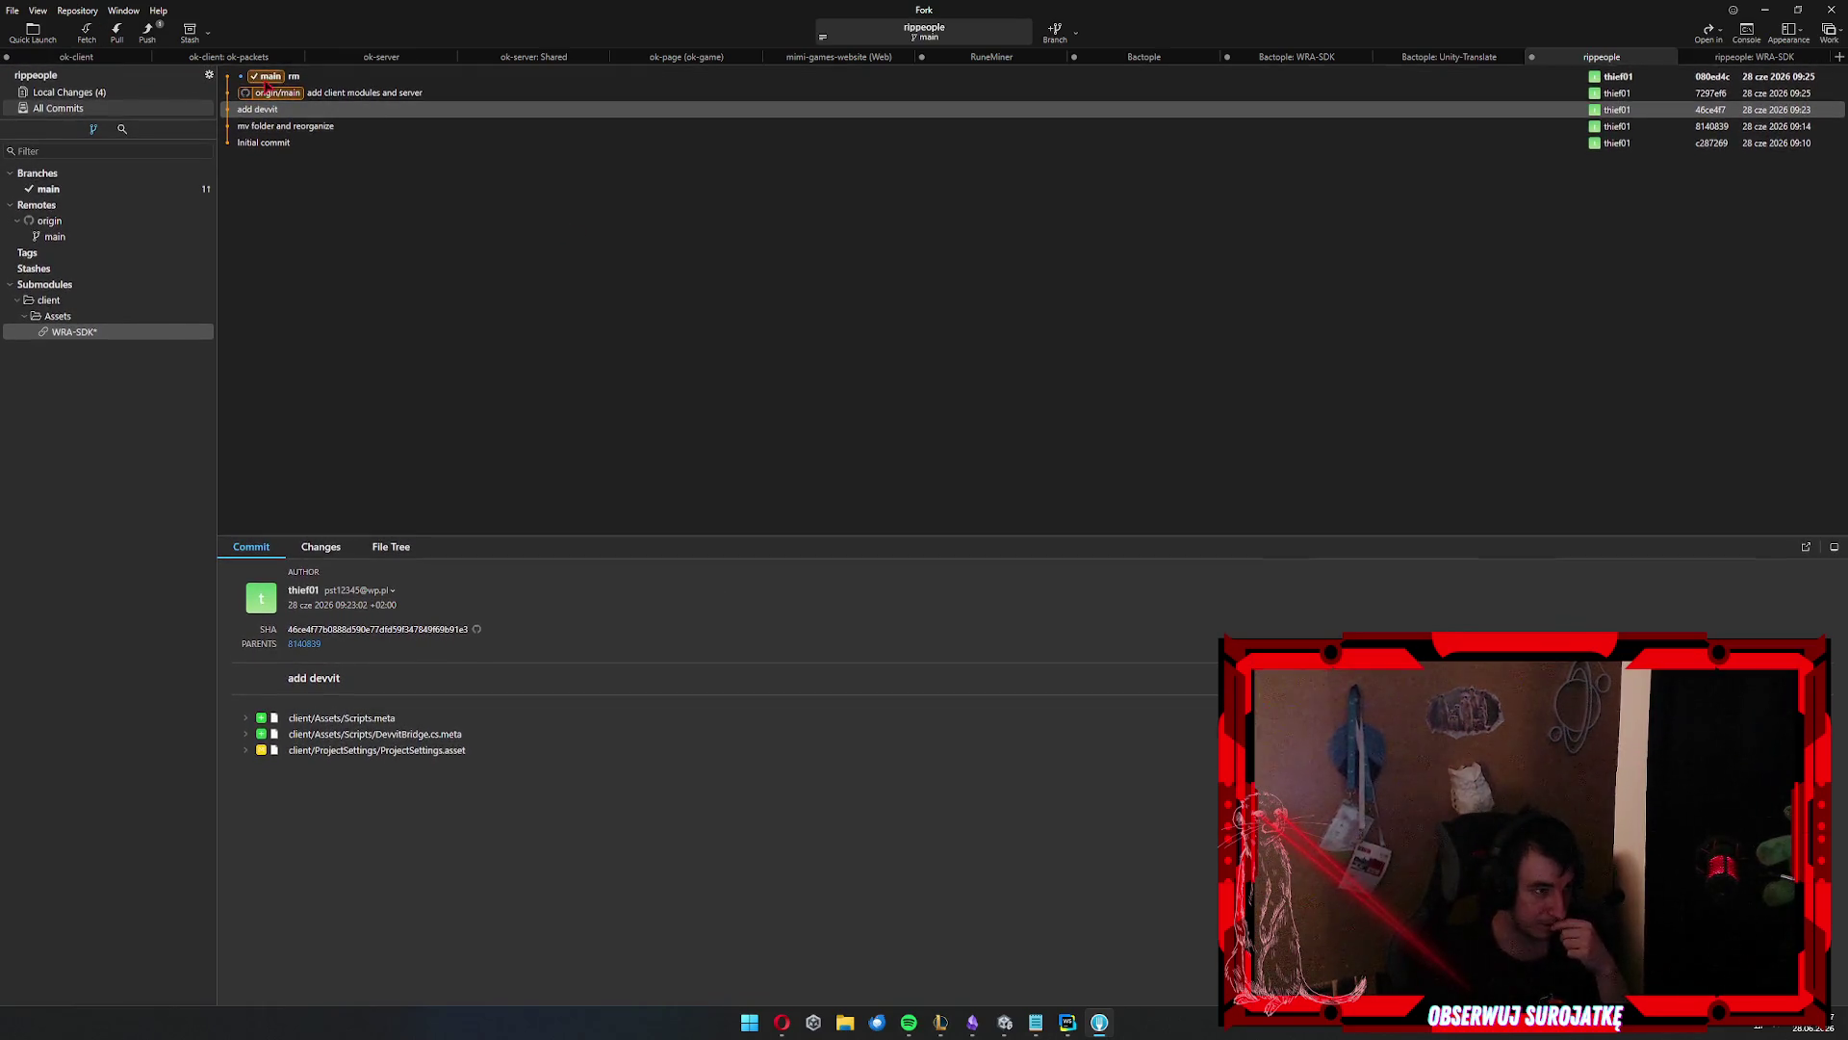
click(160, 41)
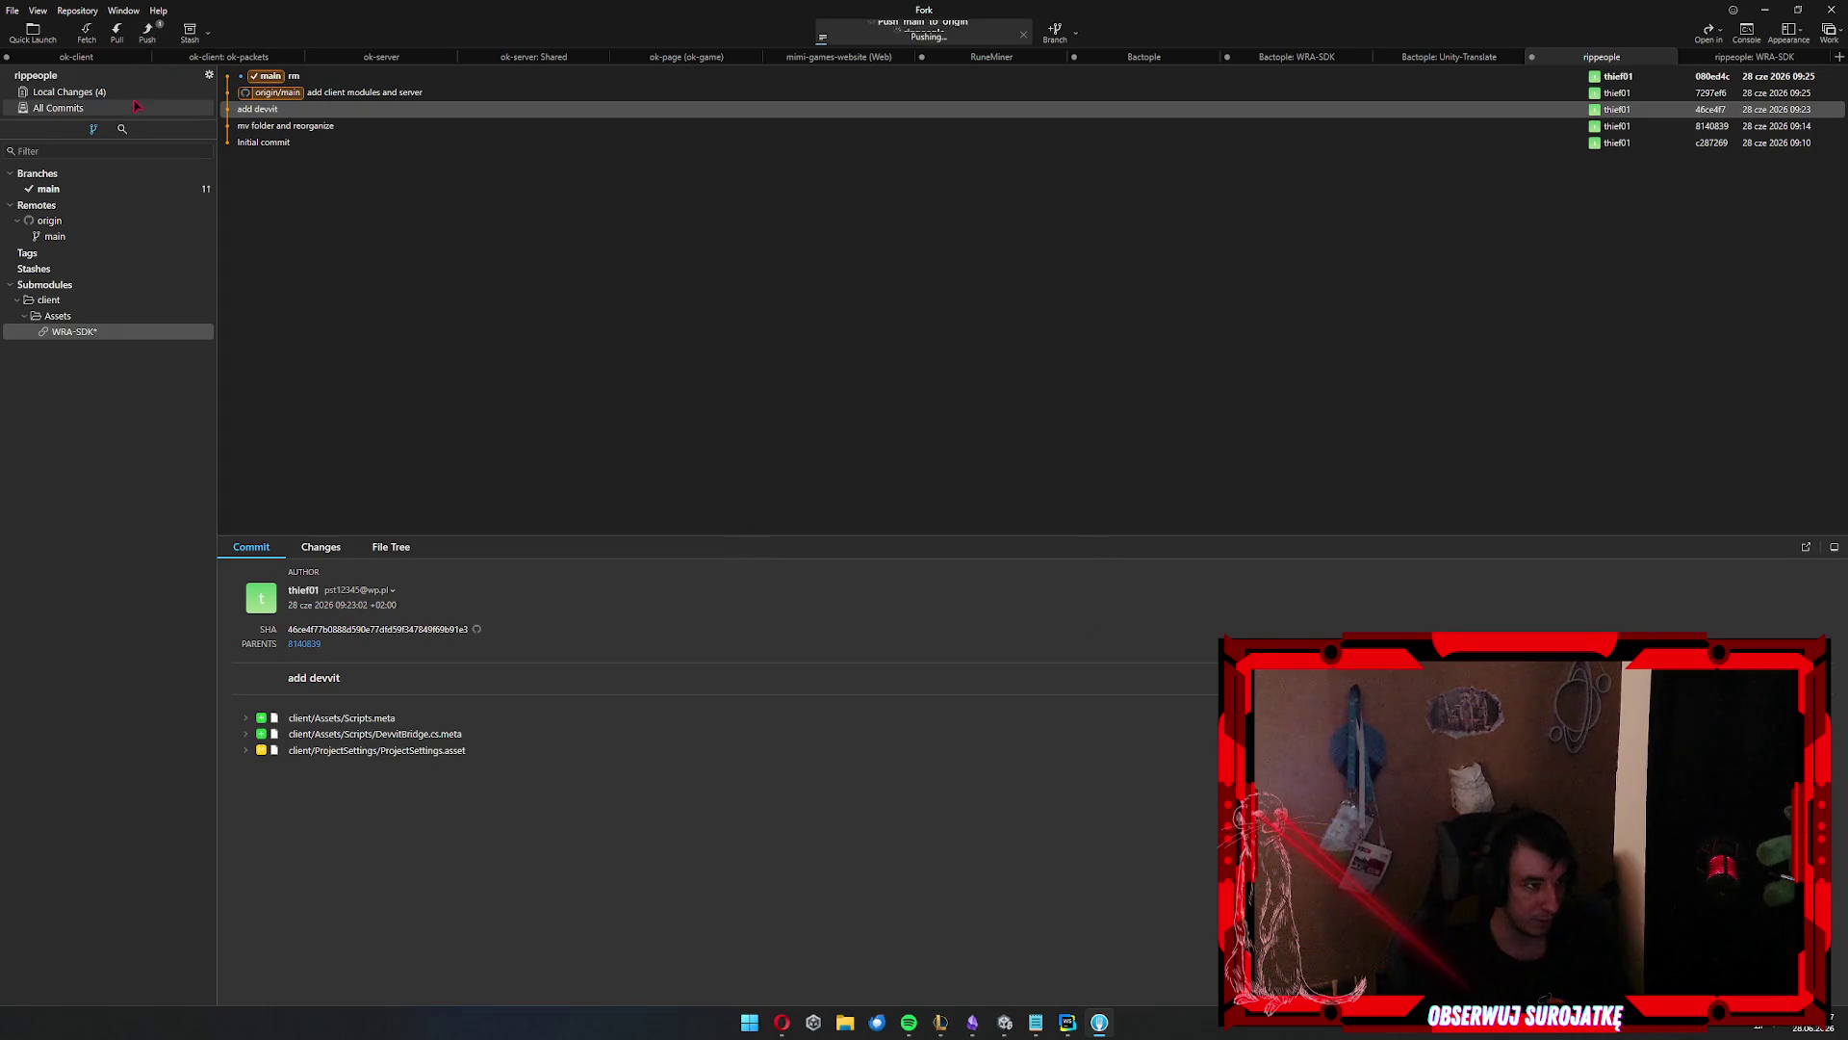
click(73, 331)
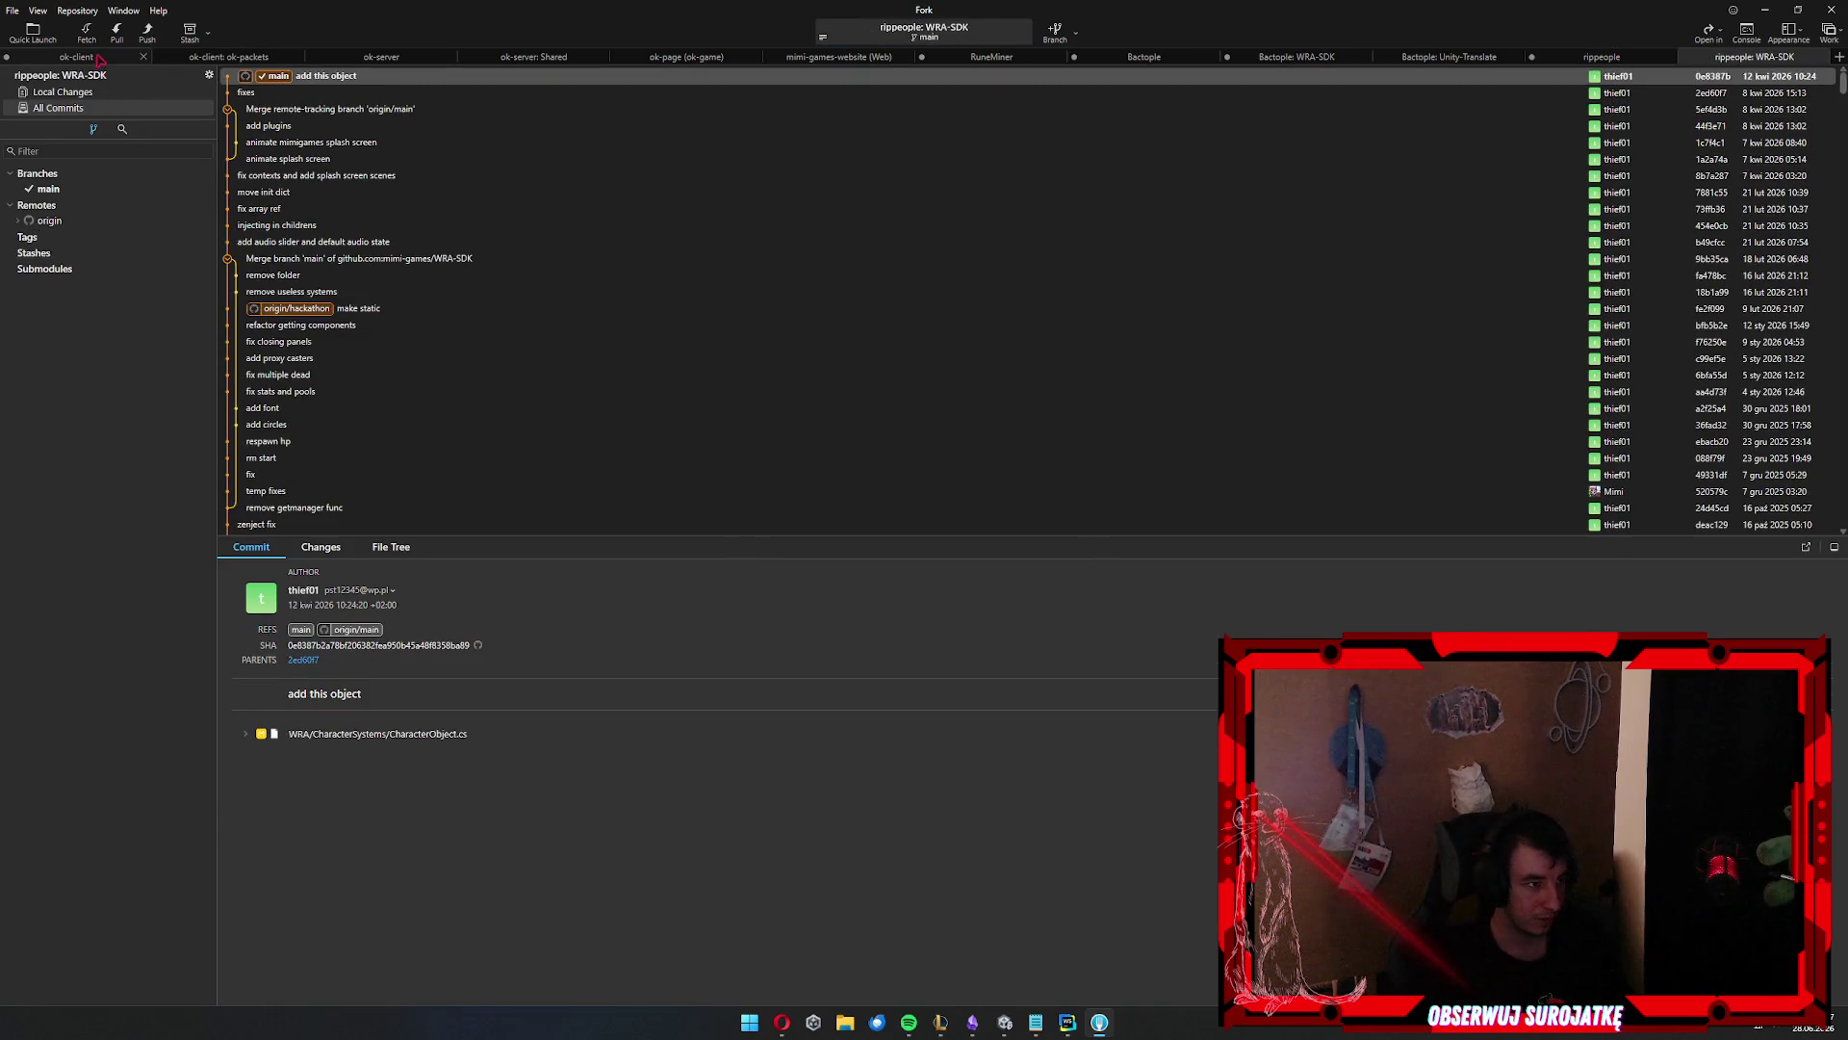
Stage all local changes and commit the WRA-SDK submodule as 'add mod'
click(1602, 57)
click(91, 97)
key(ctrl+a)
key(Return)
click(546, 940)
text(add mdo)
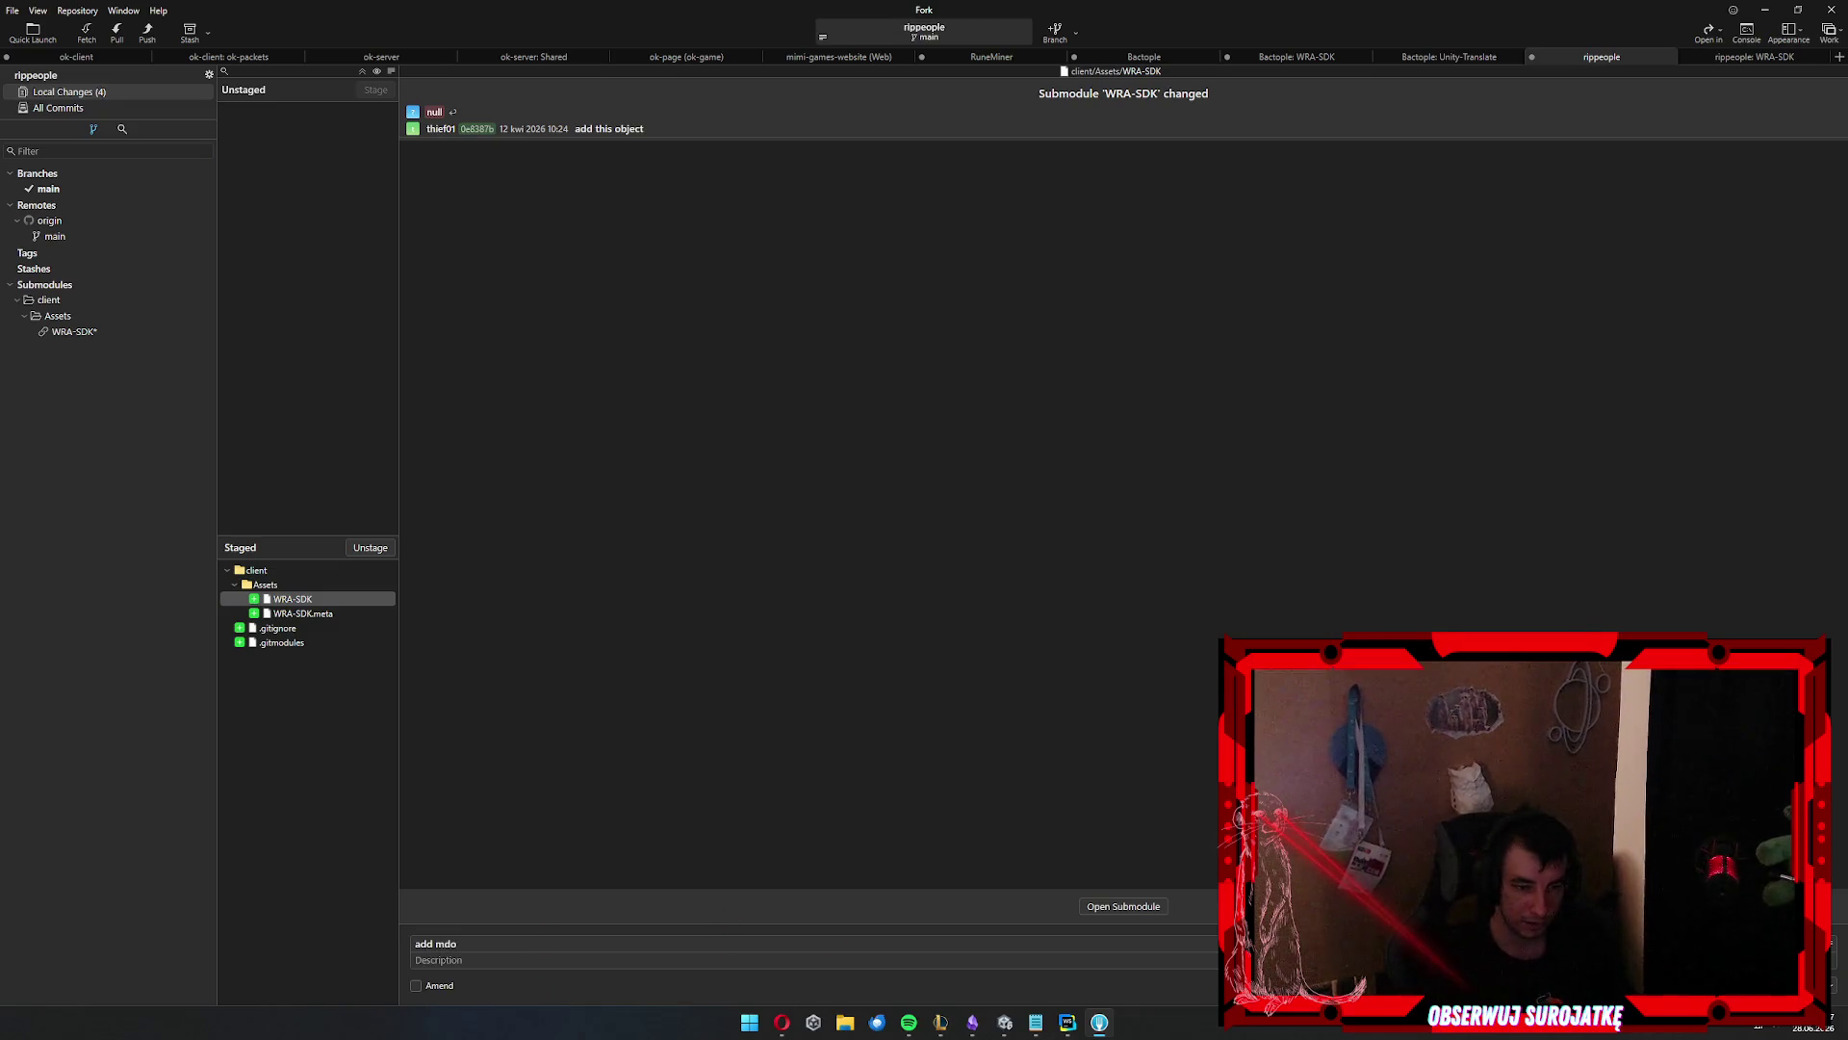
key(BackSpace)
key(BackSpace)
text(od)
key(ctrl+Return)
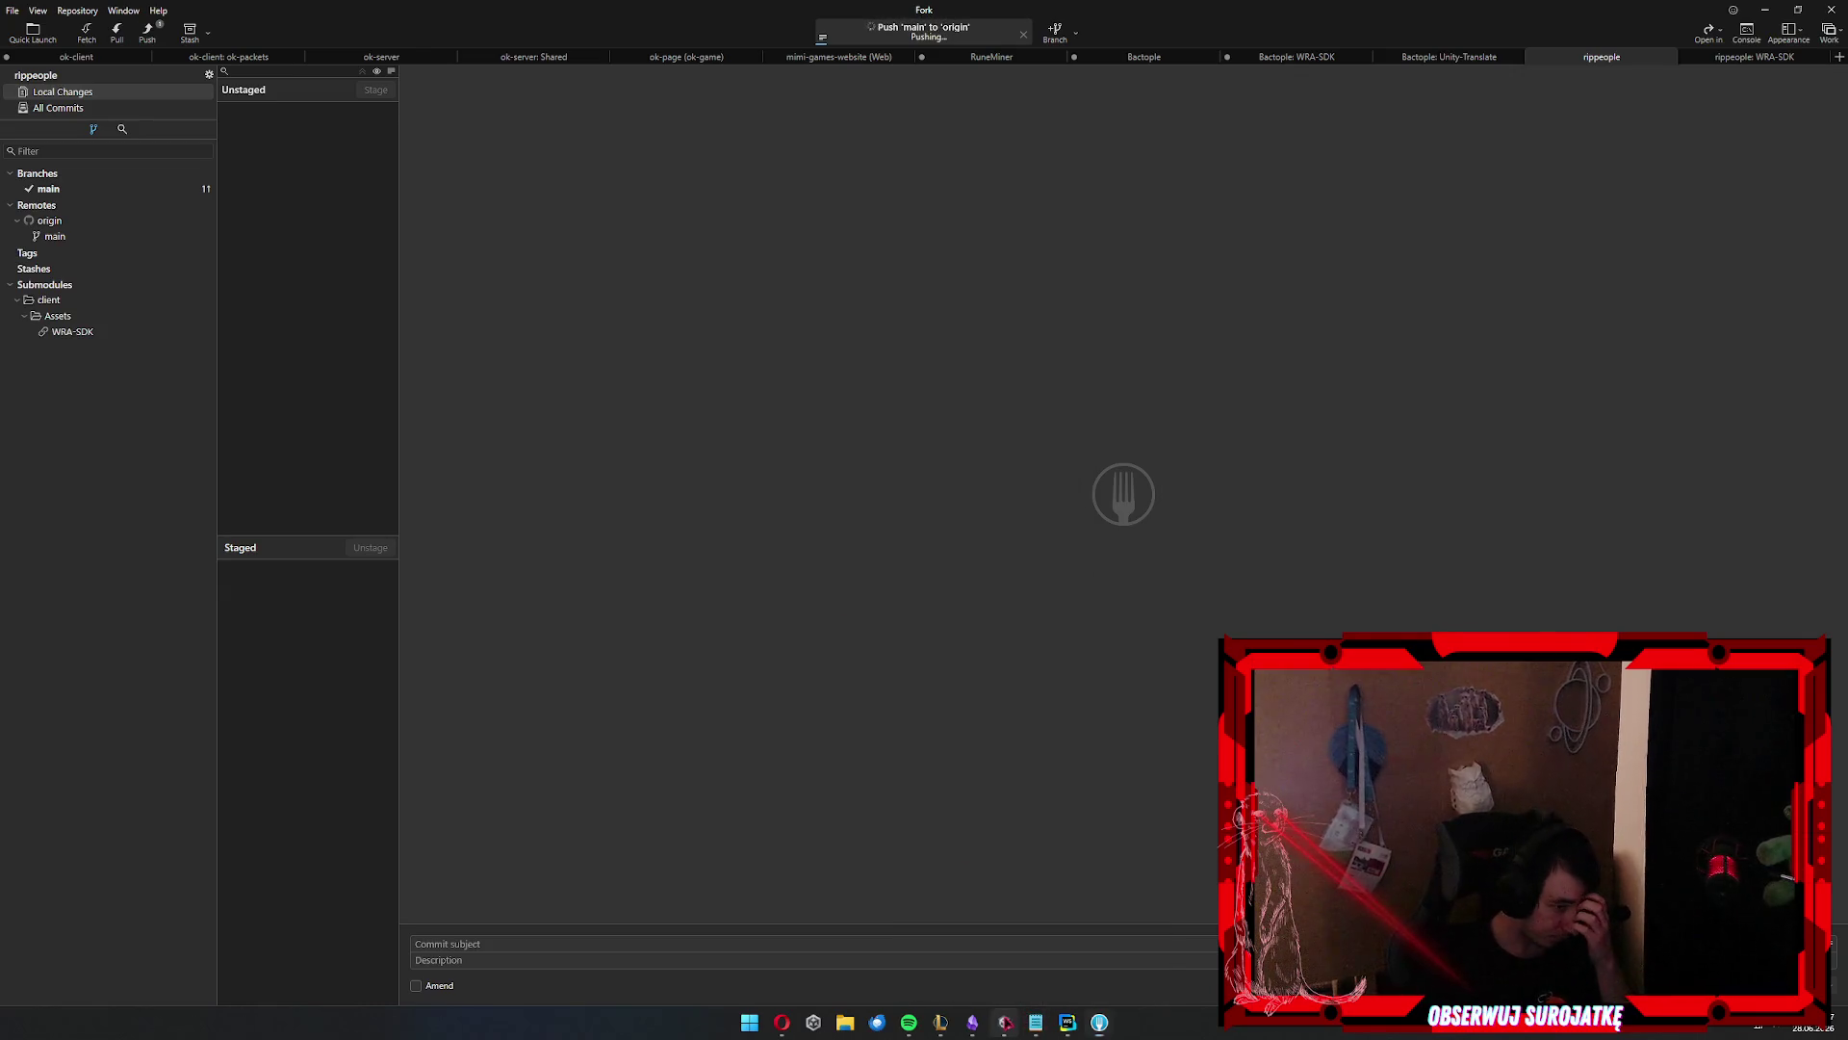
Push the commit, then check the server code and Unity's script compilation
key(alt+Tab)
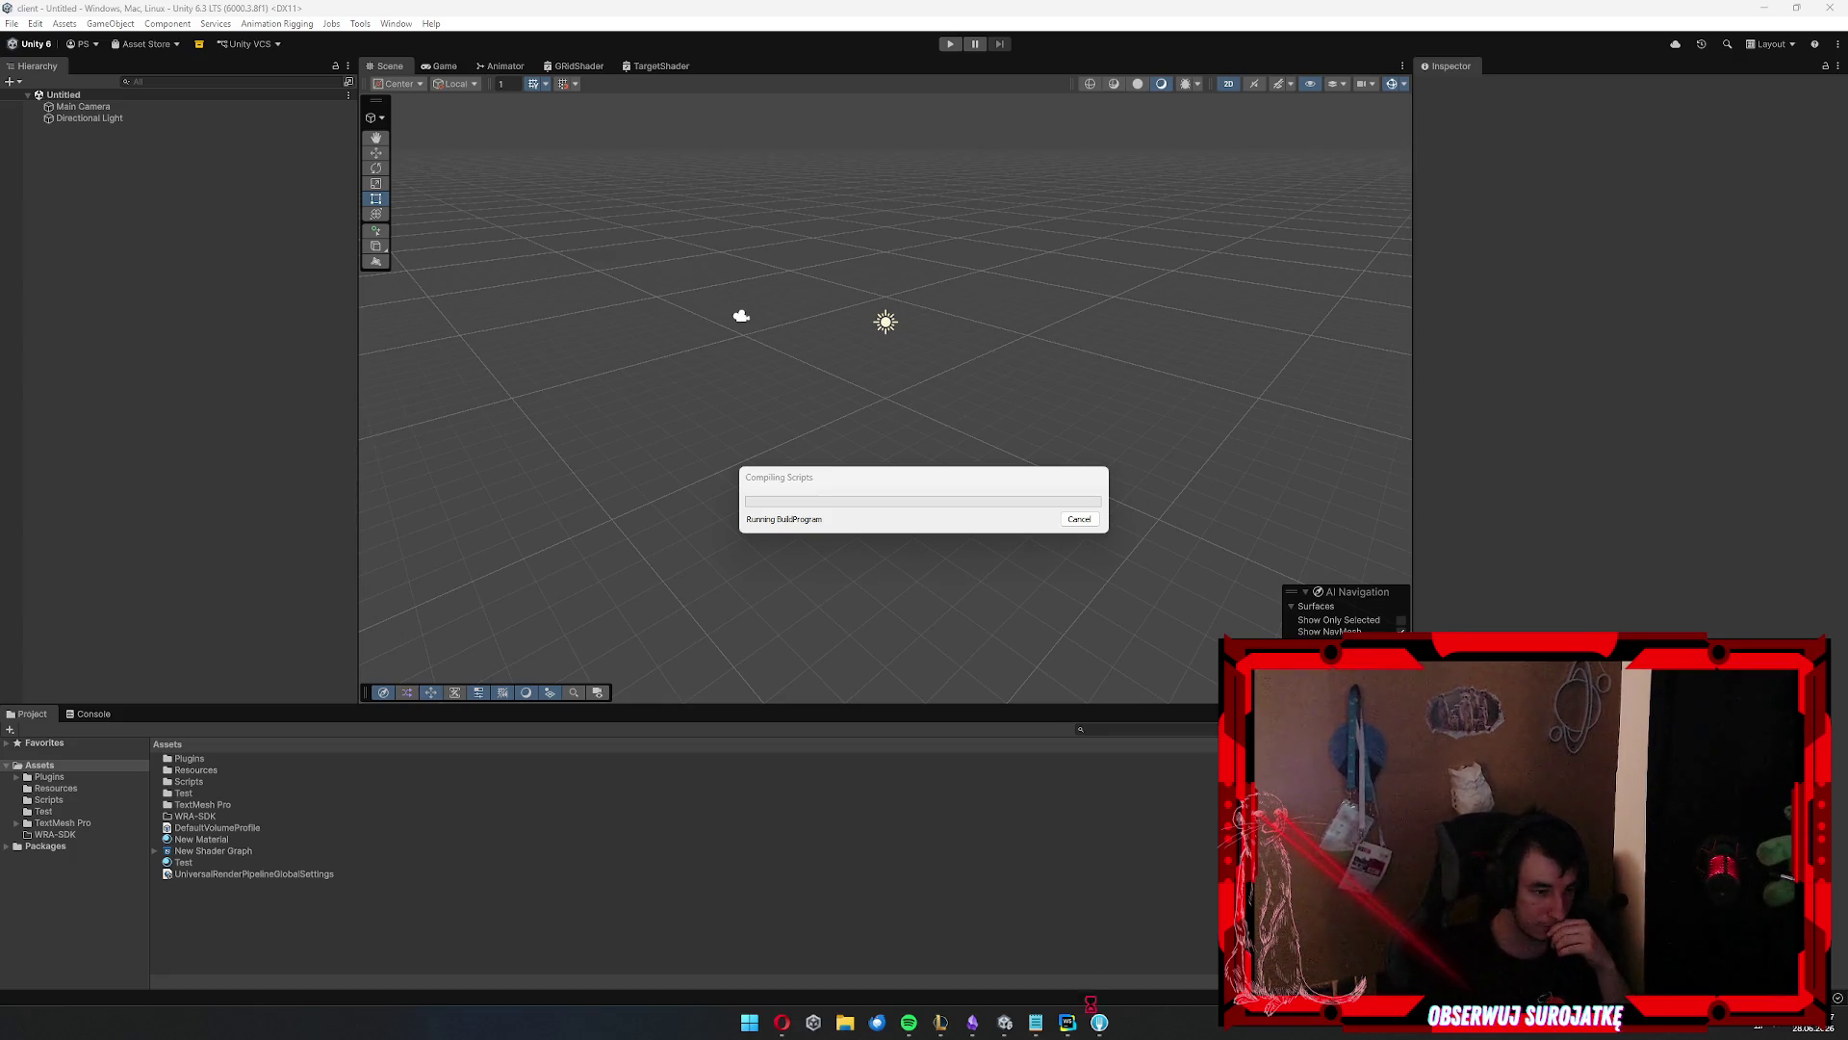
click(1067, 1023)
key(Up)
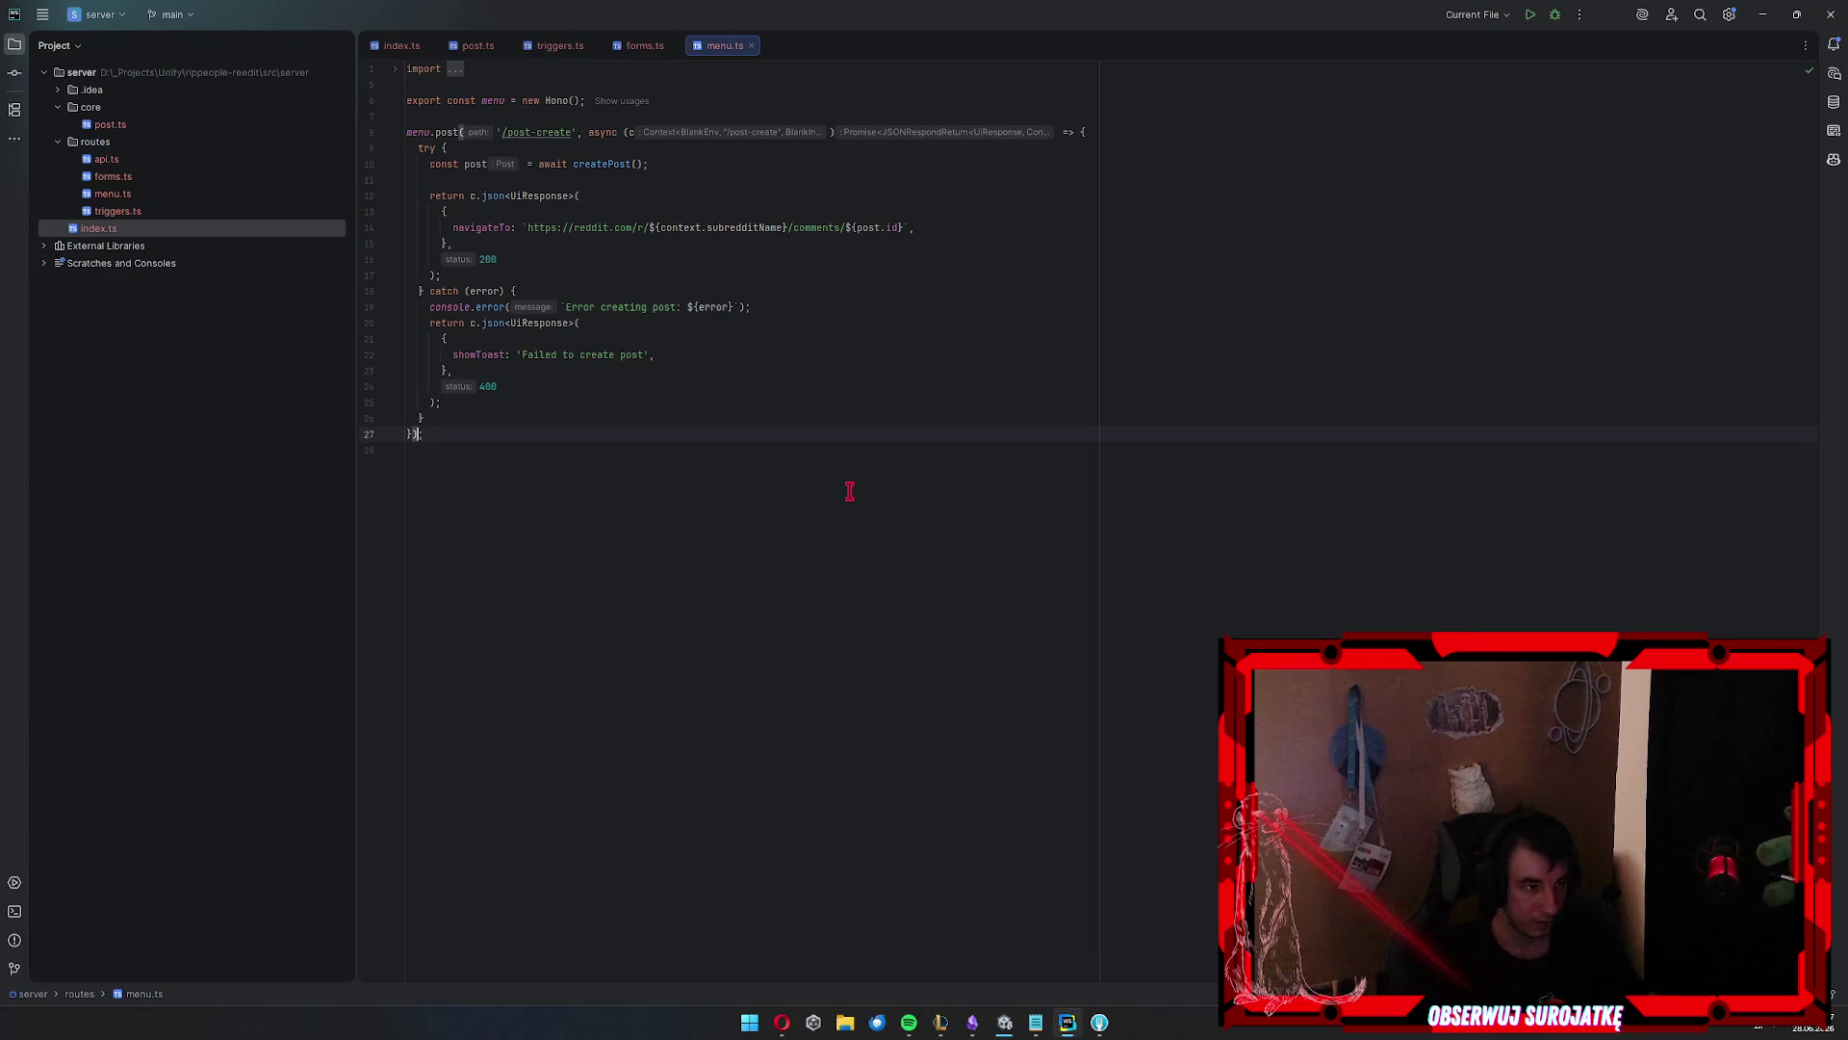
click(1005, 1023)
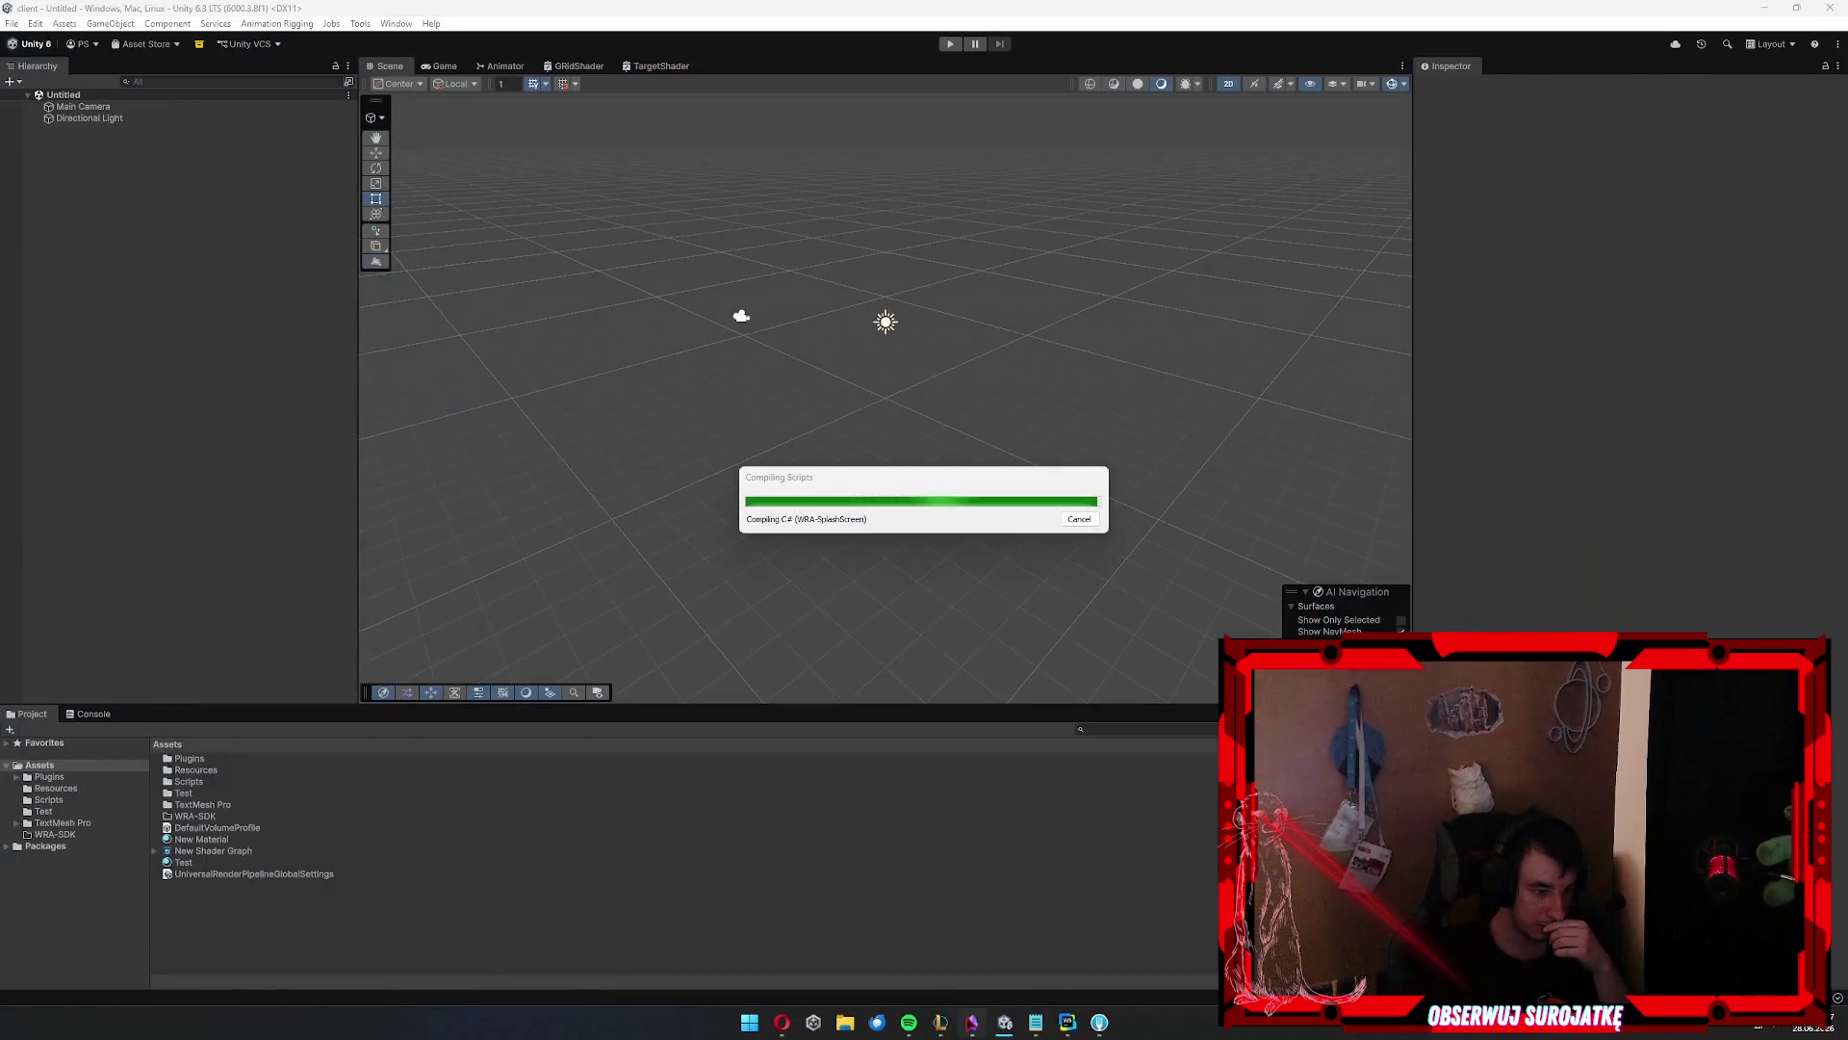
Retitle the Obsidian note 'Hackathon - Rippeople Game', correcting the 'Rippeopl' typo
click(972, 1022)
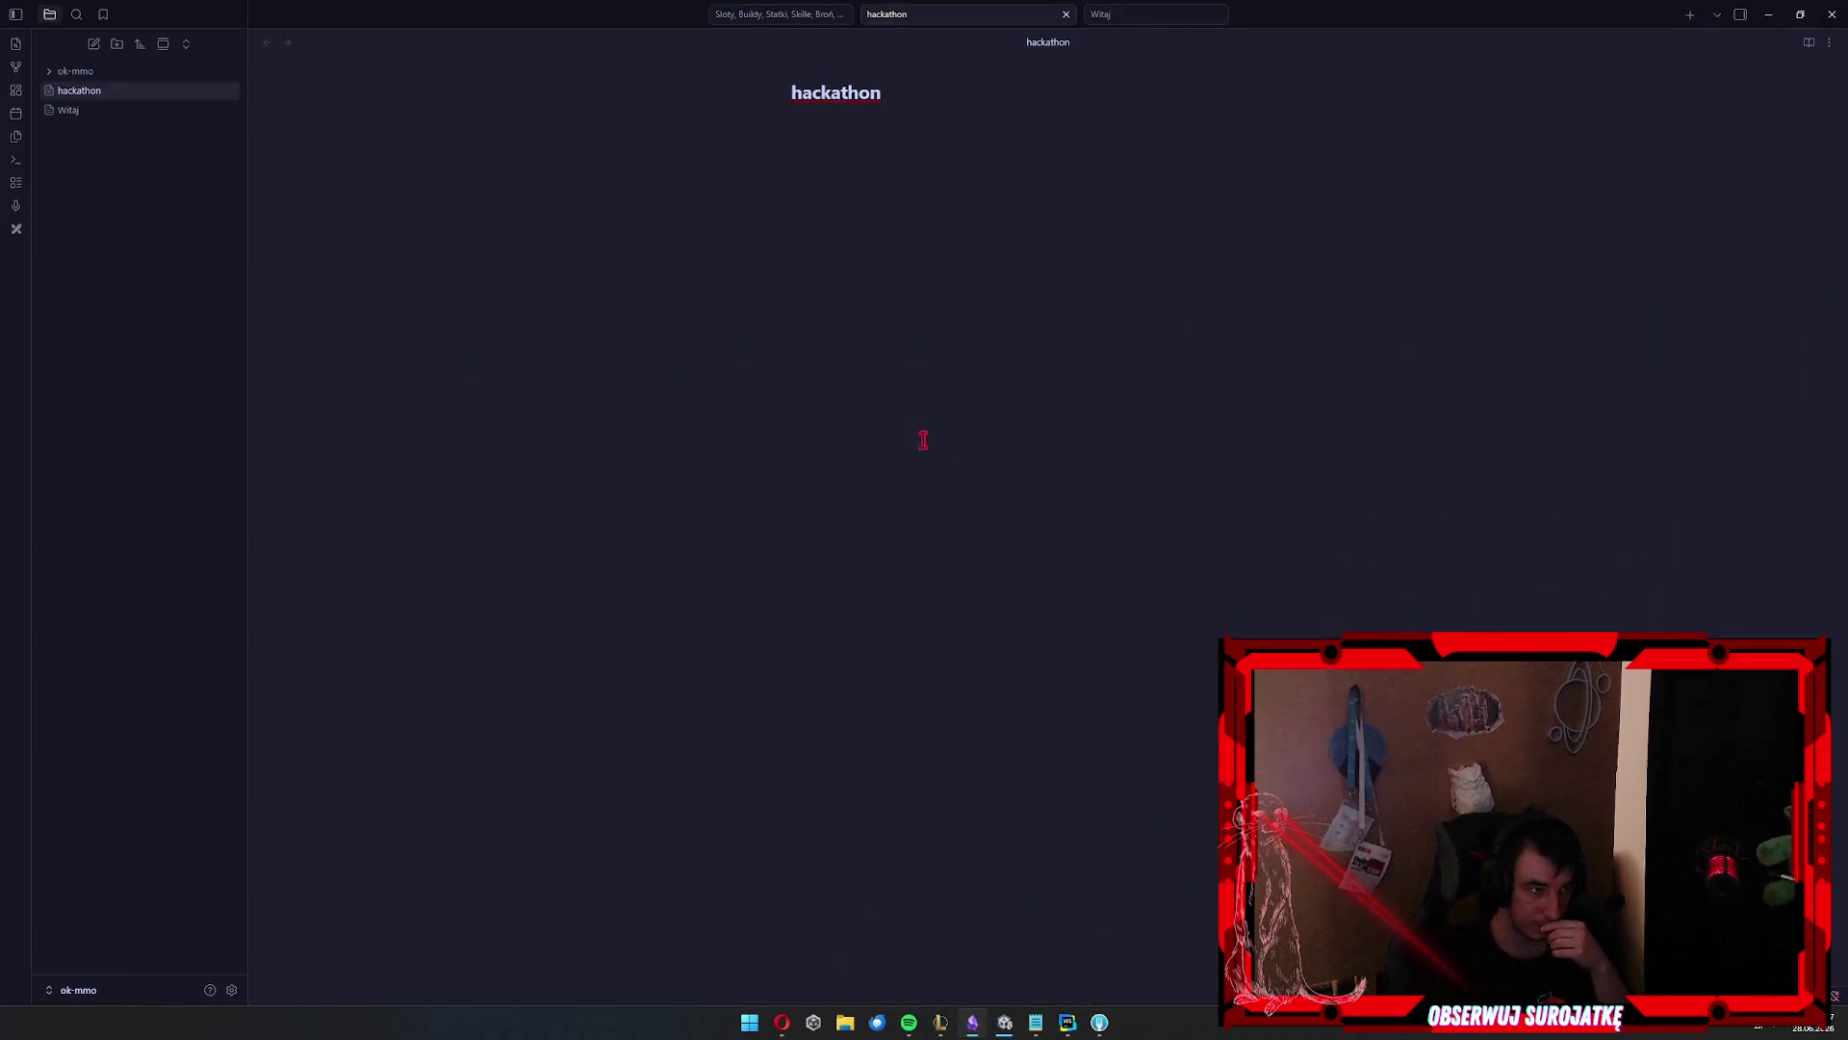
double_click(817, 83)
text(Hackathon - Ripp)
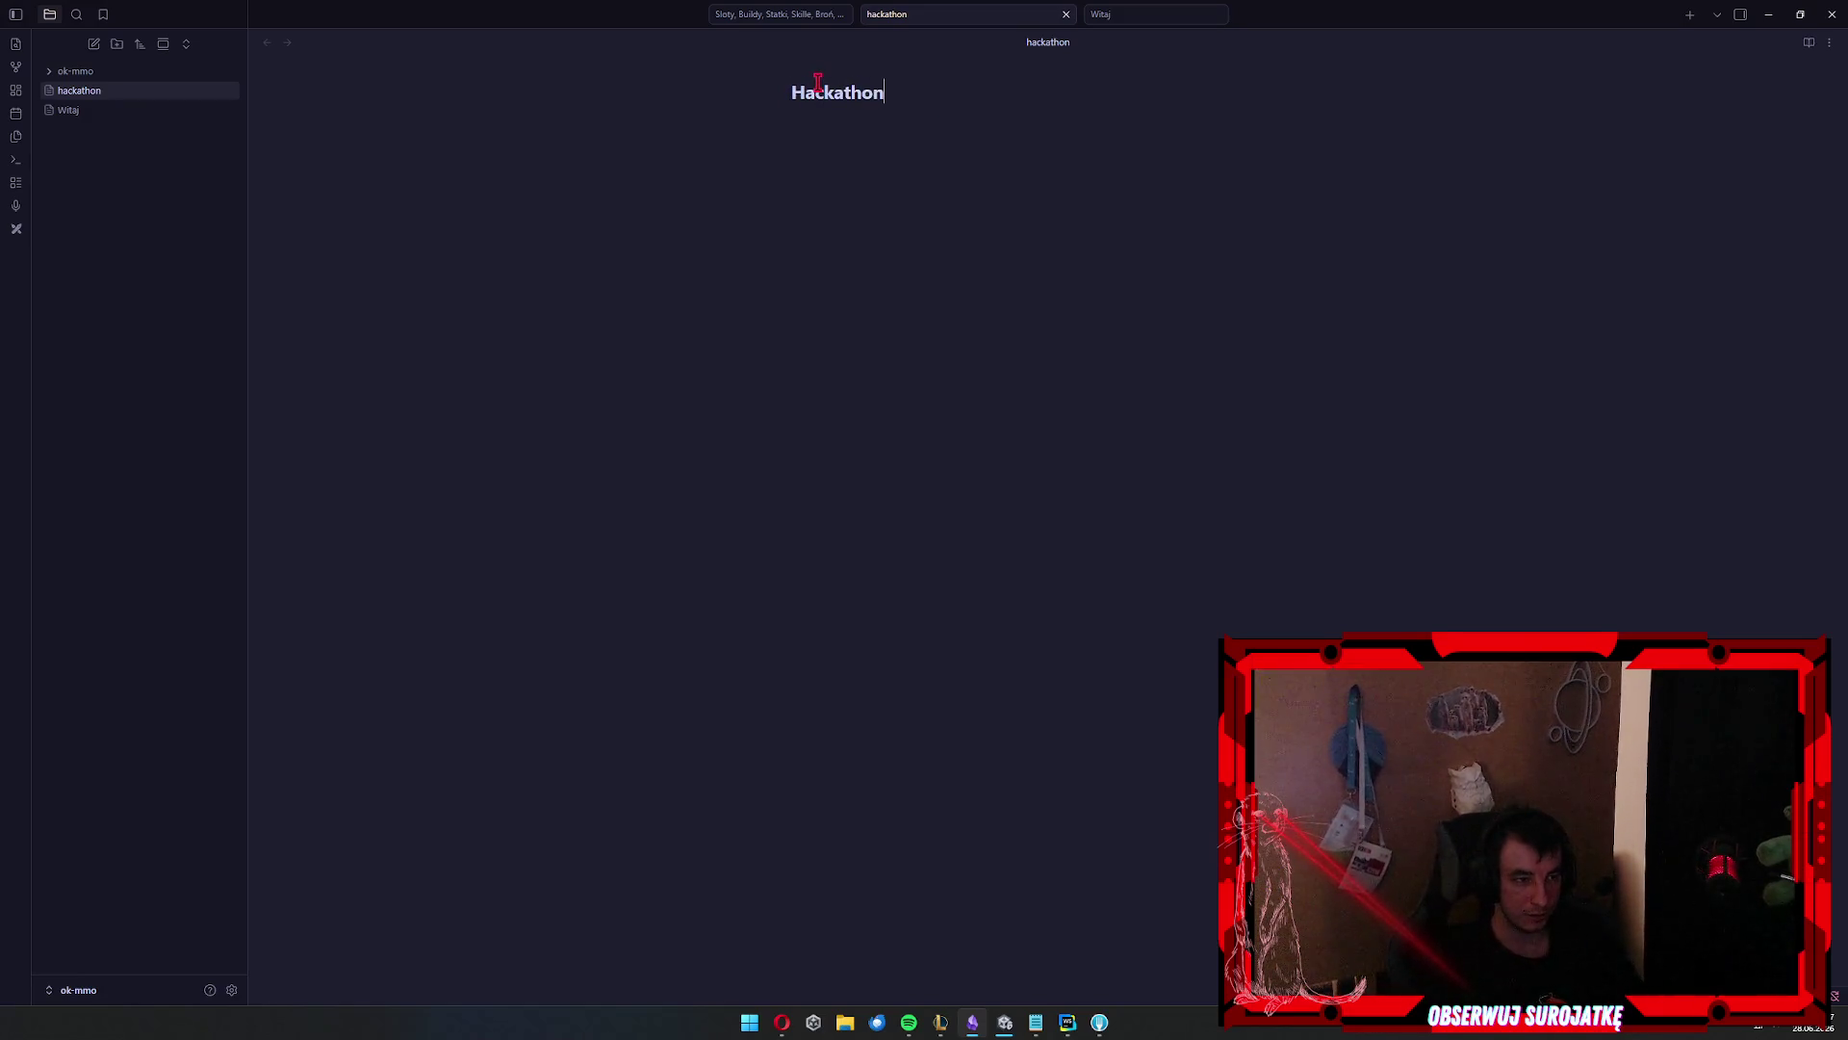
text(eopl )
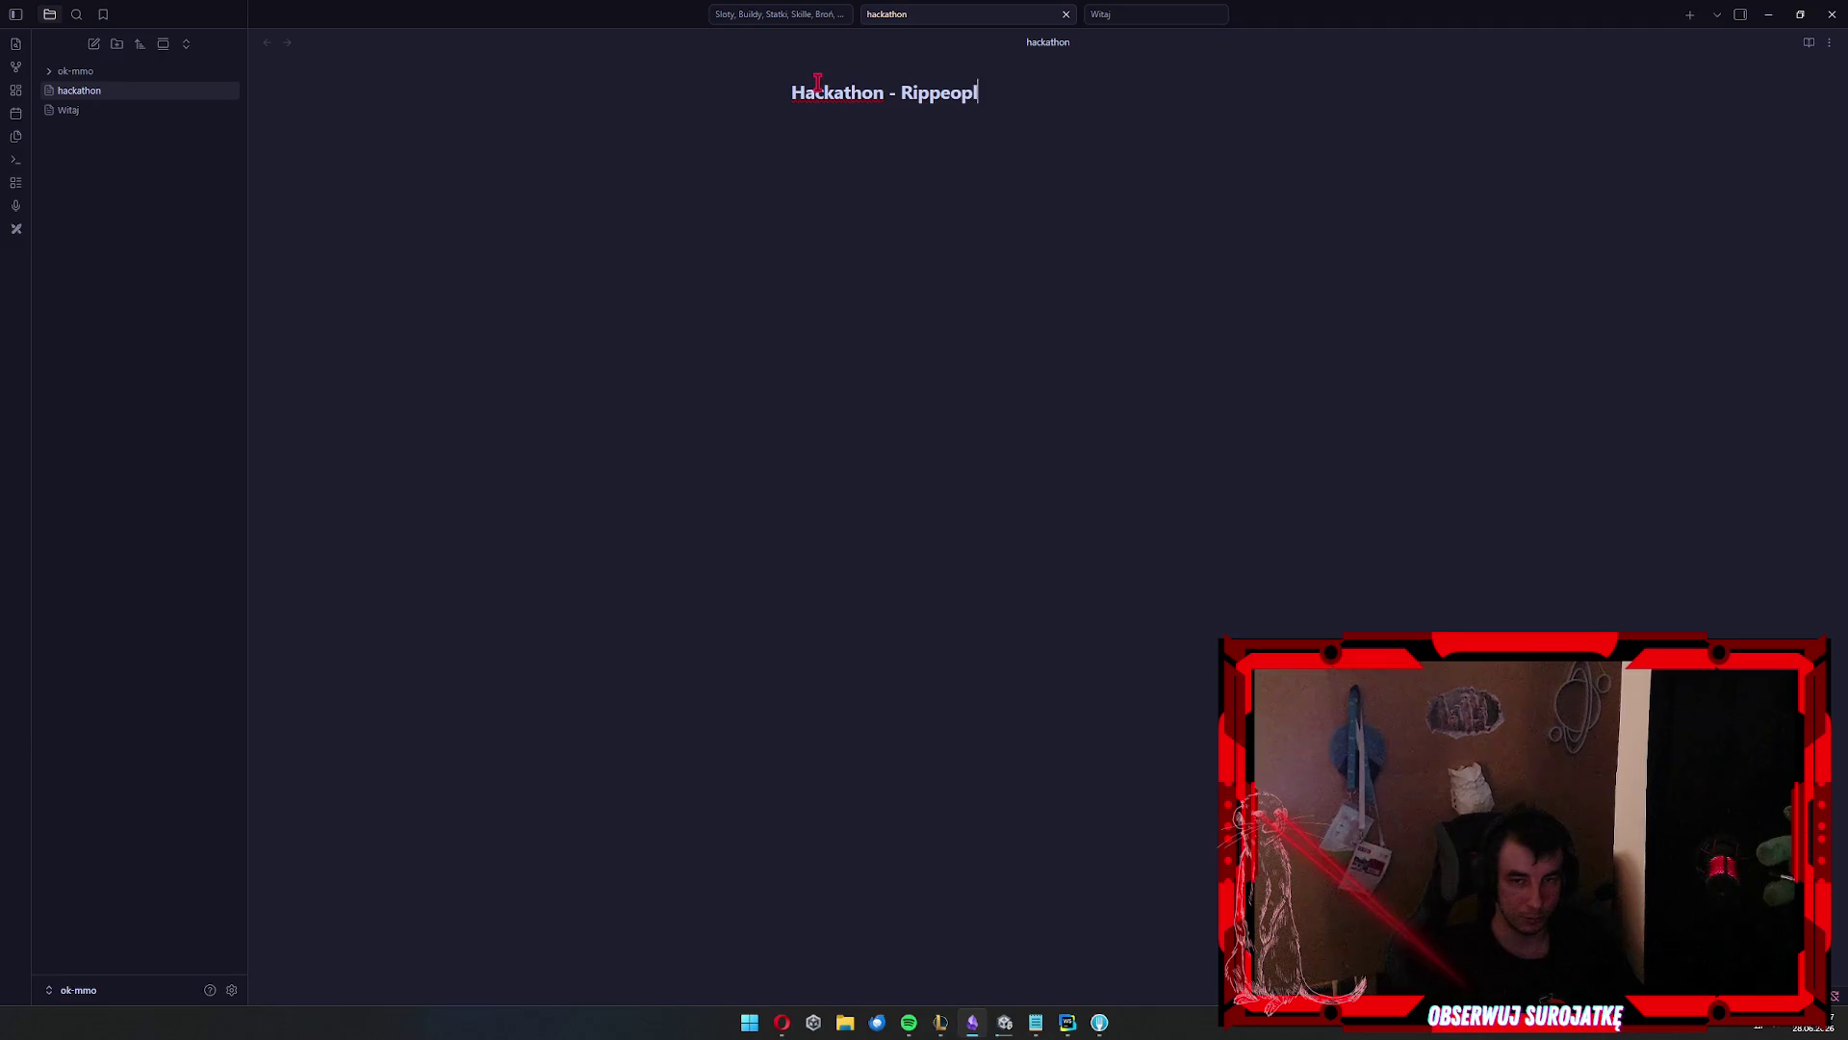
text(Game)
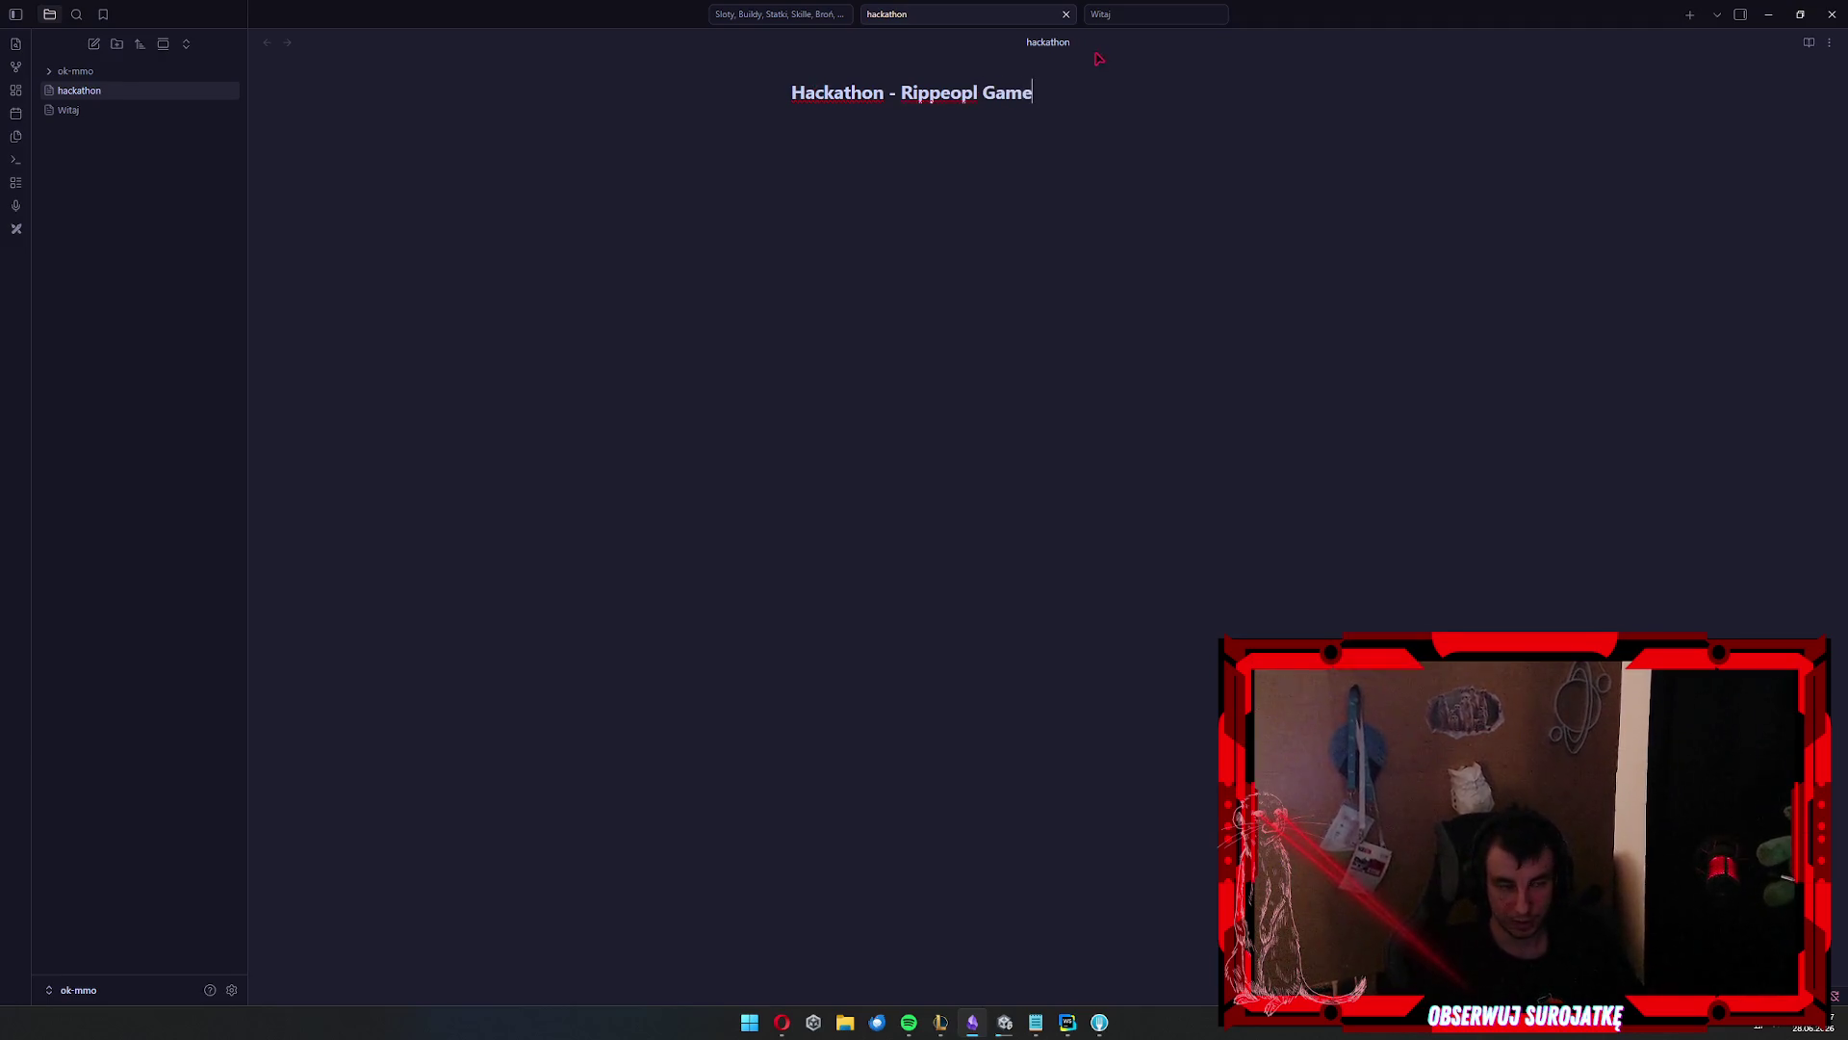
double_click(954, 83)
text(Rippeople)
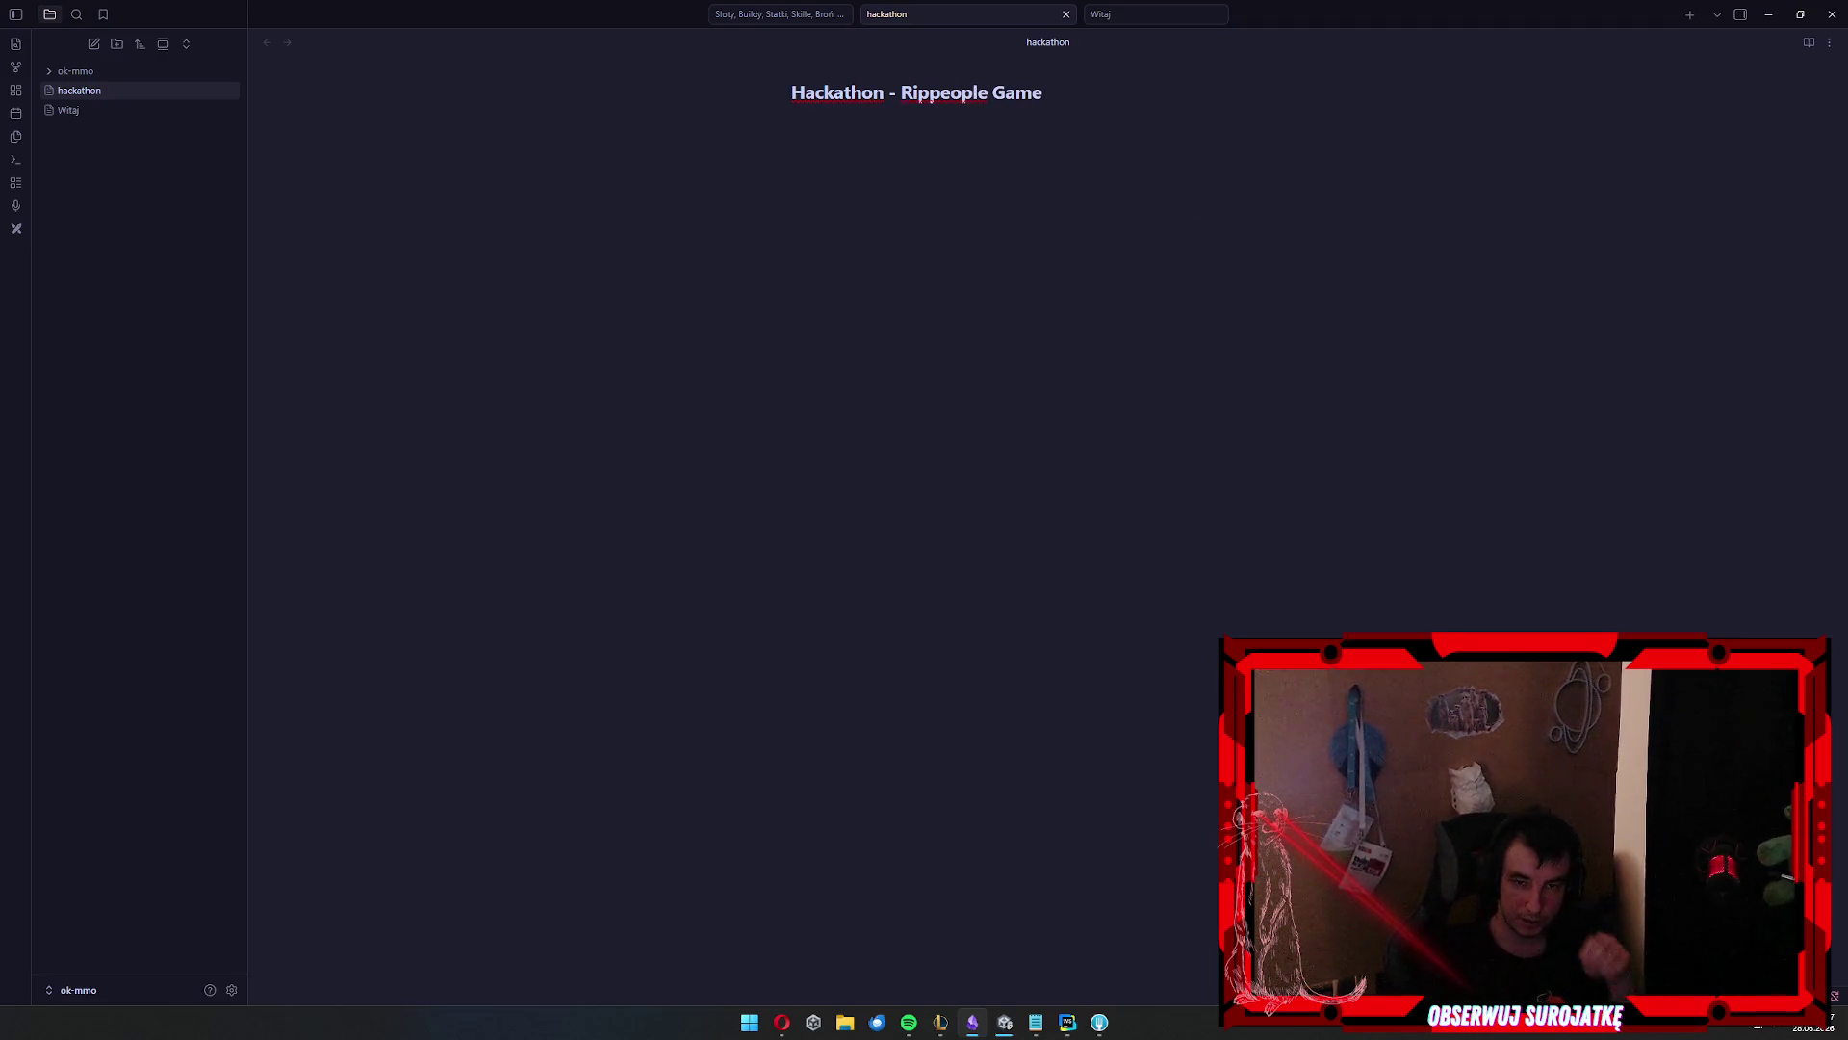
key(Return)
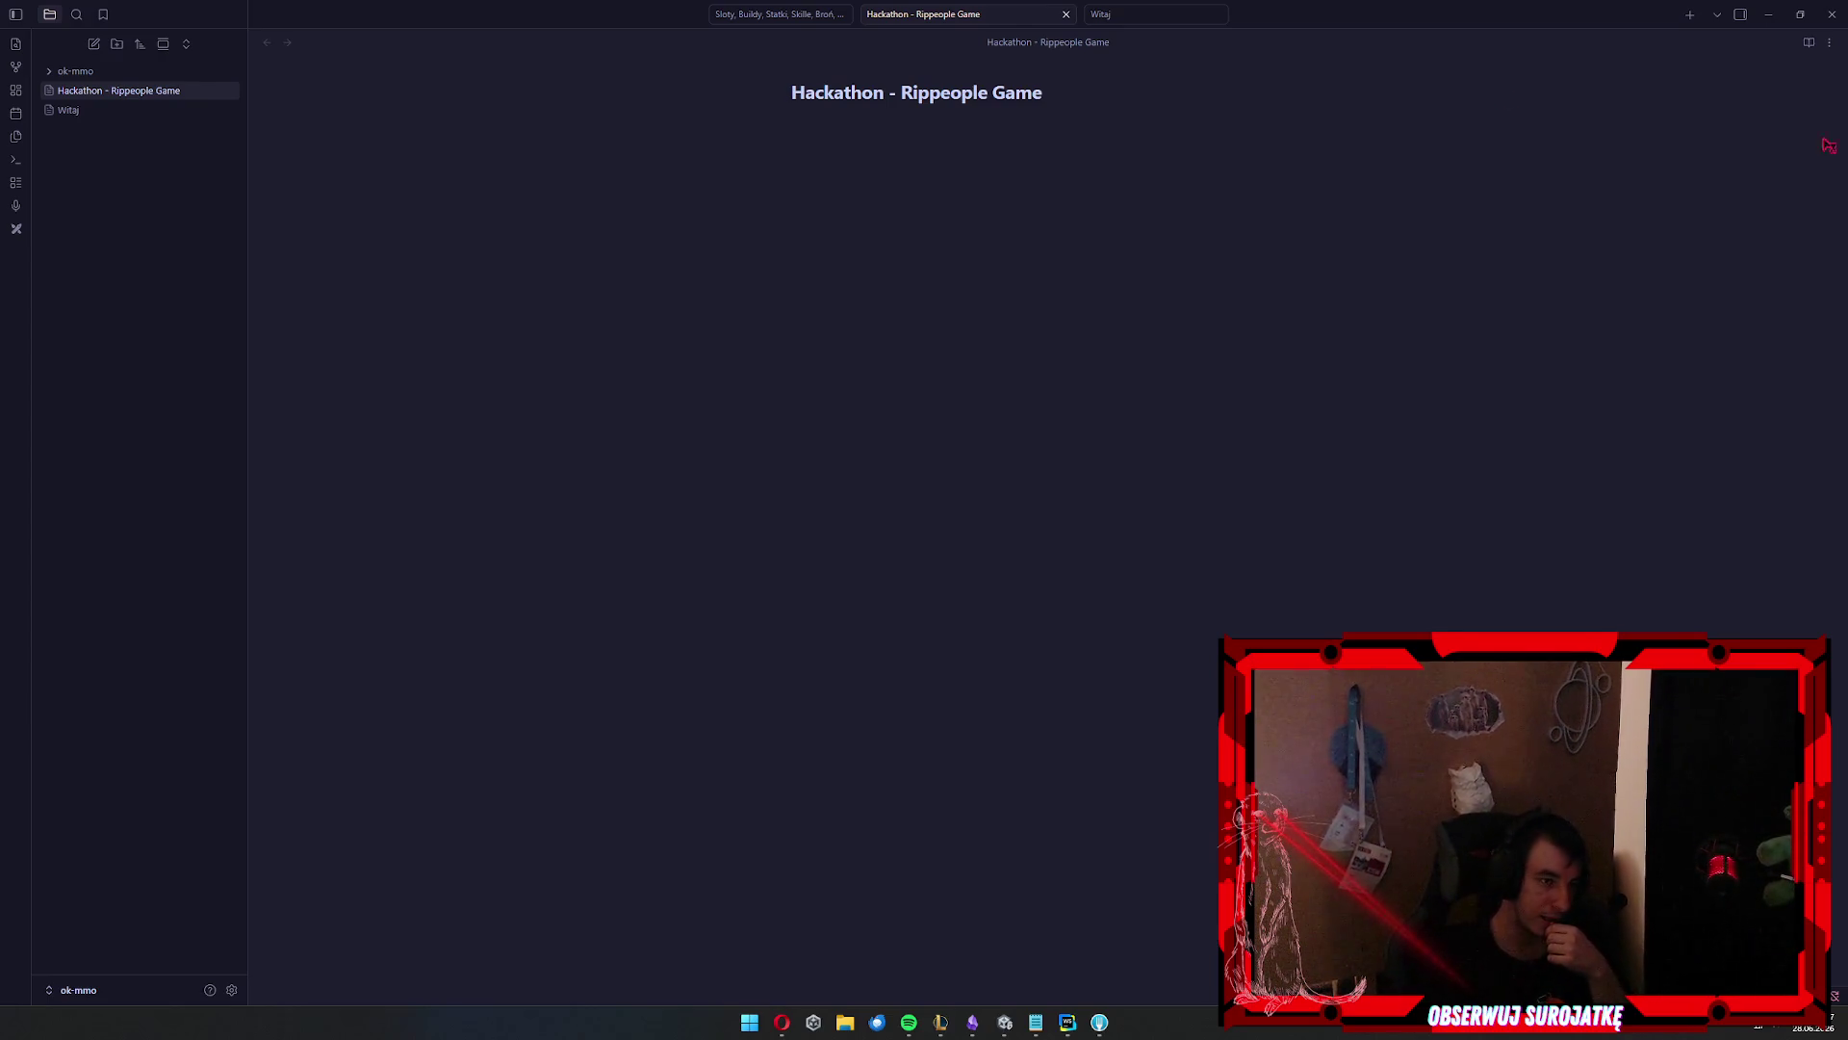
click(1066, 89)
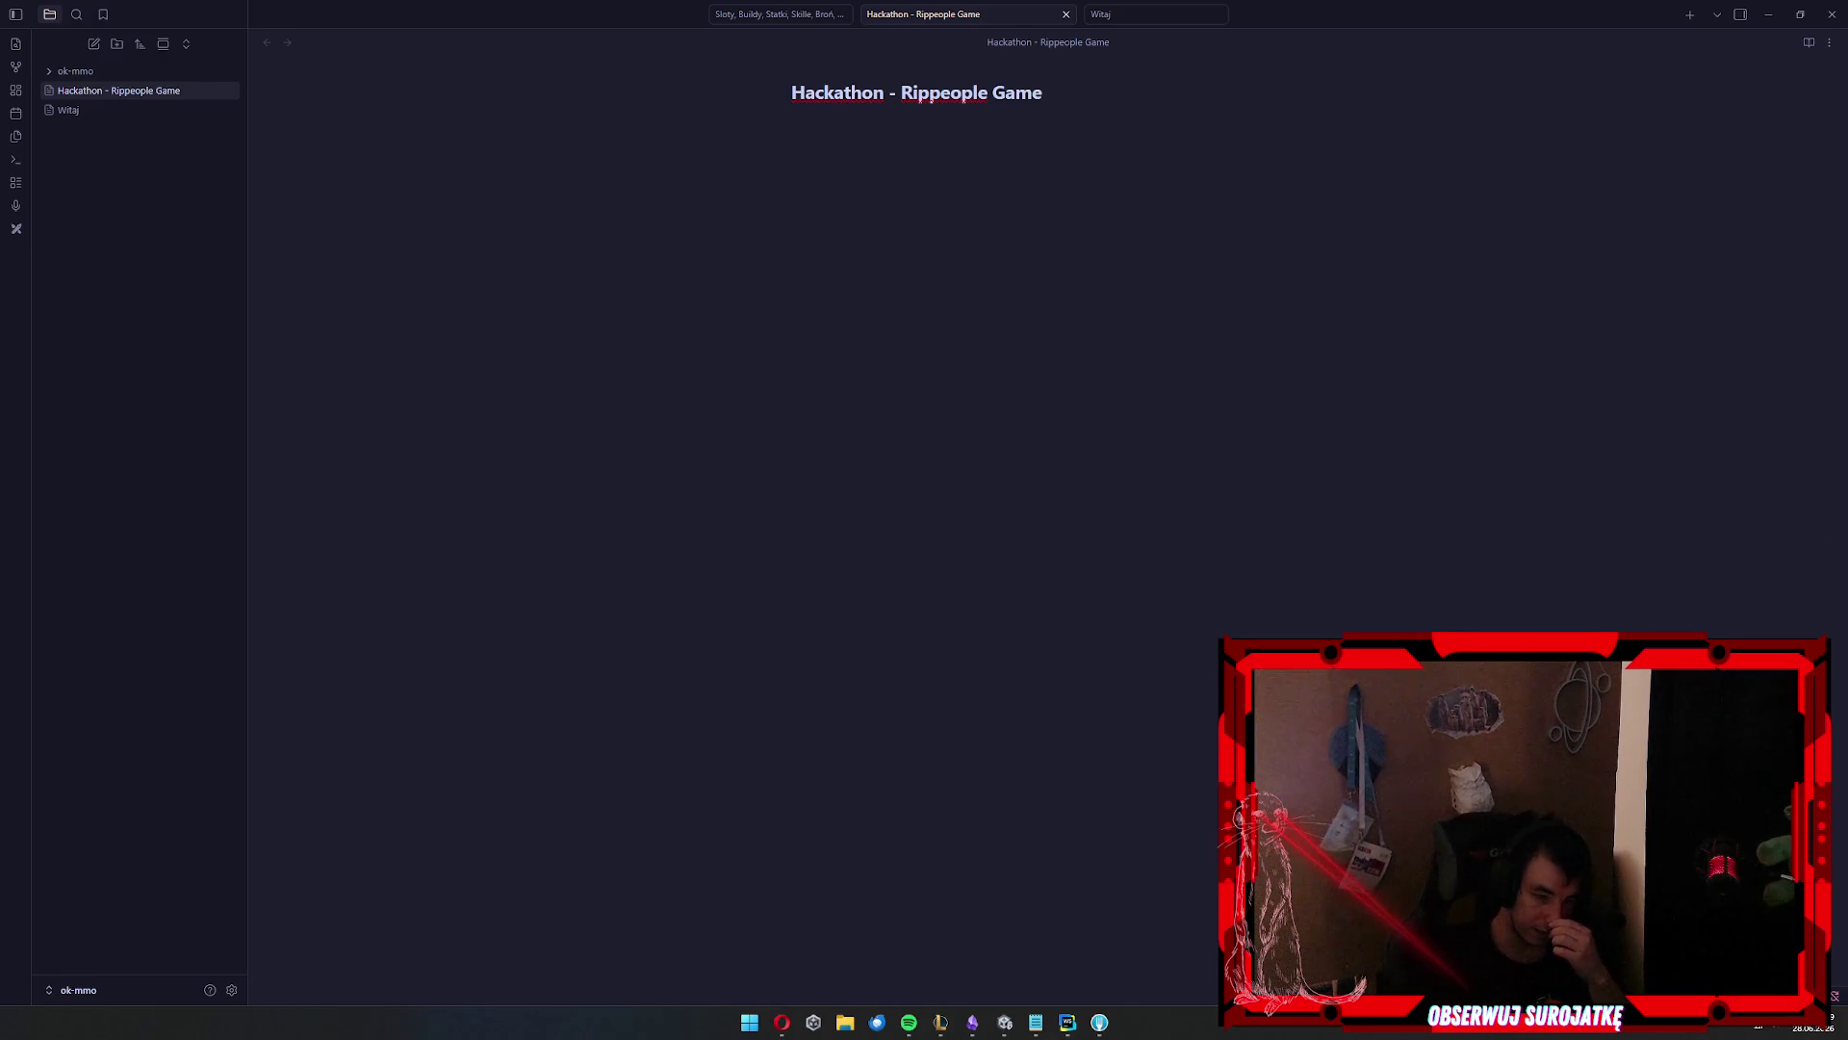
Switch from Obsidian back to the Unity editor
click(1004, 1022)
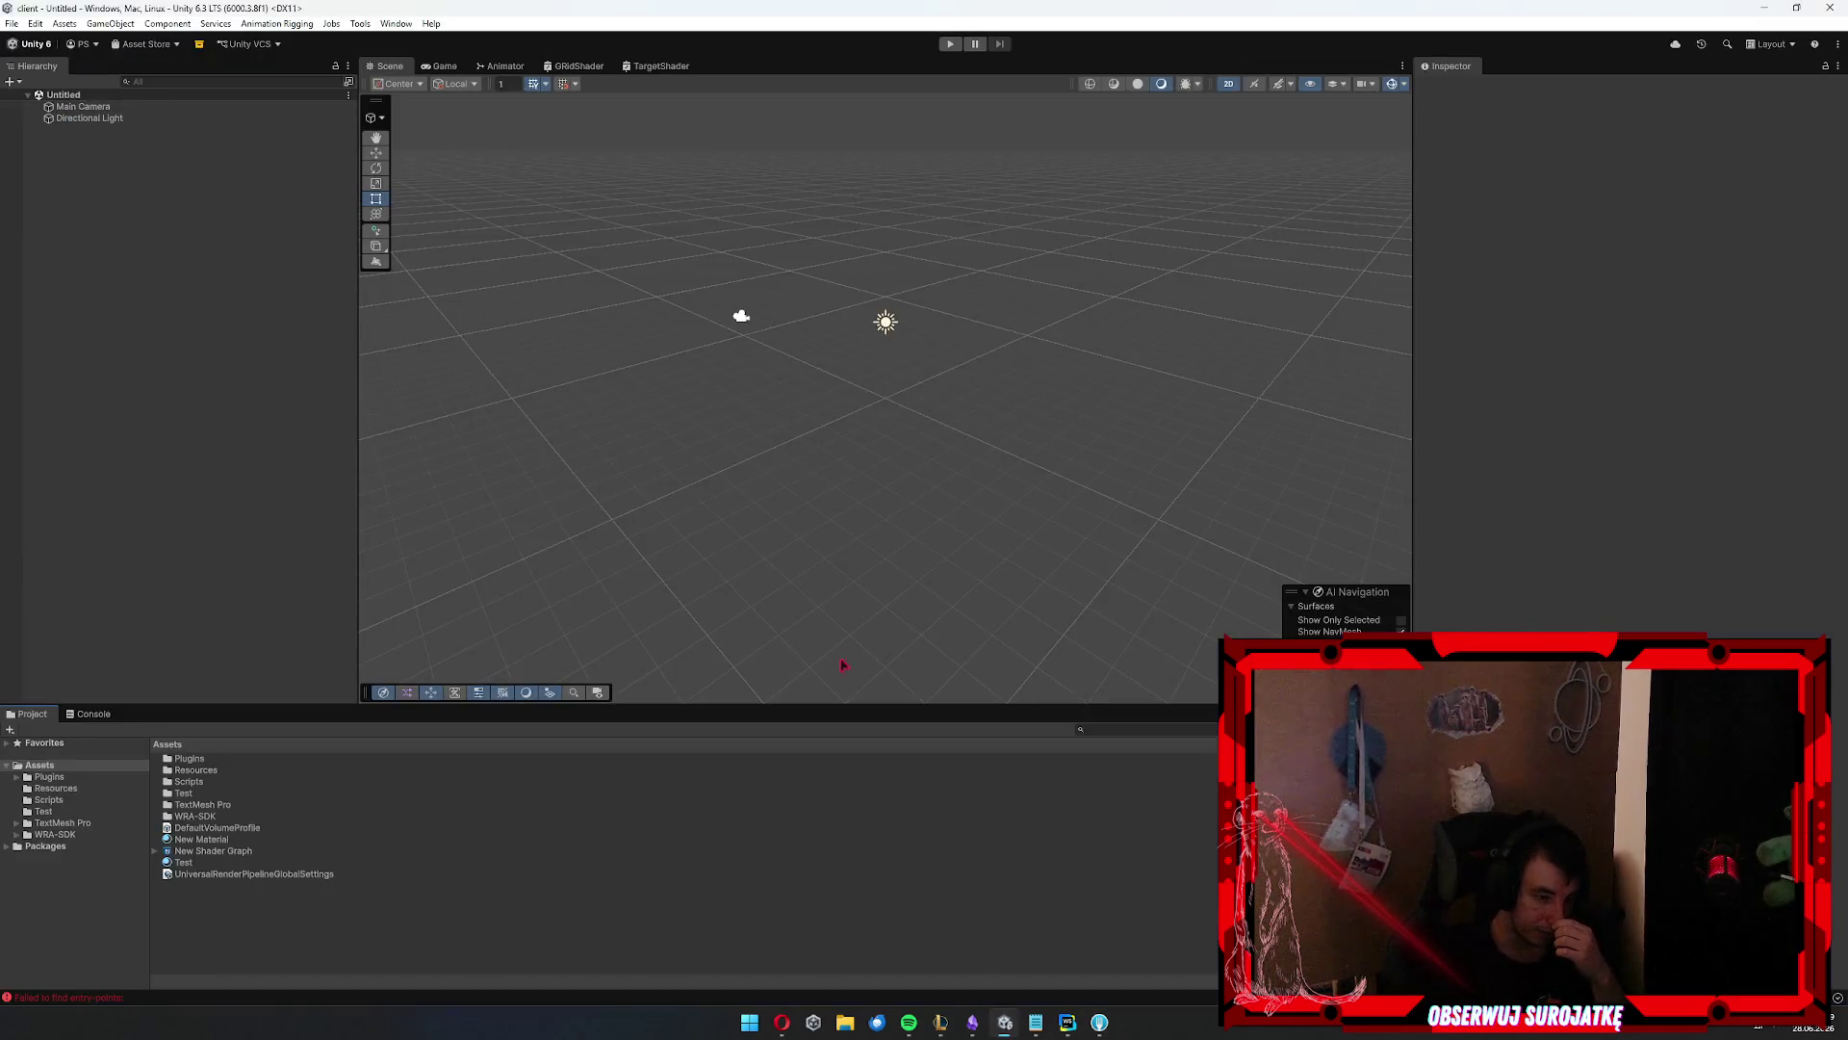
Read the CS1929 DOFade error, then browse to Plugins/Demigiant/DOTween and inspect DOTween.dll
click(86, 716)
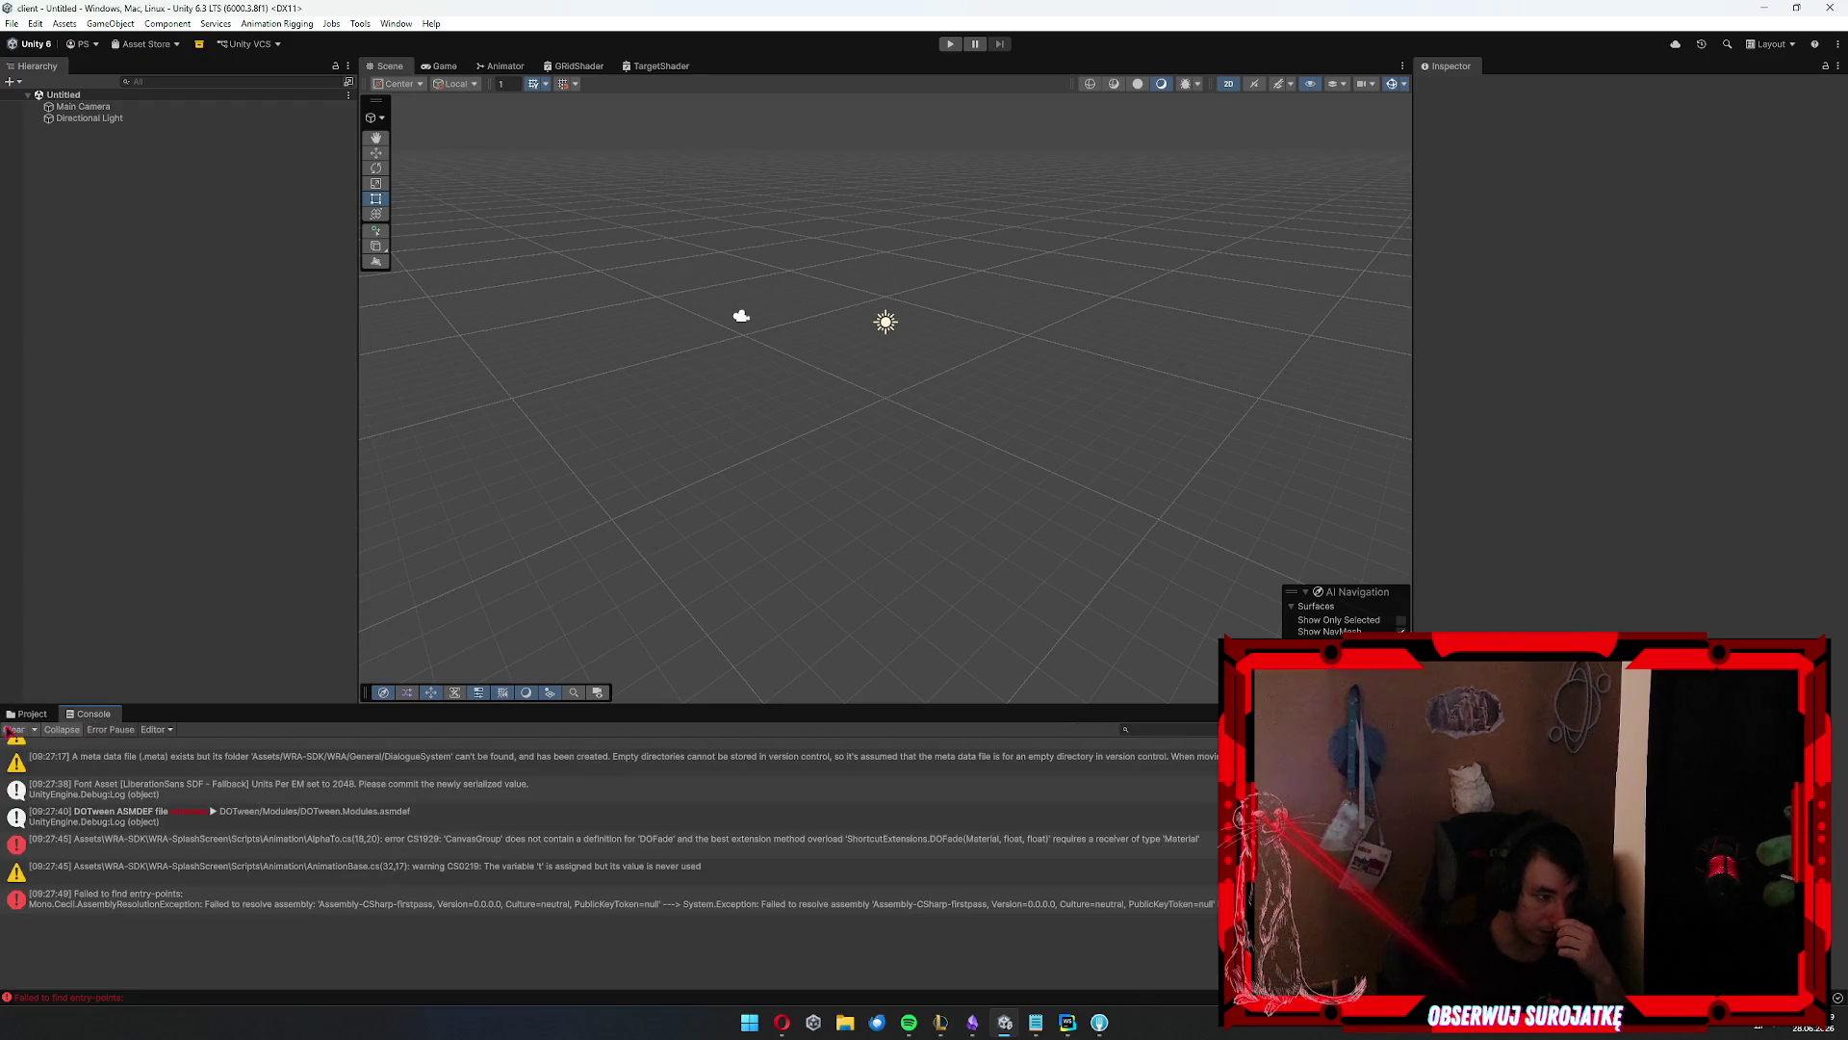
click(220, 753)
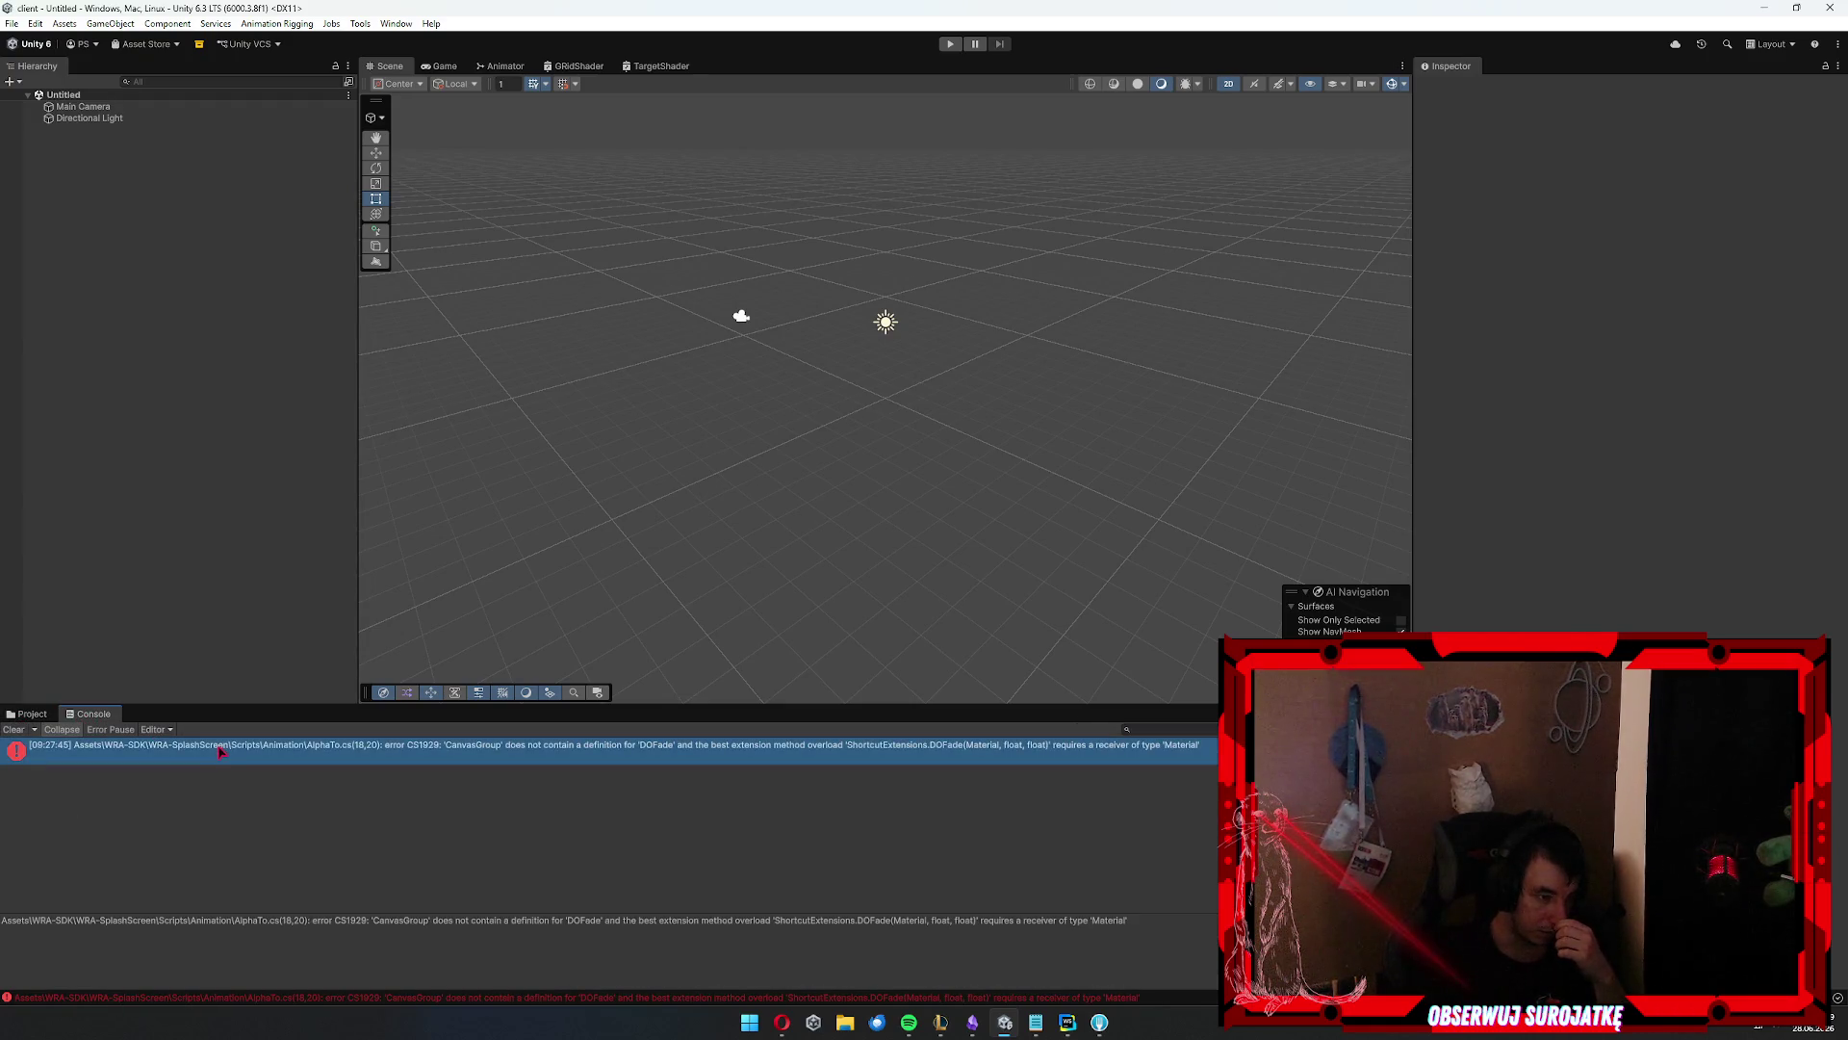
click(32, 716)
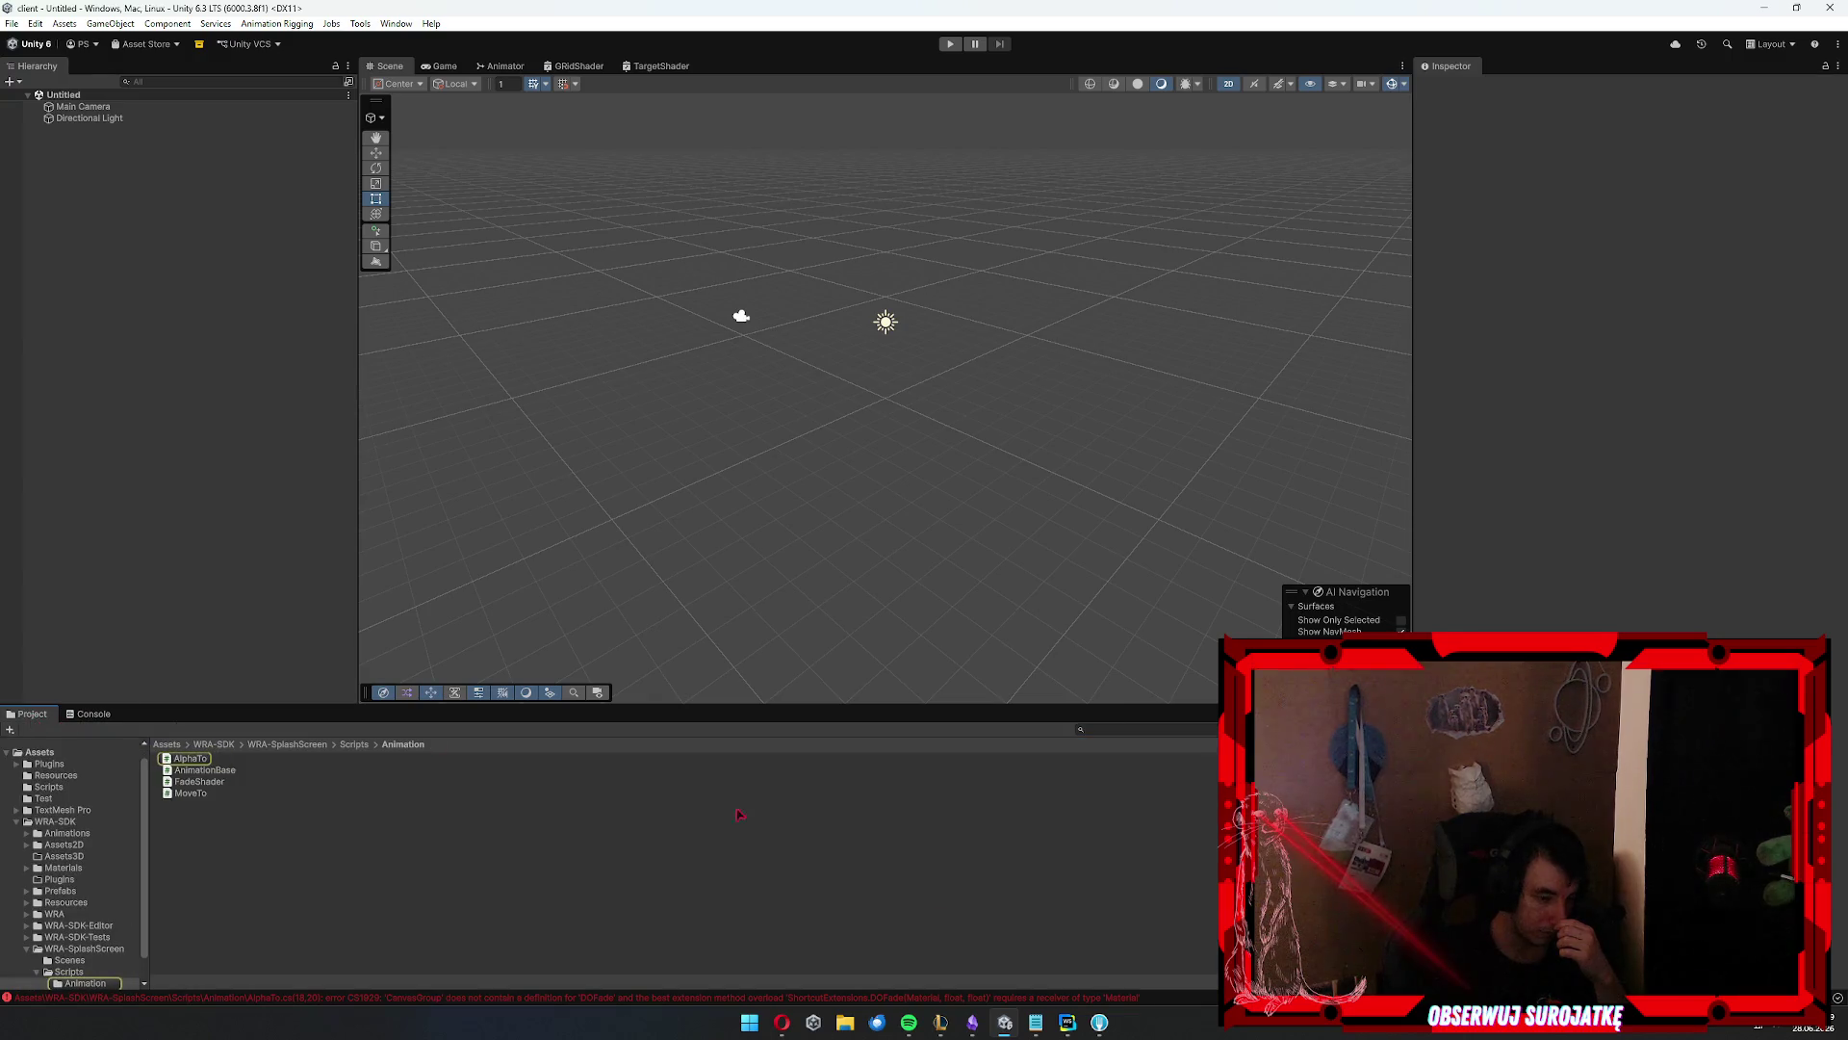
click(15, 763)
click(49, 764)
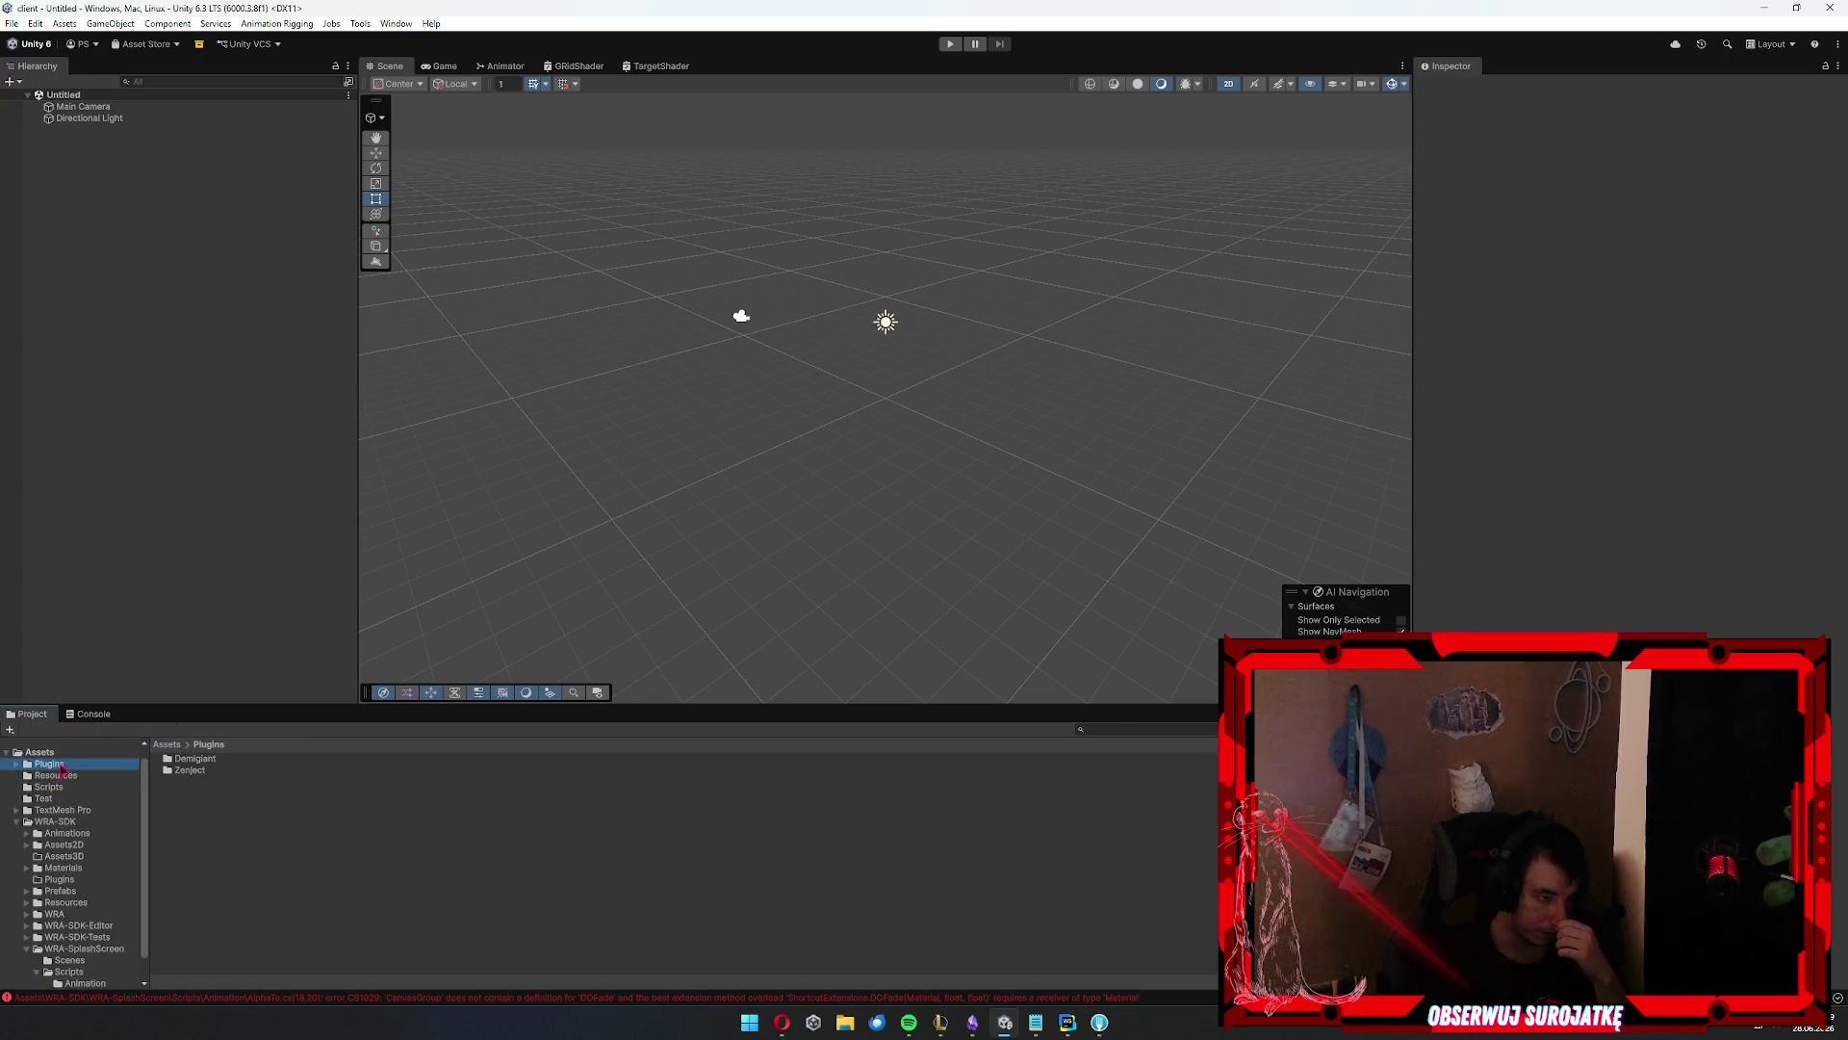
double_click(197, 759)
double_click(214, 760)
click(211, 793)
click(204, 781)
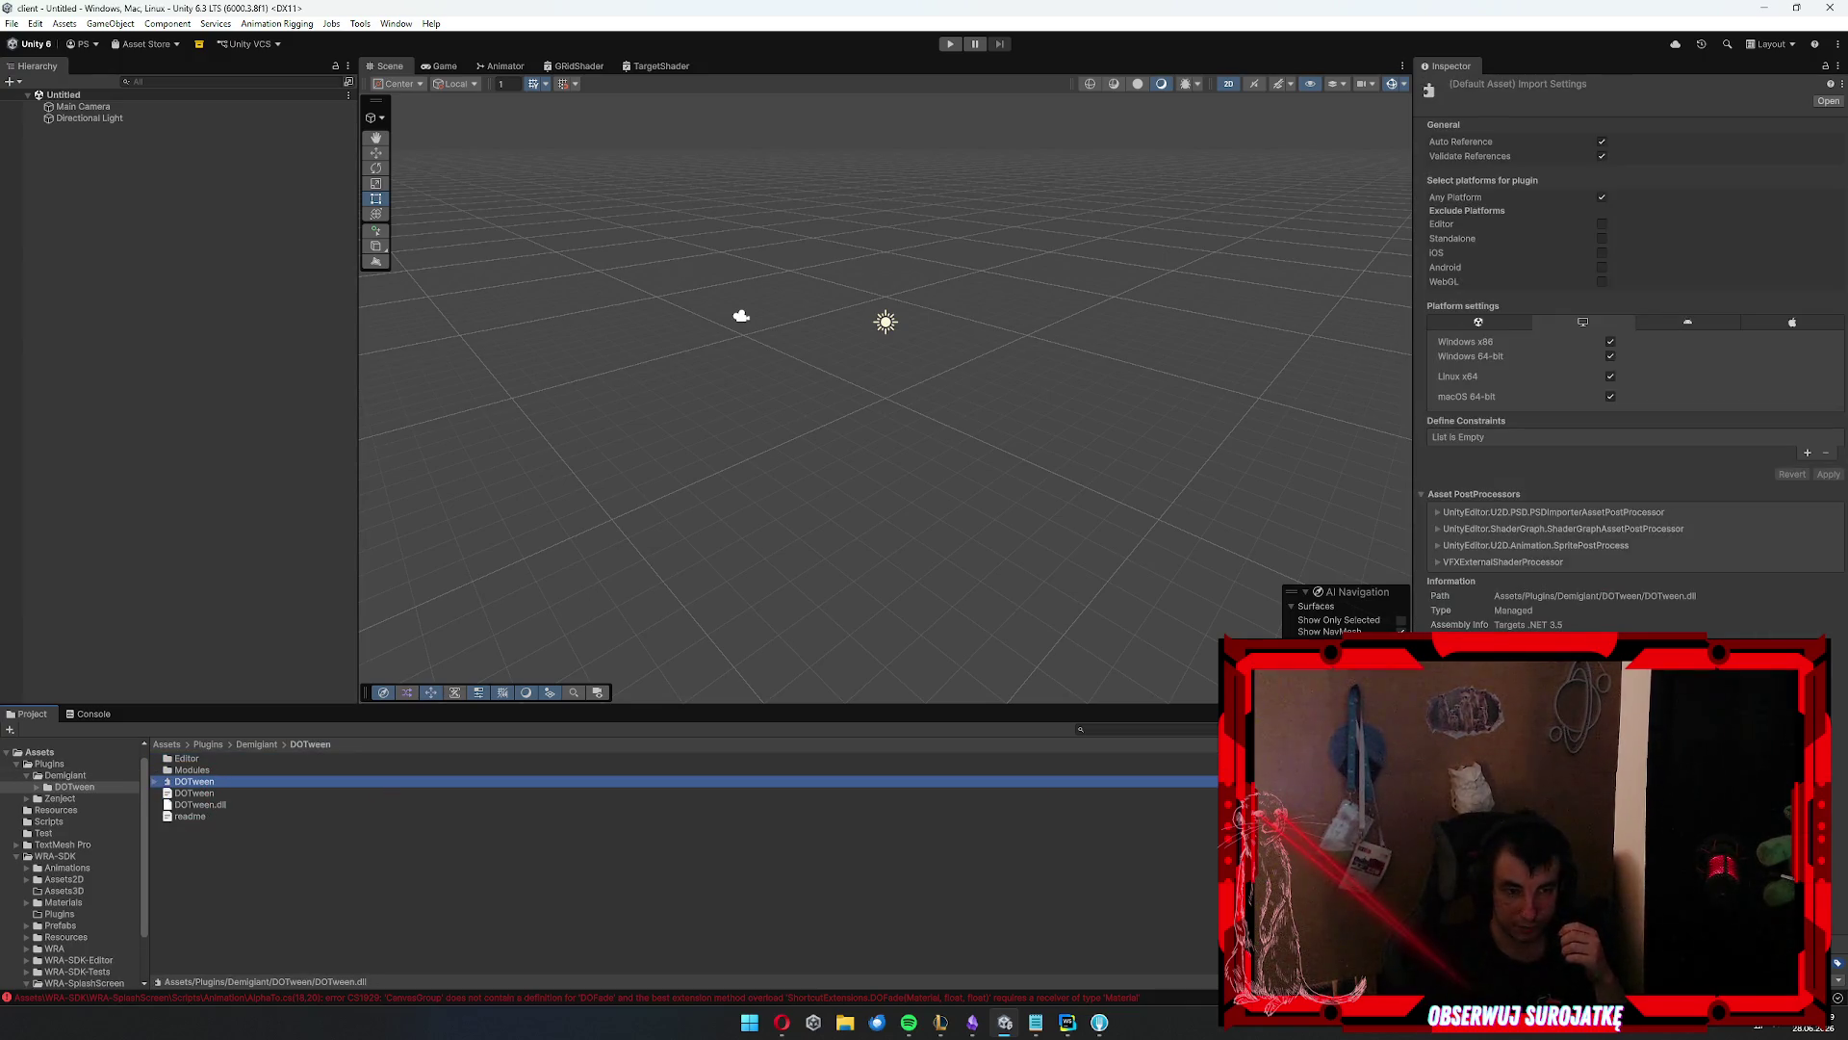
Look through the DOTween Modules scripts, such as DOTweenModulePhysics2D and DOTweenModuleUnityVersion
double_click(191, 770)
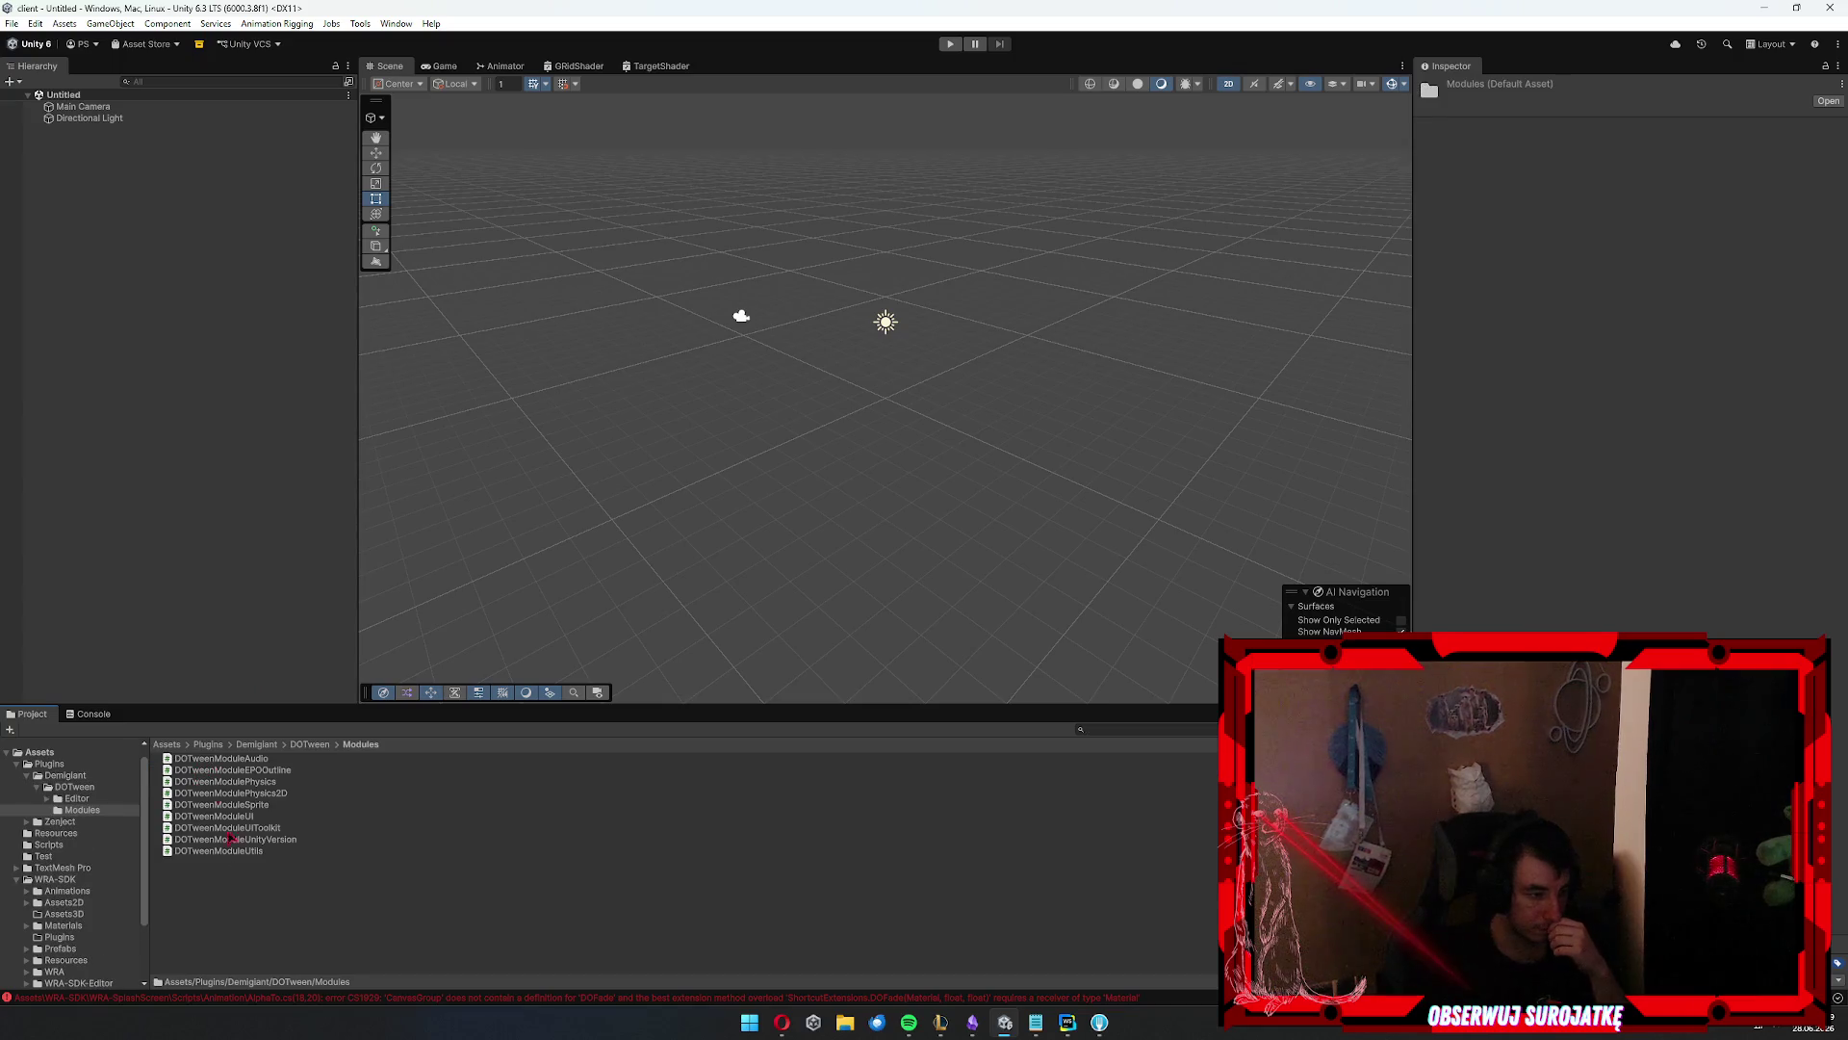
click(279, 770)
click(474, 791)
key(Down)
key(Down)
key(Down)
key(Up)
key(Up)
key(Up)
key(Up)
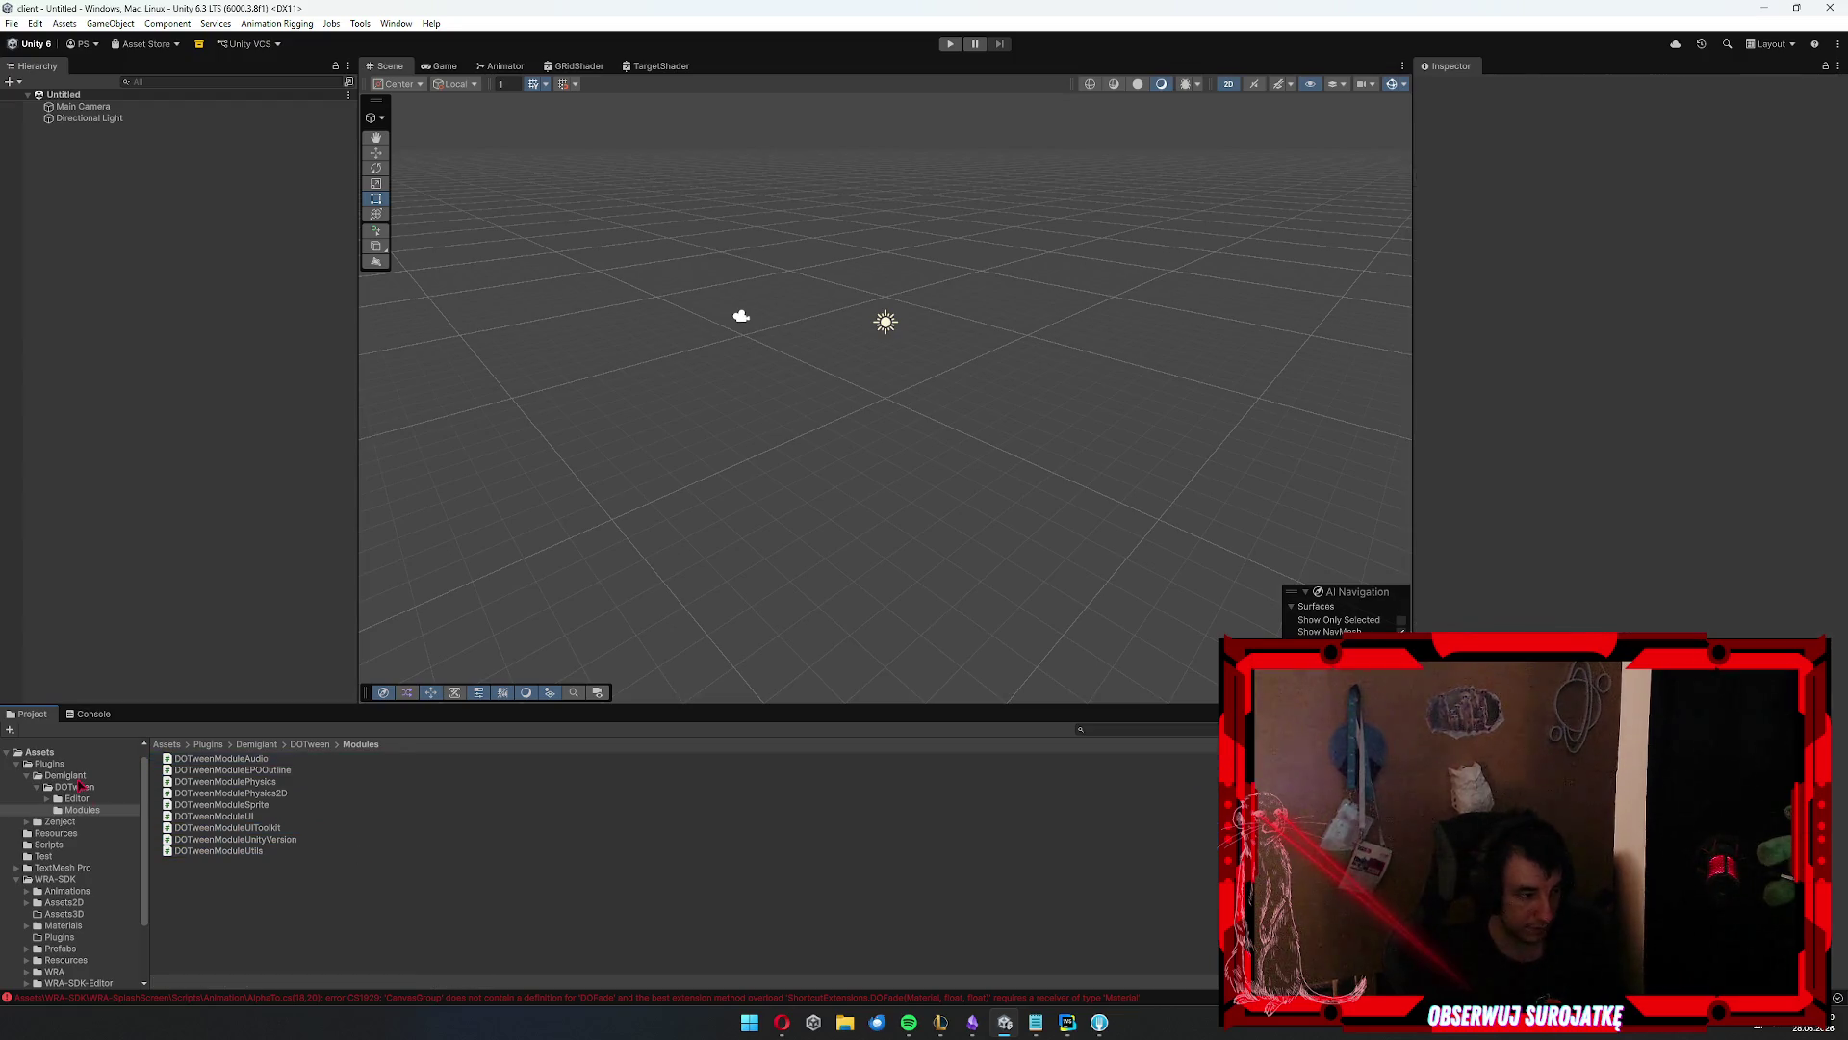
Browse the DOTween Editor folder and its Imgs subfolder
click(77, 798)
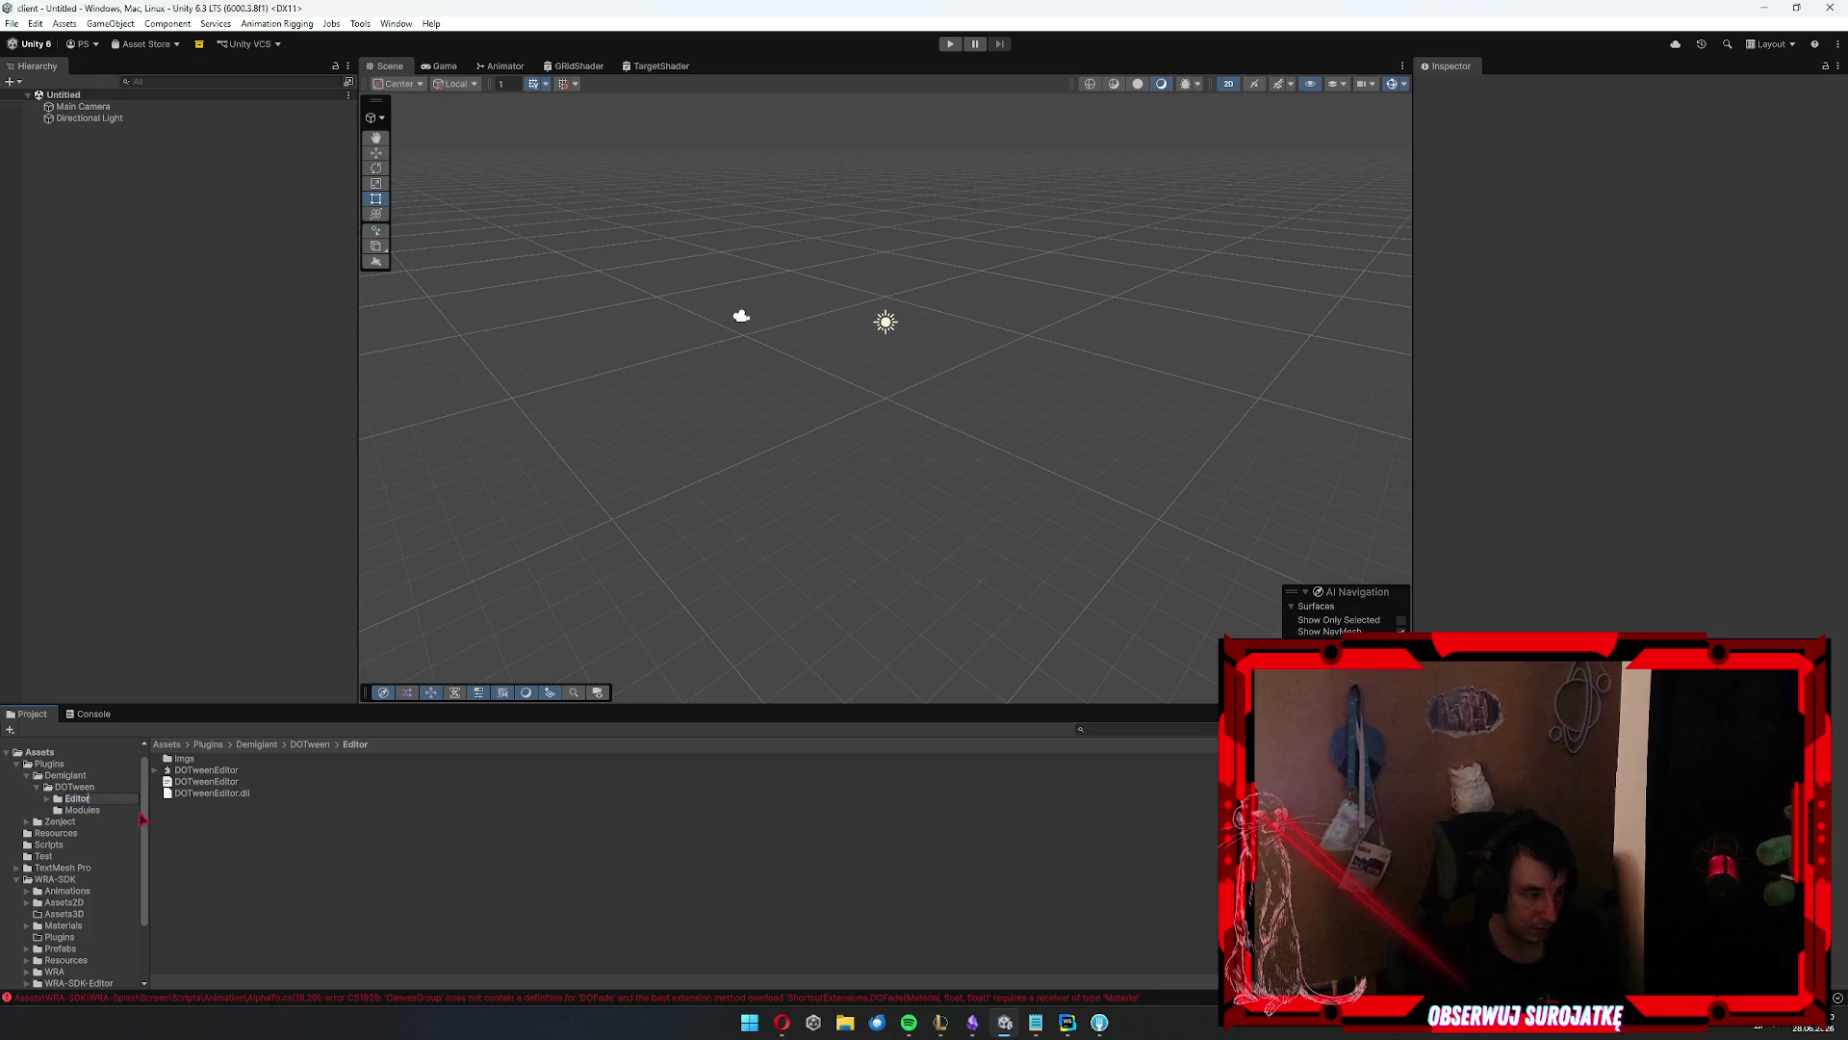
key(Down)
key(Up)
key(Up)
key(Down)
click(253, 793)
click(92, 789)
key(Up)
key(Down)
key(Down)
key(Up)
click(184, 759)
double_click(184, 758)
key(Left)
key(Left)
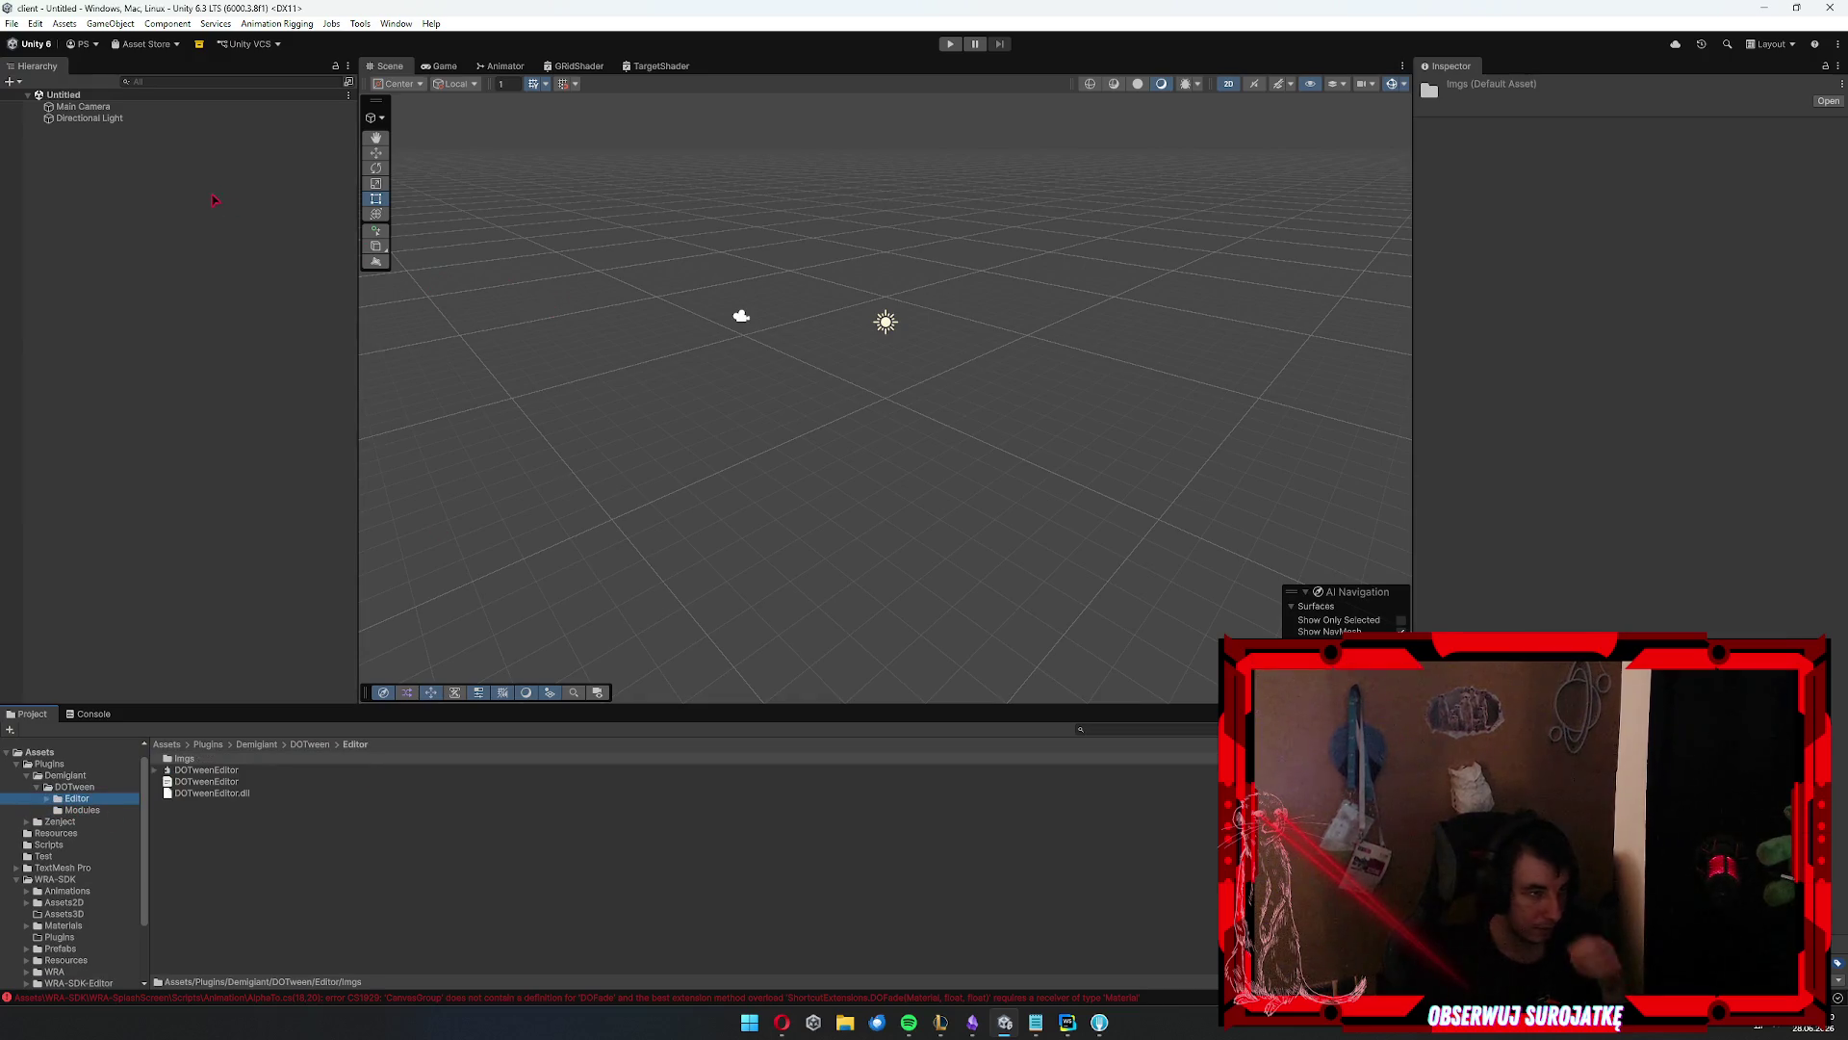
click(279, 24)
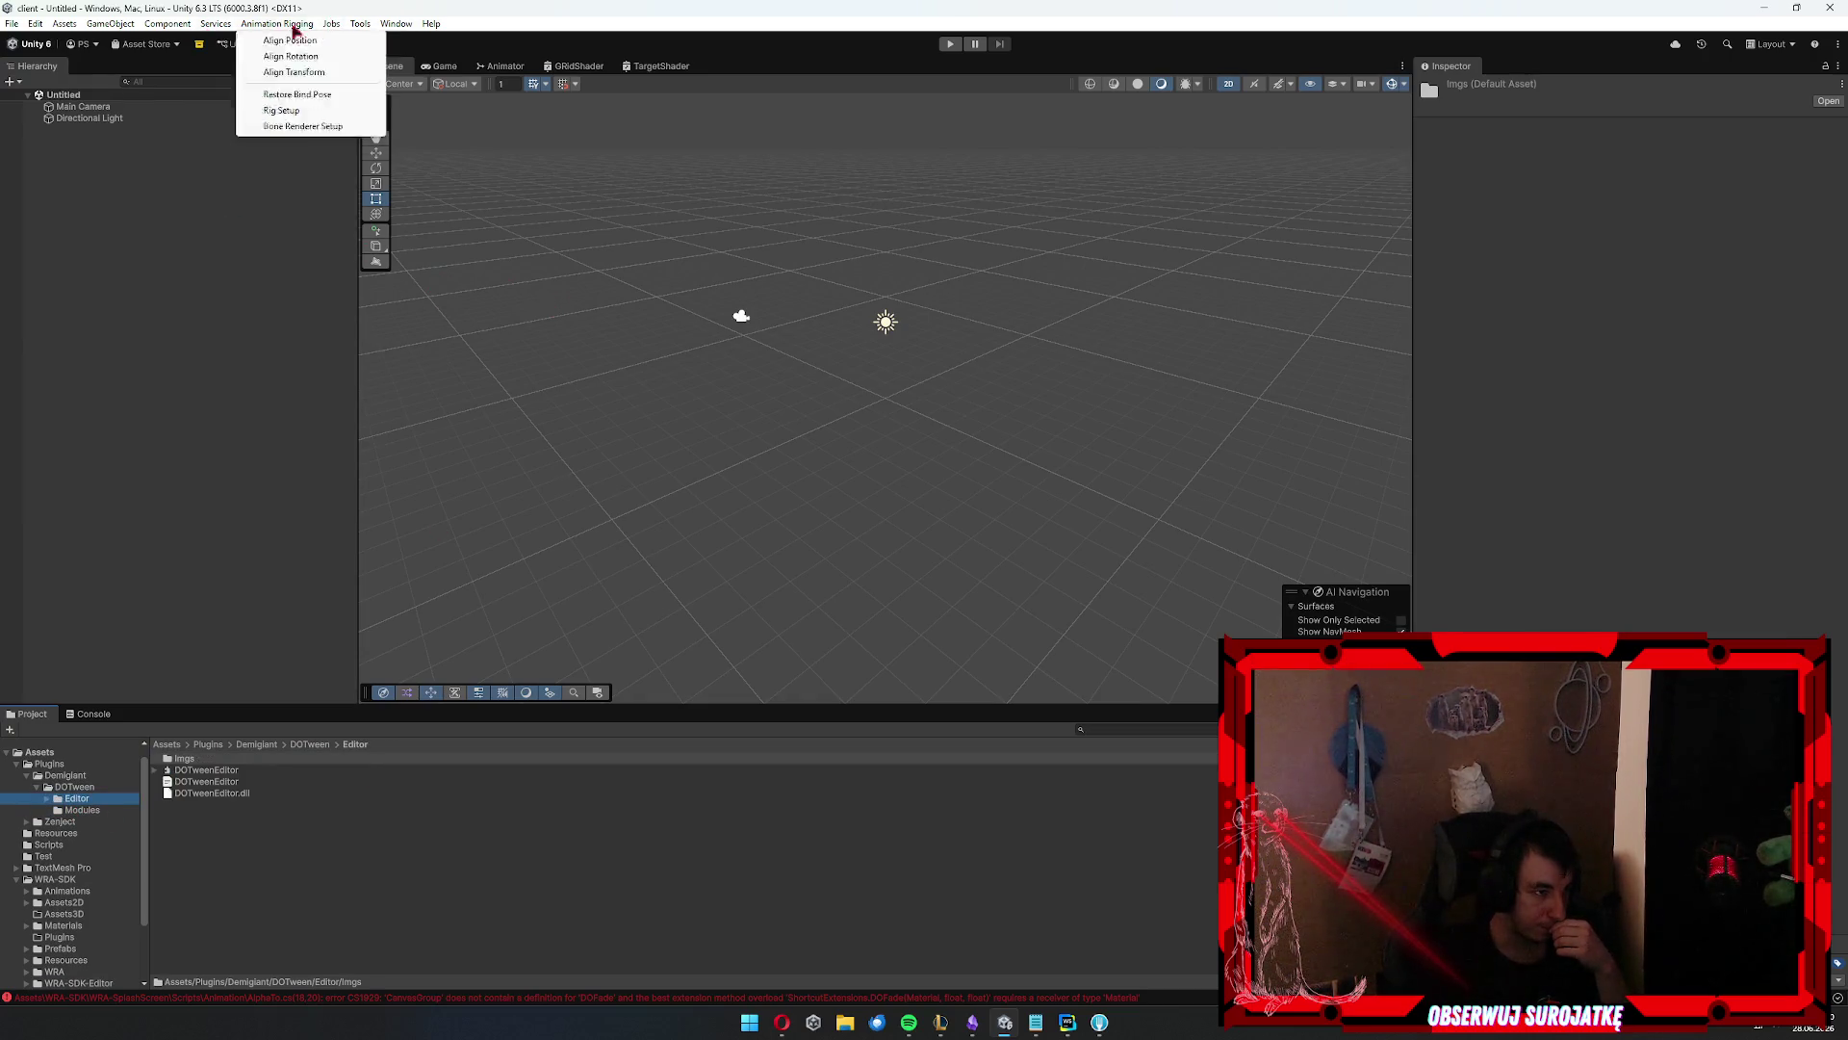
Create the DOTween modules assembly definition from the DOTween Utility Panel
mouse_move(389, 29)
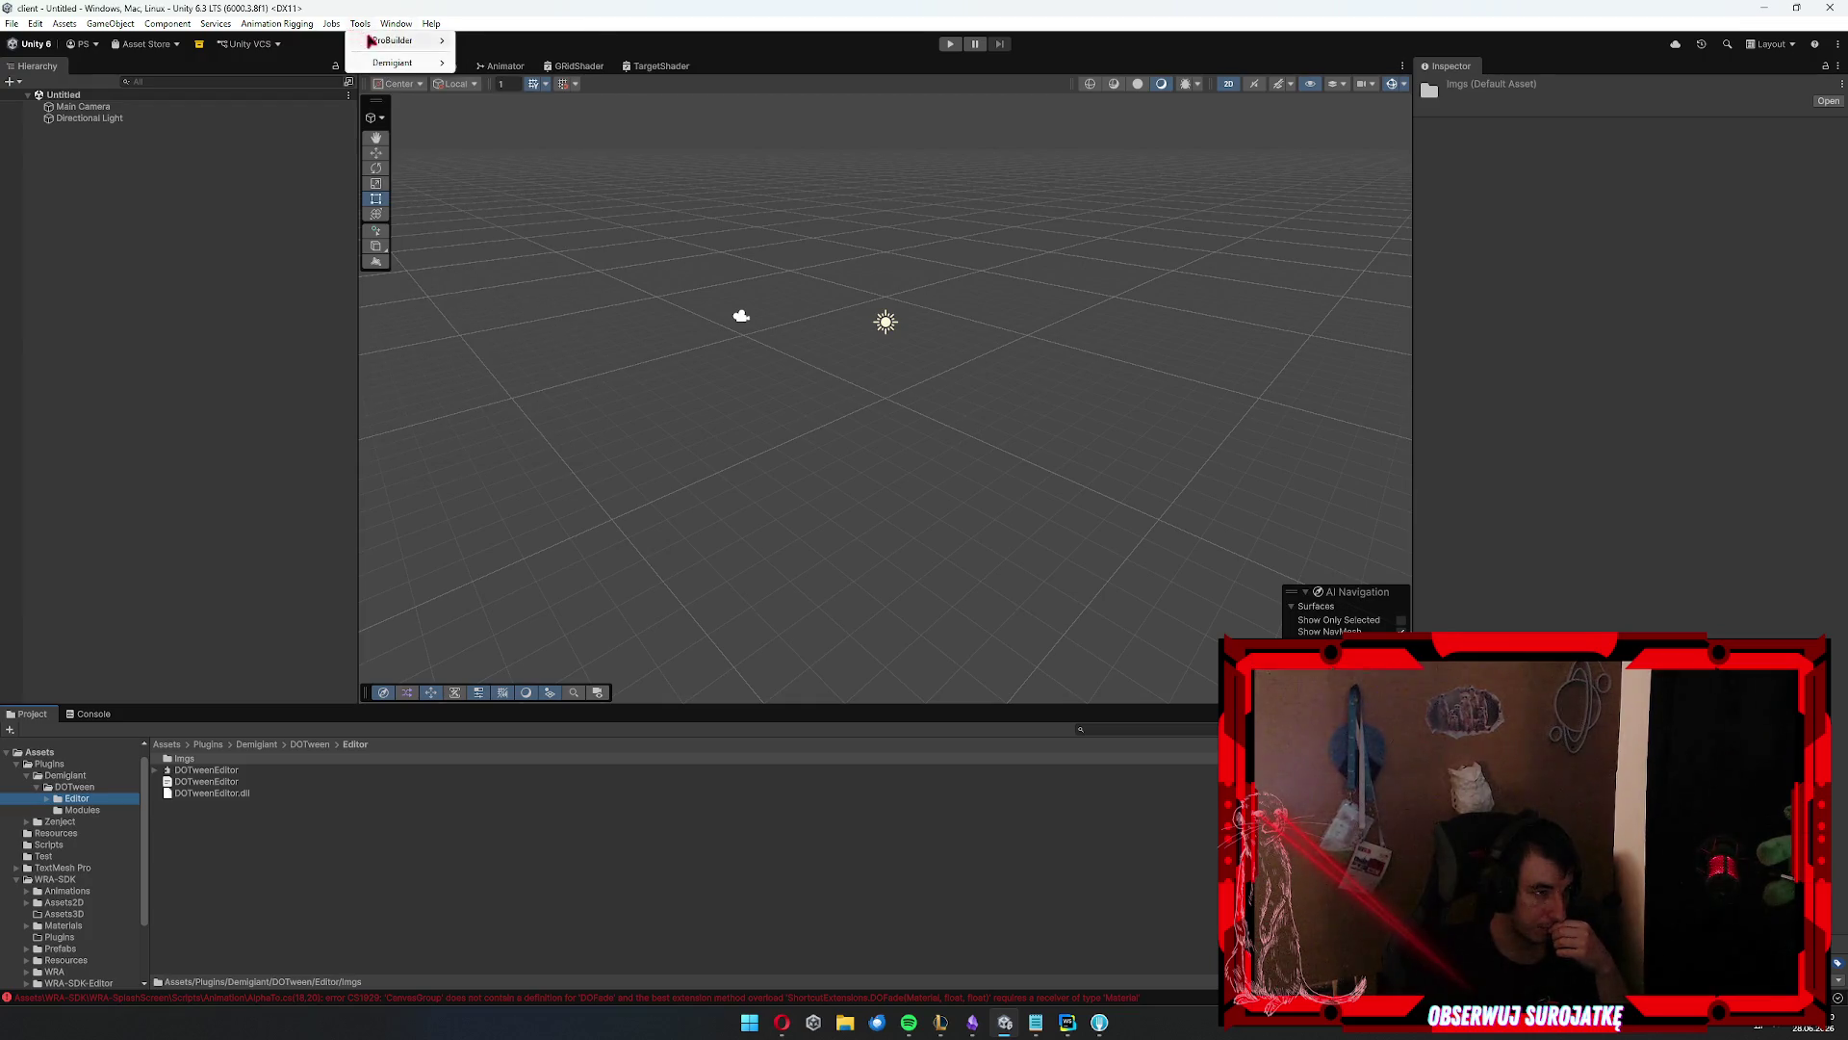
mouse_move(378, 63)
click(510, 64)
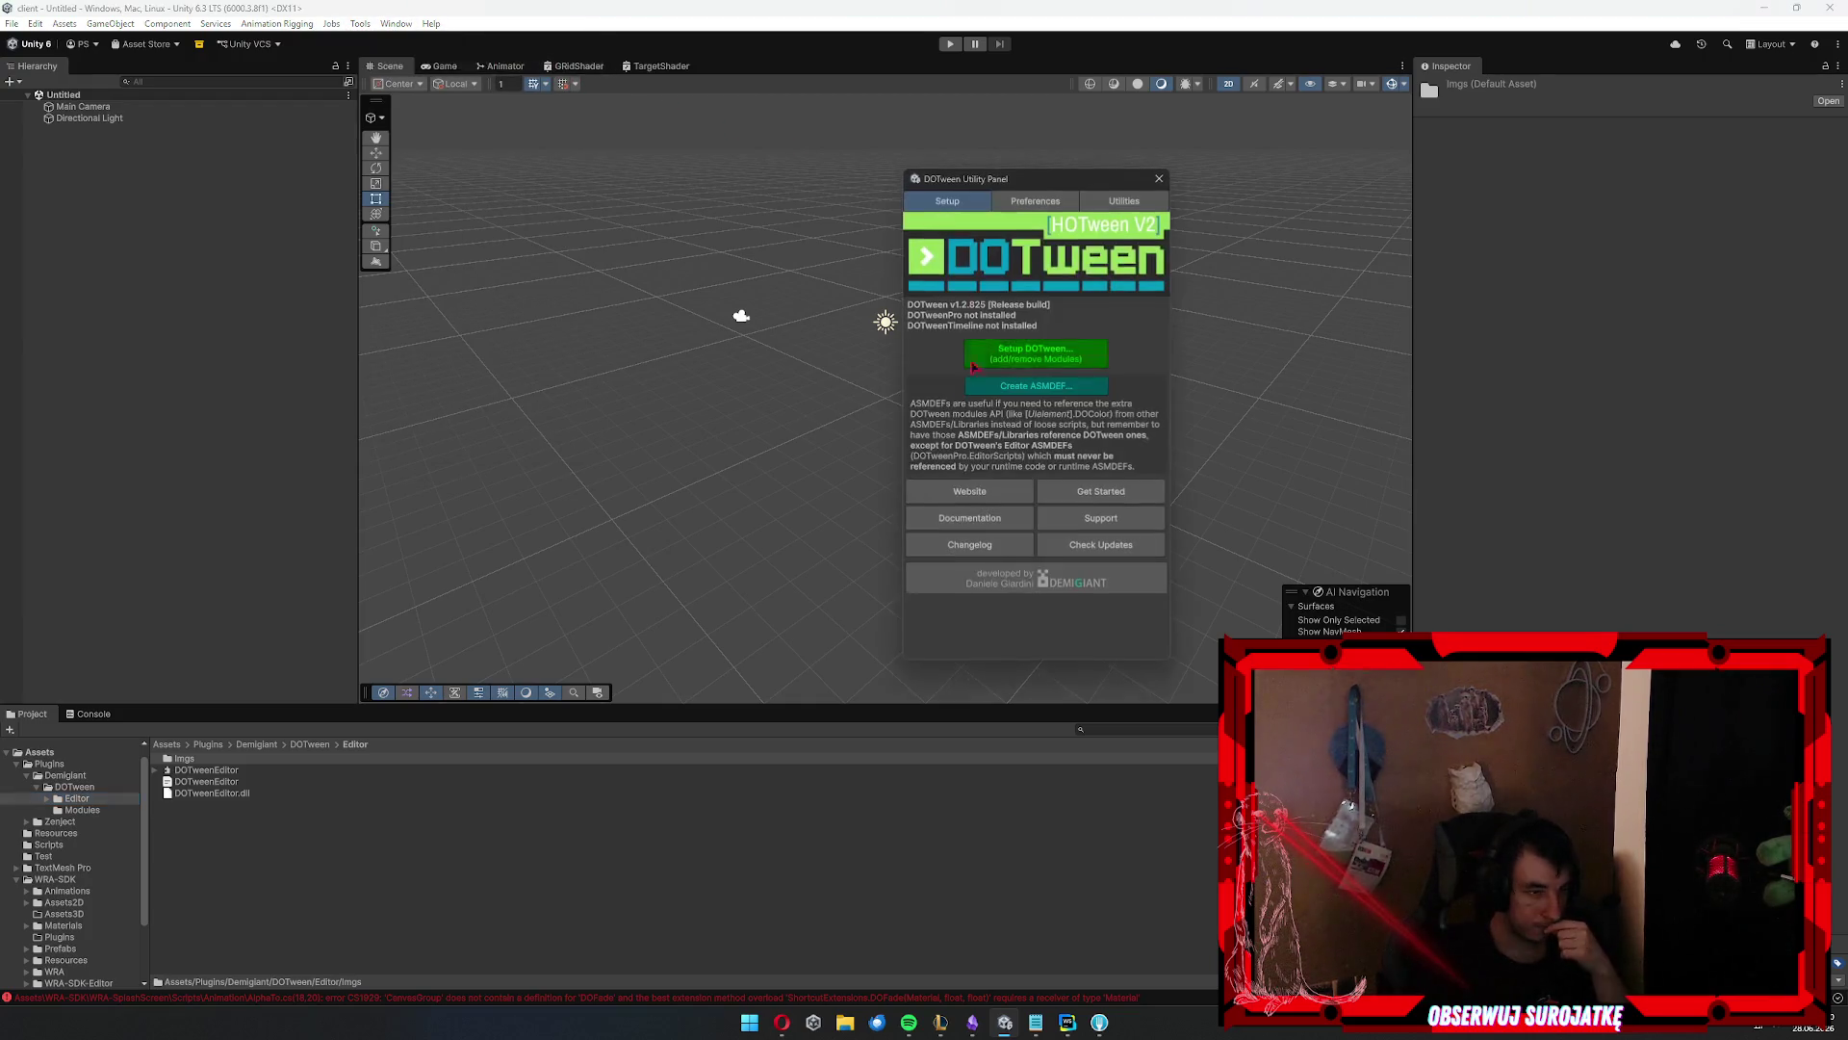
click(1068, 393)
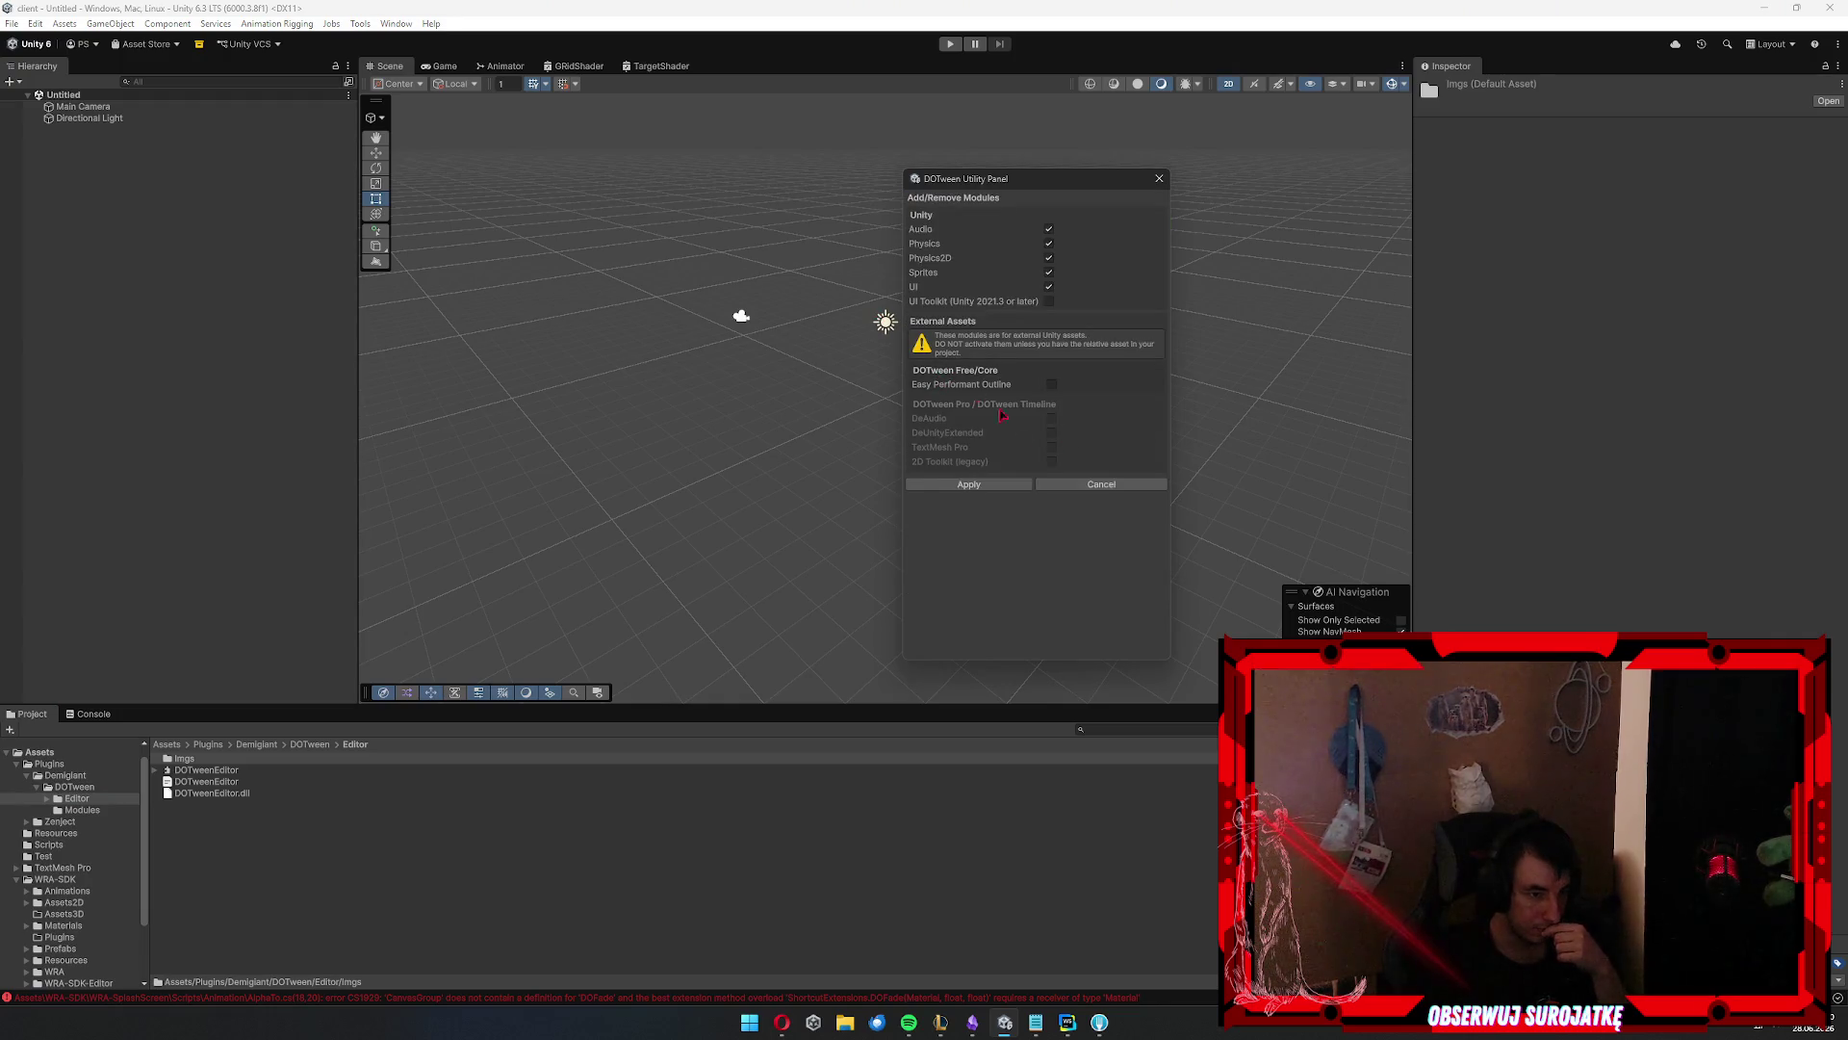
click(1098, 488)
click(1036, 385)
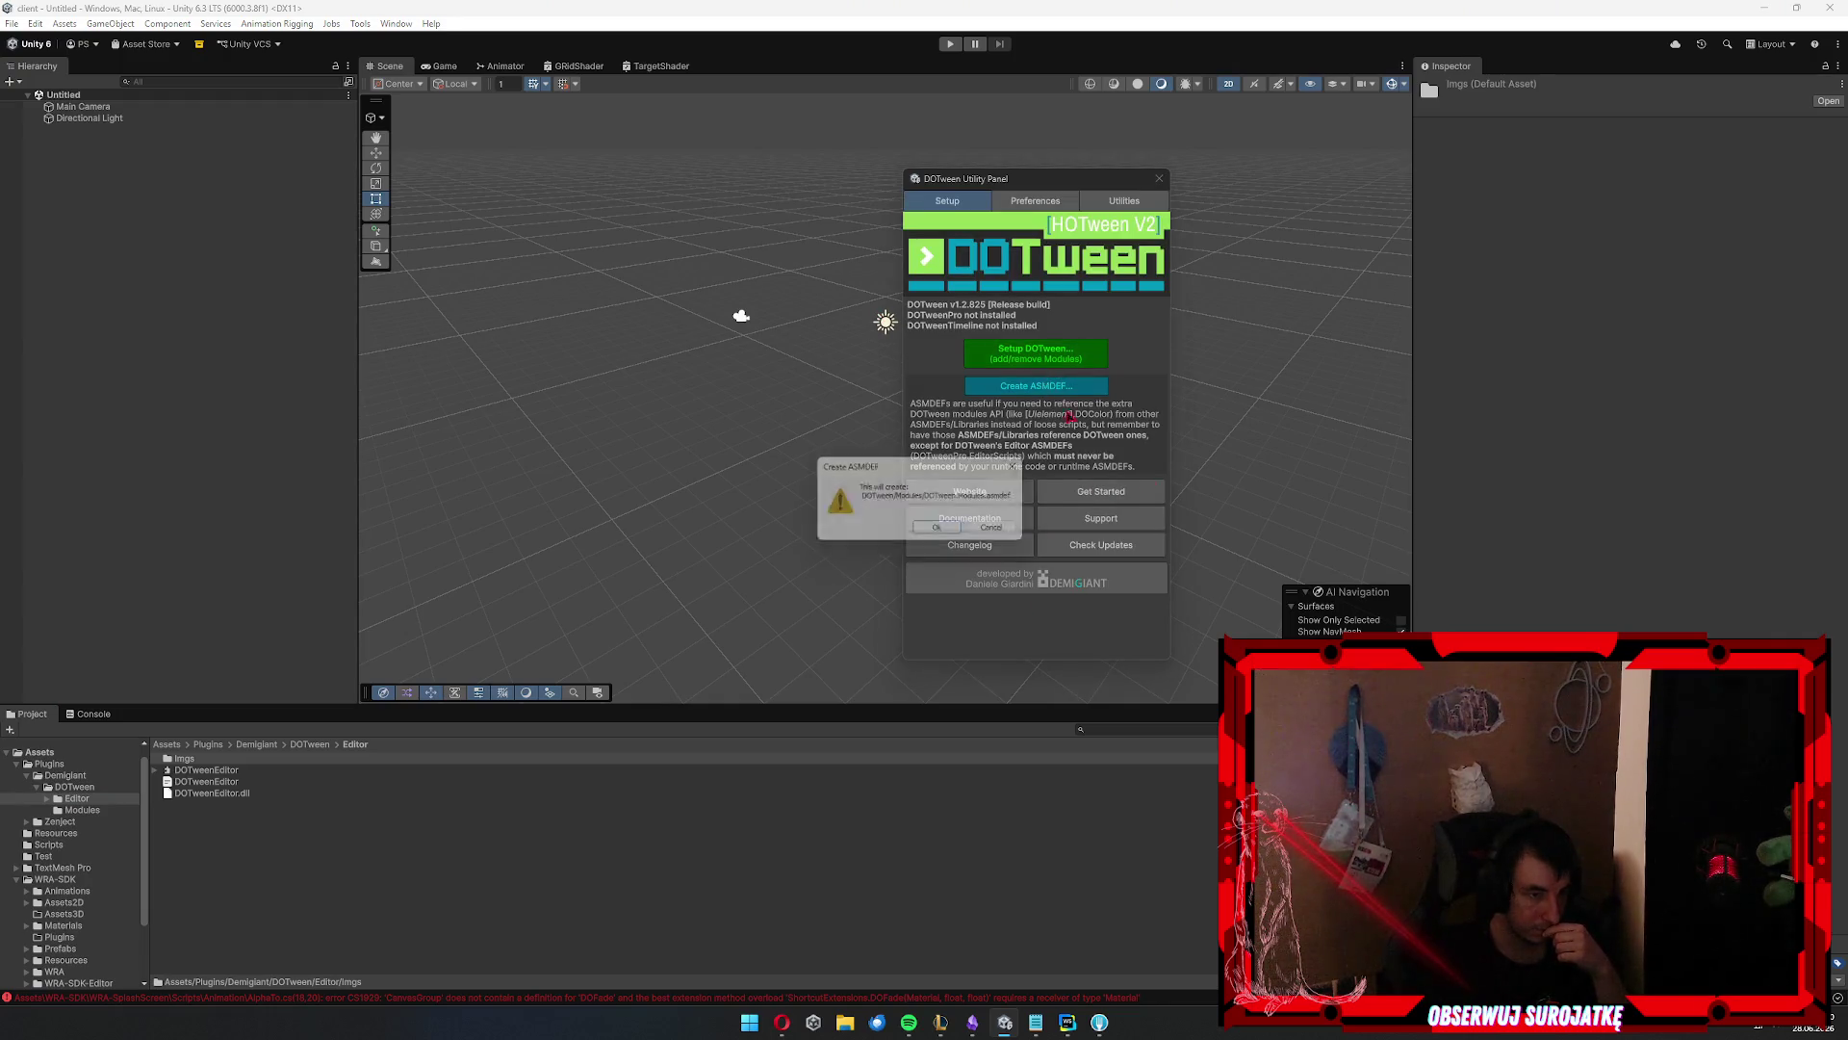
click(950, 530)
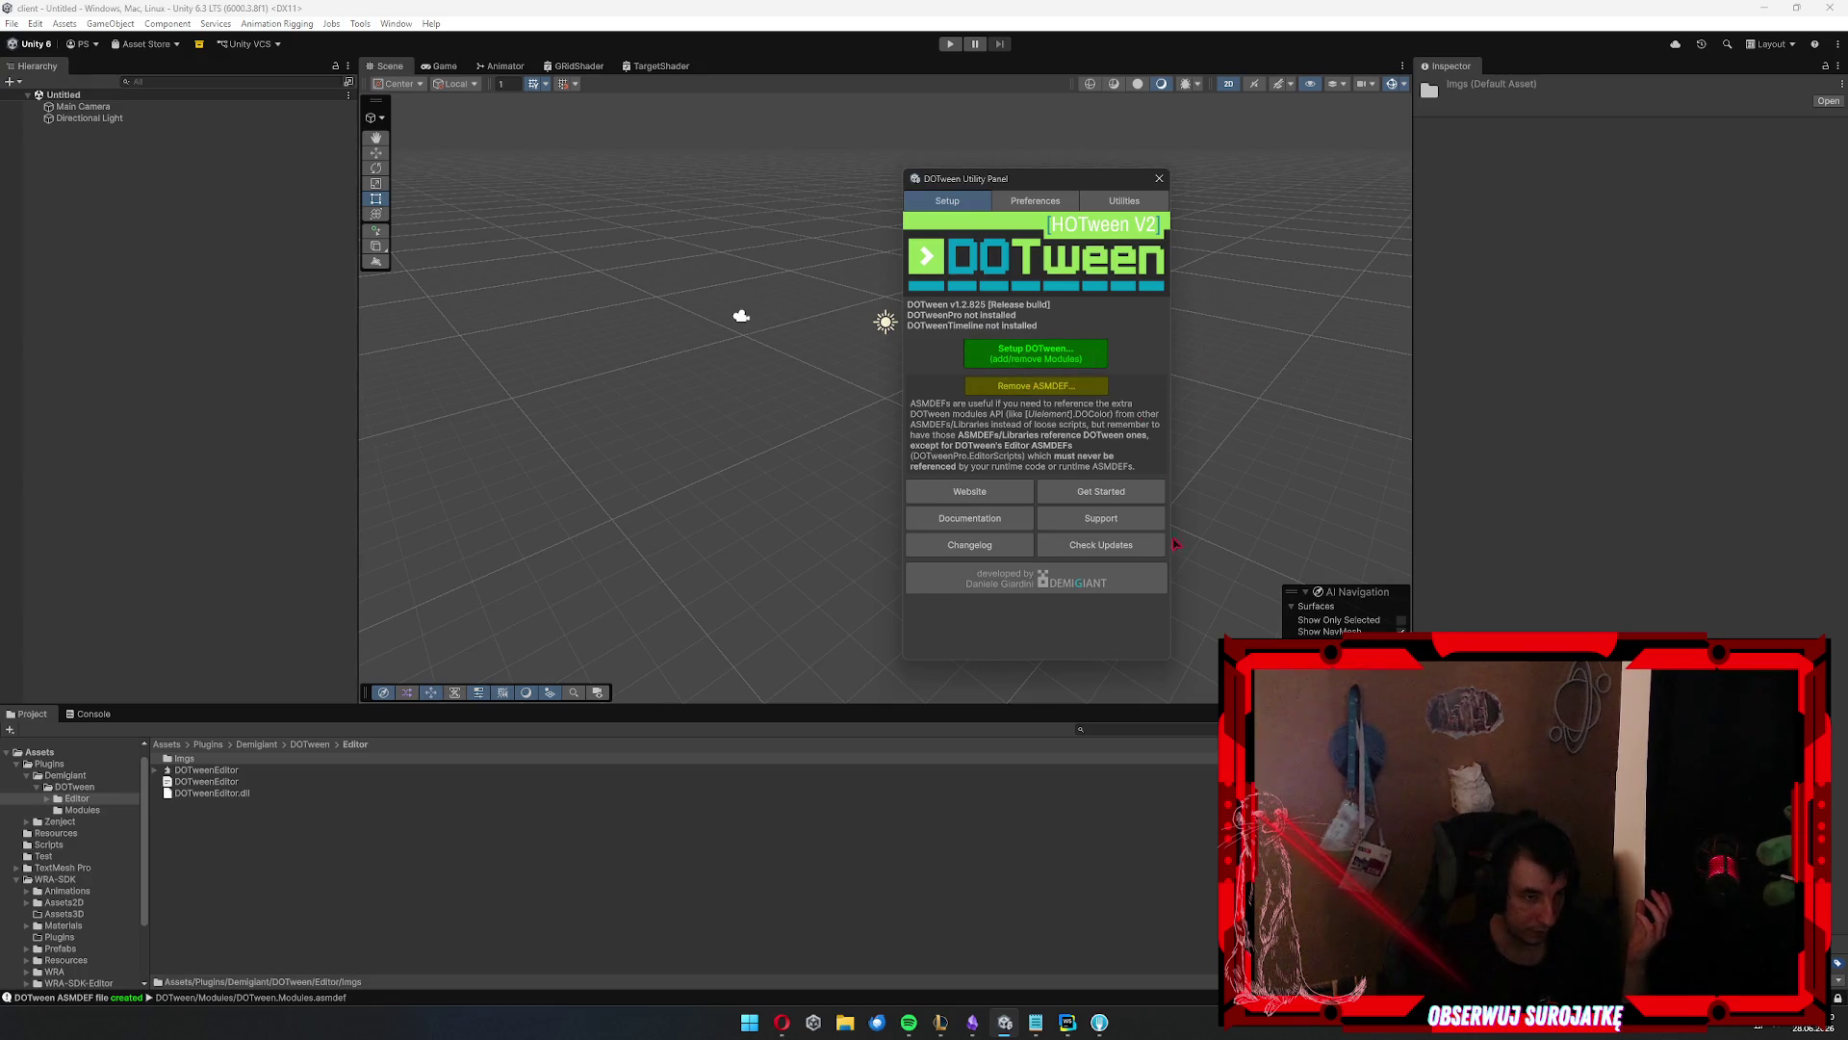
Enable the UI Toolkit module in DOTween setup and apply it
click(1036, 354)
click(986, 484)
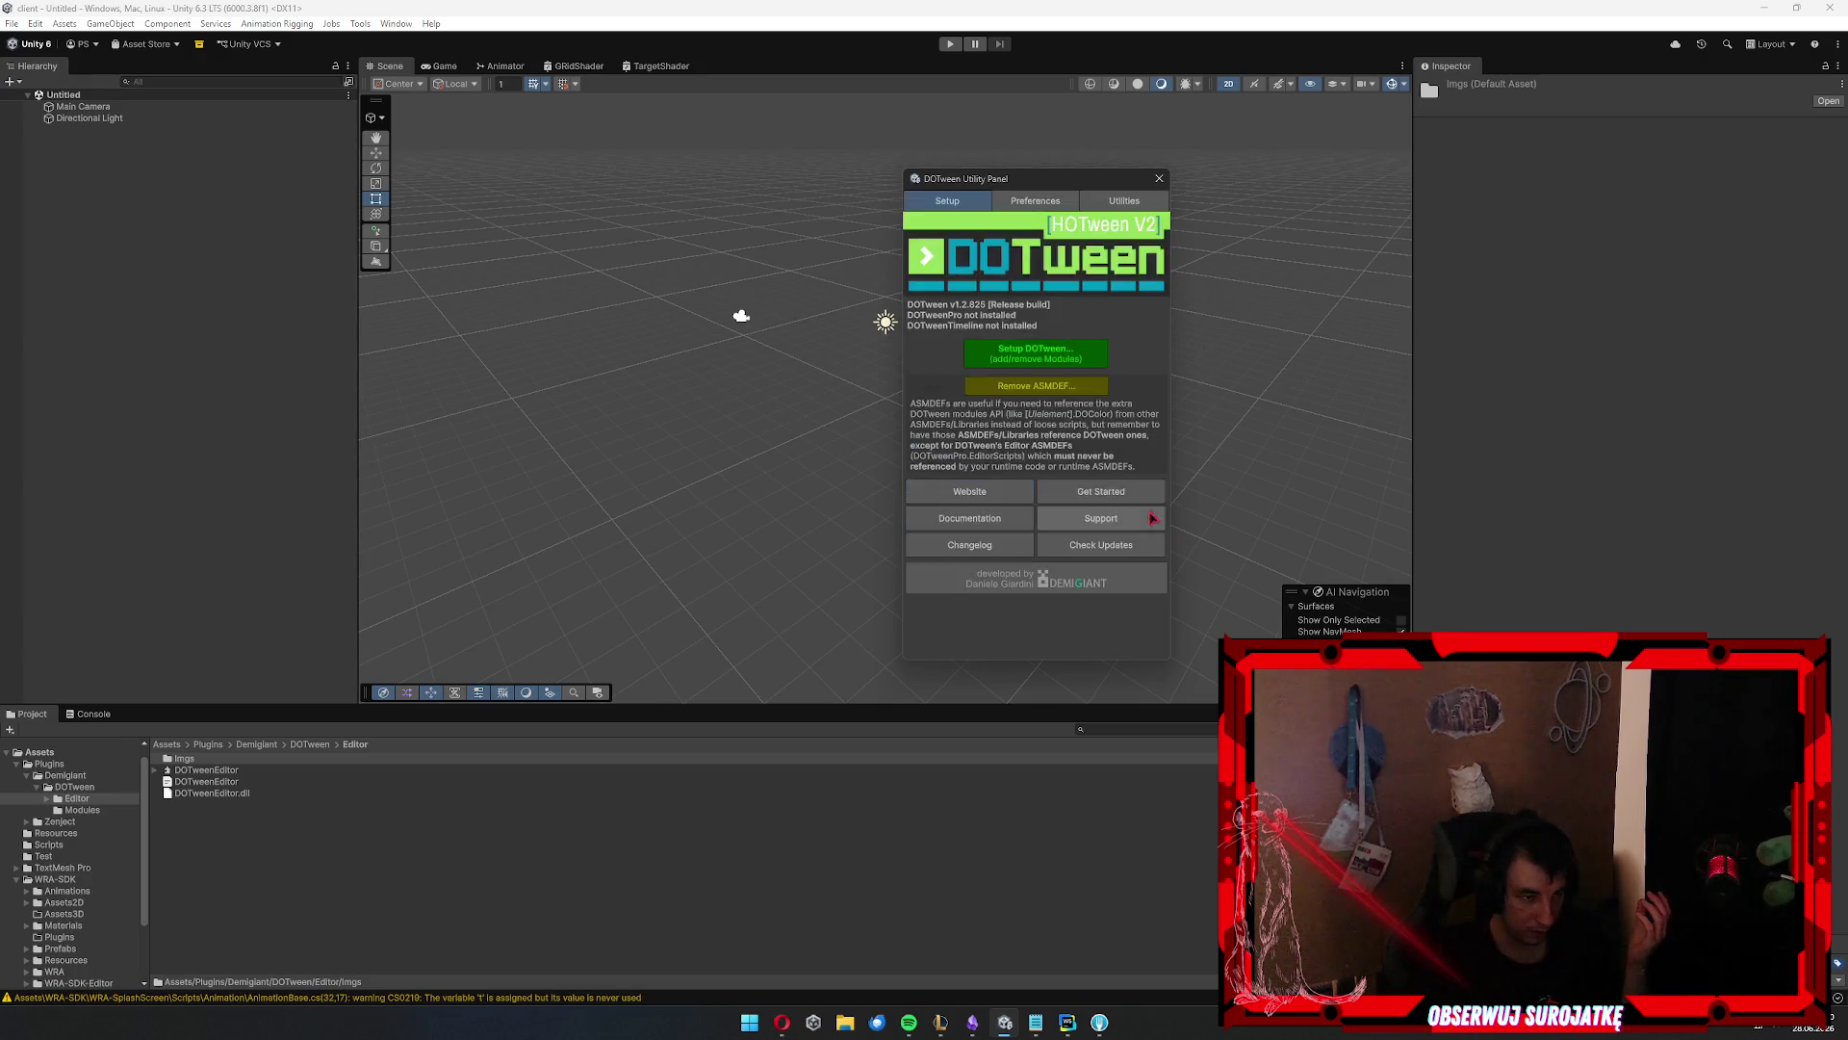
click(1032, 358)
click(1048, 301)
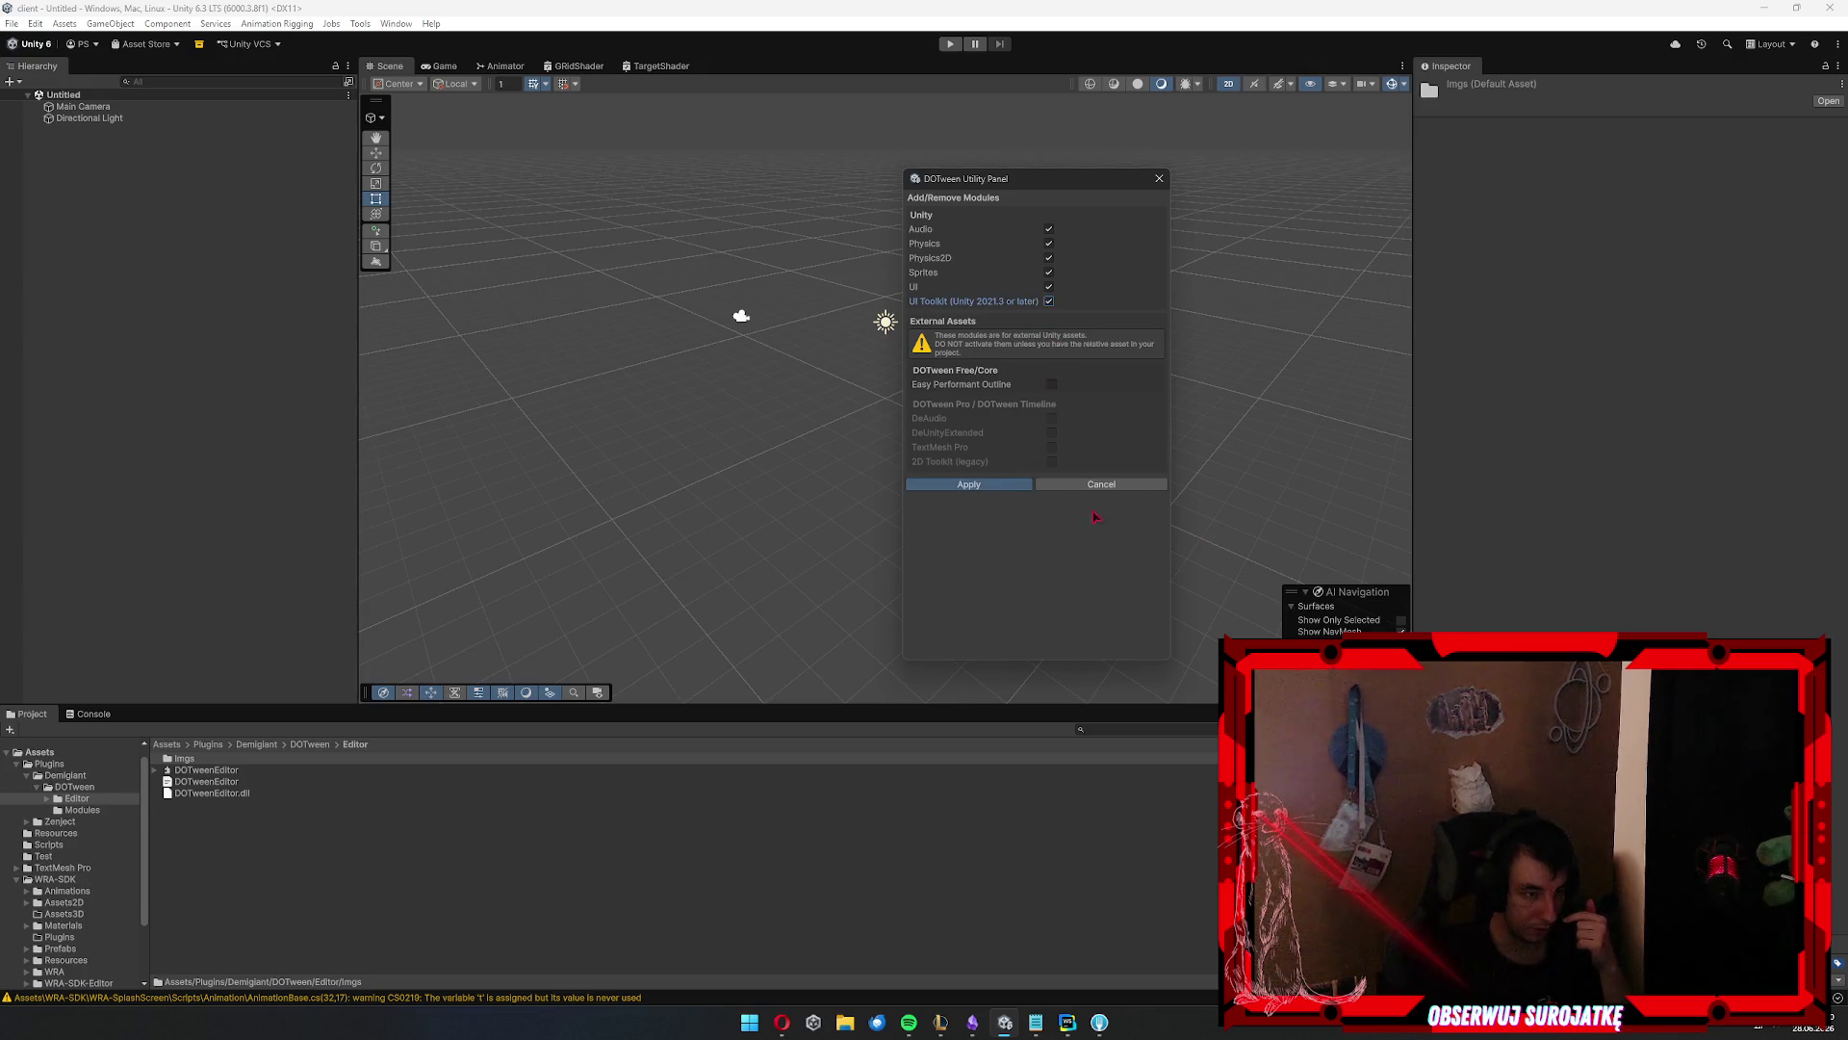
key(Return)
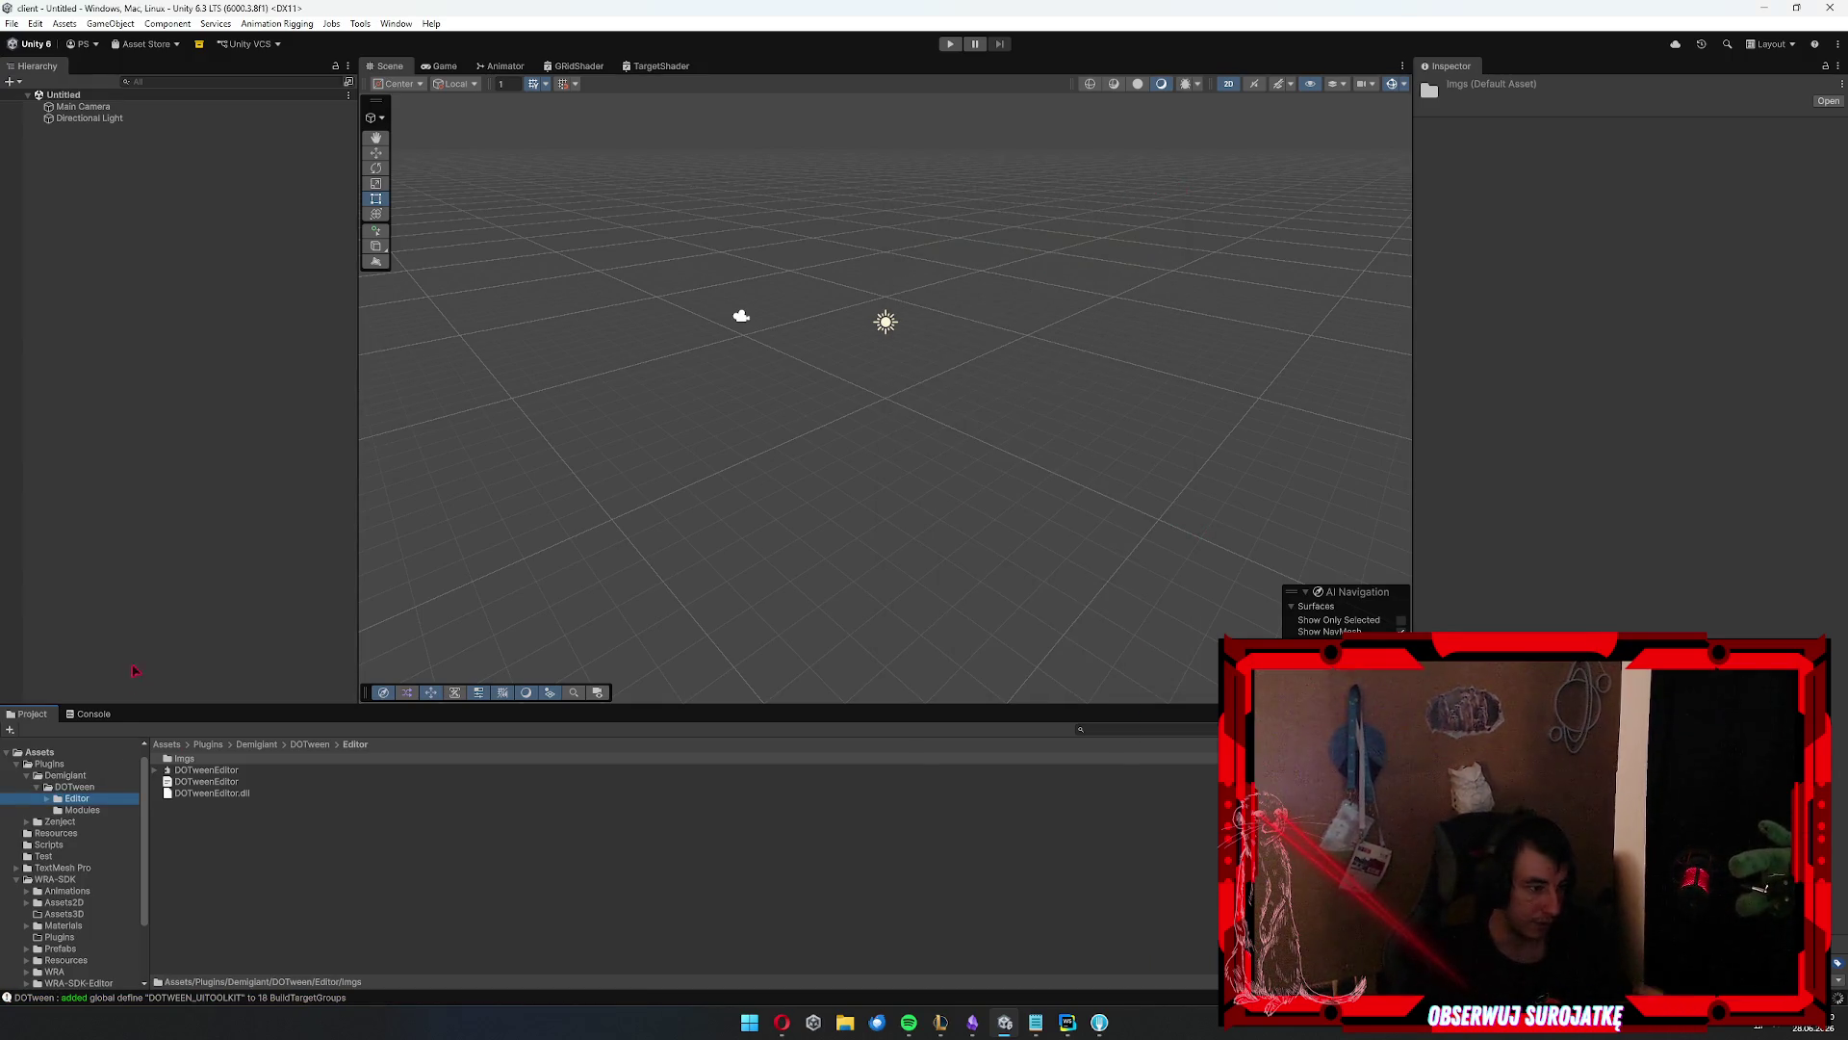
Check the console for the remaining CS1929 DOFade error
click(89, 714)
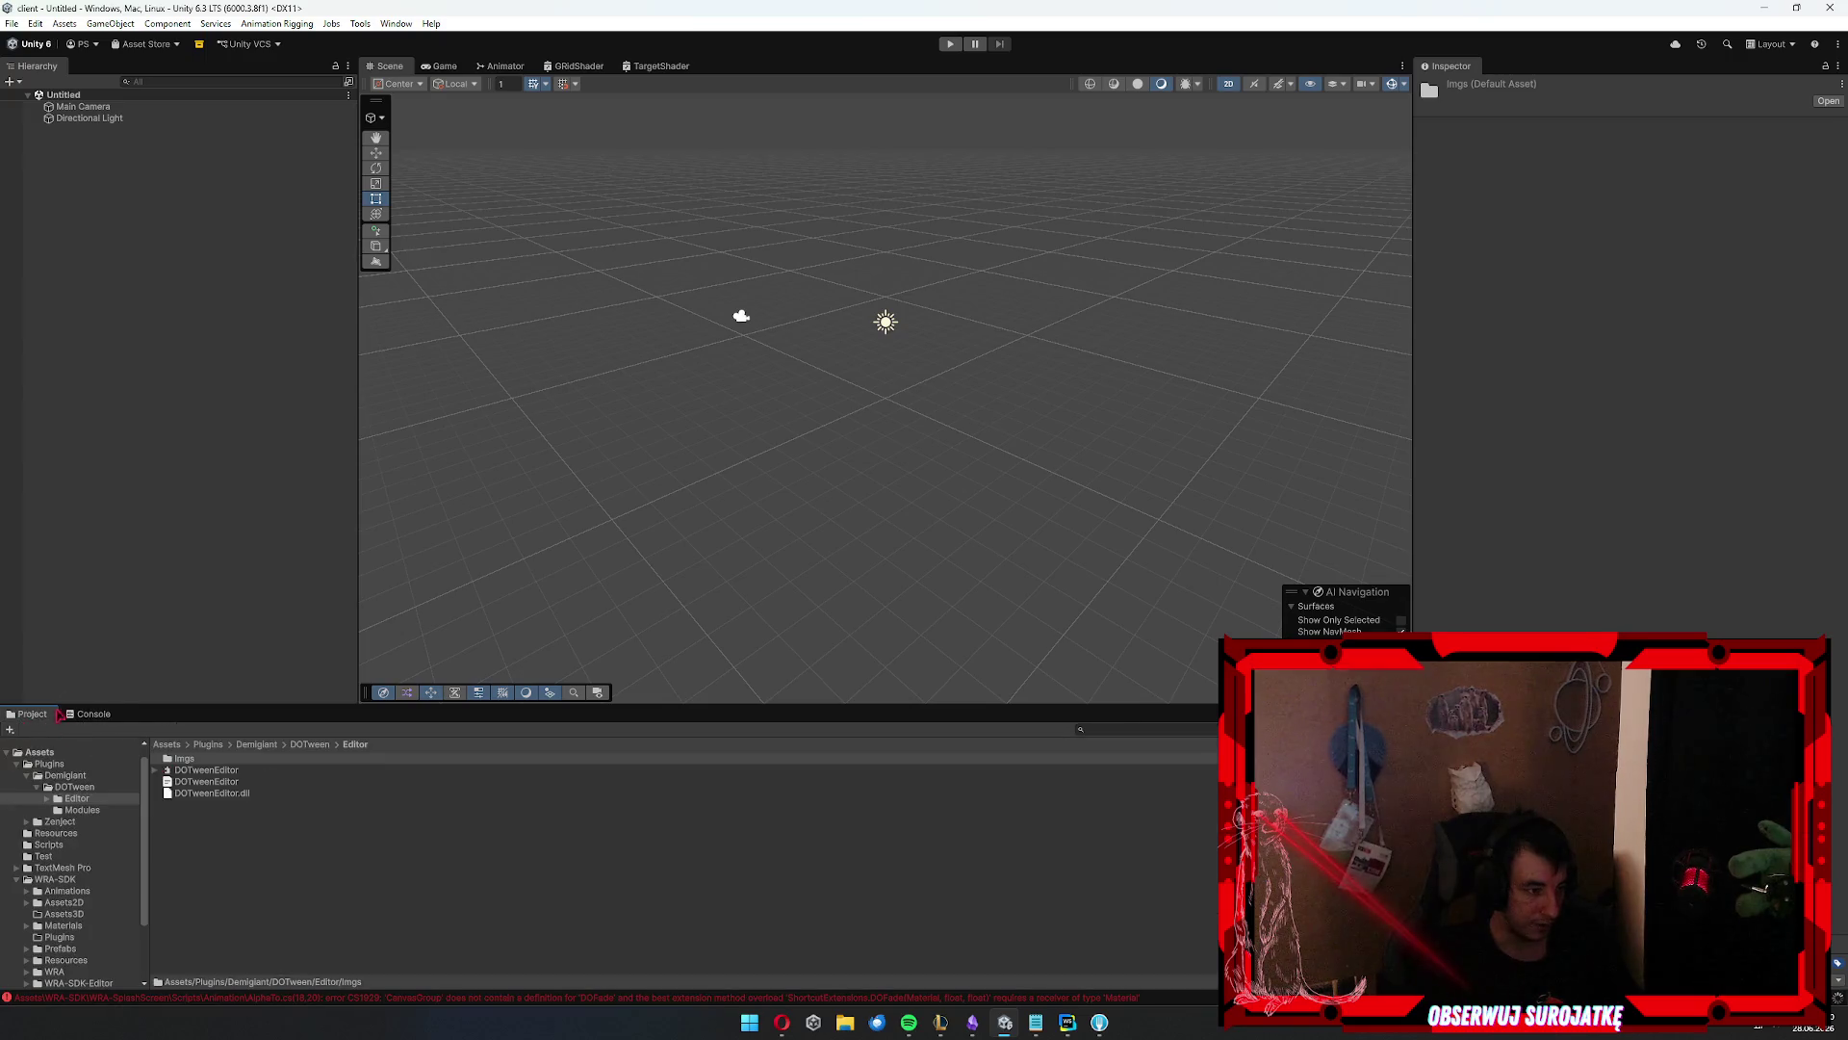
click(88, 715)
click(202, 747)
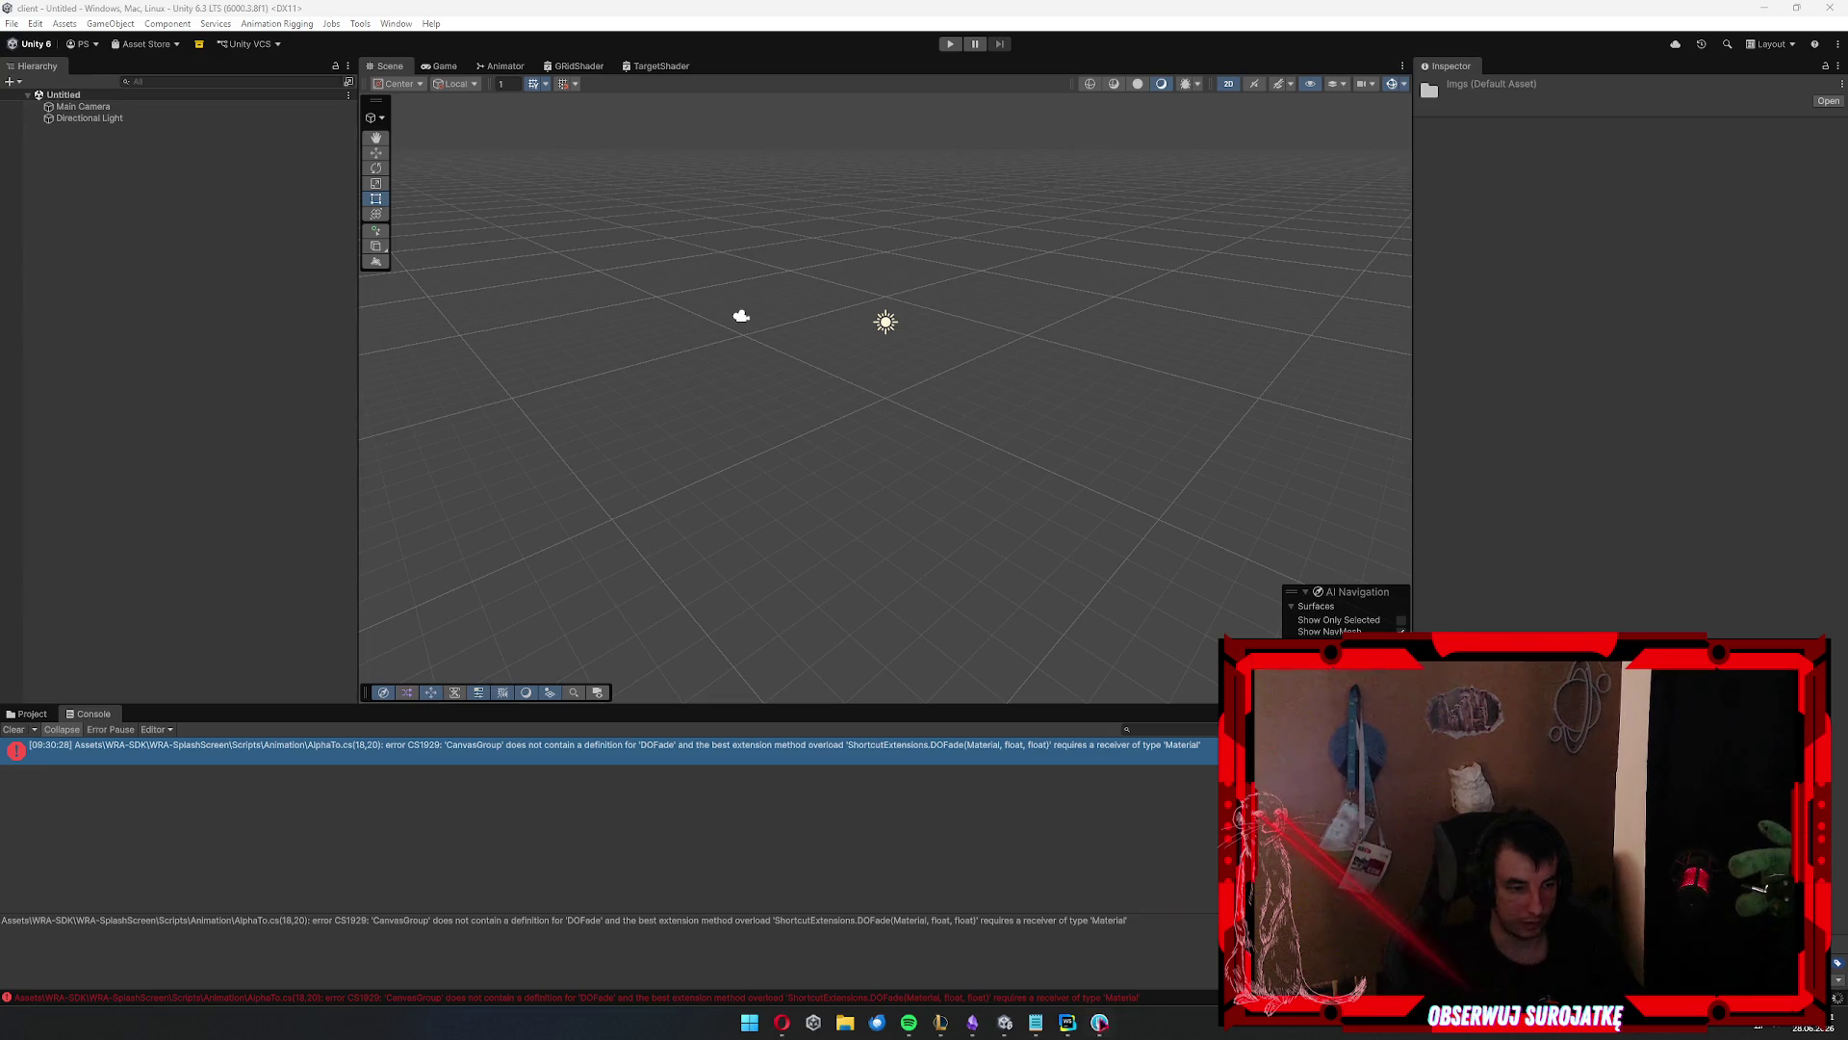
Open WebStorm's context menu on the taskbar
right_click(1068, 1022)
Close the WebStorm window and confirm Exit, leaving only the Unity editor open
click(1069, 985)
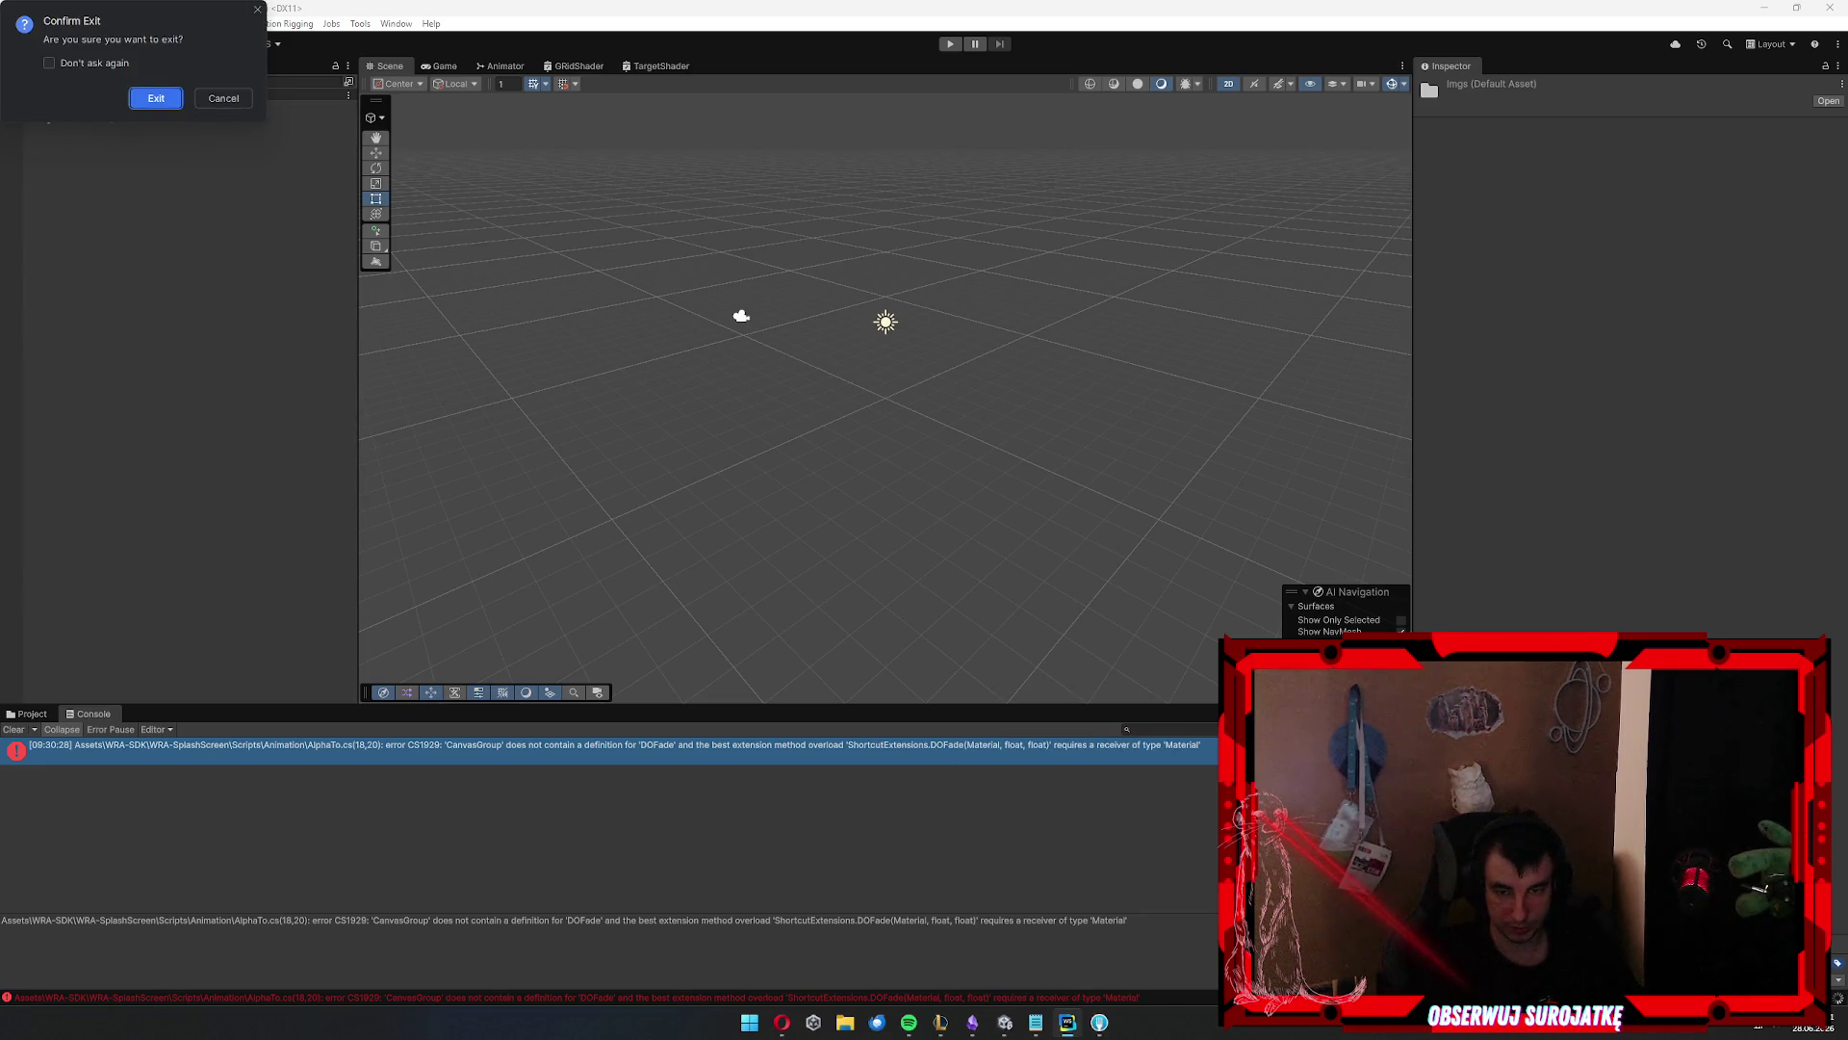
click(157, 100)
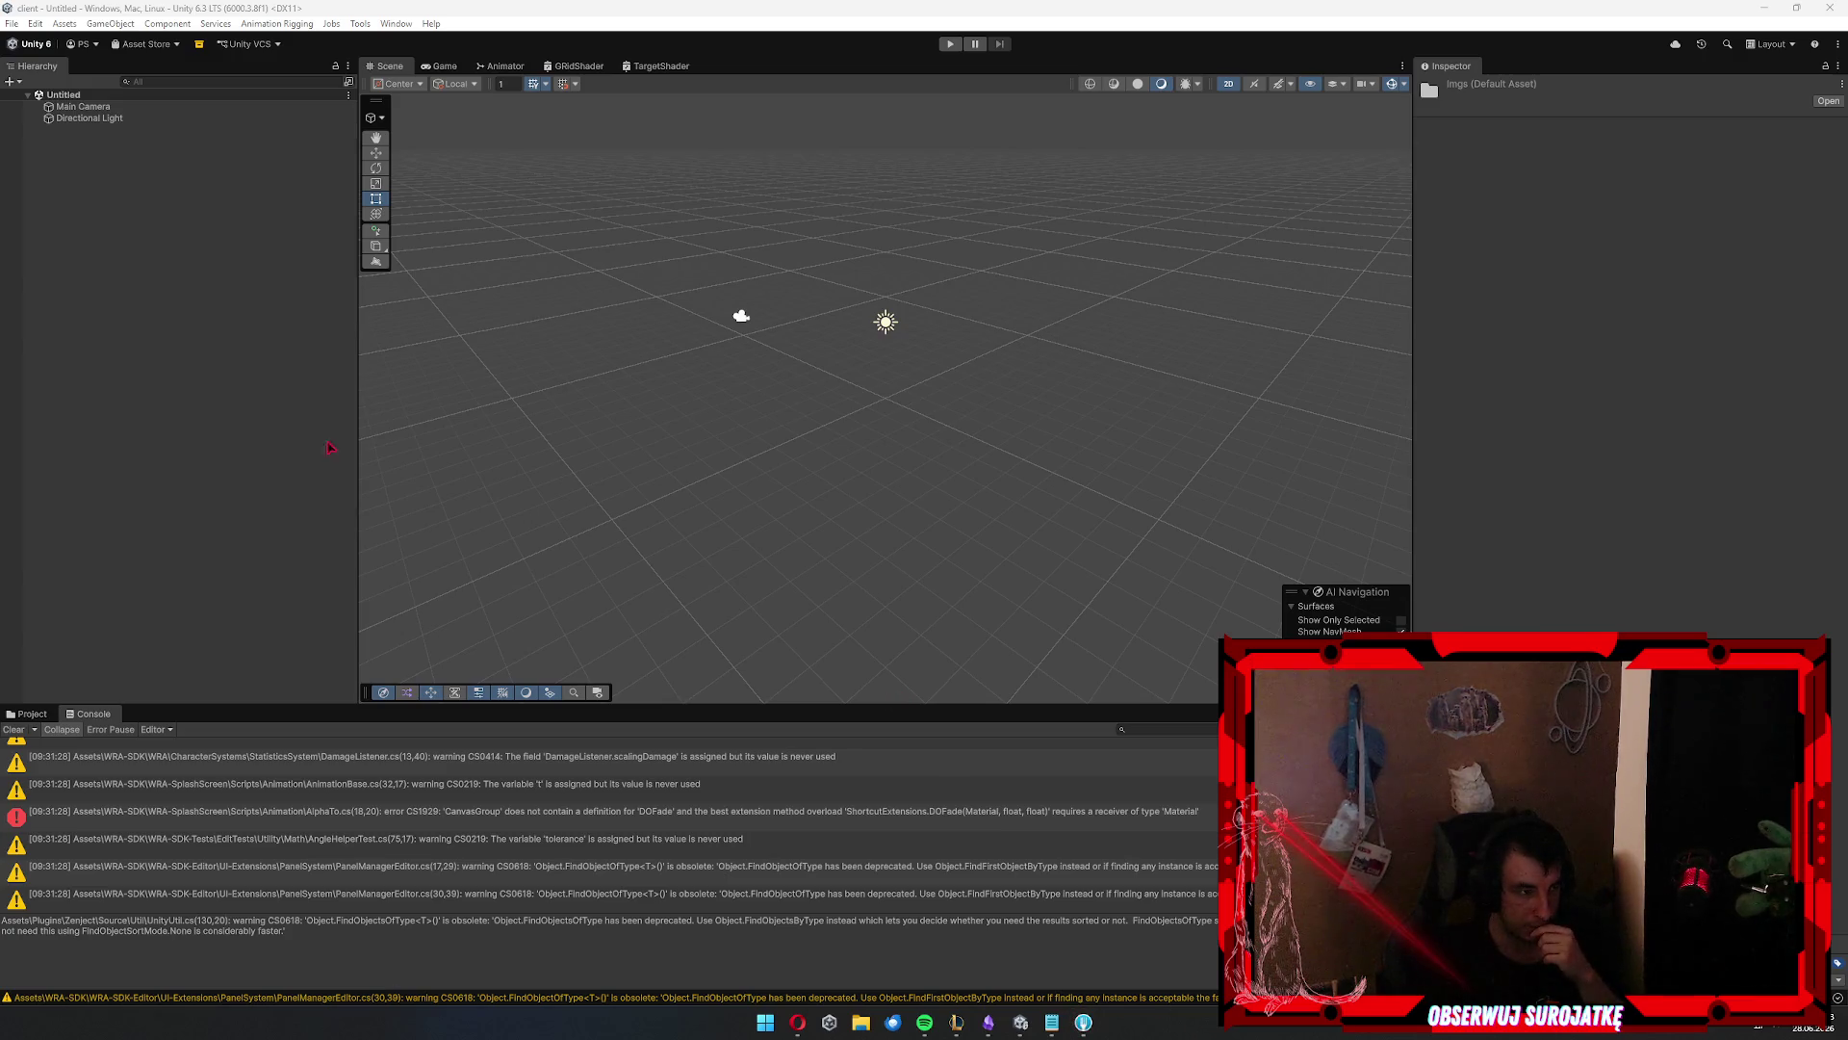
Open the C# project in the code editor from the Assets menu and clear the console
click(65, 23)
click(125, 399)
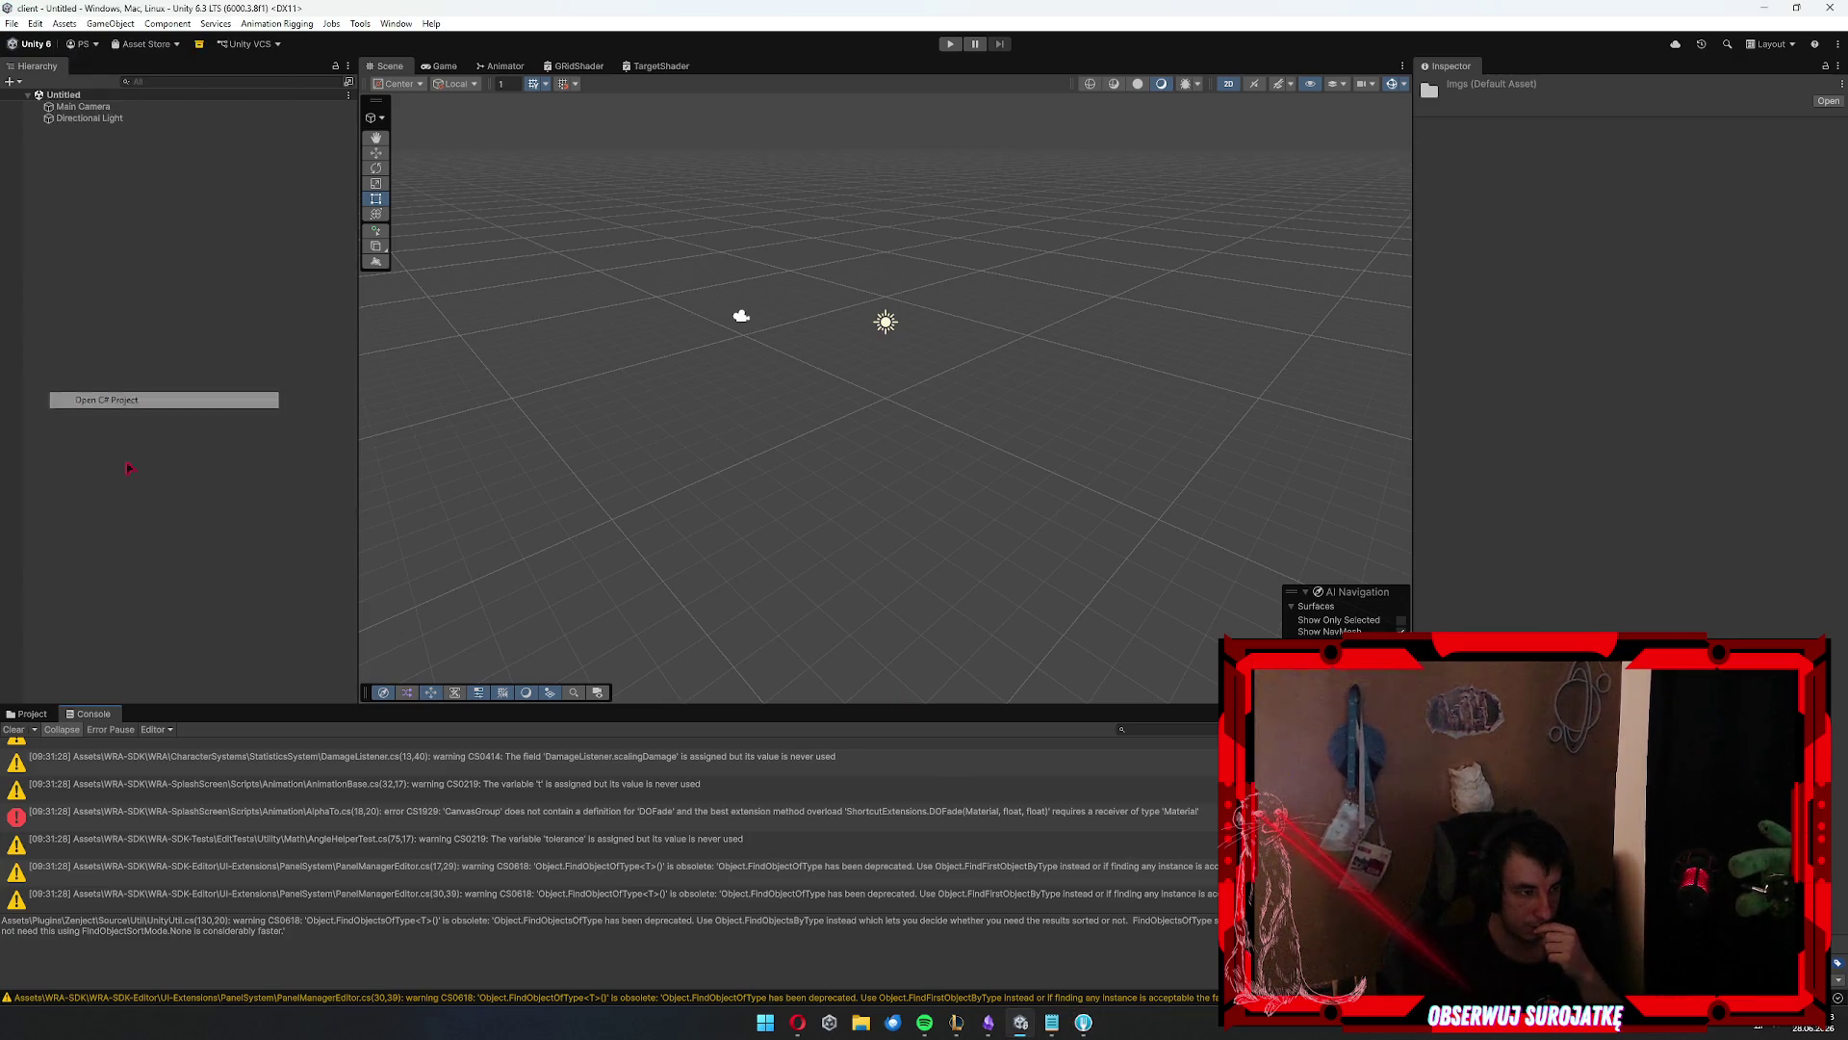
click(14, 729)
Browse to Assets > Scripts and select DevvitBridge.cs to preview its code
click(21, 743)
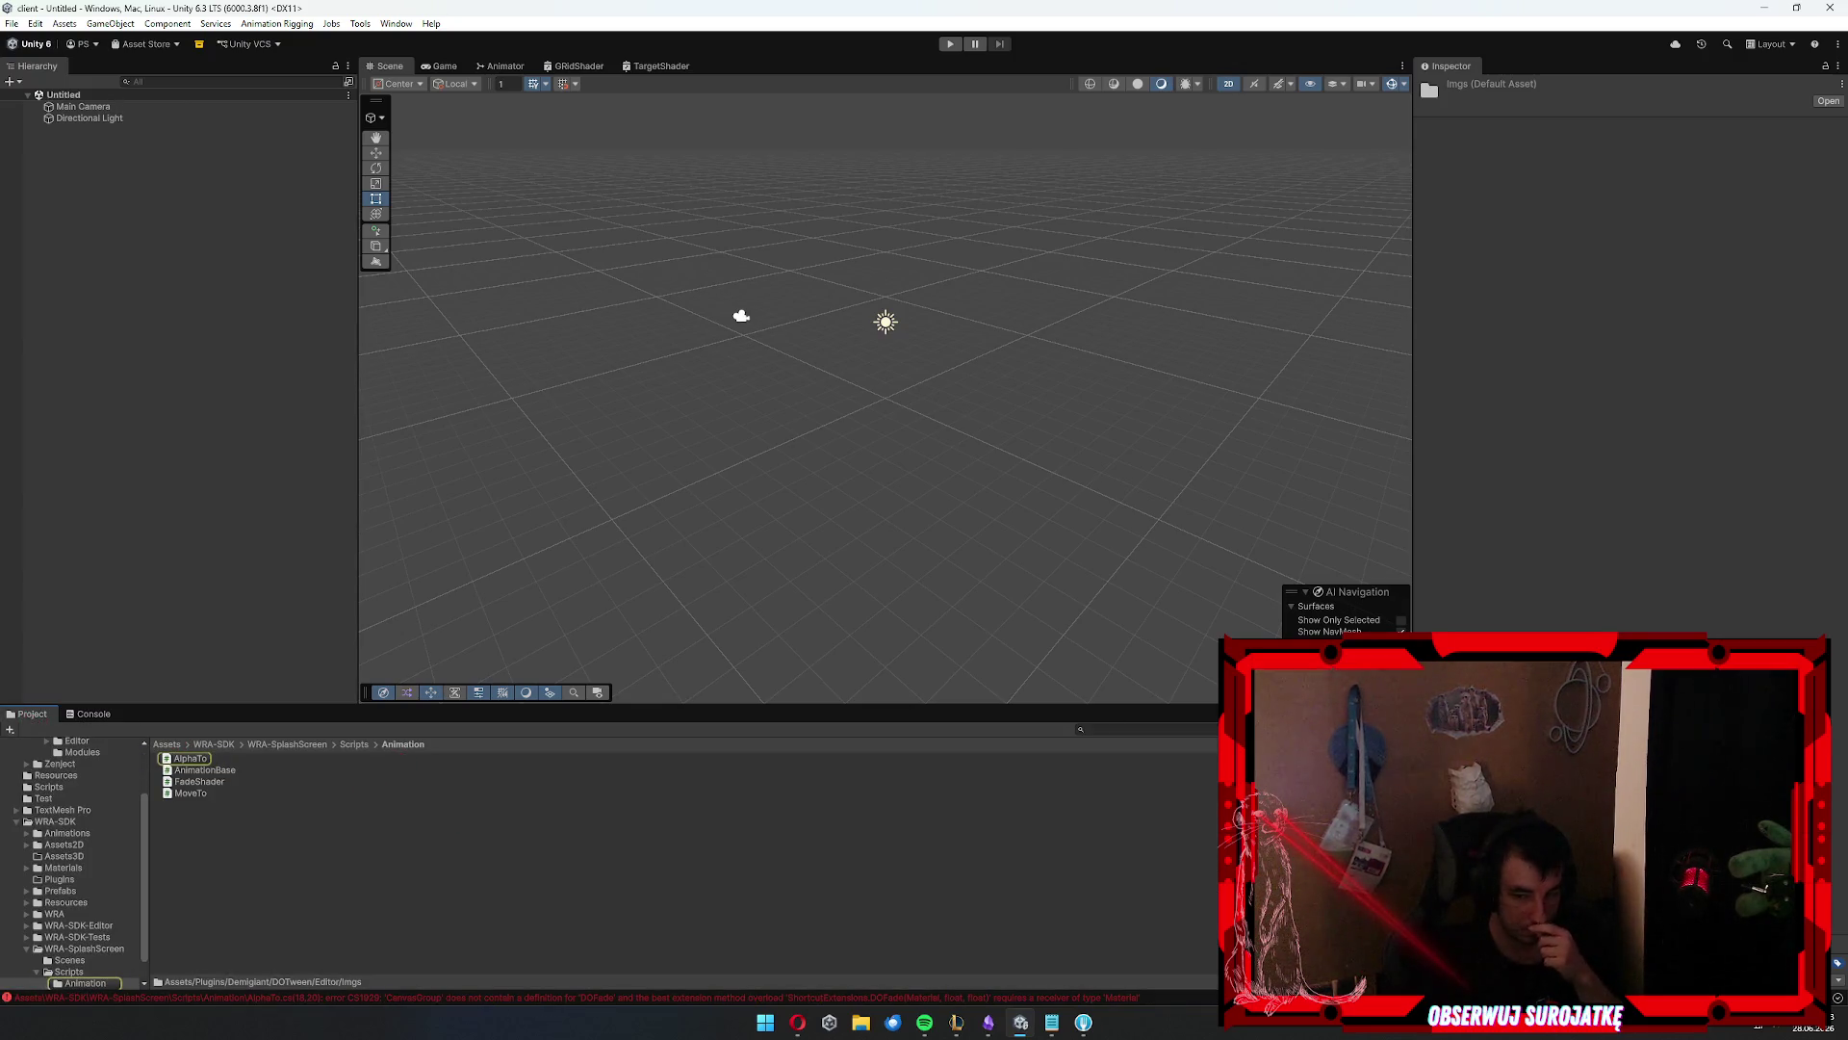
scroll(81, 813, up, 3)
click(40, 765)
click(210, 816)
double_click(188, 781)
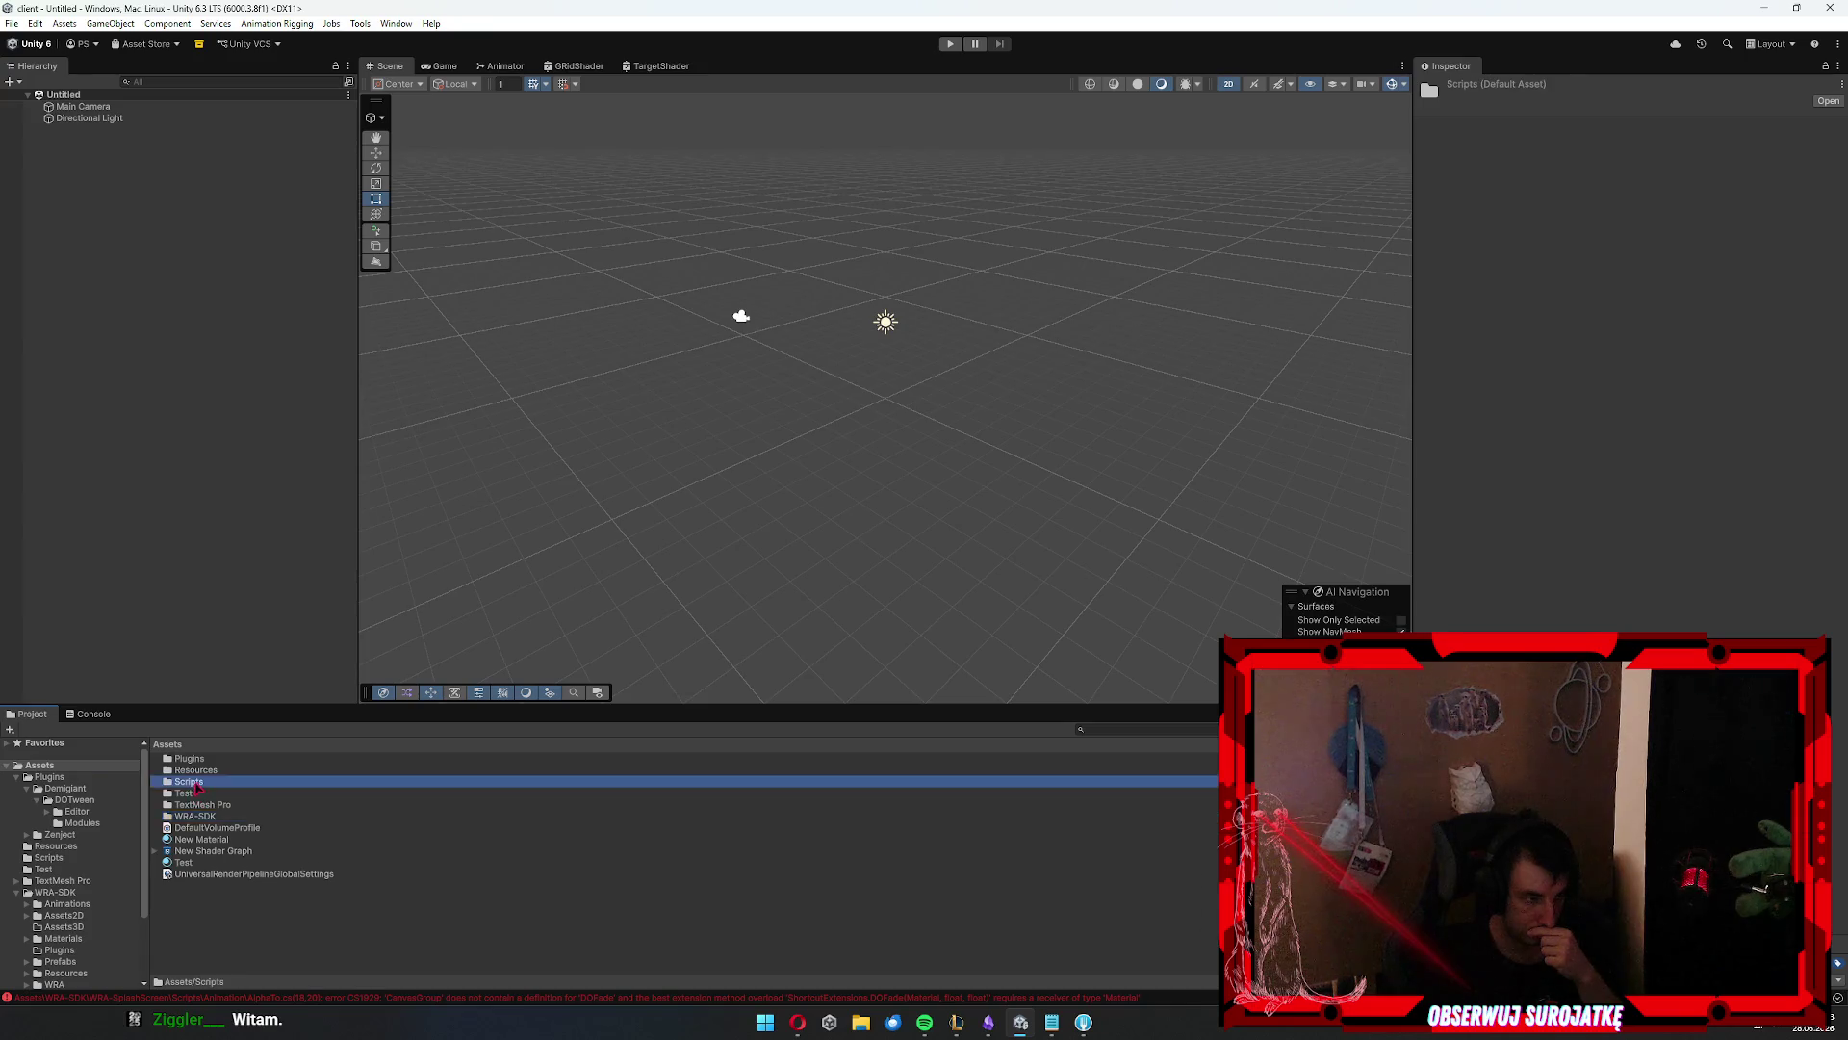
click(201, 758)
scroll(1589, 454, down, 15)
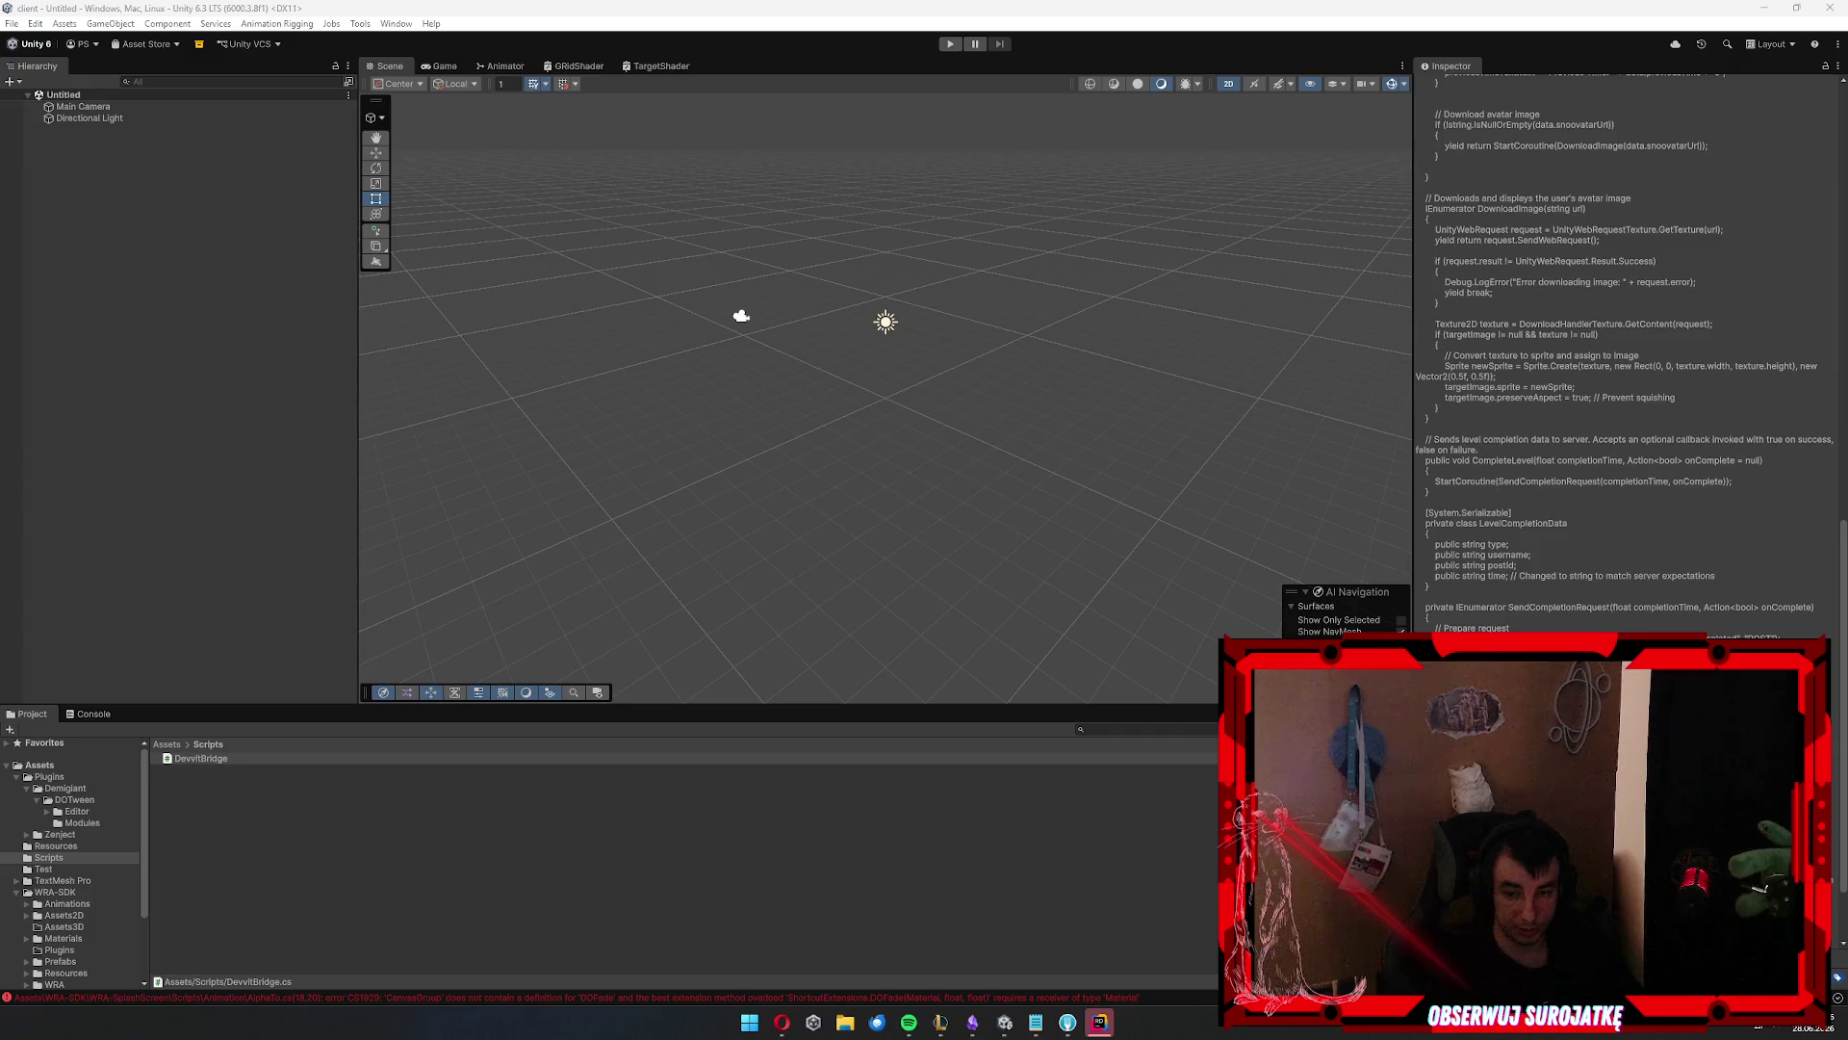
Dismiss the Claude quick prompt, deselect DevvitBridge.cs and show the CS1929 DOFade error in the console
key(ctrl+alt+space)
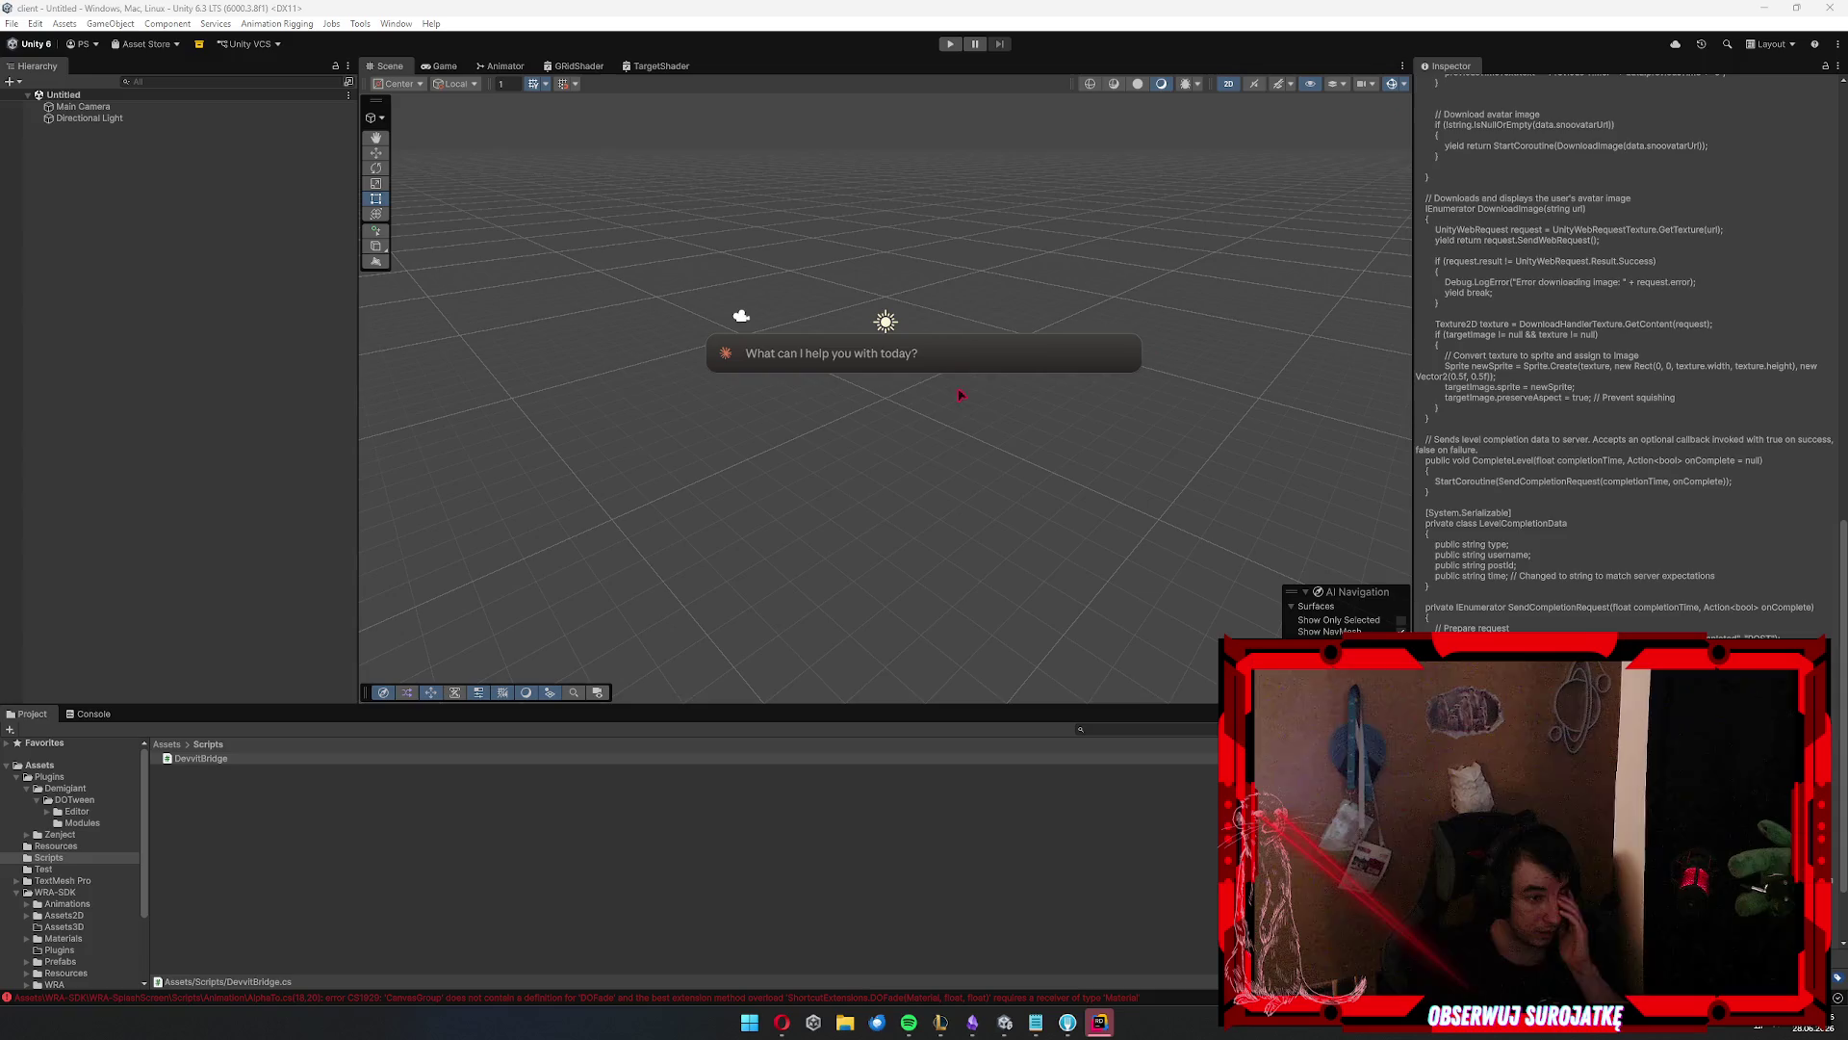
key(Escape)
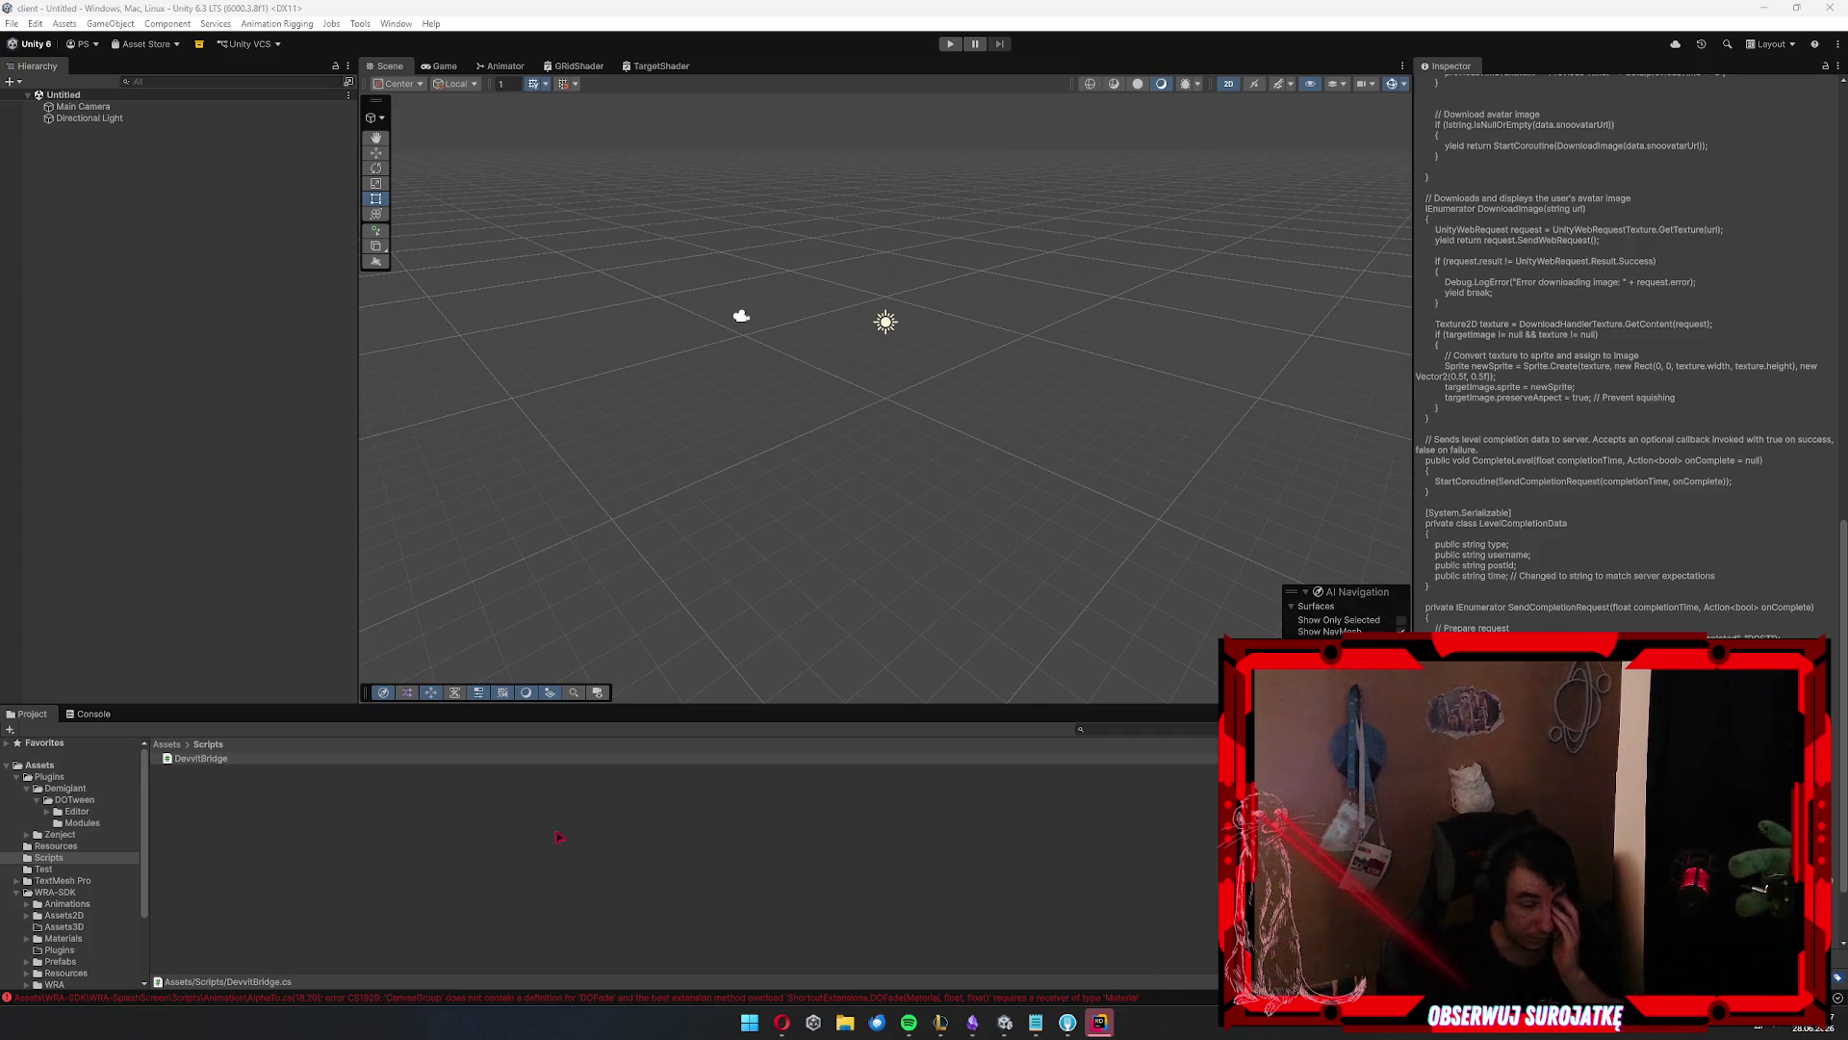
click(681, 854)
click(90, 713)
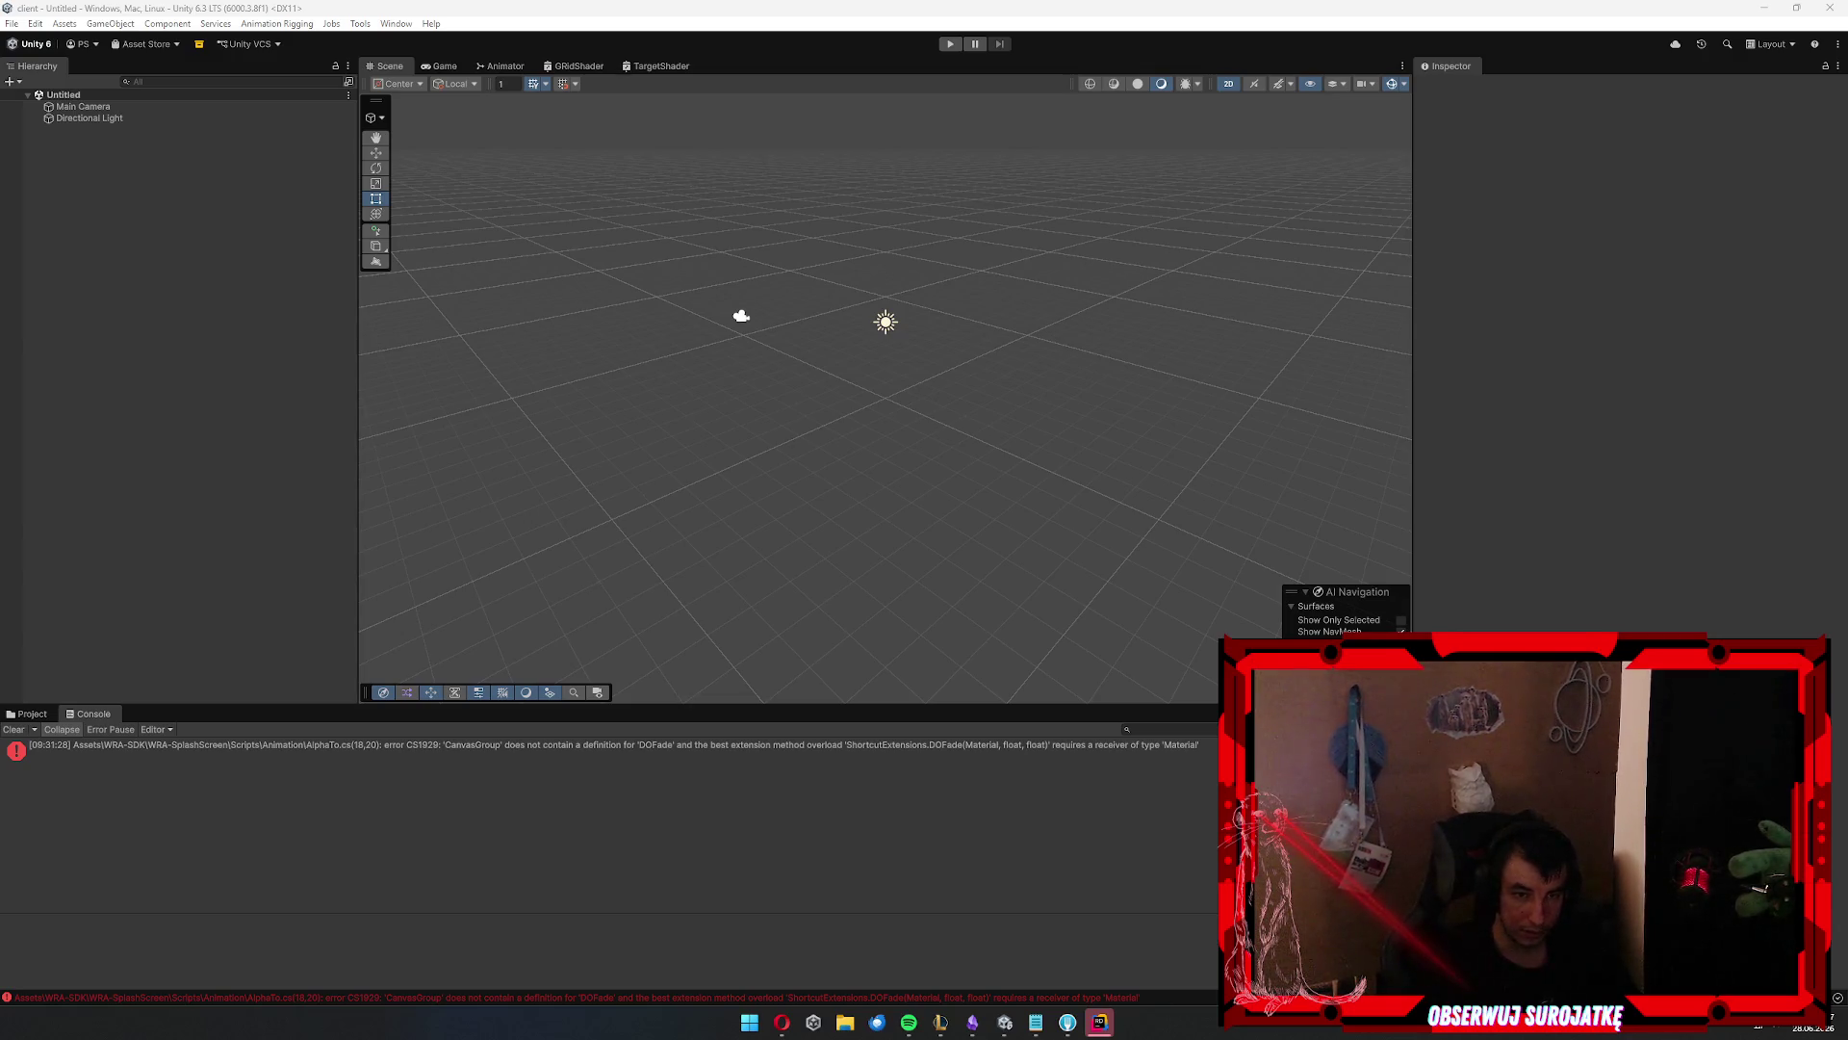
Open the Windows Start menu to search for an app
key(super)
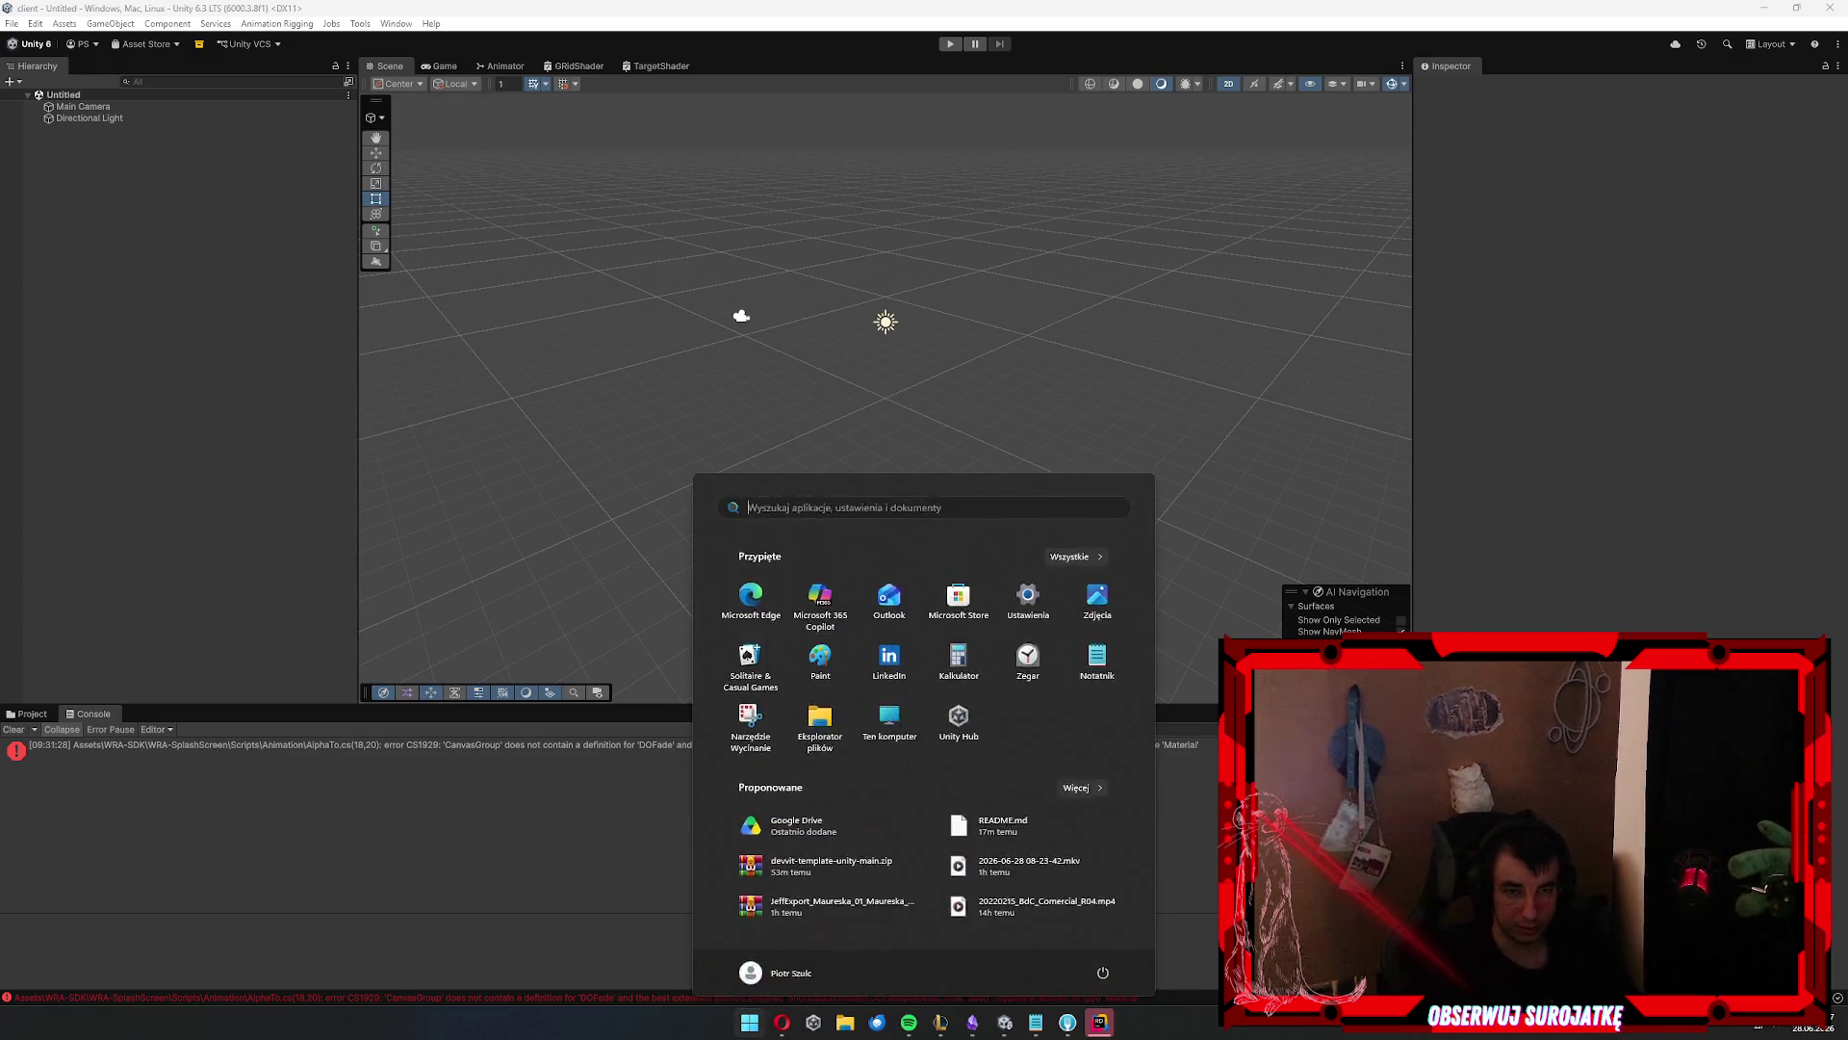
text(not)
key(Return)
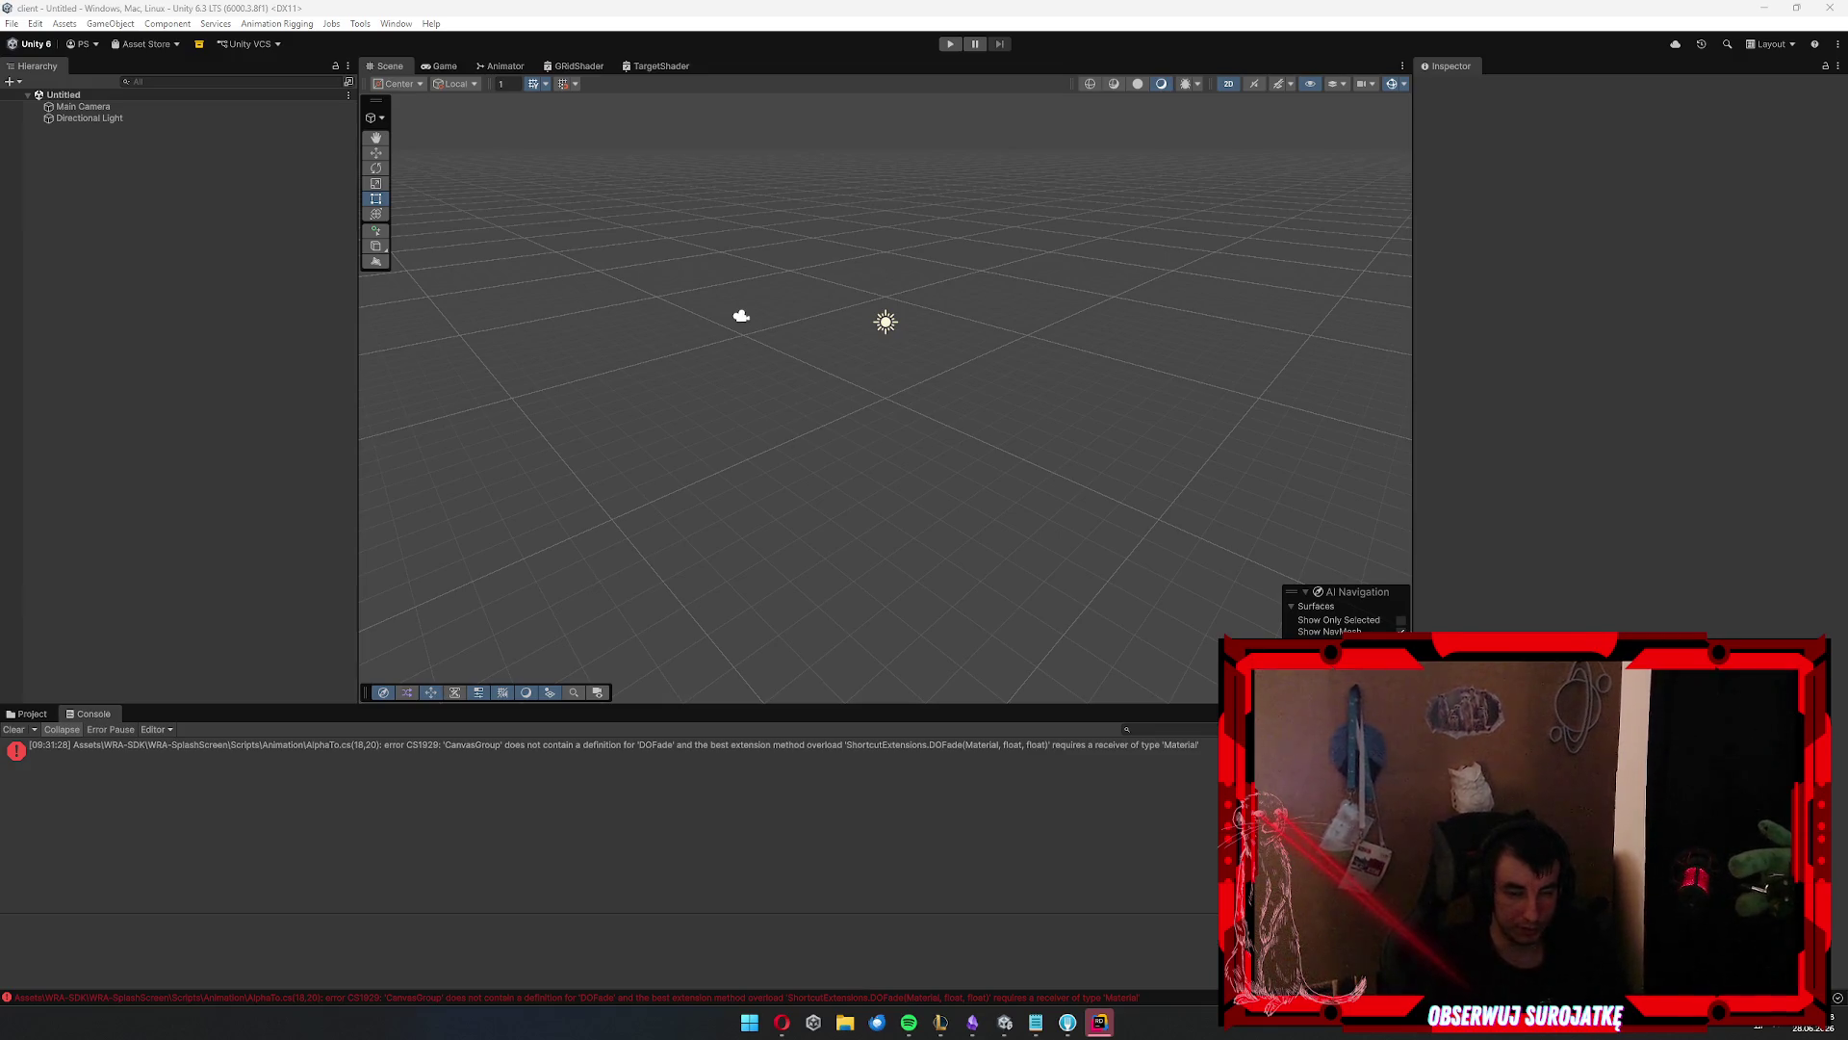
key(super)
text(un)
key(Return)
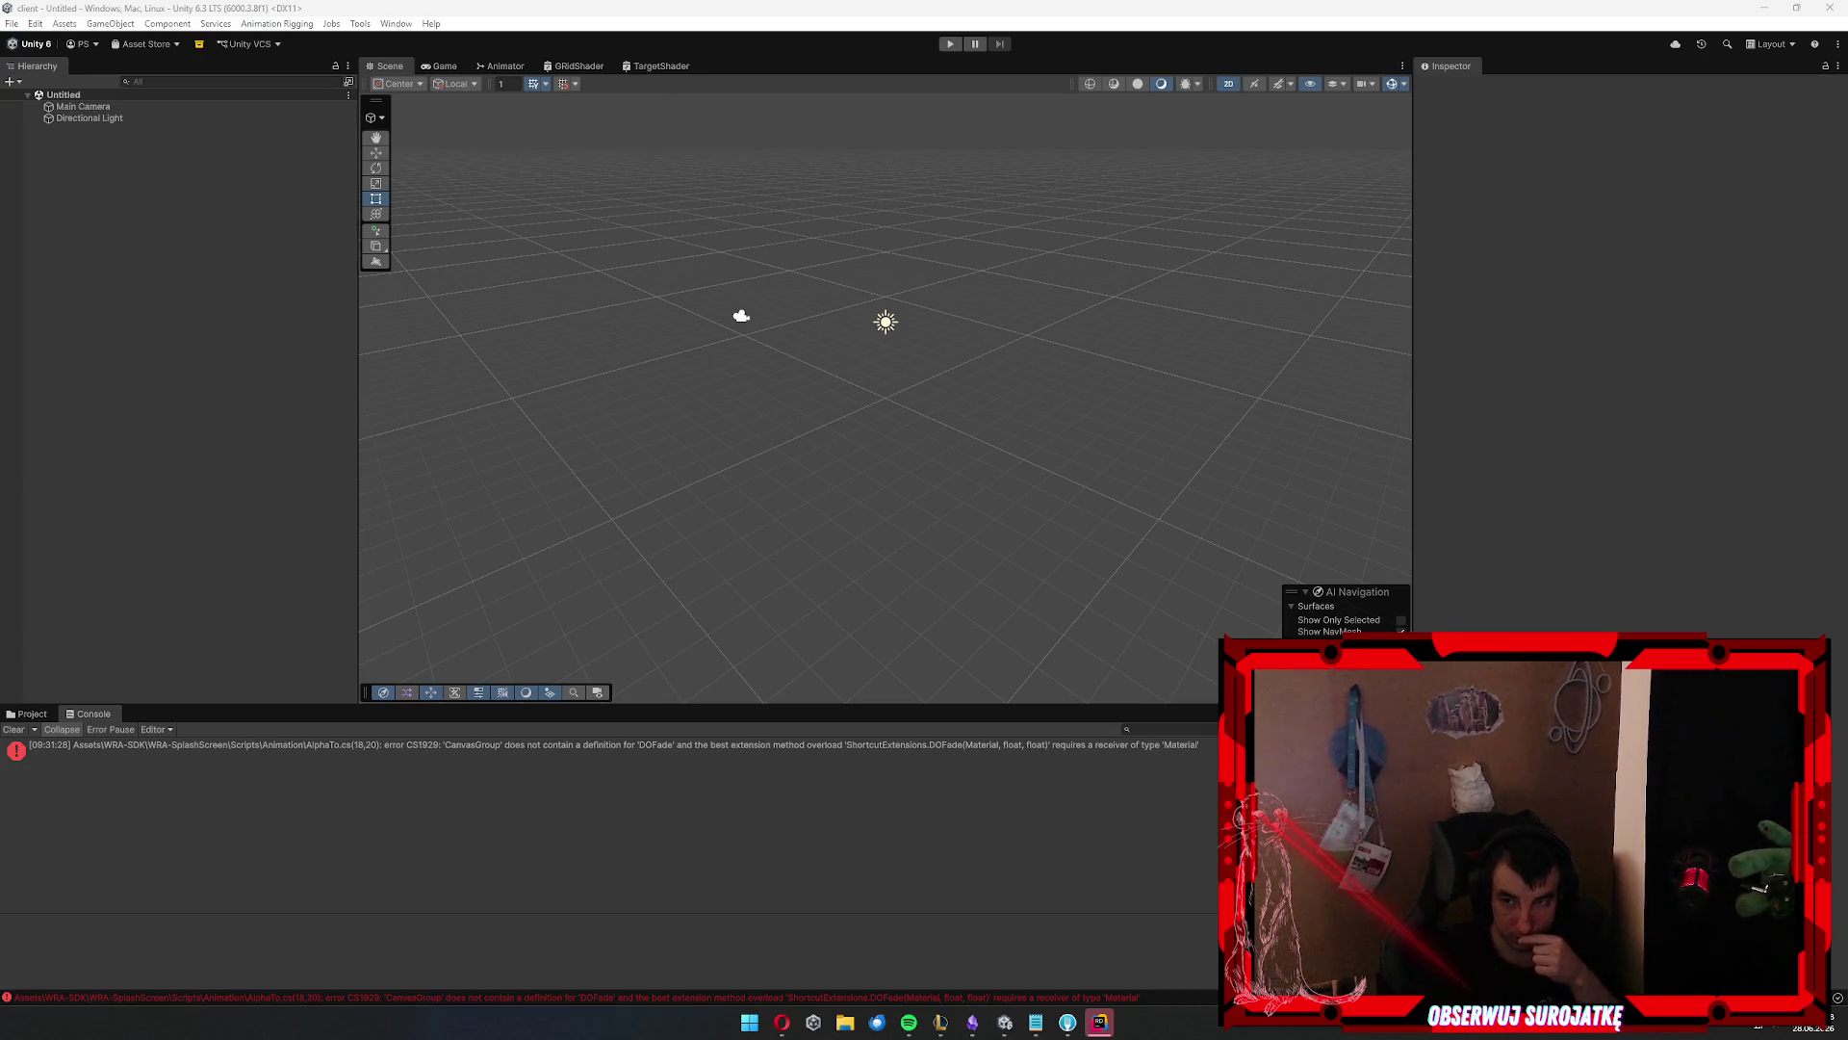
click(973, 1026)
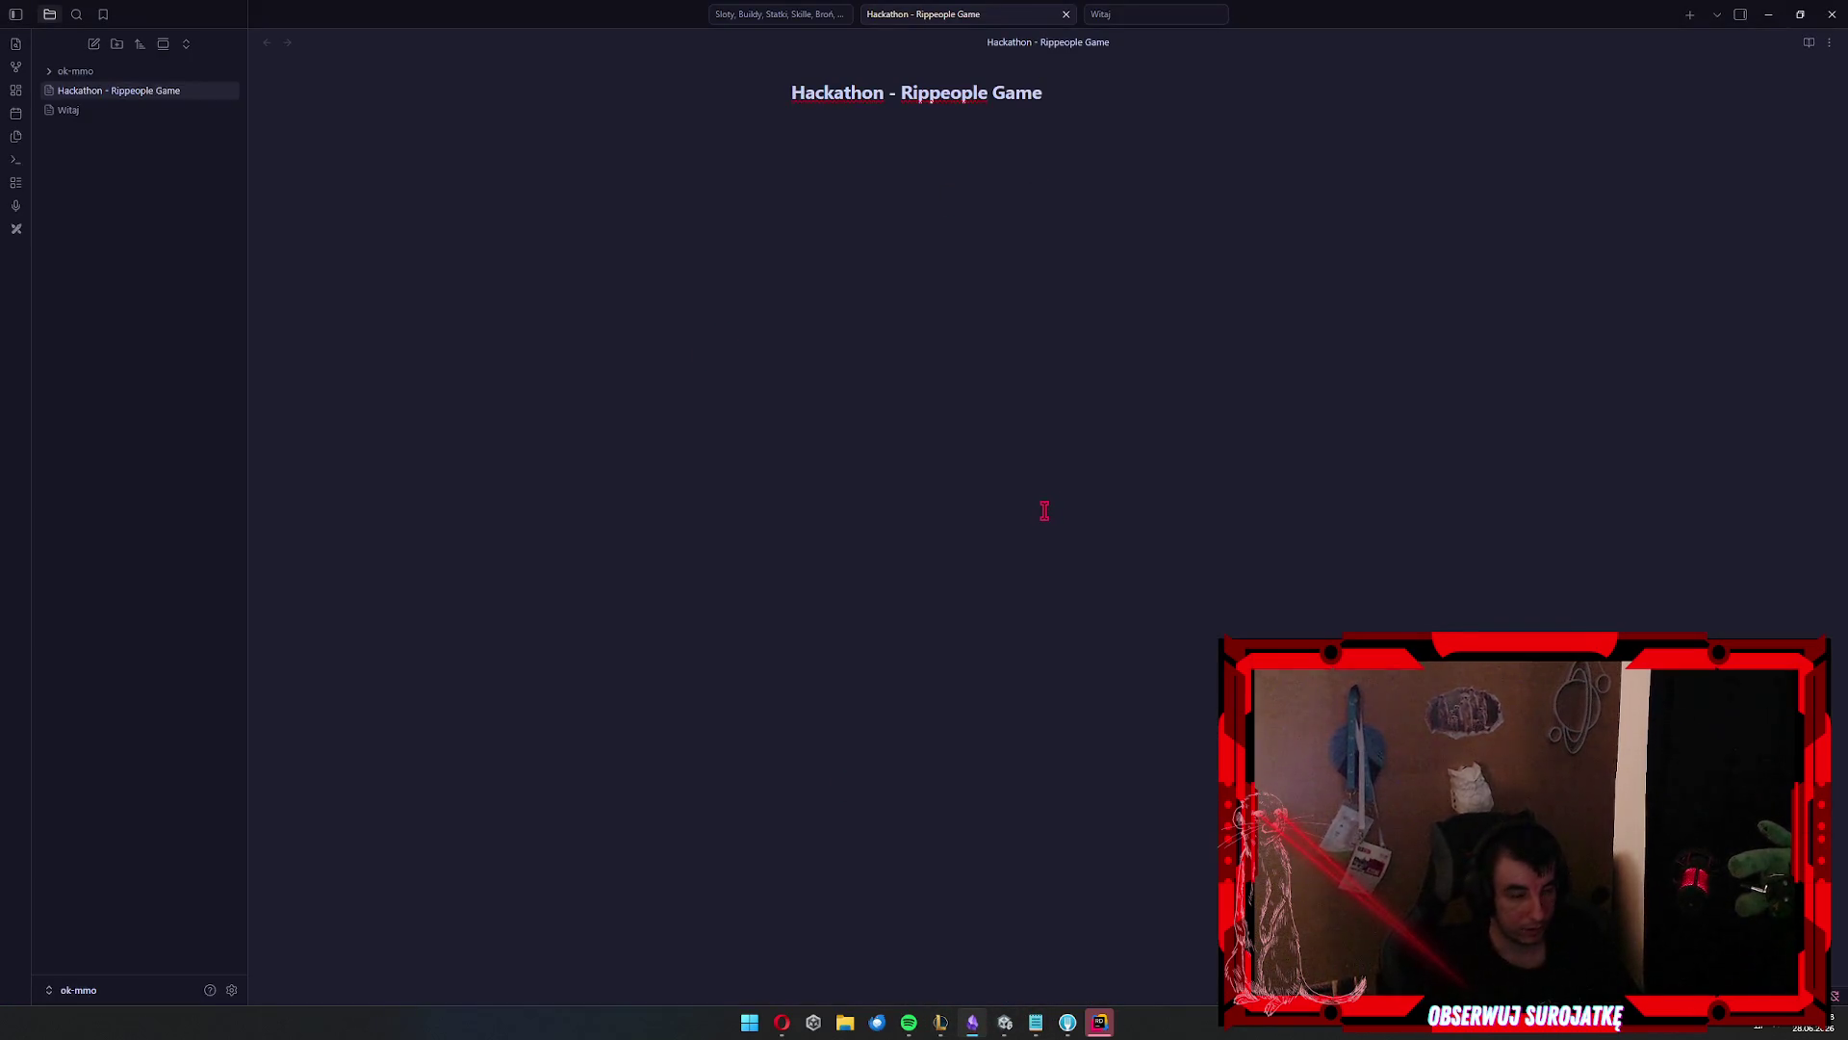
Skim the RIP PEOPLE design note from the Scope table back up to its title heading
scroll(1146, 394, down, 20)
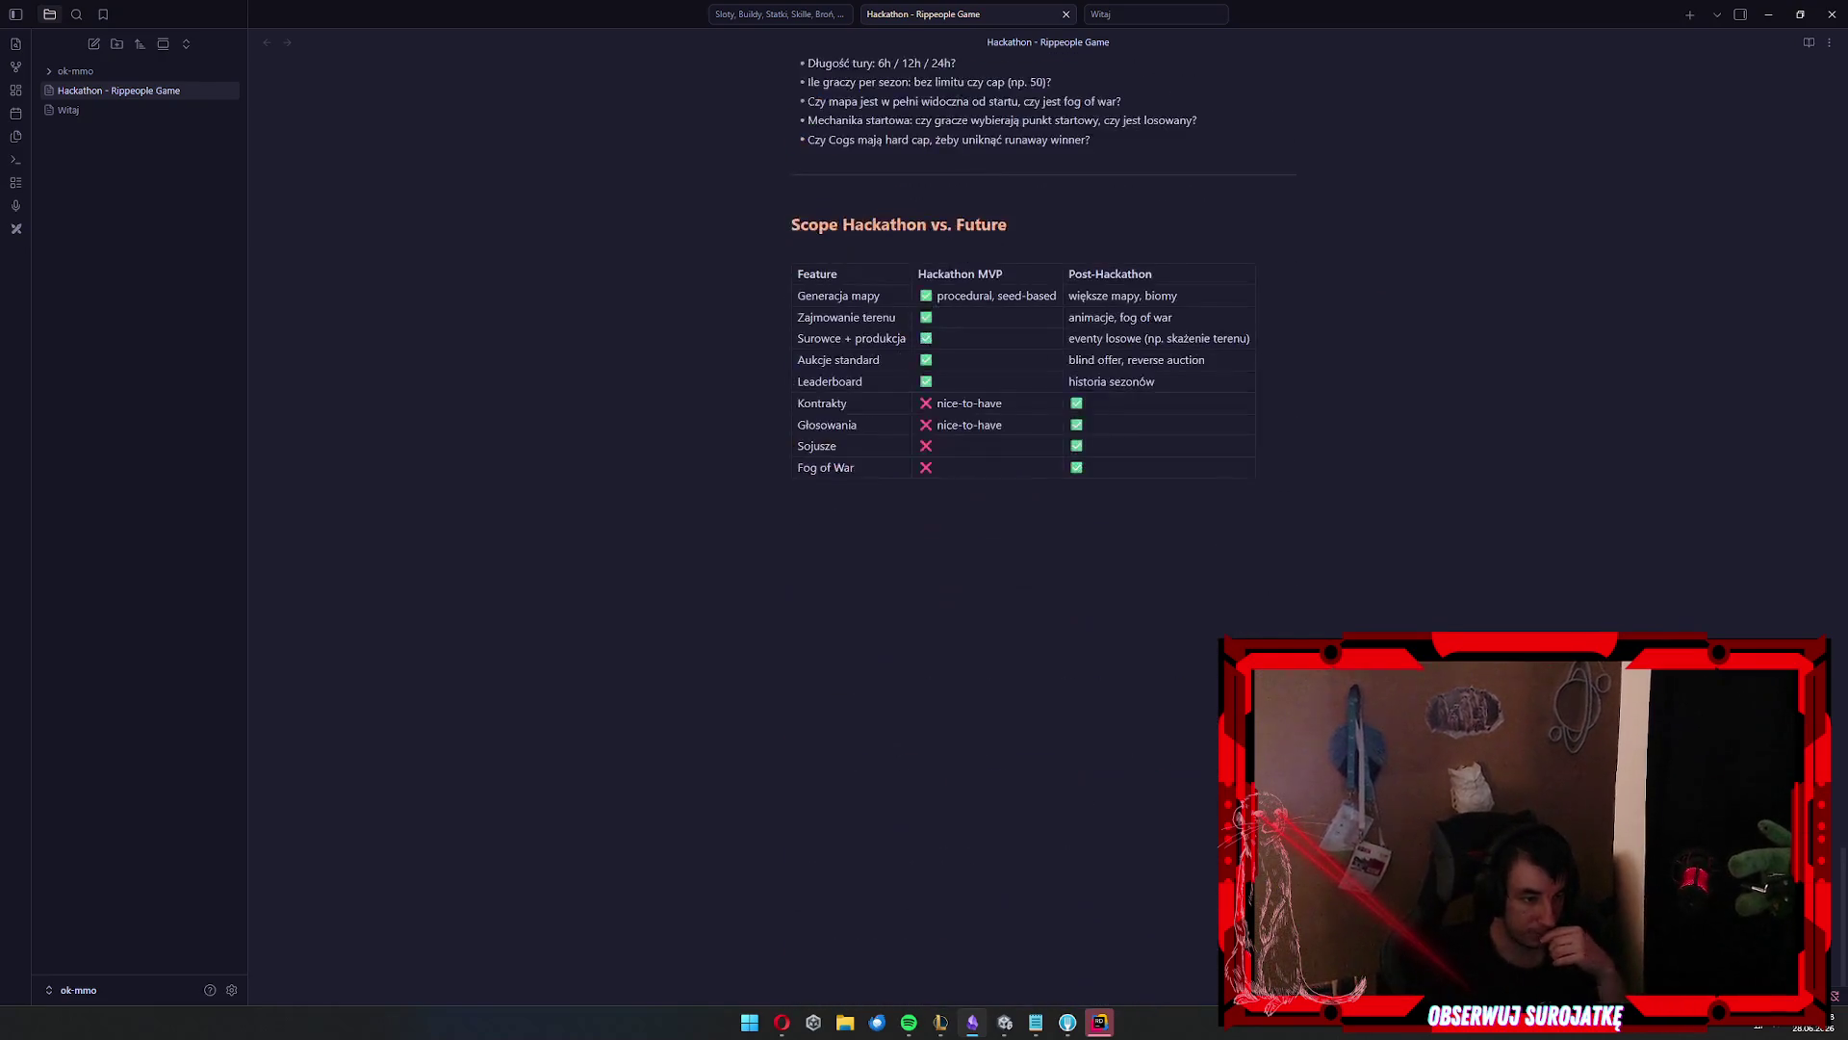
scroll(1189, 568, up, 3)
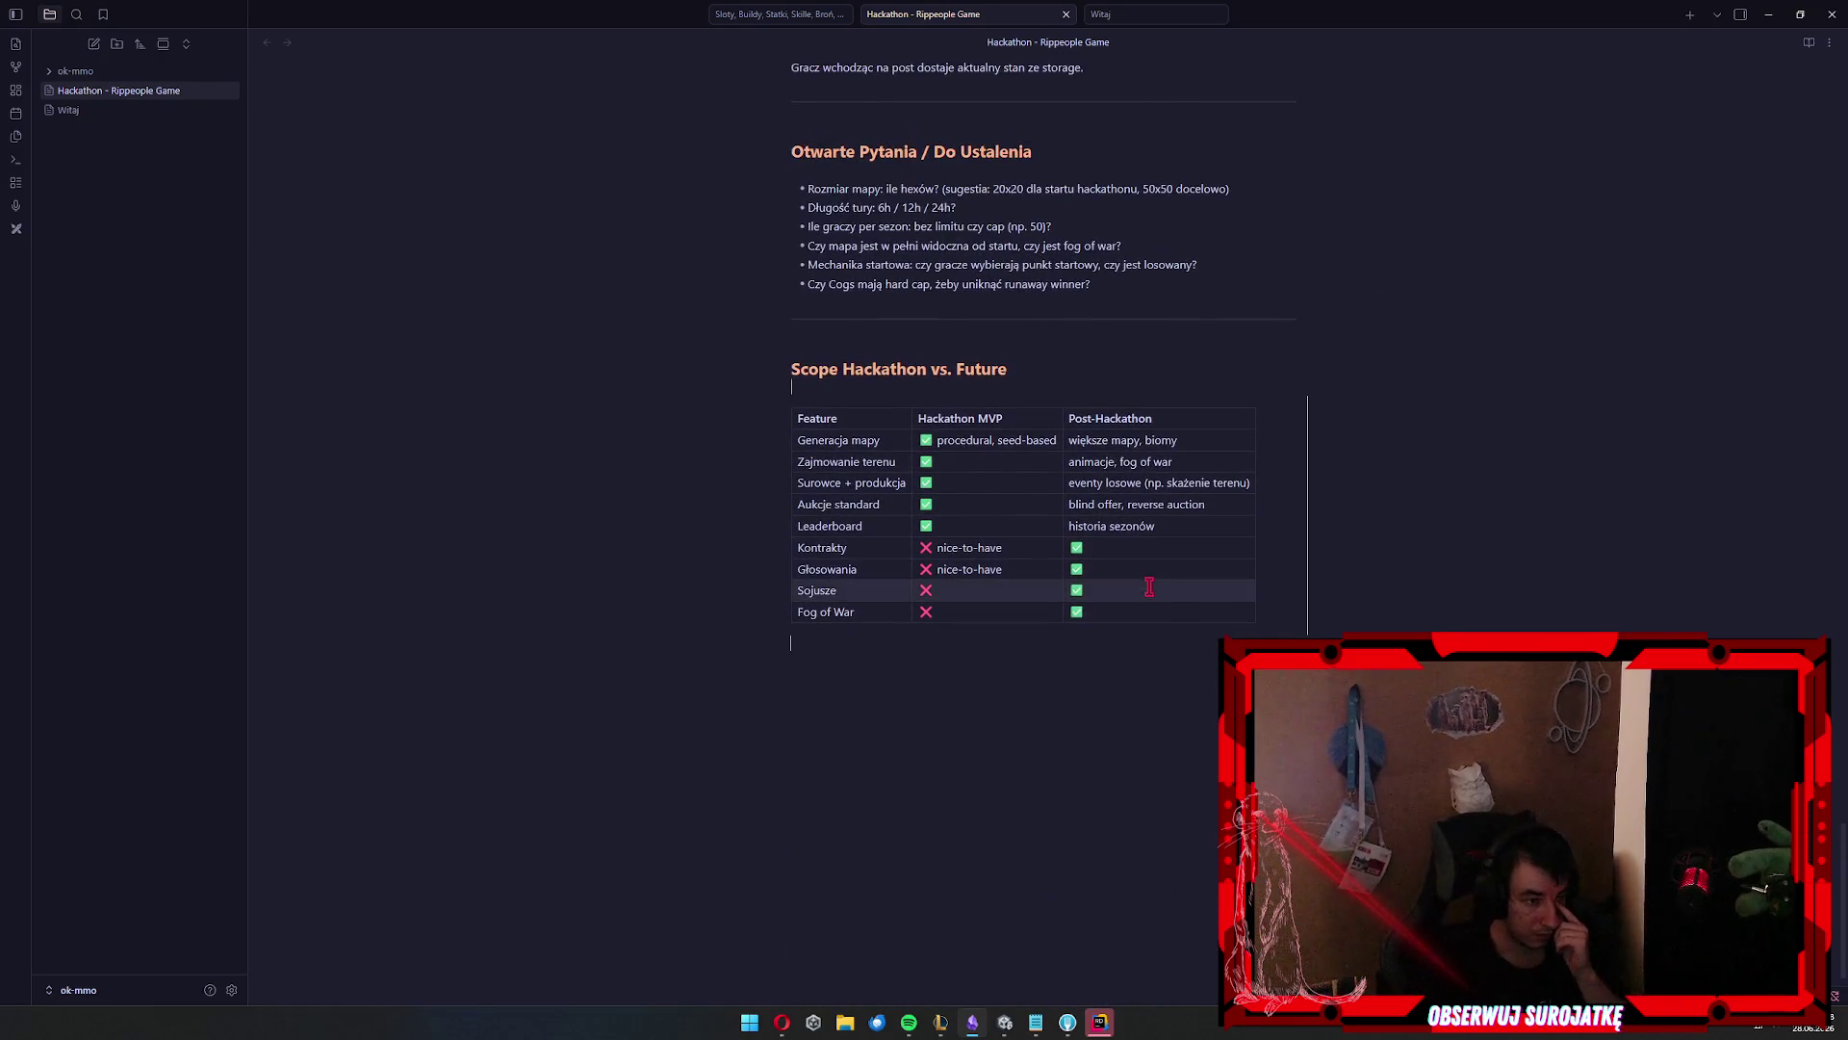
click(1140, 526)
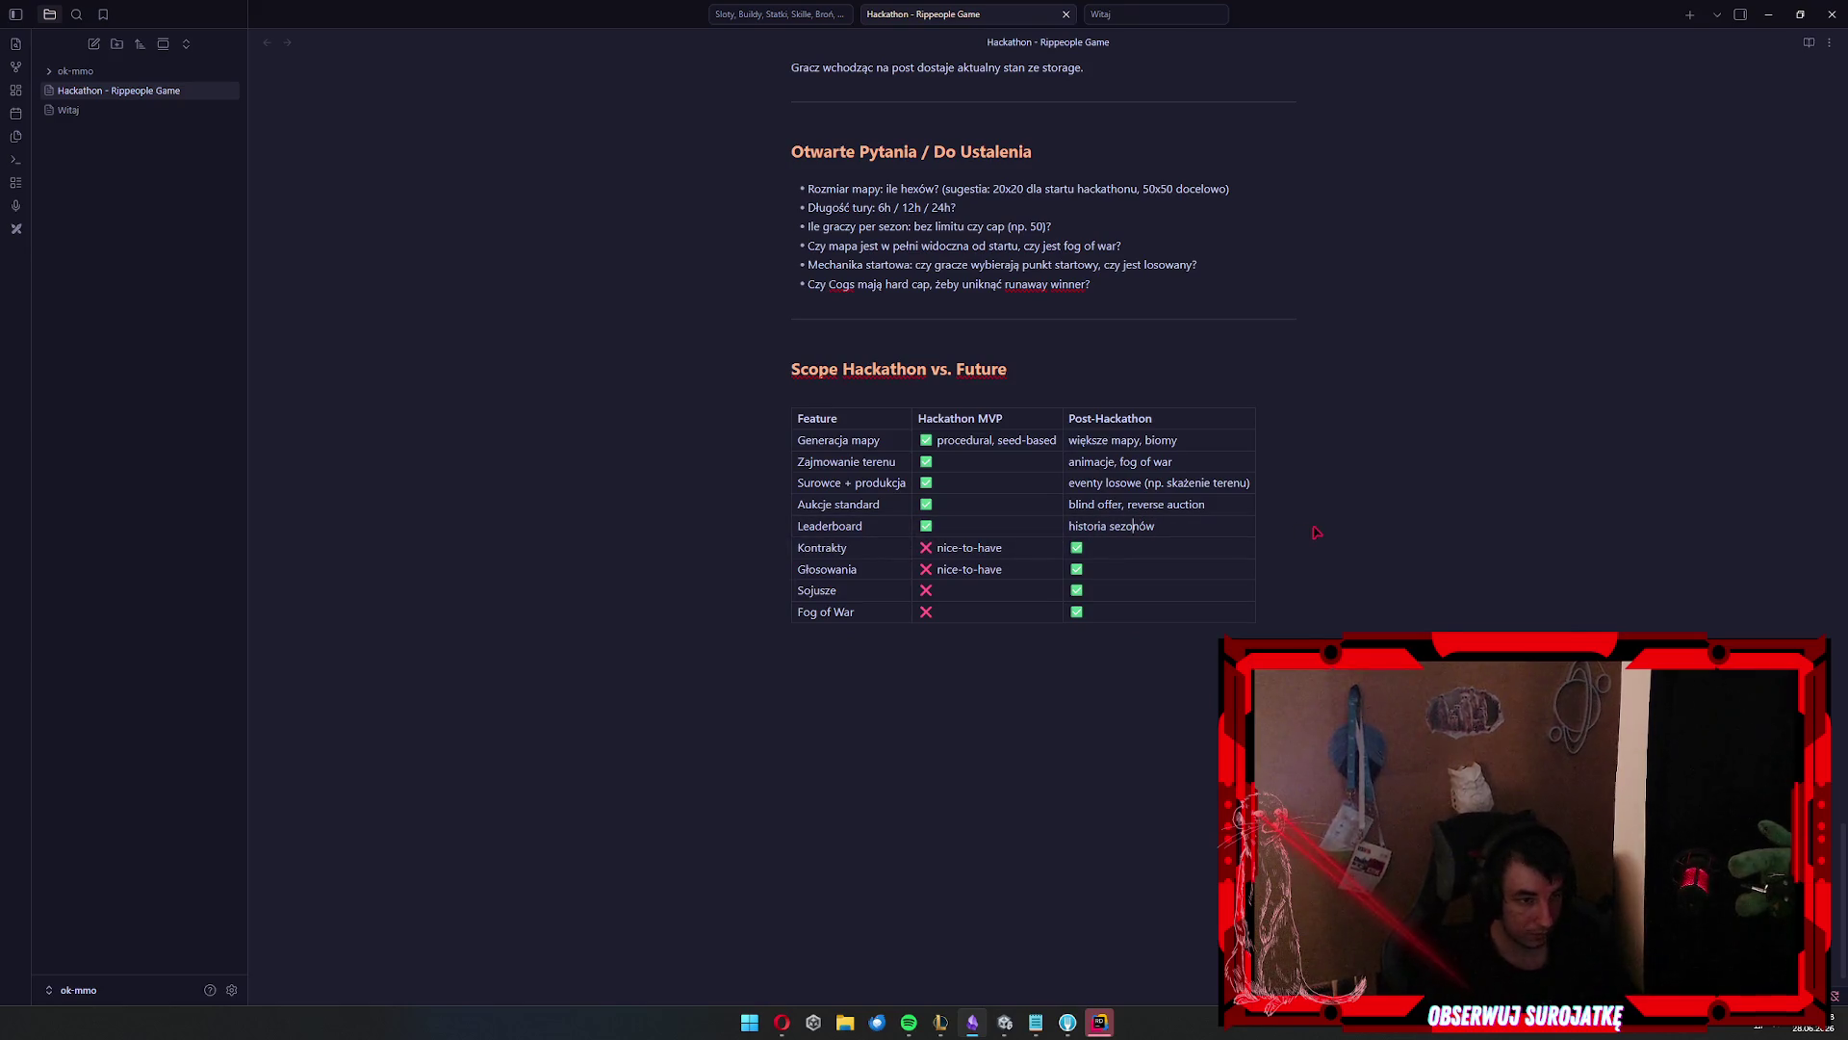
scroll(1215, 179, up, 10)
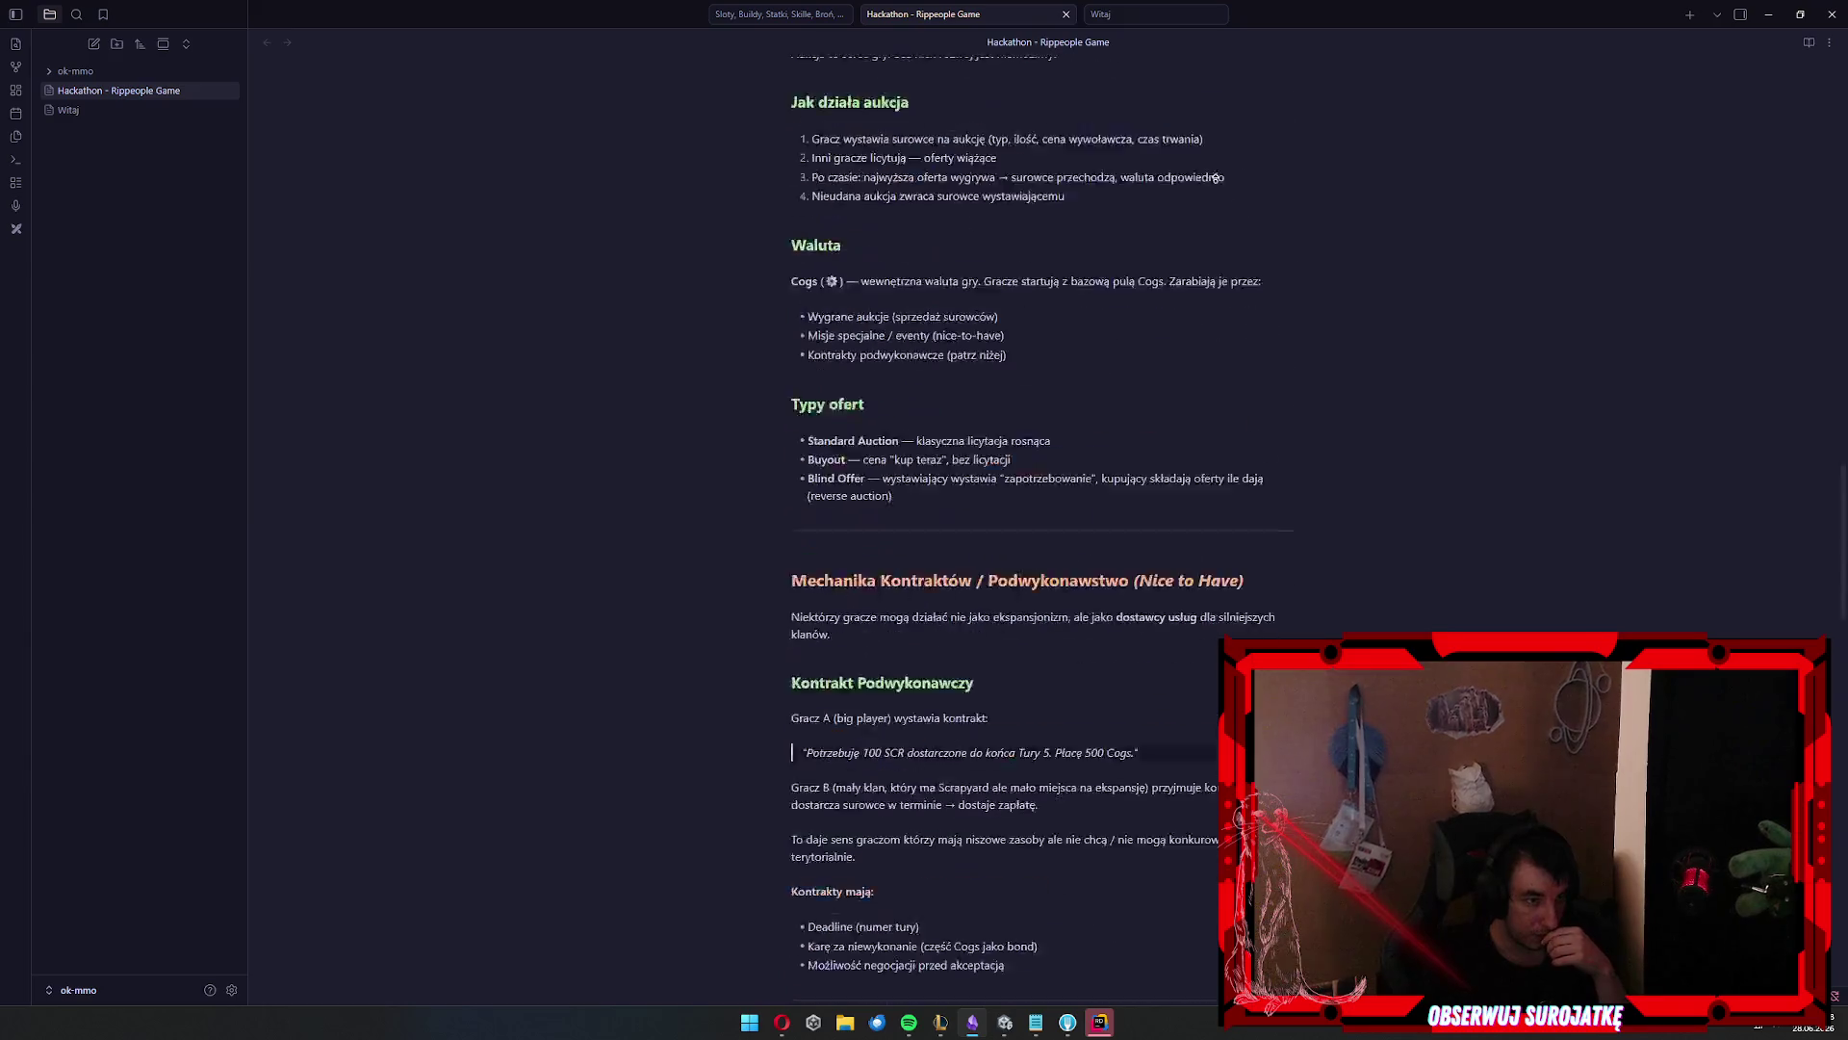
scroll(1215, 179, up, 15)
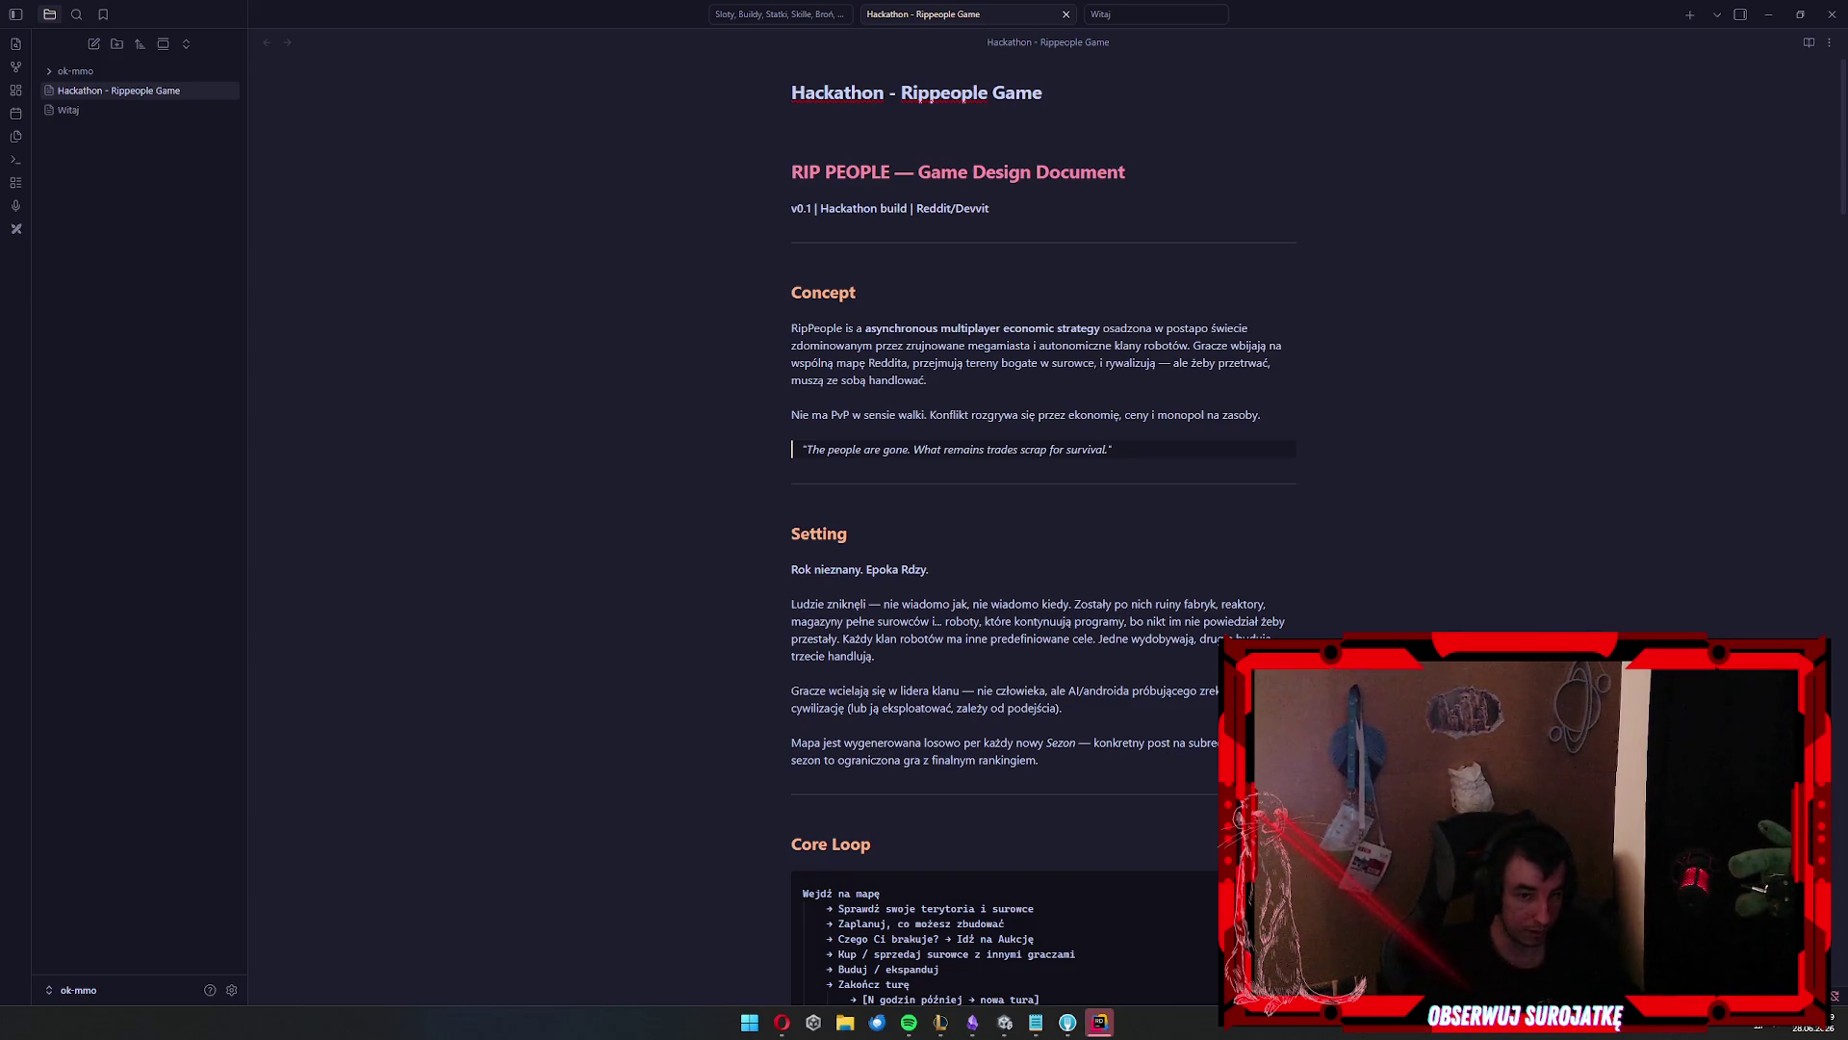
click(895, 173)
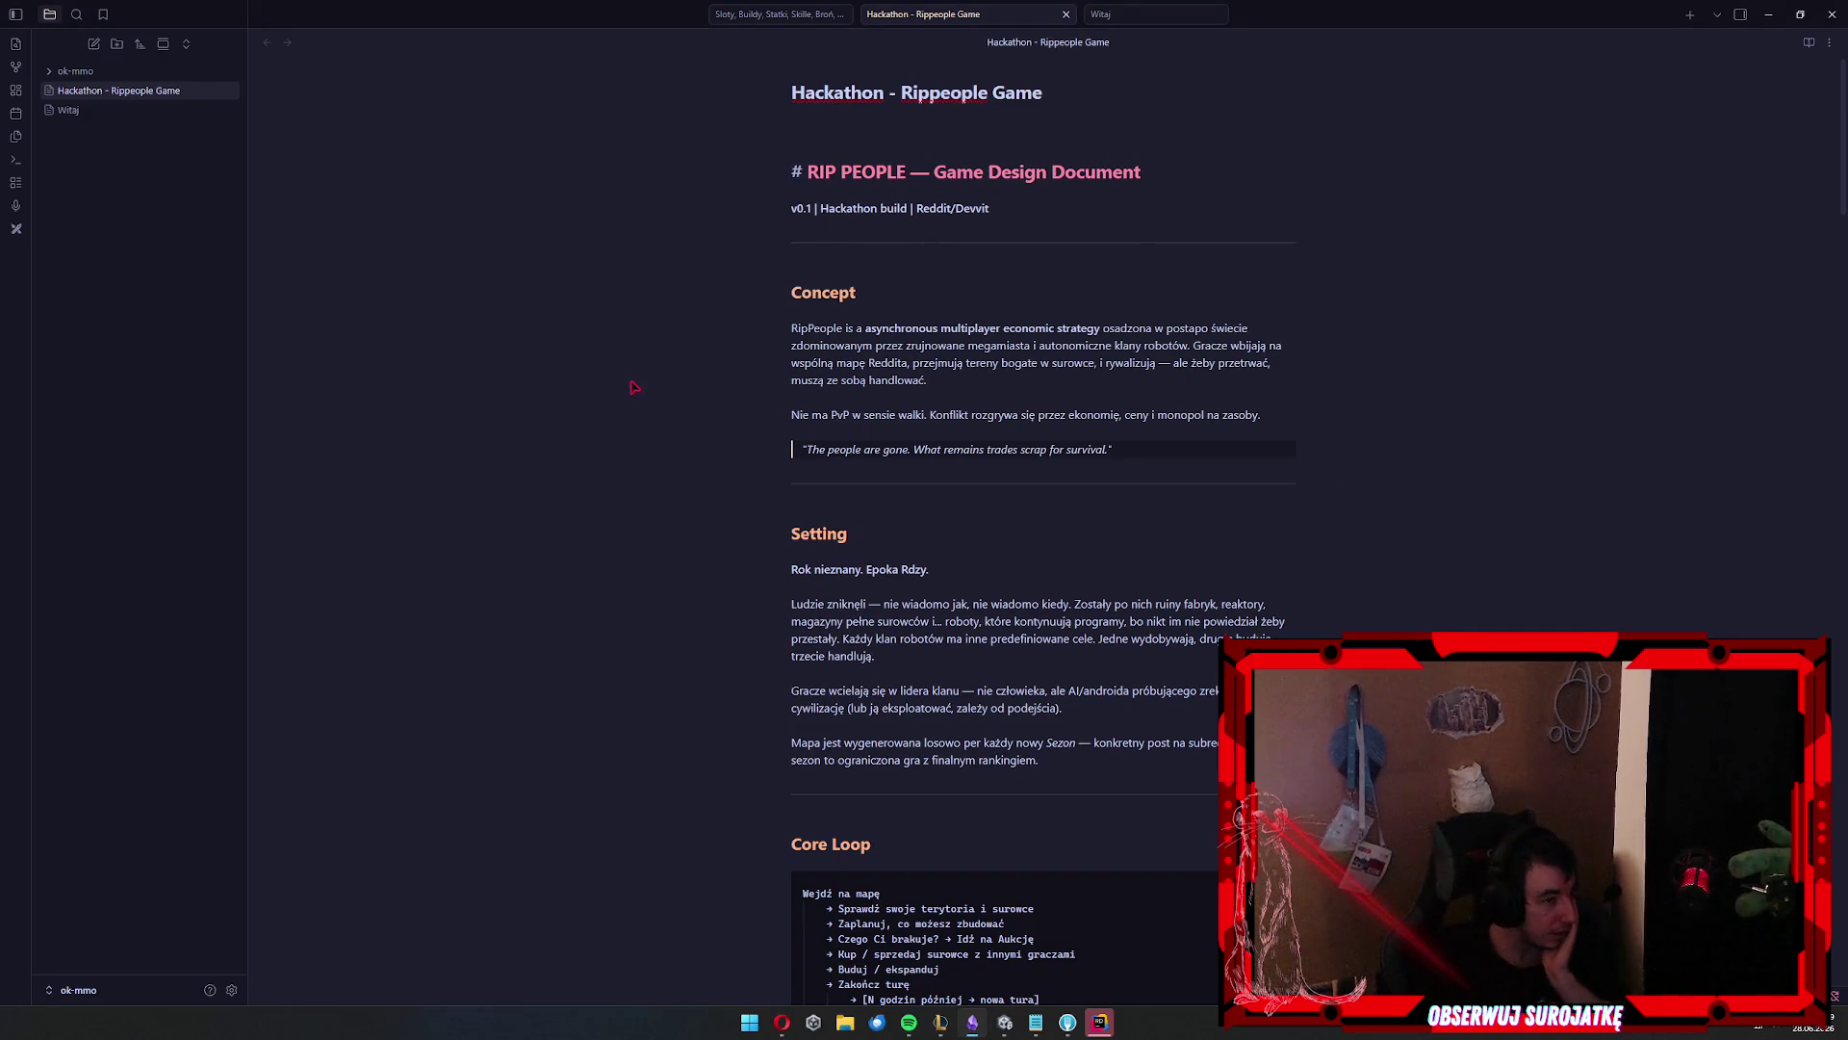
scroll(675, 290, down, 1)
scroll(699, 301, up, 1)
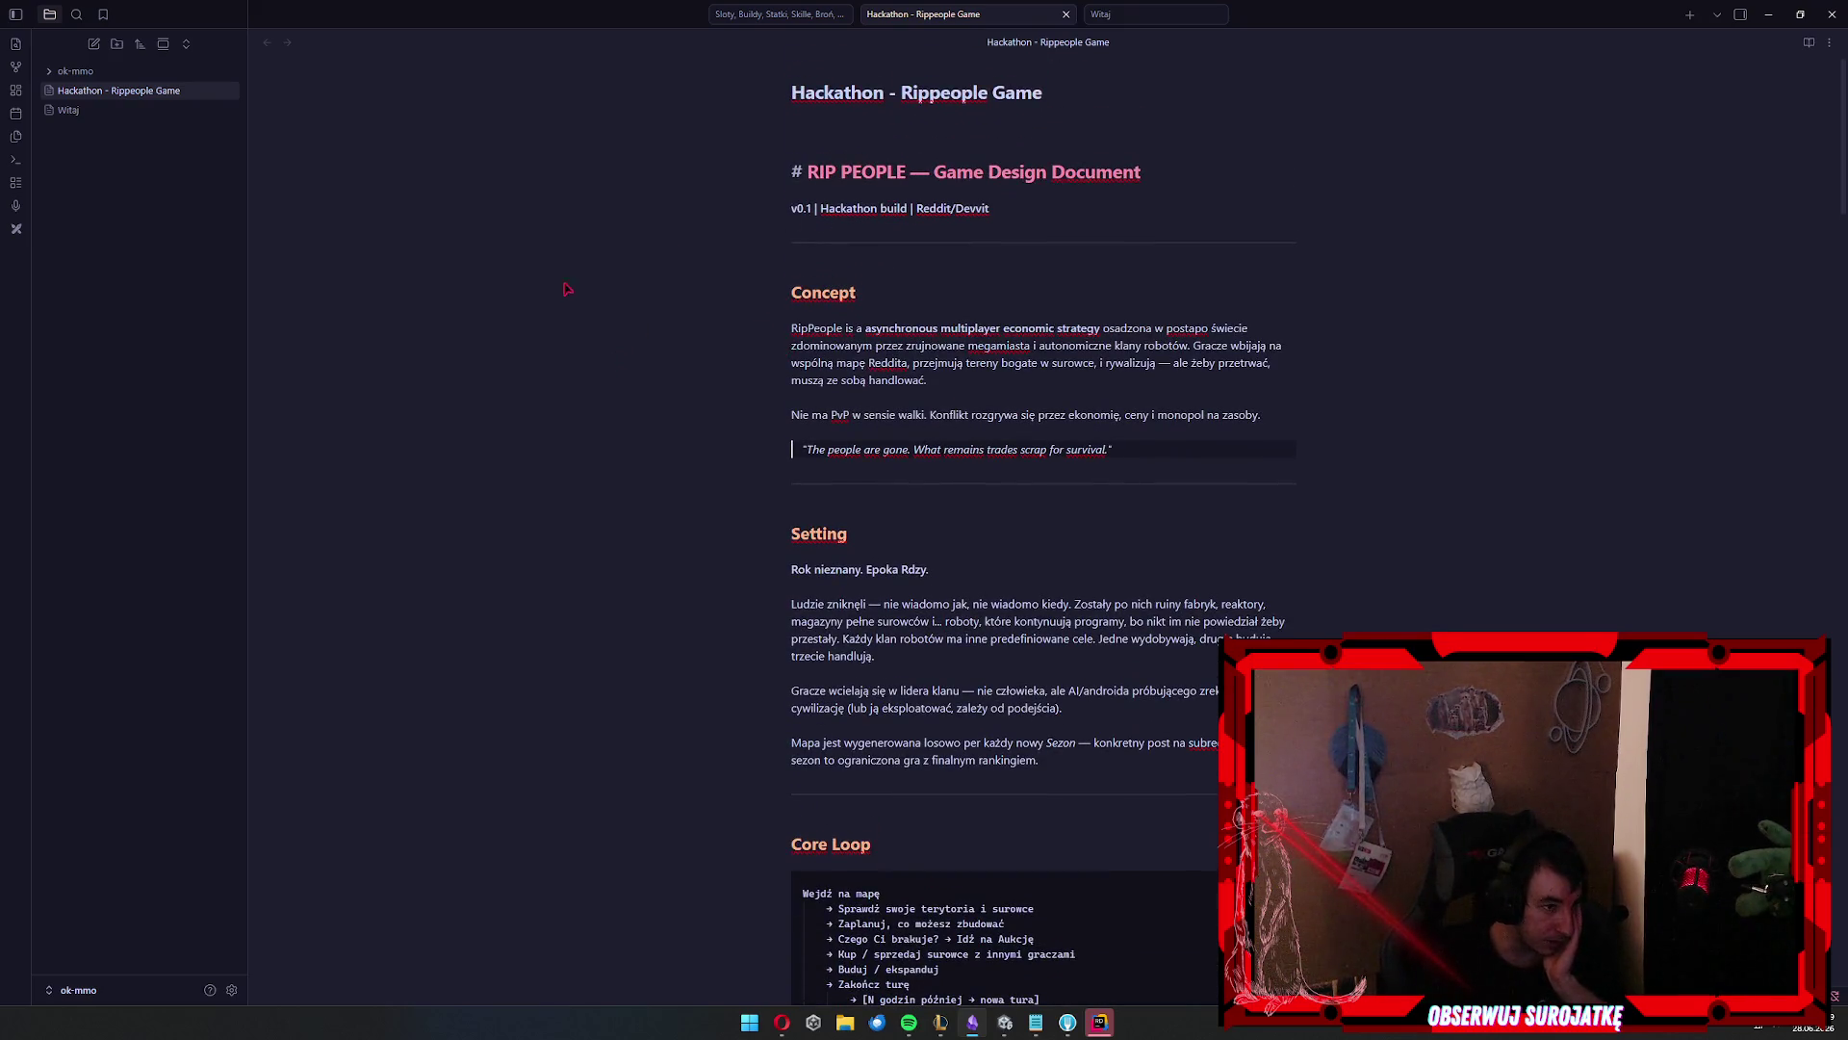
drag(1005, 329, 1274, 328)
click(1276, 363)
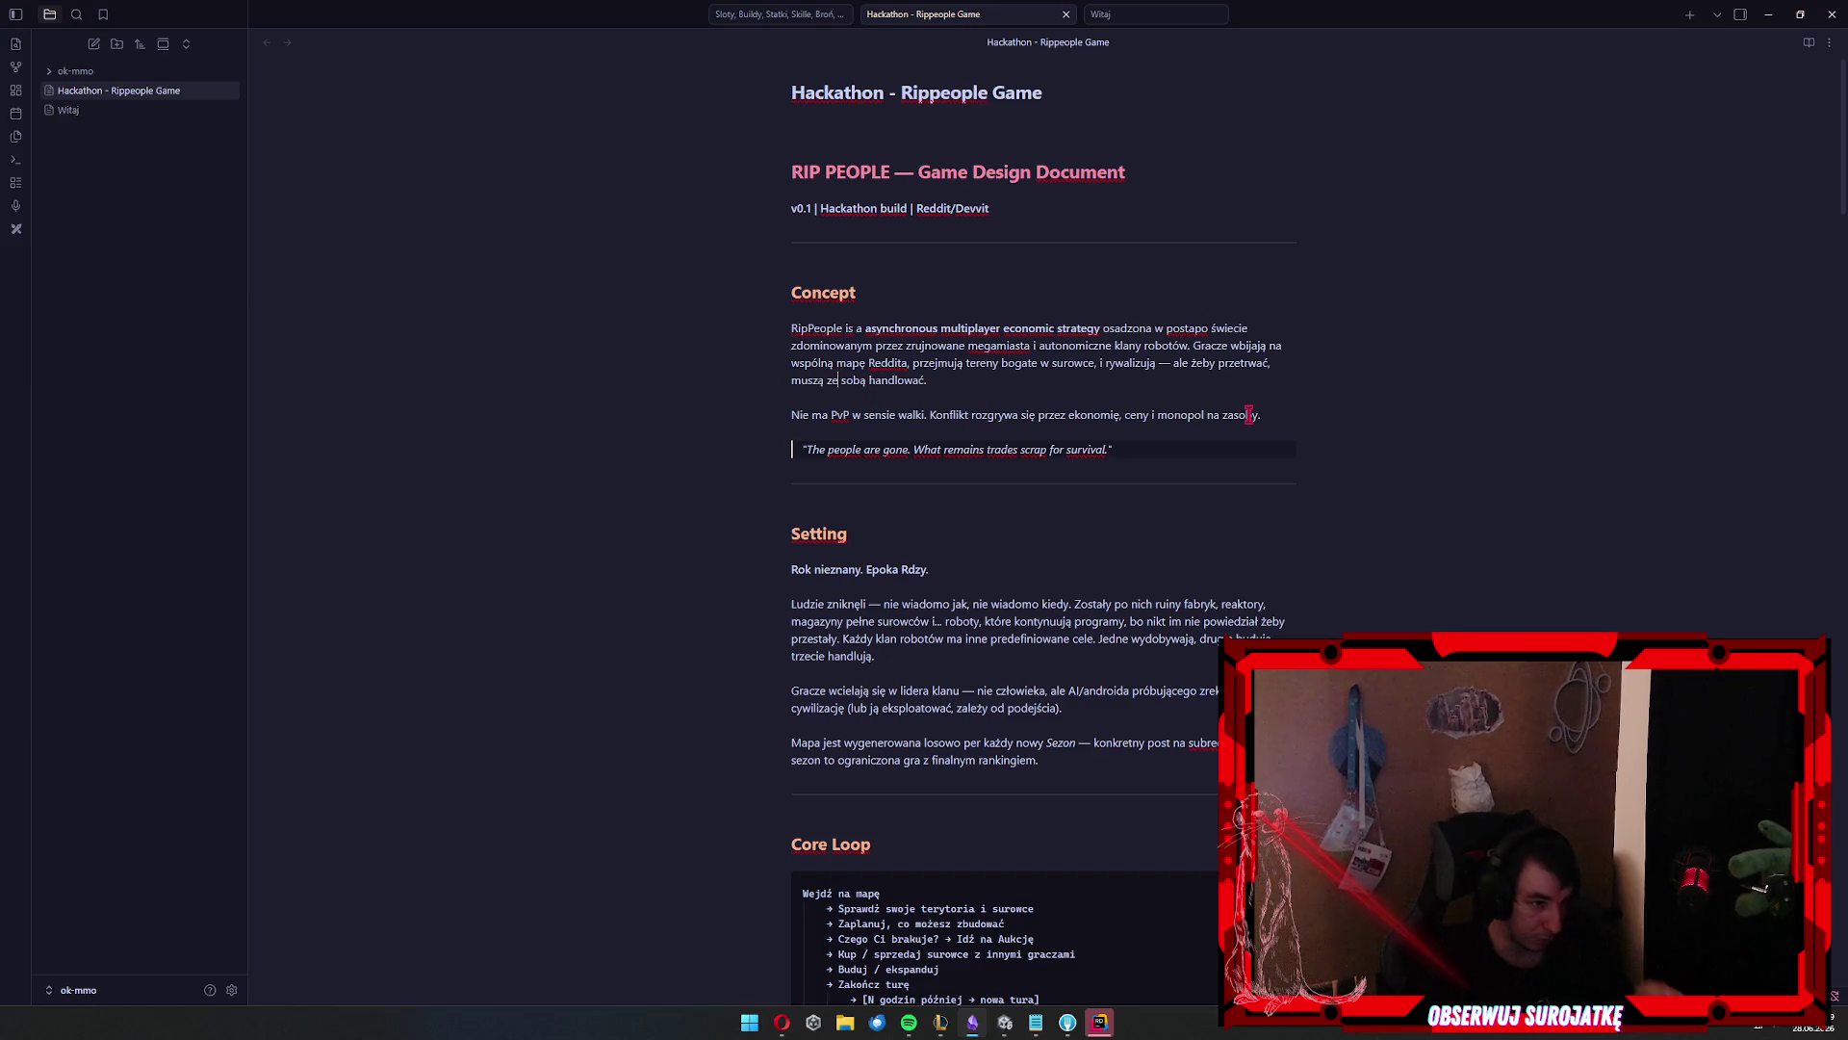
drag(910, 420, 1161, 415)
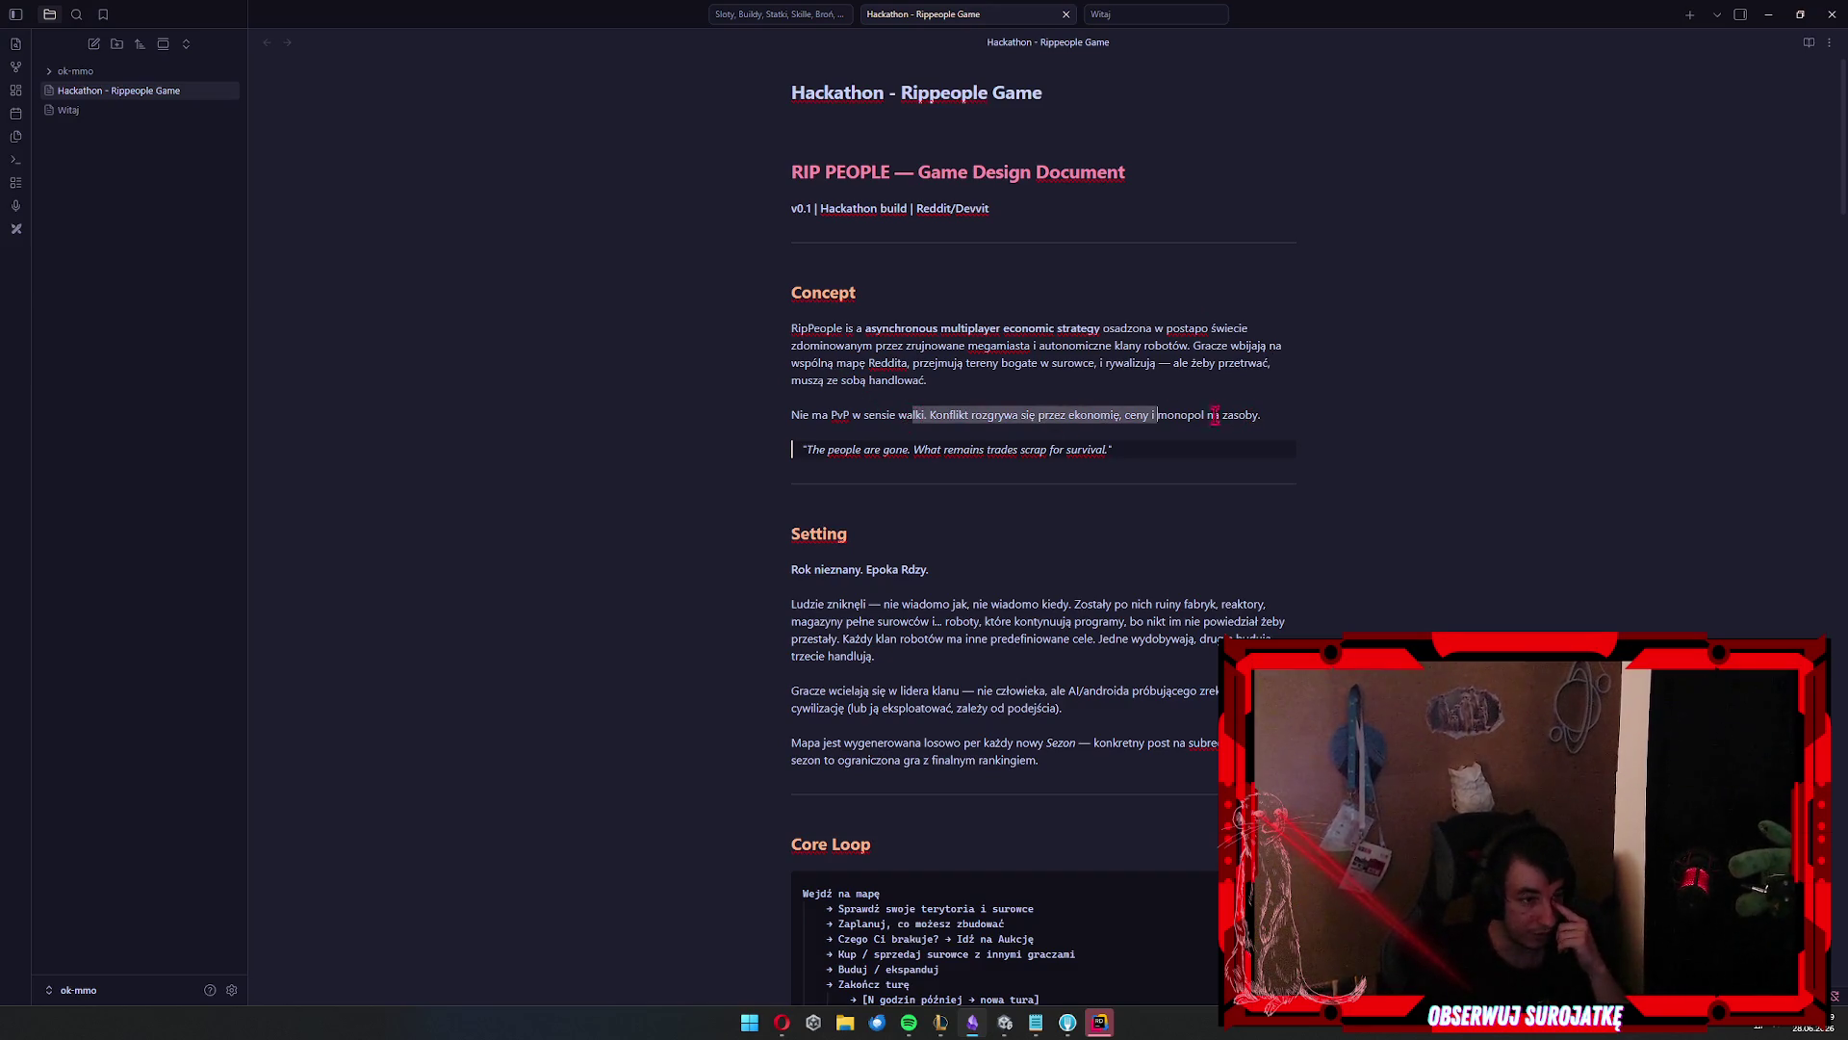
click(1229, 457)
drag(1046, 414, 1229, 450)
click(1231, 452)
scroll(1517, 355, down, 2)
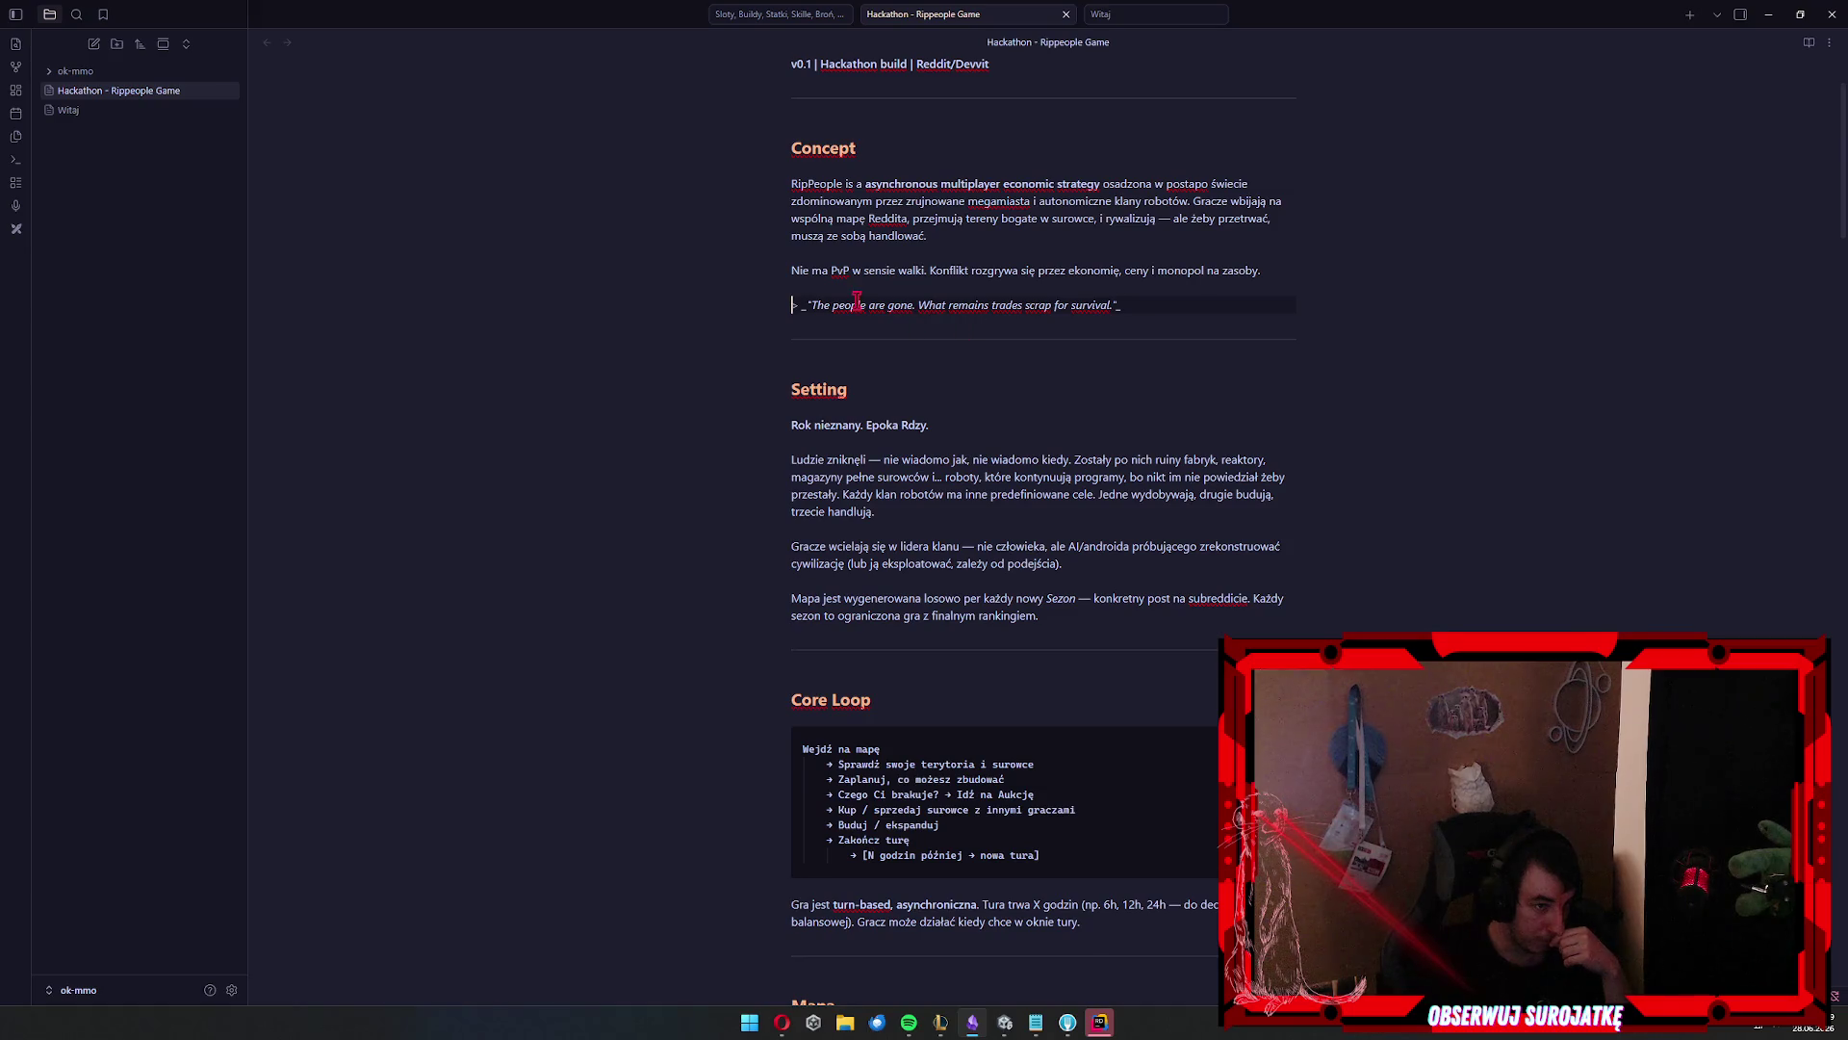
drag(863, 306, 1282, 310)
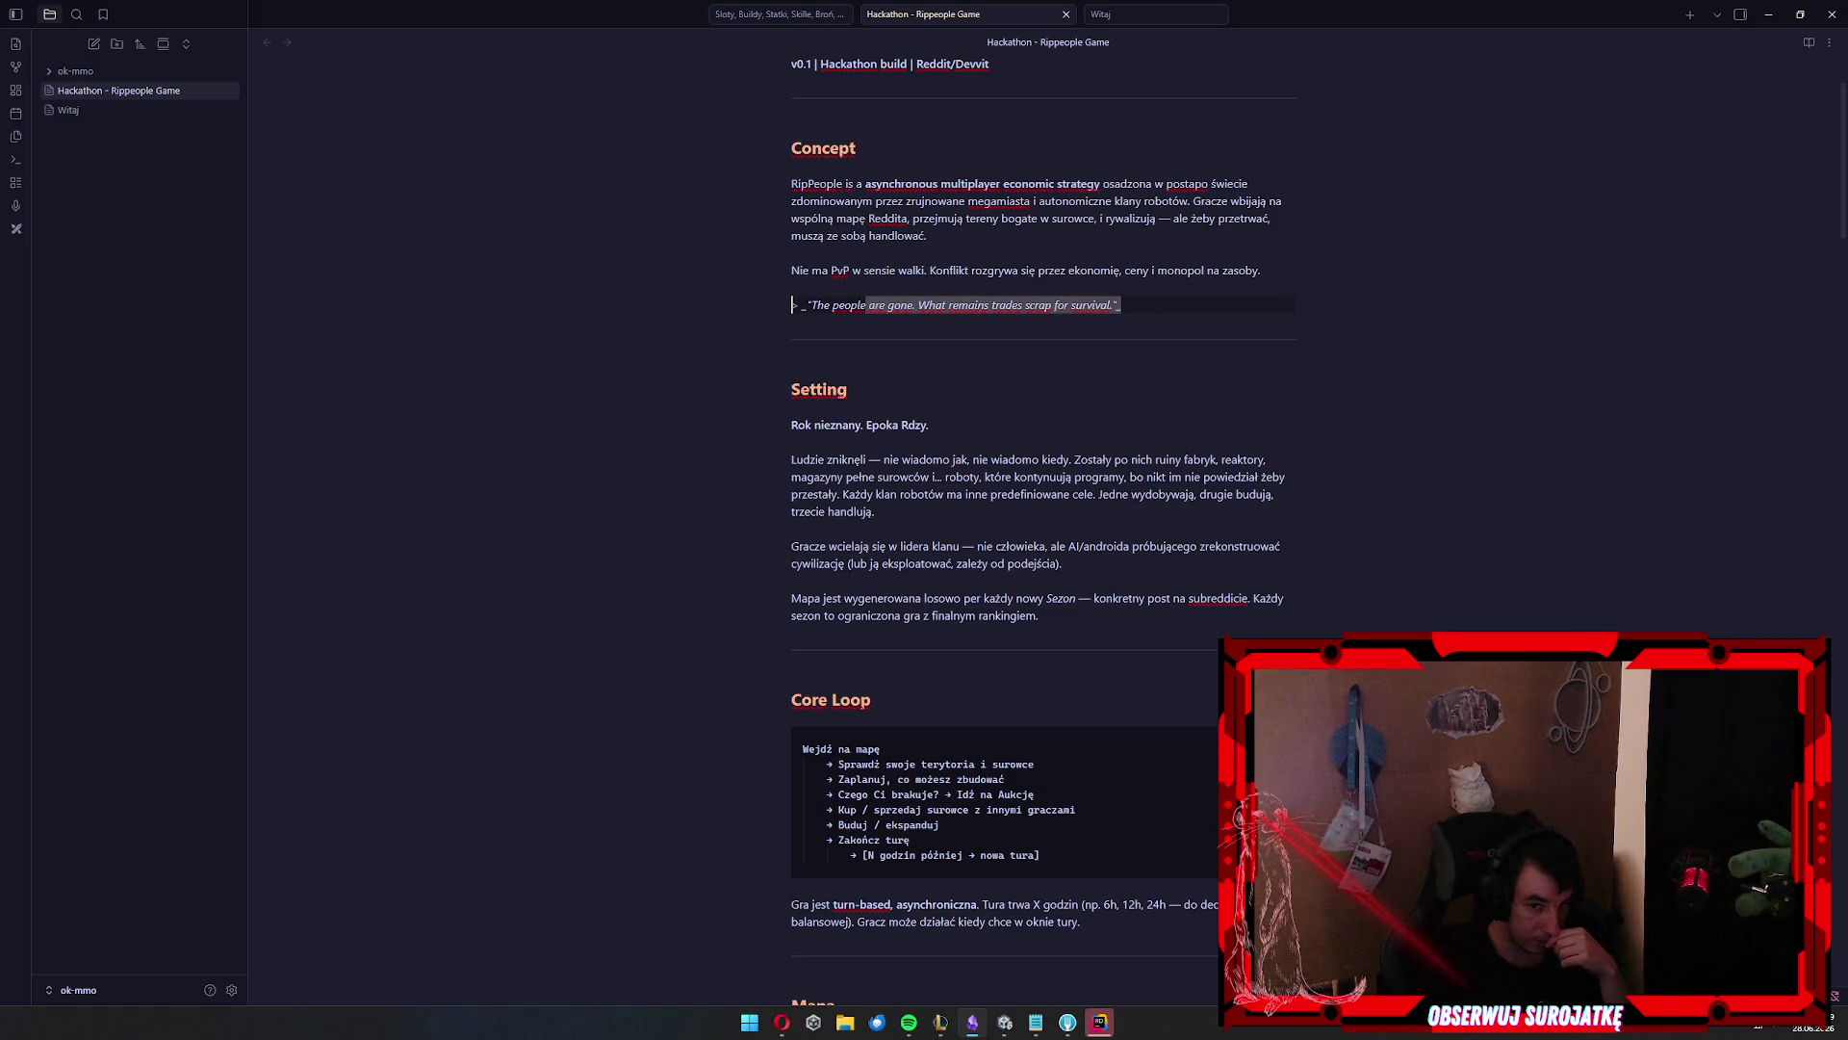
click(1244, 375)
scroll(1155, 376, down, 2)
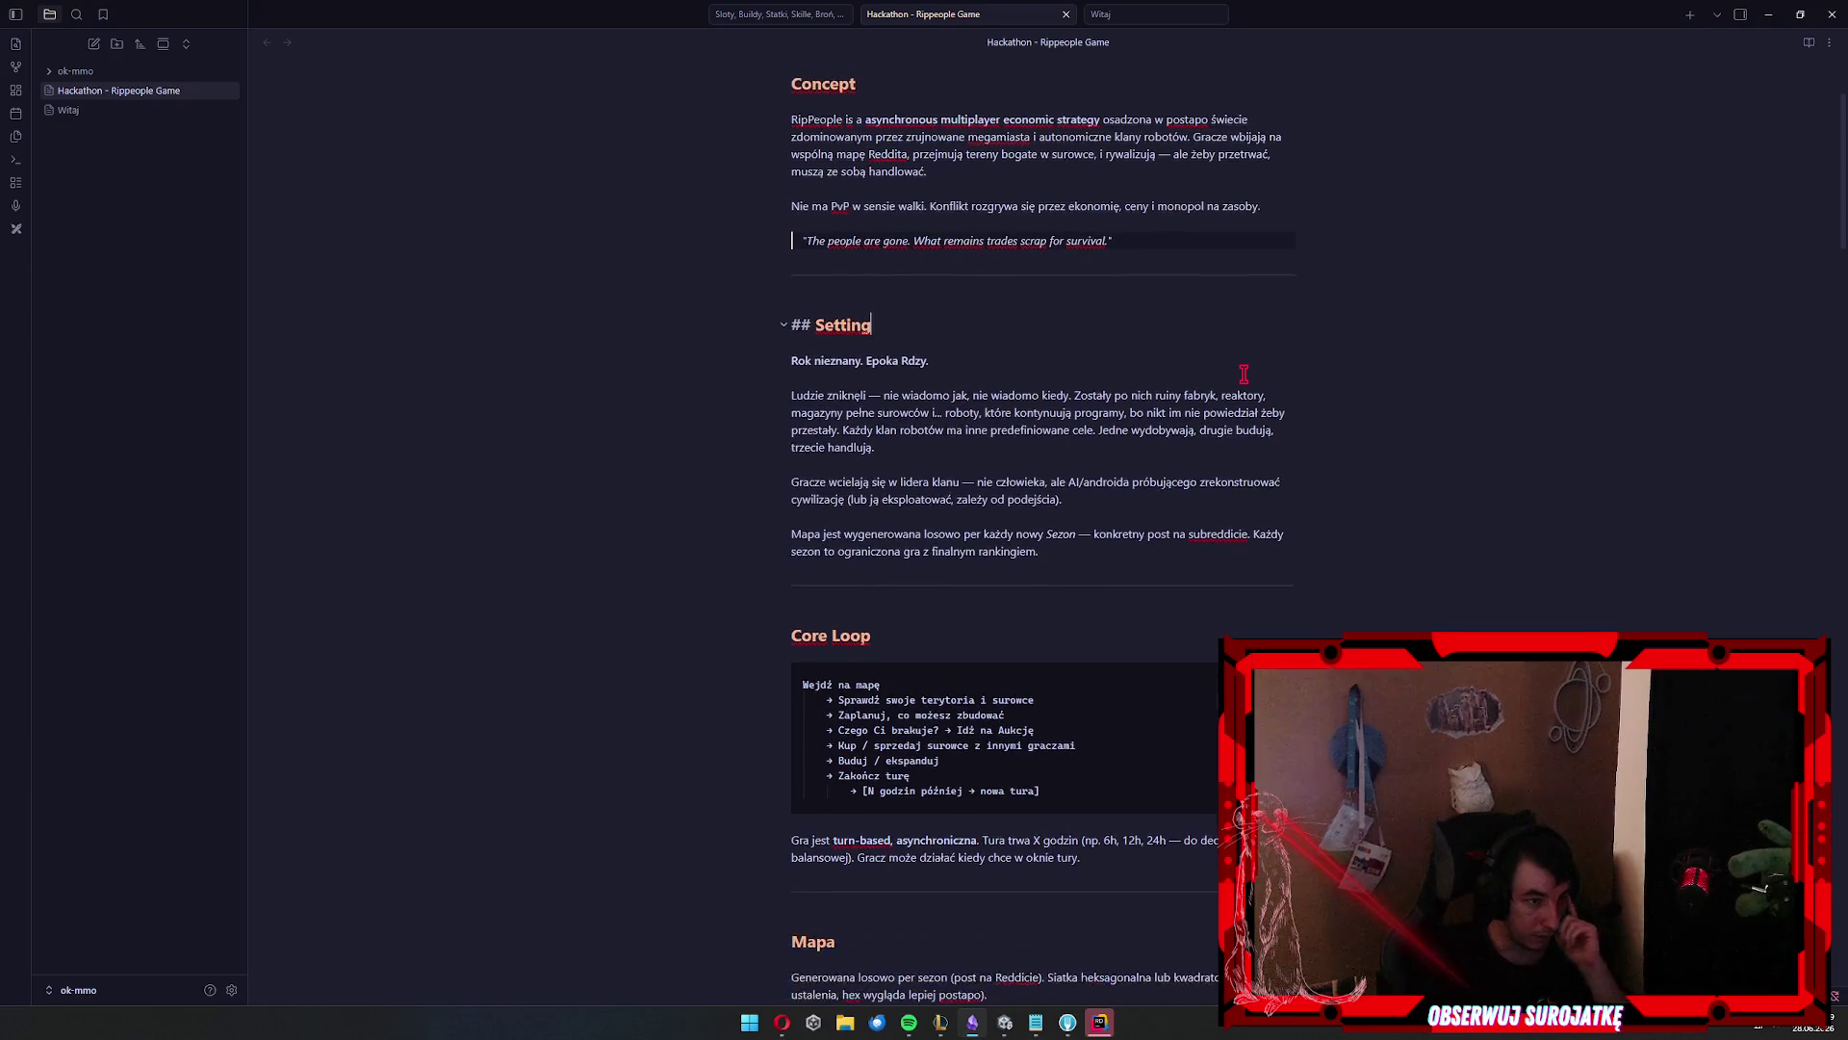
click(1011, 352)
scroll(1110, 387, down, 1)
click(992, 317)
key(XF86AudioLowerVolume)
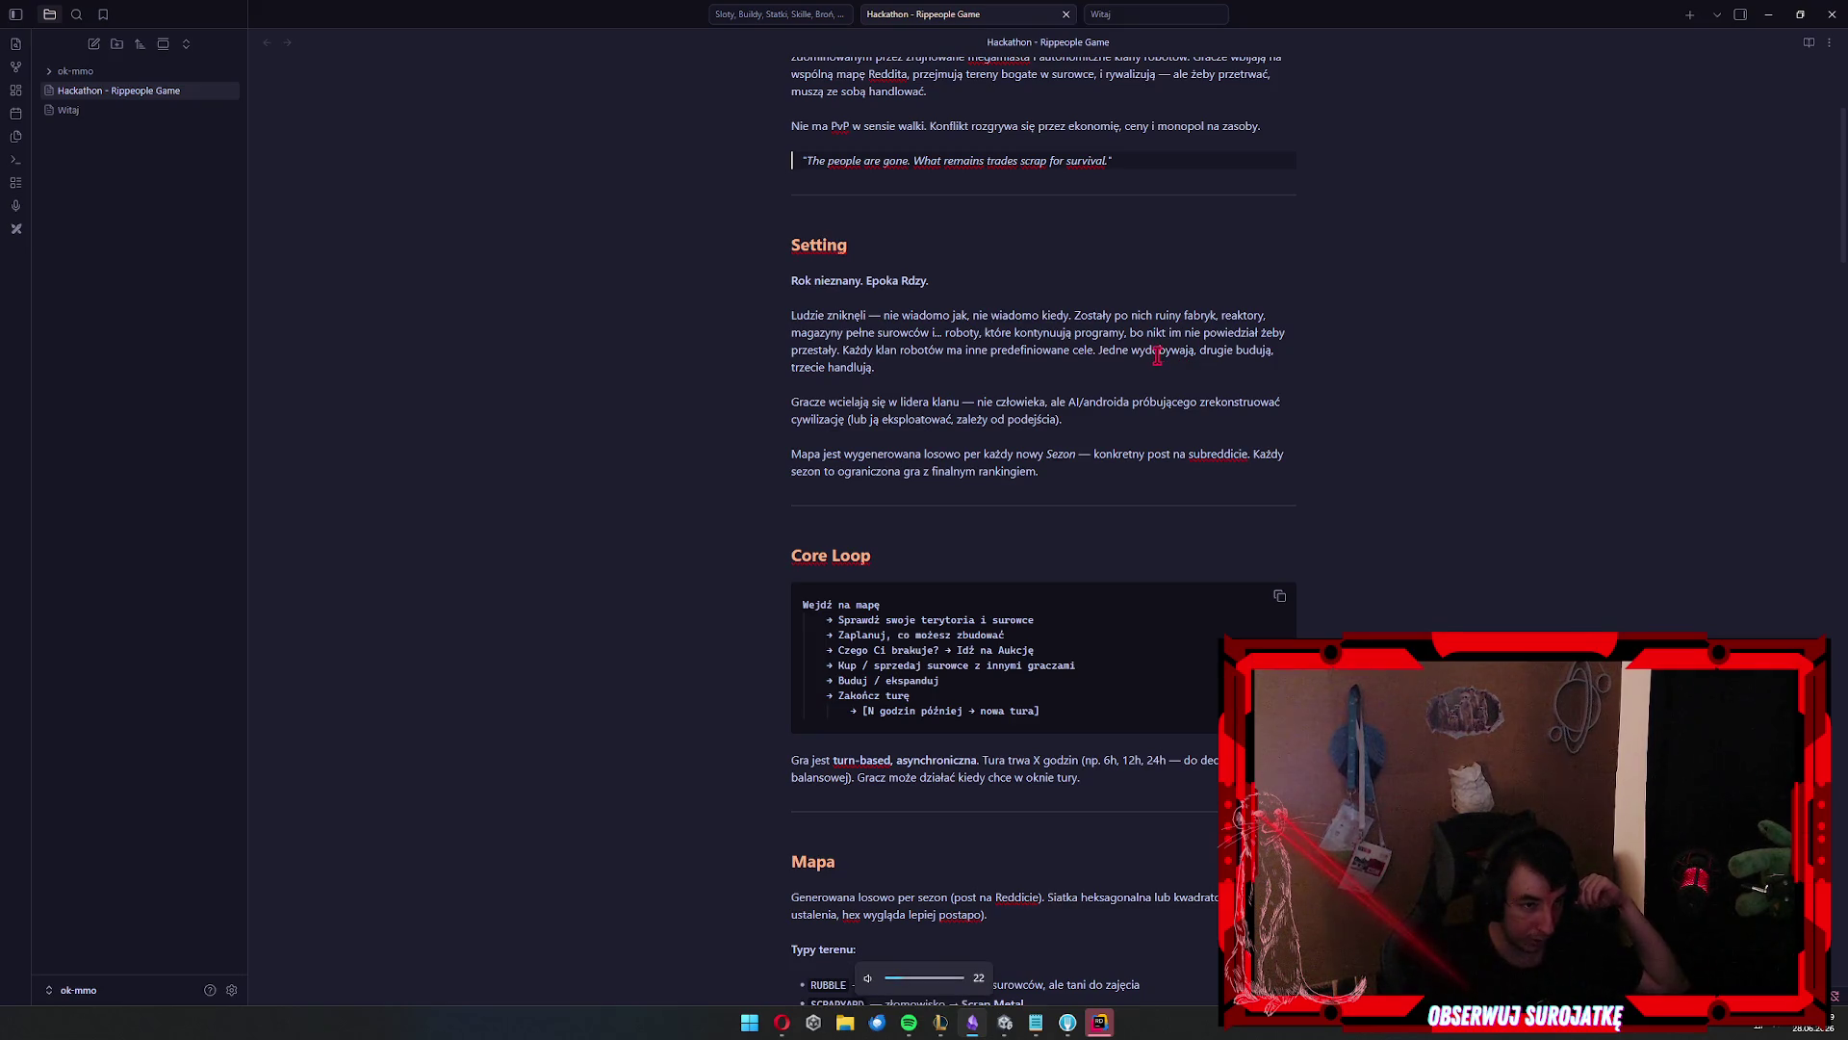
triple_click(917, 332)
click(1022, 368)
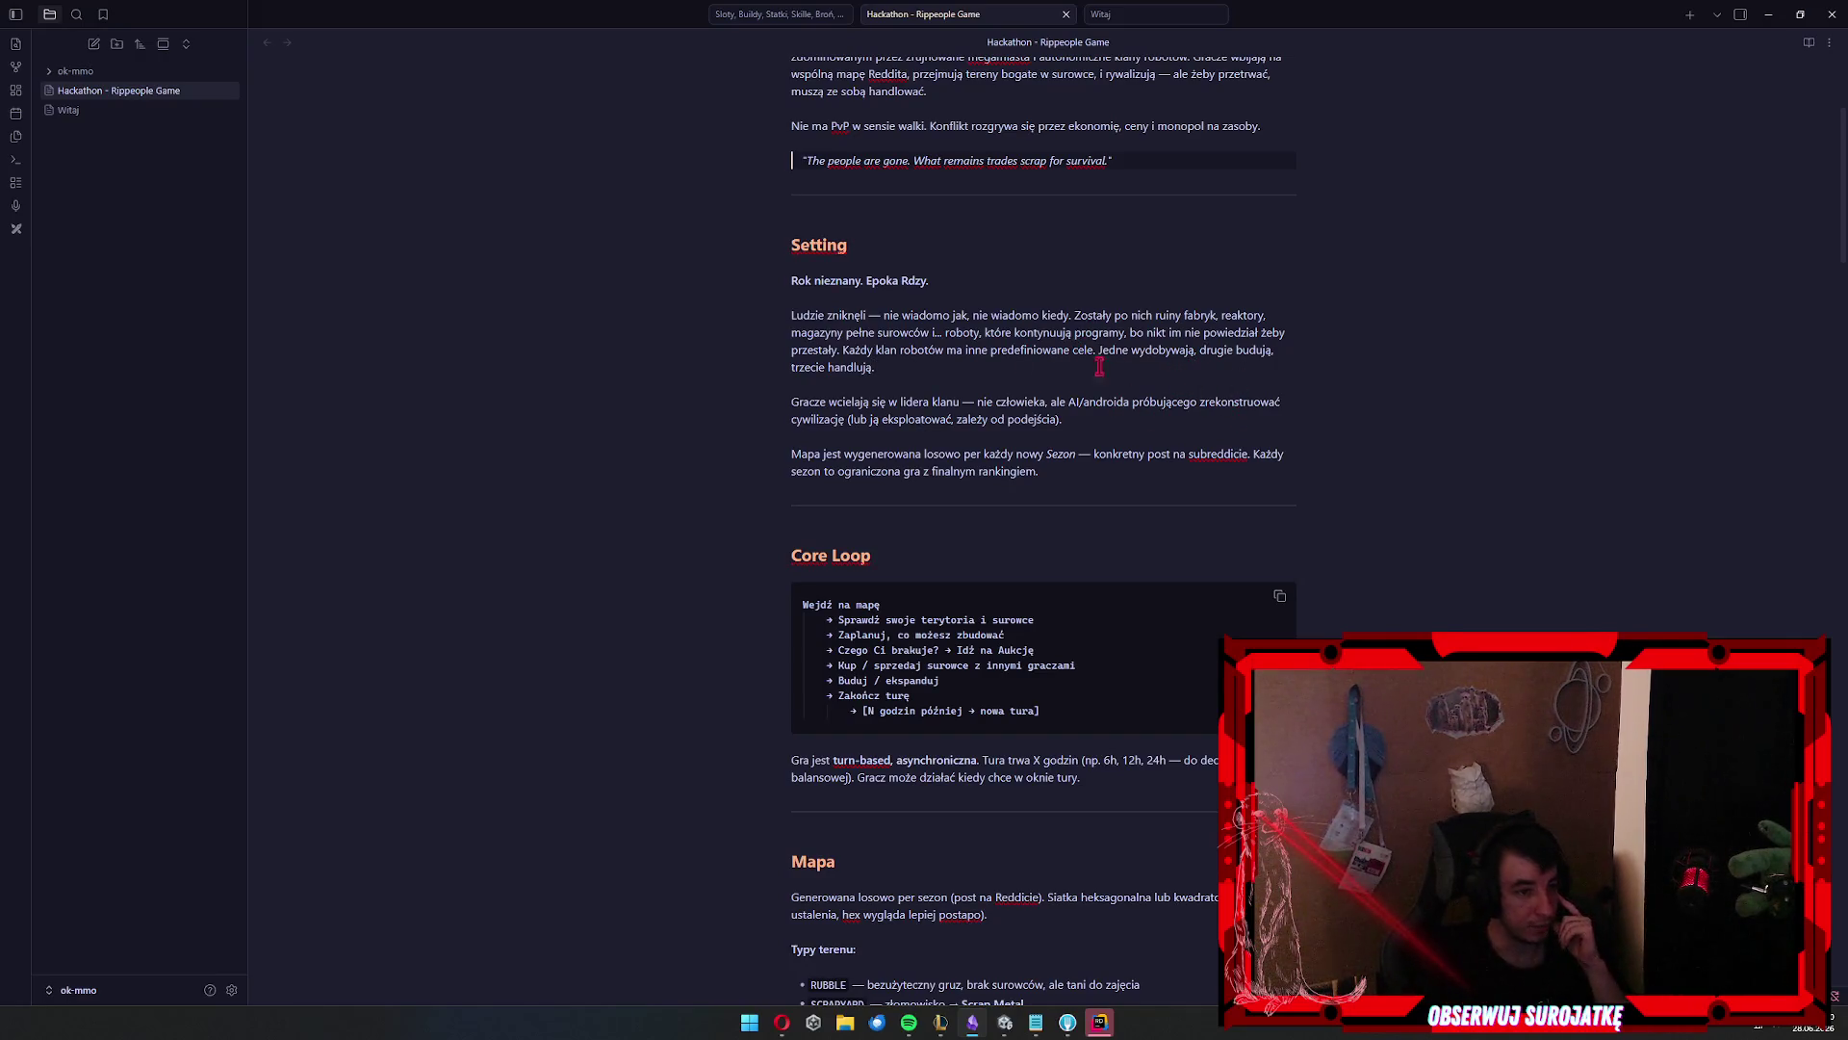
scroll(1026, 380, down, 1)
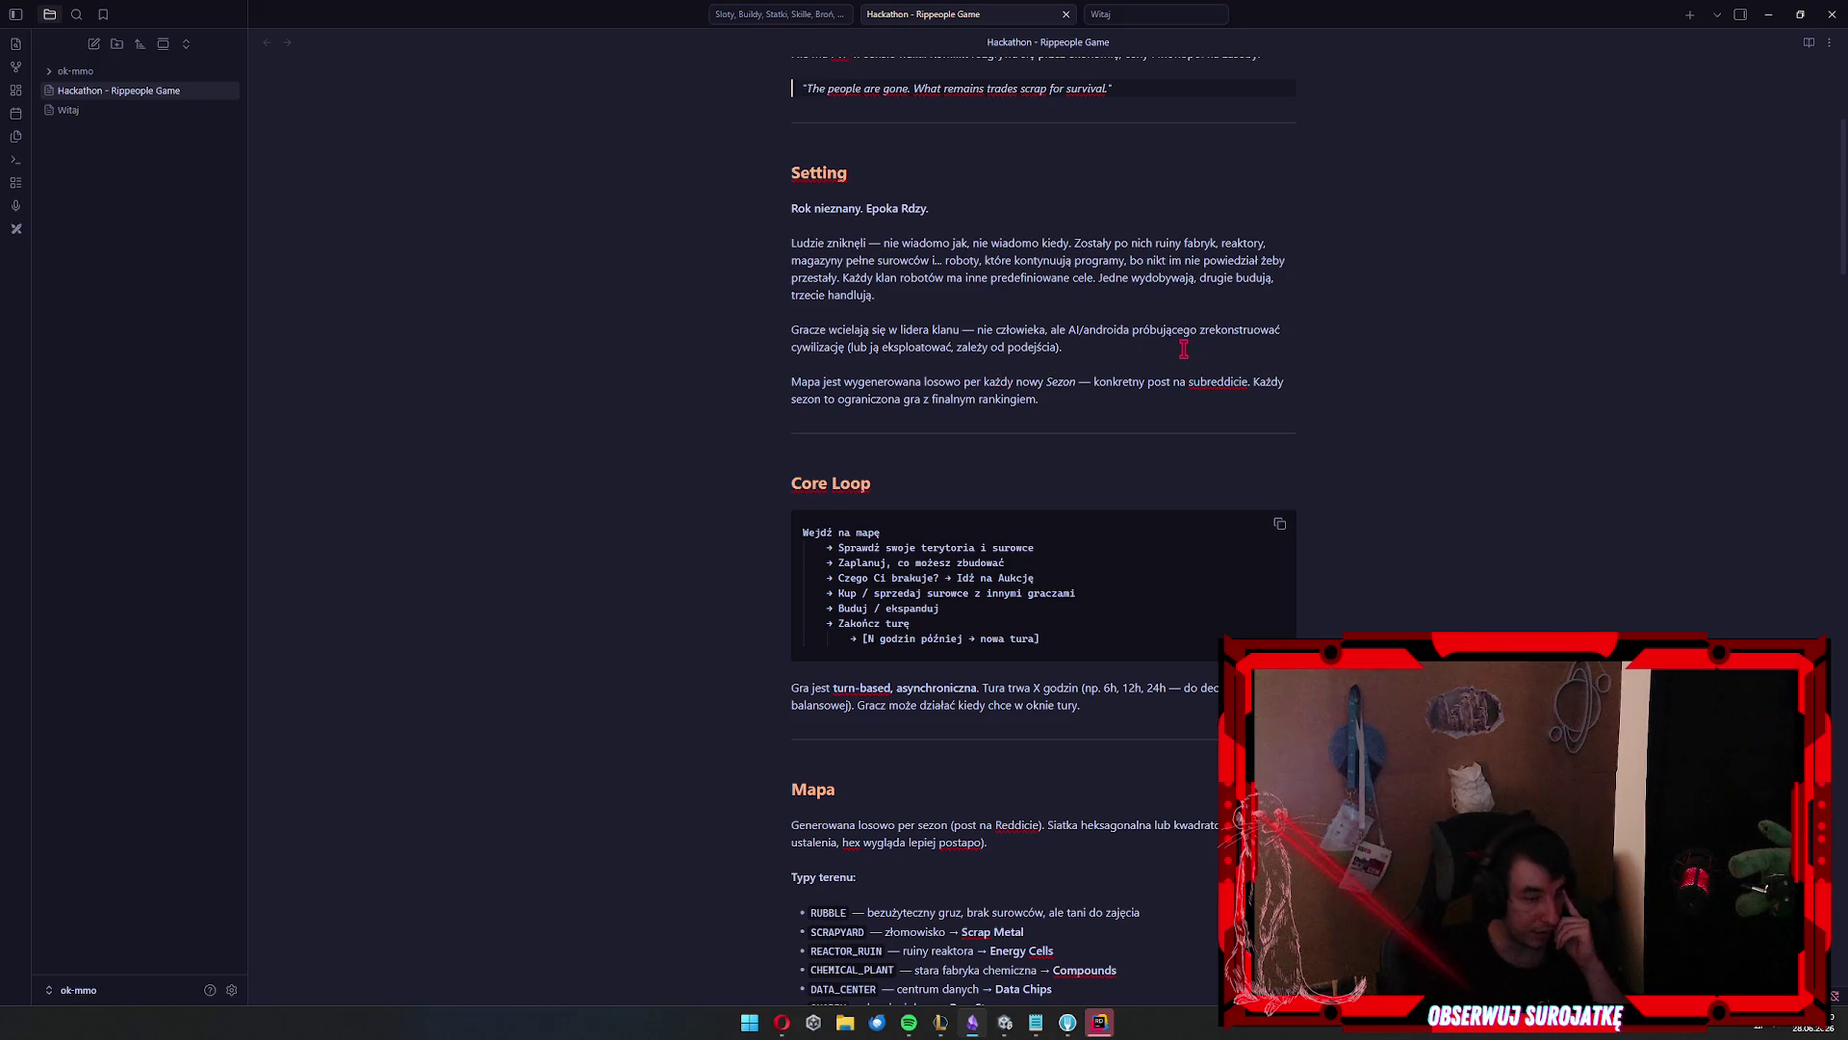
click(1225, 299)
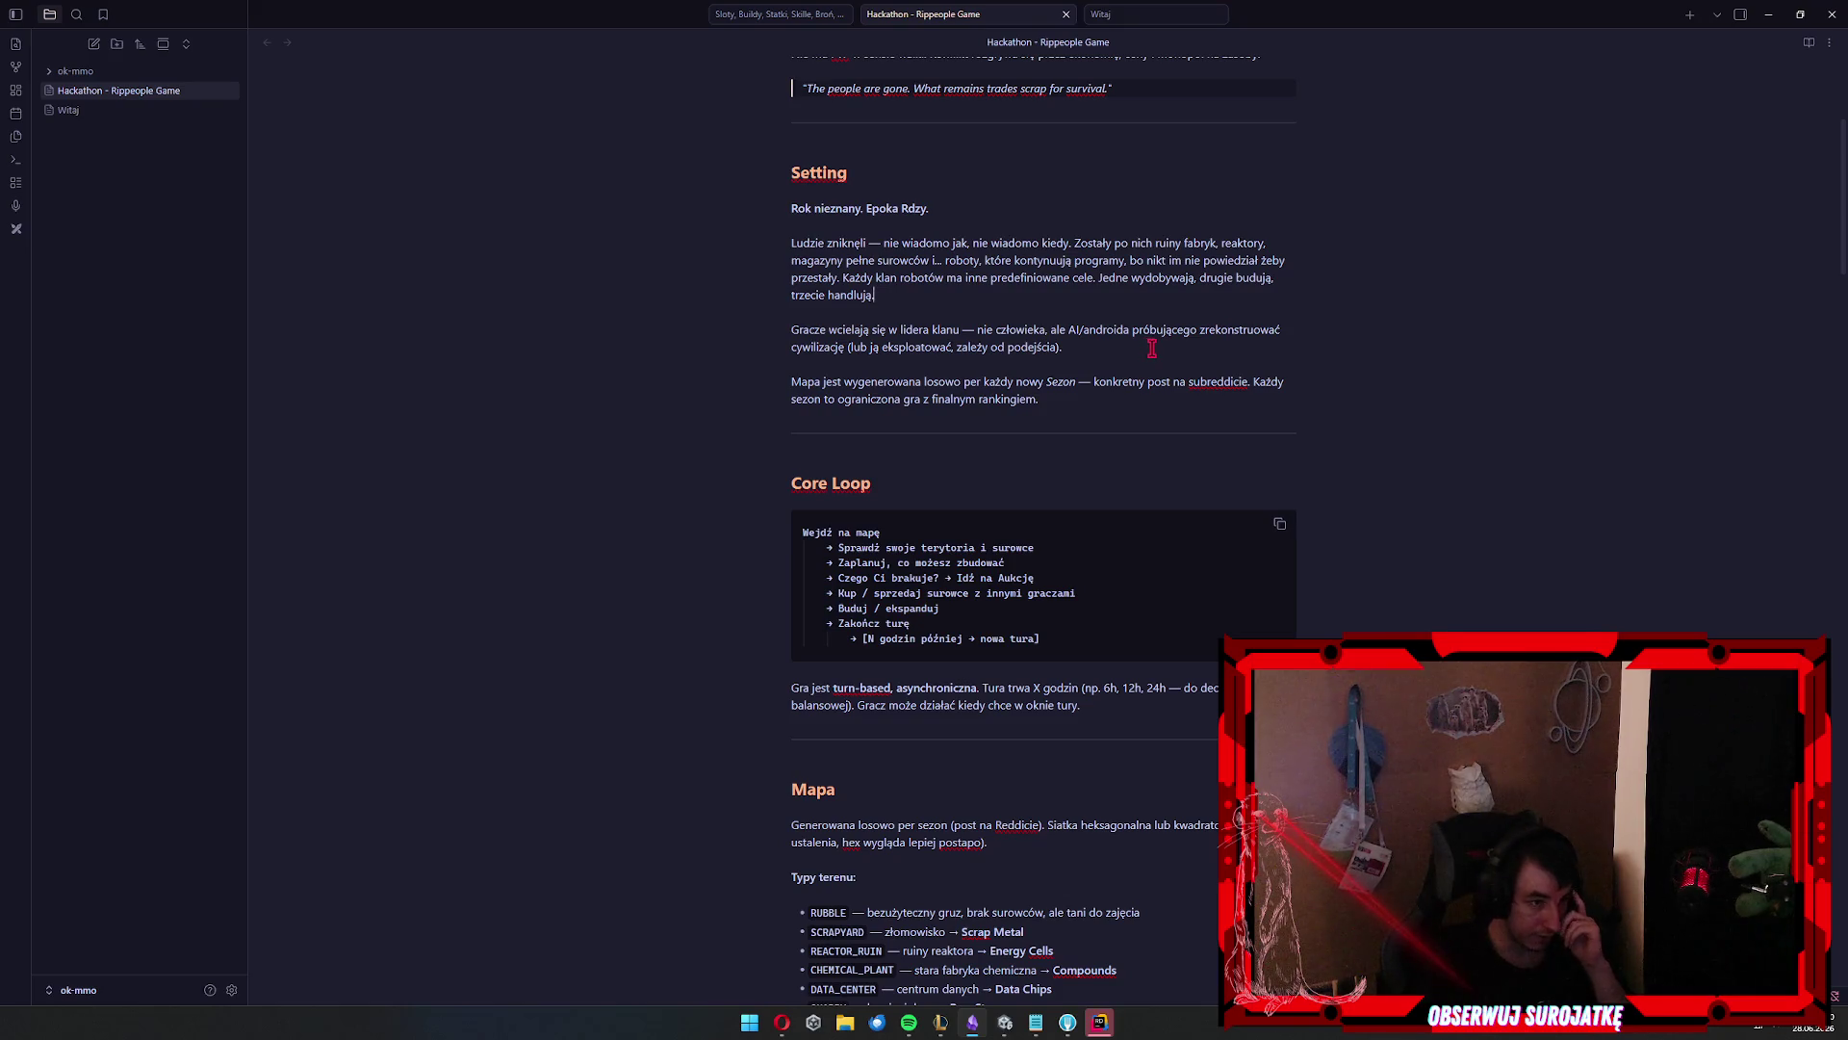
scroll(1214, 268, down, 3)
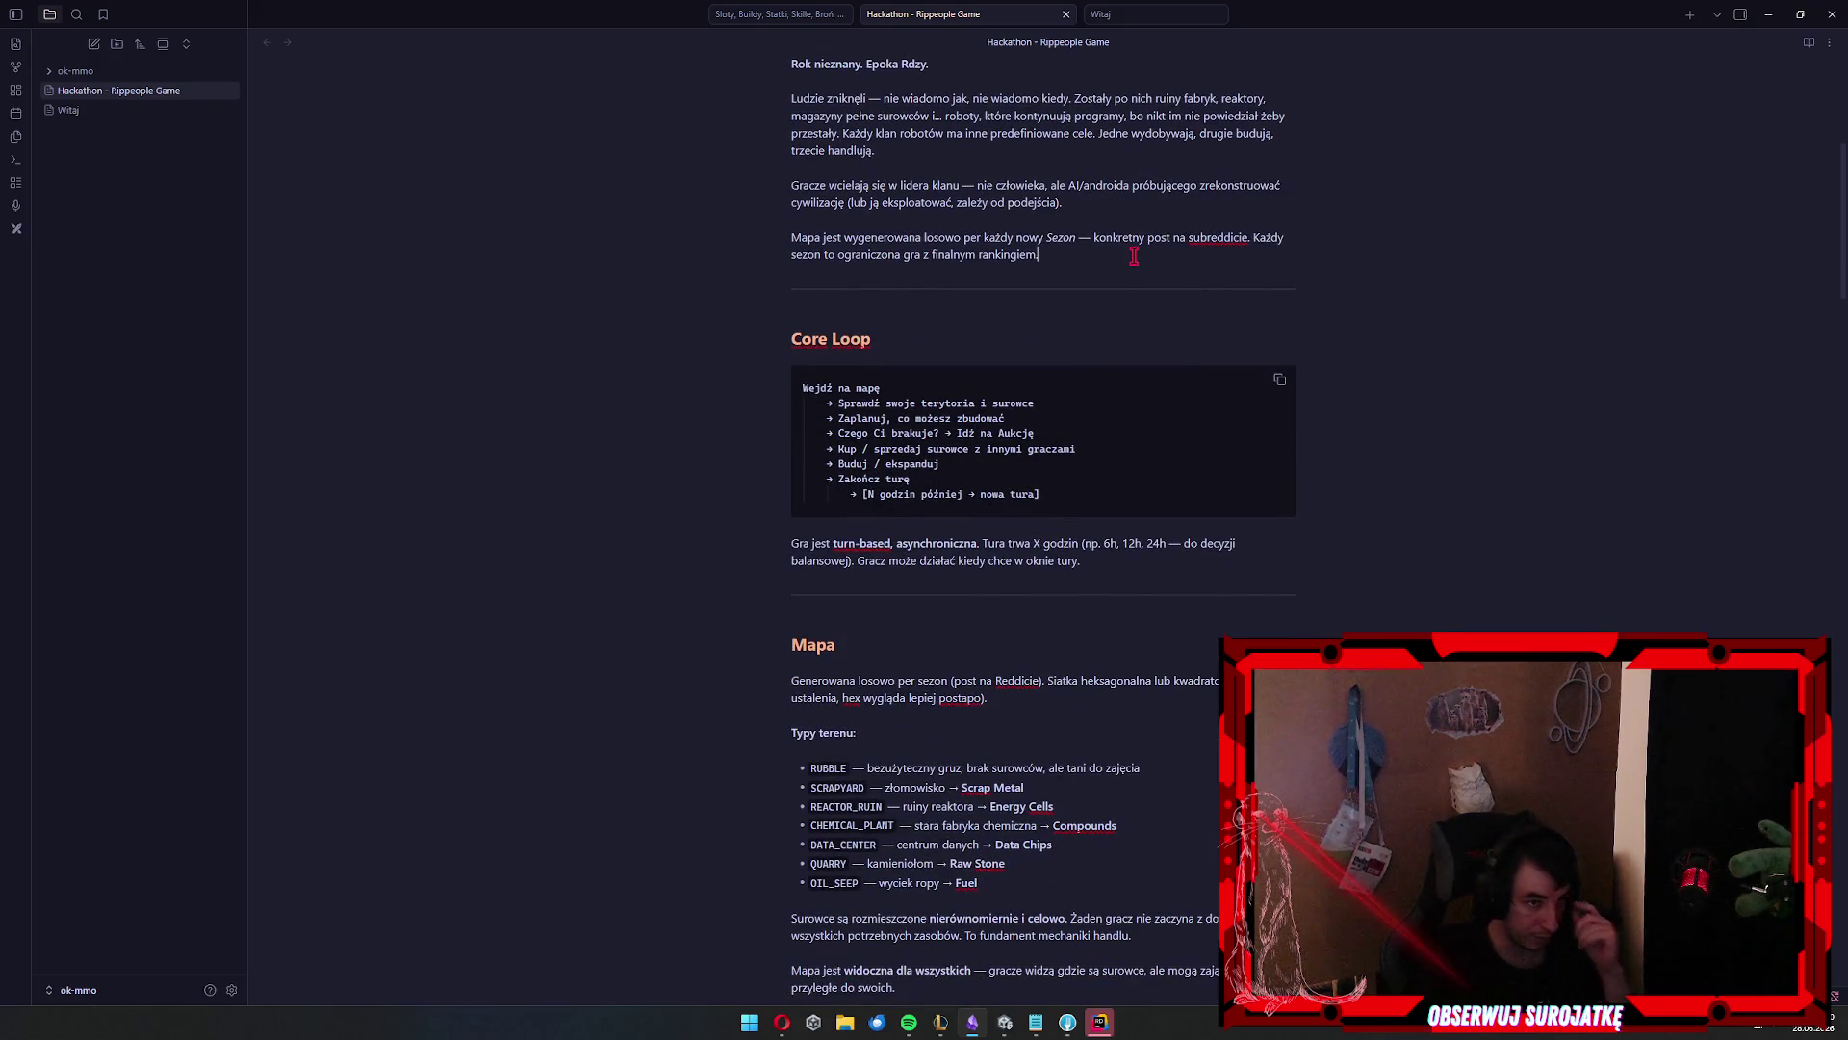
click(1184, 258)
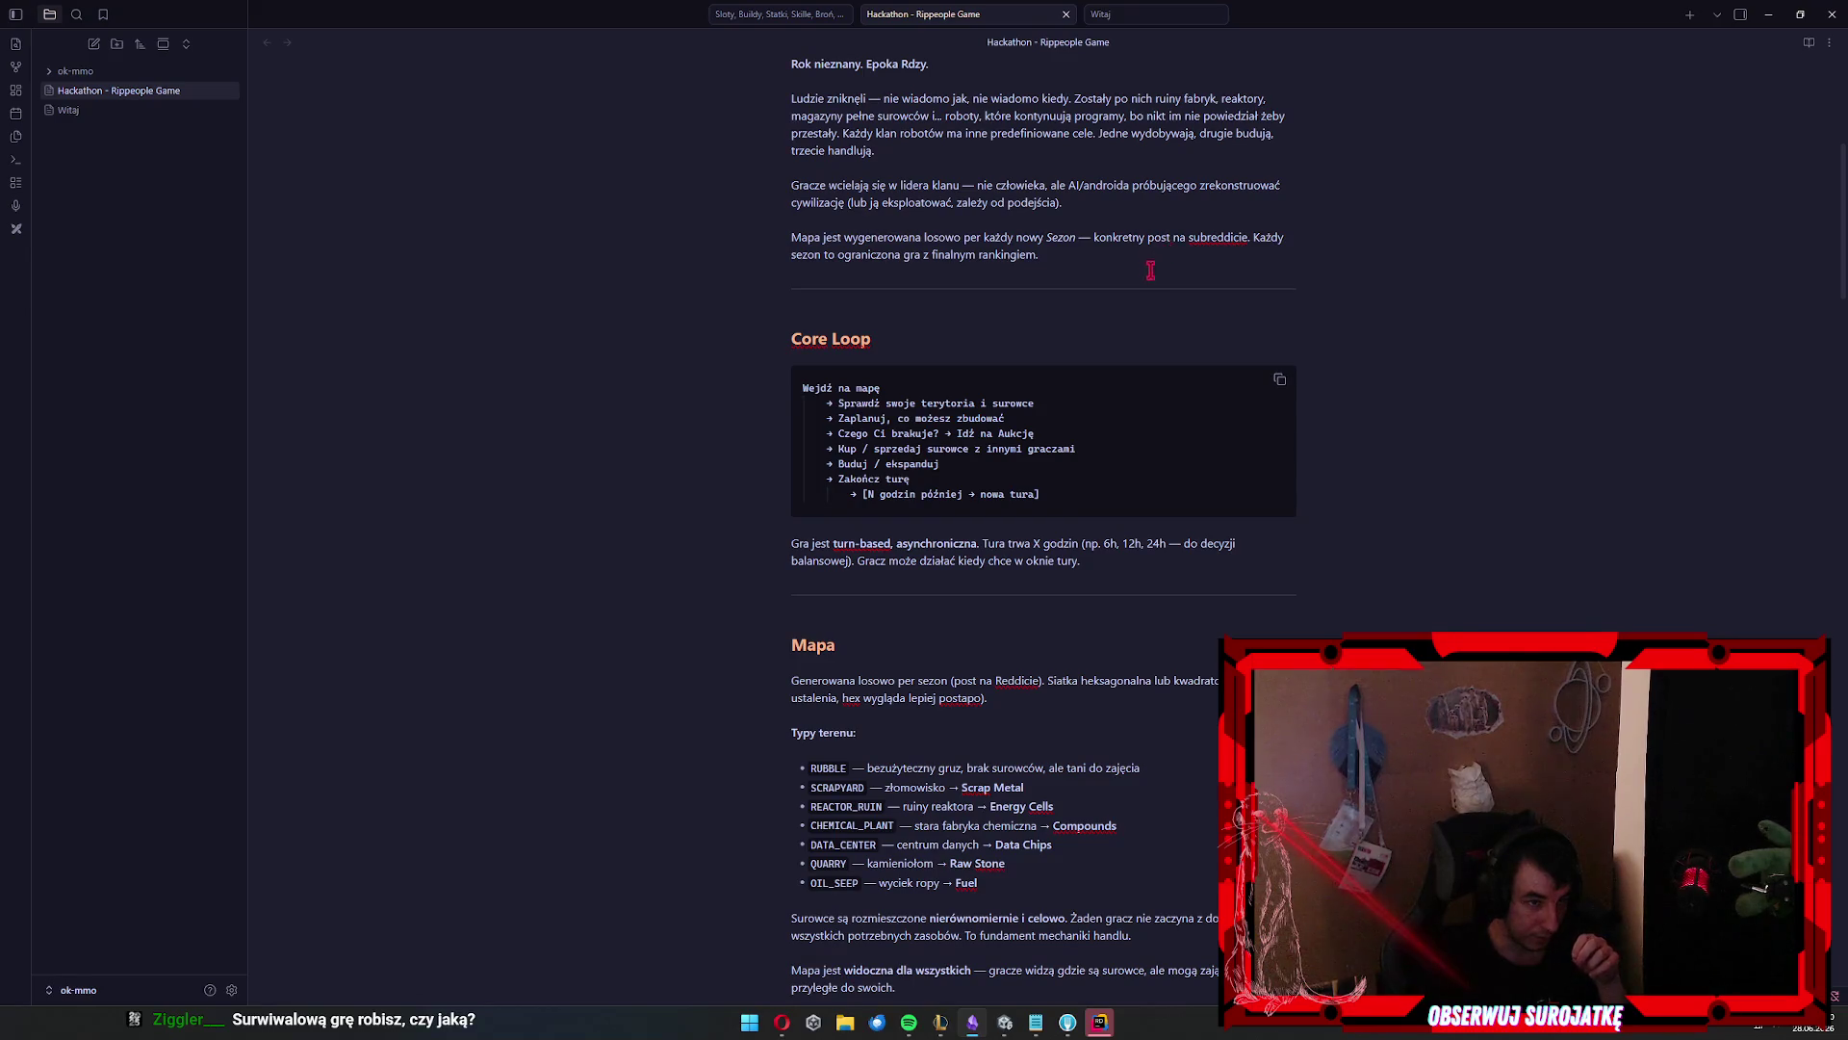
shift+click(1119, 237)
click(1238, 260)
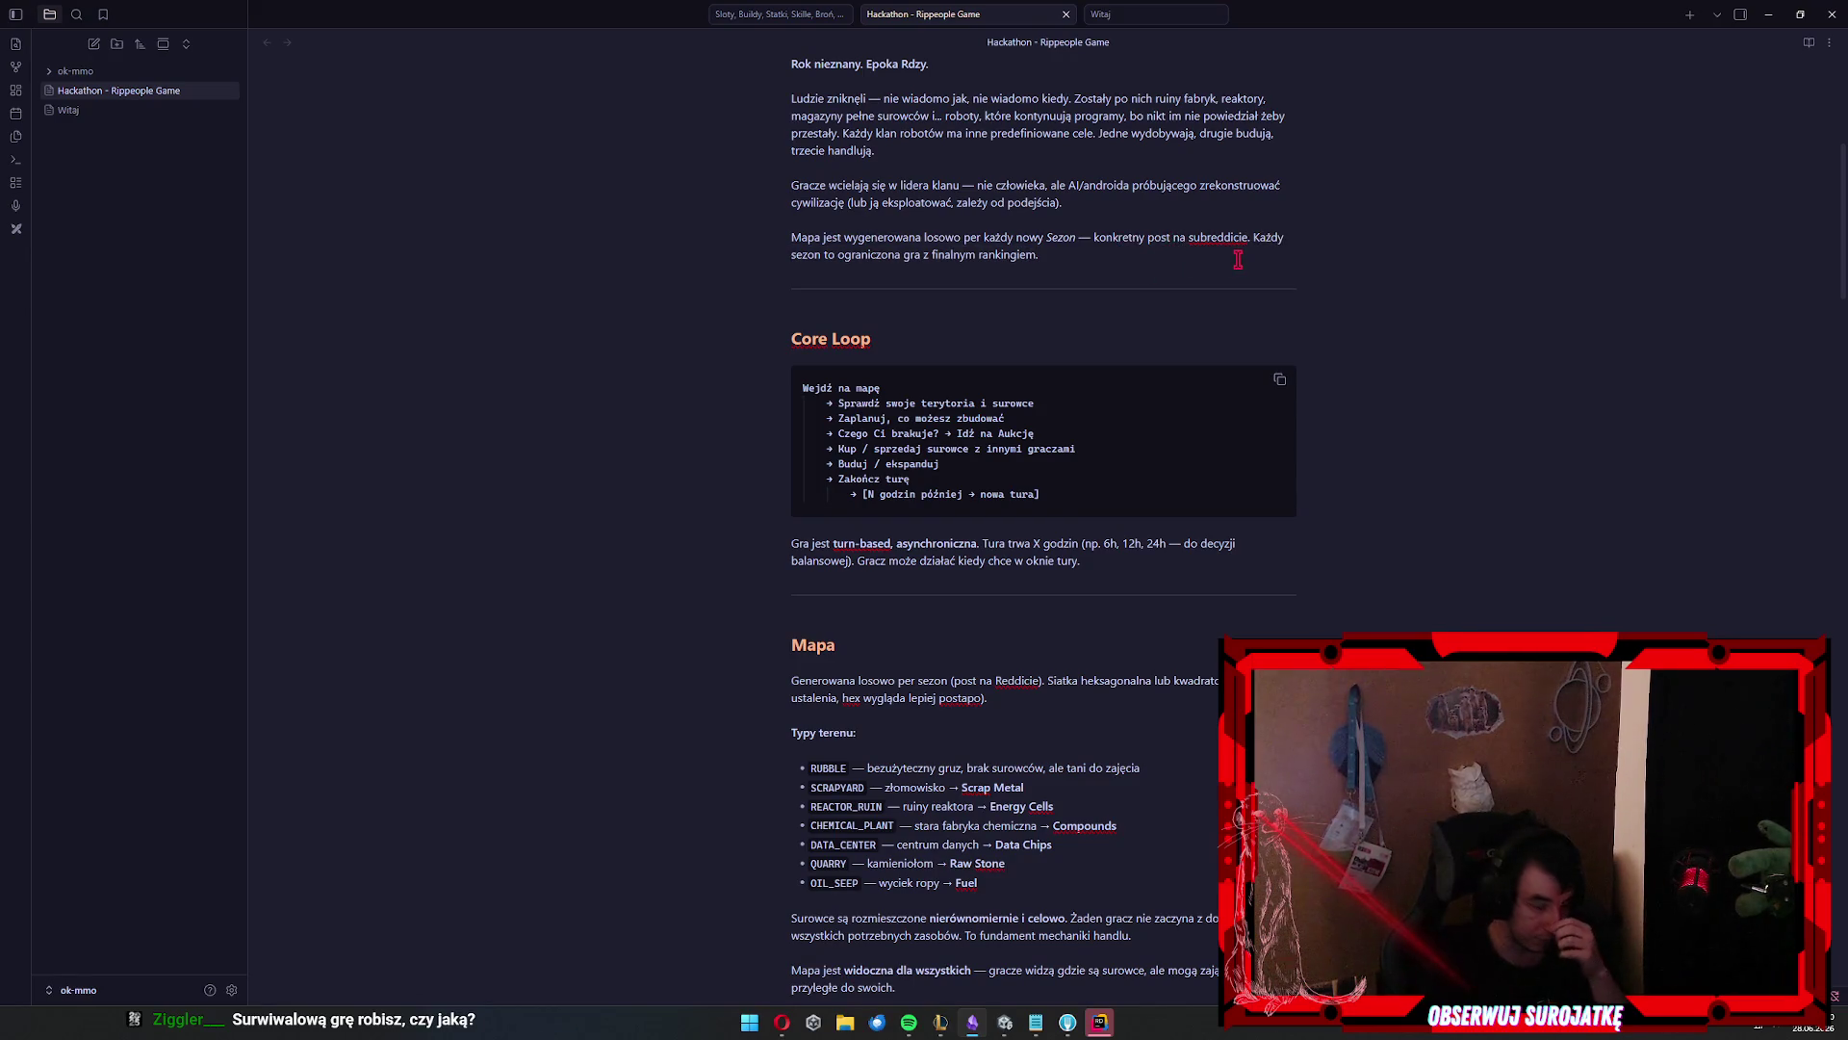
shift+click(950, 233)
click(1181, 258)
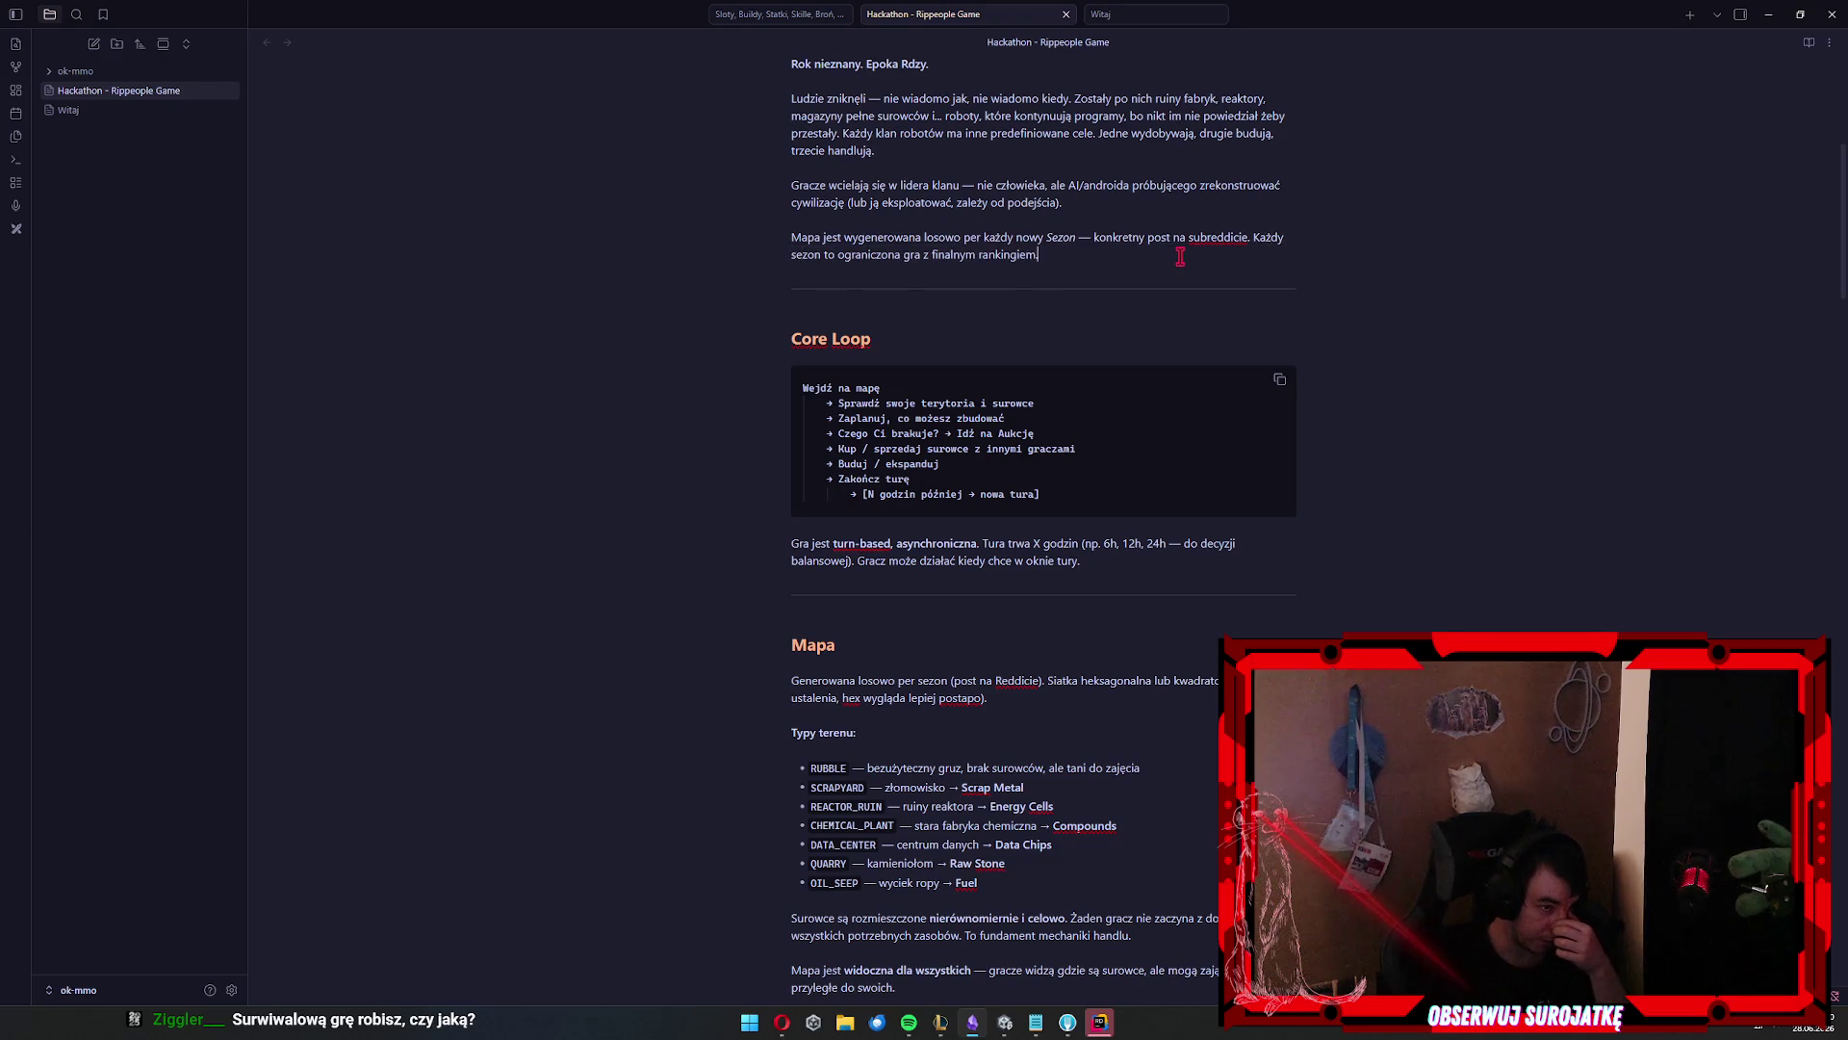
mouse_move(933, 237)
mouse_down()
mouse_move(791, 237)
mouse_move(1194, 248)
mouse_up()
click(1194, 249)
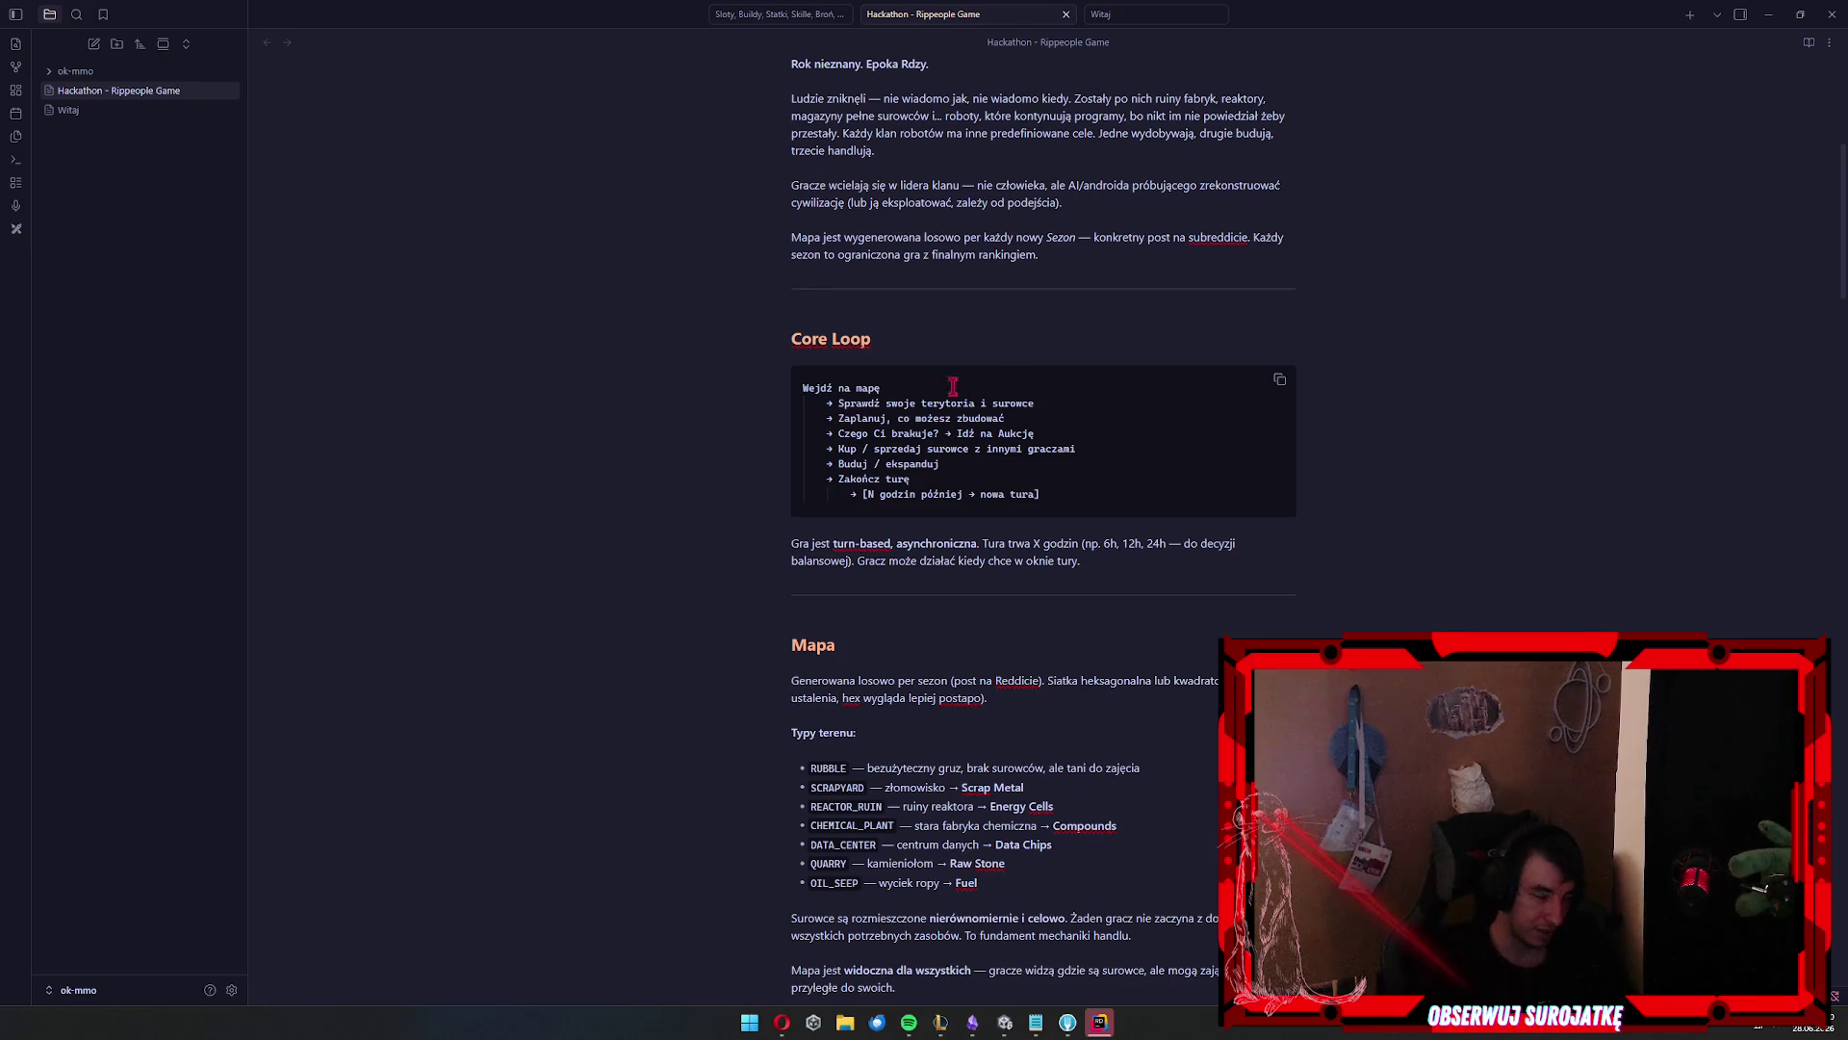
click(1132, 260)
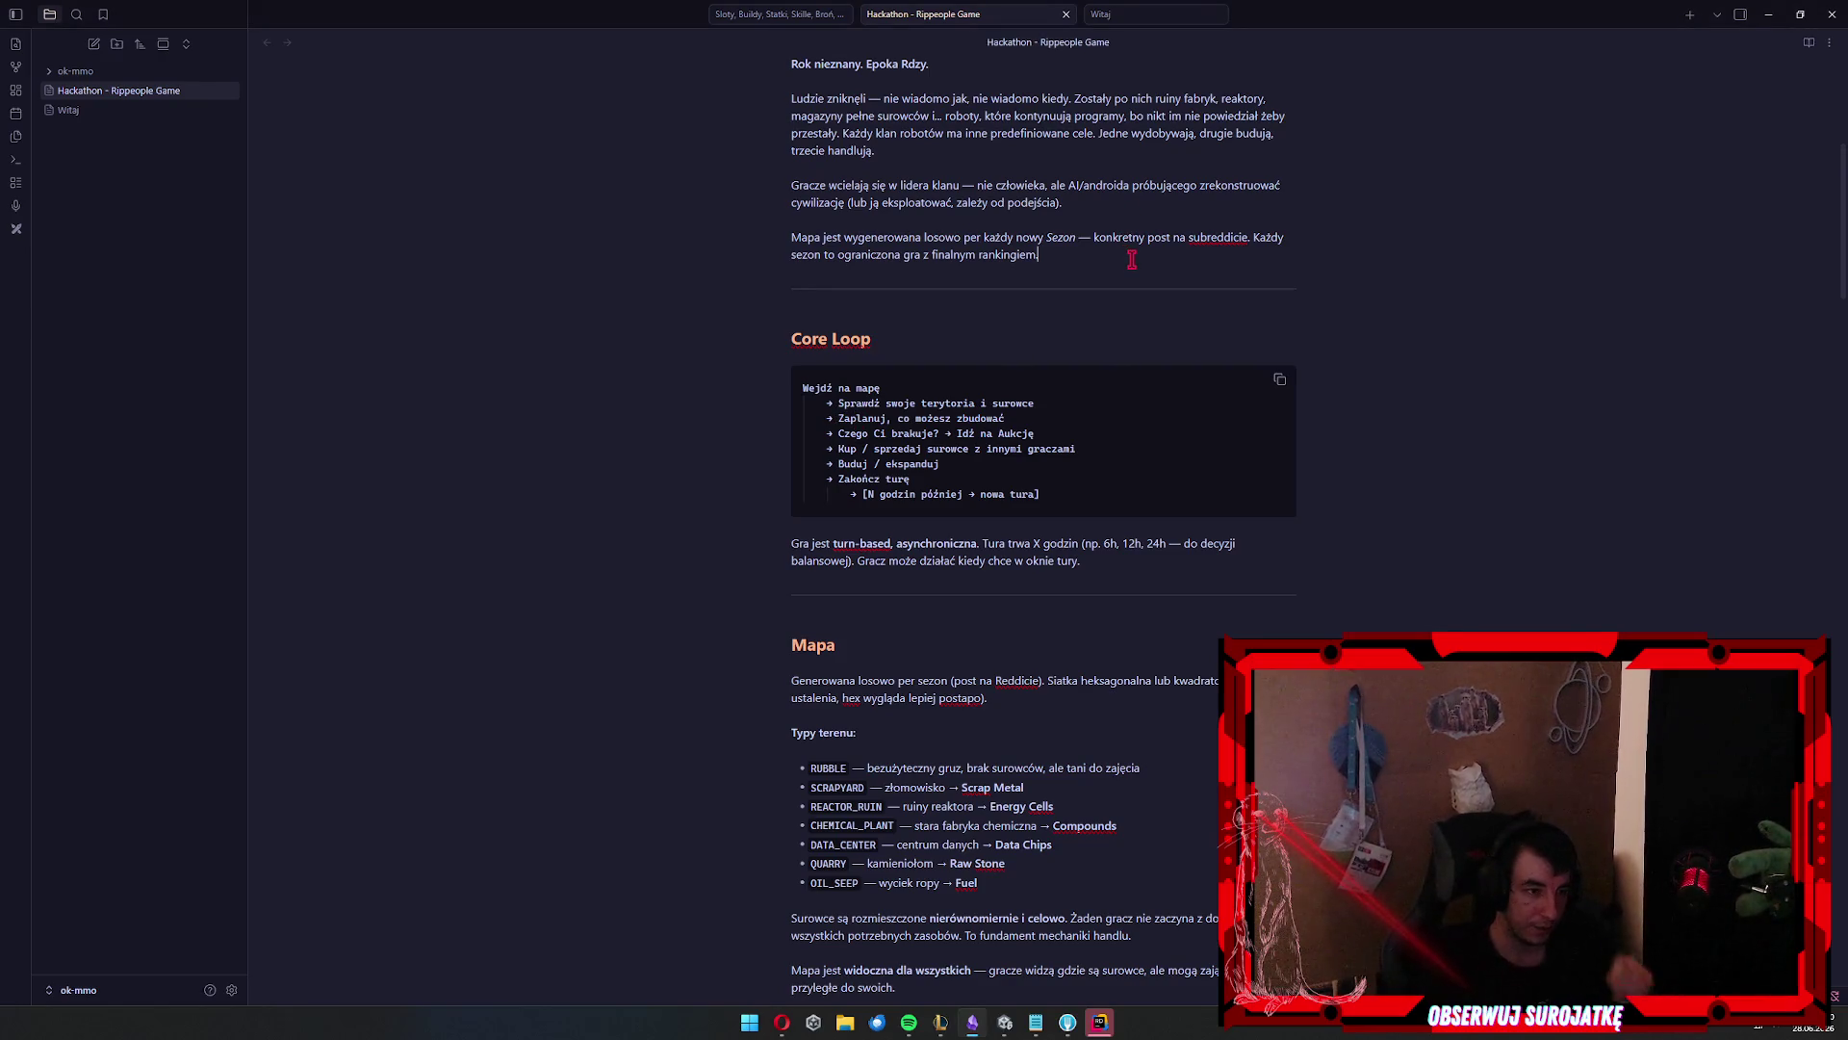
scroll(1132, 260, down, 3)
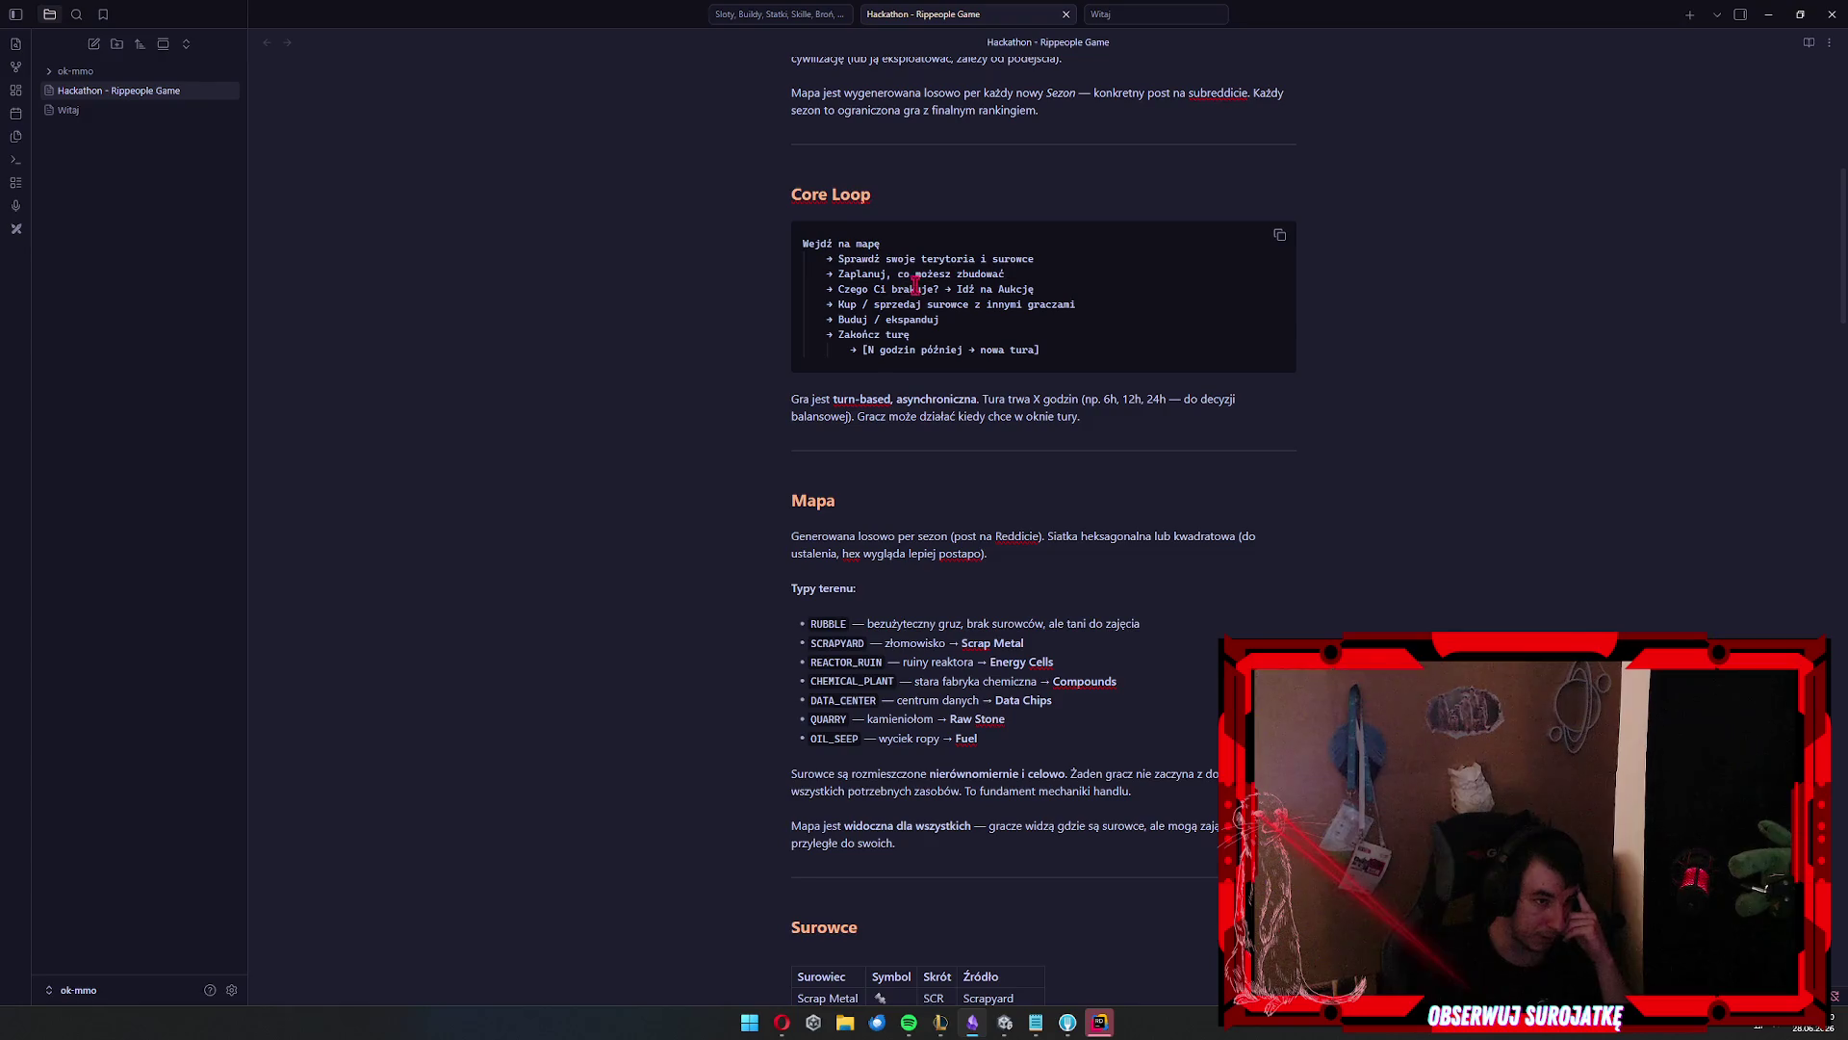
click(1112, 268)
drag(880, 274, 1065, 280)
click(1063, 288)
drag(851, 289, 1066, 285)
click(1121, 285)
drag(876, 304, 1114, 303)
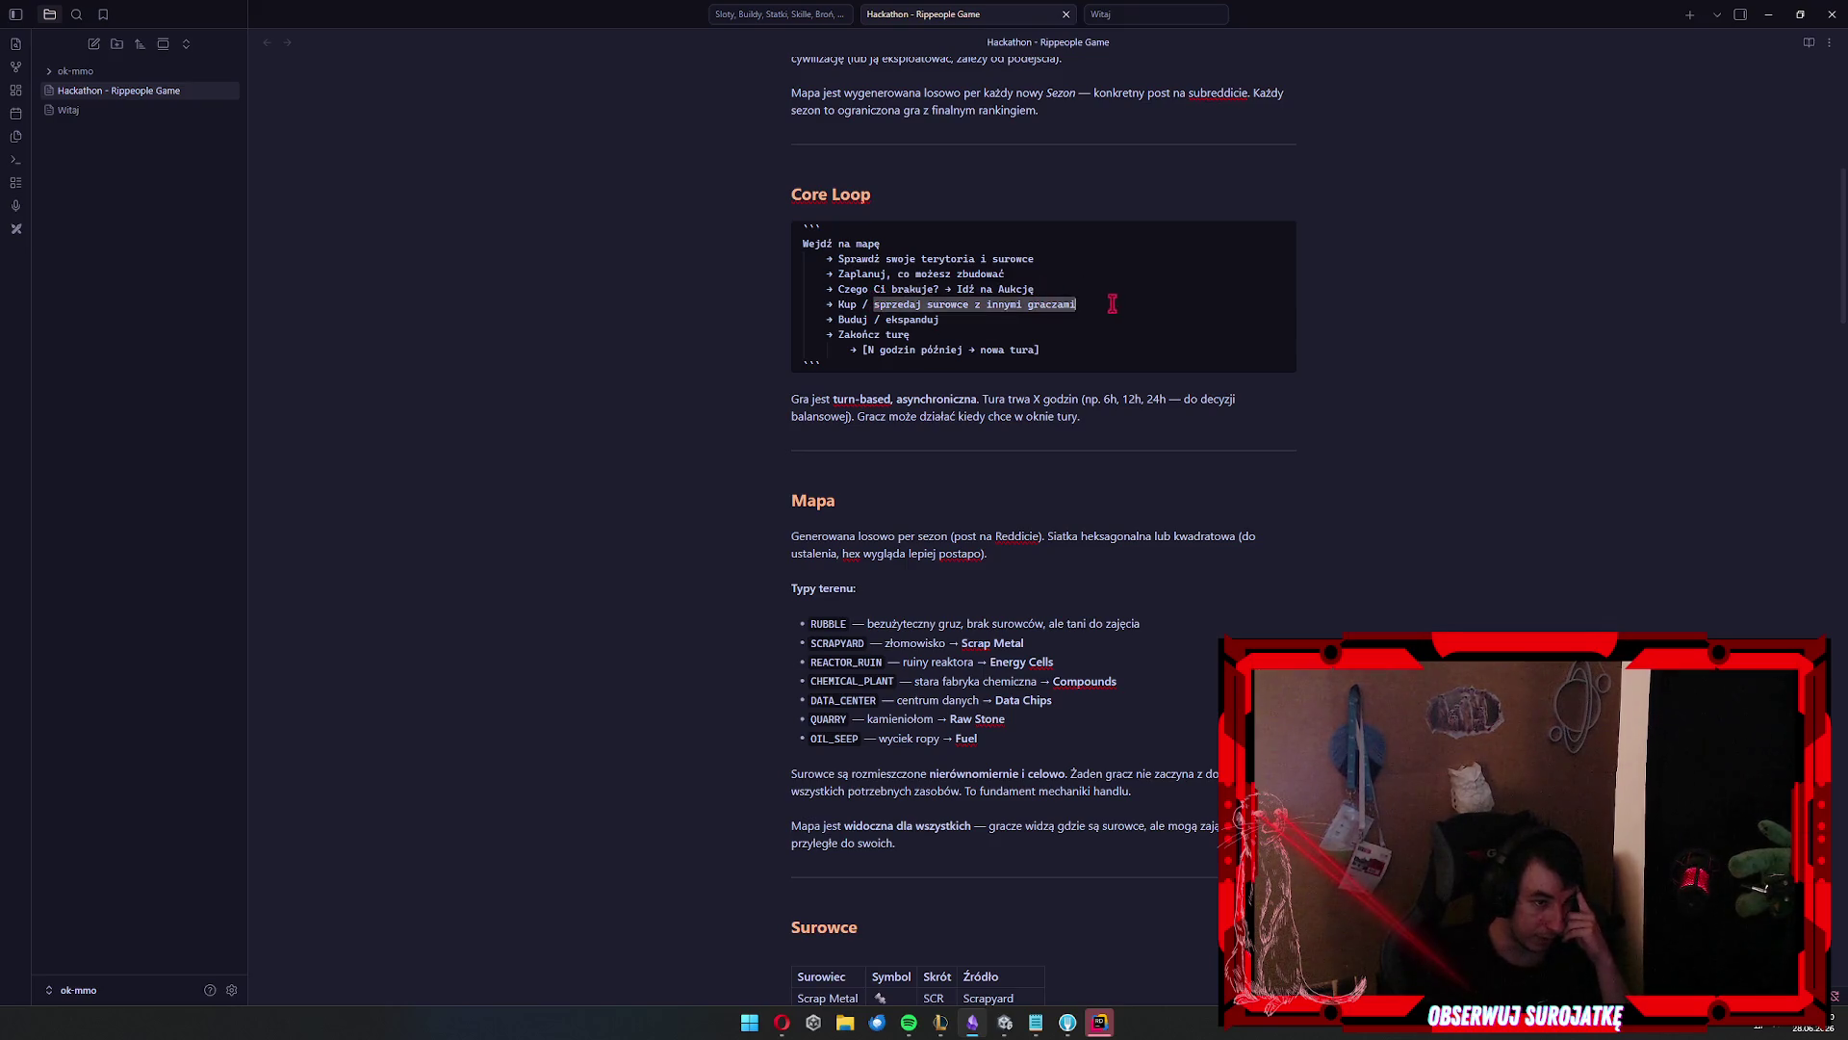
drag(876, 319, 1010, 315)
click(1019, 318)
drag(849, 335, 1151, 343)
click(1124, 353)
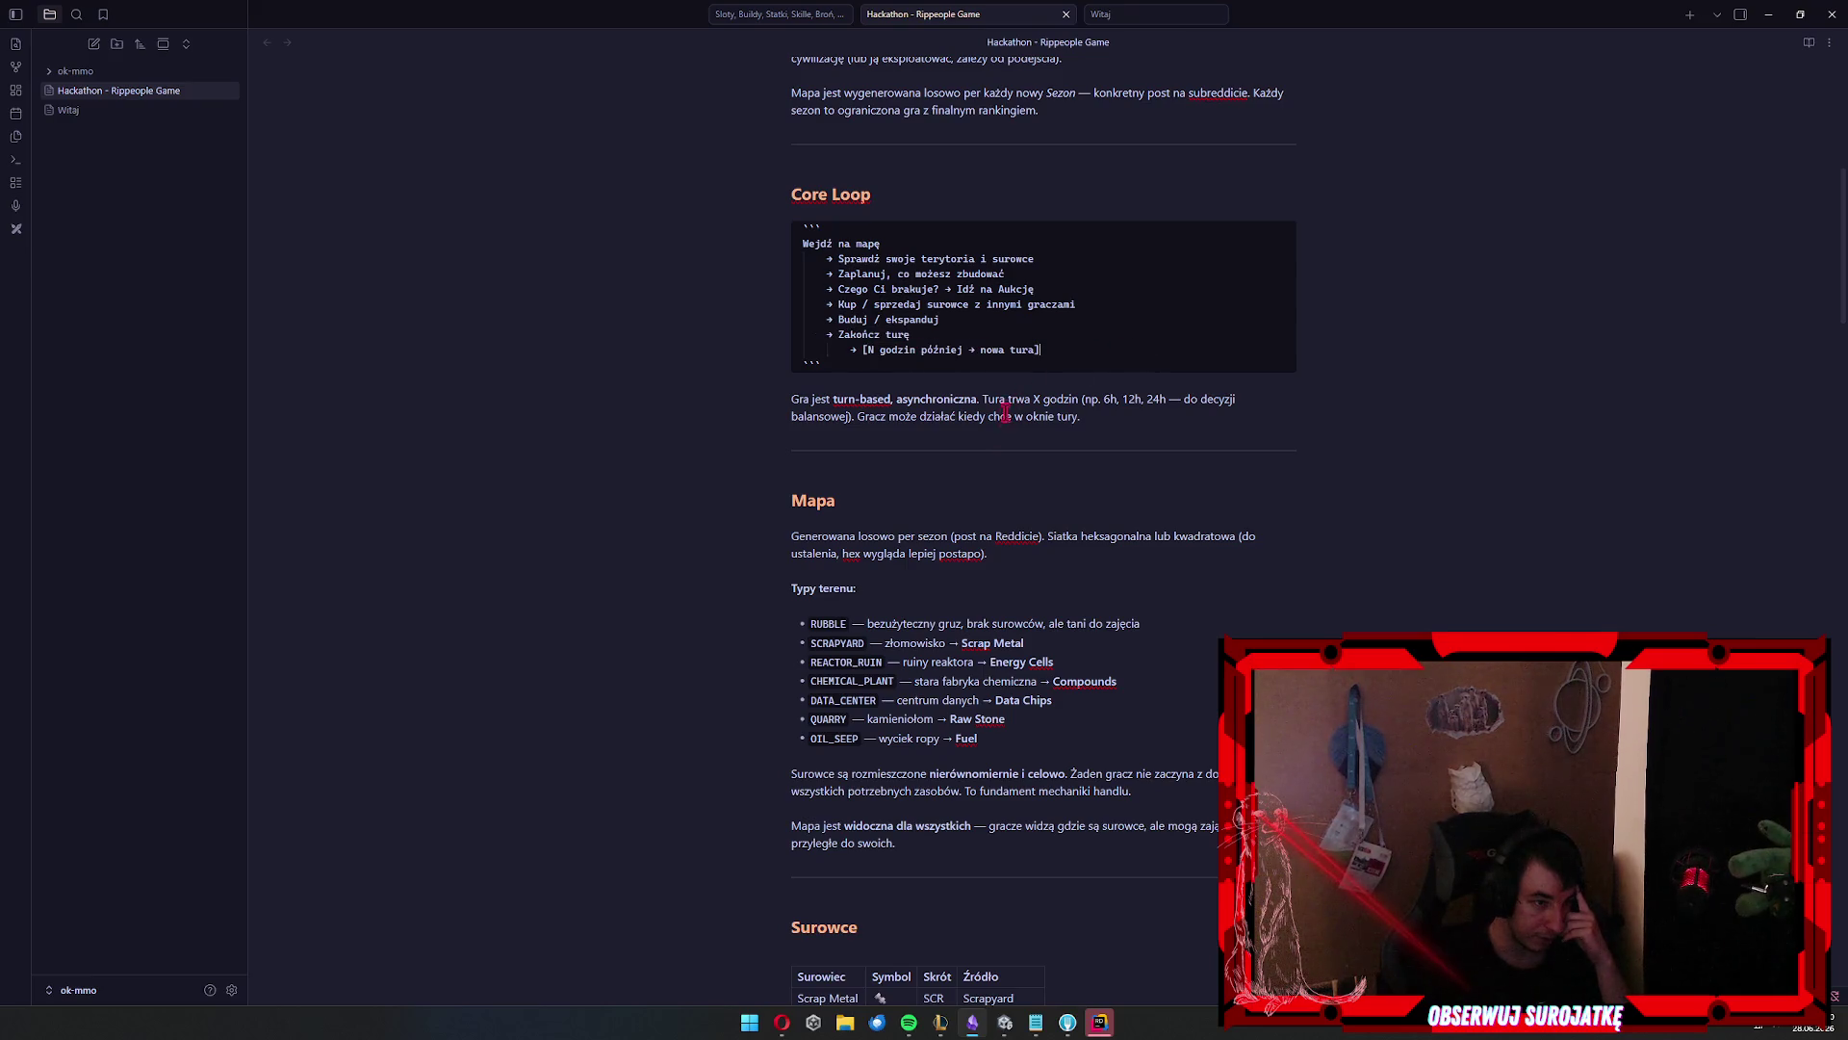
triple_click(930, 394)
click(1176, 445)
triple_click(968, 406)
click(1129, 449)
click(846, 452)
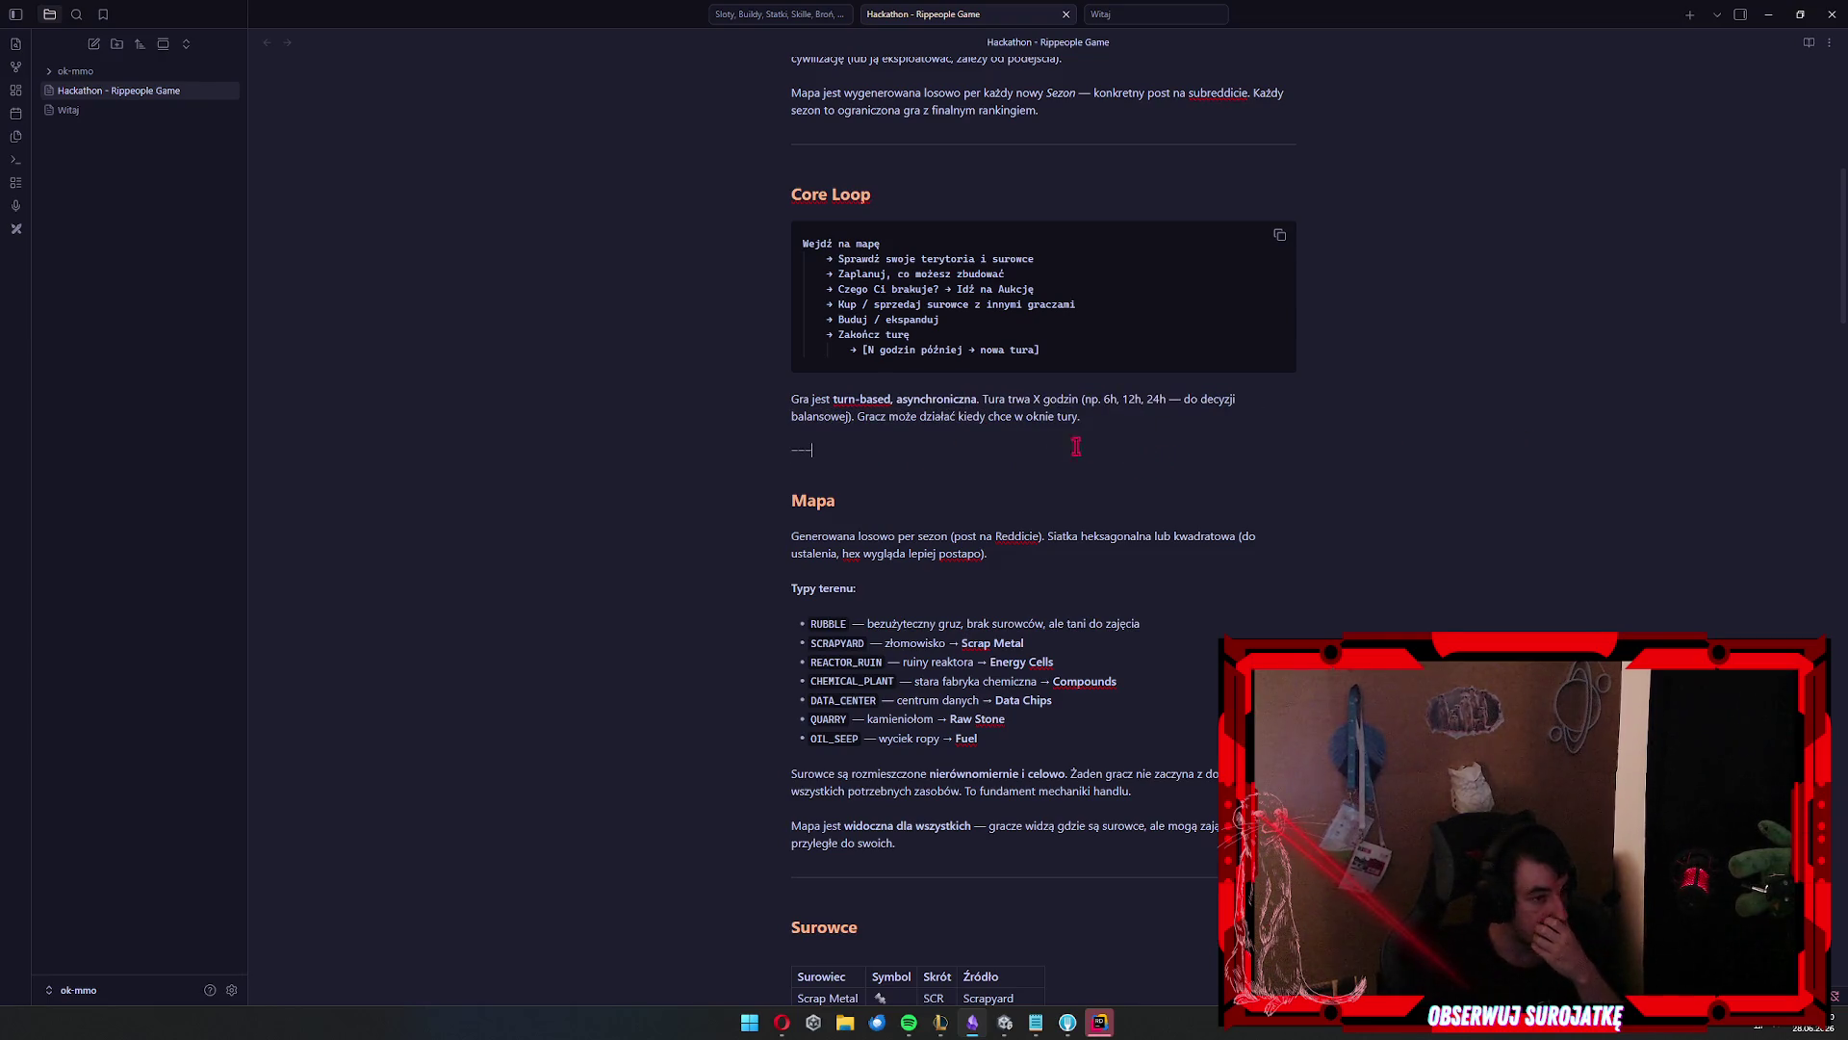
drag(982, 399, 1186, 432)
scroll(1184, 434, down, 3)
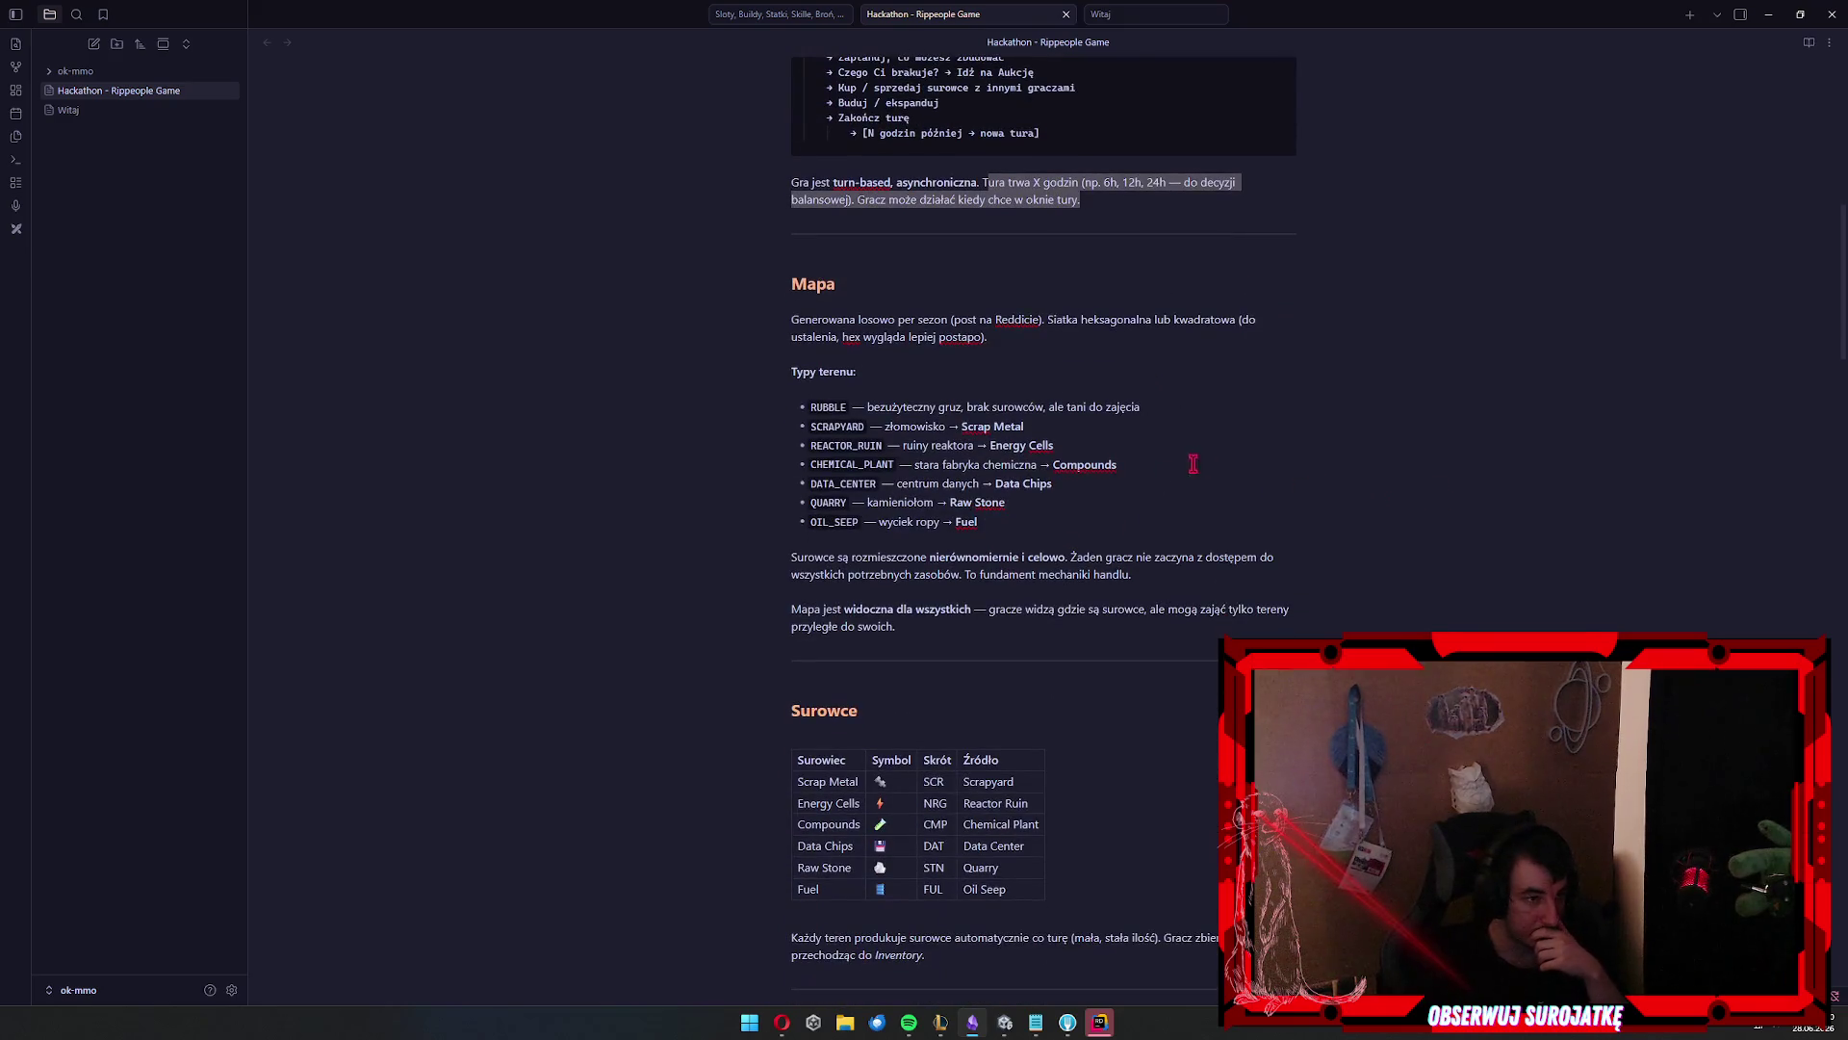
click(997, 325)
drag(948, 319, 972, 355)
click(1120, 364)
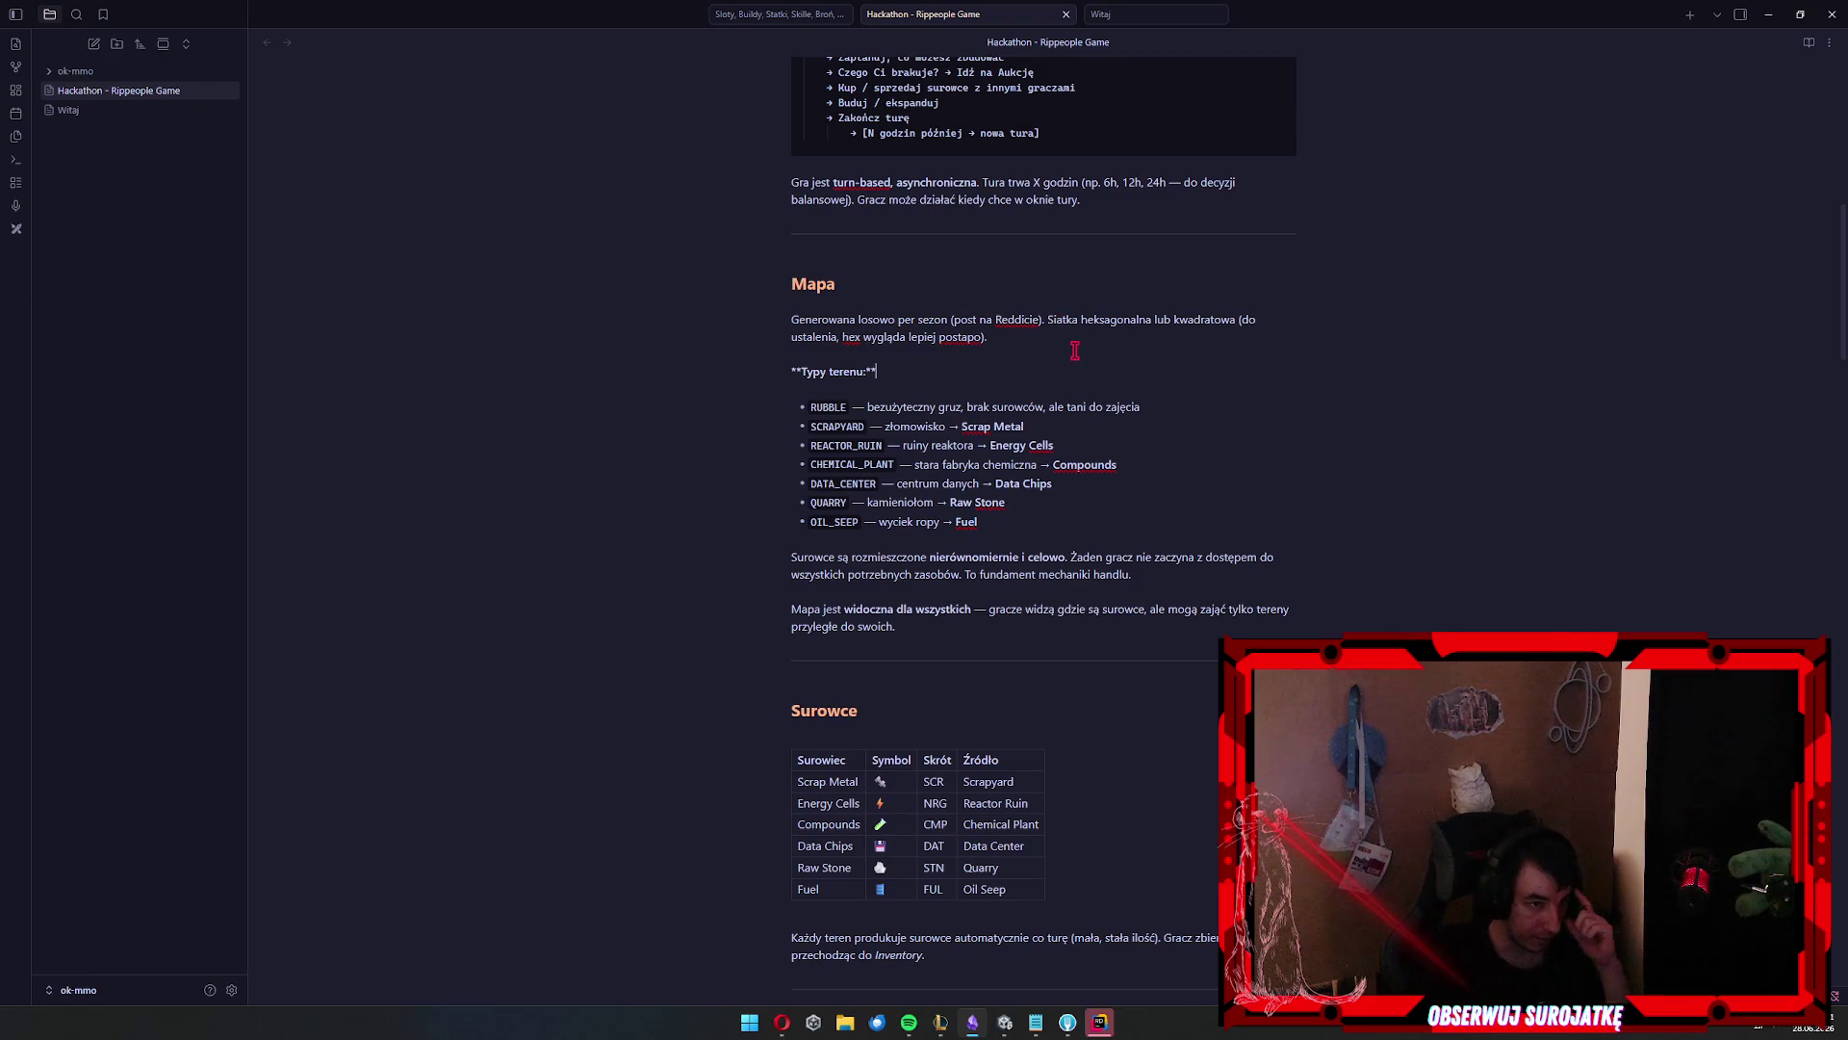
drag(1093, 312, 1176, 348)
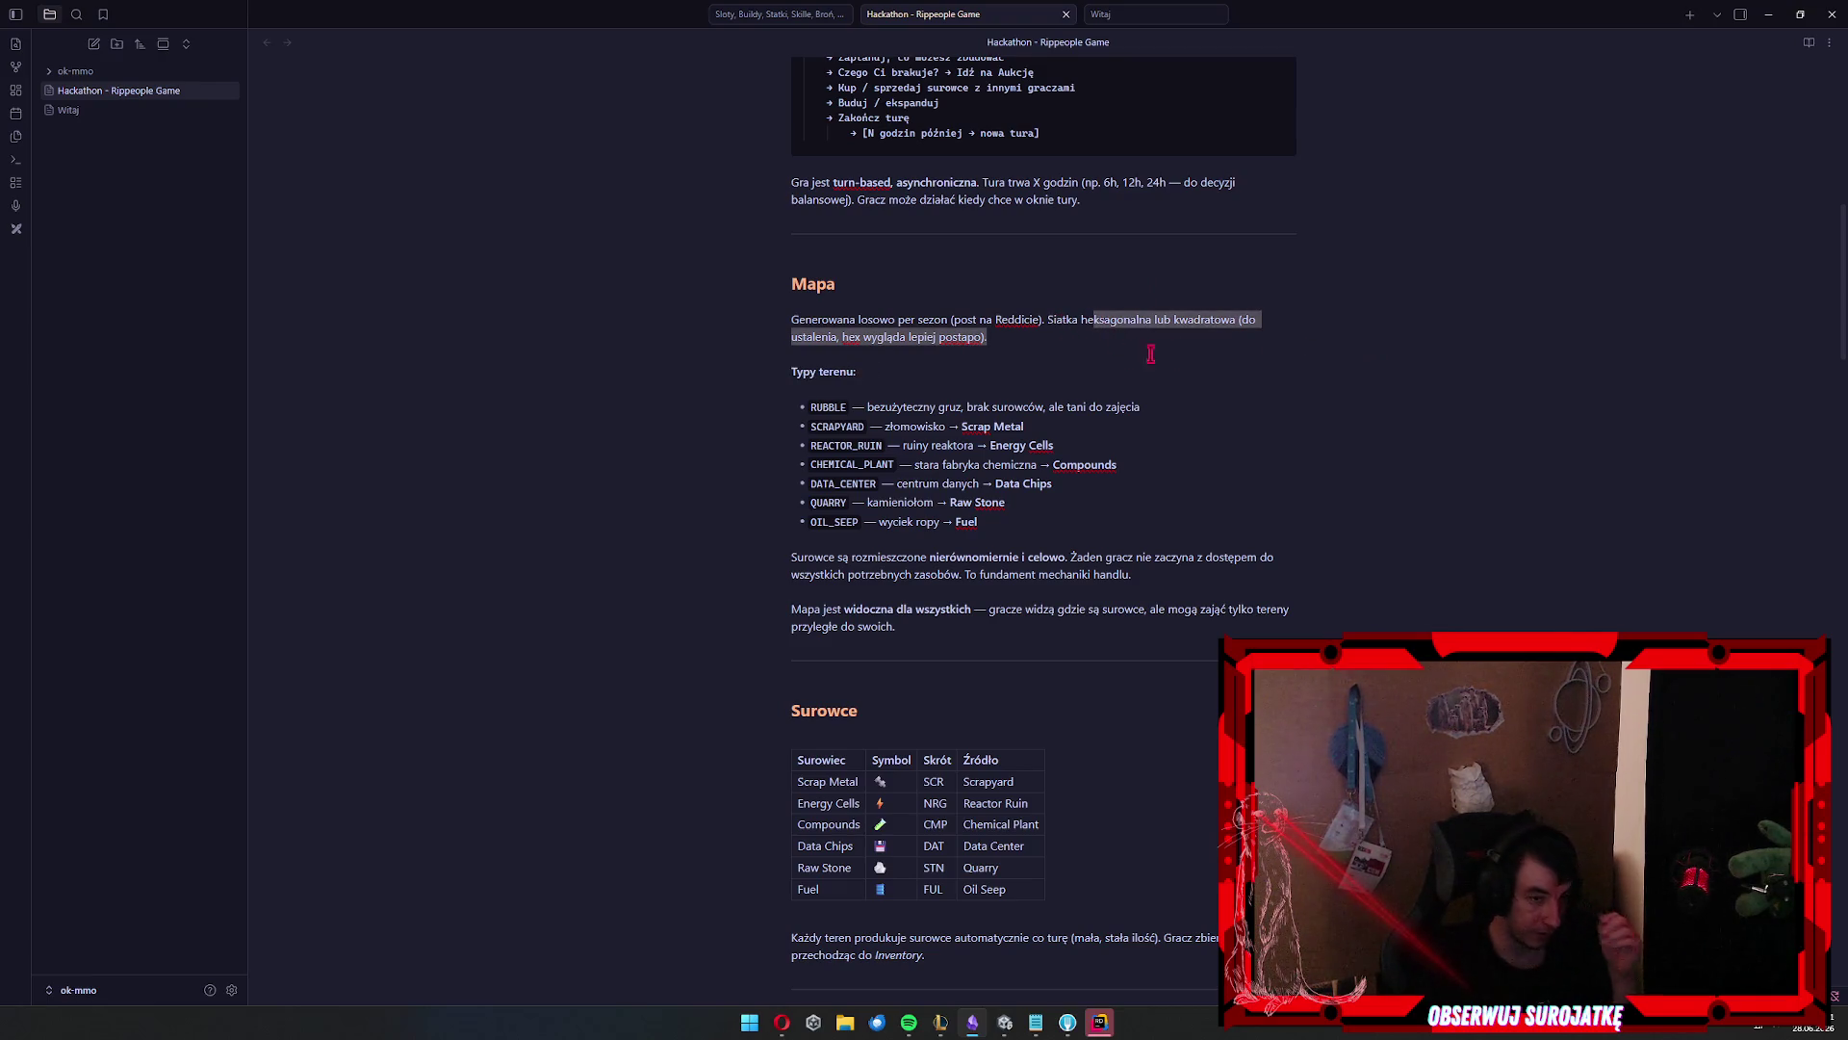
click(1087, 354)
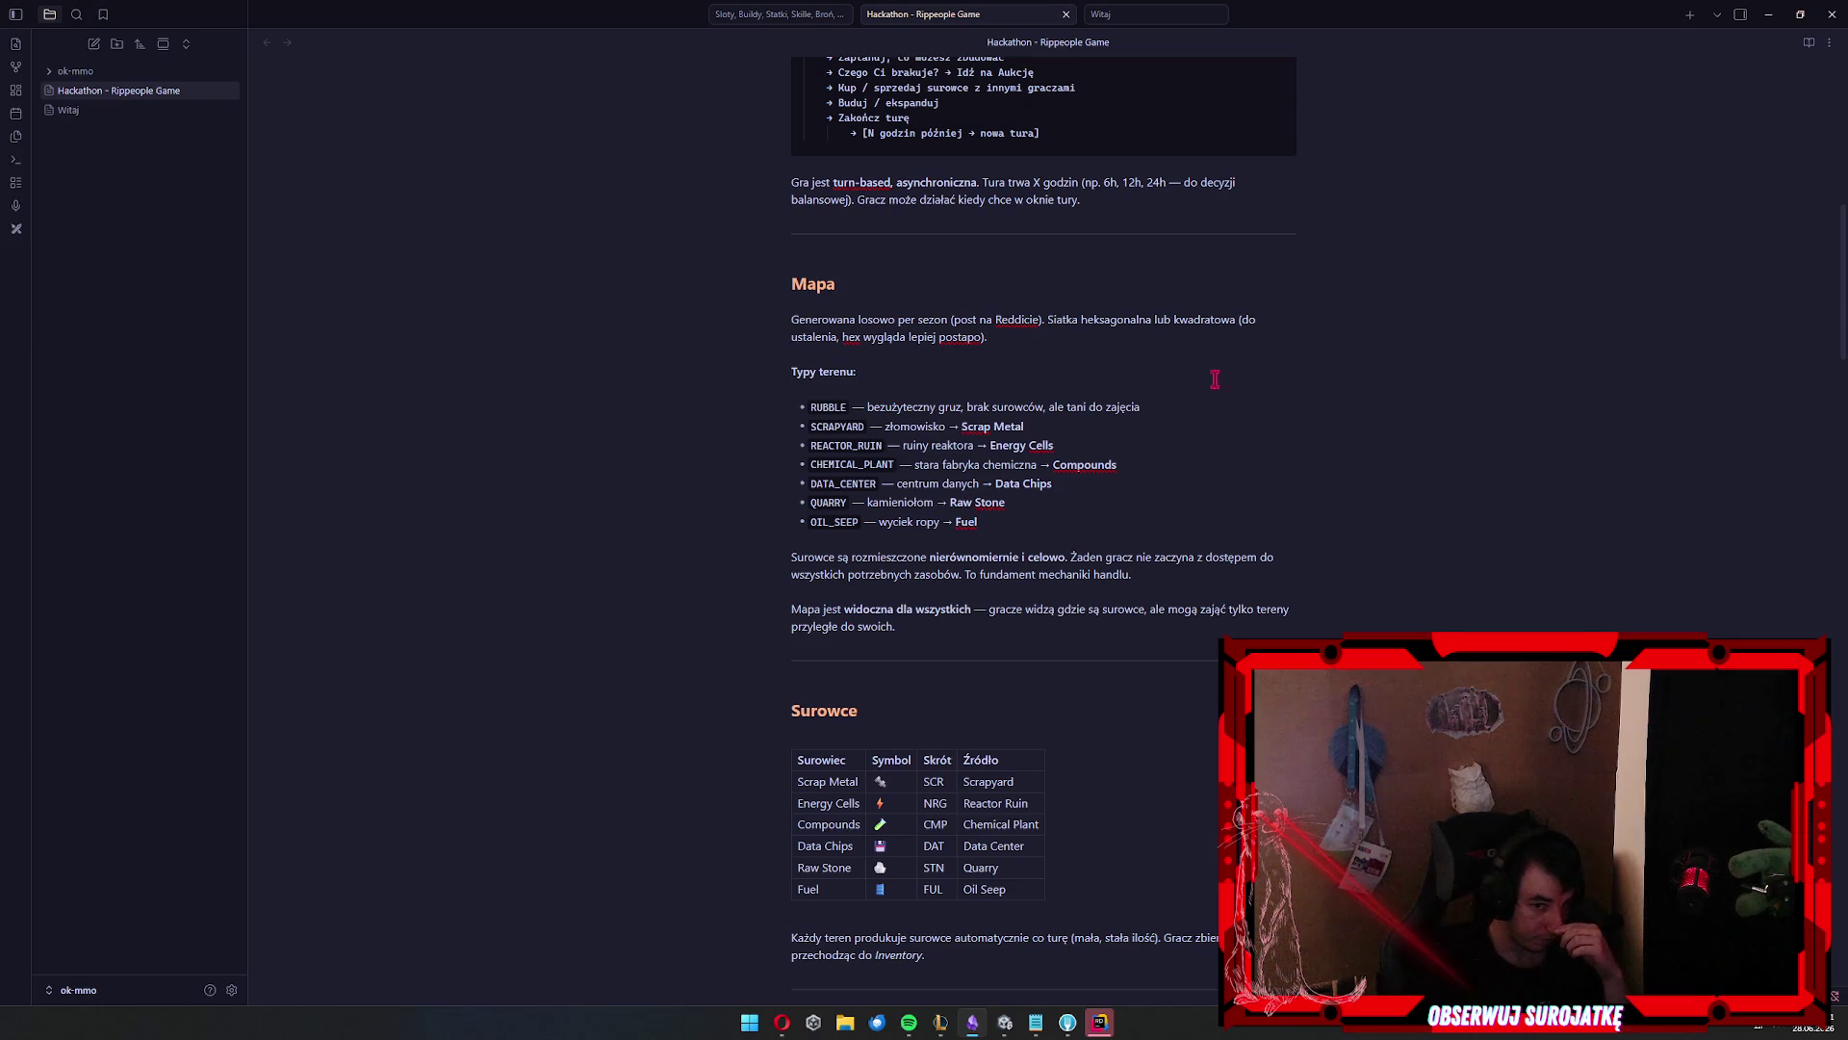
click(890, 297)
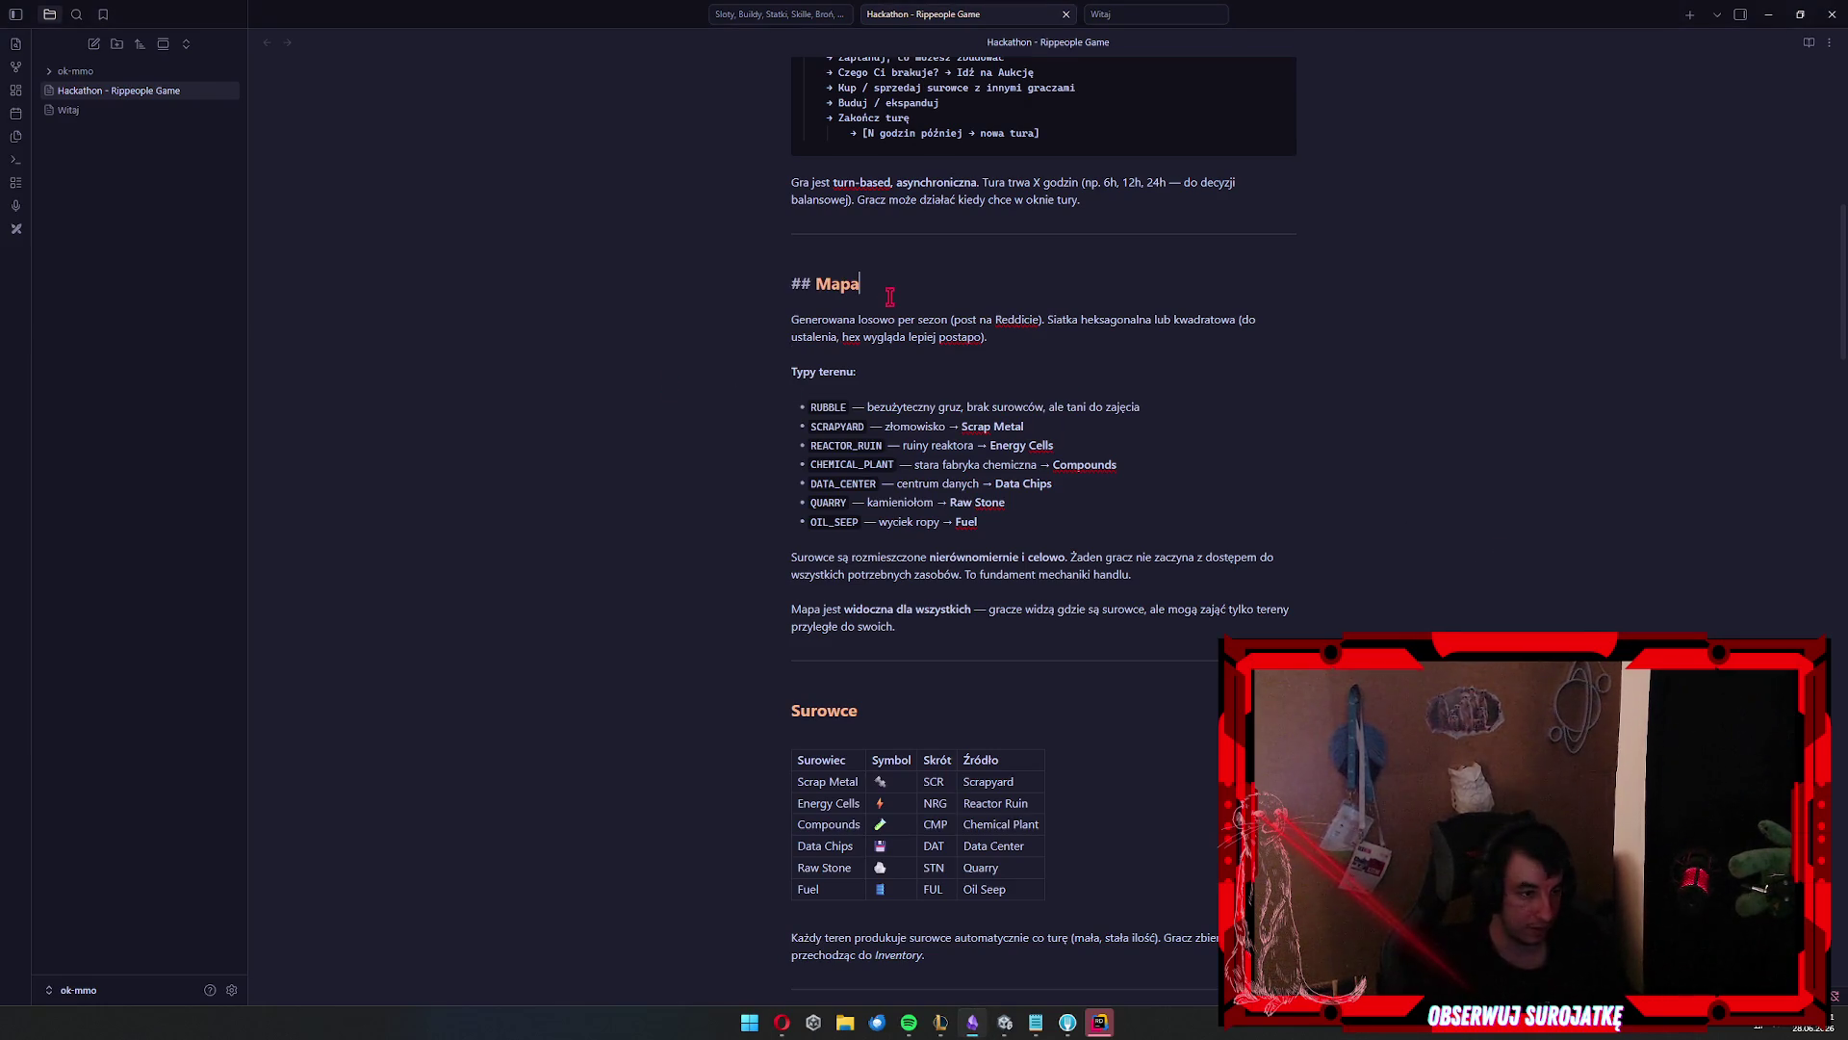
click(1038, 447)
drag(974, 320, 1030, 610)
click(1091, 496)
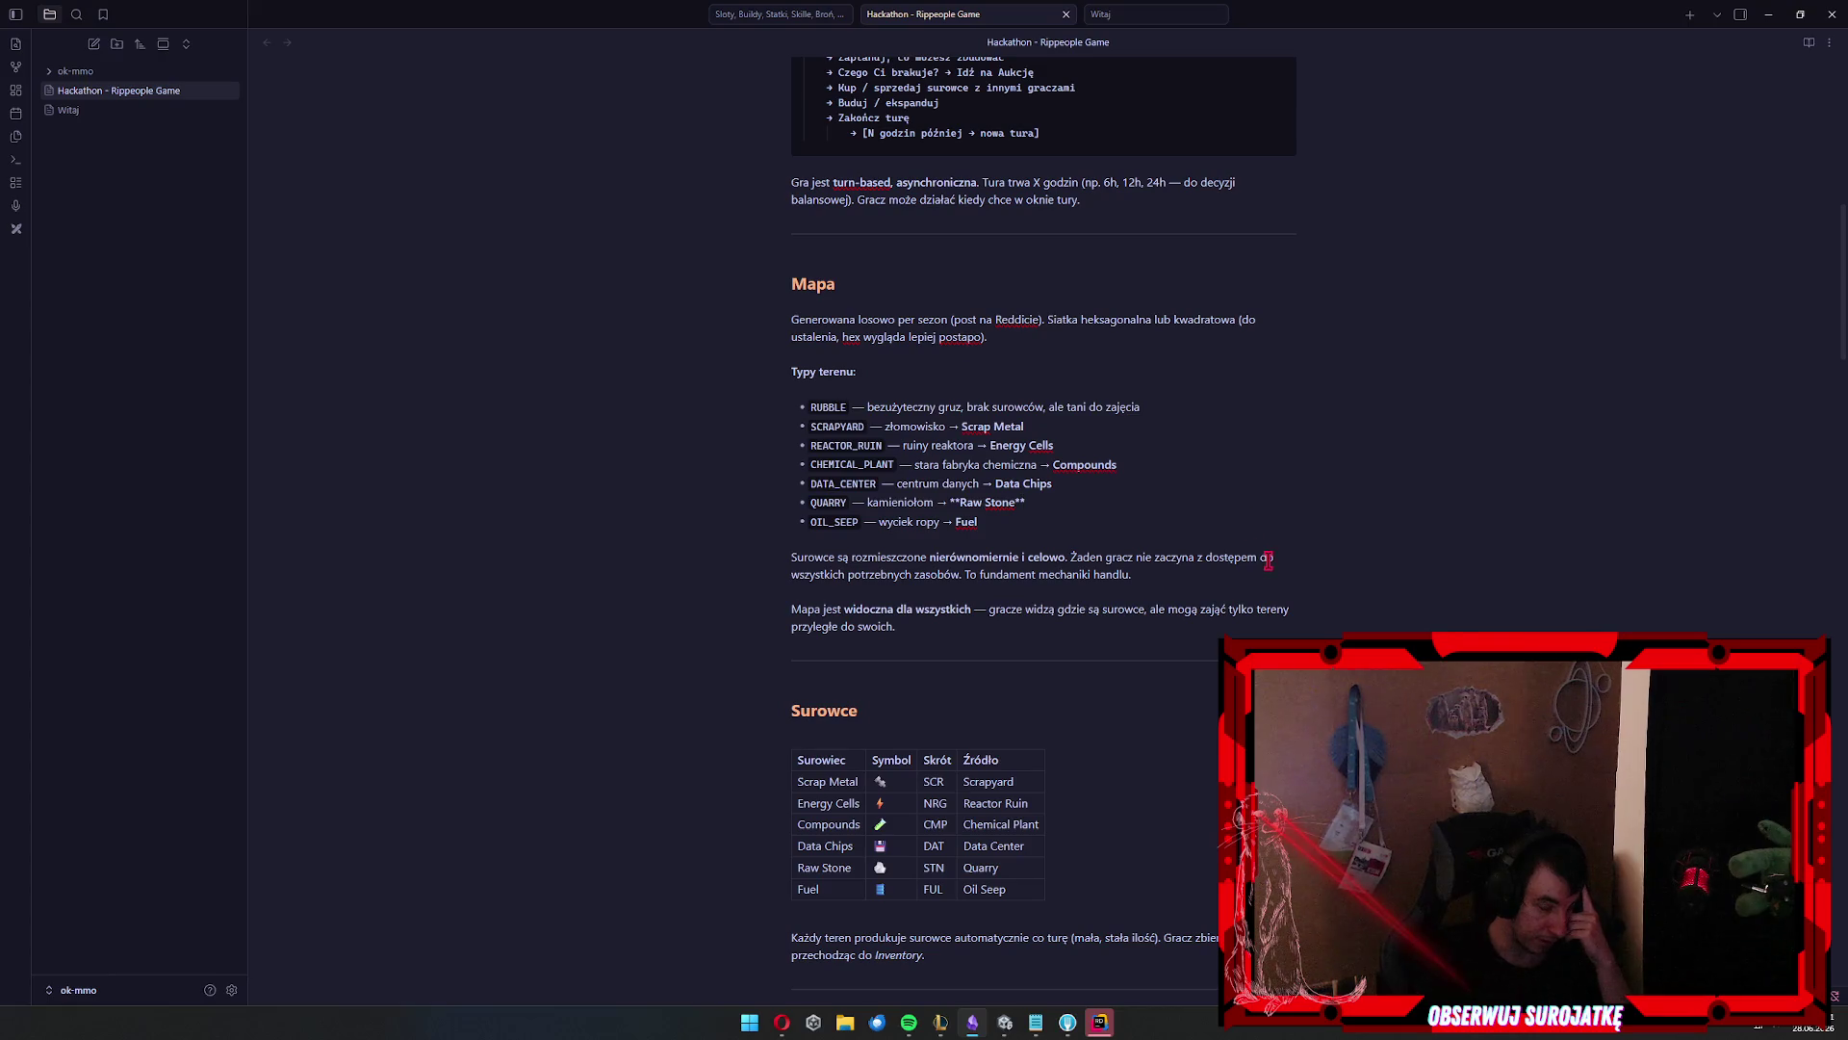
click(846, 279)
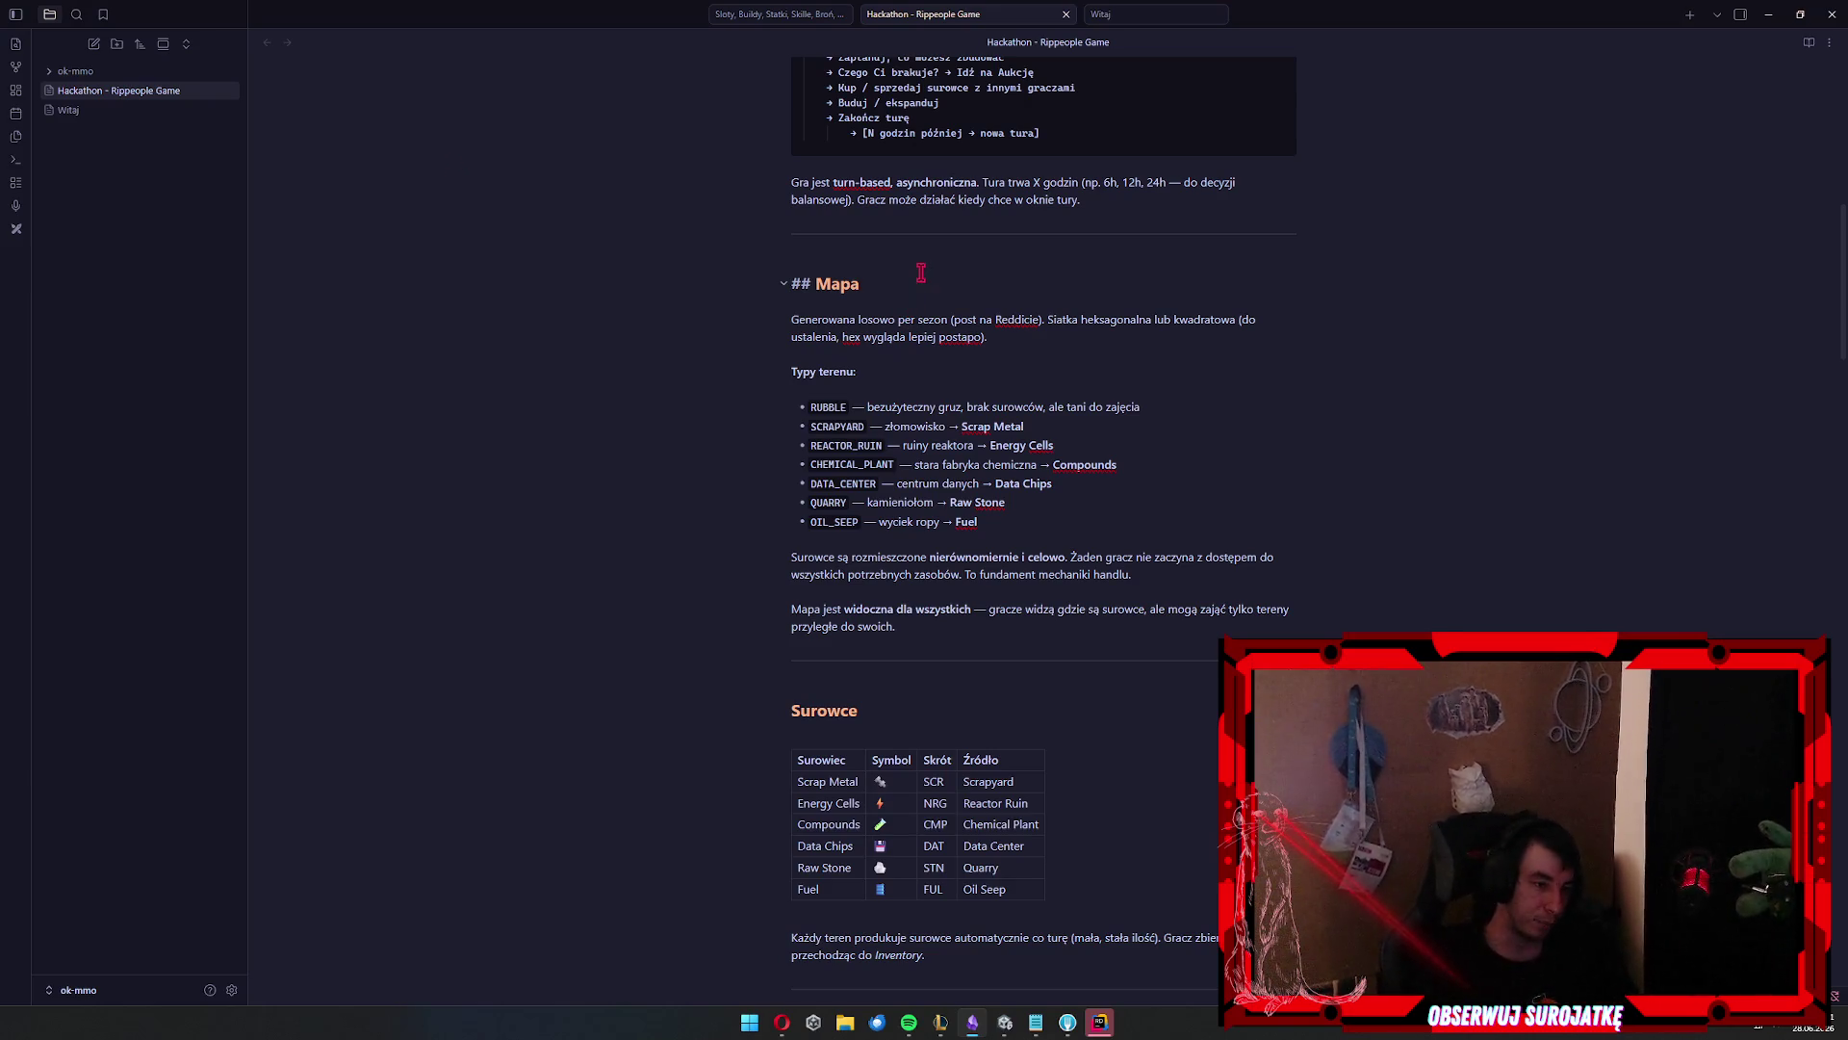
key(a)
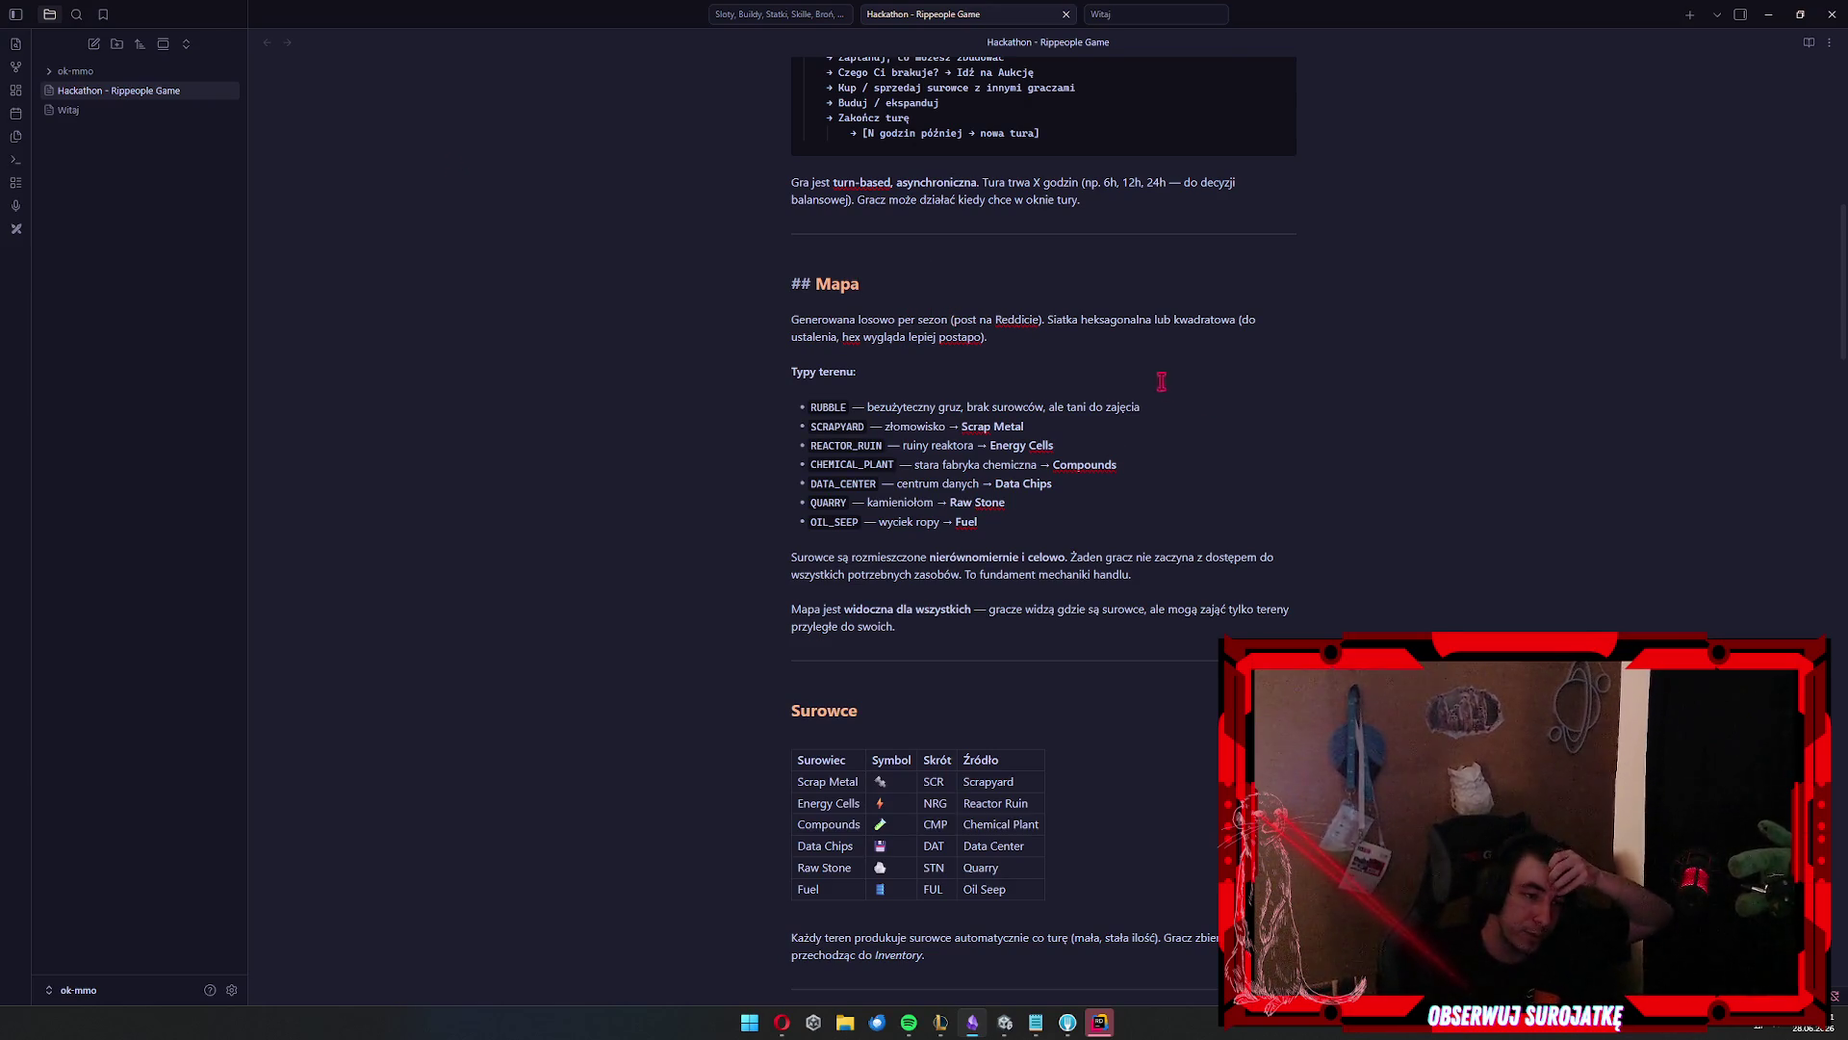
mouse_move(873, 406)
mouse_down()
mouse_move(953, 486)
mouse_move(949, 520)
mouse_up()
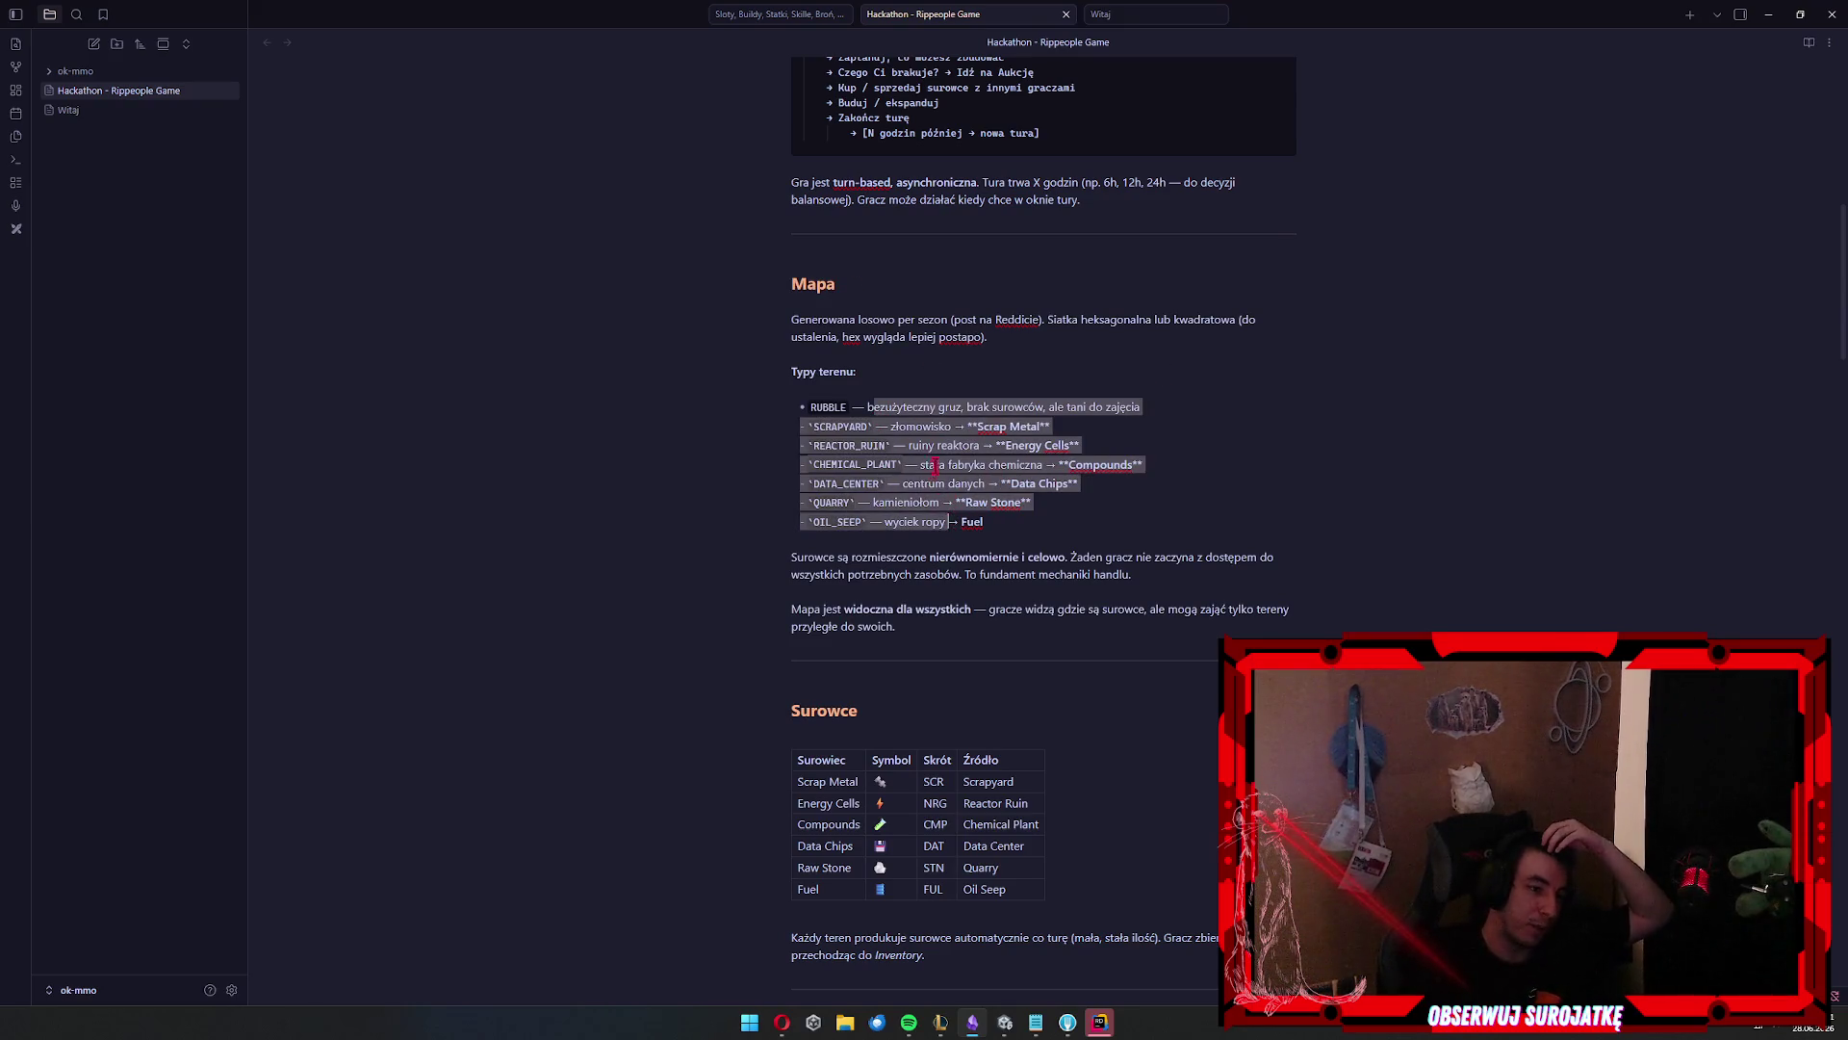
click(965, 440)
drag(866, 406, 1001, 522)
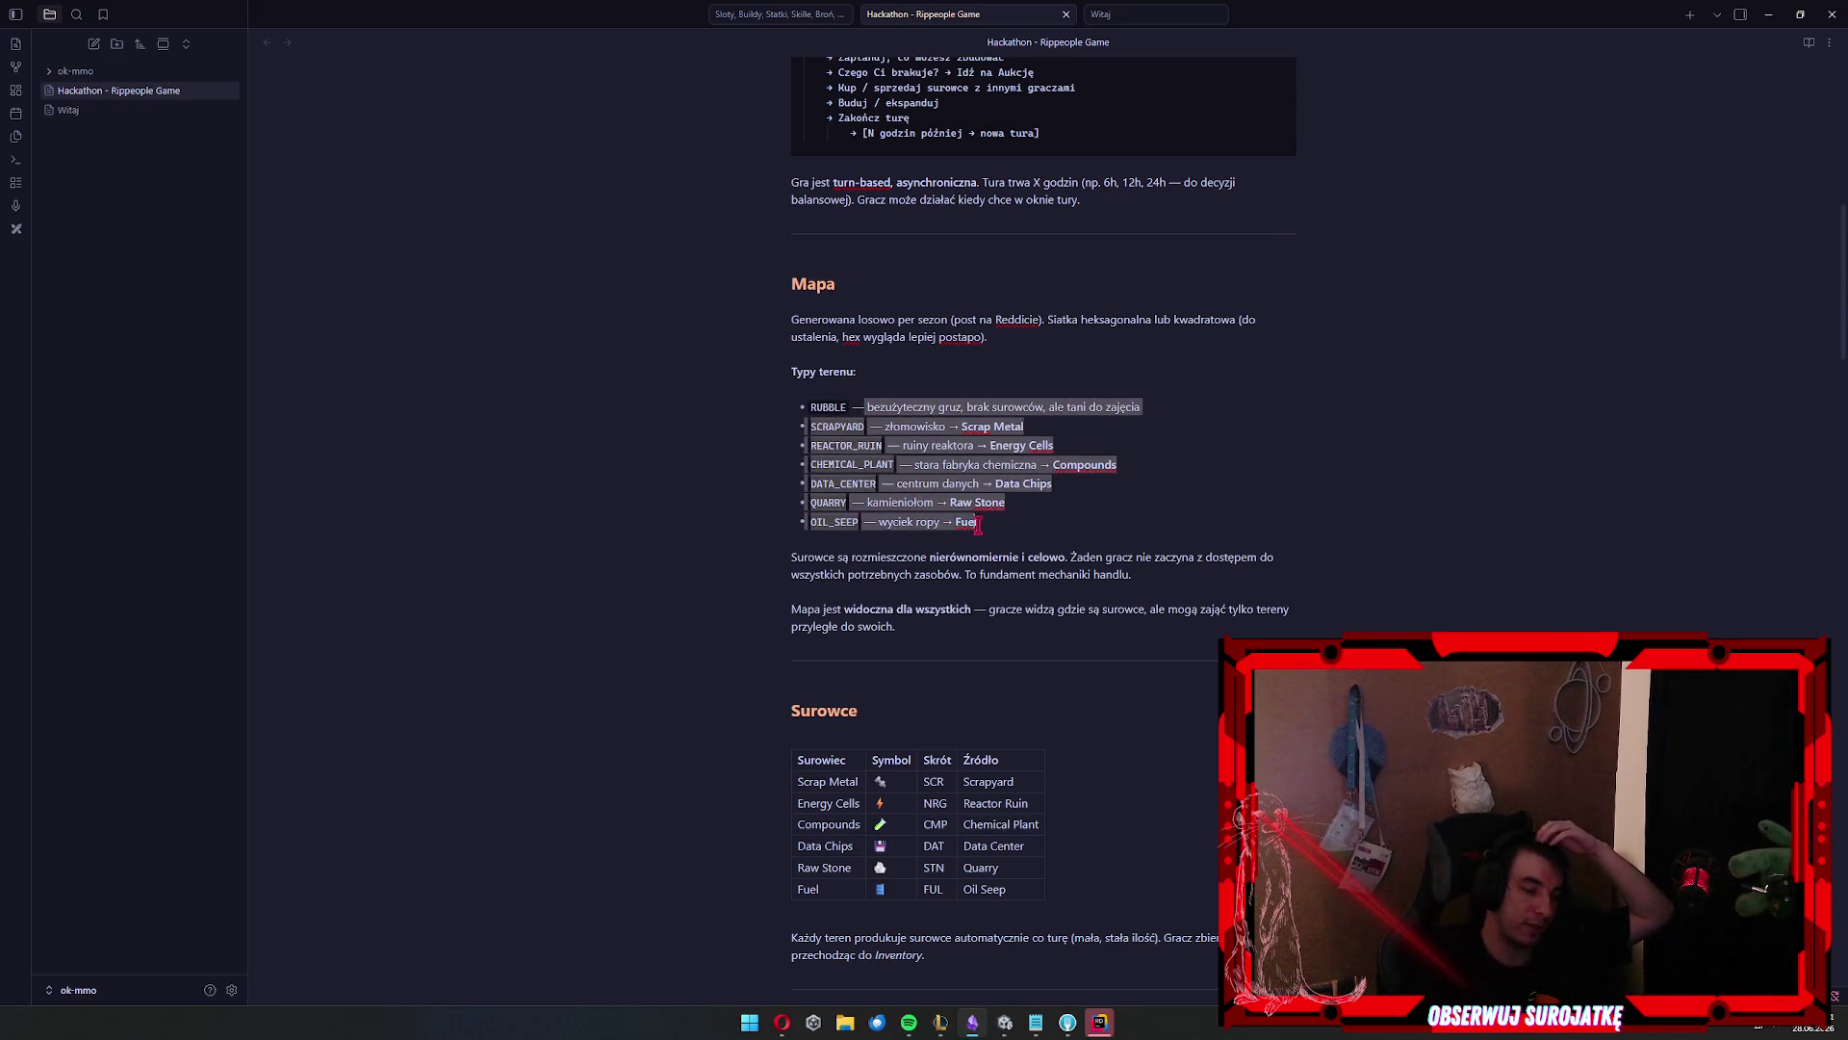
drag(865, 406, 1003, 522)
click(1032, 505)
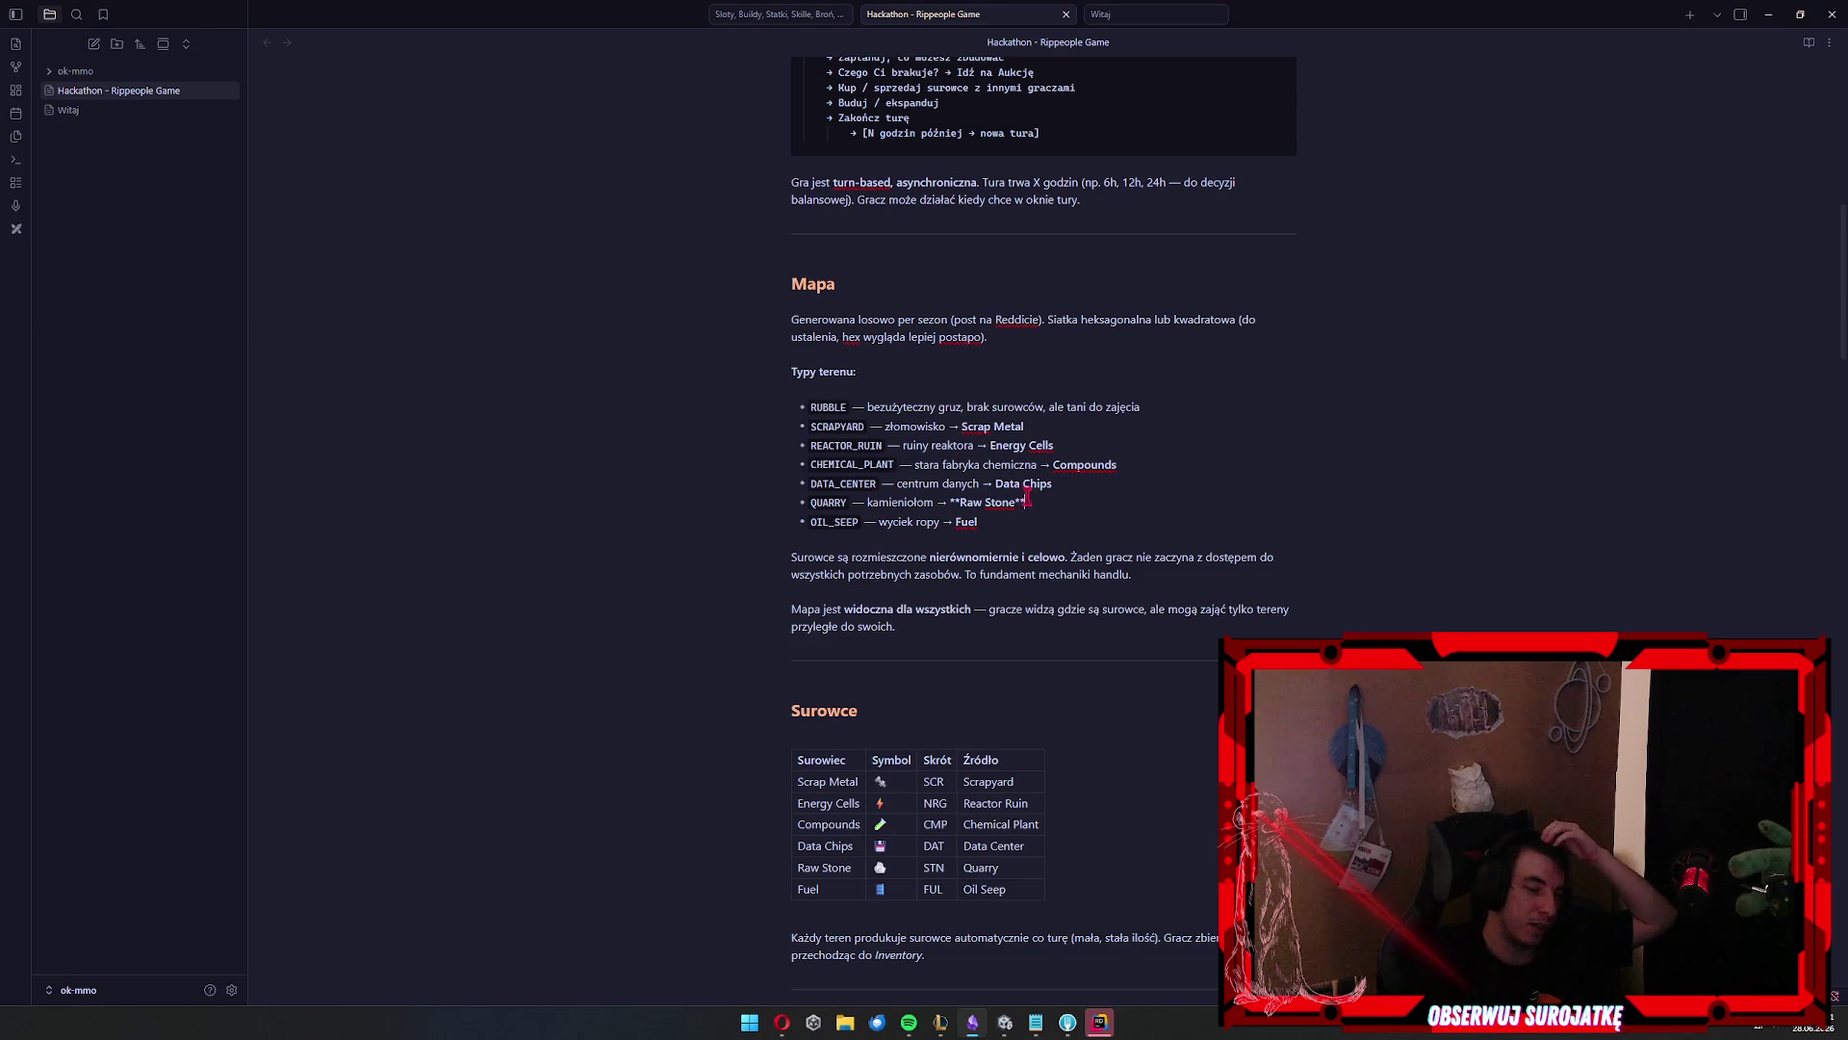
click(908, 497)
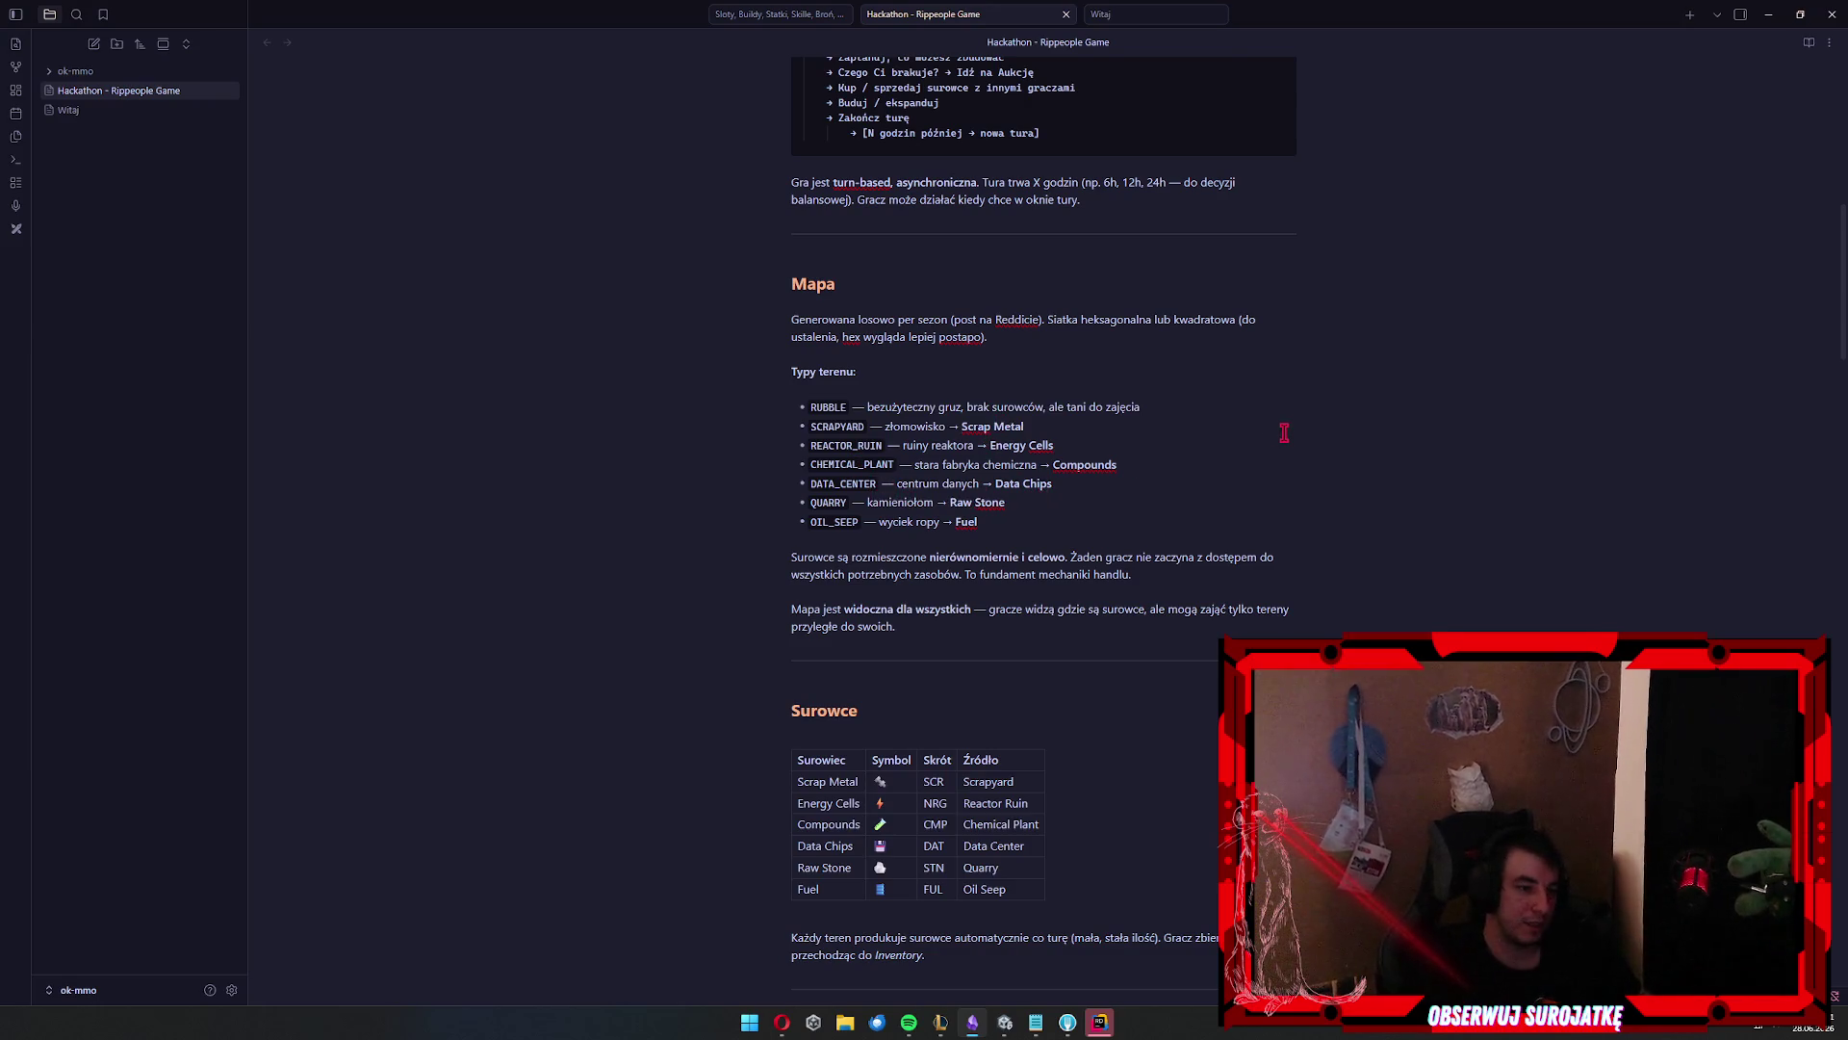
click(1020, 521)
key(Left)
key(Left)
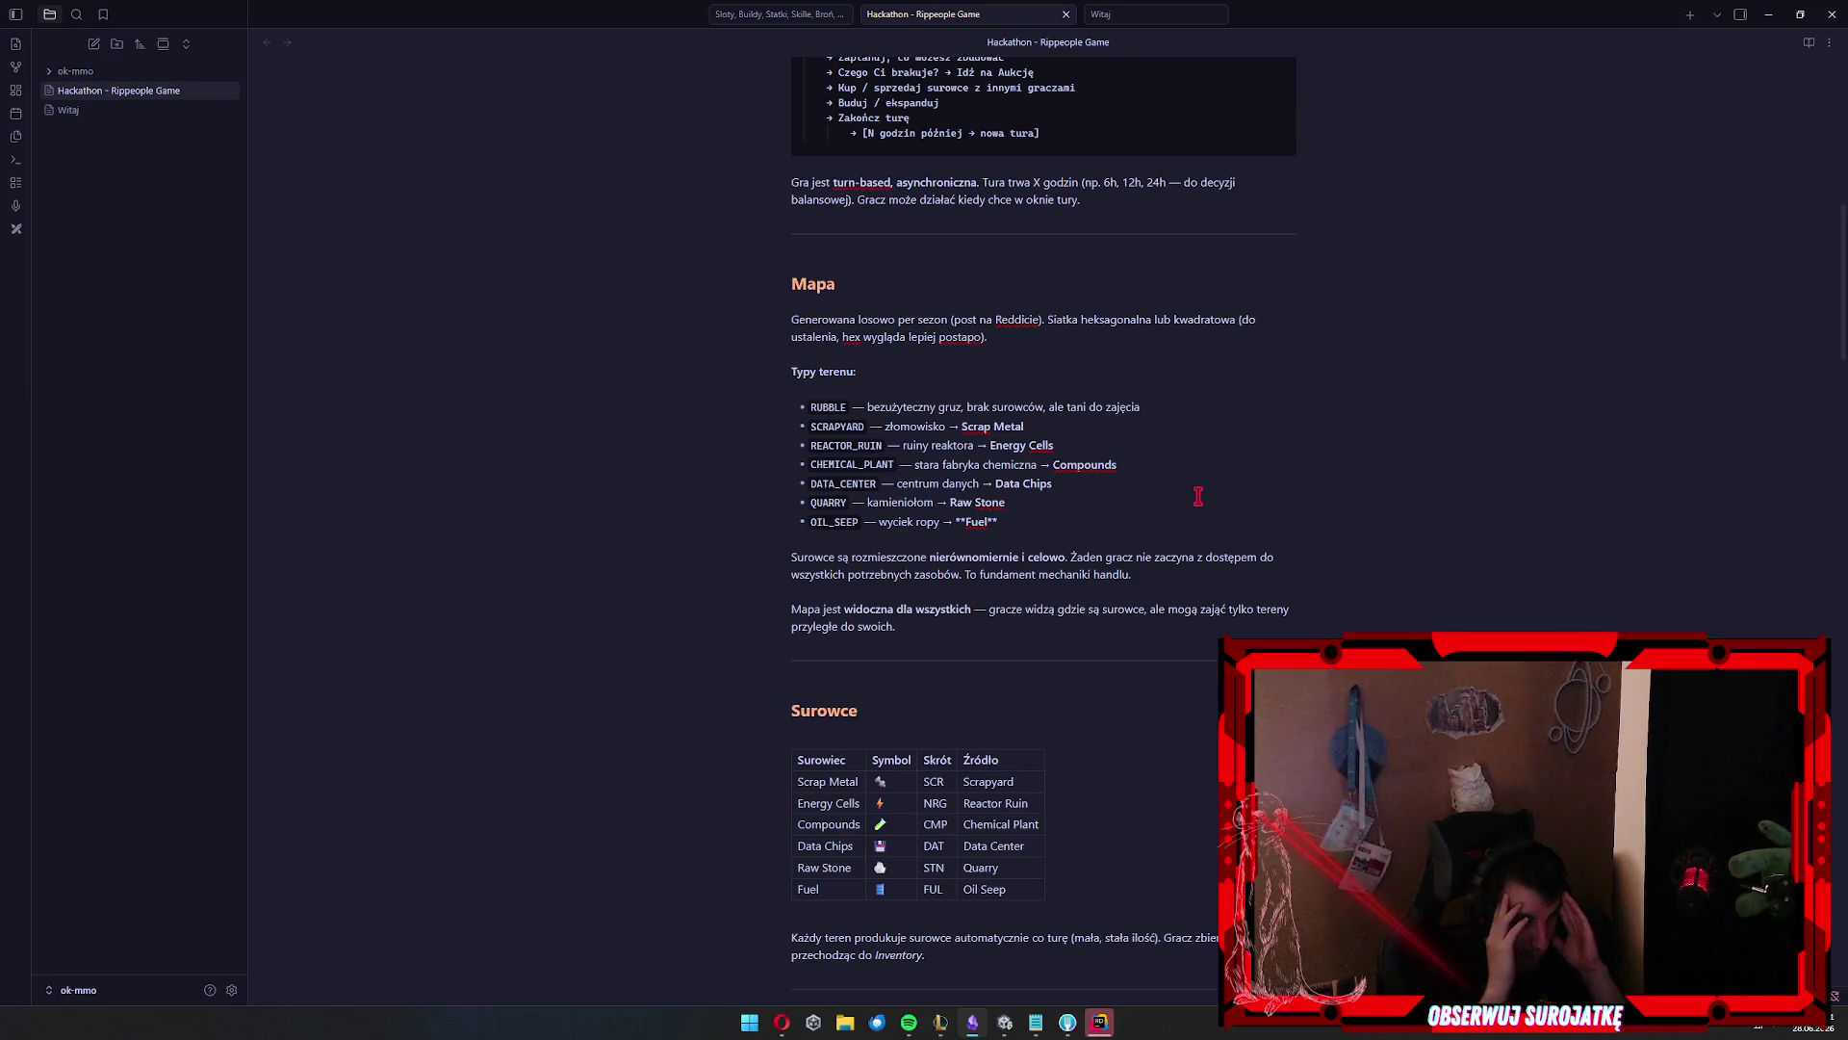
key(Down)
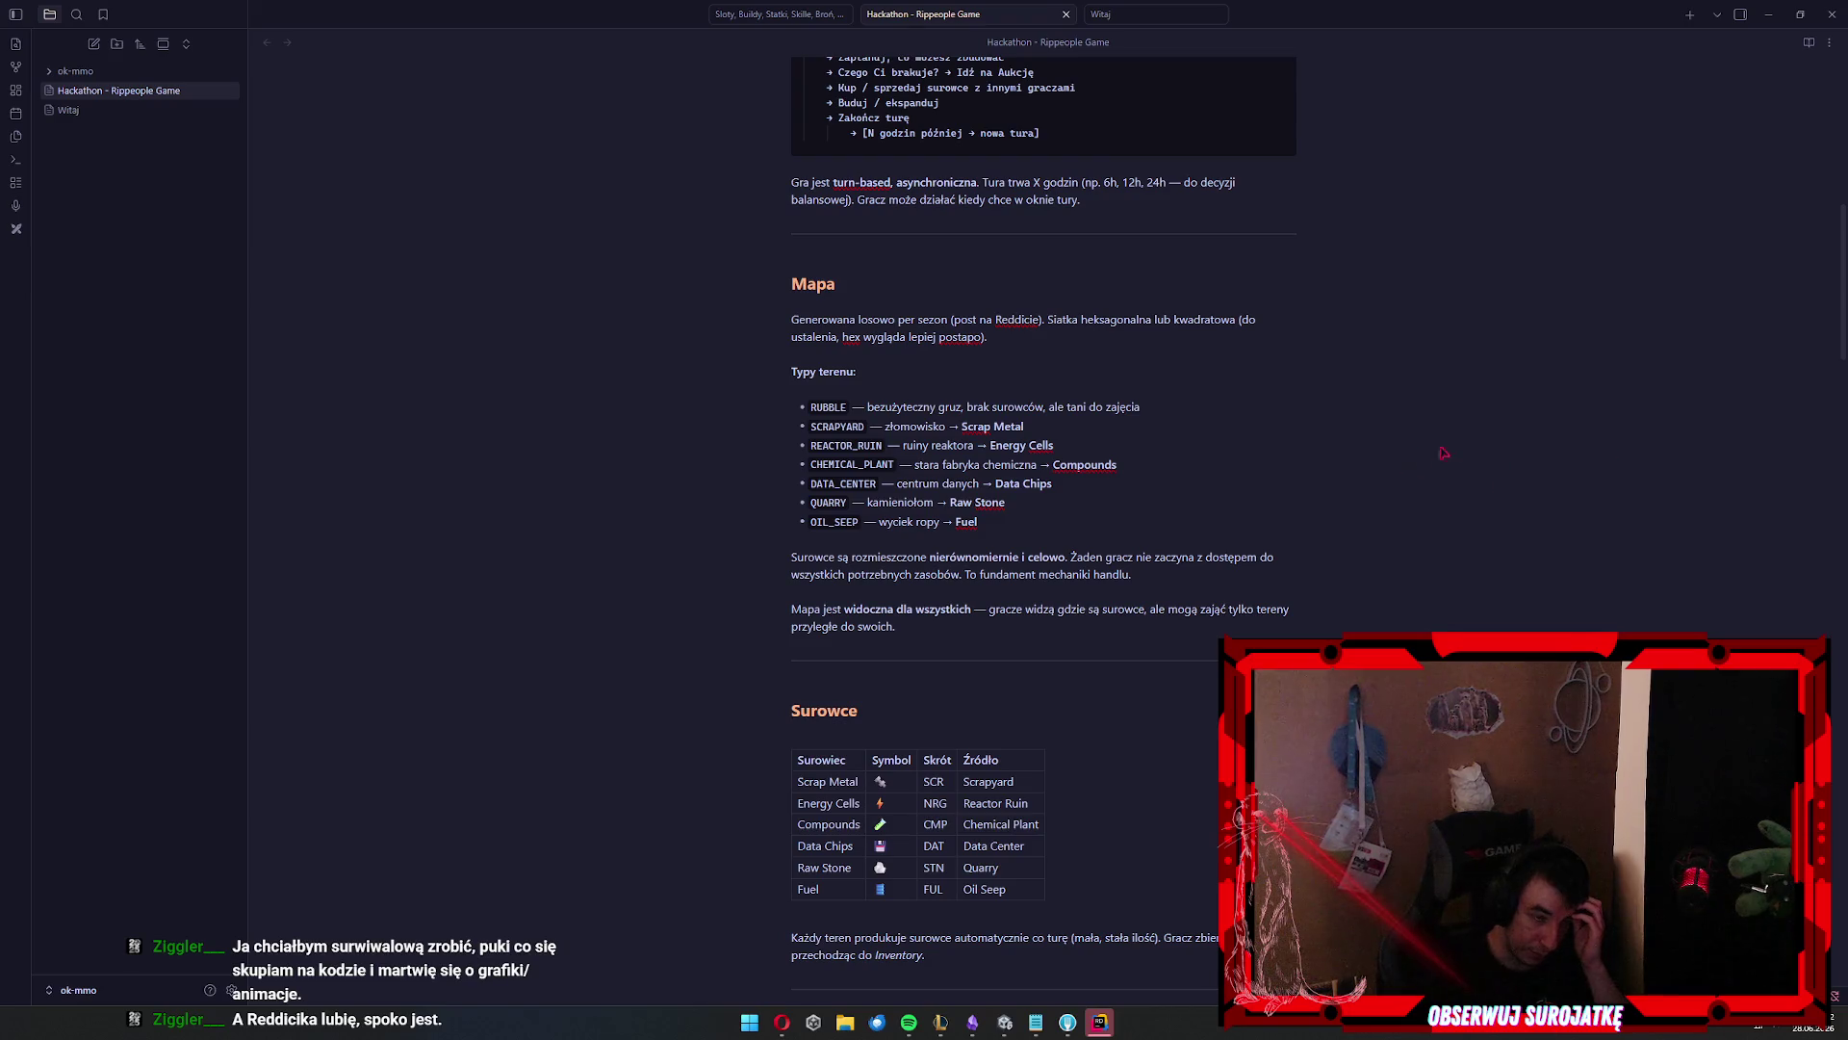
scroll(1251, 482, down, 3)
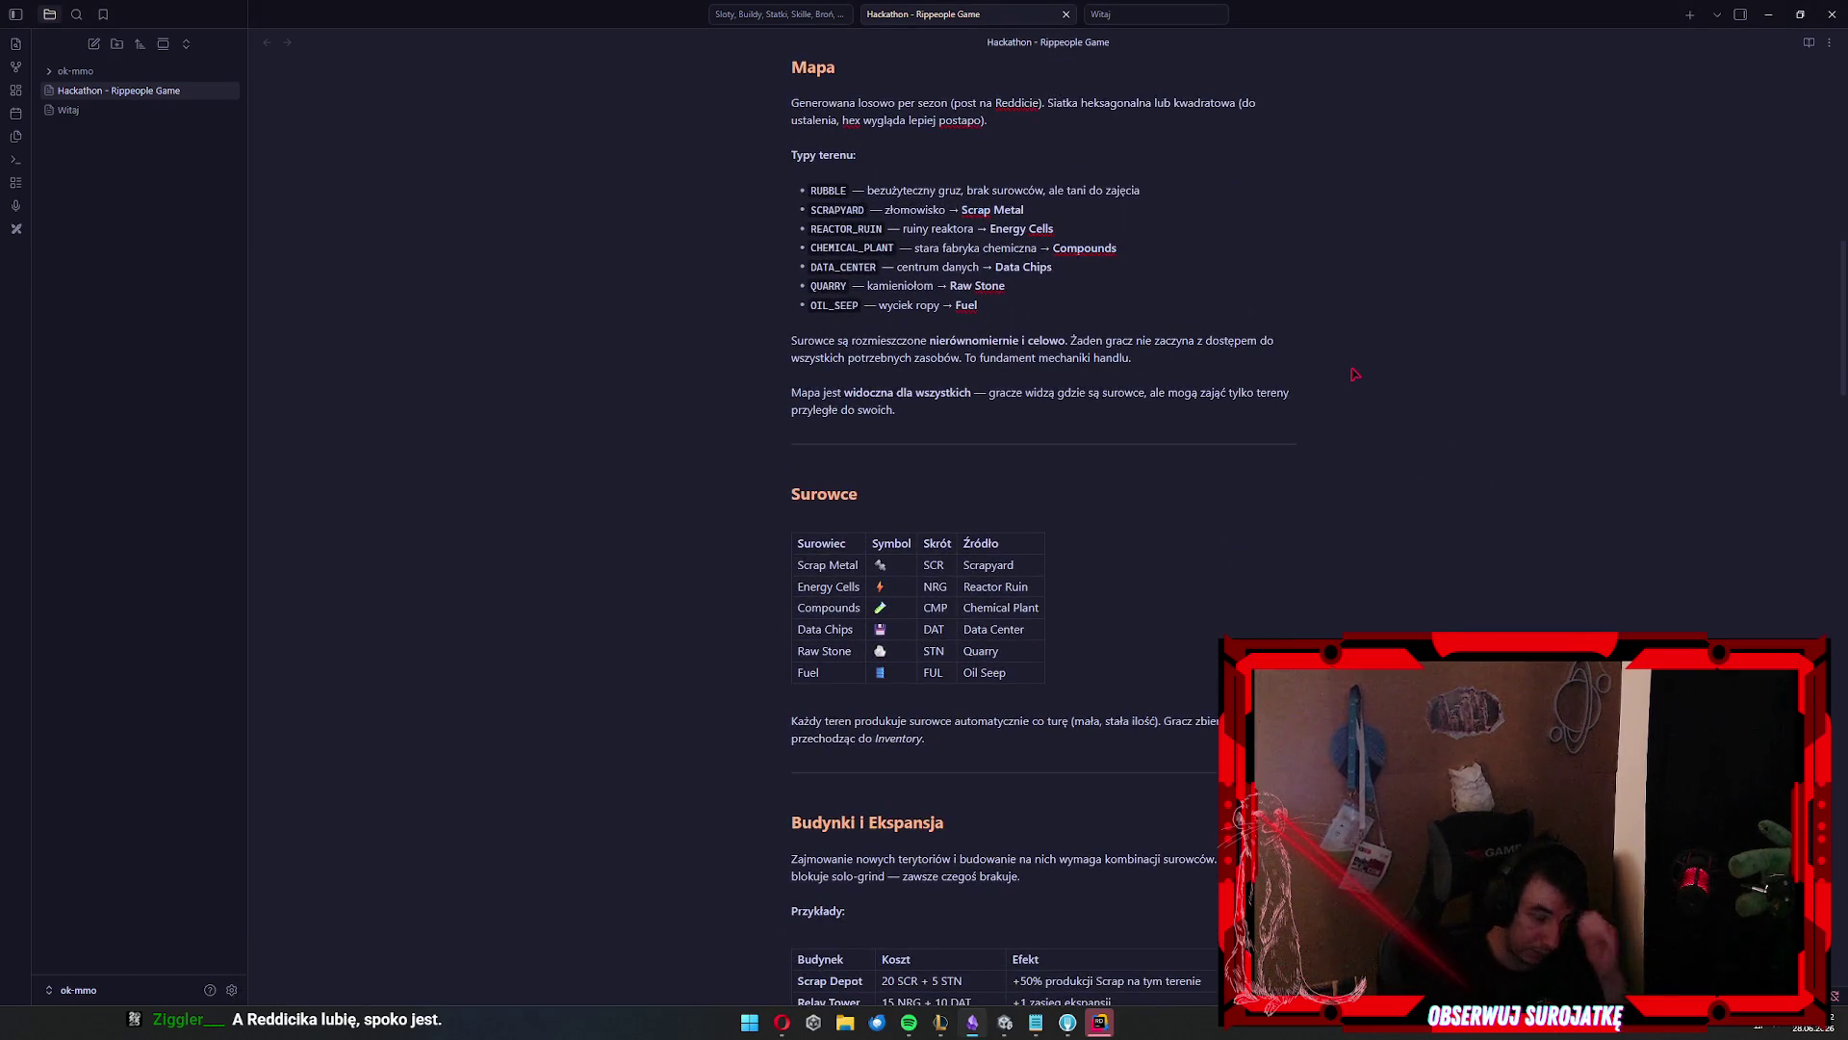
Trust and open the client solution in Rider, then scroll the Obsidian design note to the buildings table
click(1120, 412)
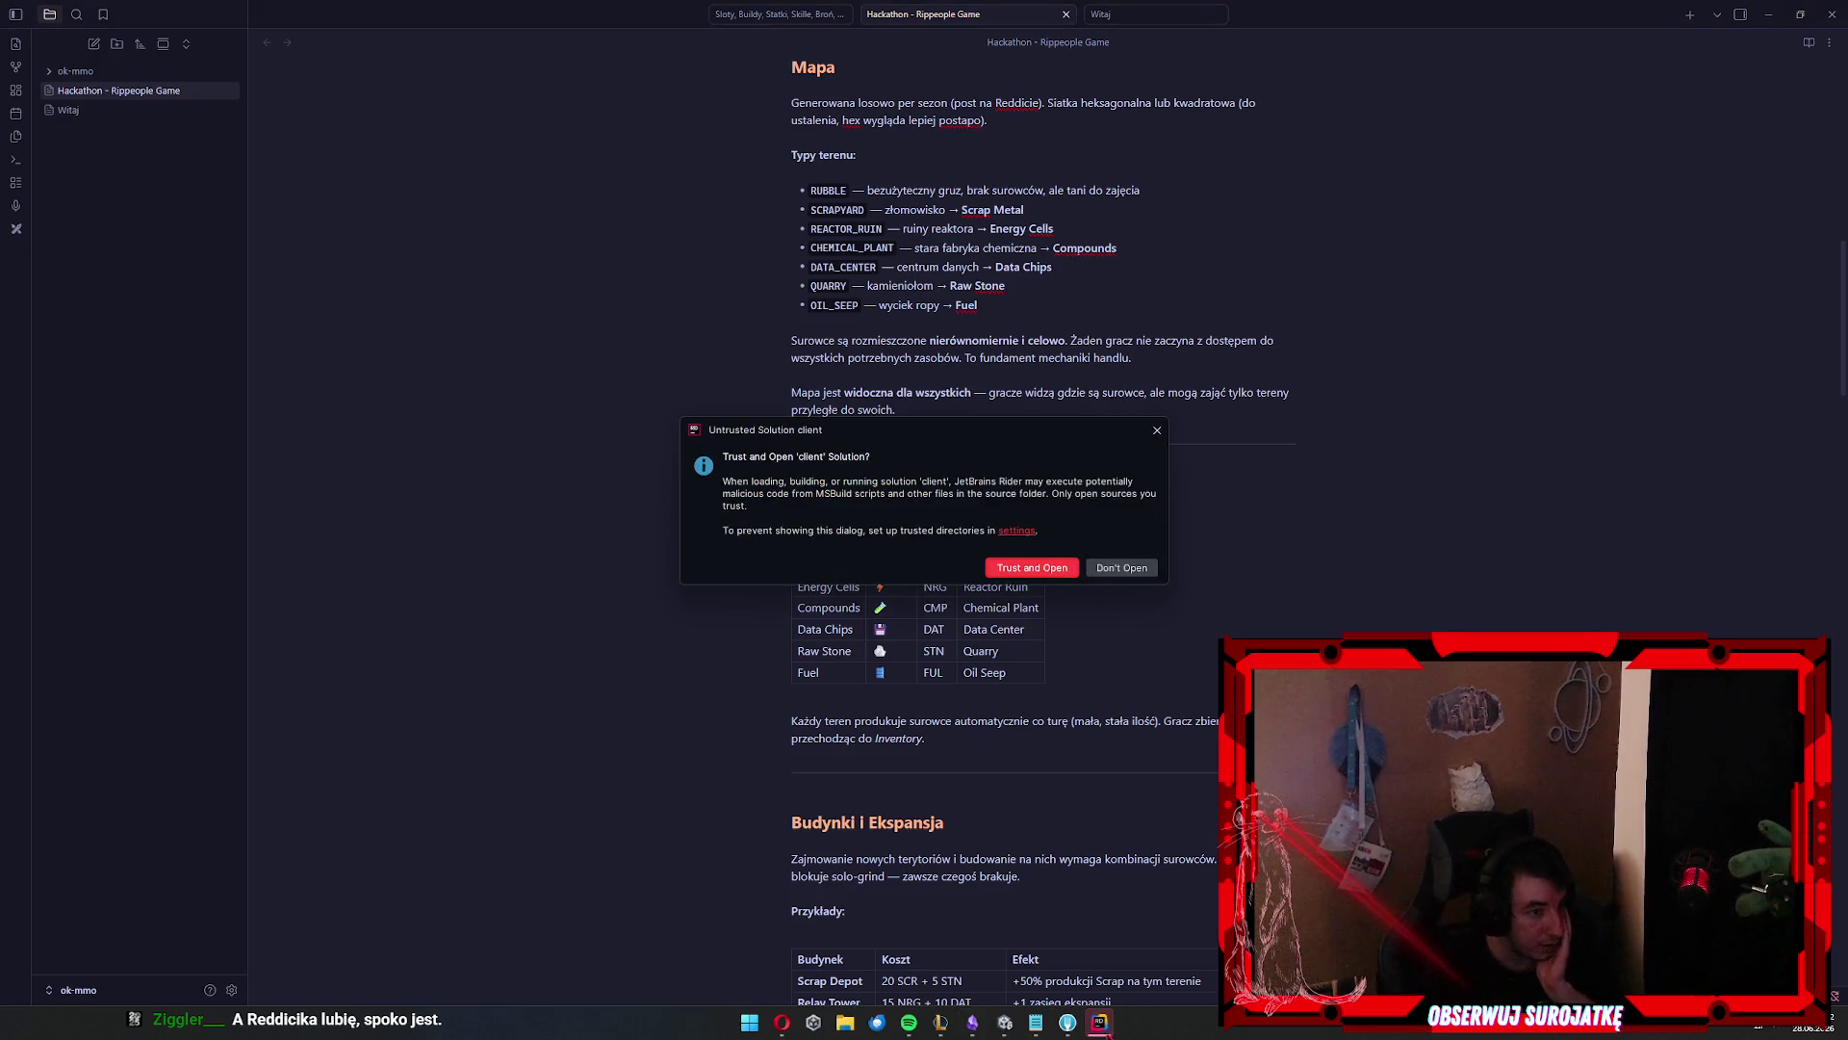
click(1037, 569)
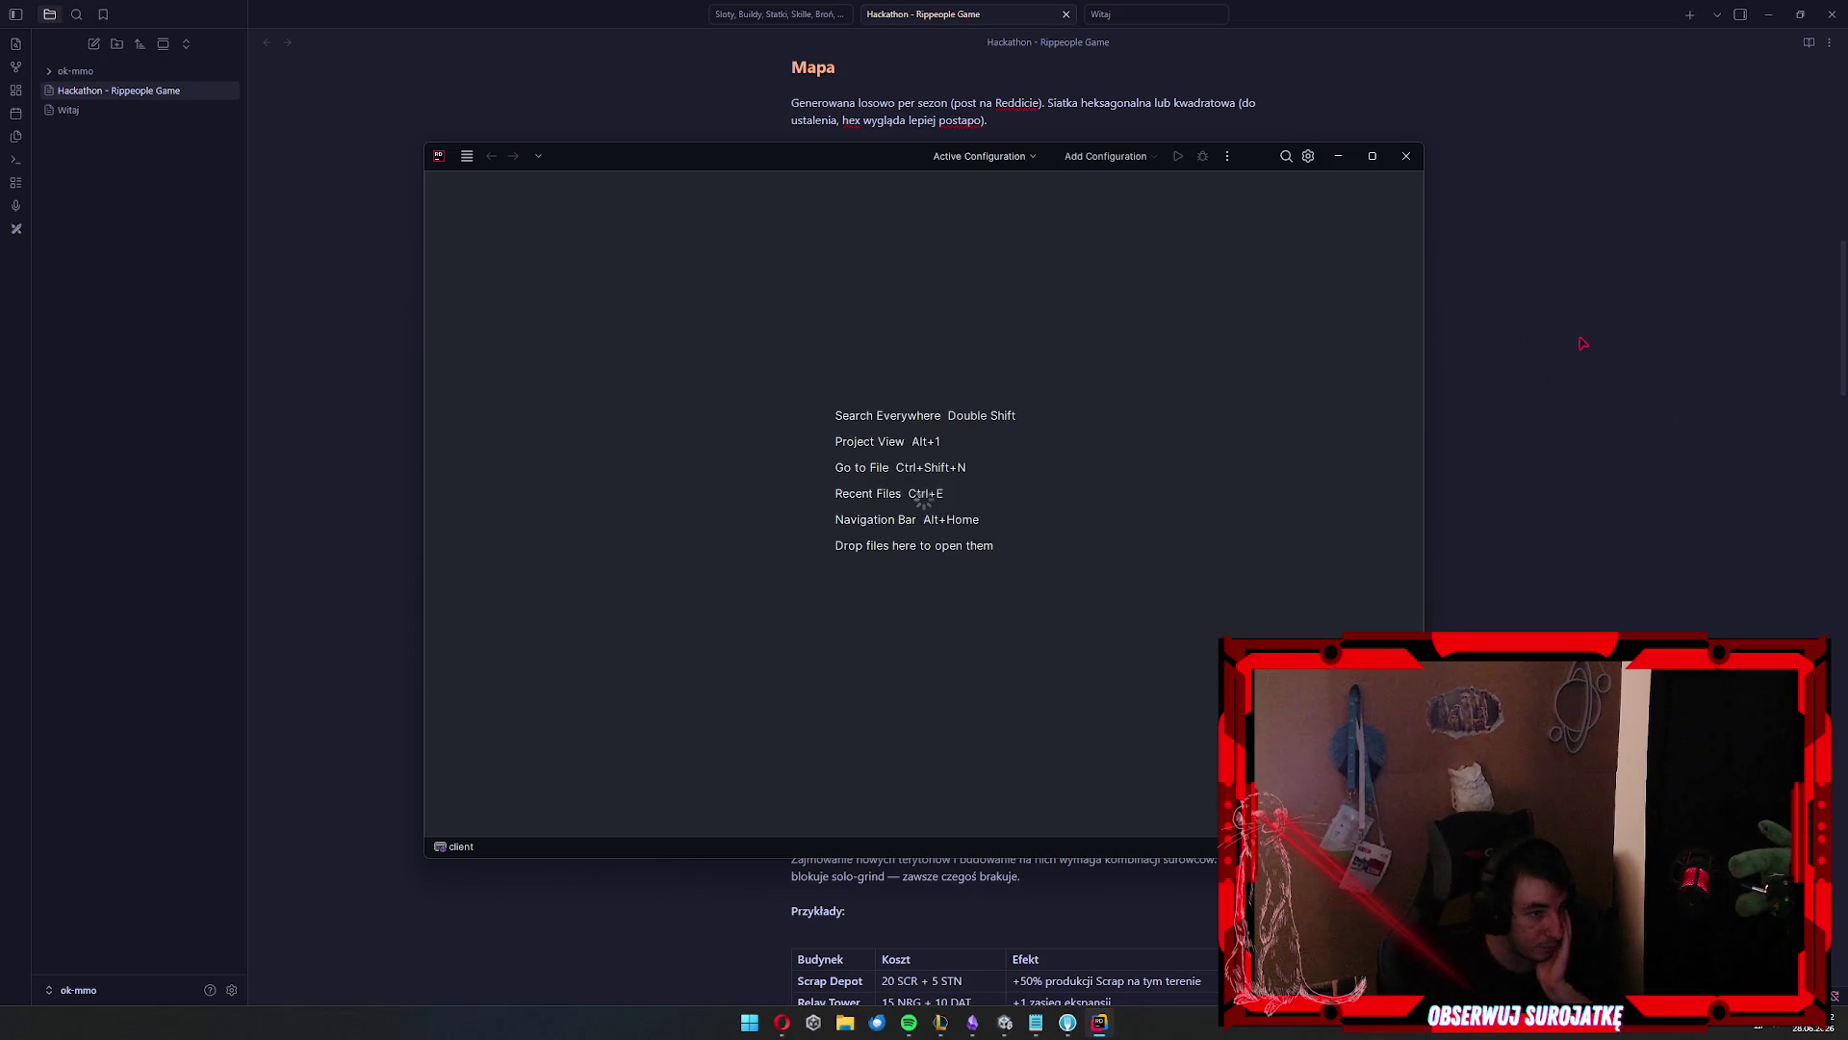
click(1514, 310)
scroll(1507, 310, down, 2)
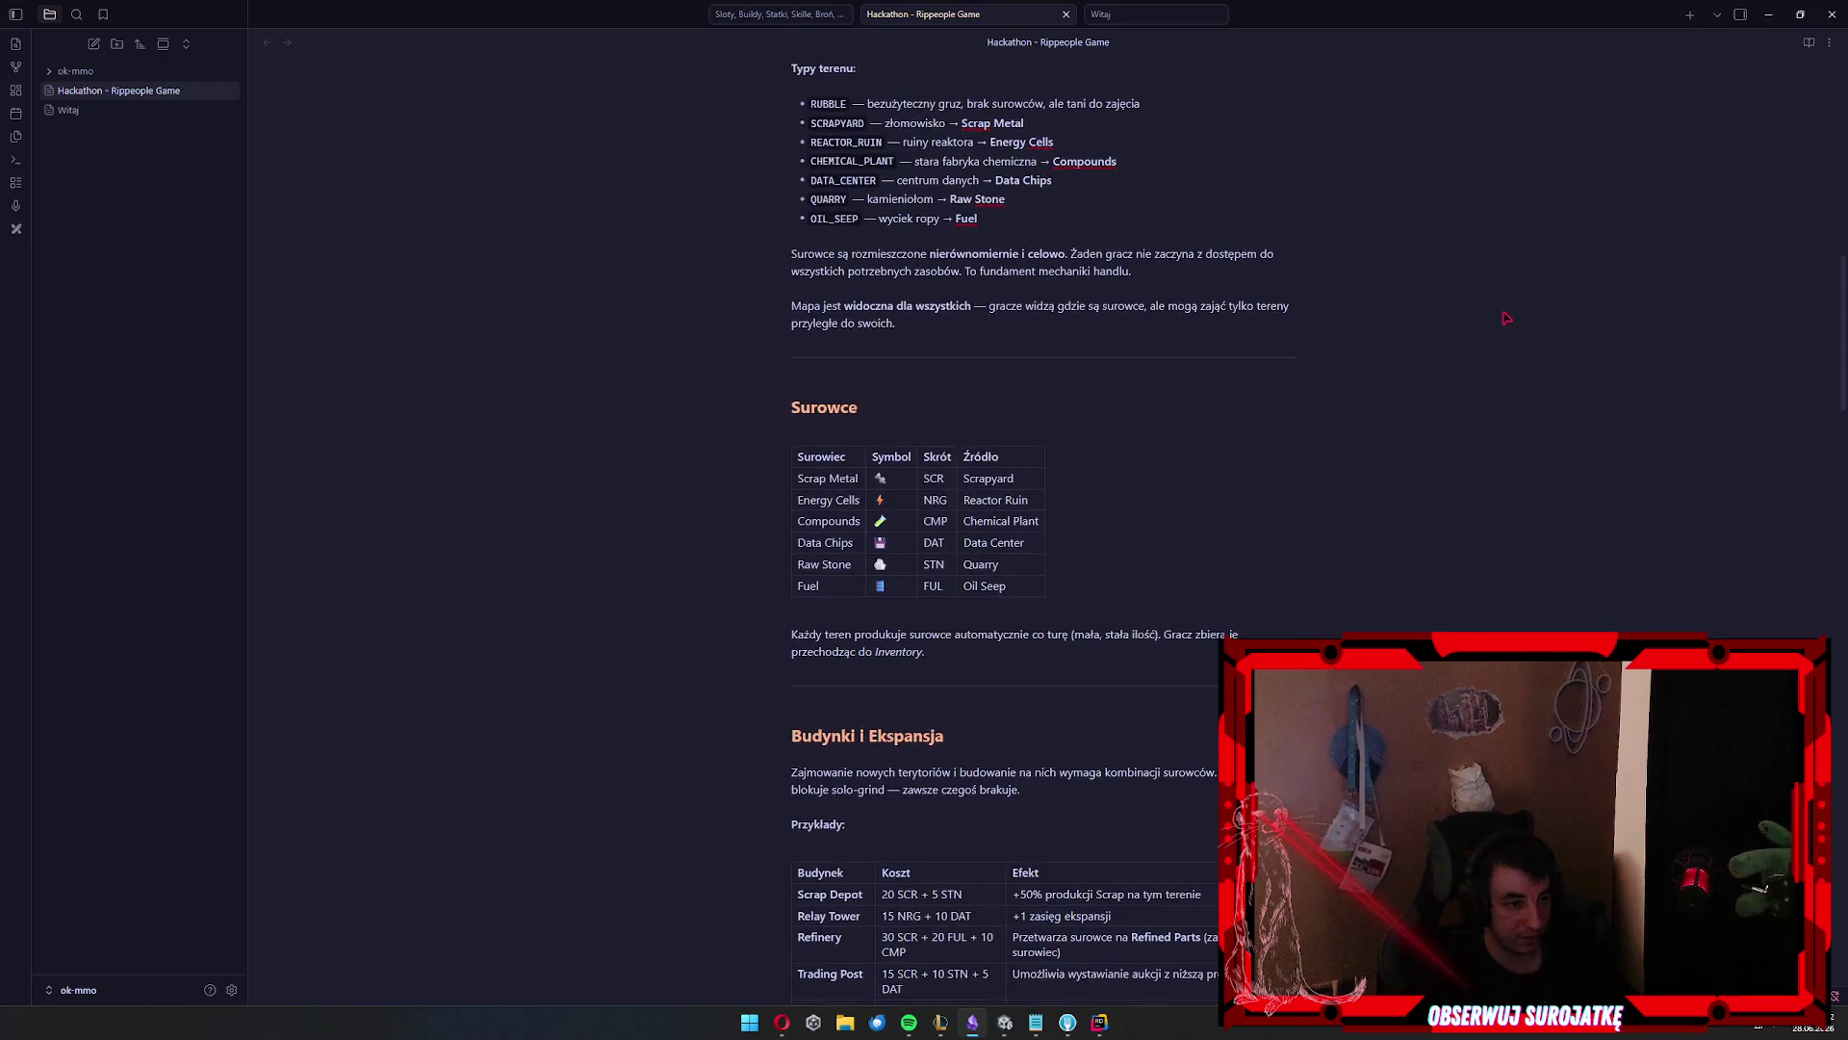
click(1113, 341)
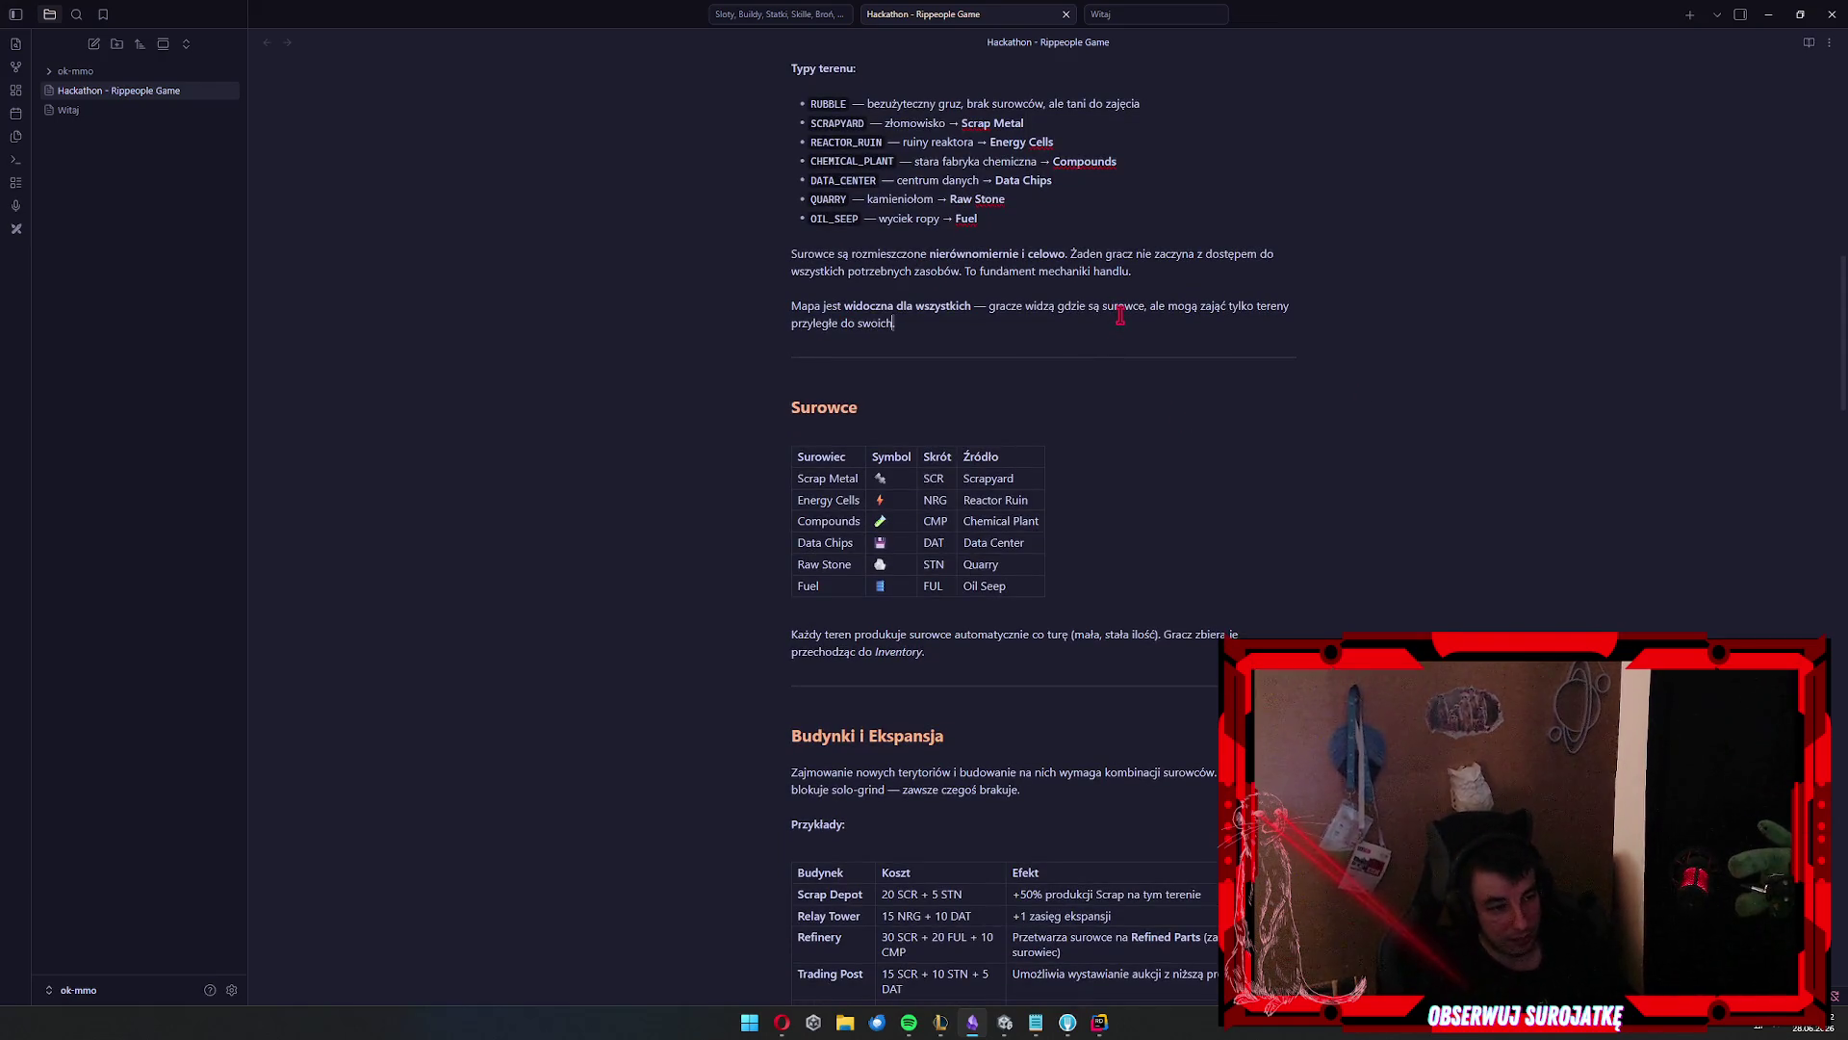
scroll(1044, 488, down, 3)
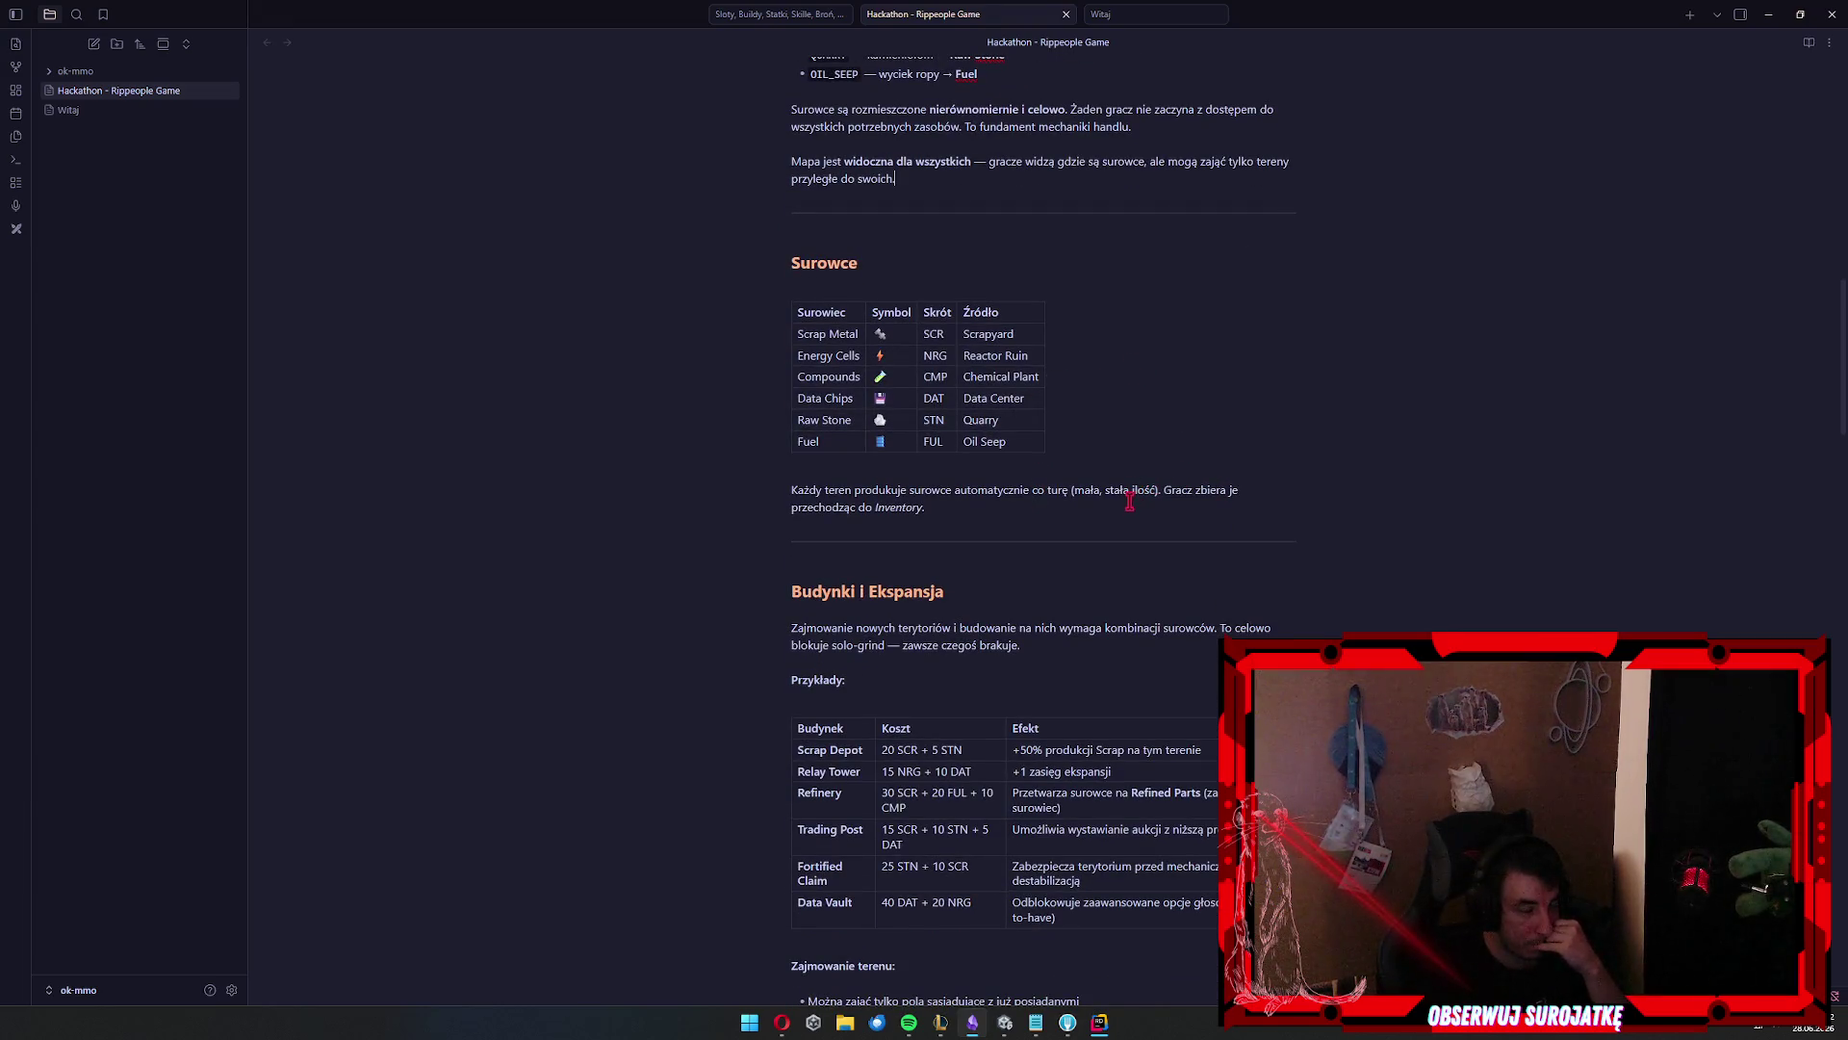
scroll(1117, 482, down, 2)
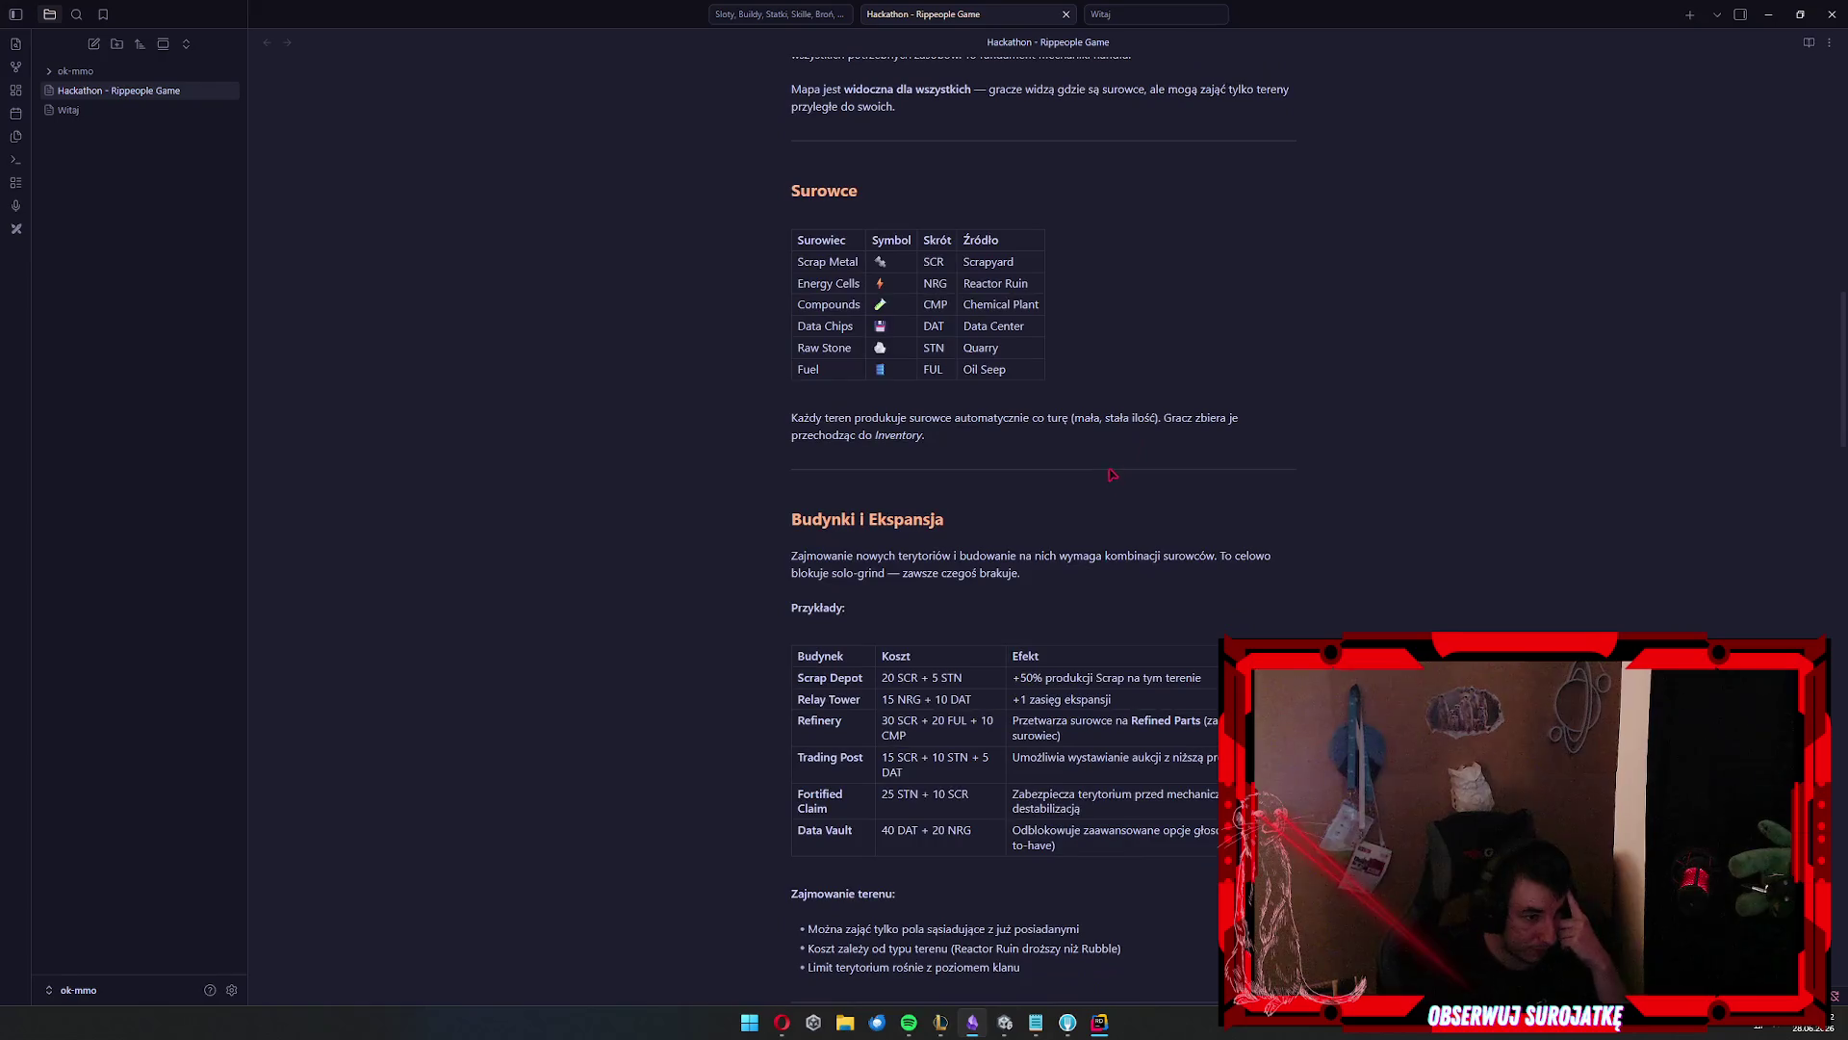
scroll(1111, 460, down, 2)
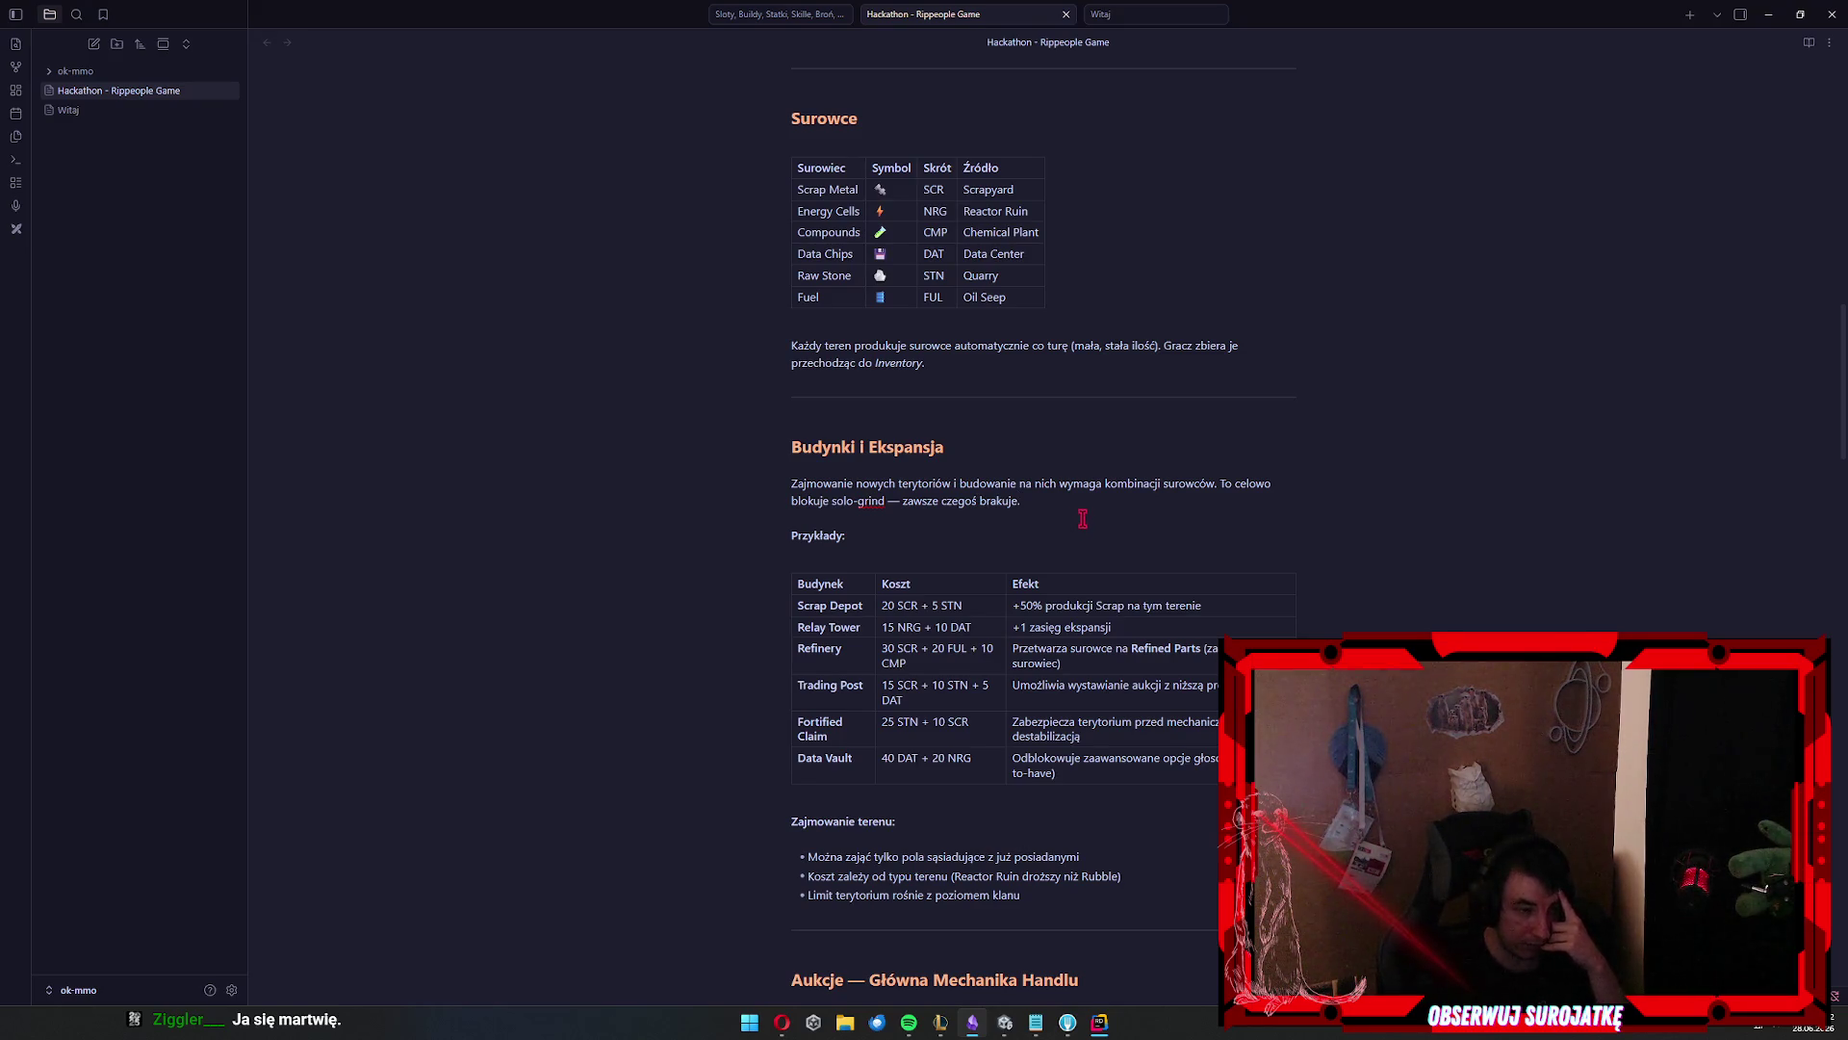
key(Escape)
key(a)
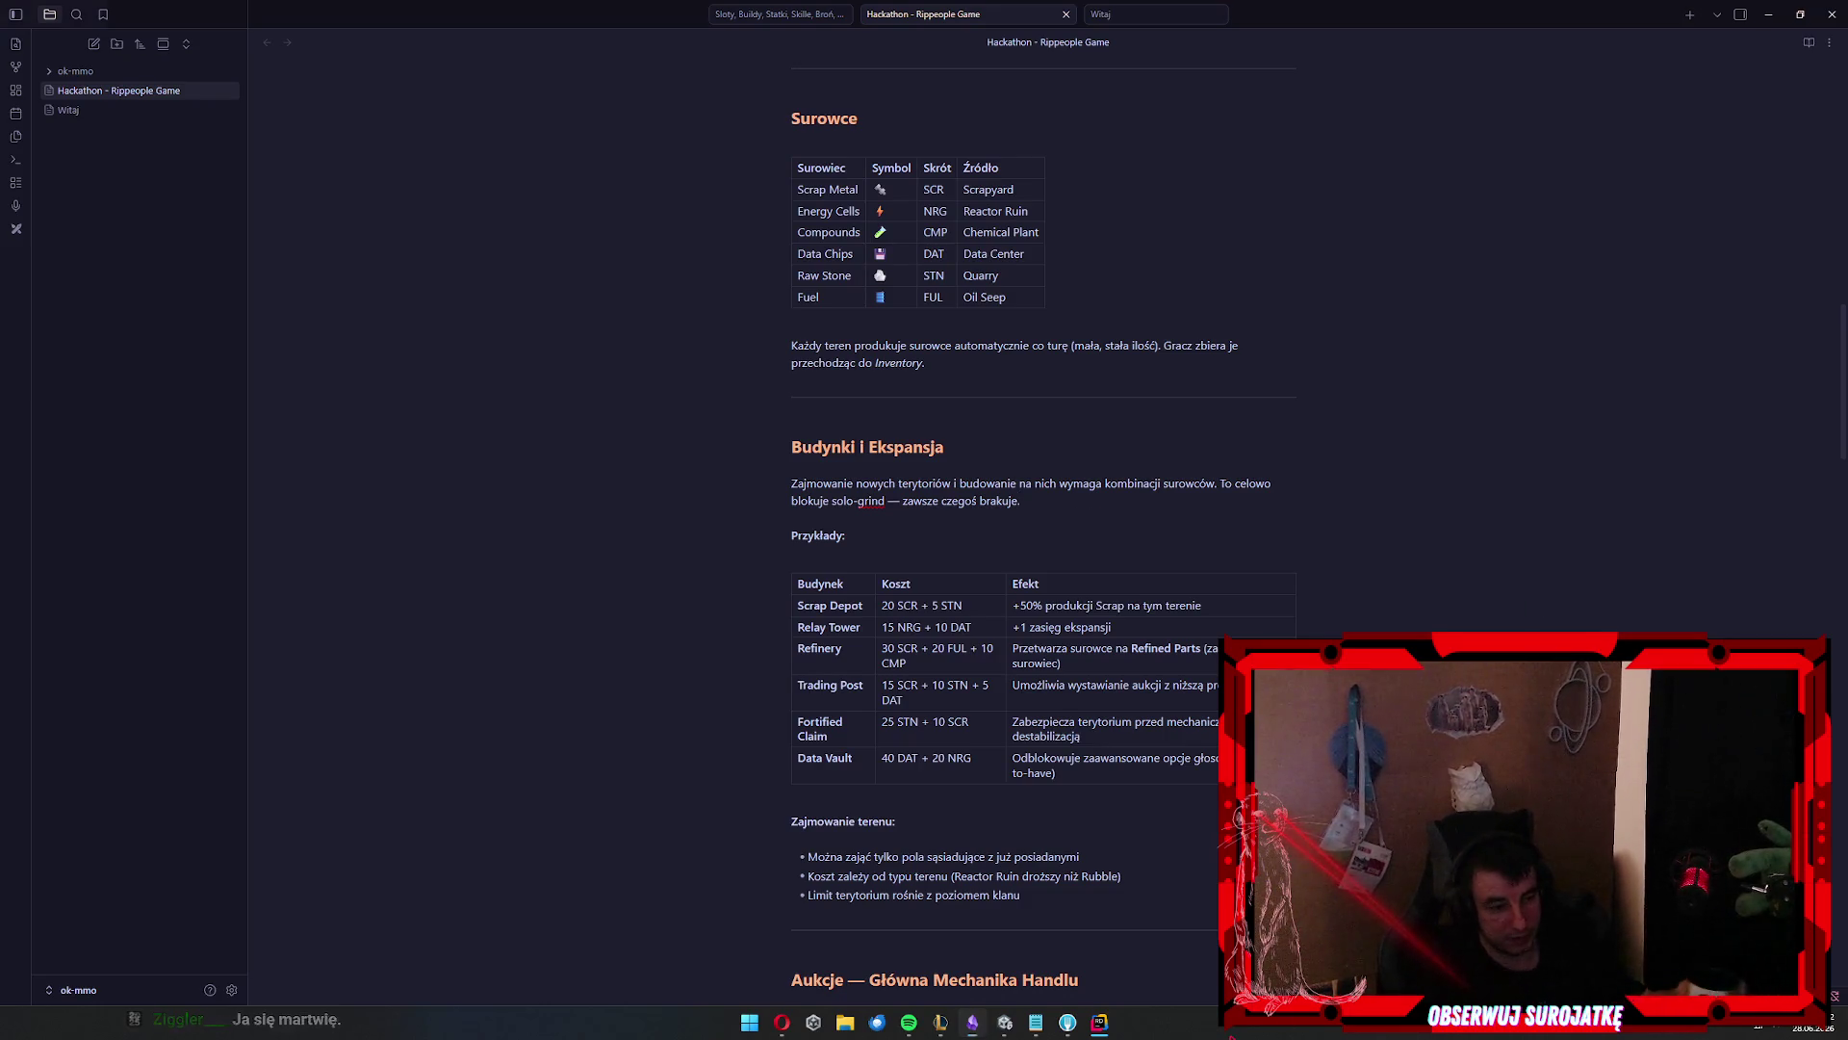
scroll(1432, 570, down, 1)
scroll(1433, 570, up, 2)
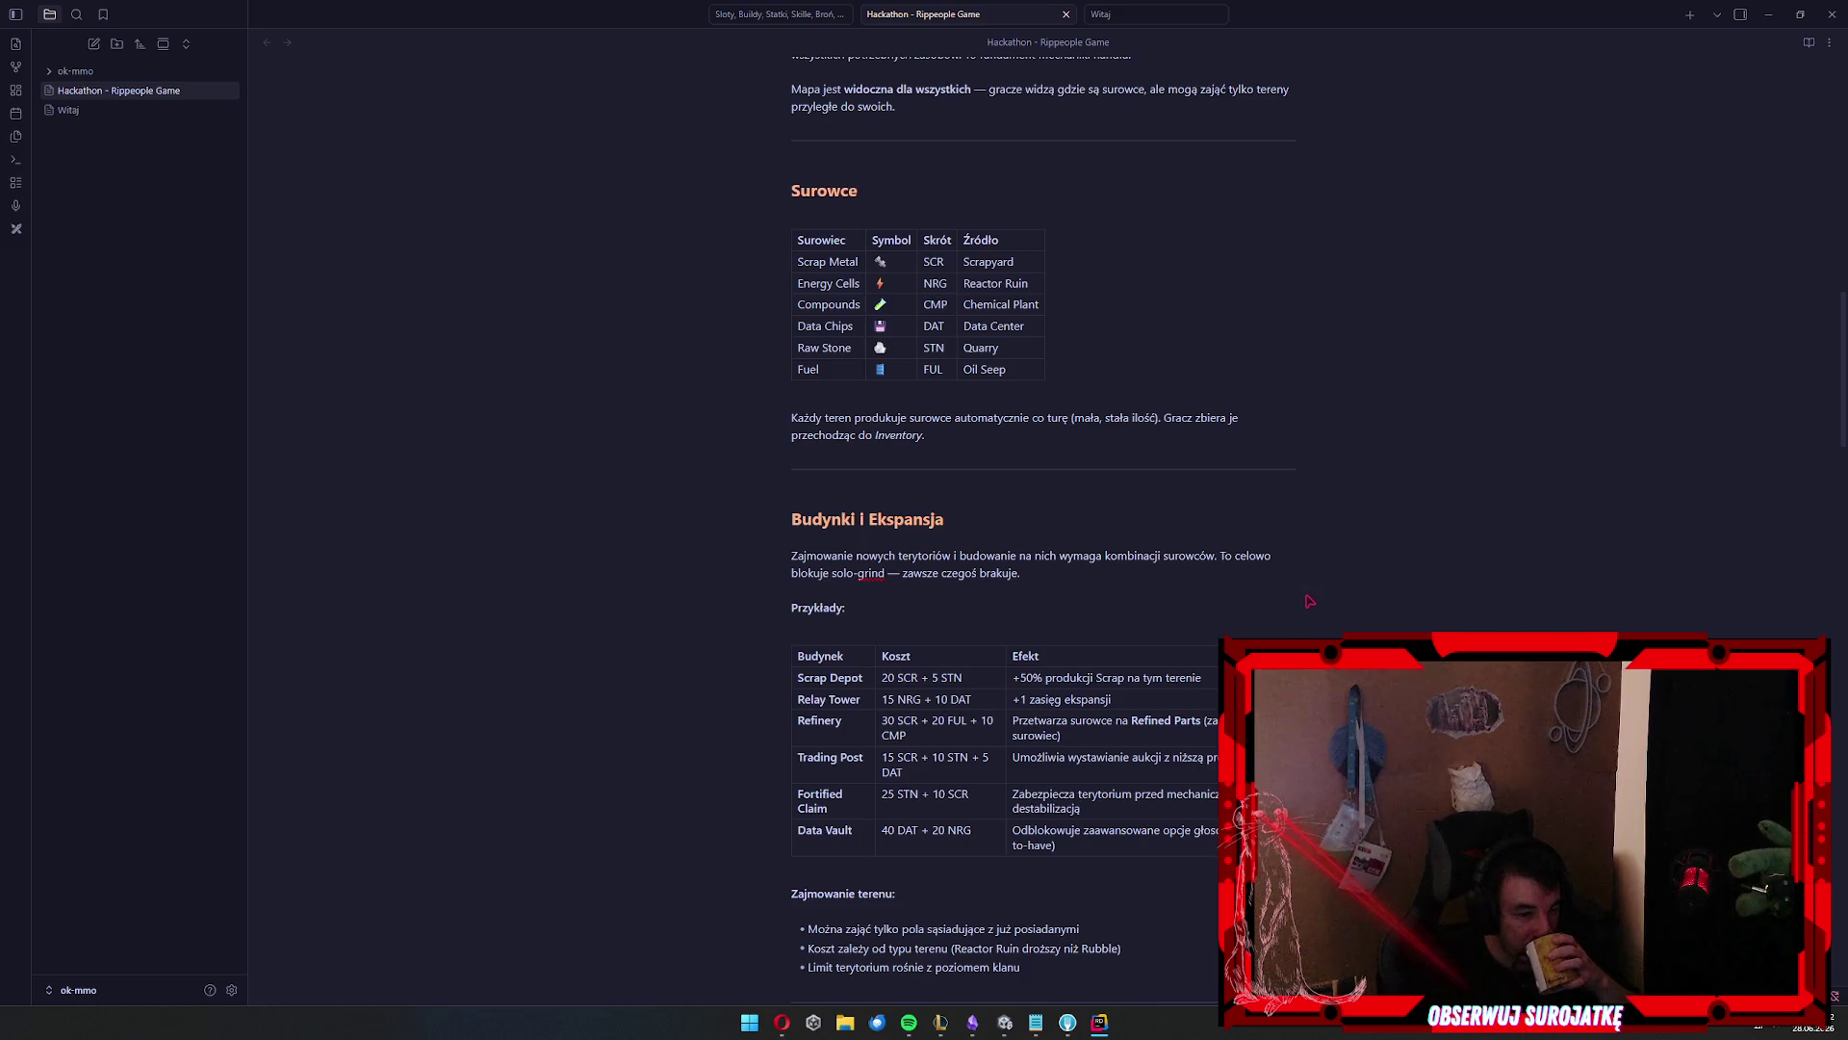
click(1093, 524)
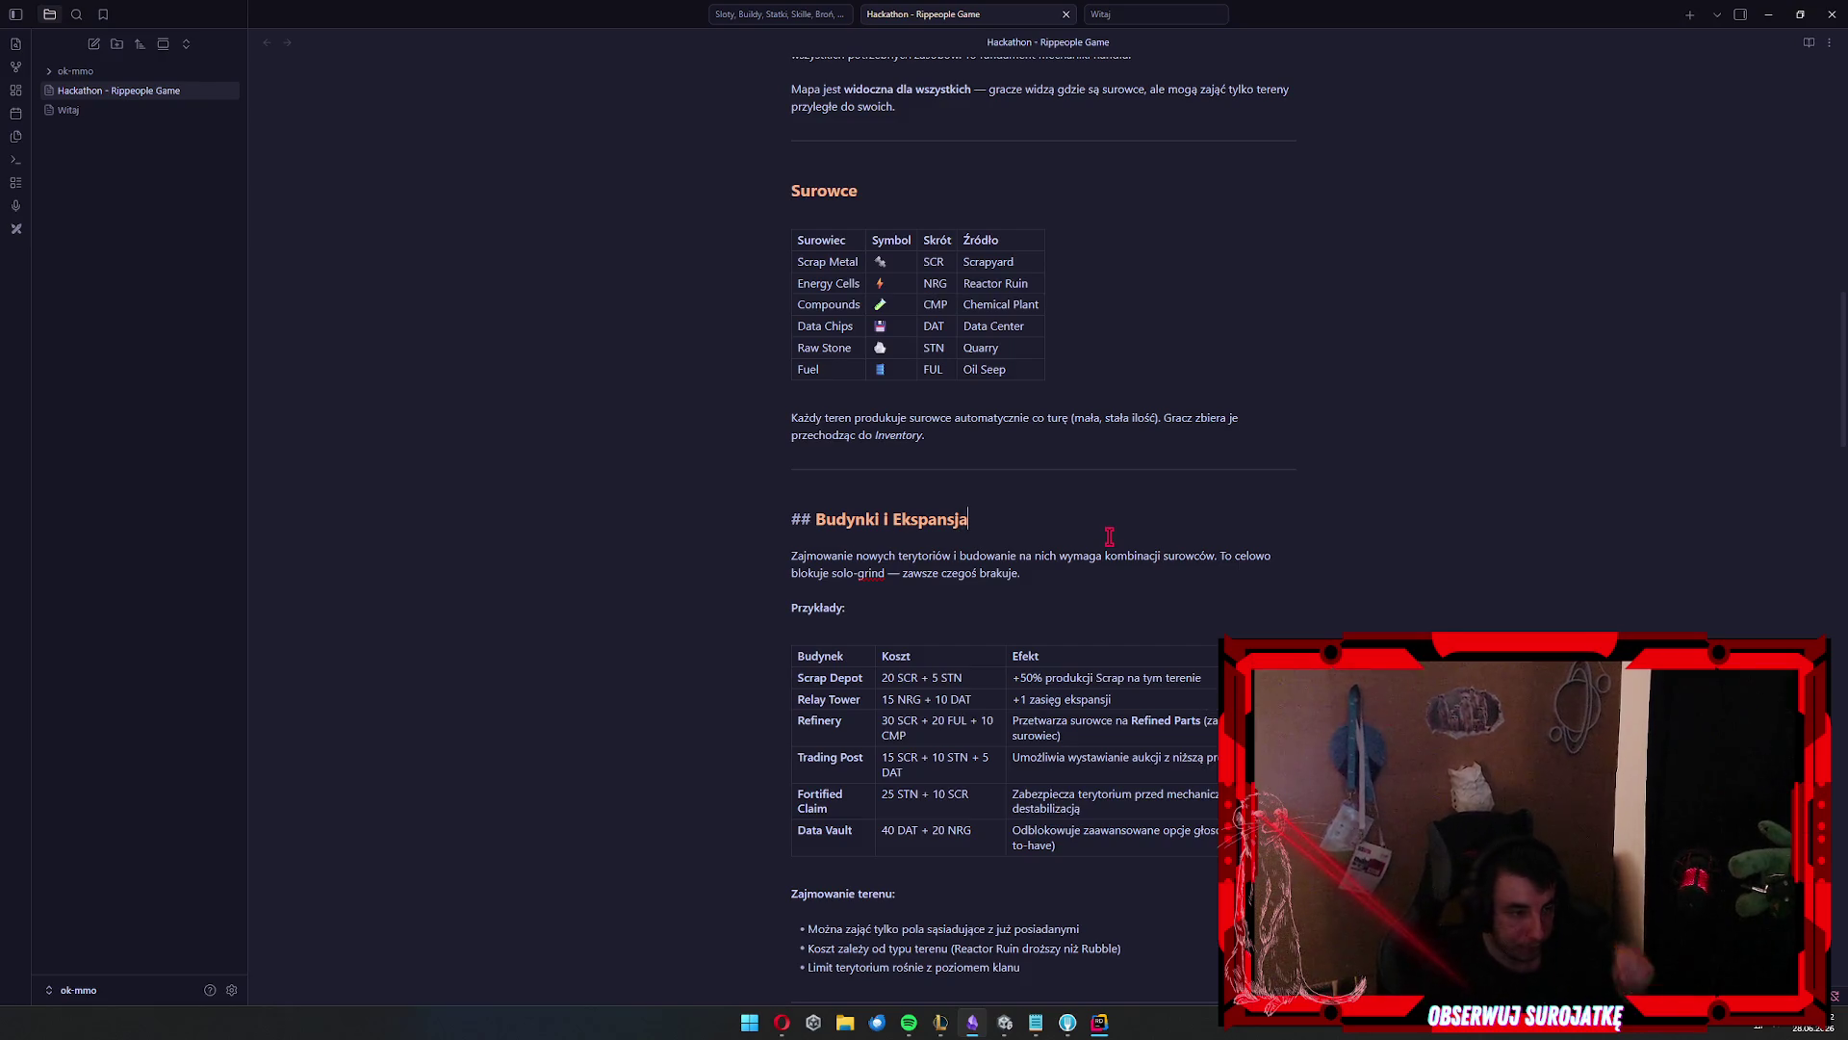
scroll(1107, 528, down, 1)
click(1127, 516)
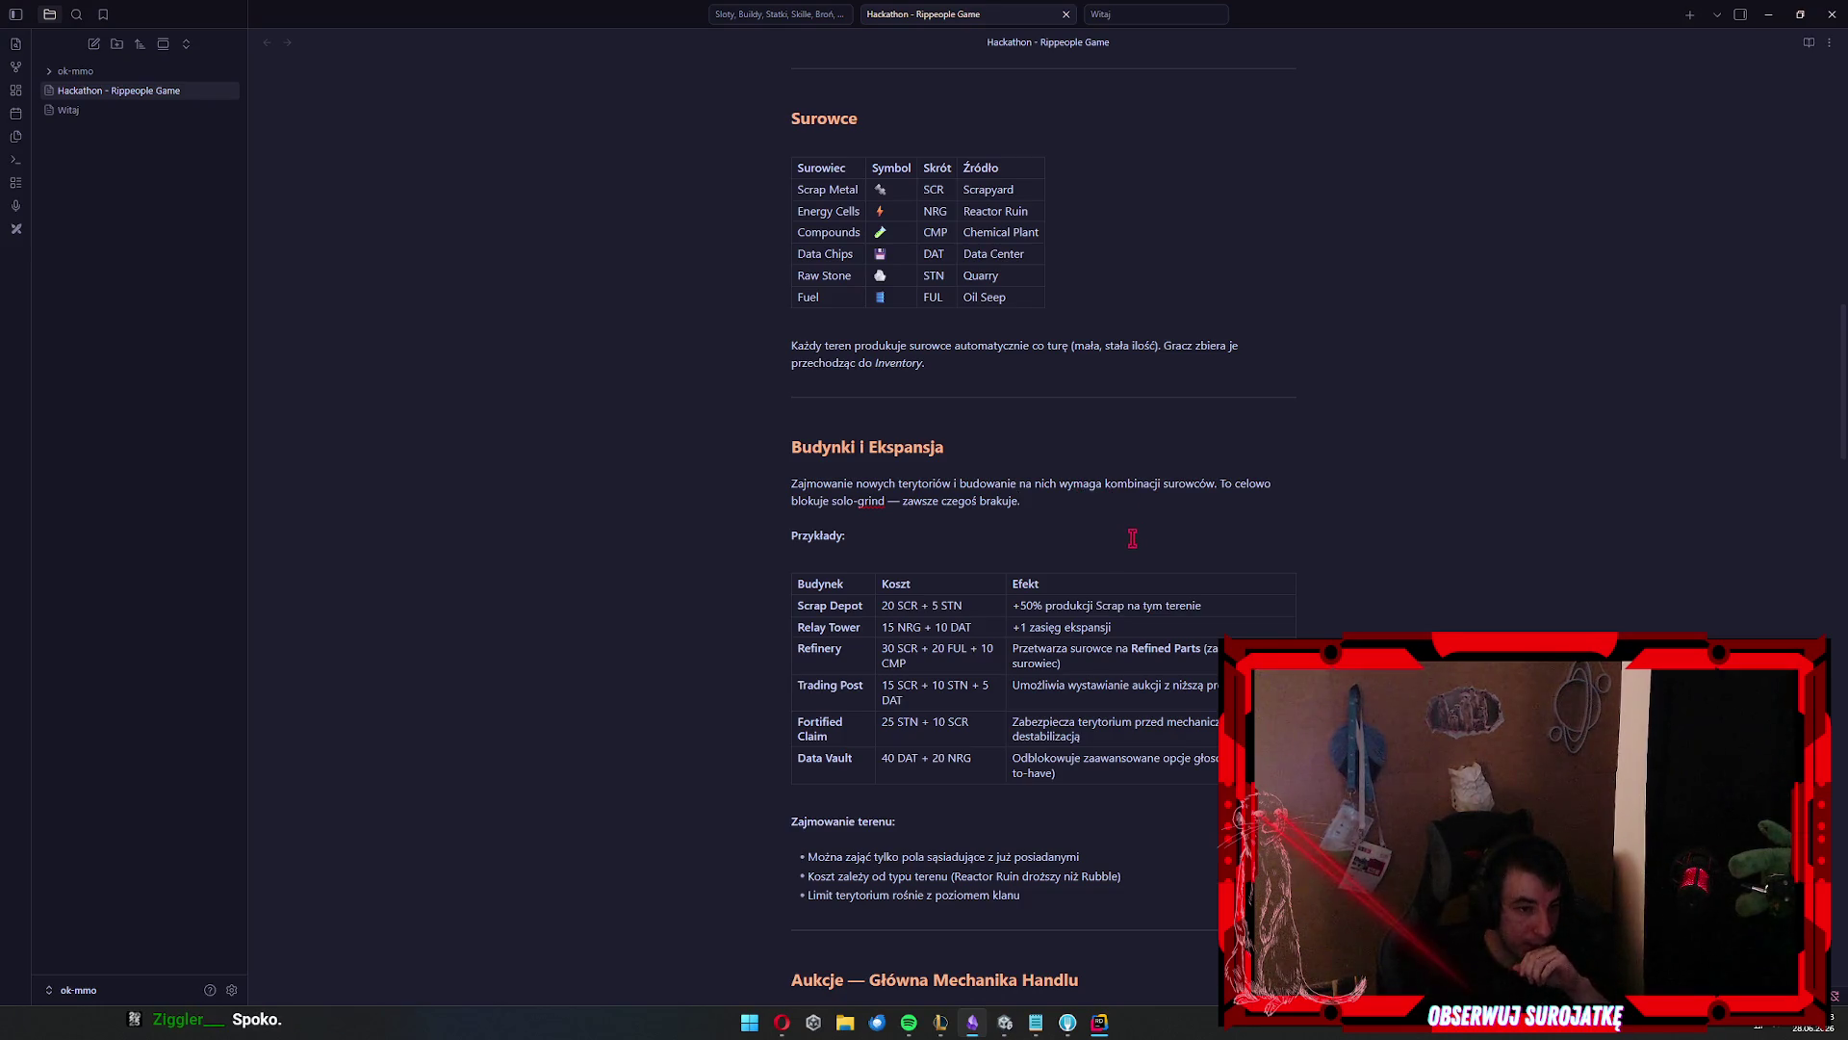
scroll(1115, 529, down, 2)
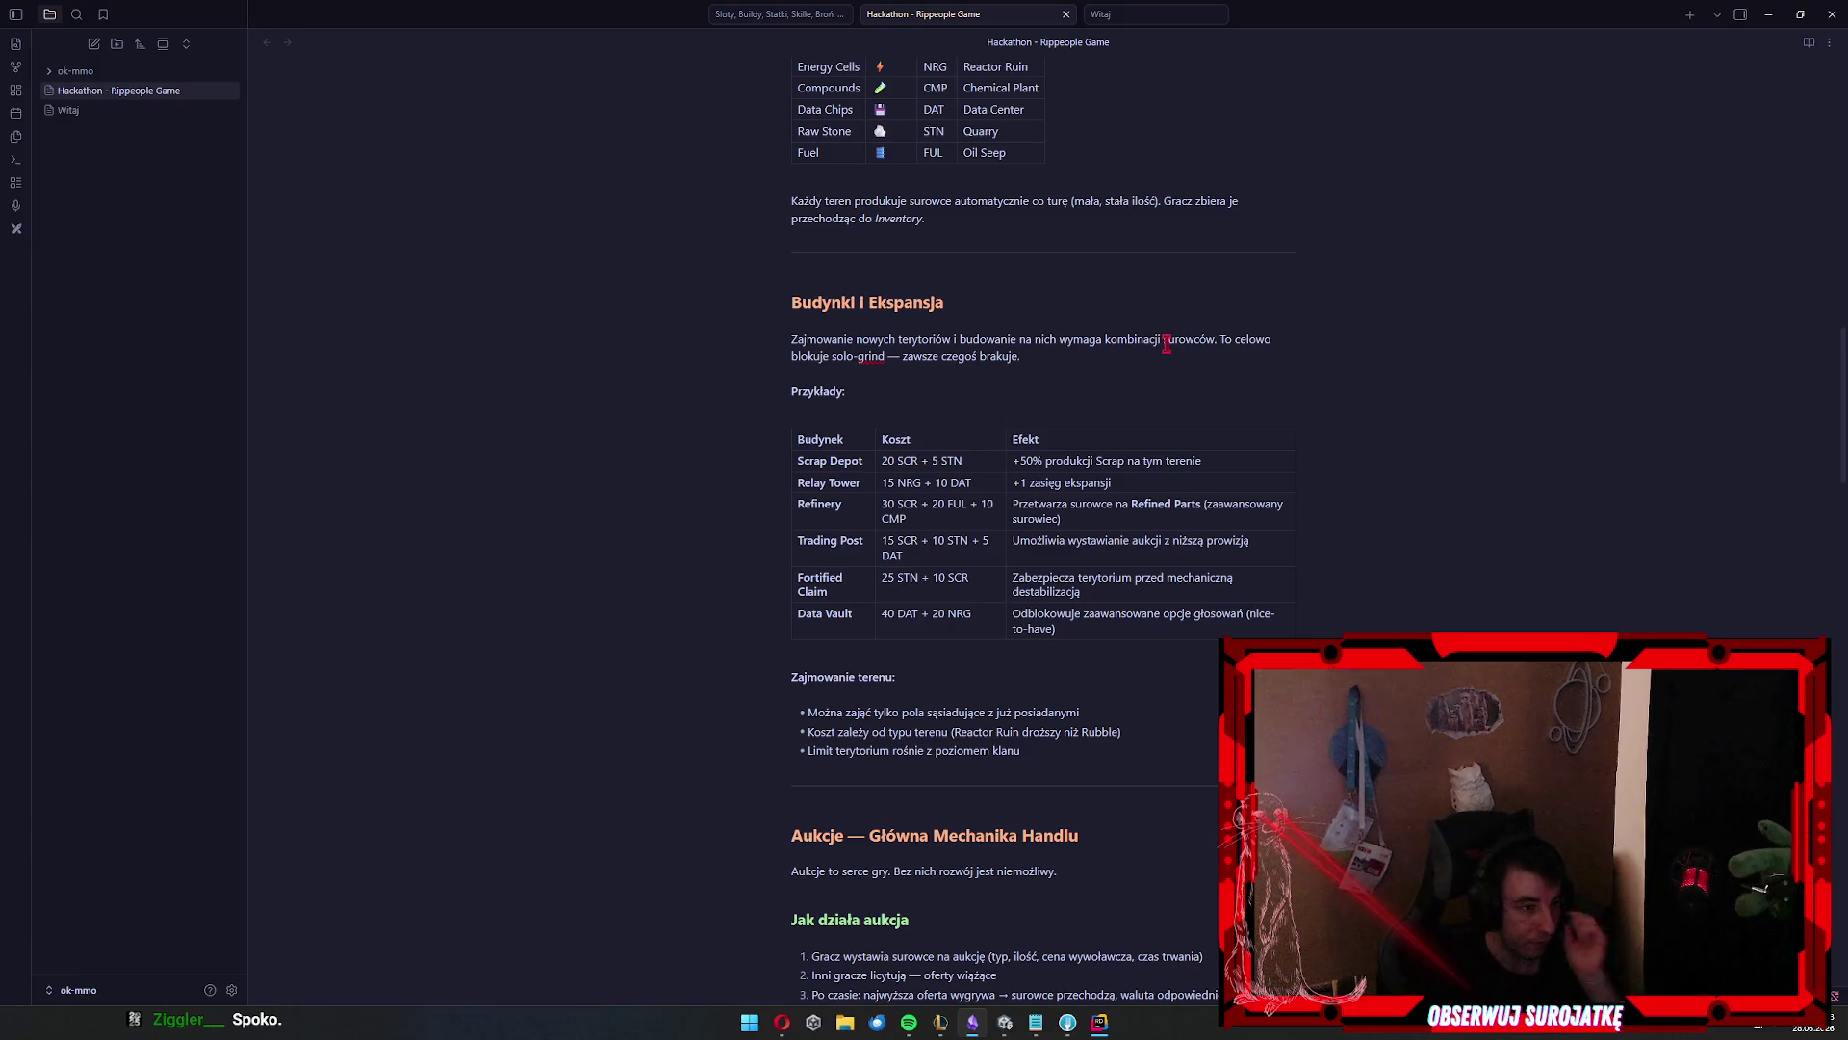
click(1174, 493)
key(Escape)
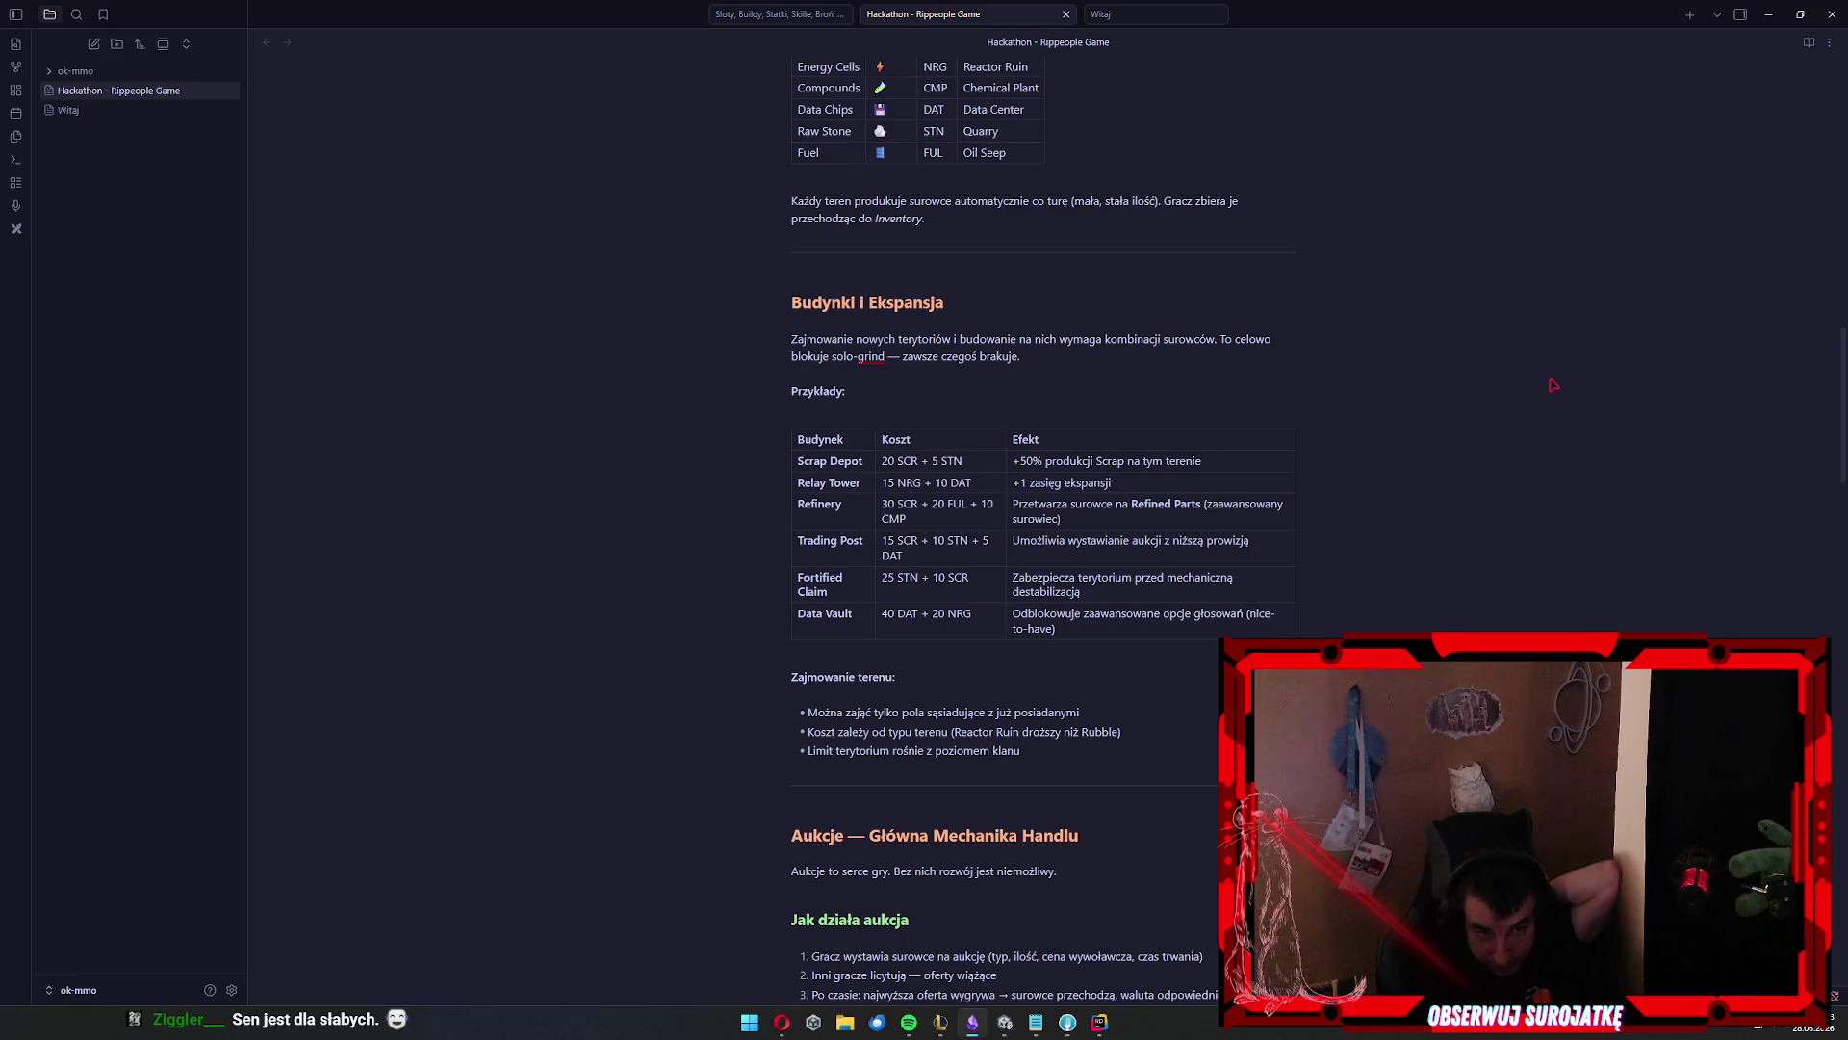
click(1112, 523)
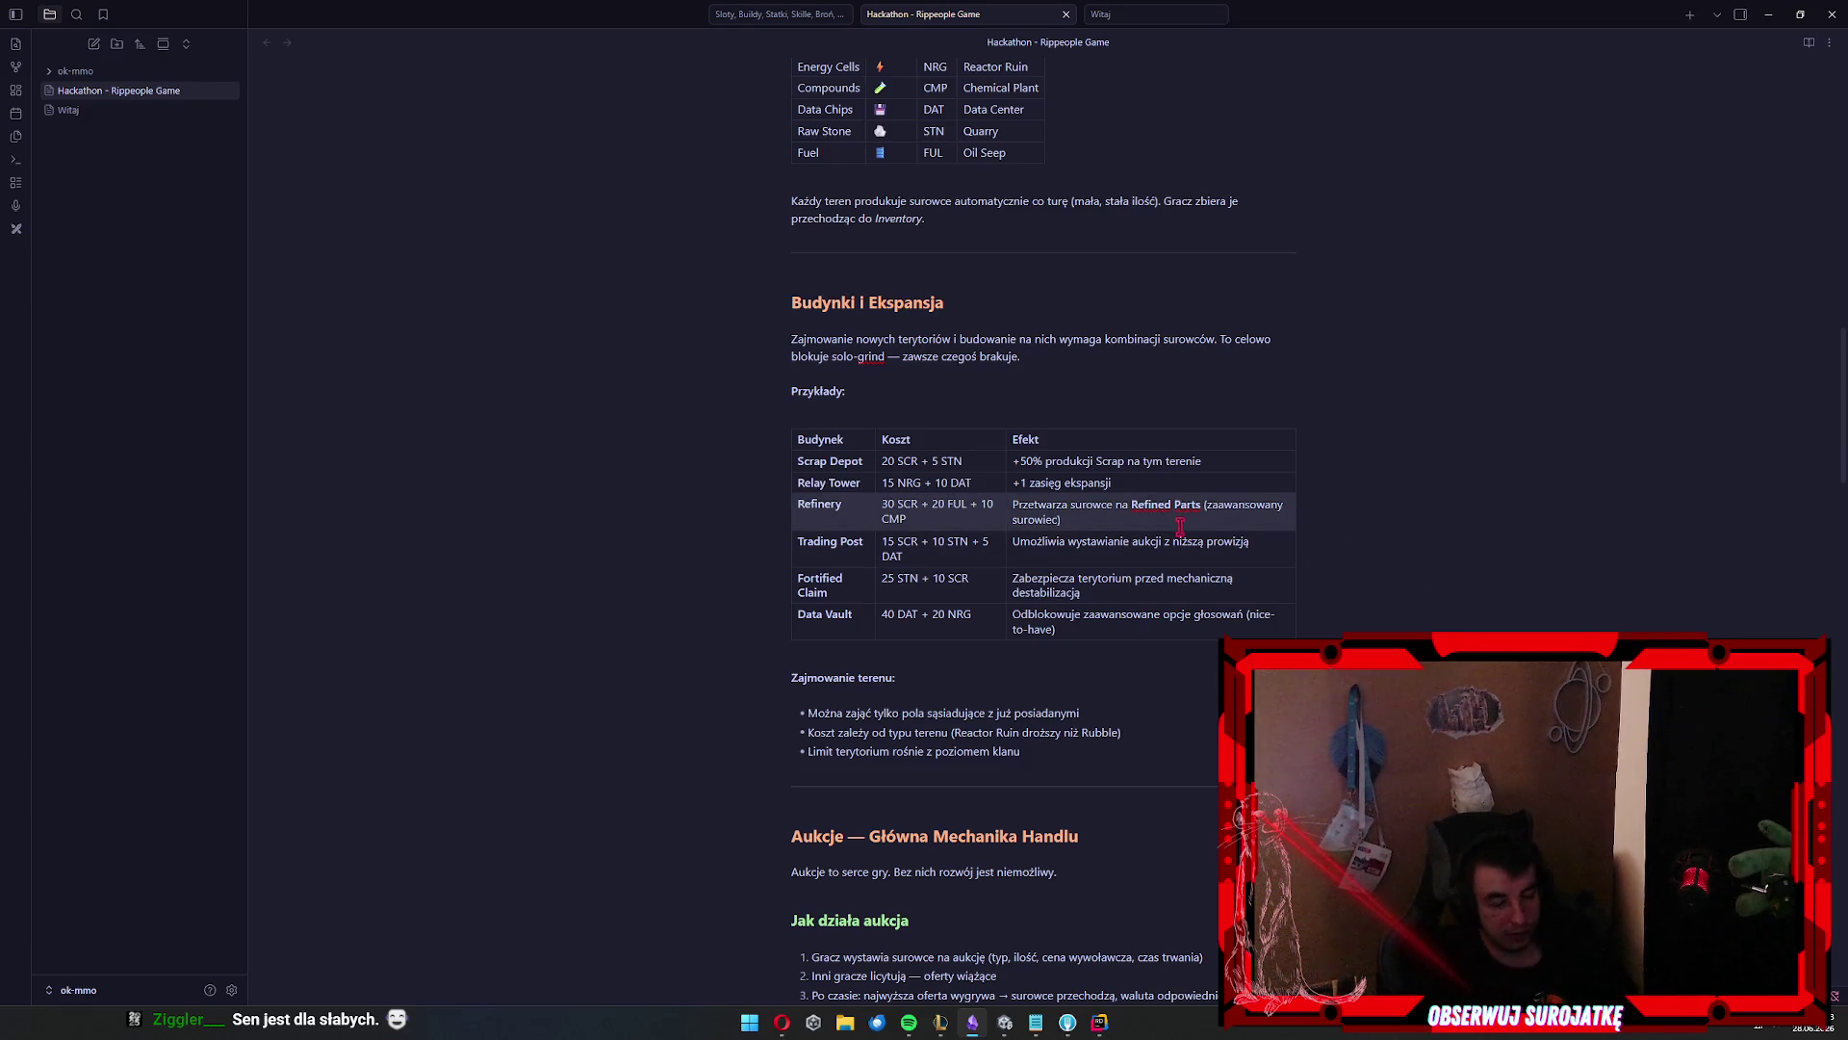
click(1469, 521)
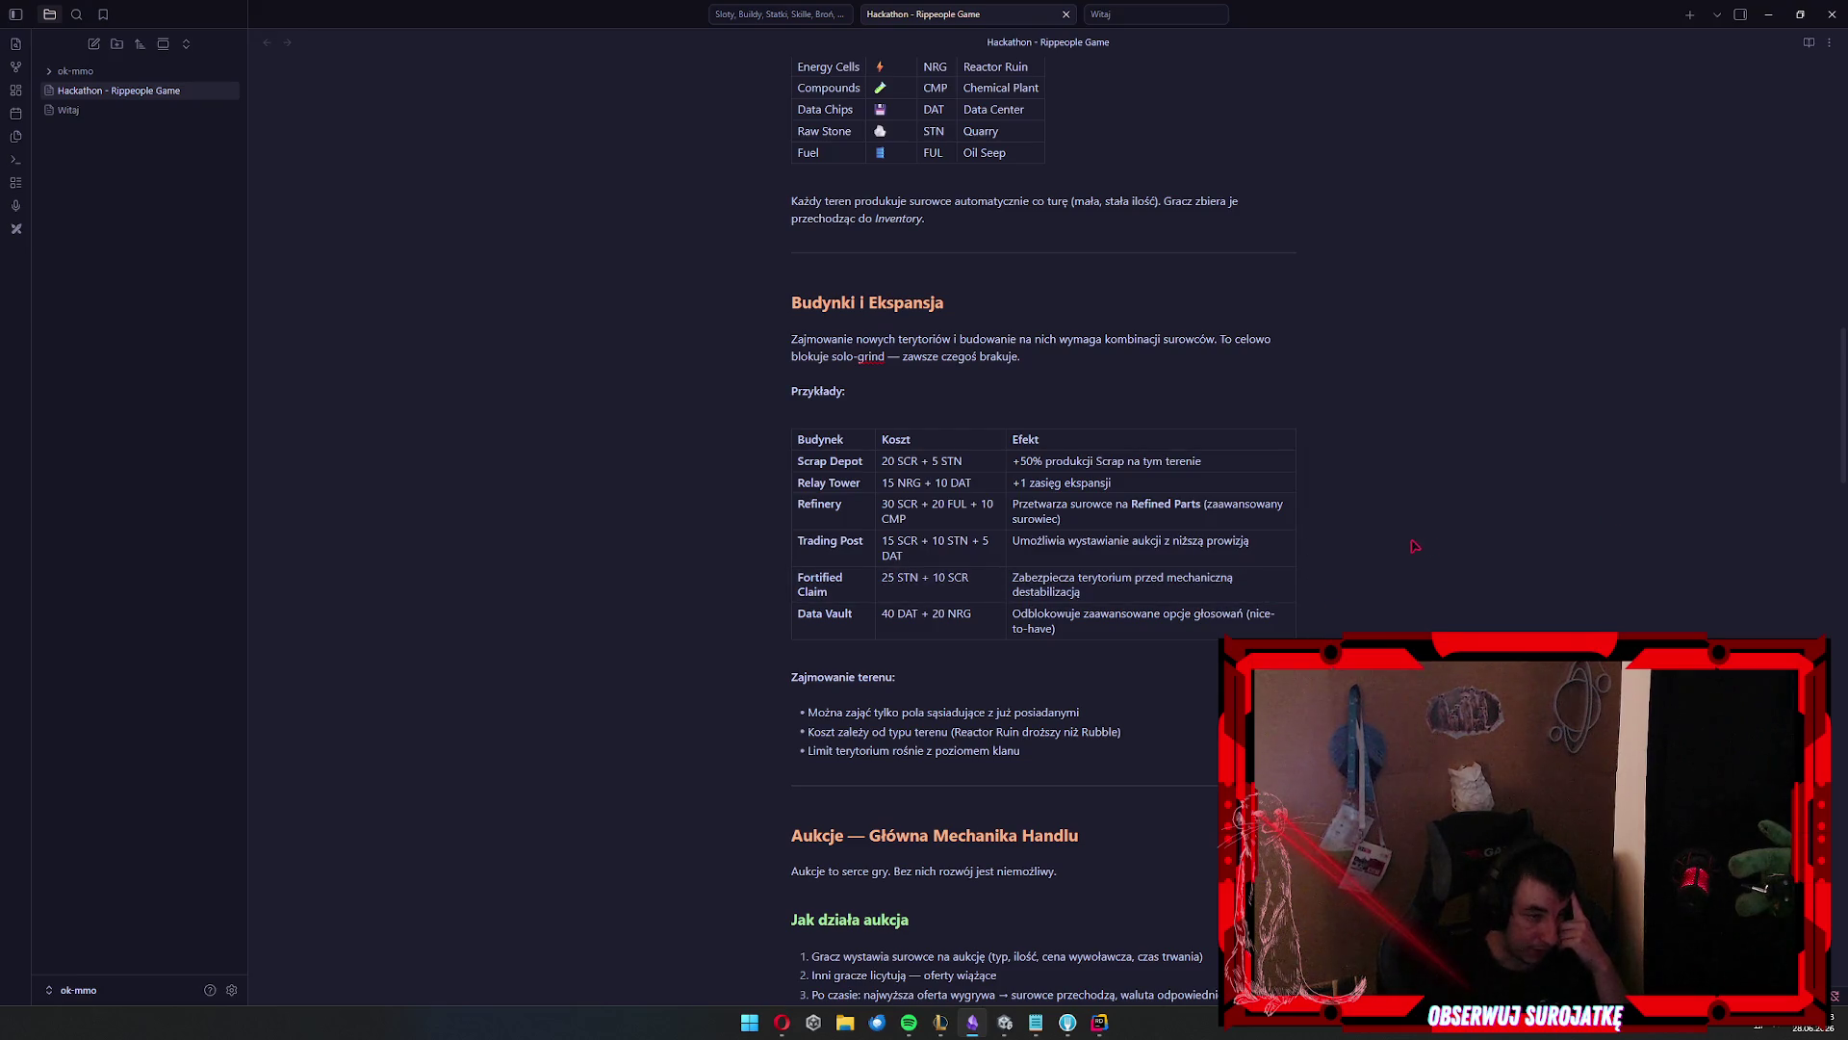
drag(1151, 541, 1235, 541)
click(1117, 541)
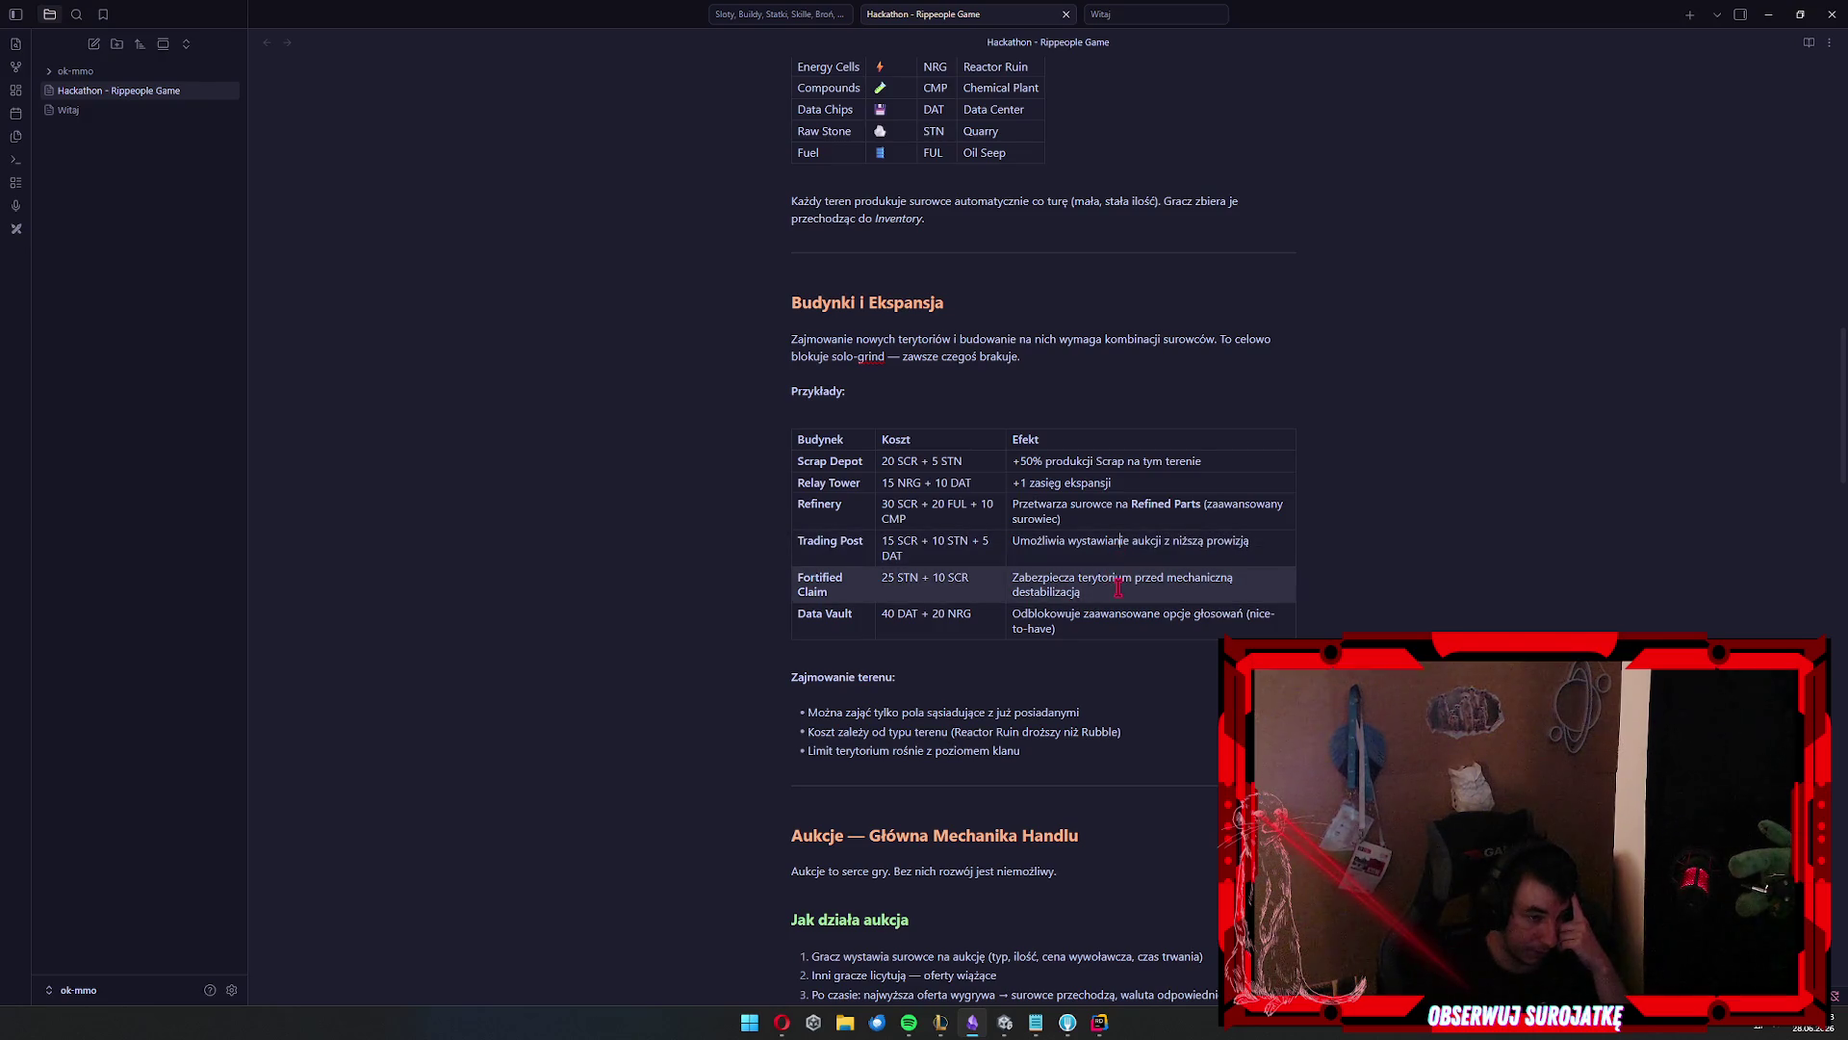
drag(1115, 613, 1149, 635)
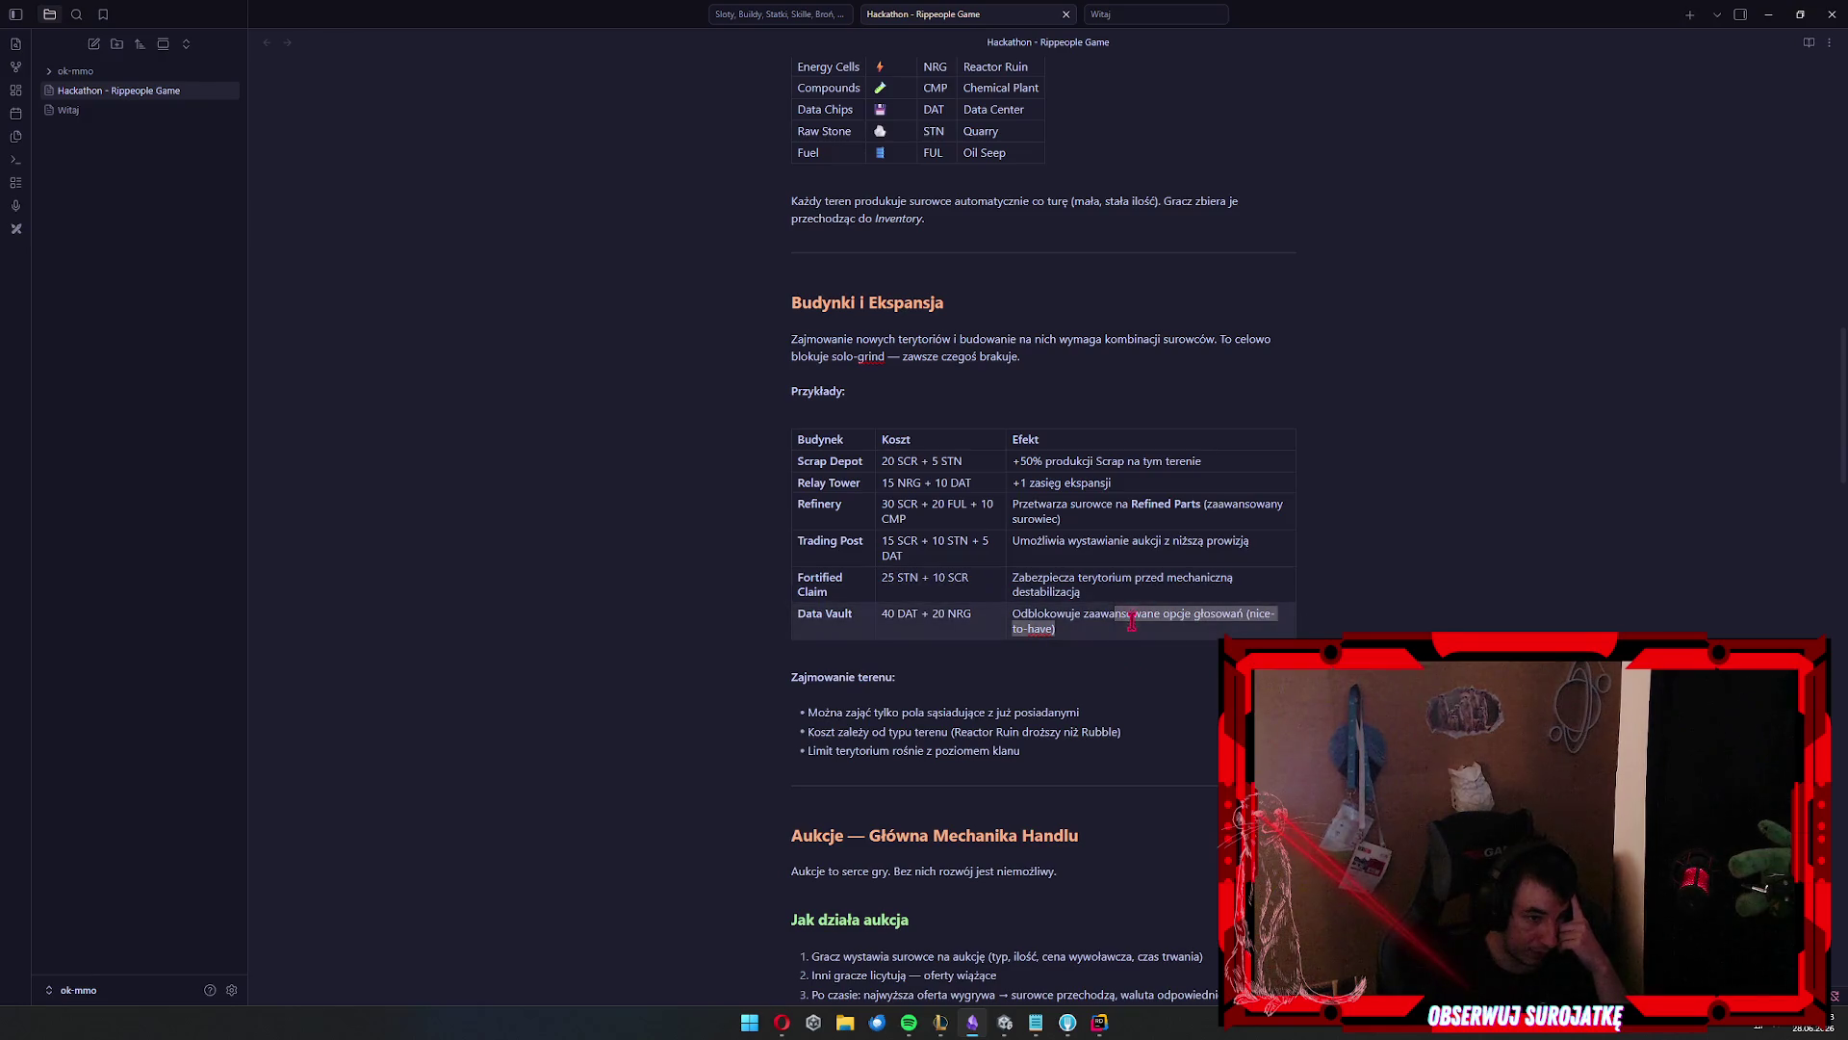
key(Right)
scroll(1297, 599, down, 1)
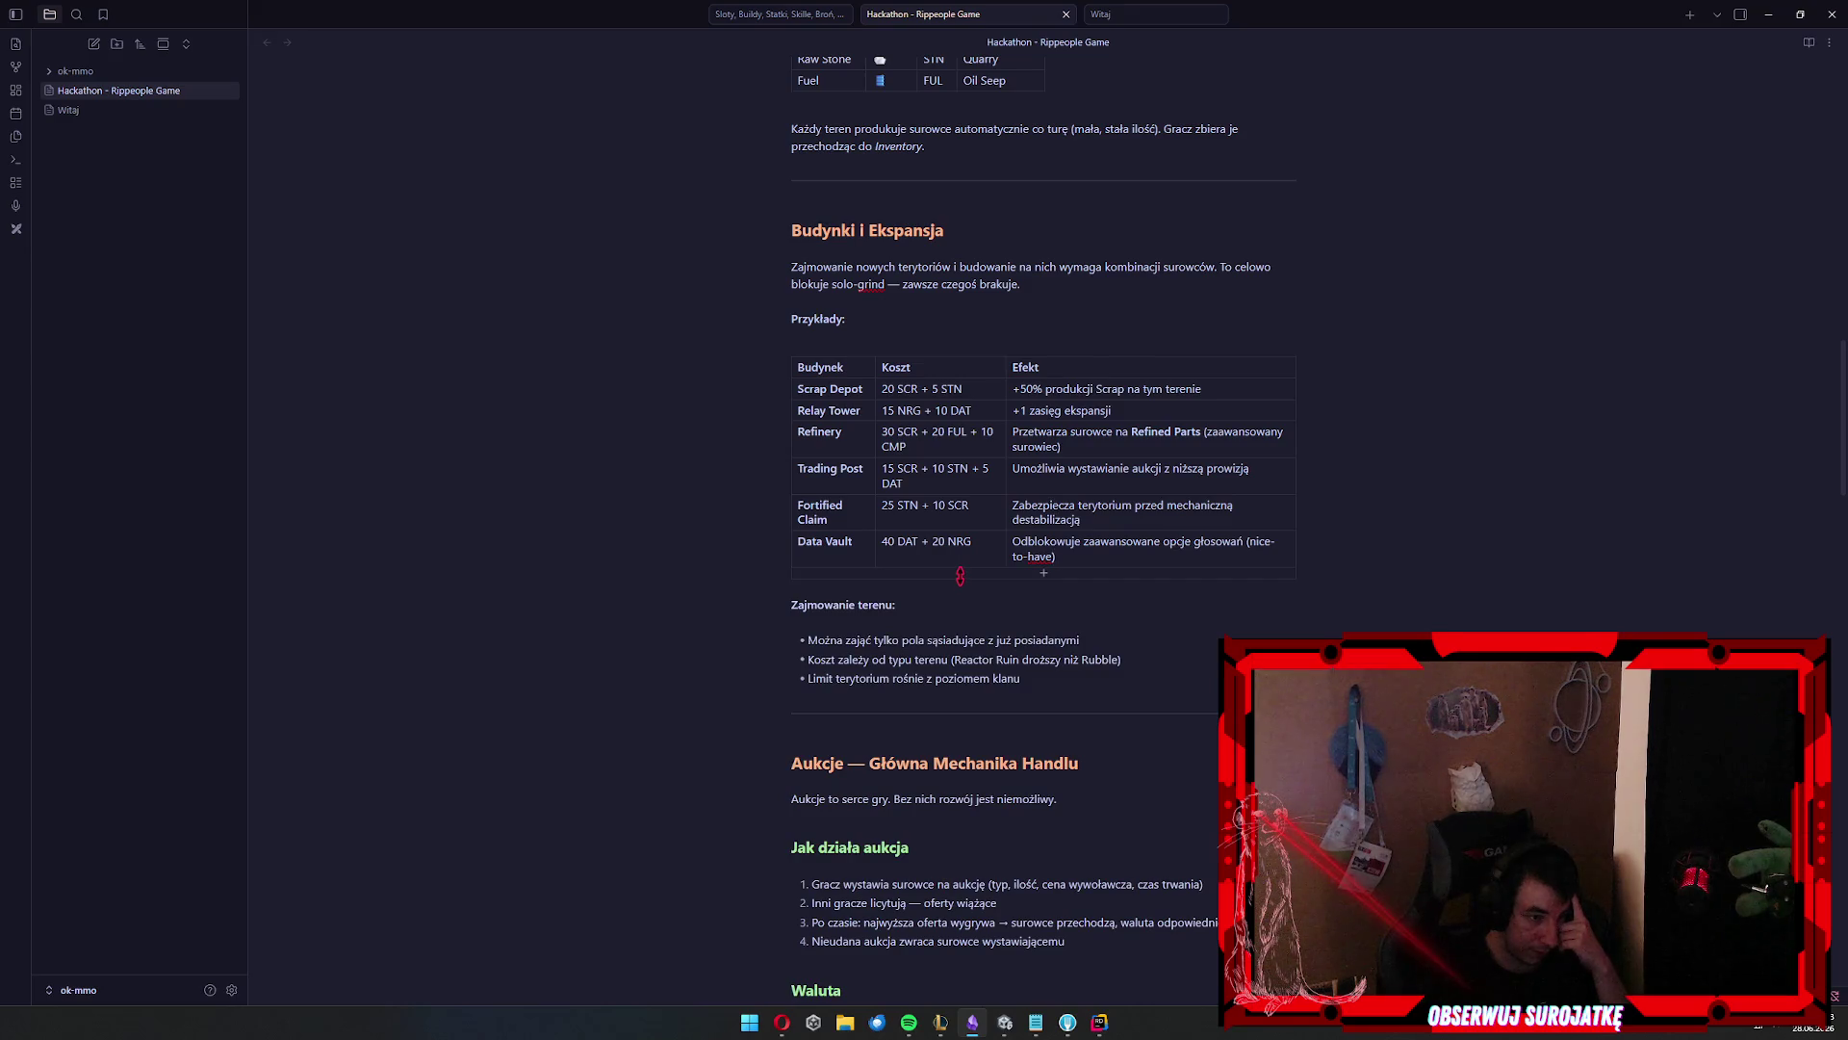
scroll(1035, 638, down, 1)
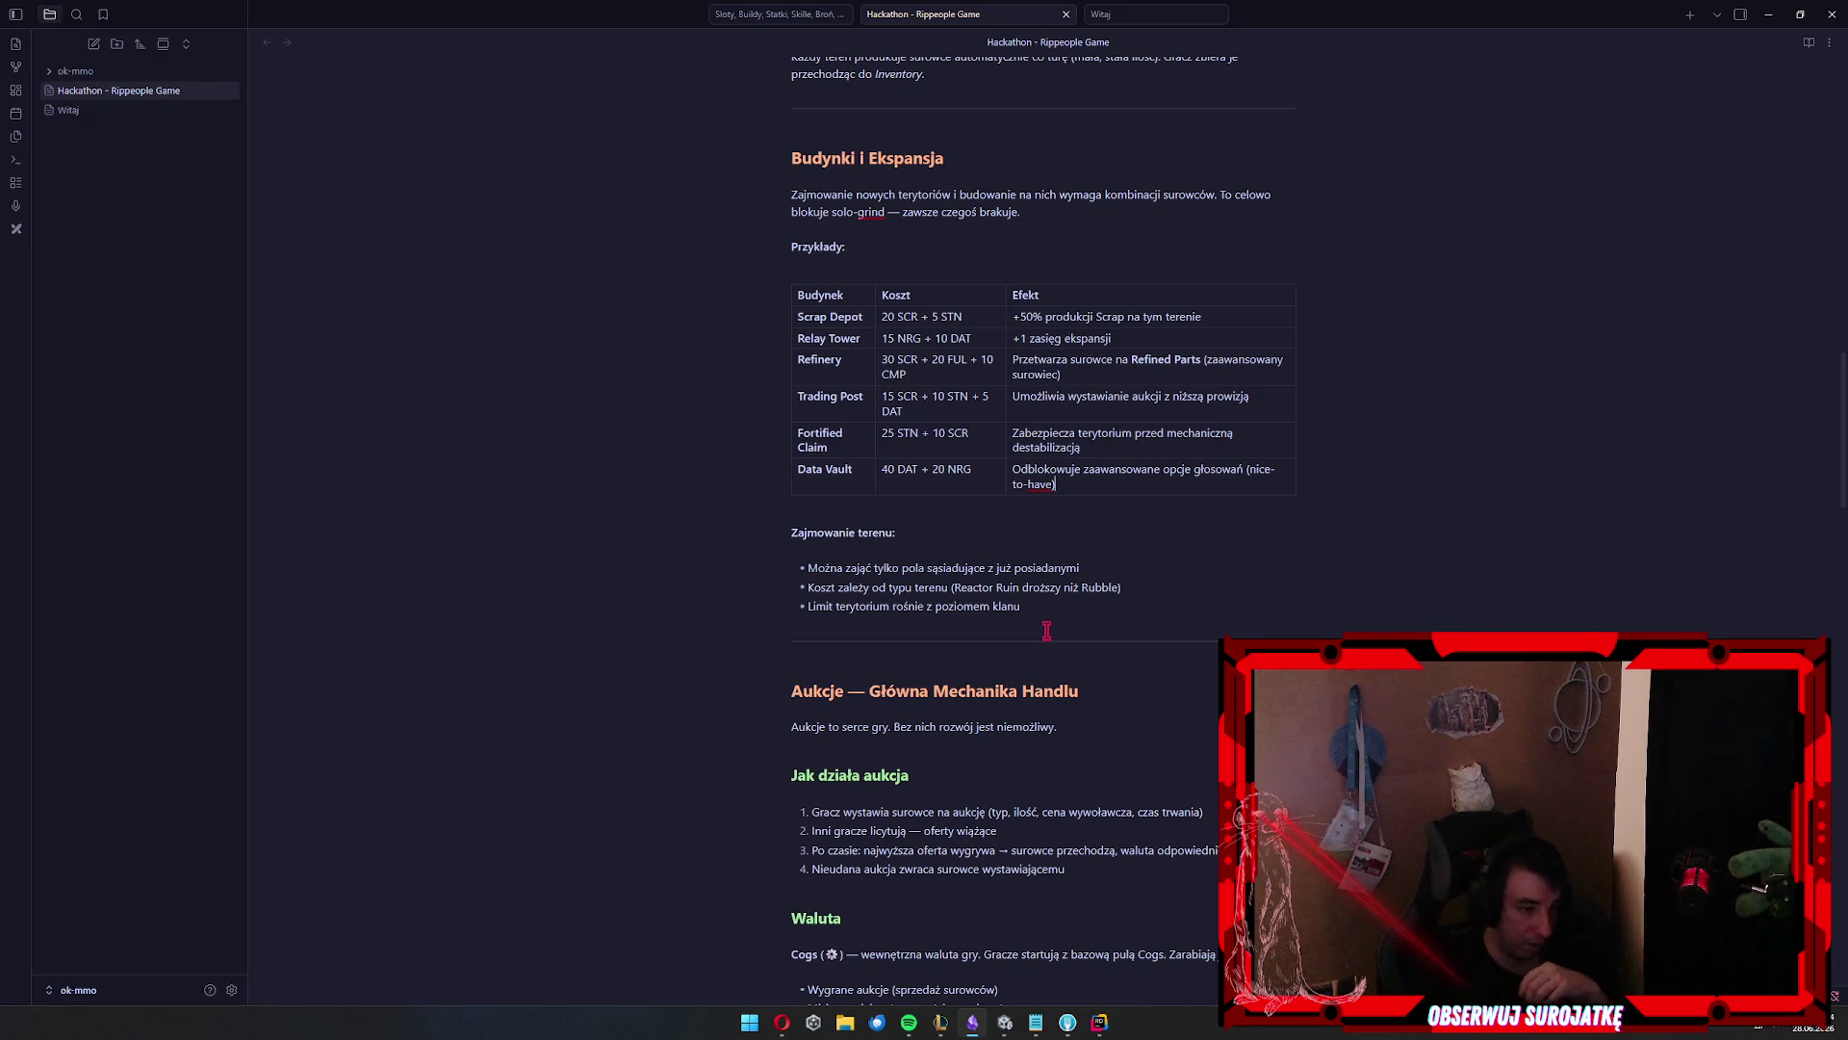
scroll(1044, 630, down, 4)
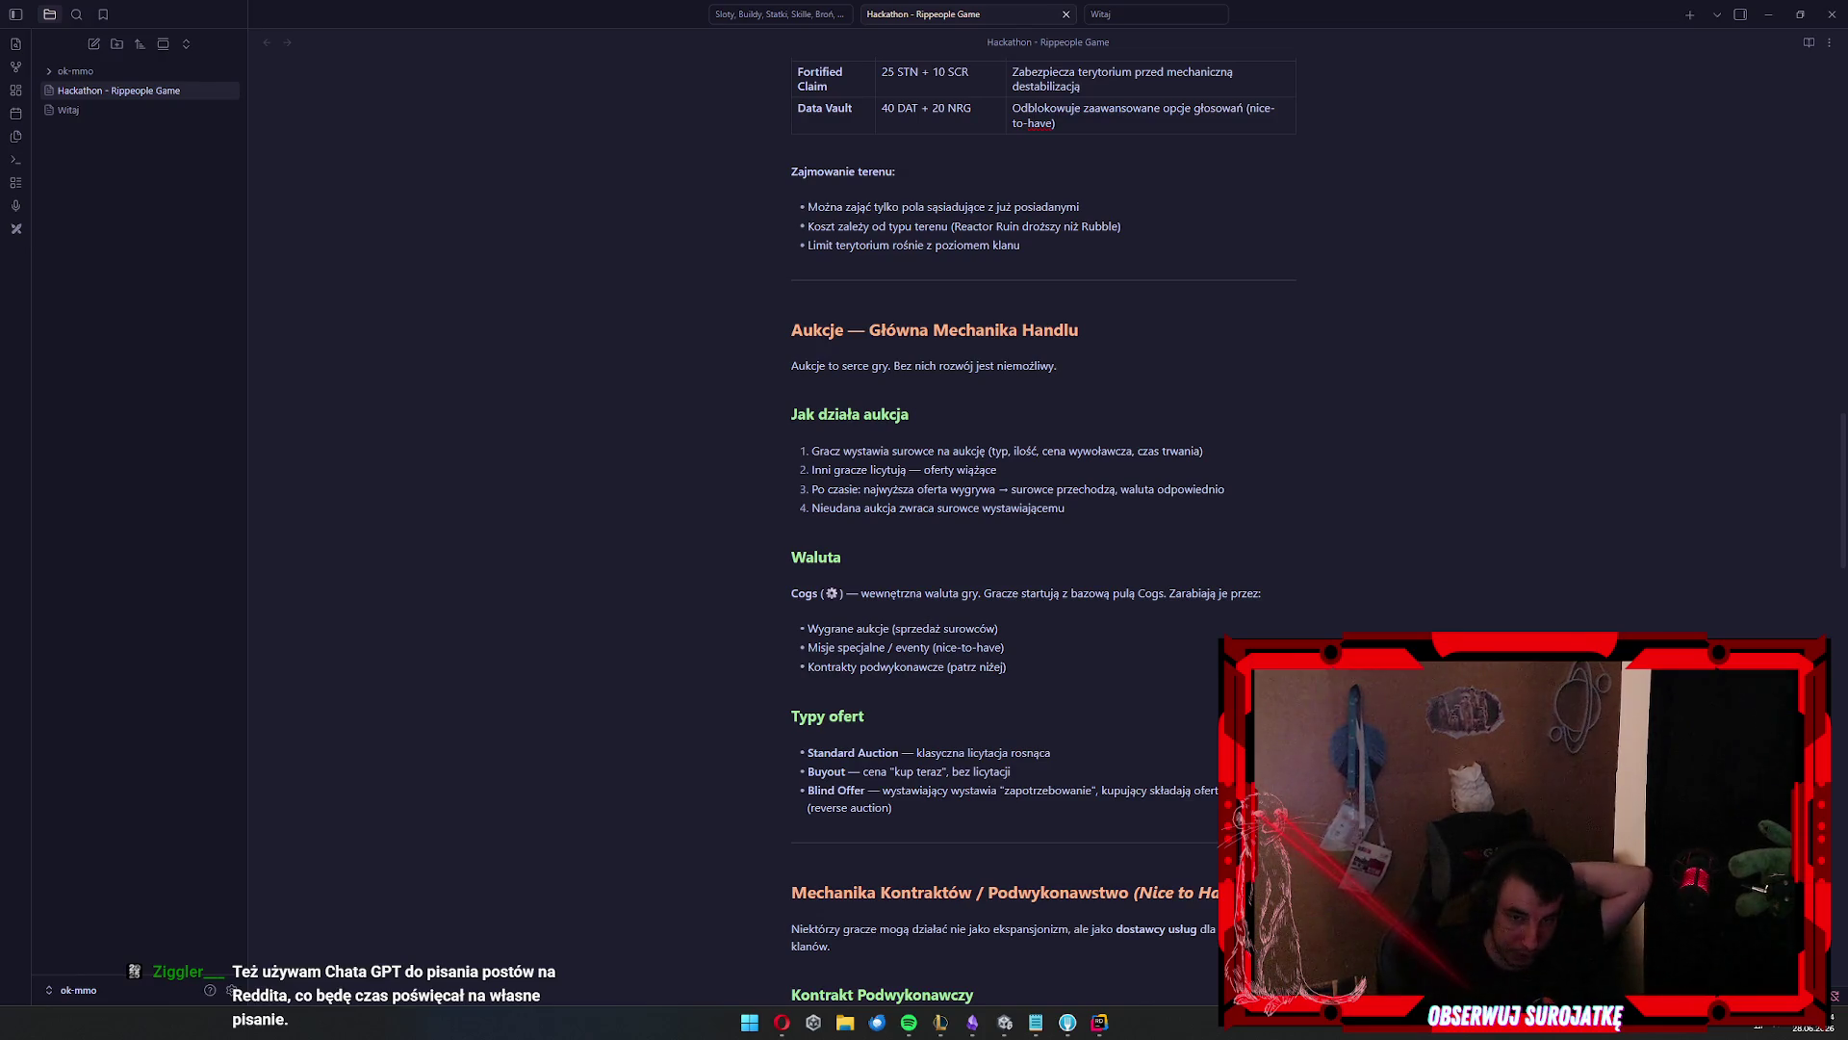
scroll(1271, 479, down, 3)
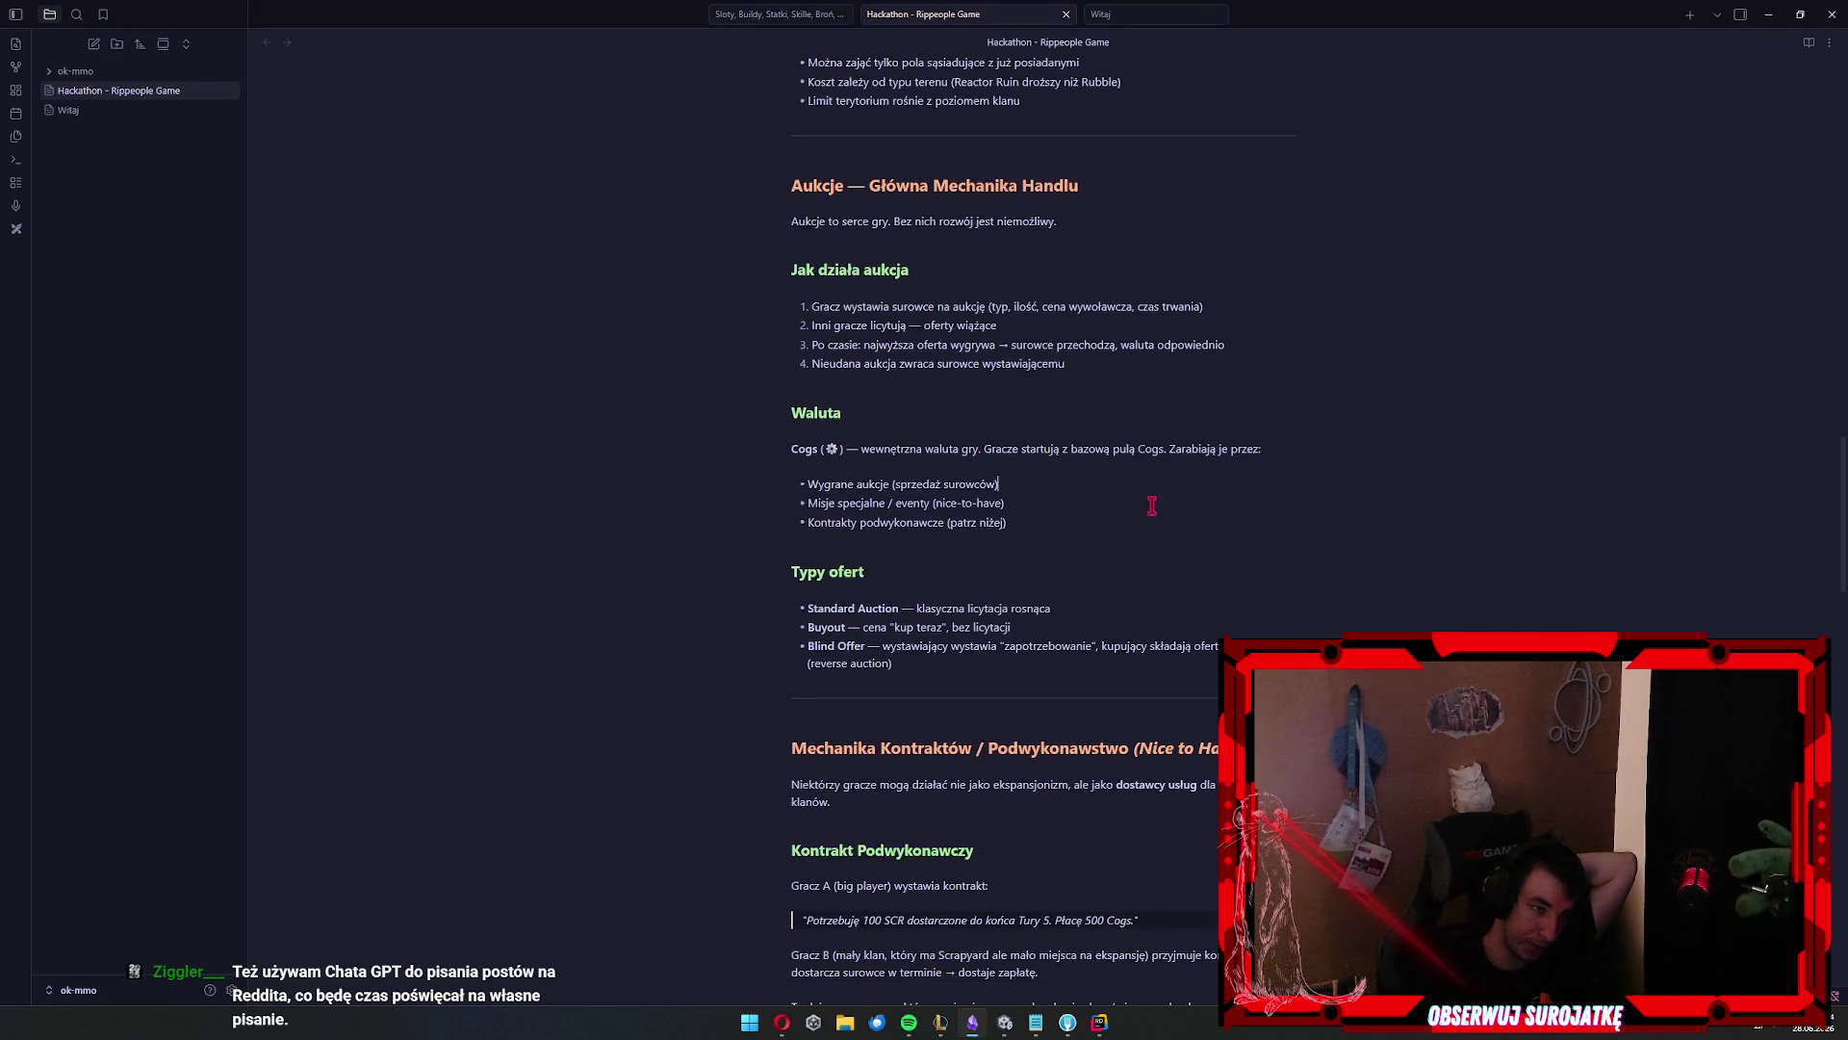
click(1083, 521)
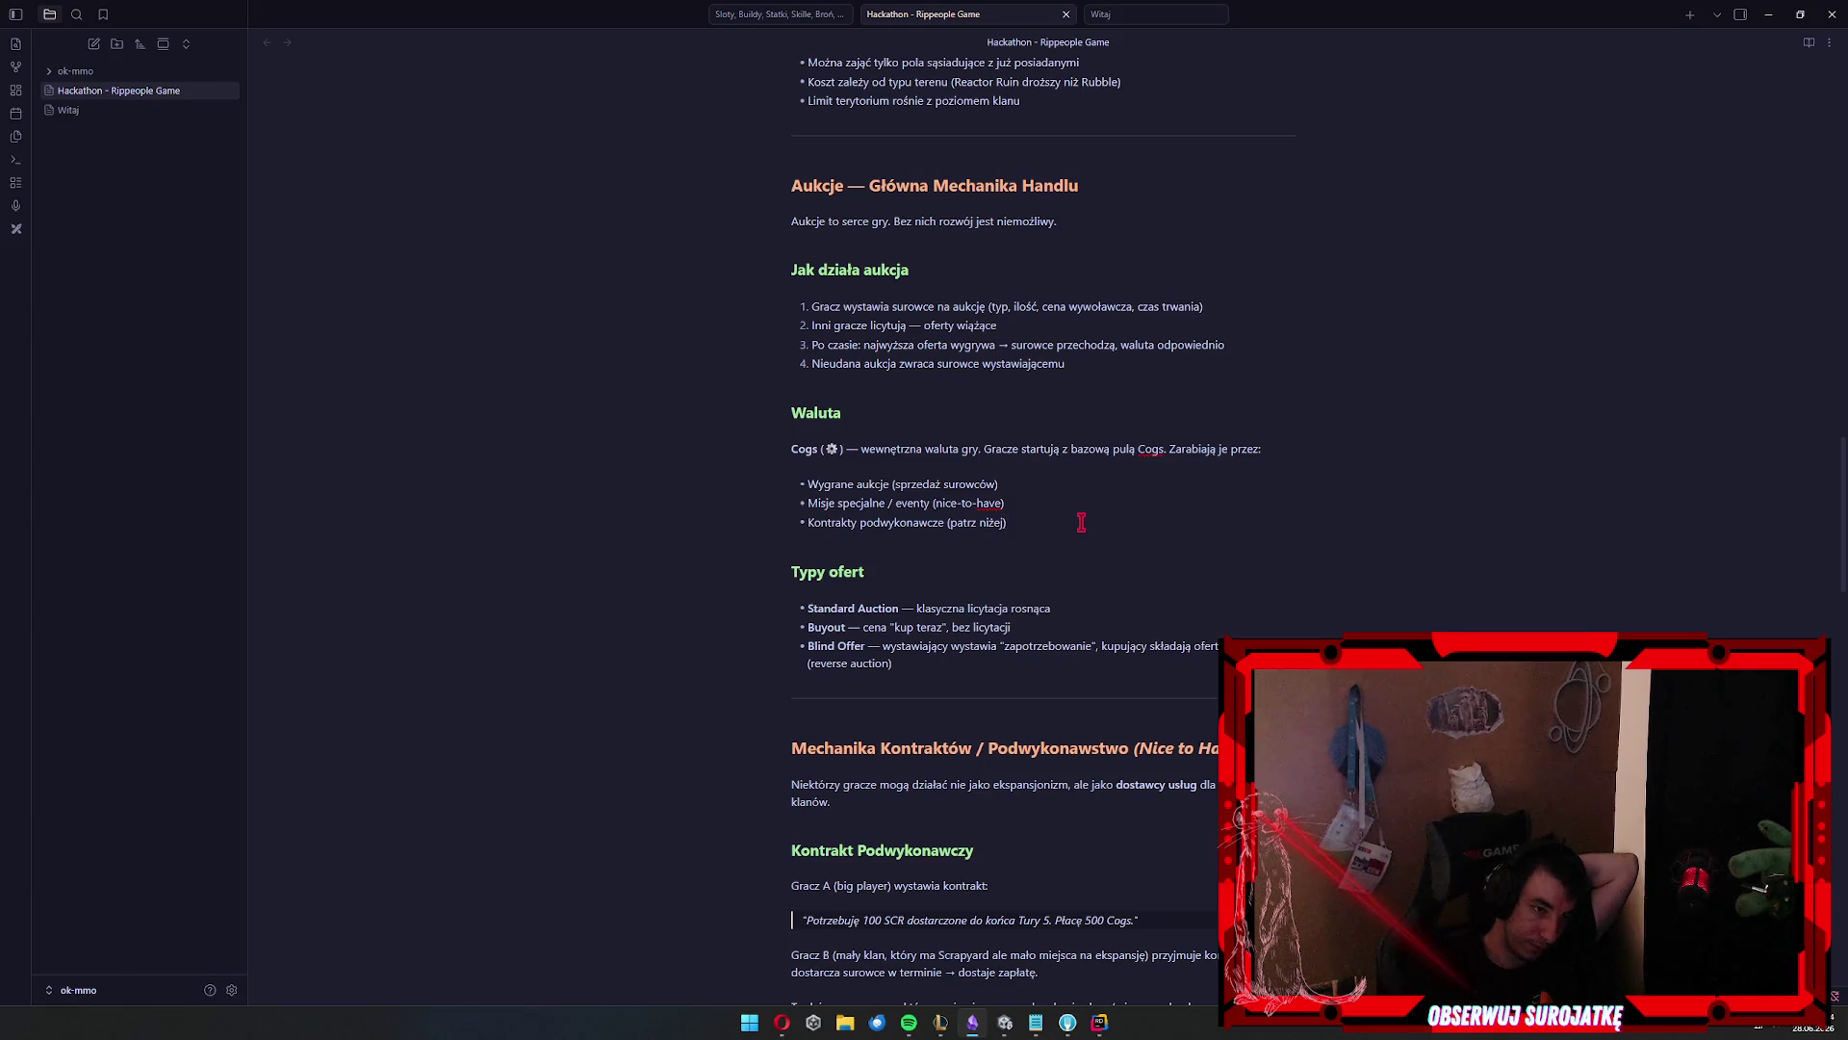
scroll(1189, 489, down, 2)
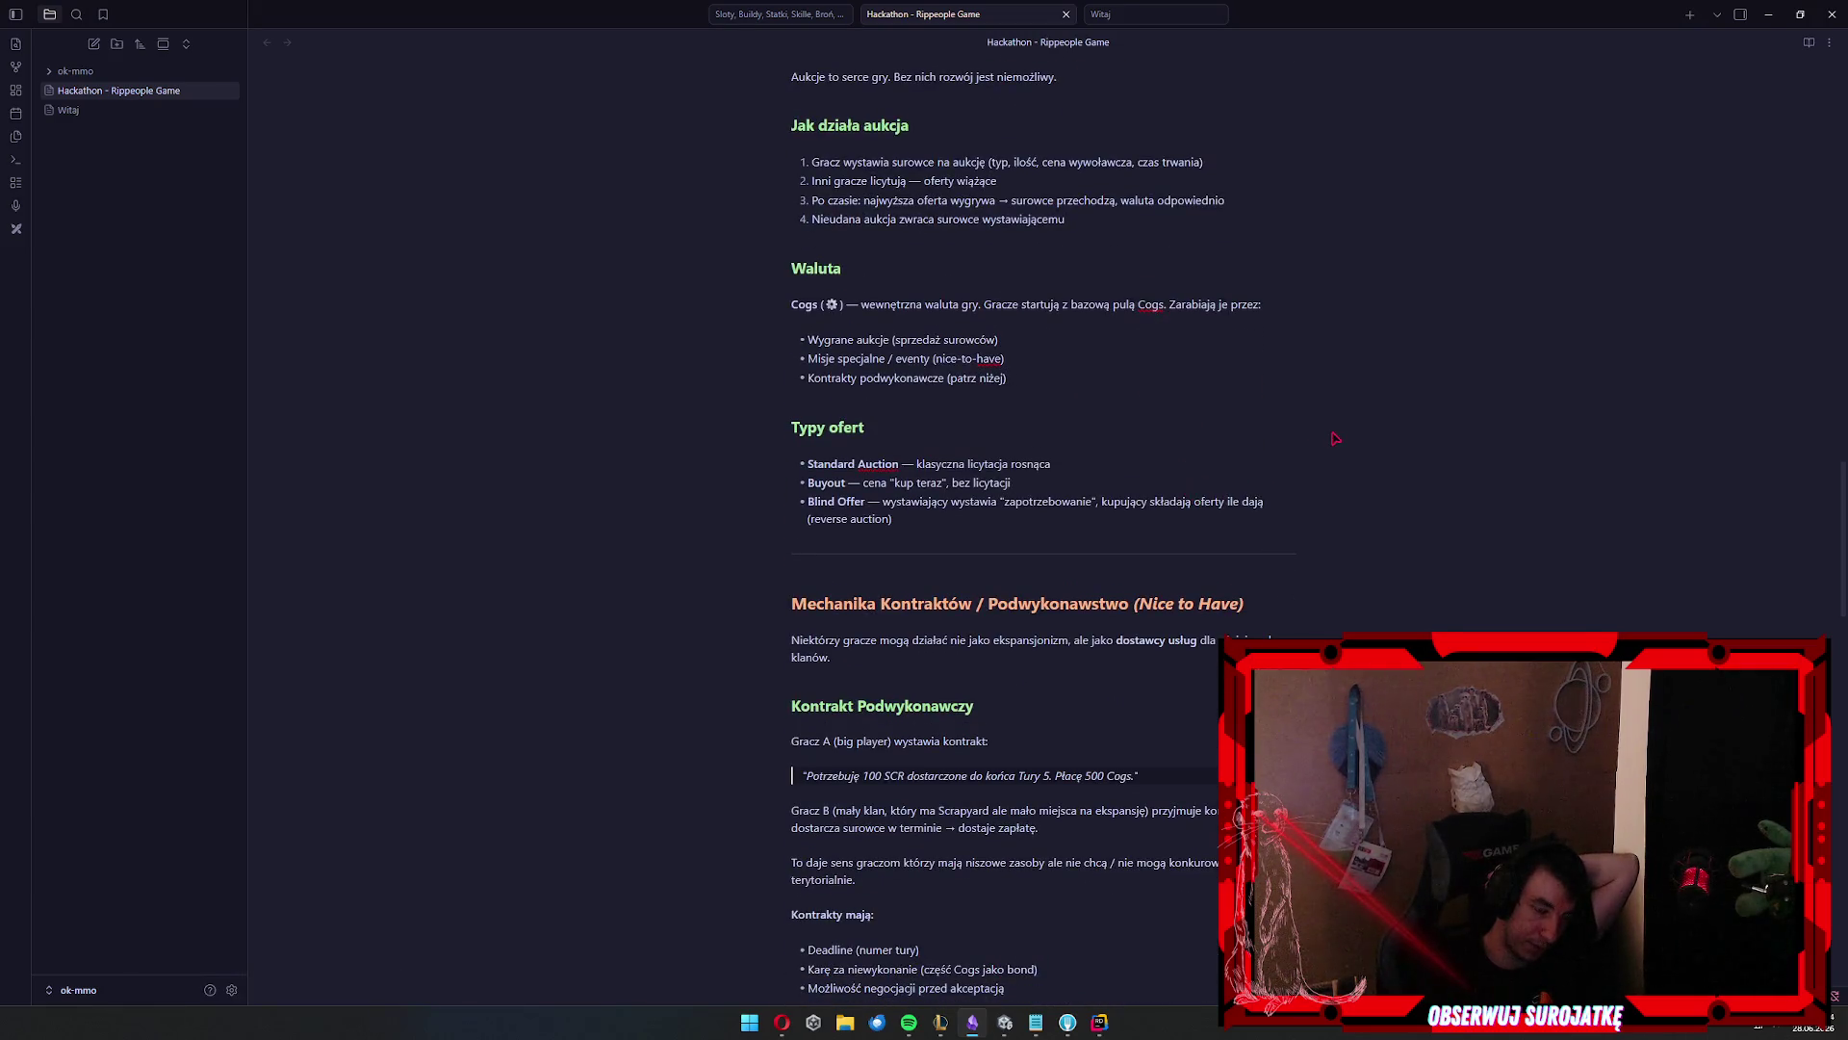
scroll(1189, 434, down, 1)
scroll(1189, 434, down, 1)
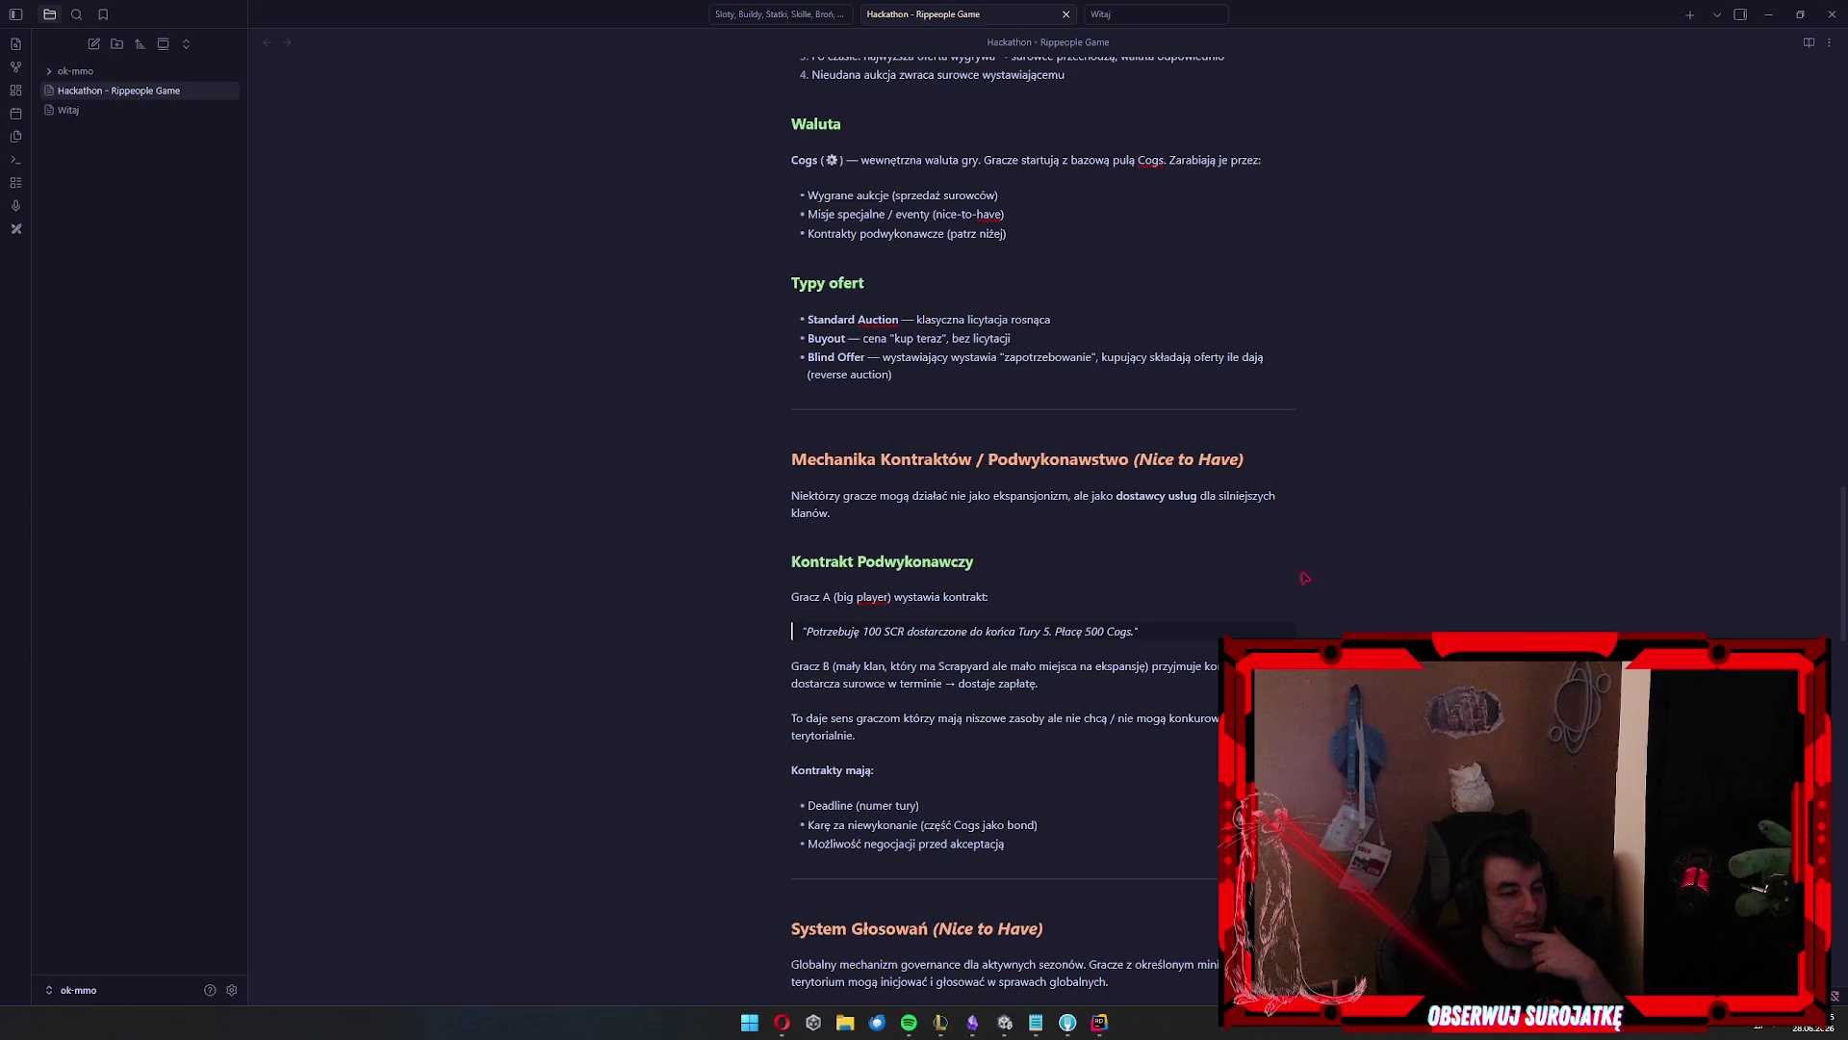
click(1101, 554)
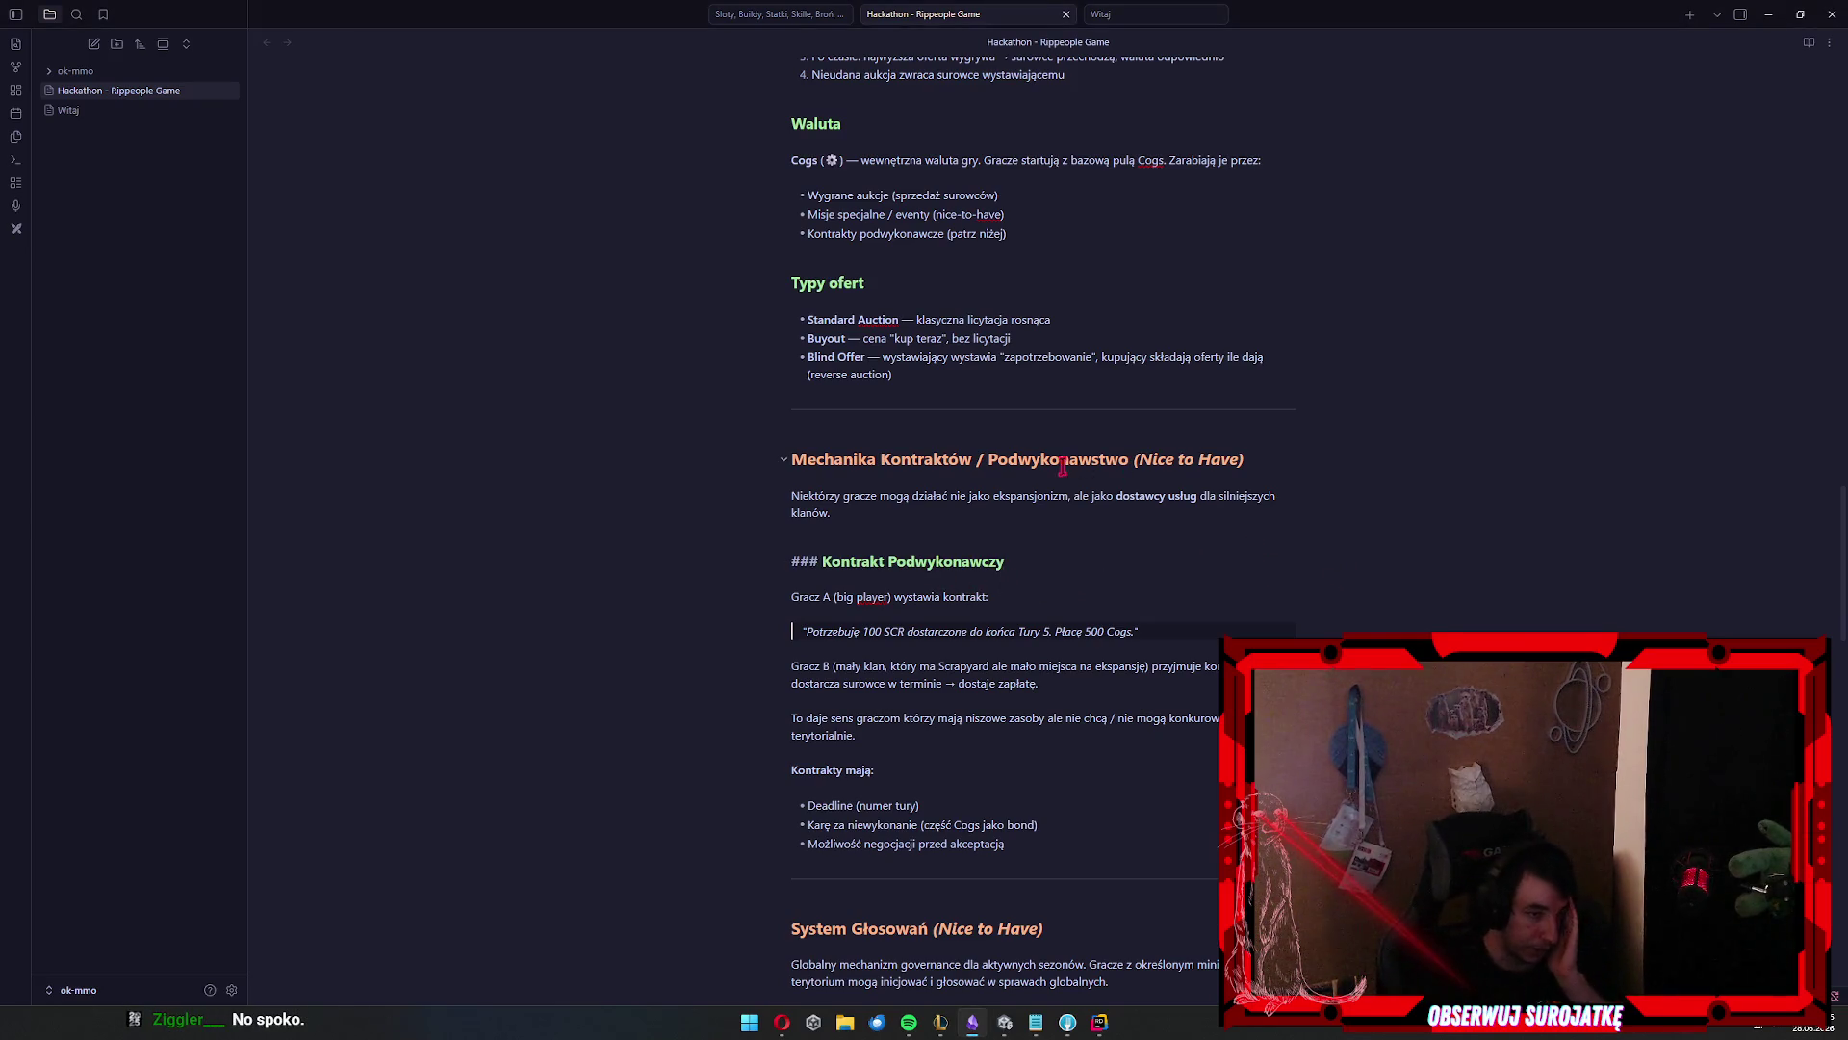
scroll(799, 401, down, 6)
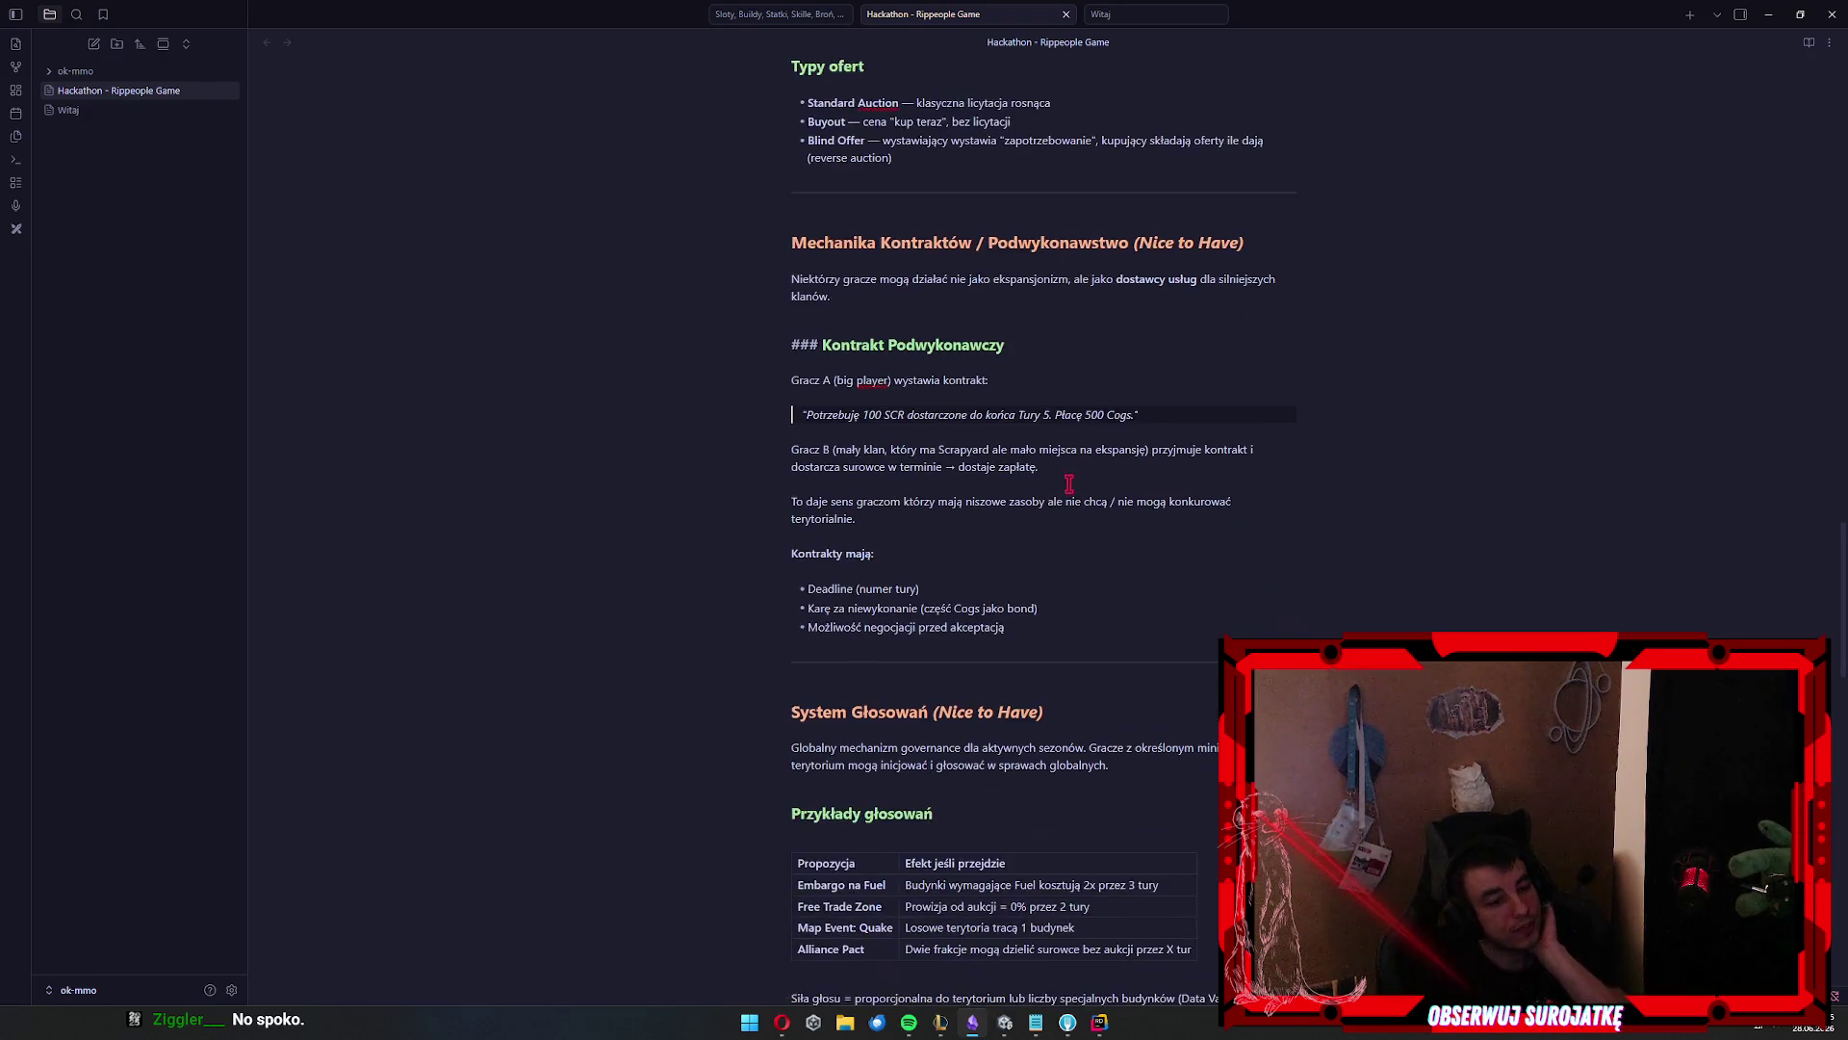
drag(796, 353, 1213, 693)
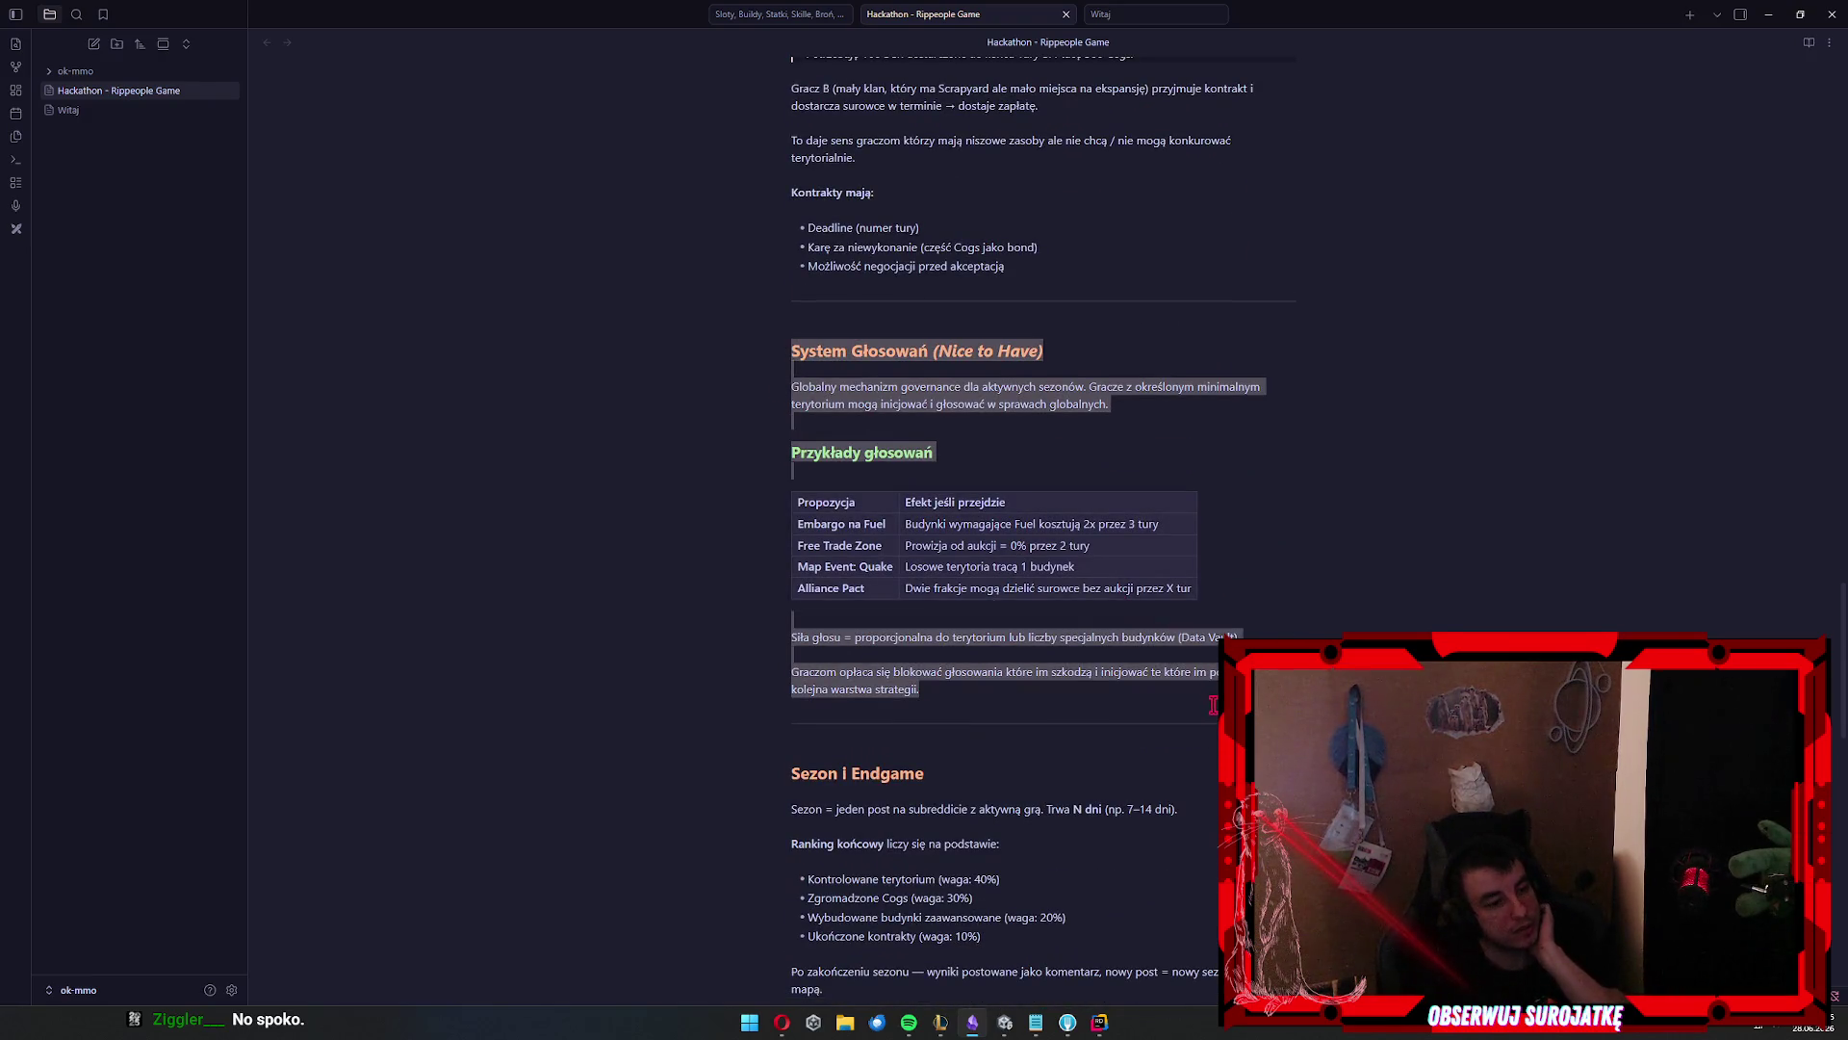
click(1102, 674)
scroll(1081, 655, down, 3)
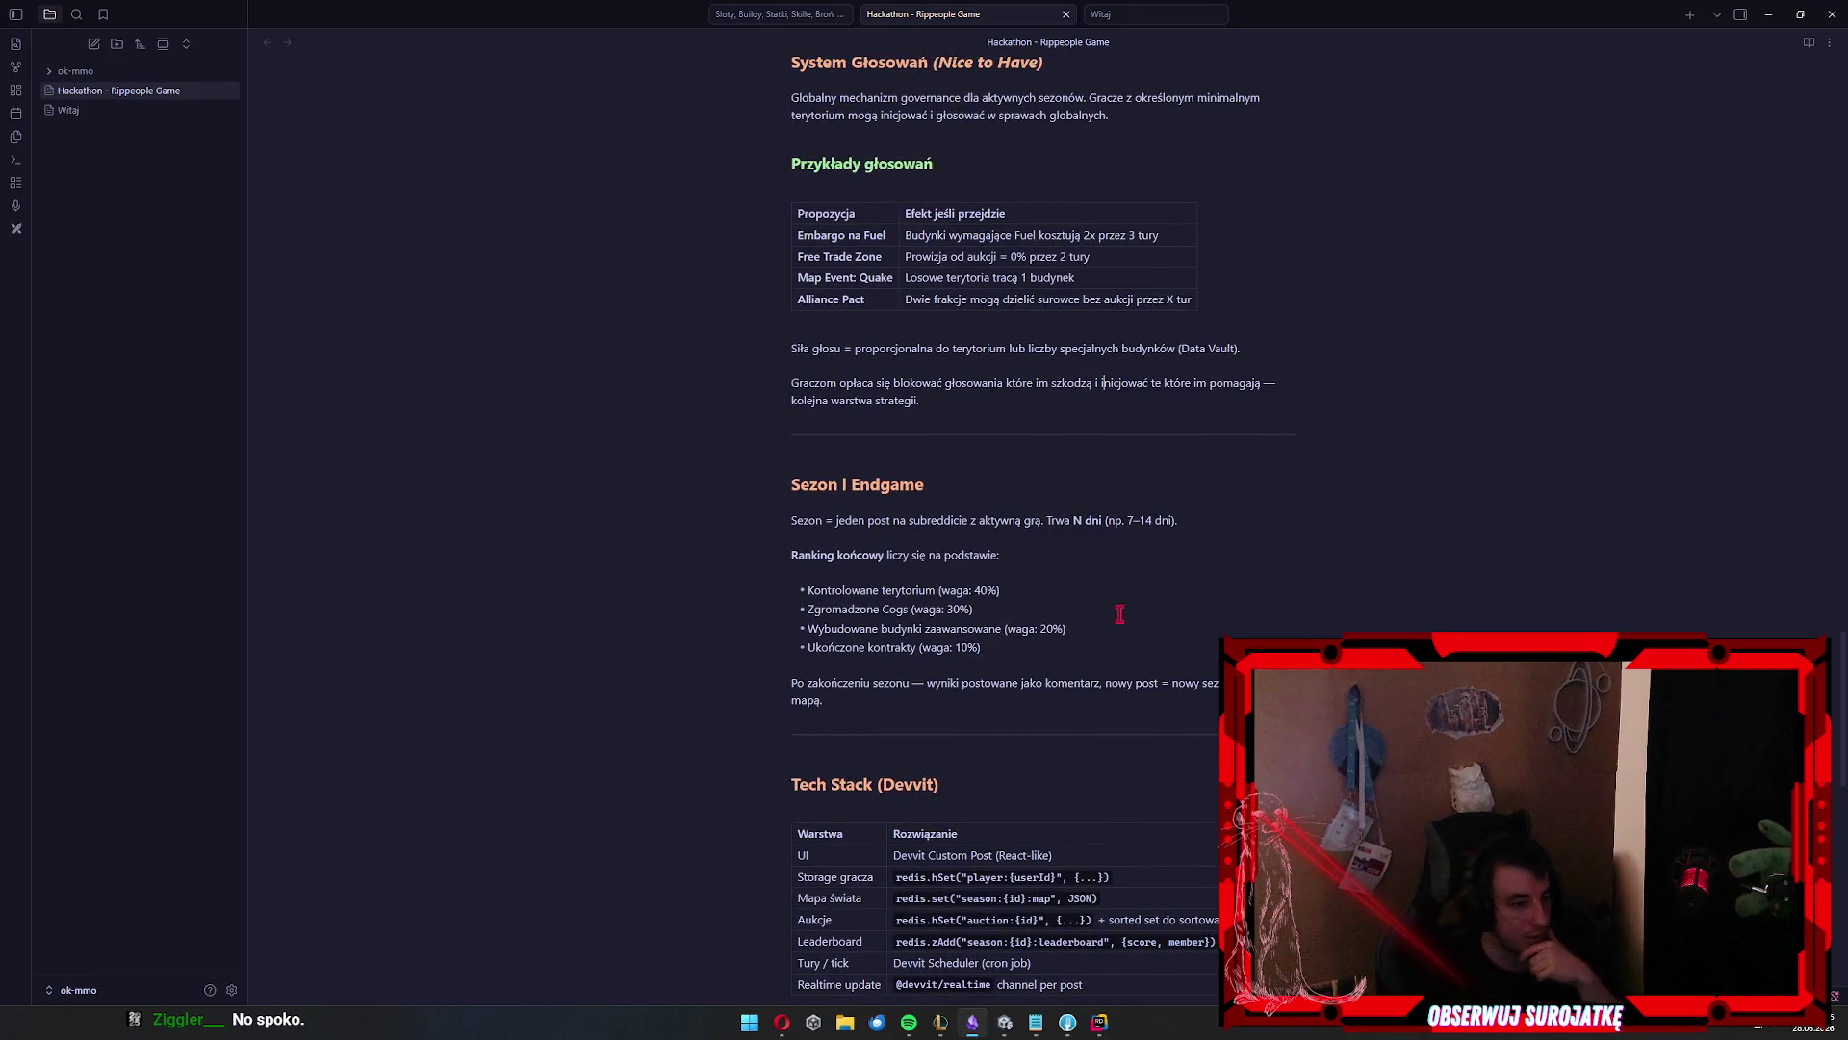
click(1001, 556)
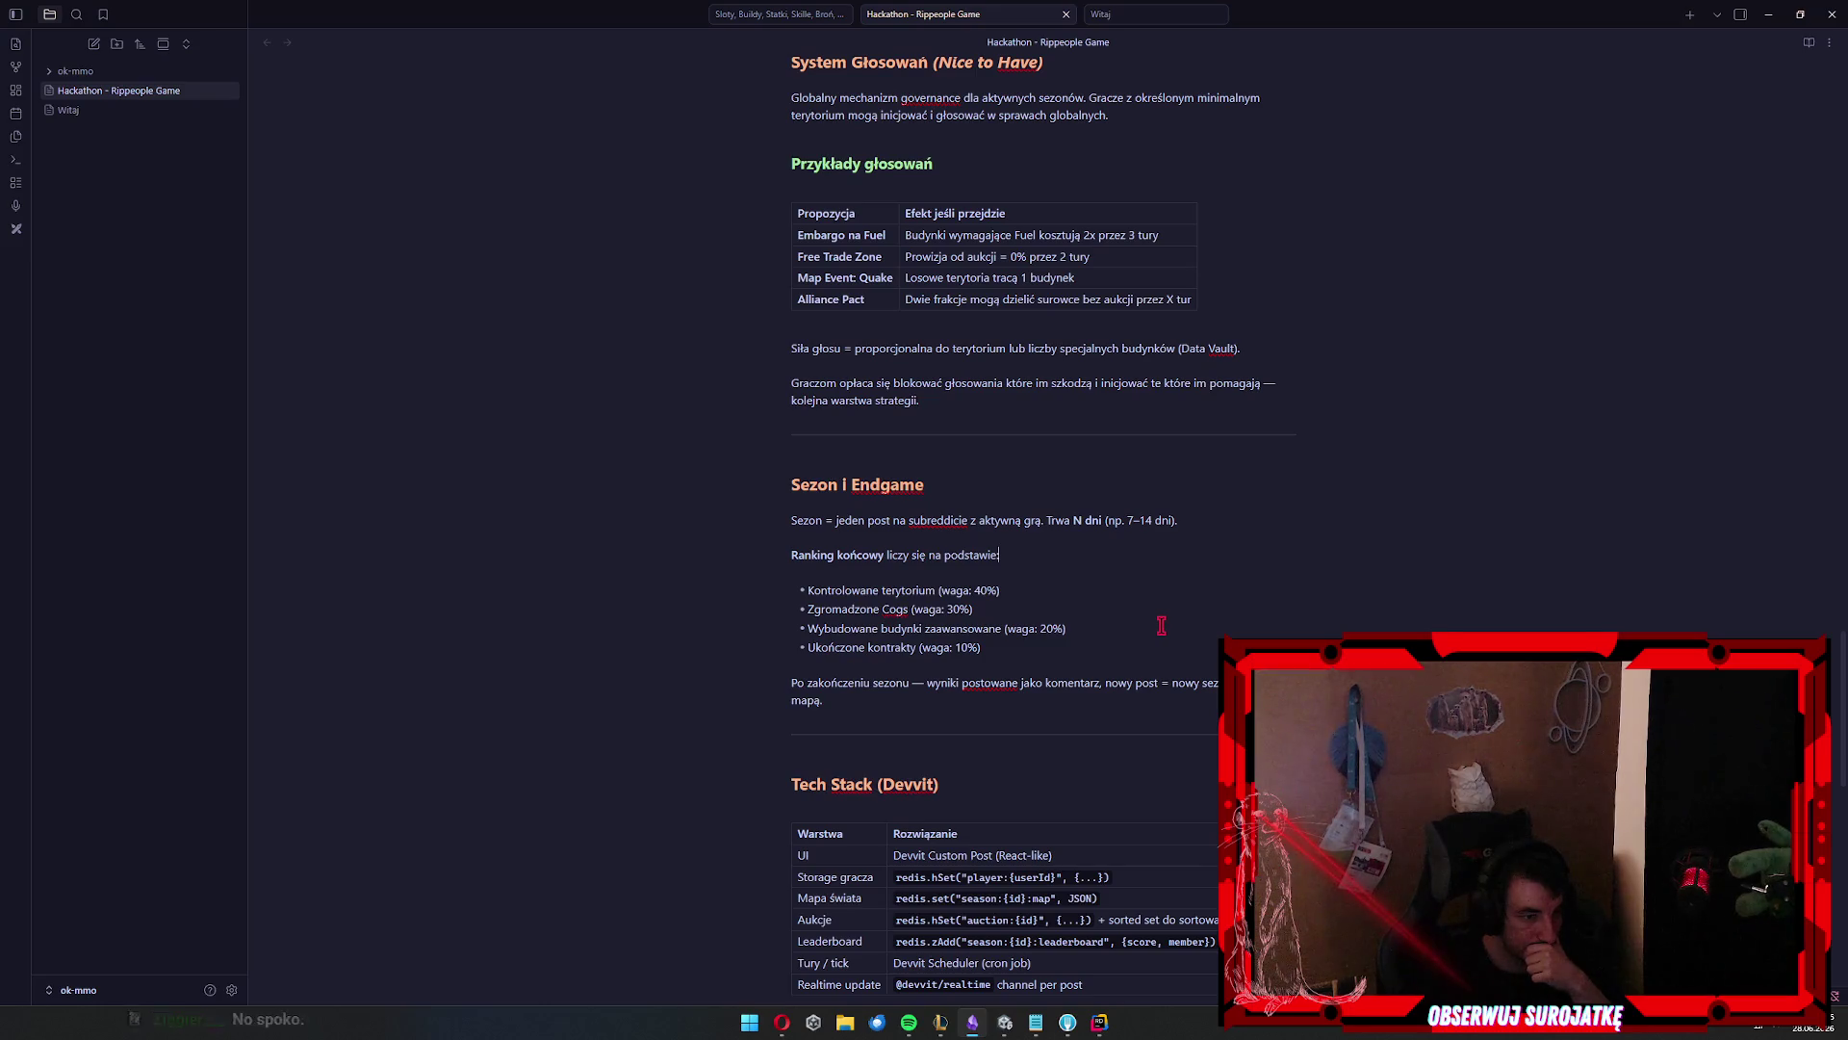
click(1002, 703)
scroll(1147, 696, down, 3)
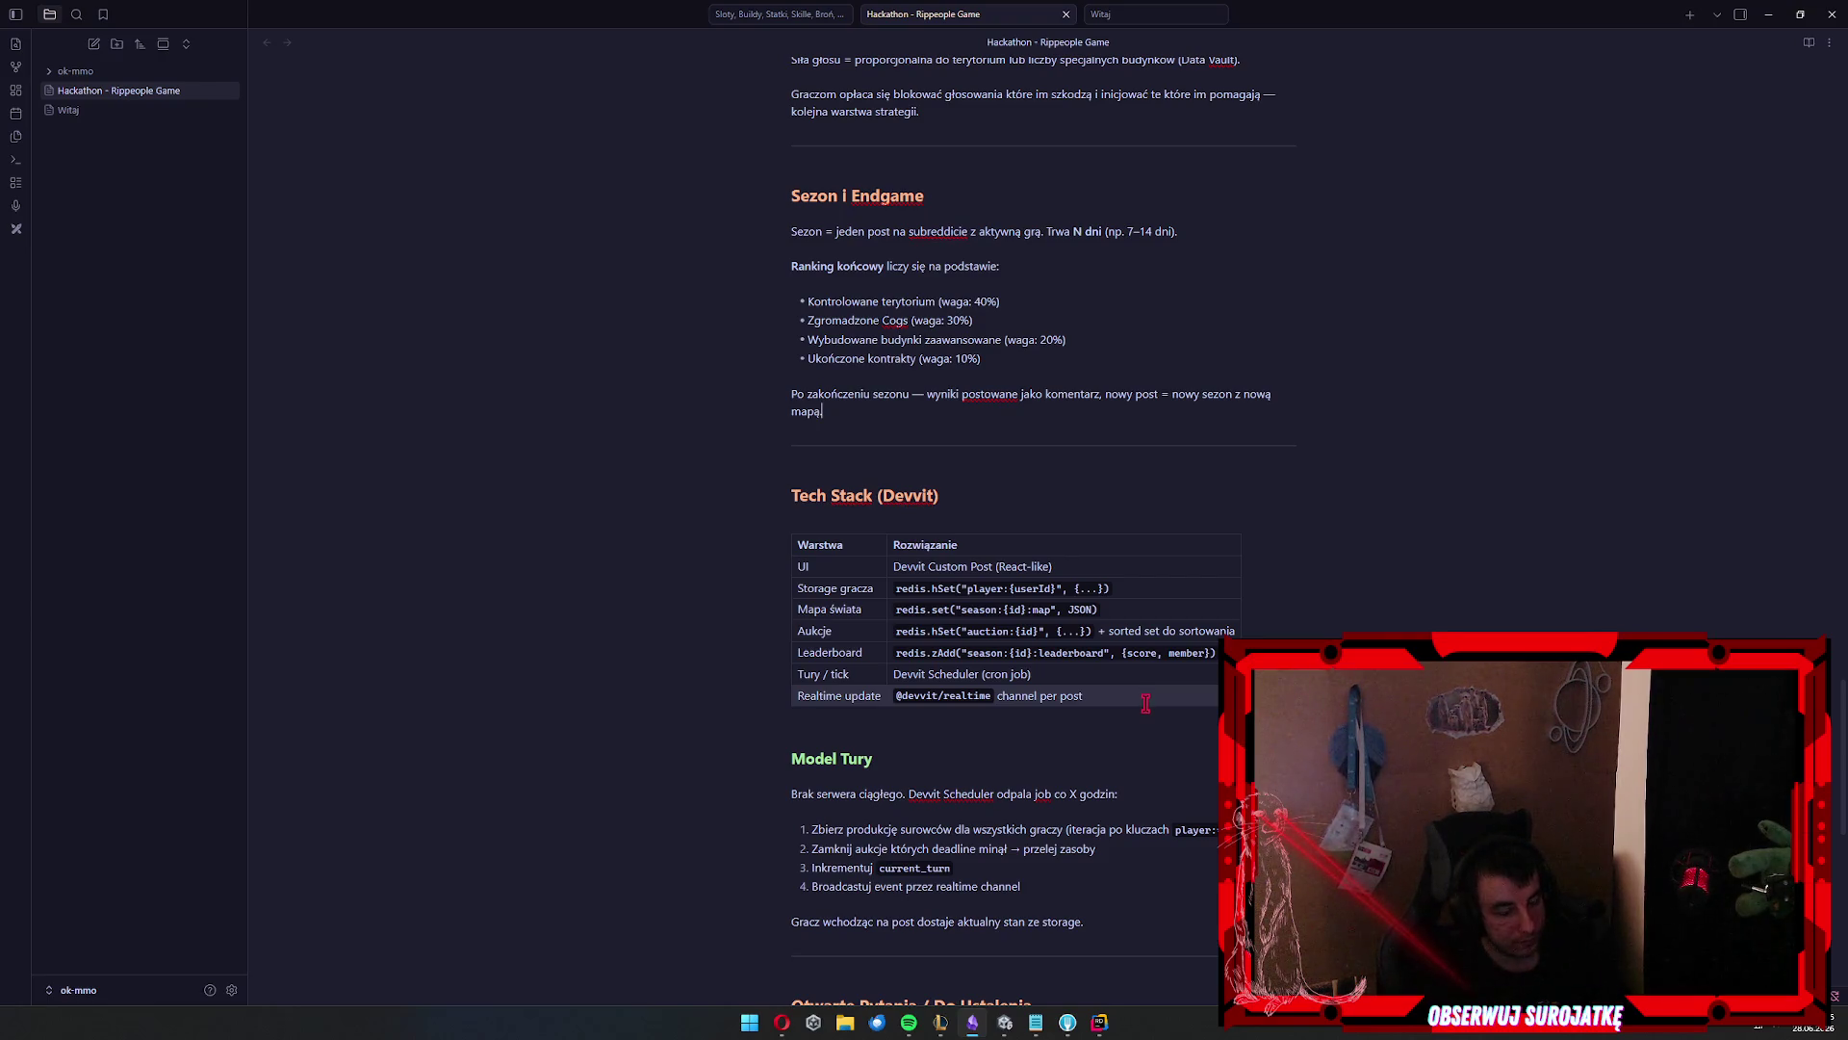
scroll(1146, 703, down, 3)
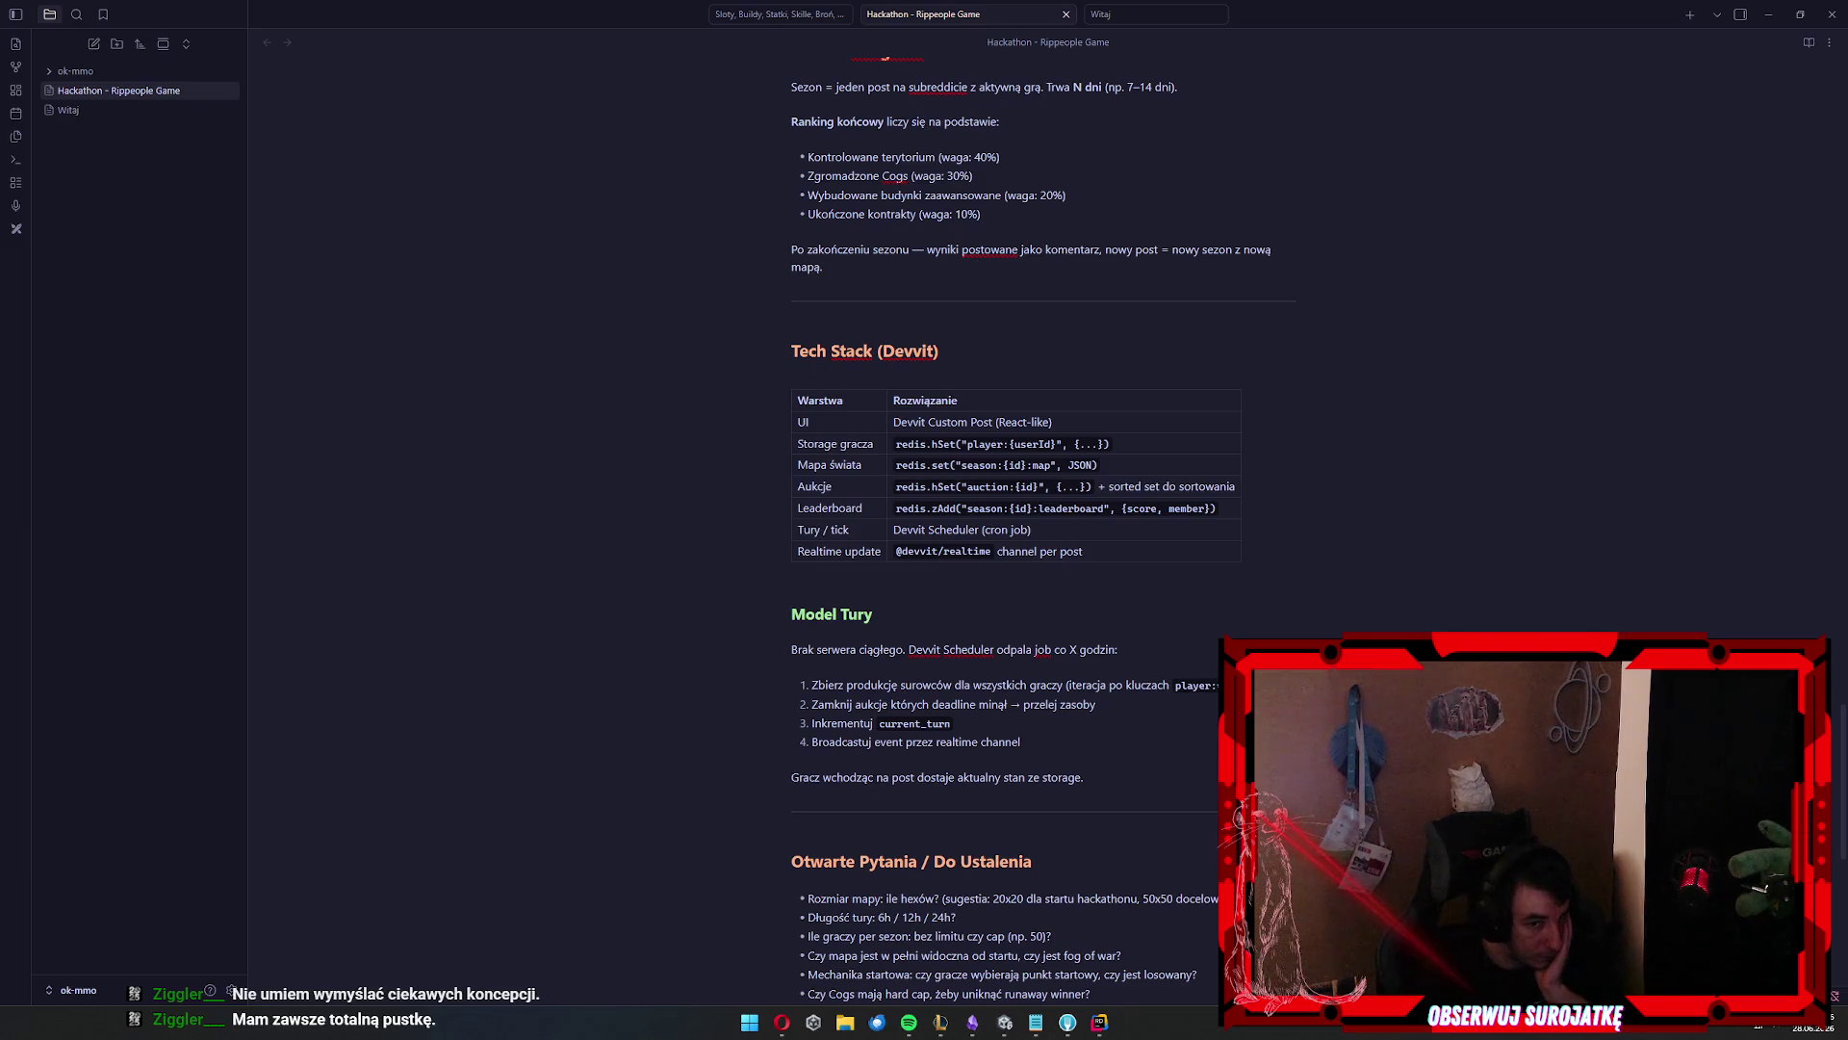
click(1068, 349)
key(Left)
key(Left)
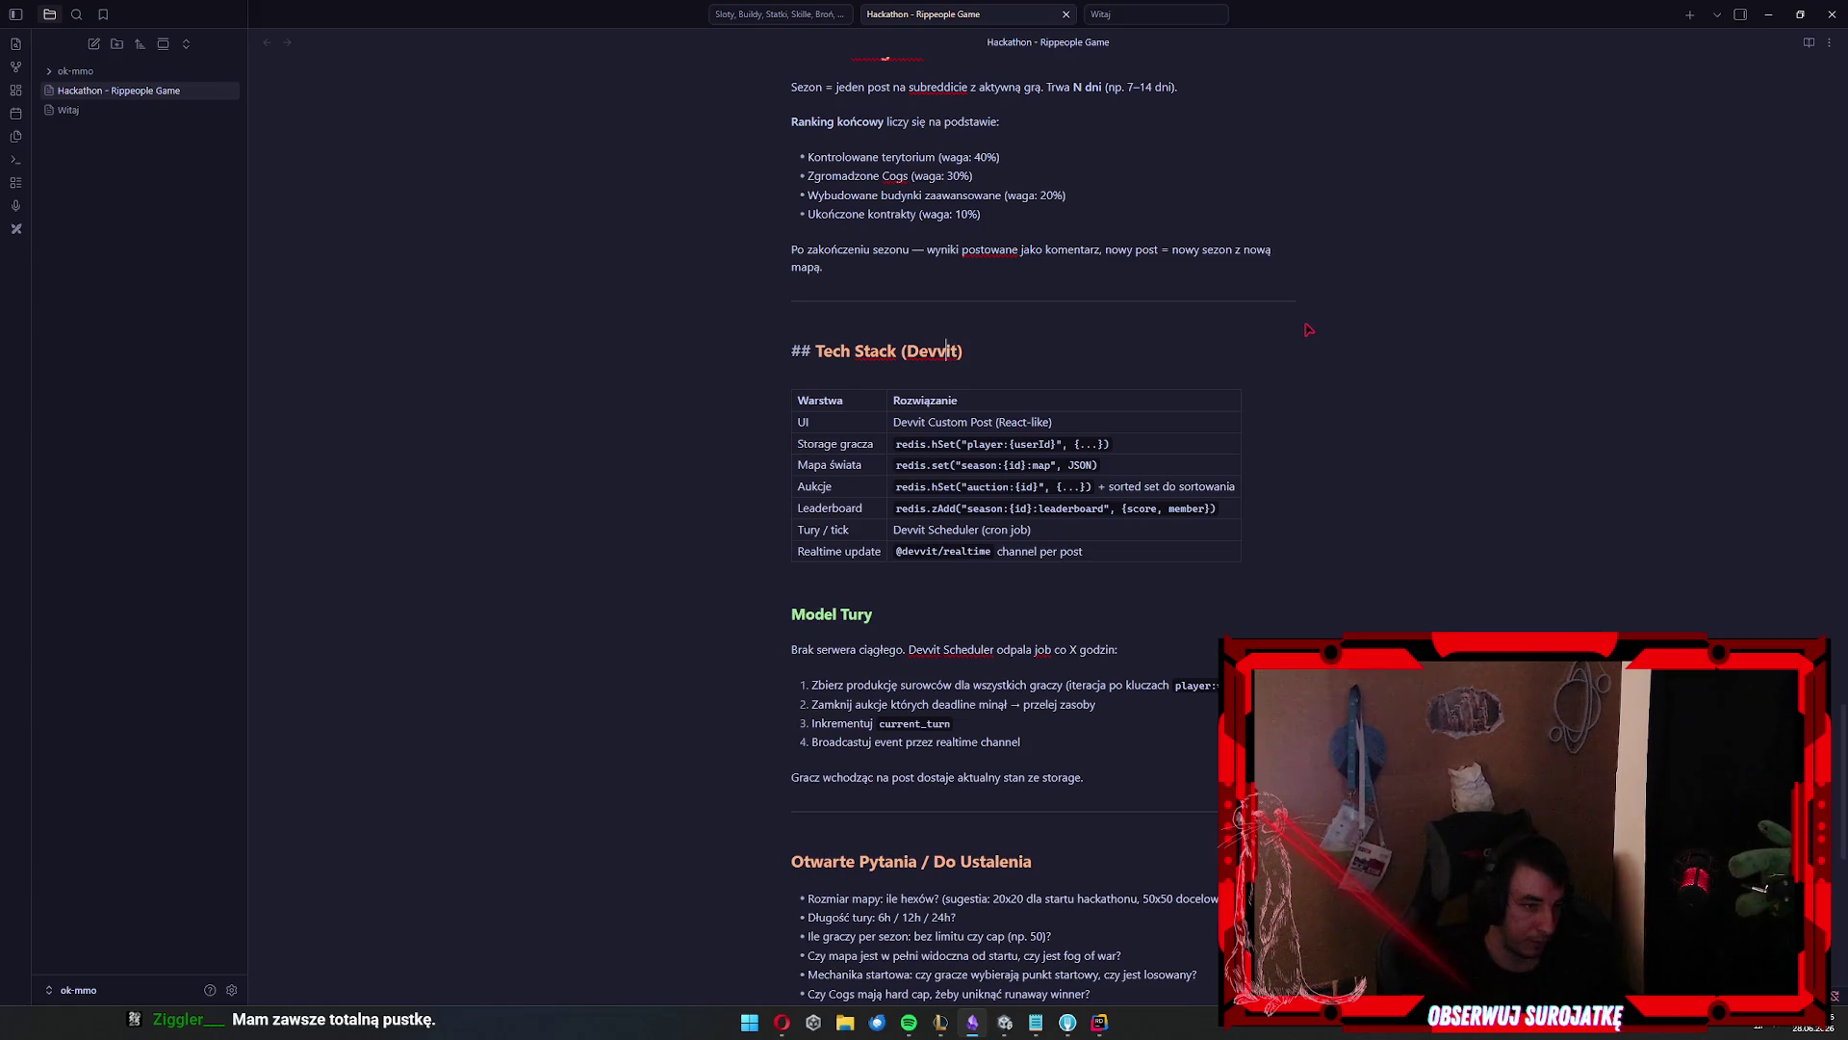
key(alt+Tab)
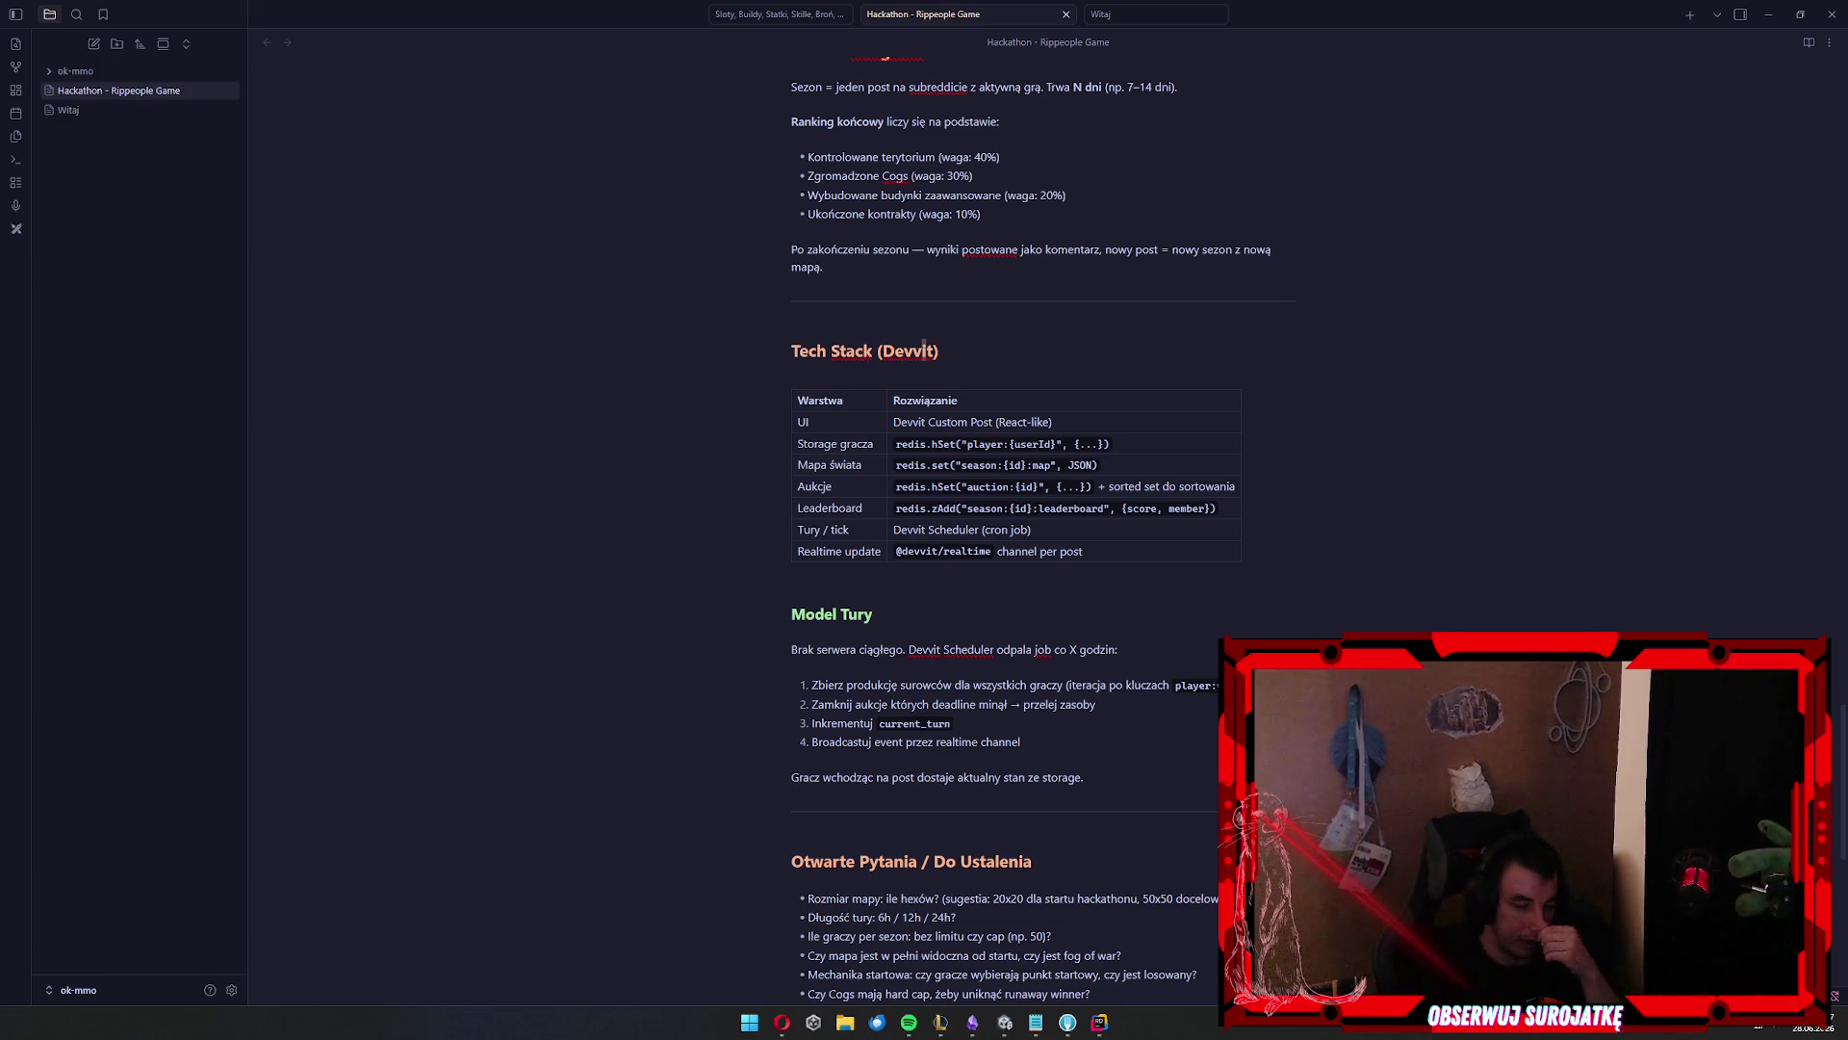
scroll(1362, 423, down, 4)
scroll(1191, 445, up, 2)
click(1134, 467)
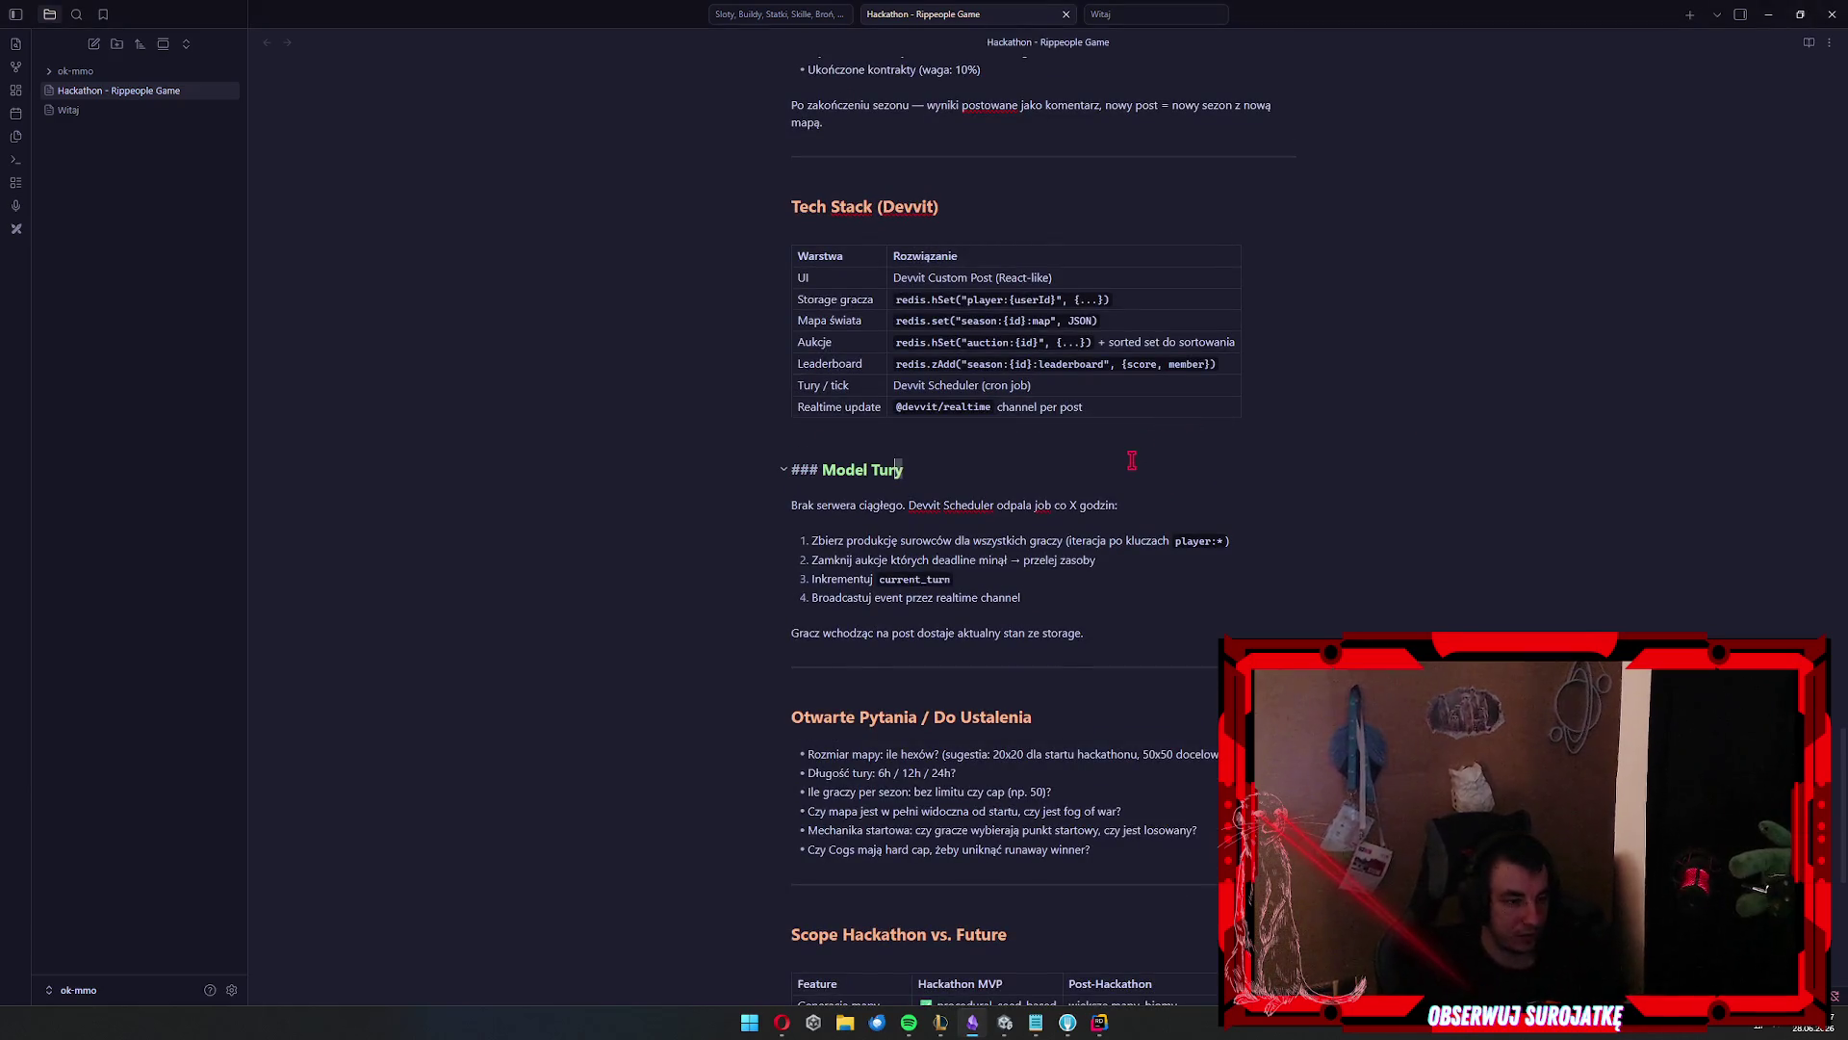
click(1162, 492)
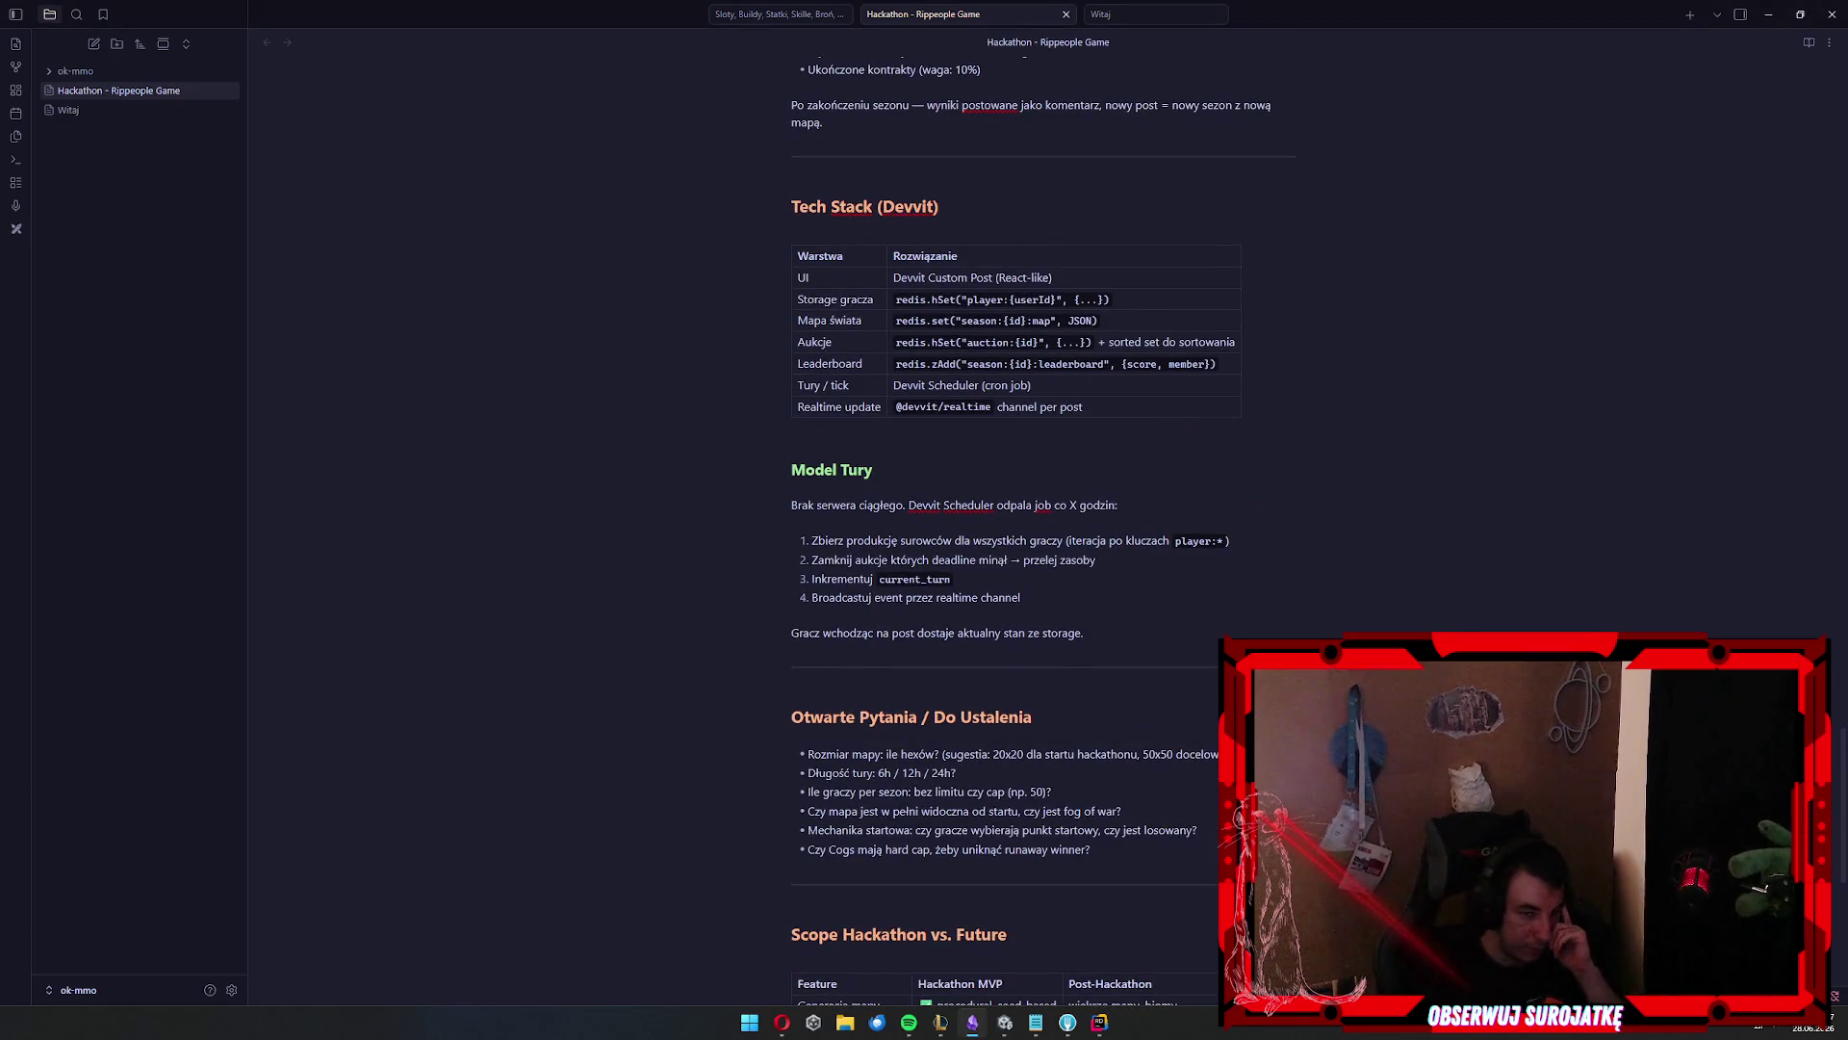
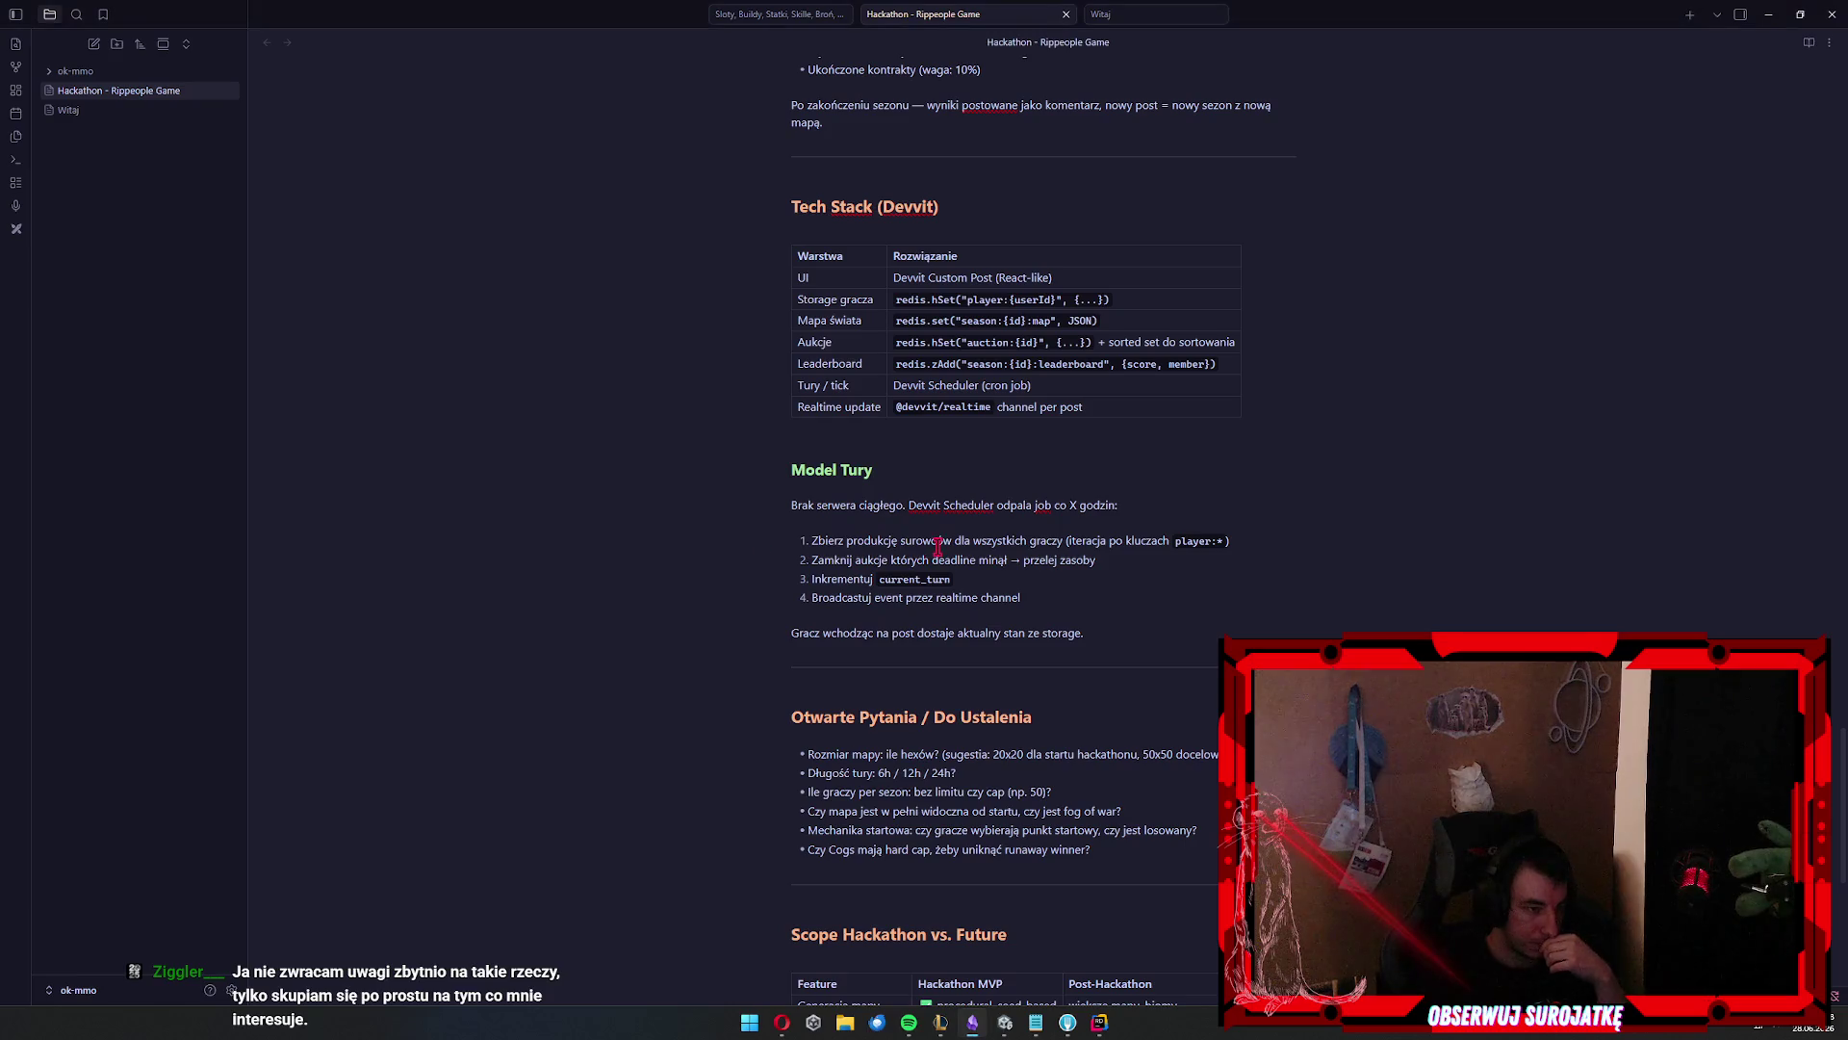
Scroll the Hackathon plan note to the Scope Hackathon vs. Future table, then bring Unity forward
scroll(663, 493, down, 1)
scroll(662, 493, down, 3)
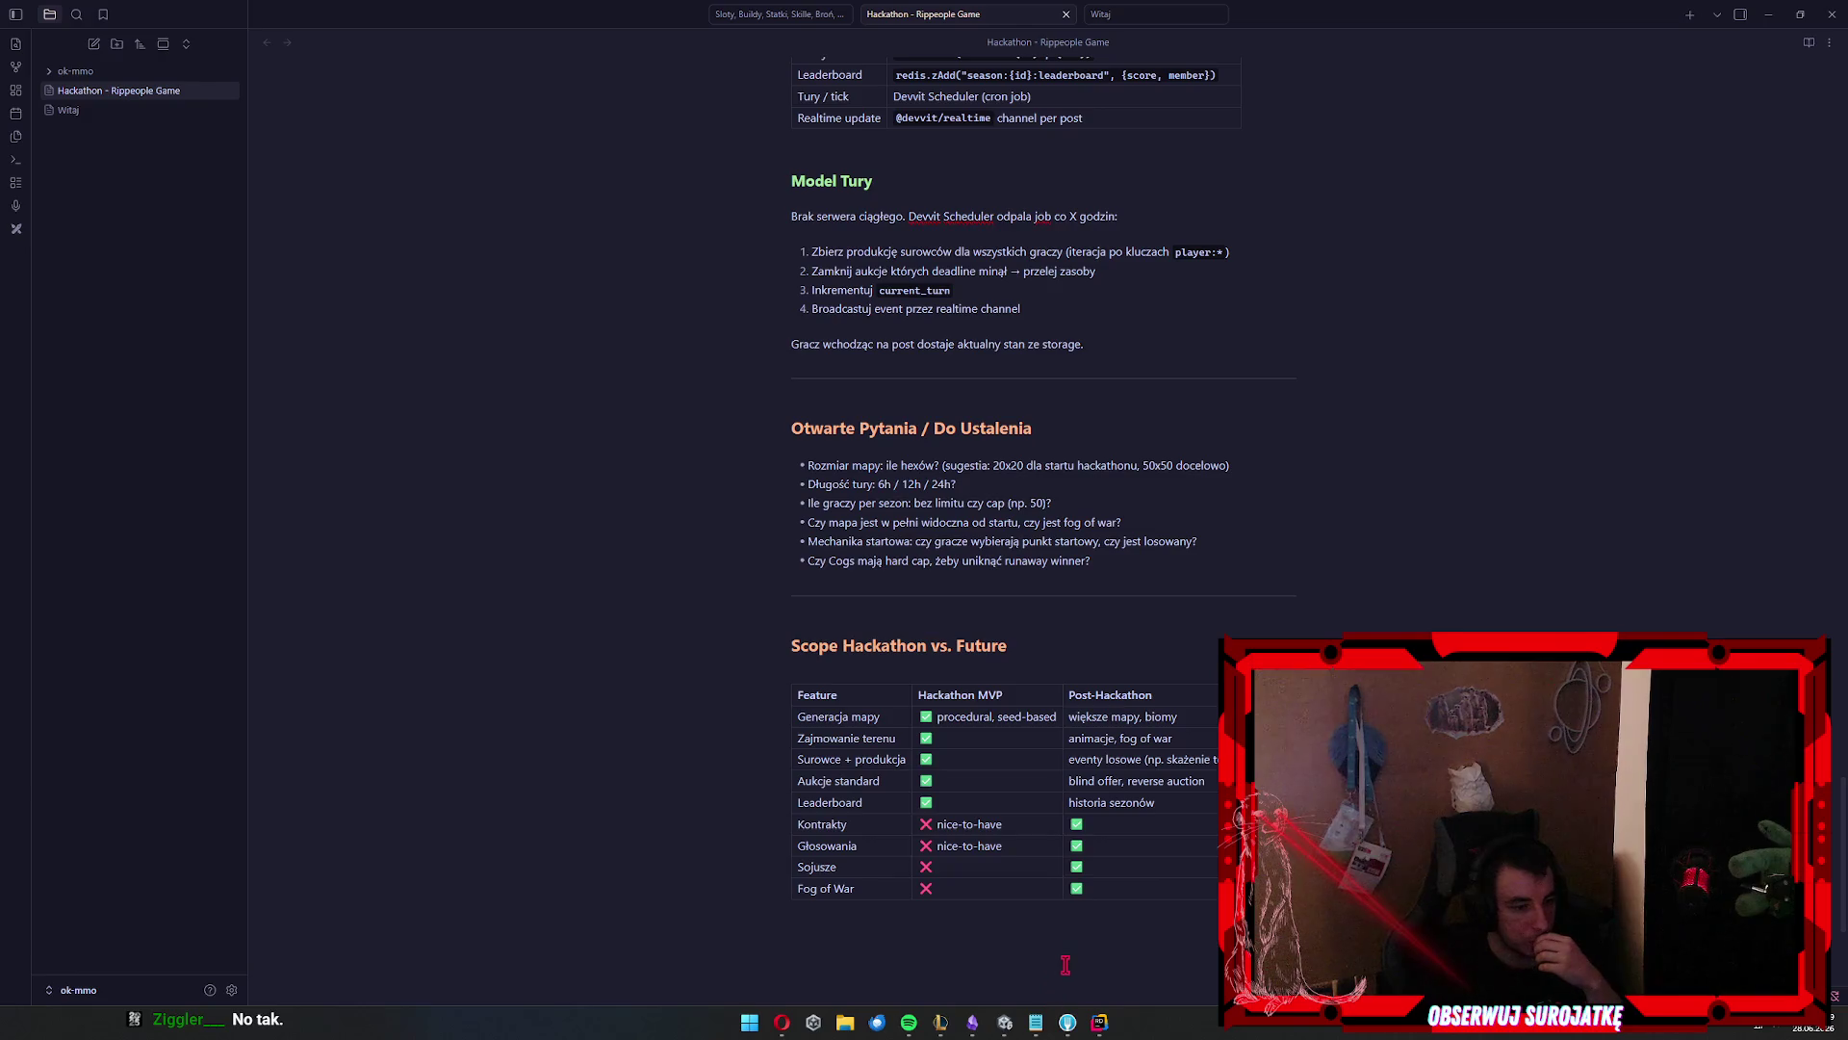
mouse_move(1005, 1021)
click(1023, 945)
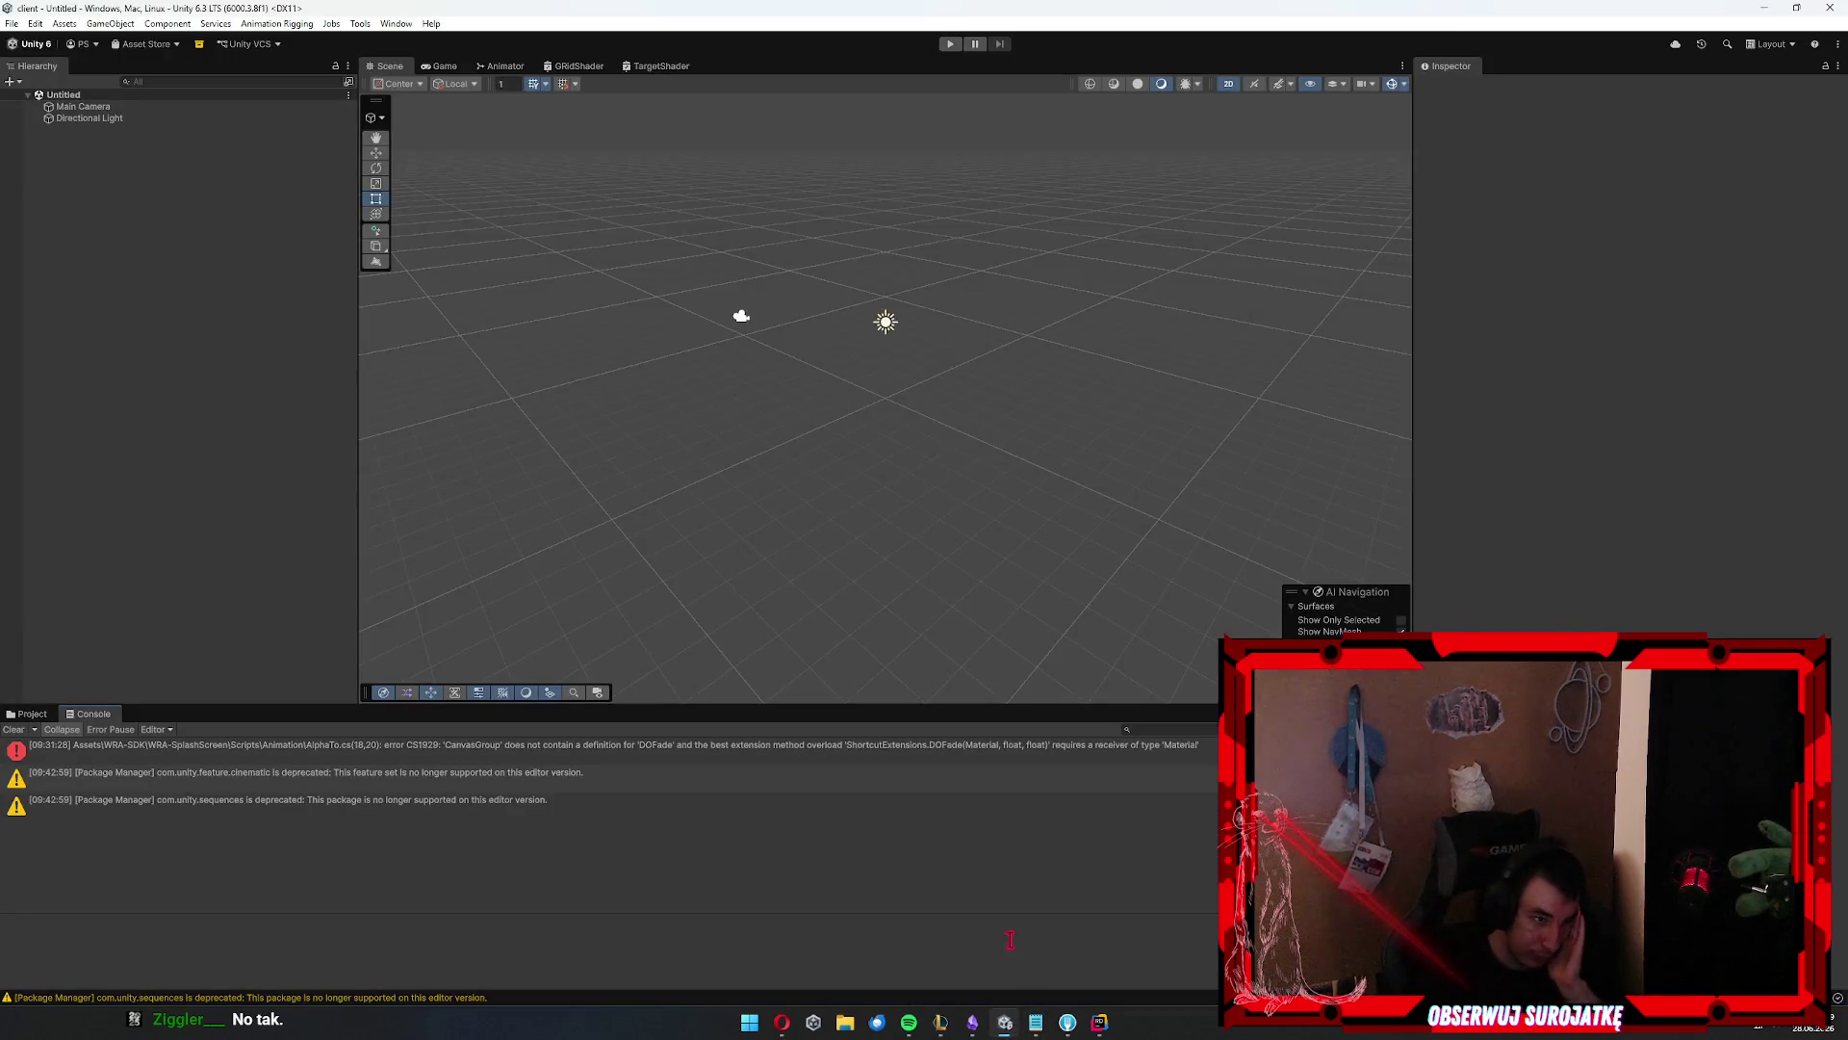
Clear the Console, select the CS1929 DOFade error, and browse Plugins/Demigiant/DOTween/Editor before switching to Fork
click(13, 728)
click(187, 750)
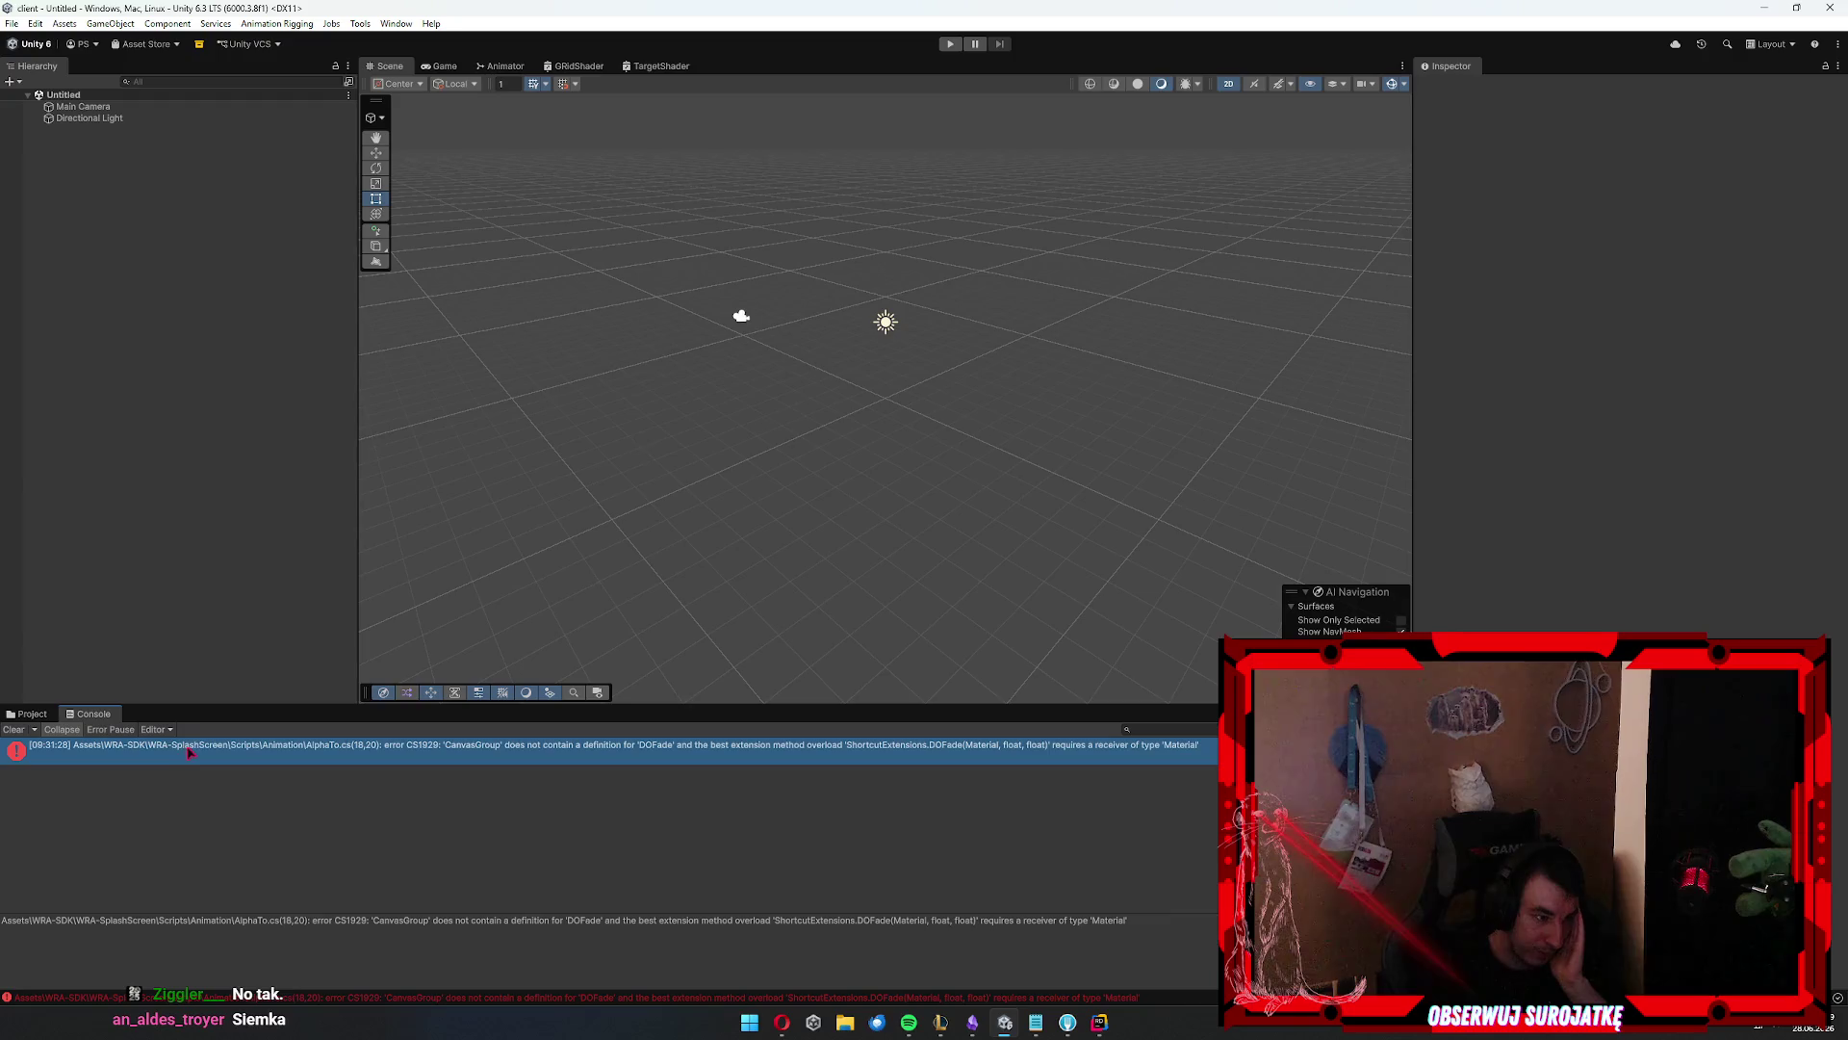
click(27, 713)
scroll(72, 806, up, 3)
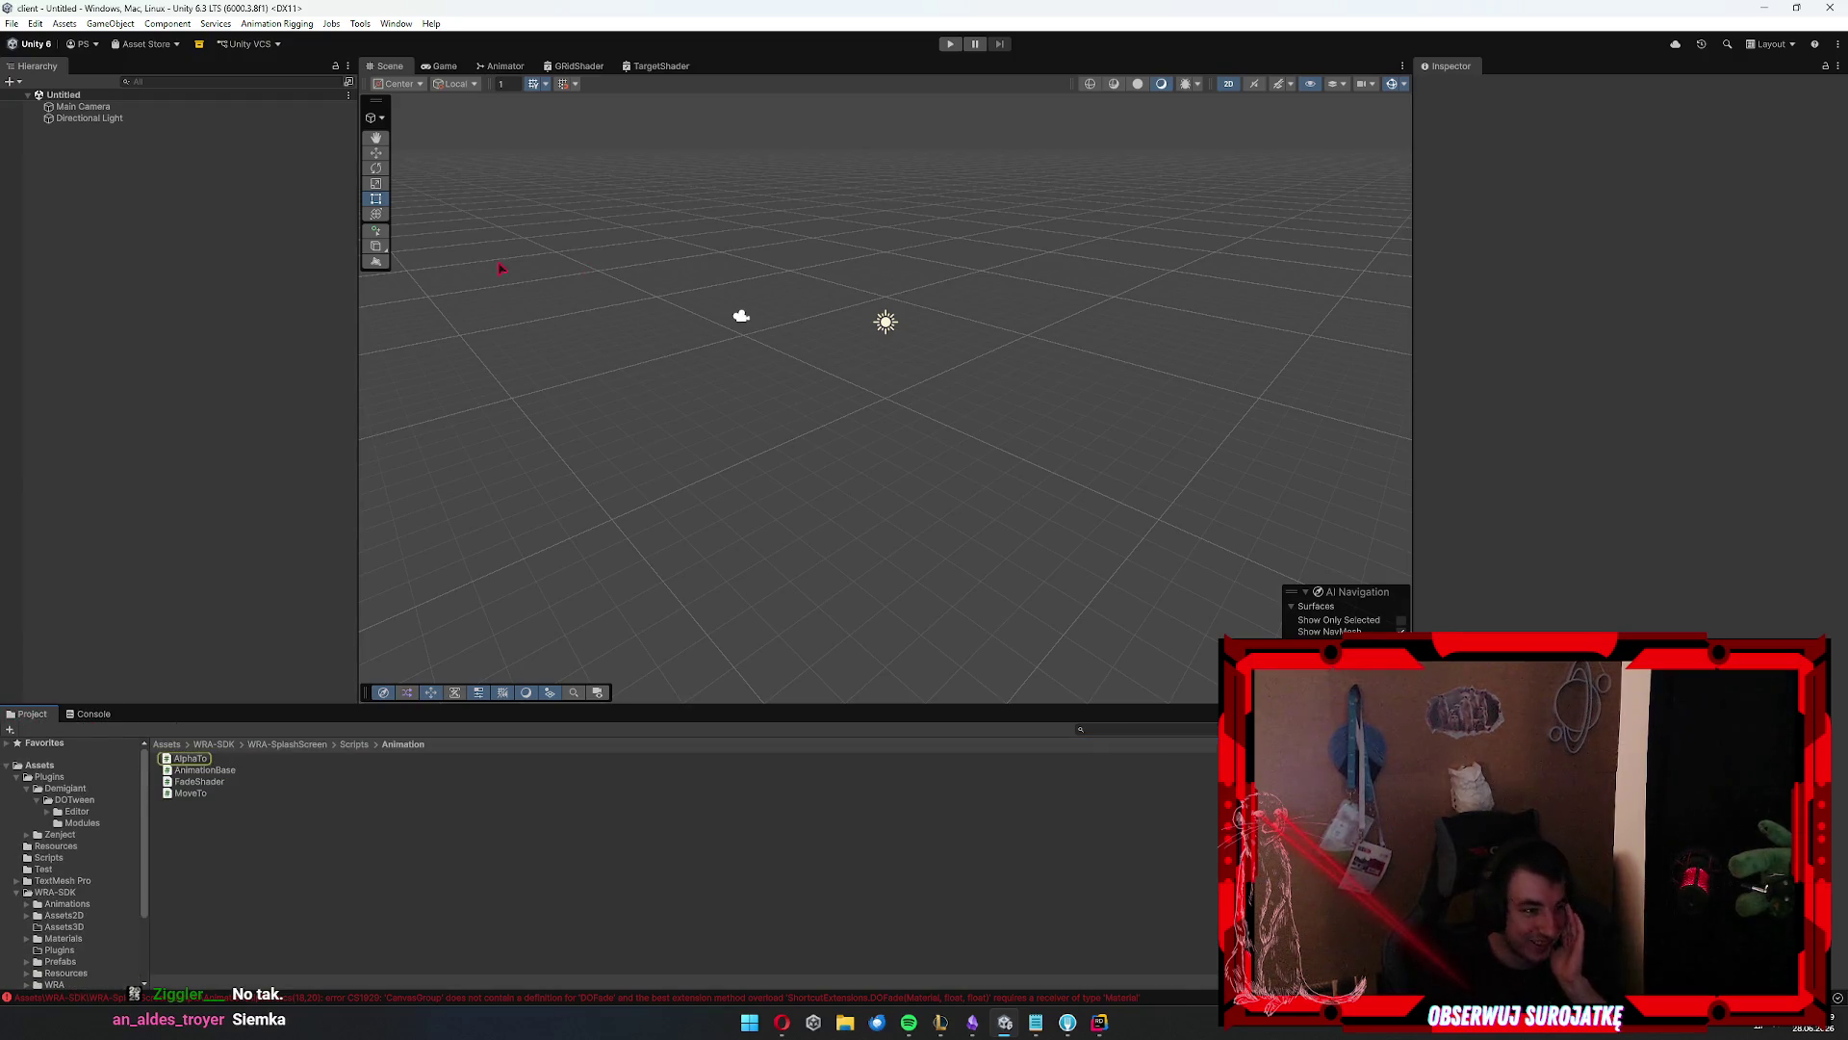
click(97, 814)
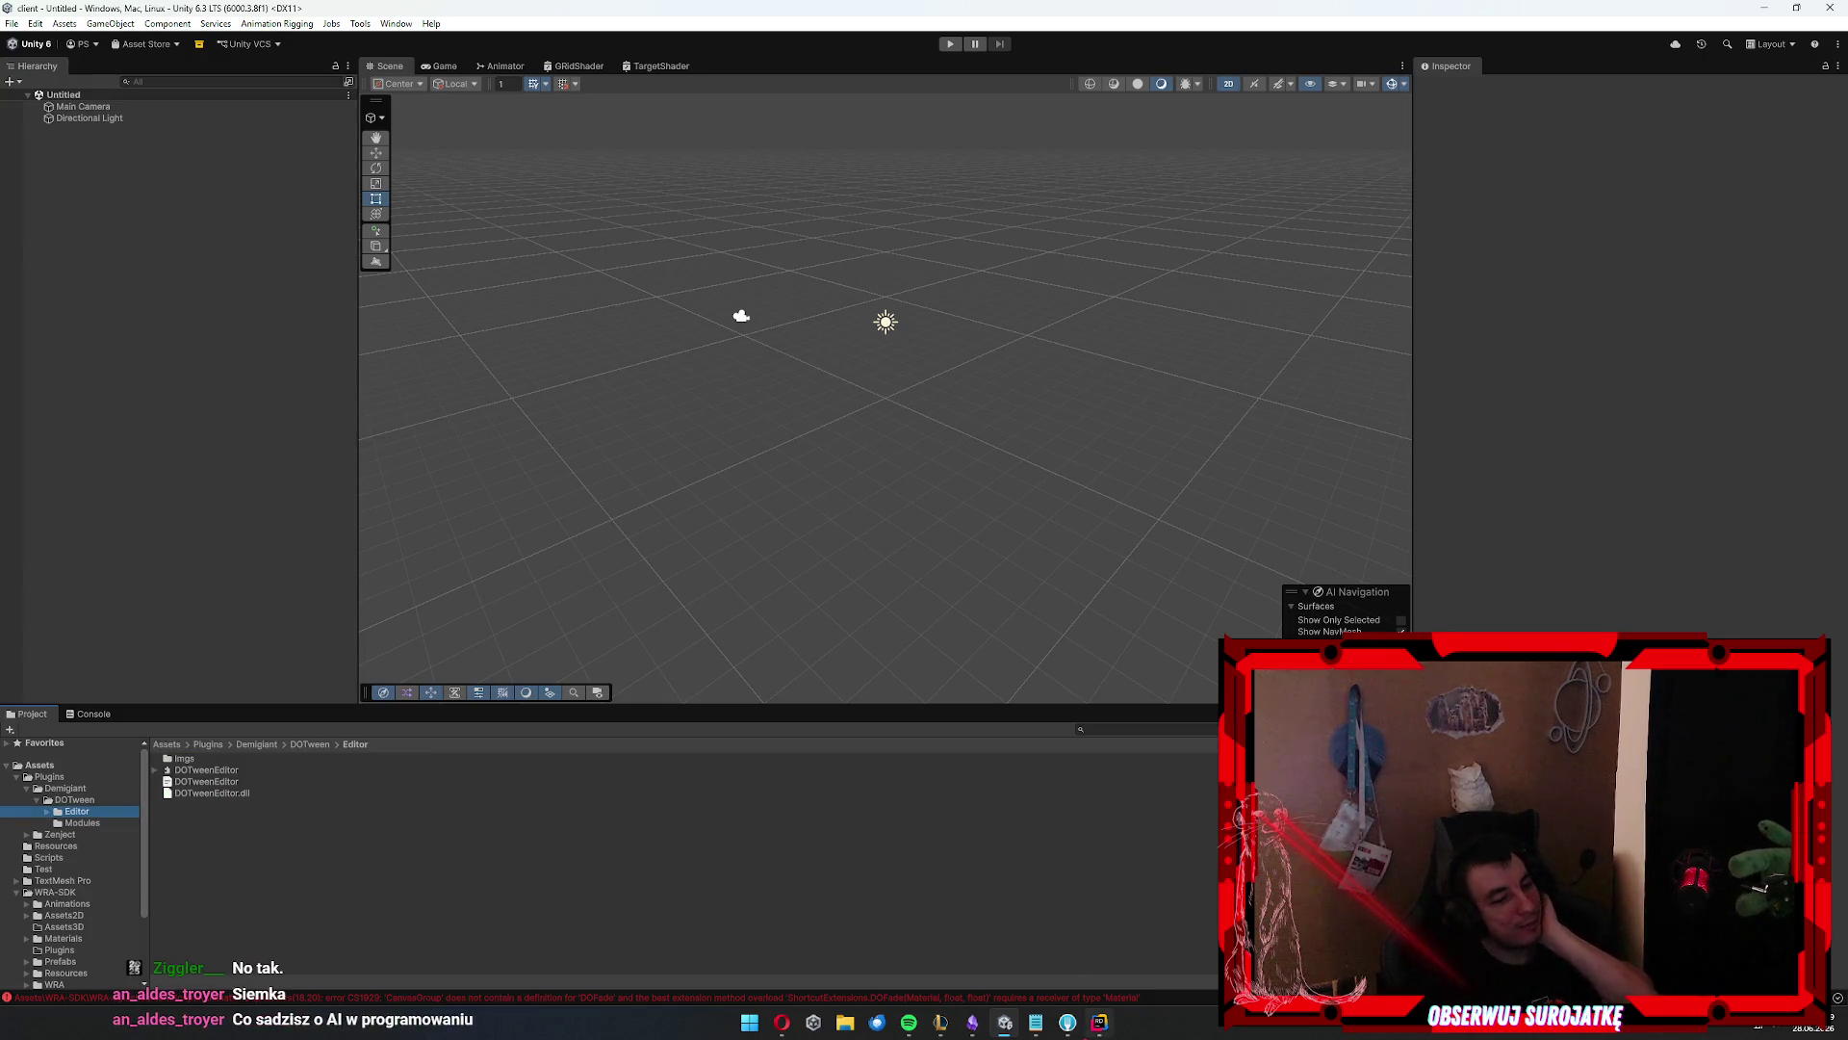
key(alt+Tab)
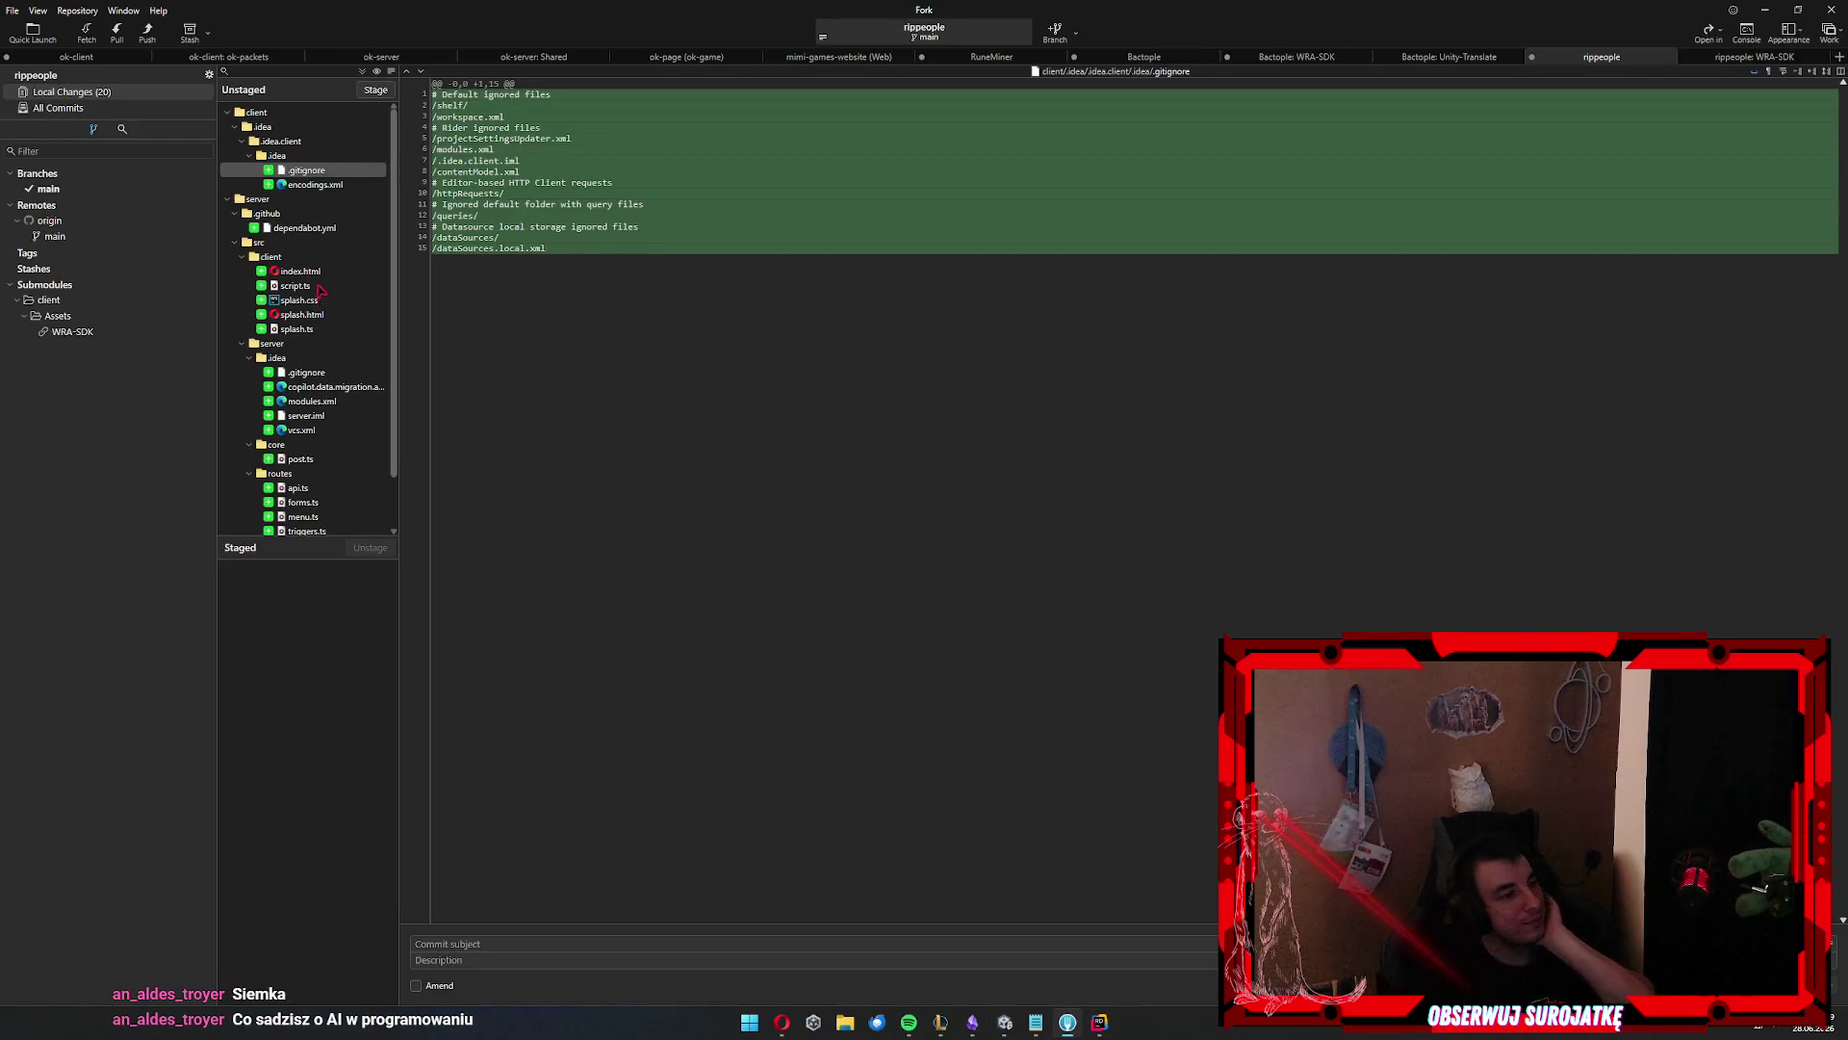
Stage all unstaged files, commit as 'add missed files', push main to origin, and minimize Fork
scroll(321, 291, down, 1)
click(356, 289)
key(ctrl+a)
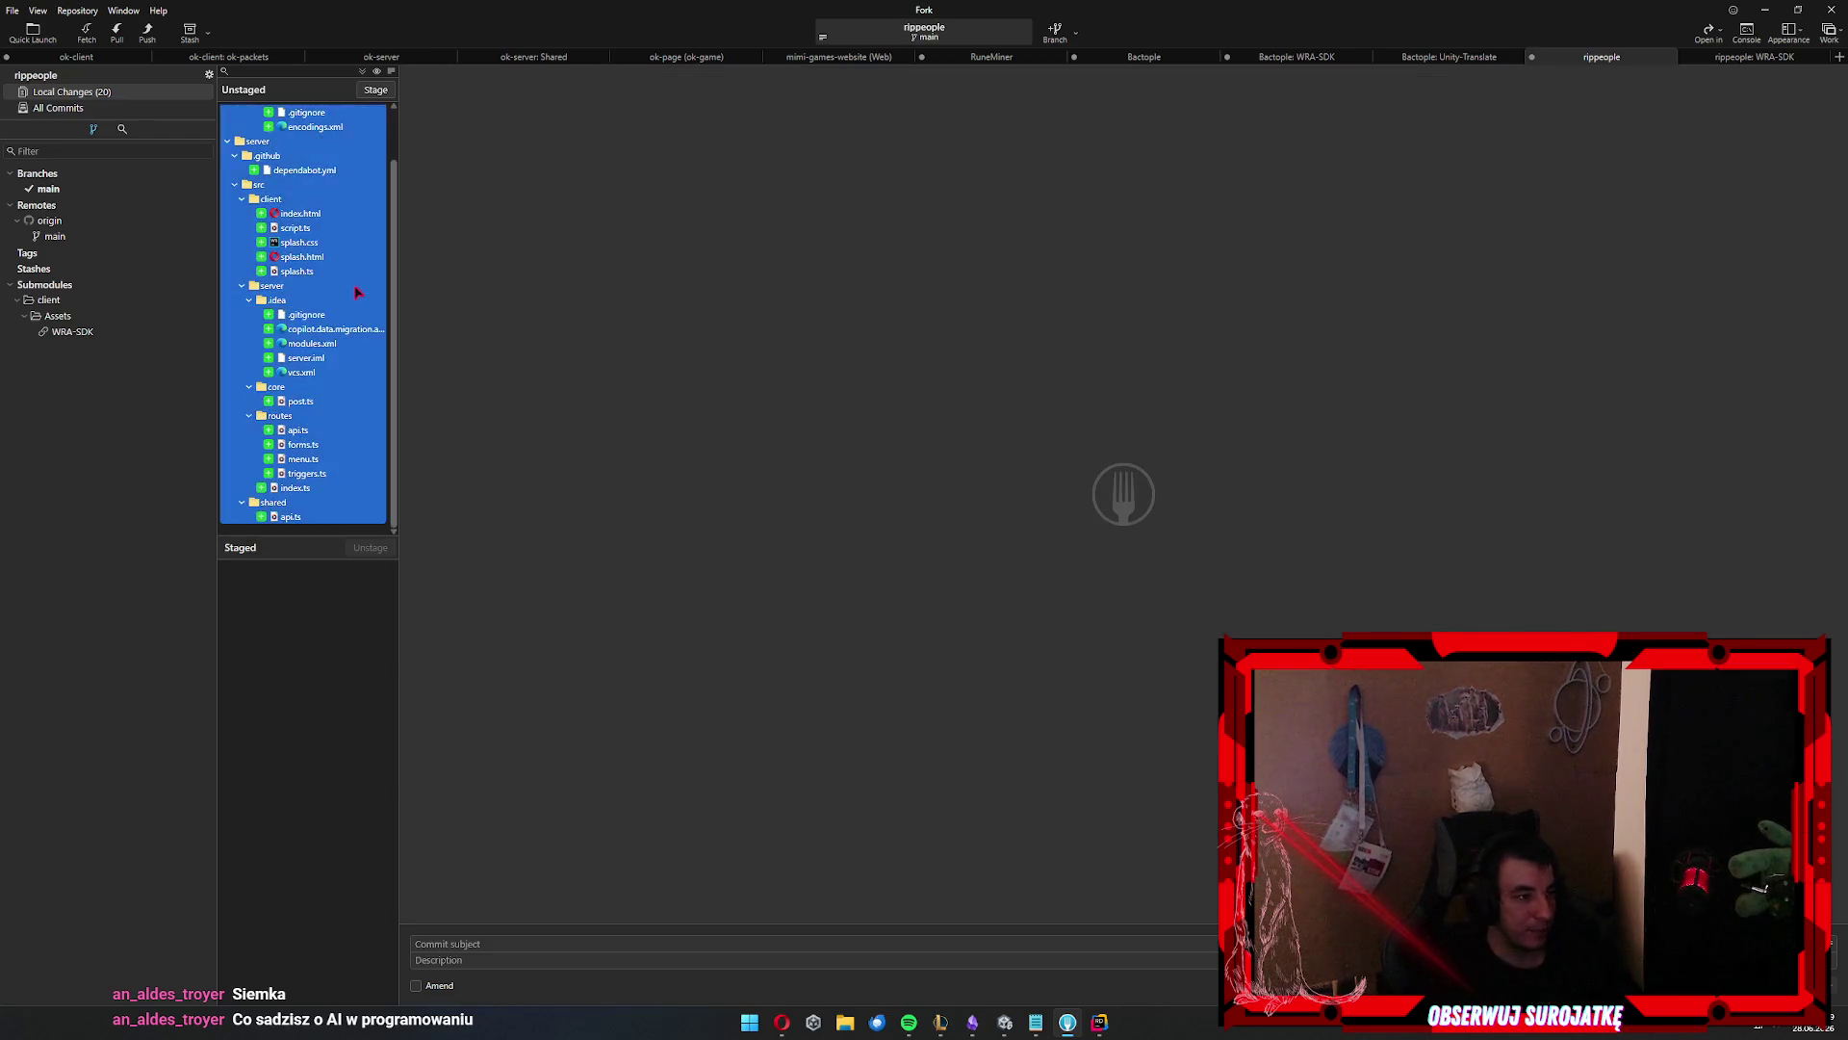
key(Return)
text(add missed files)
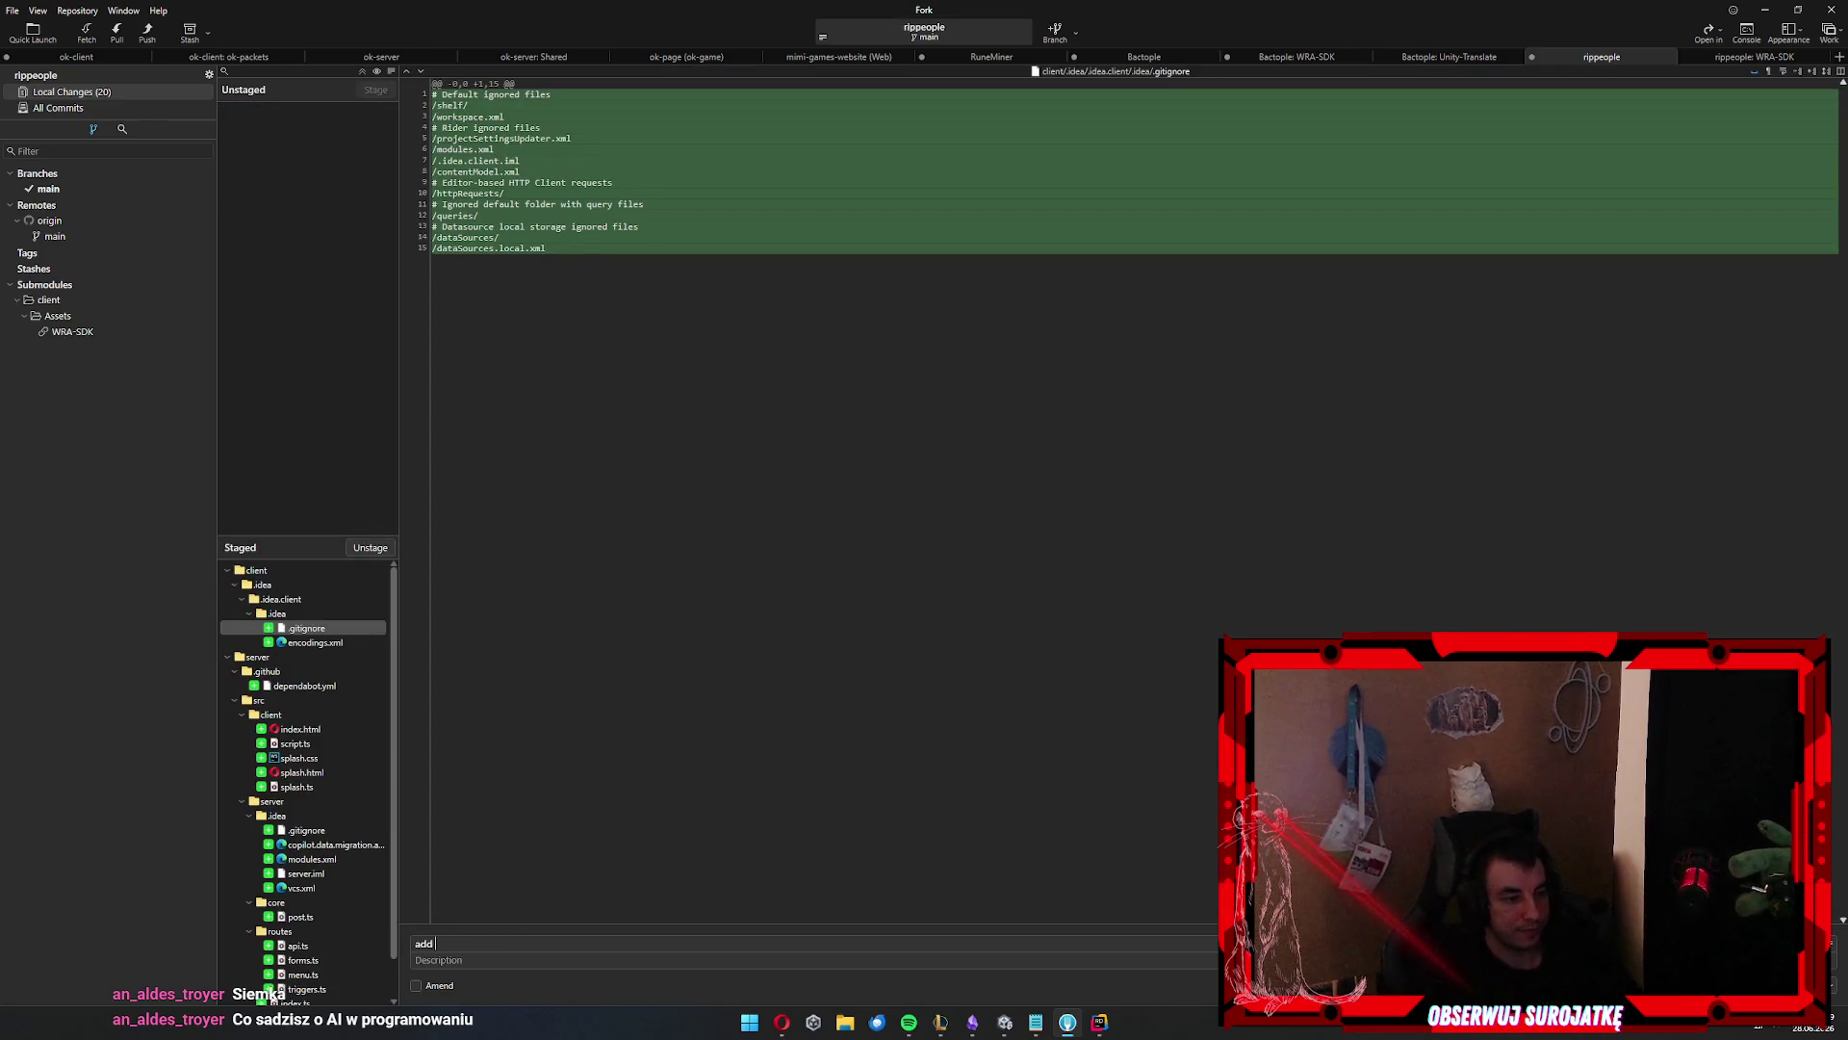
key(ctrl+Return)
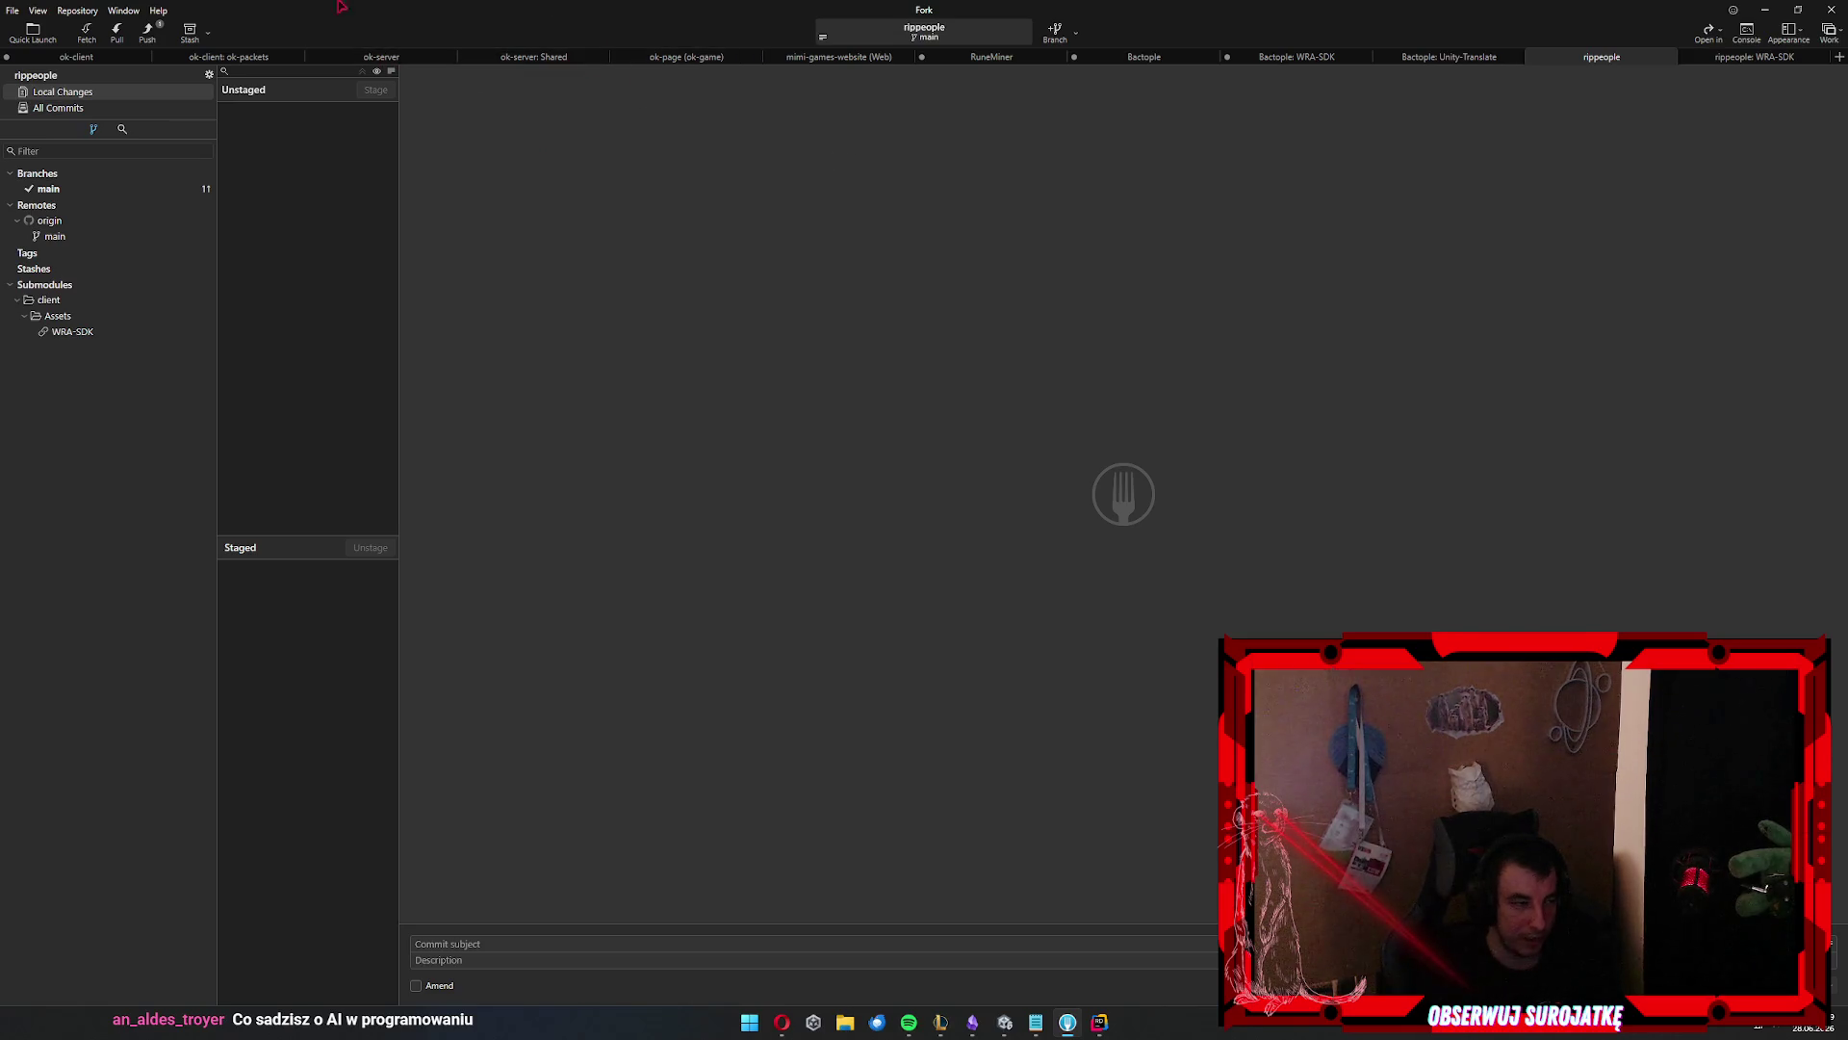
click(162, 40)
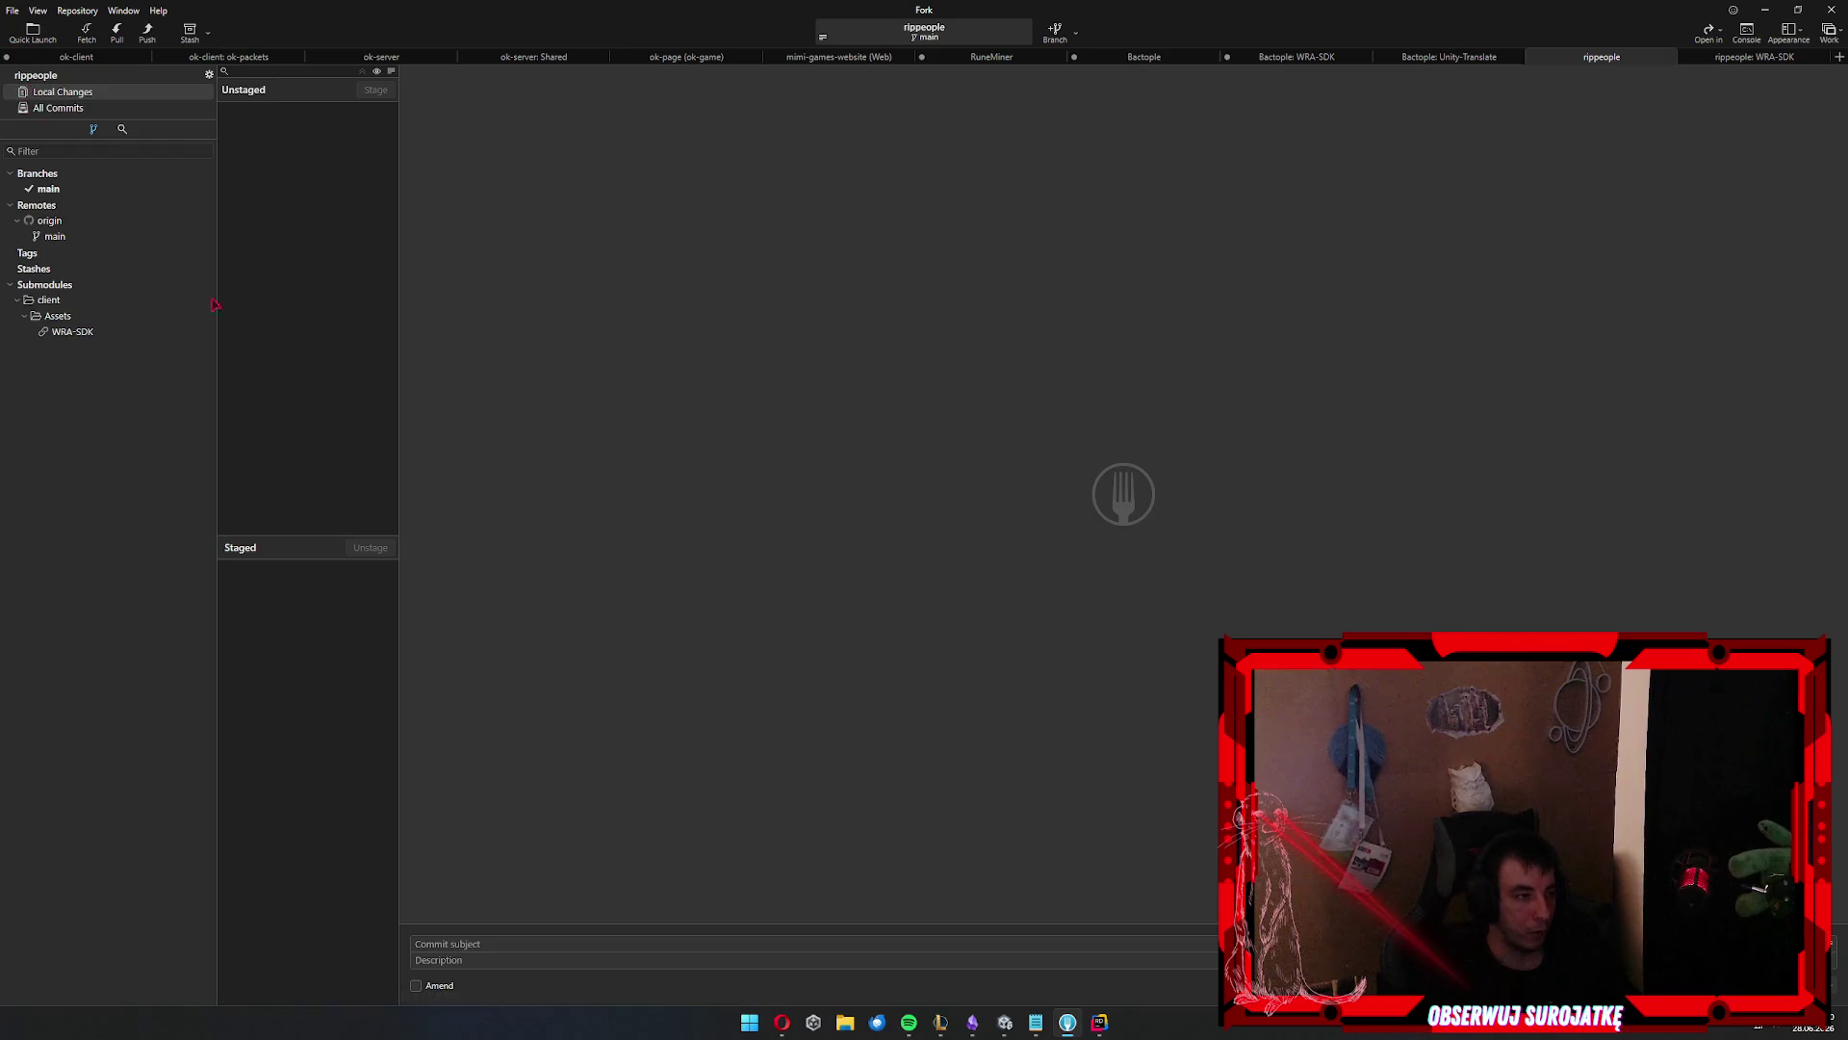
click(1067, 1025)
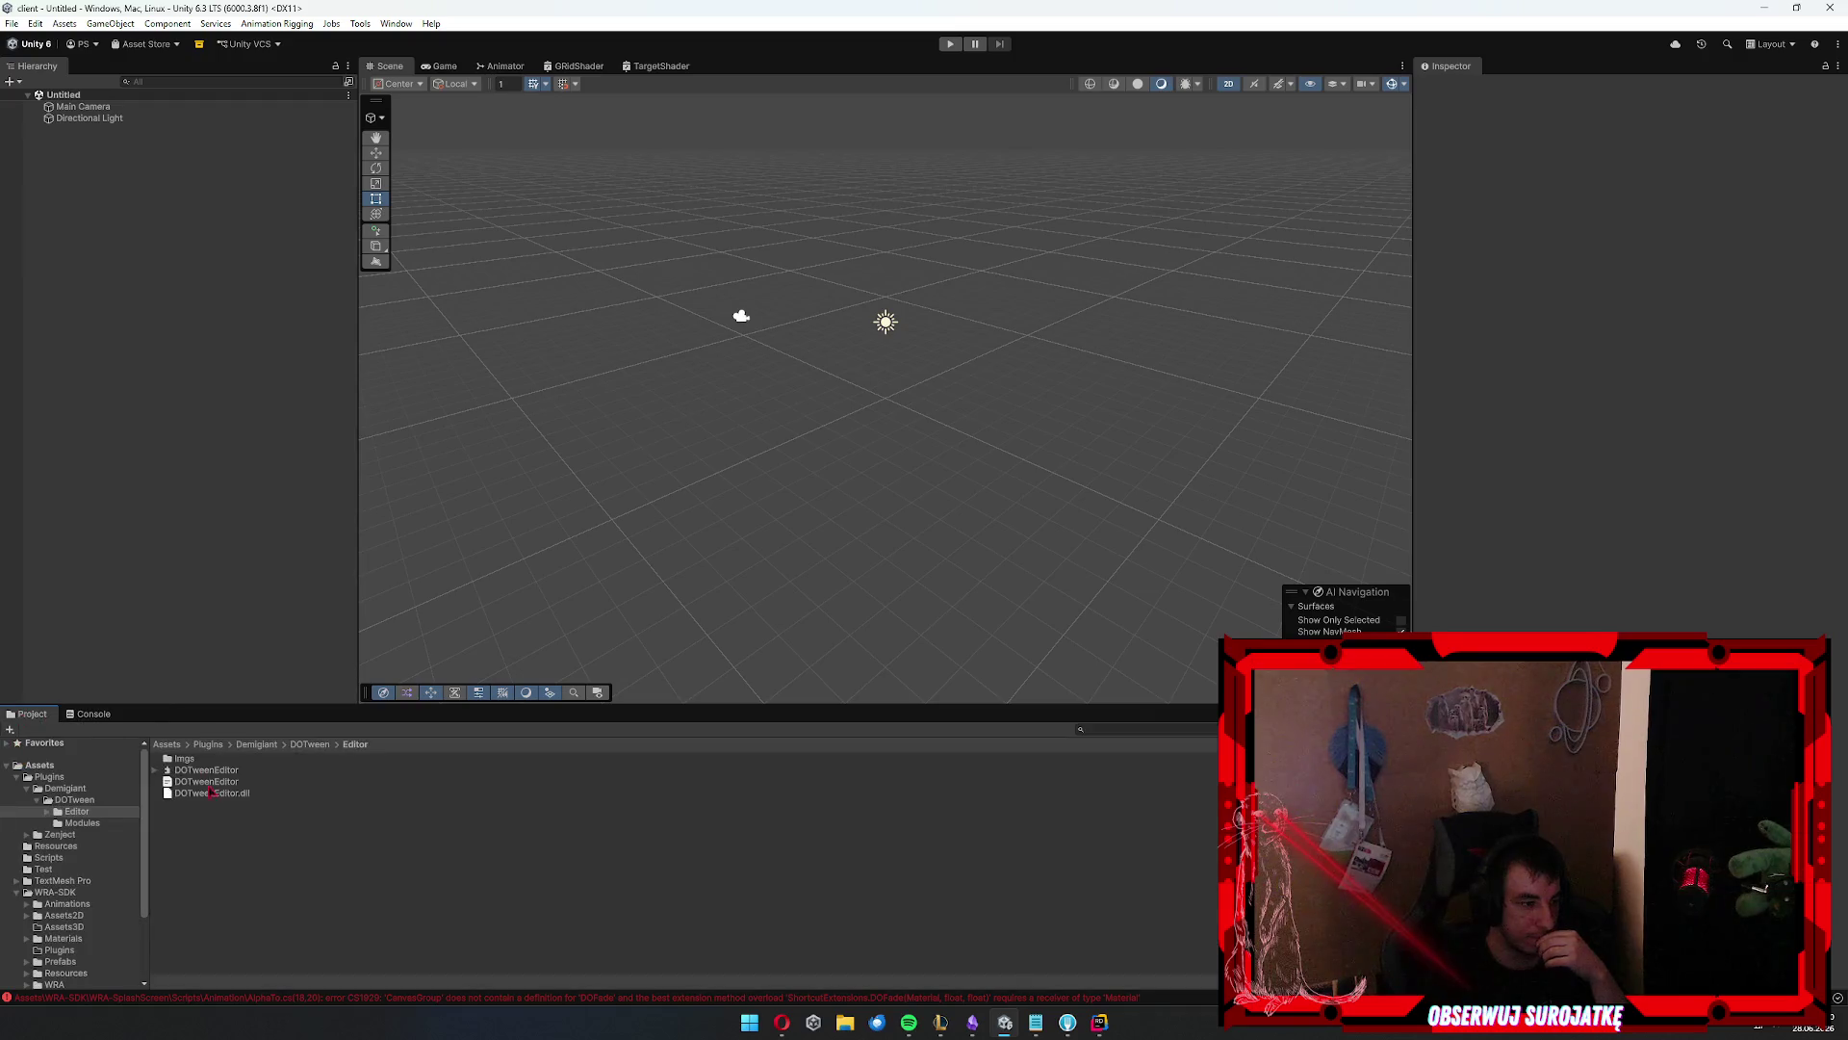
Browse Plugins/Demigiant/DOTween/Modules and show DOTween.Modules.asmdef in the Inspector
click(67, 834)
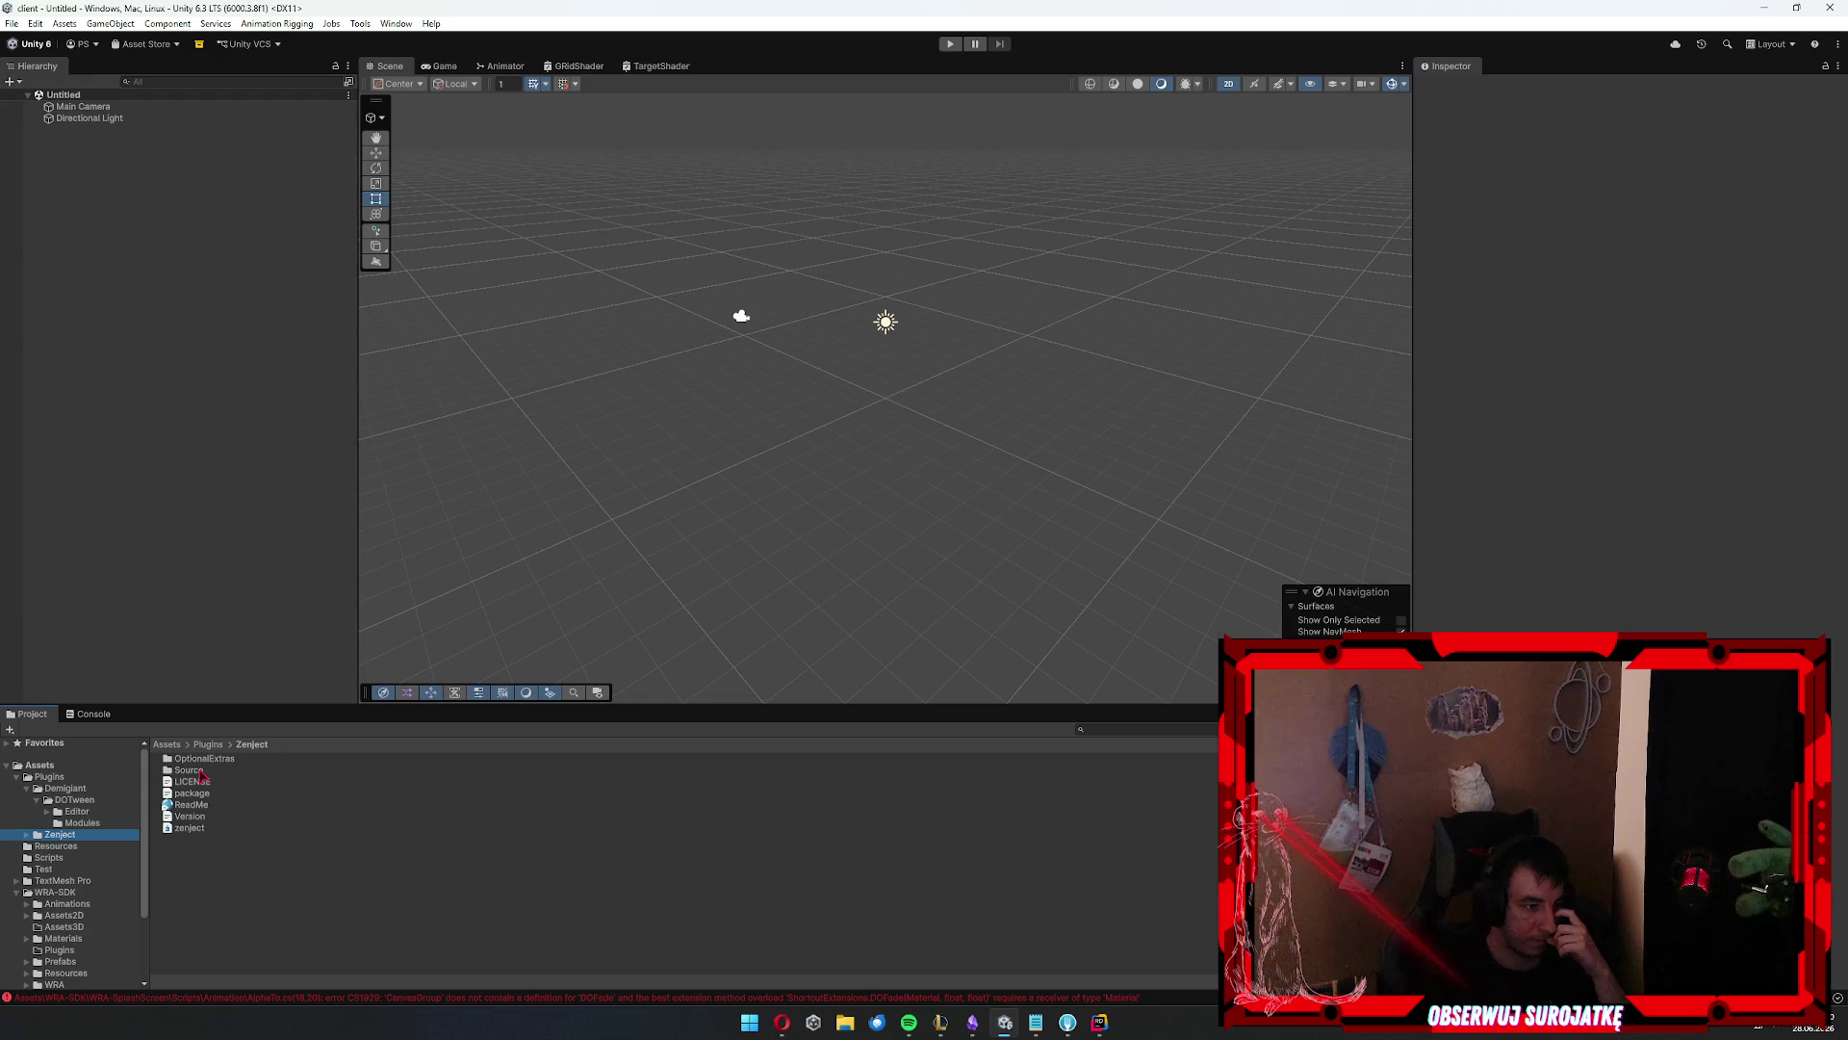
click(82, 823)
click(77, 812)
click(77, 824)
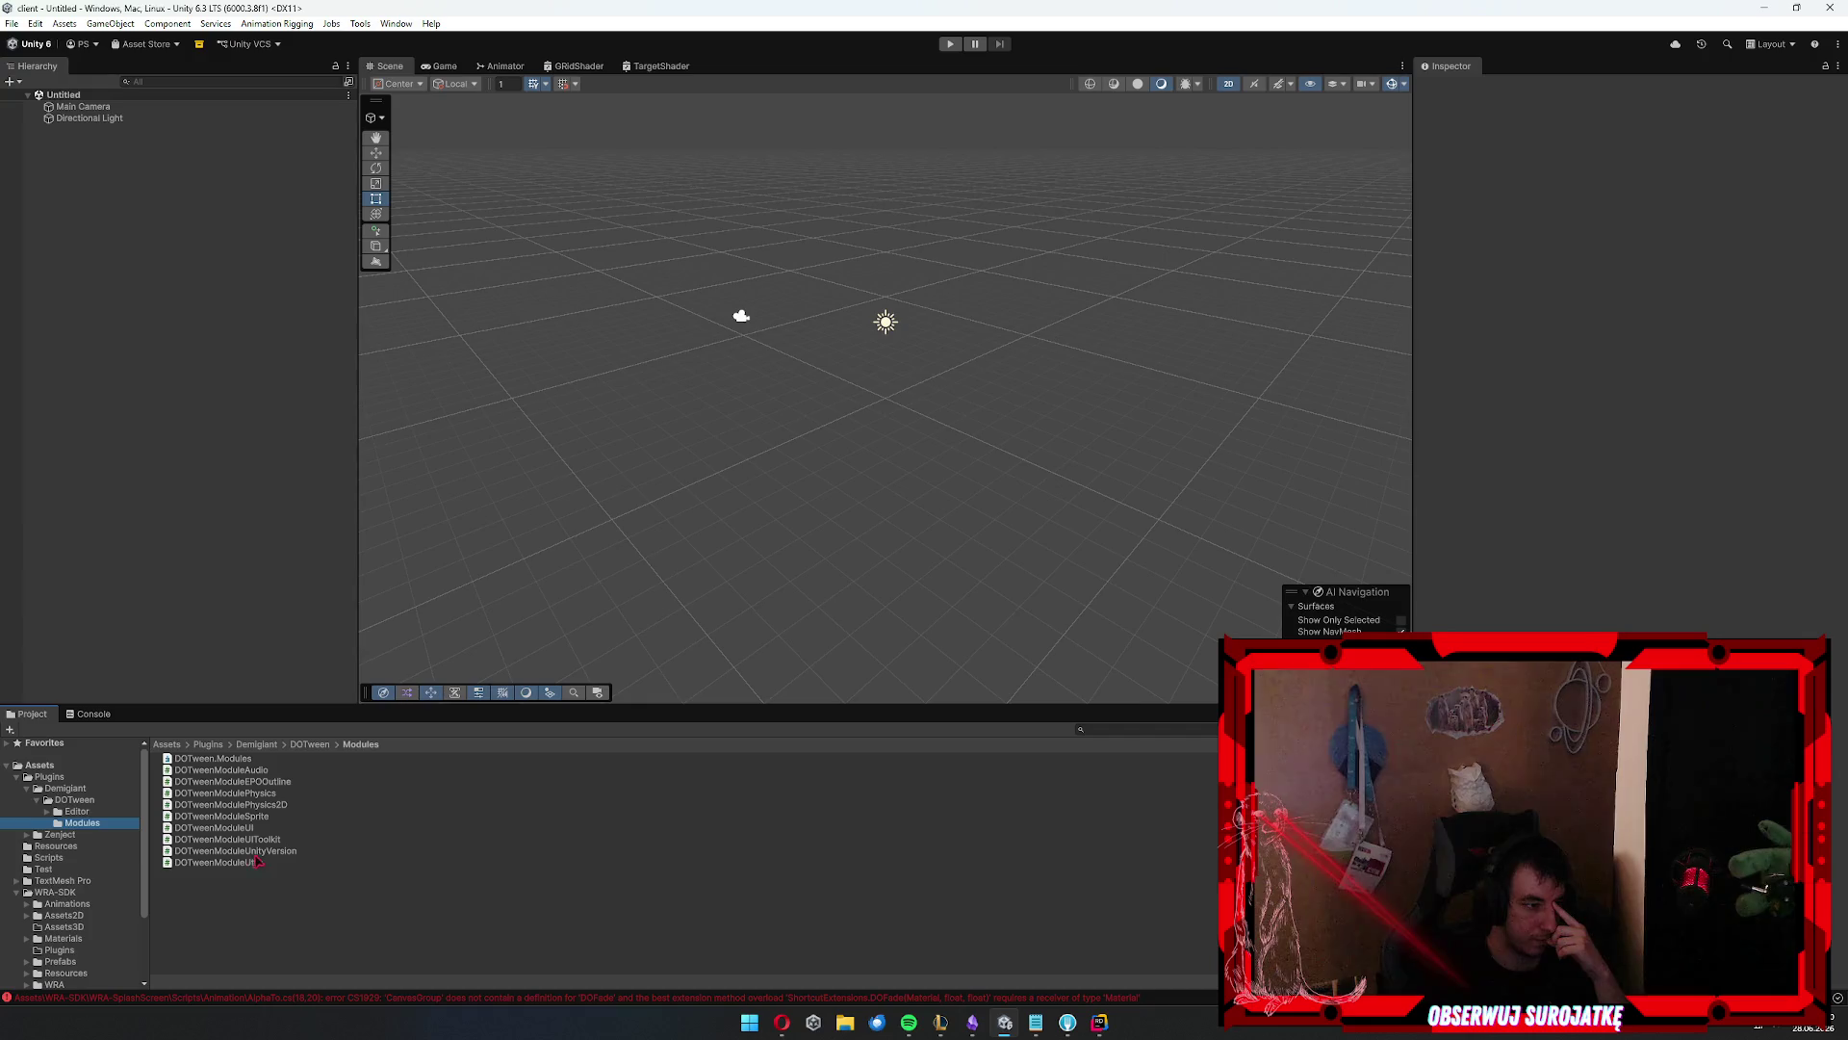
click(258, 861)
key(Up)
key(Up)
key(Up)
key(Up)
key(Up)
key(Up)
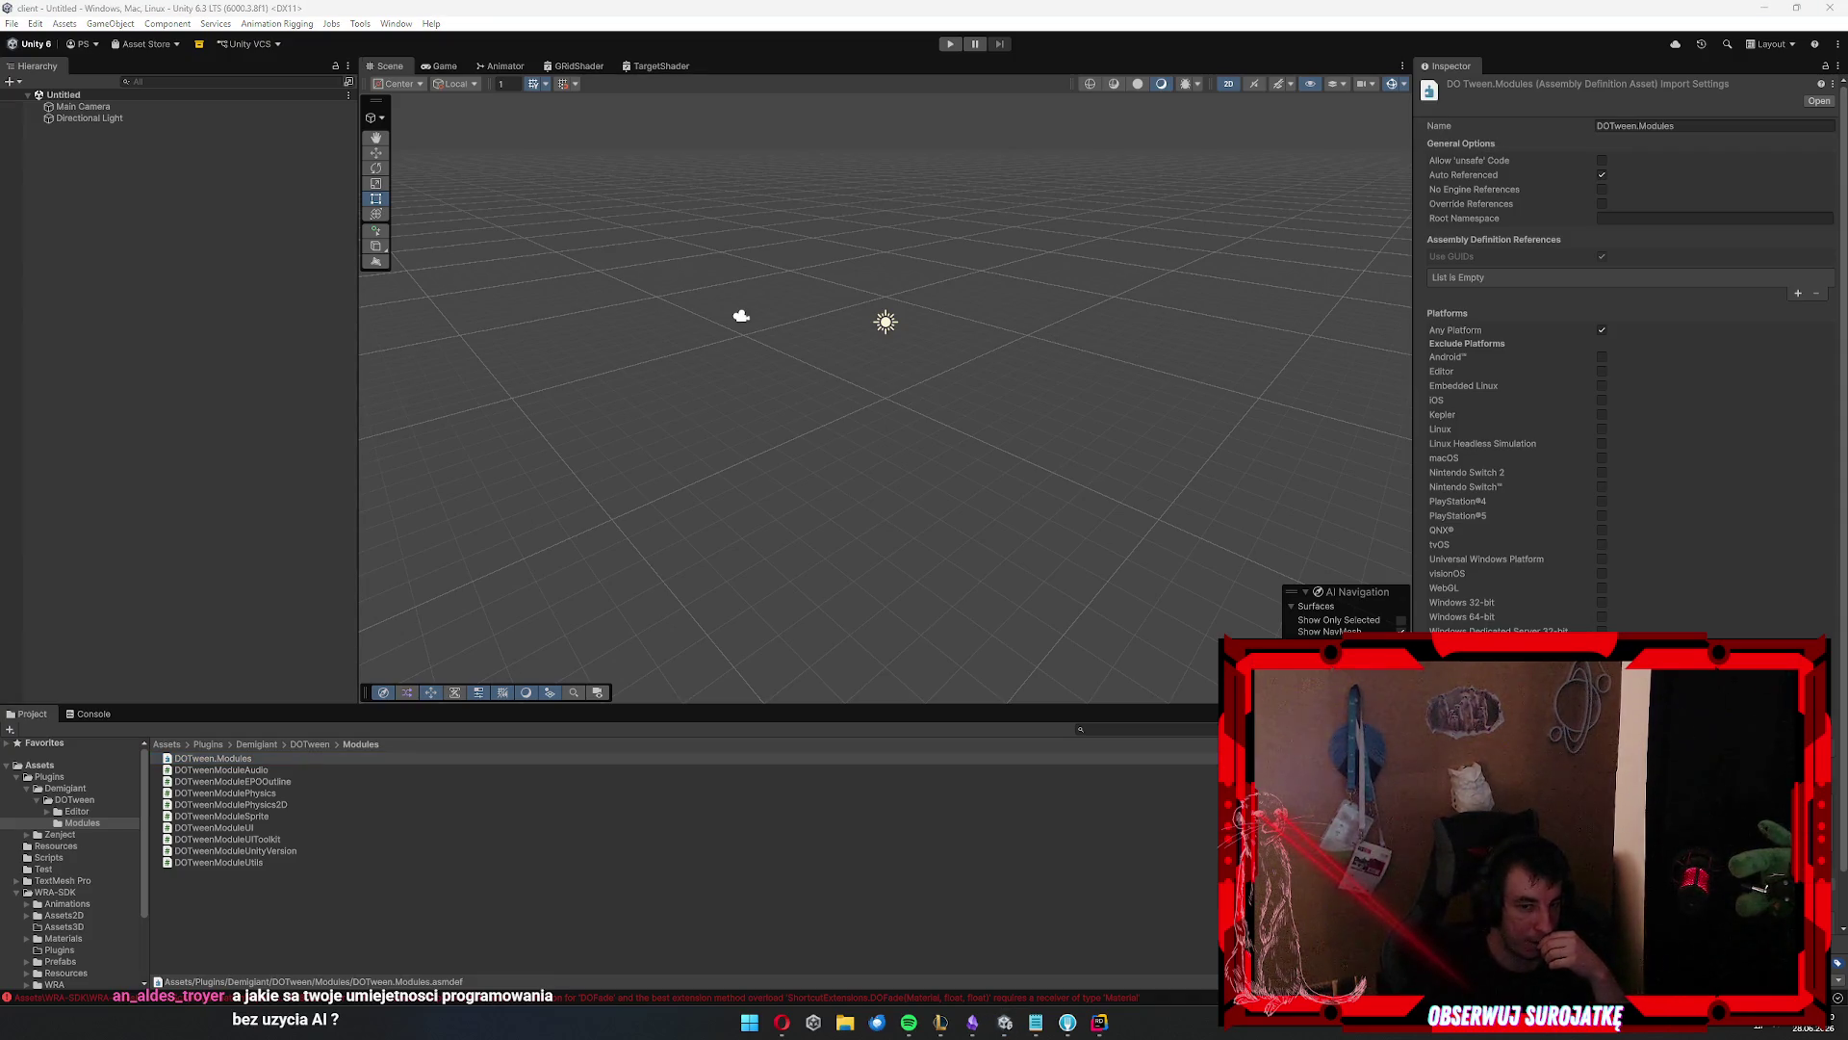
click(804, 727)
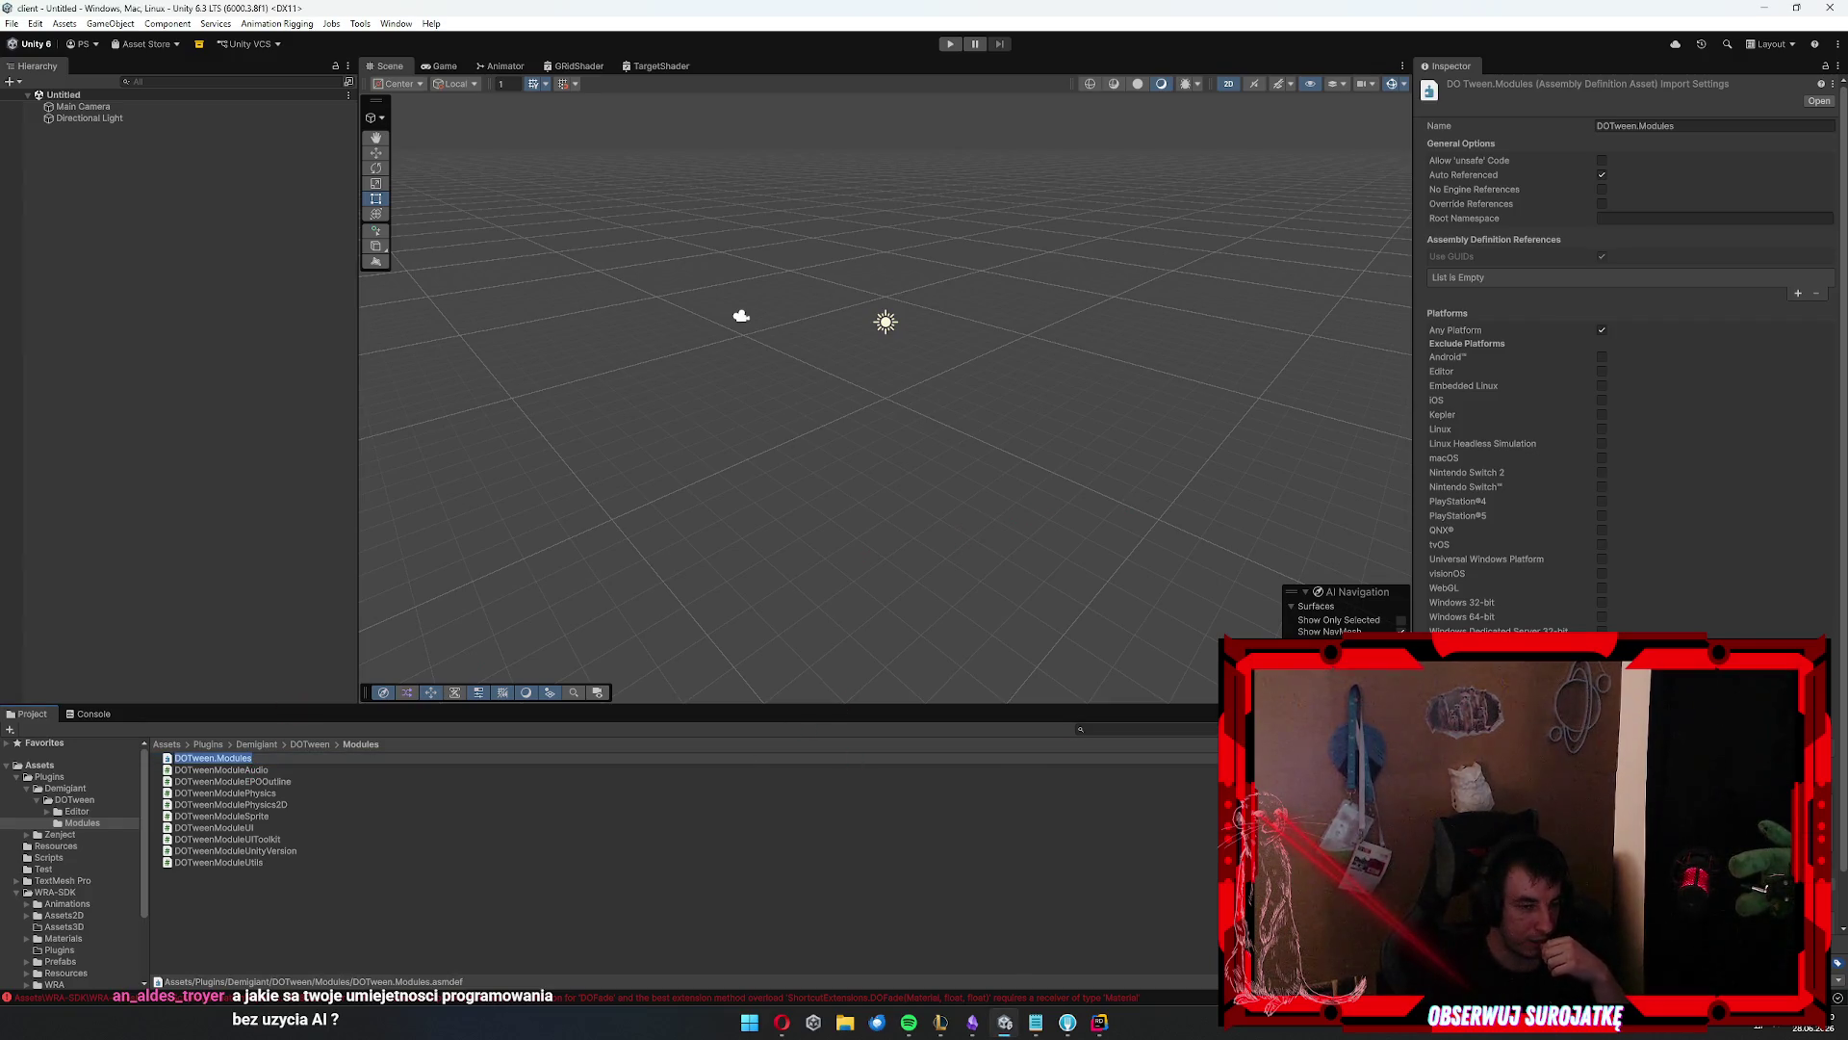
Scroll the Project window down and open the WRA-SplashScreen folder
key(alt+Tab)
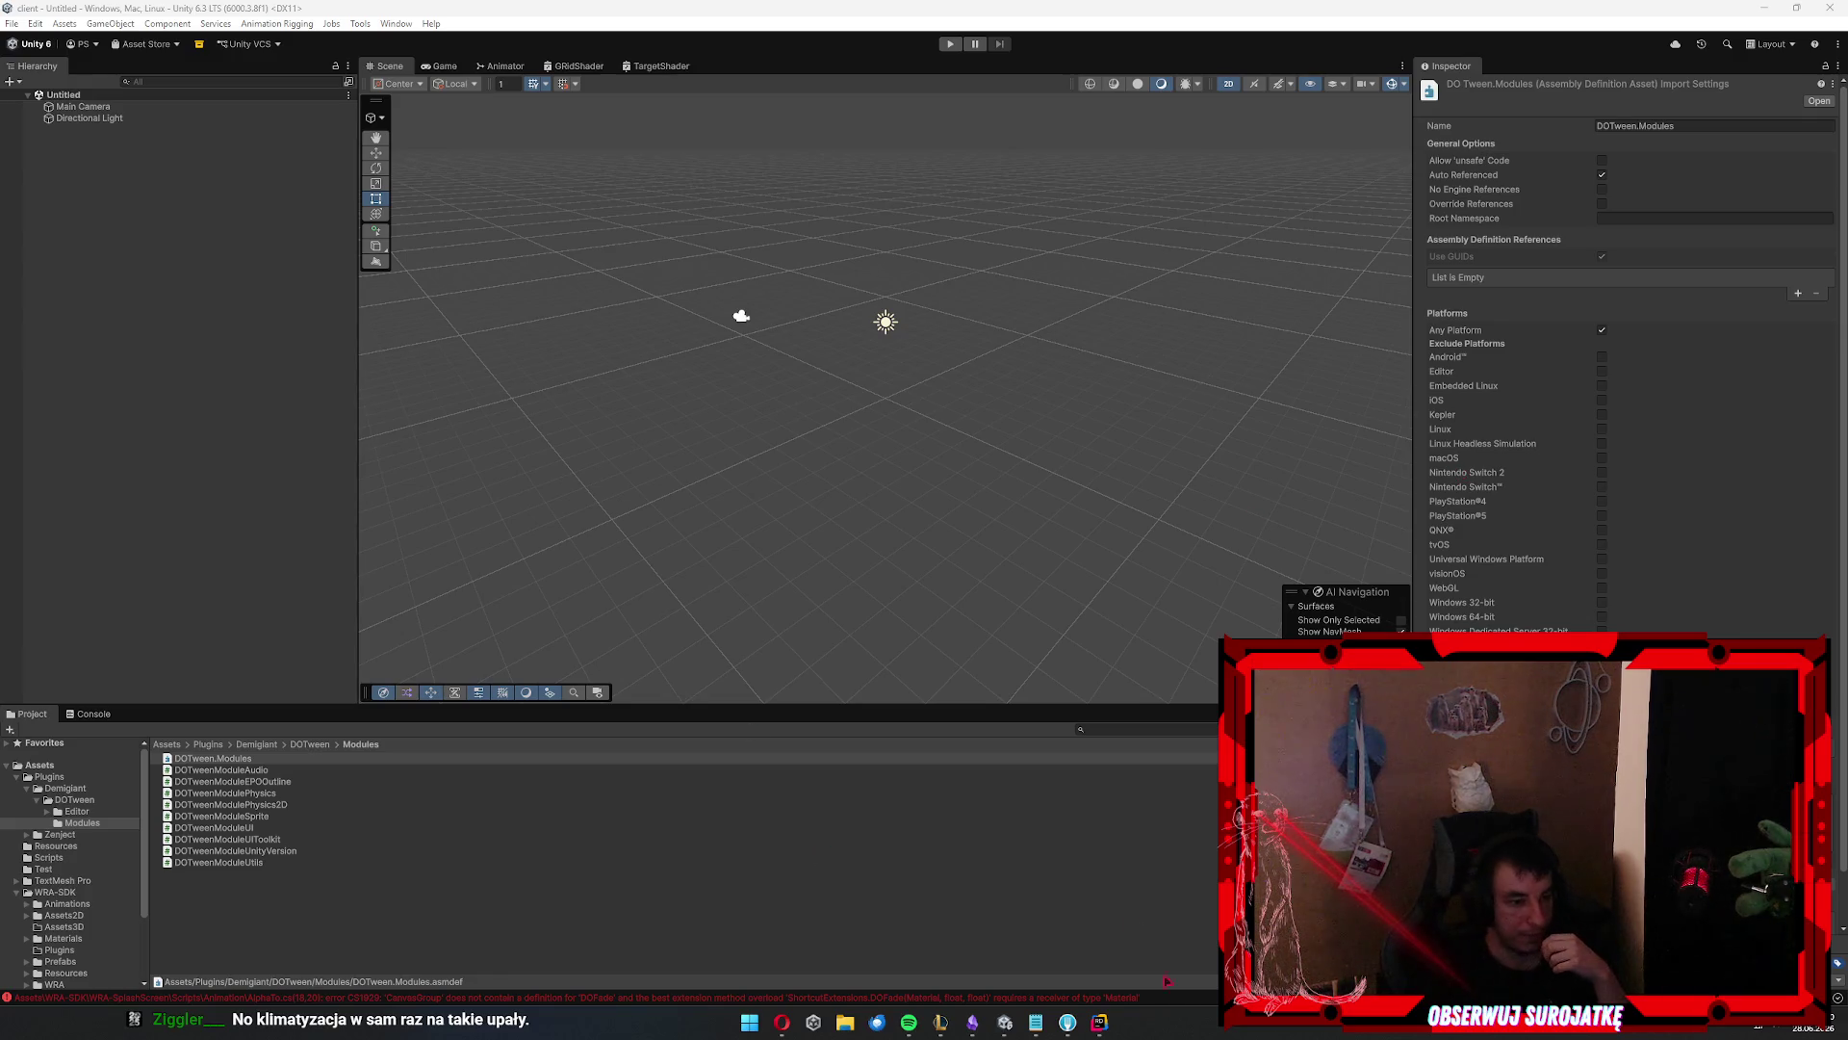
scroll(97, 891, down, 3)
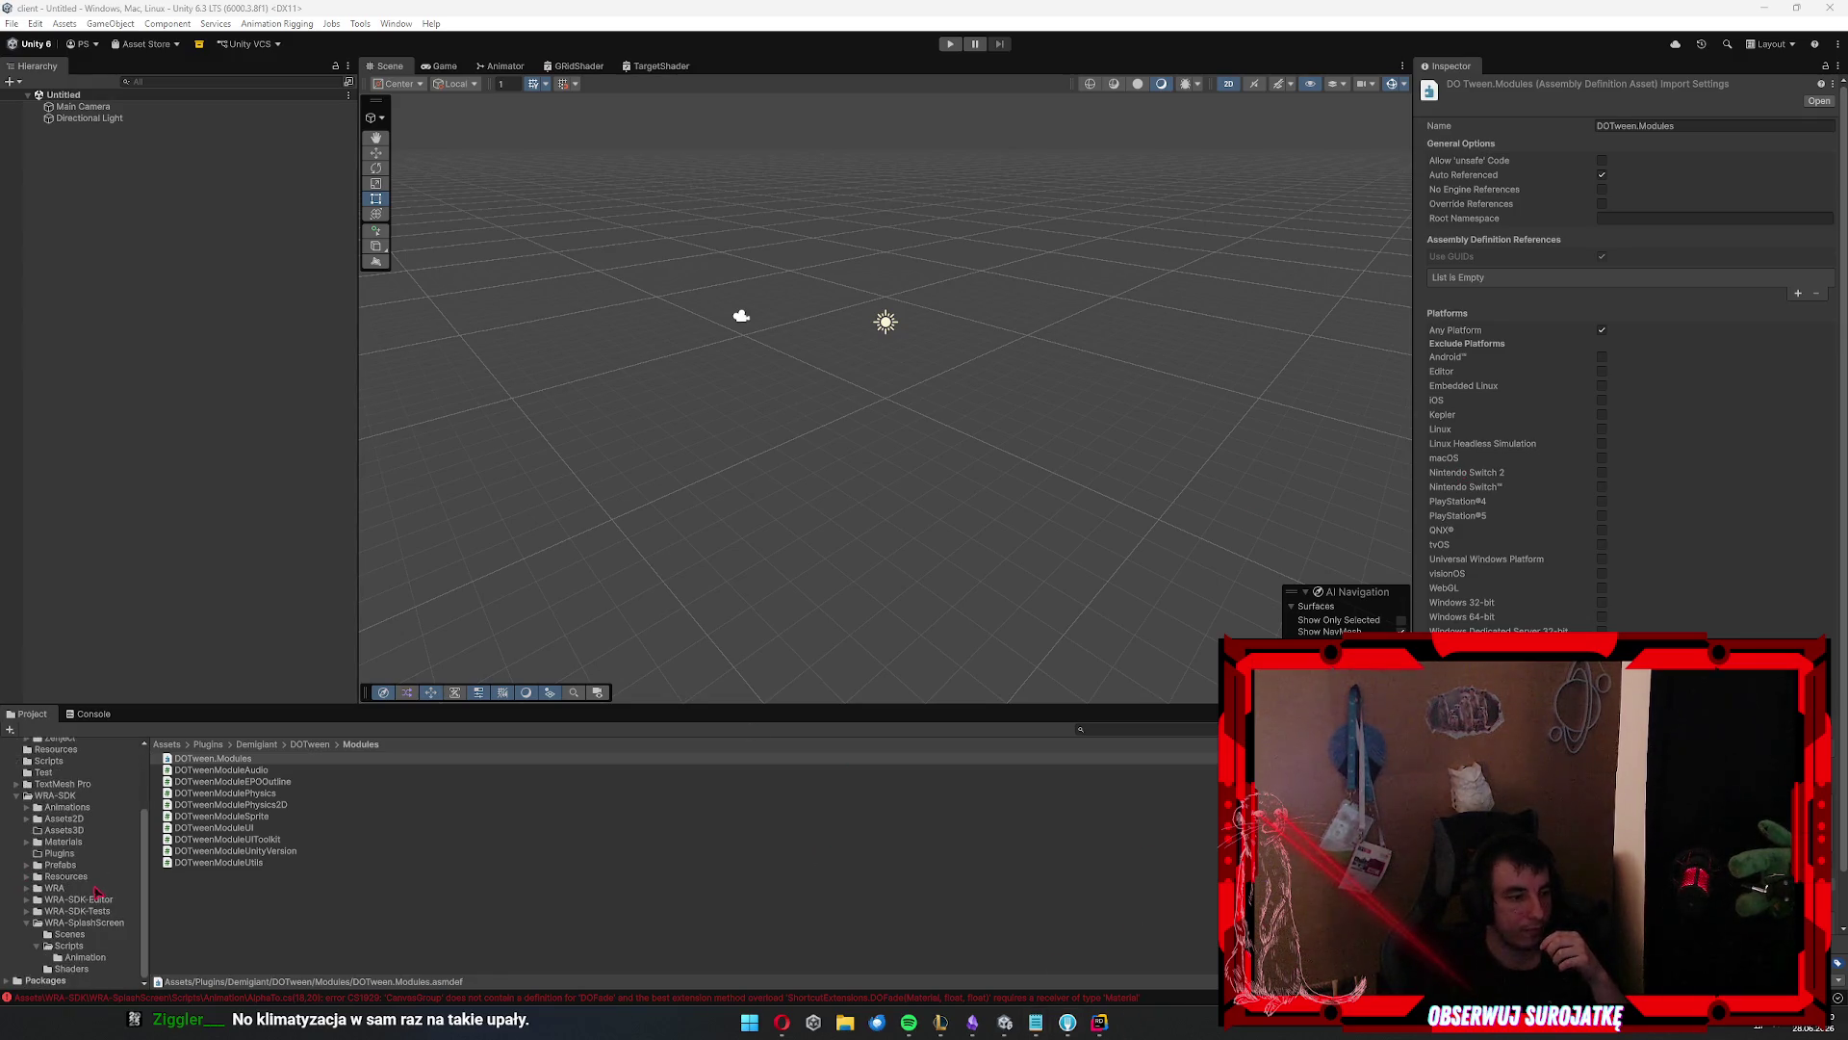
click(85, 922)
Select the WRA-SplashScreen asmdef in its Scripts folder and add DOTween.Modules as an assembly reference
click(190, 770)
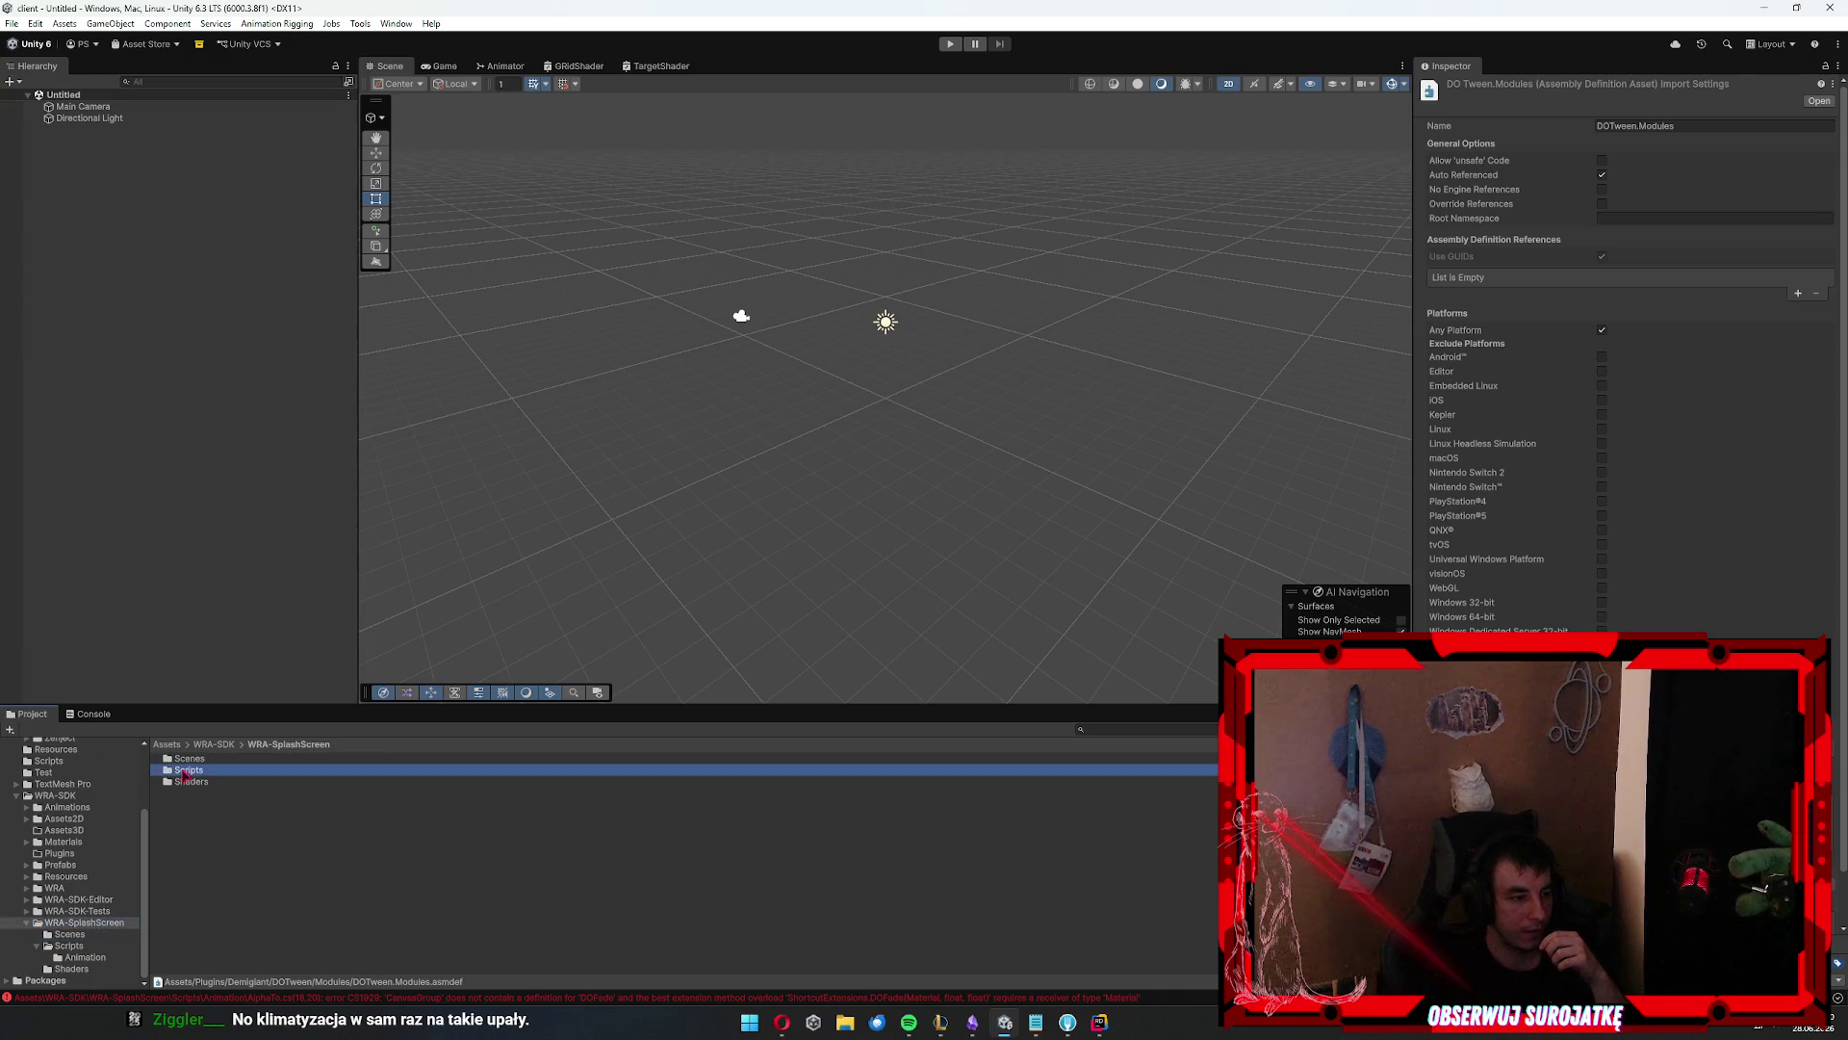
double_click(193, 770)
click(197, 770)
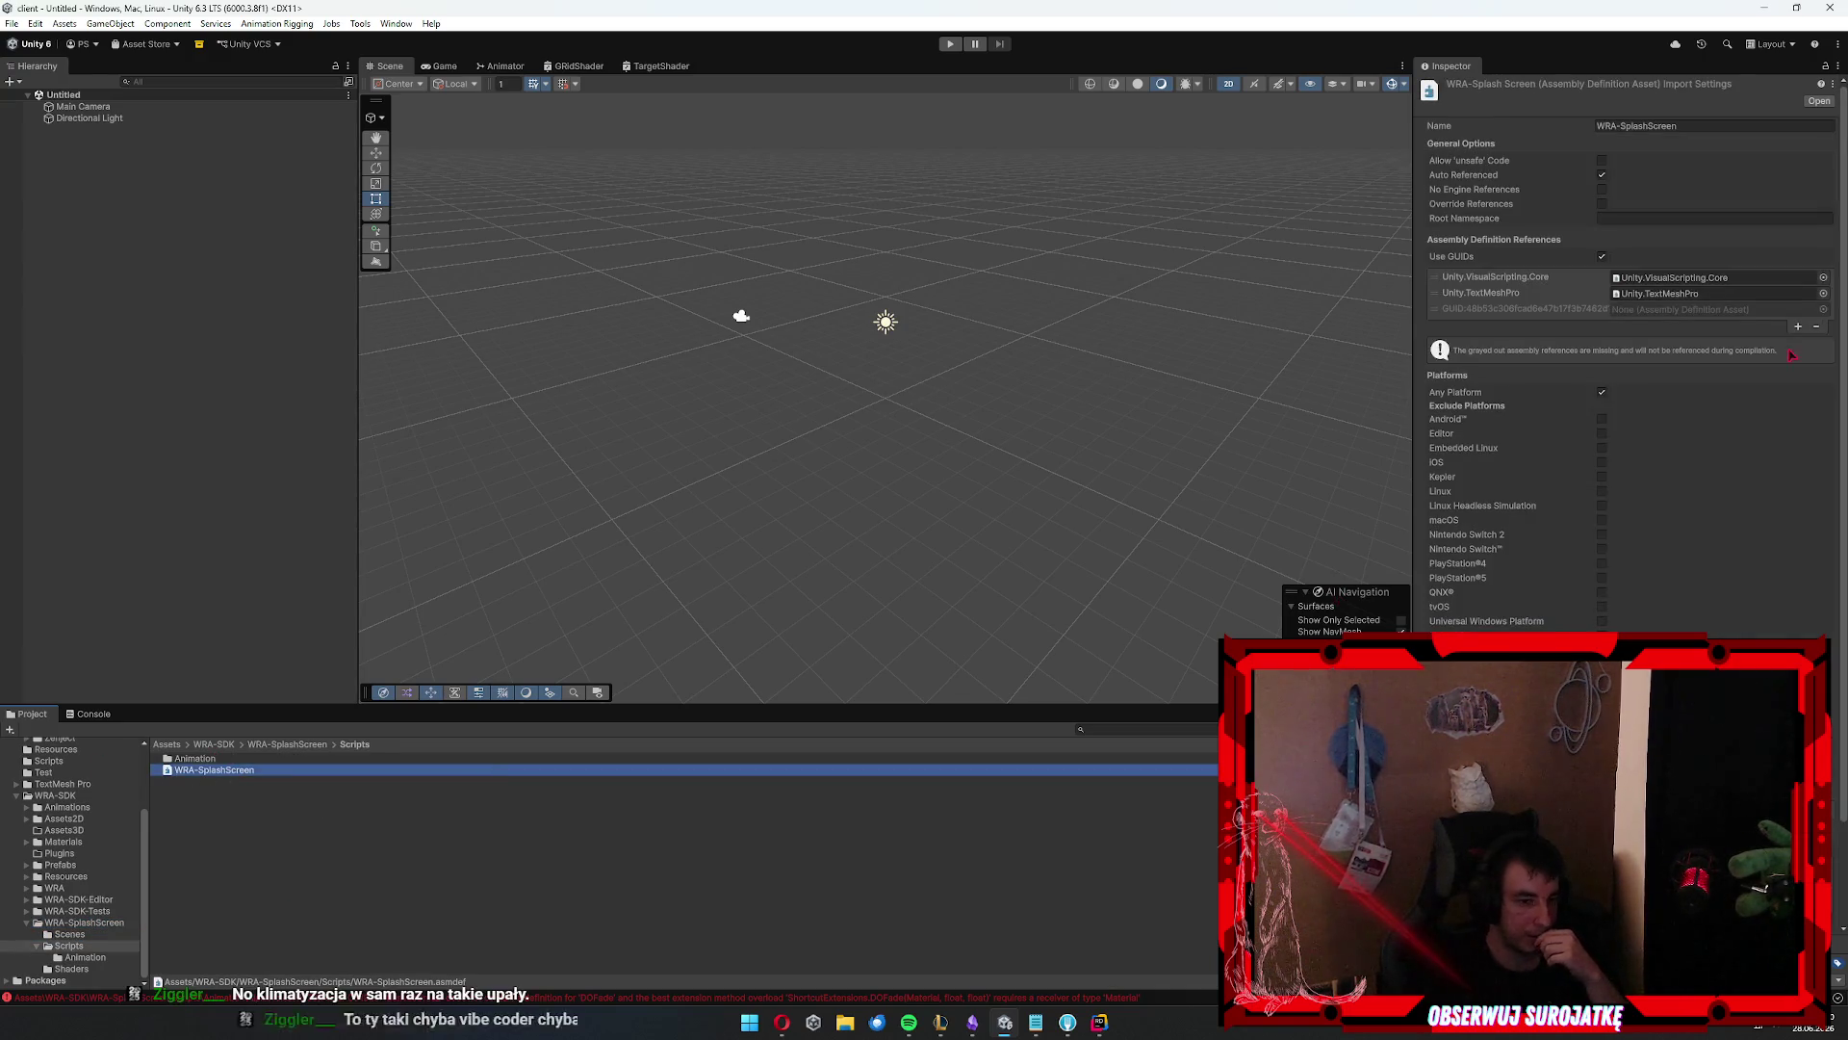
click(1796, 326)
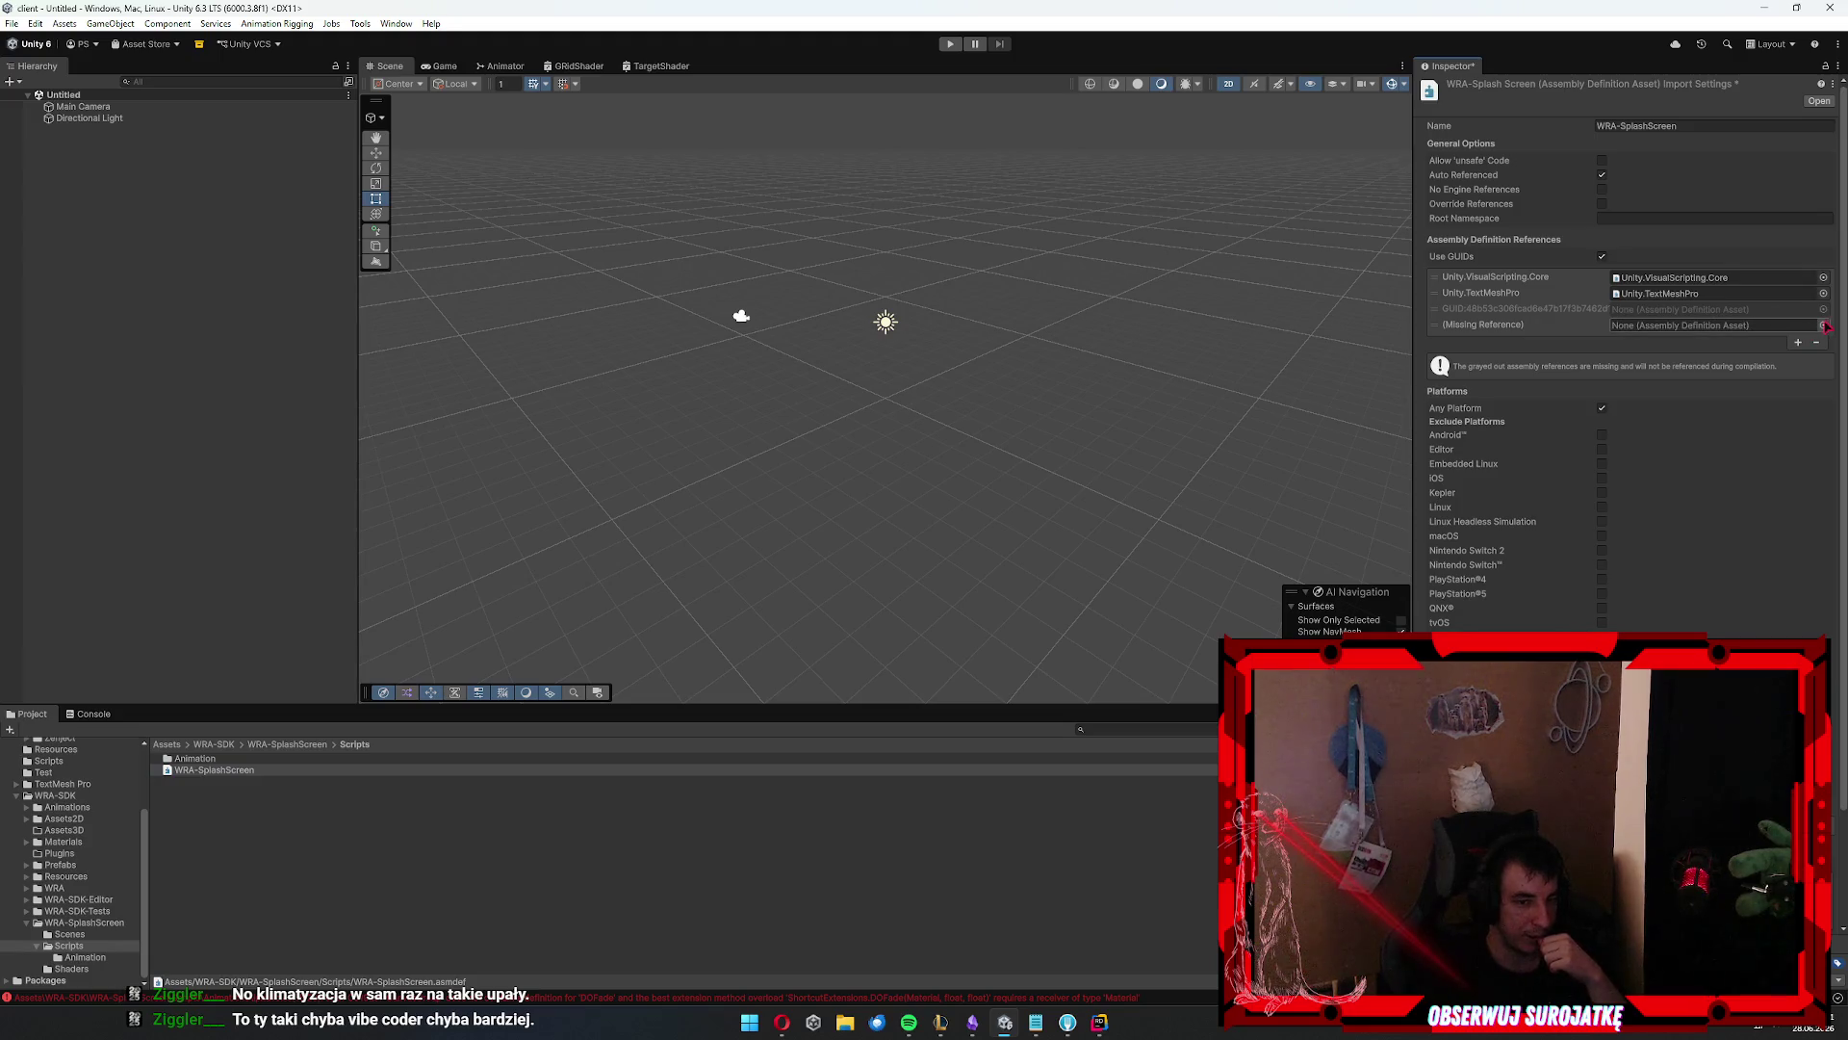
click(1823, 326)
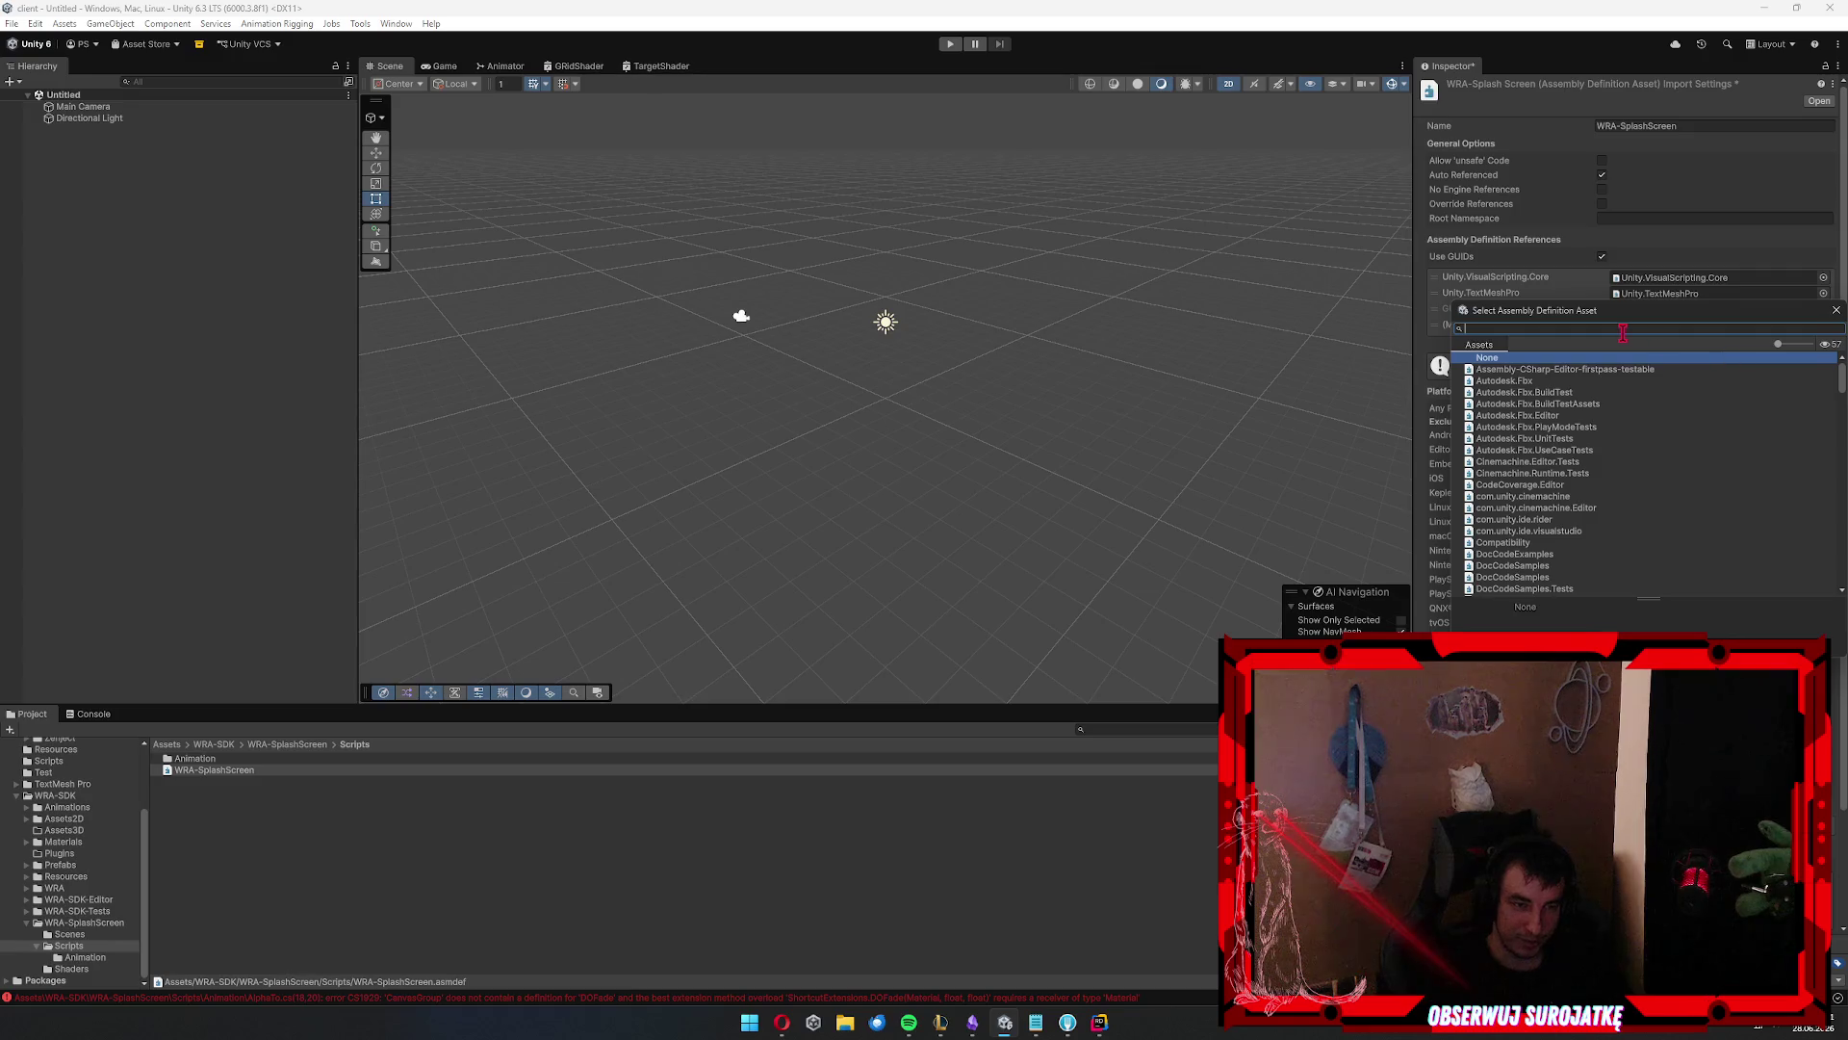
key(BackSpace)
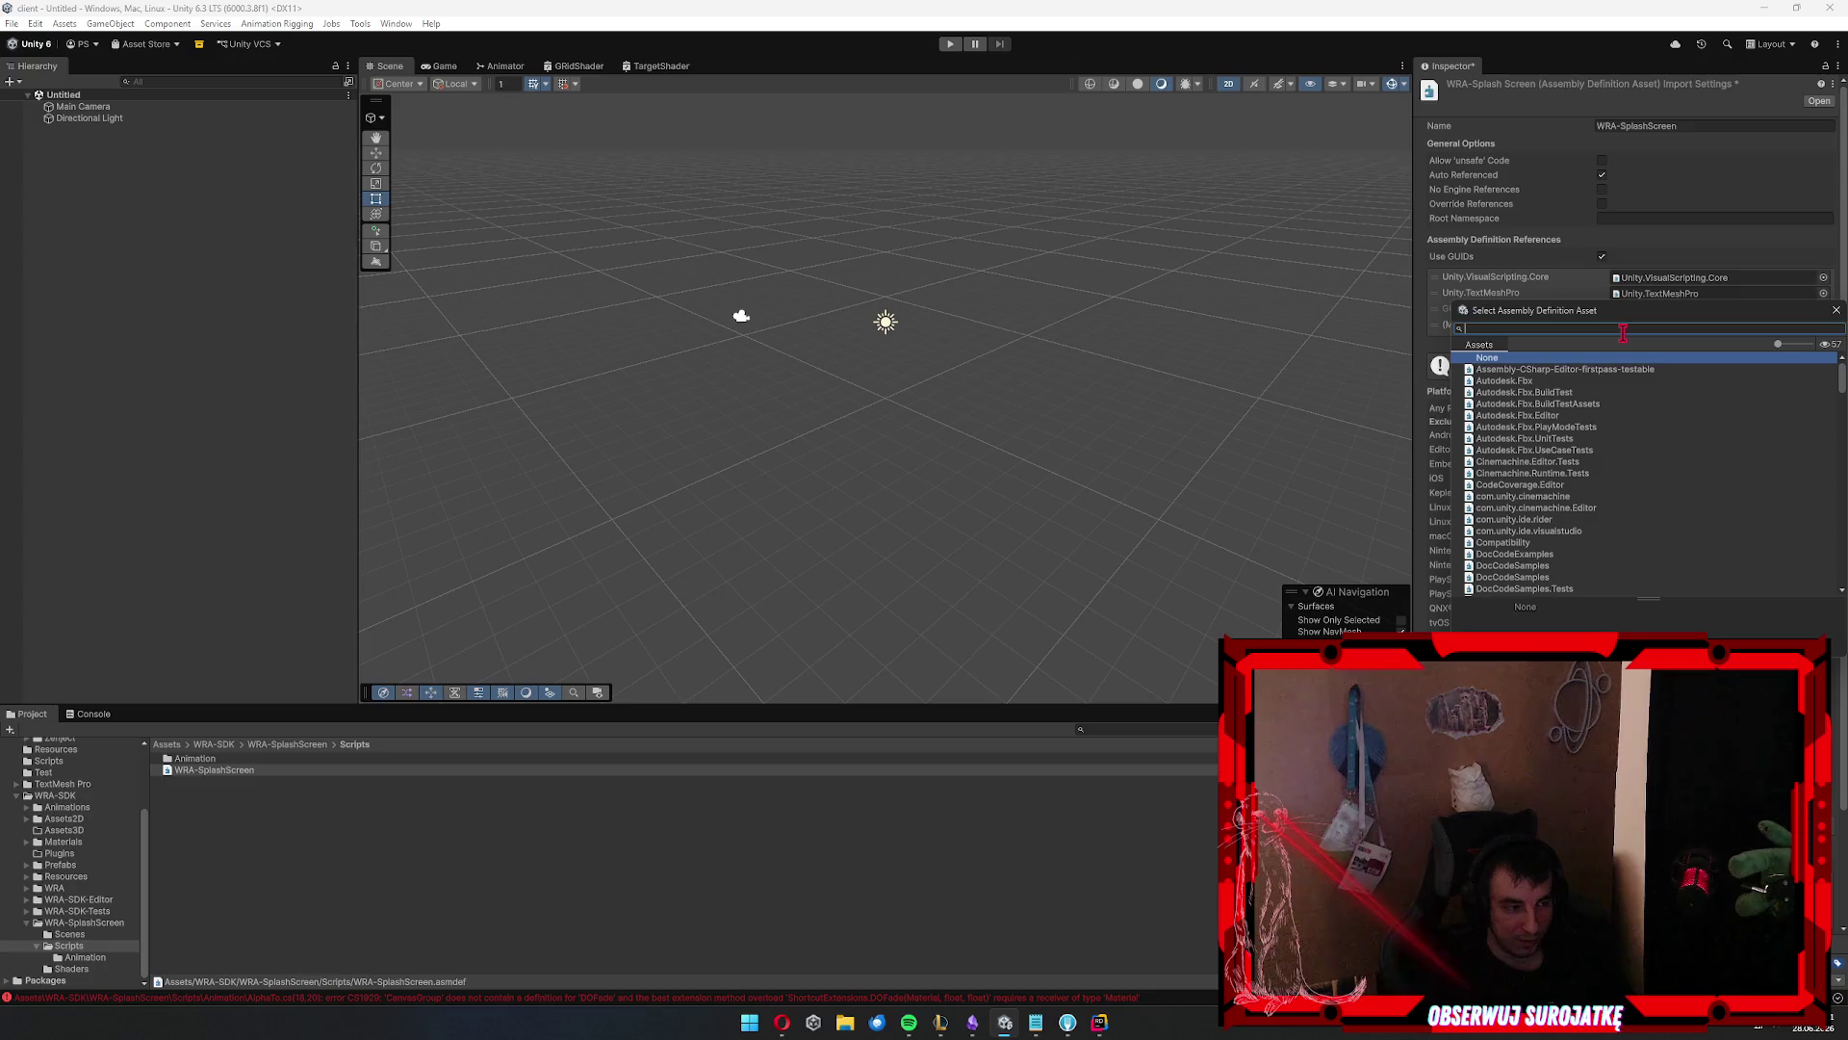
text(dot)
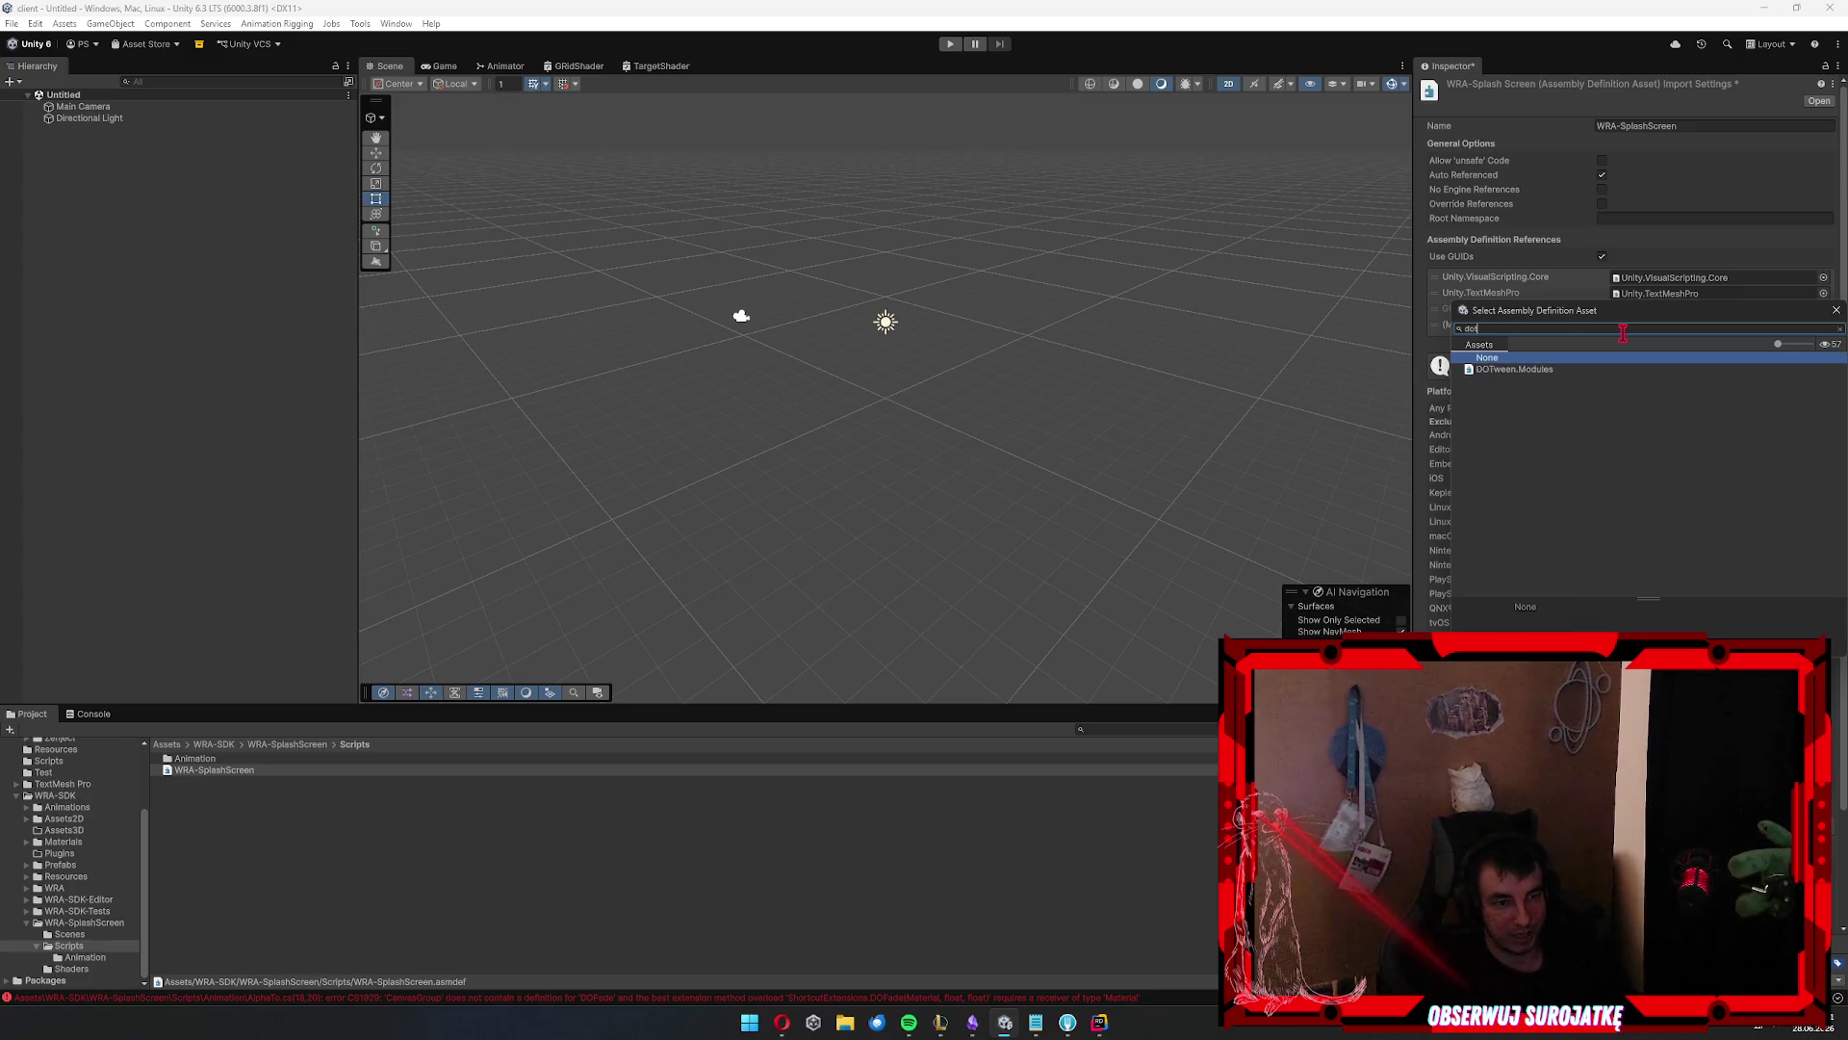
double_click(1559, 370)
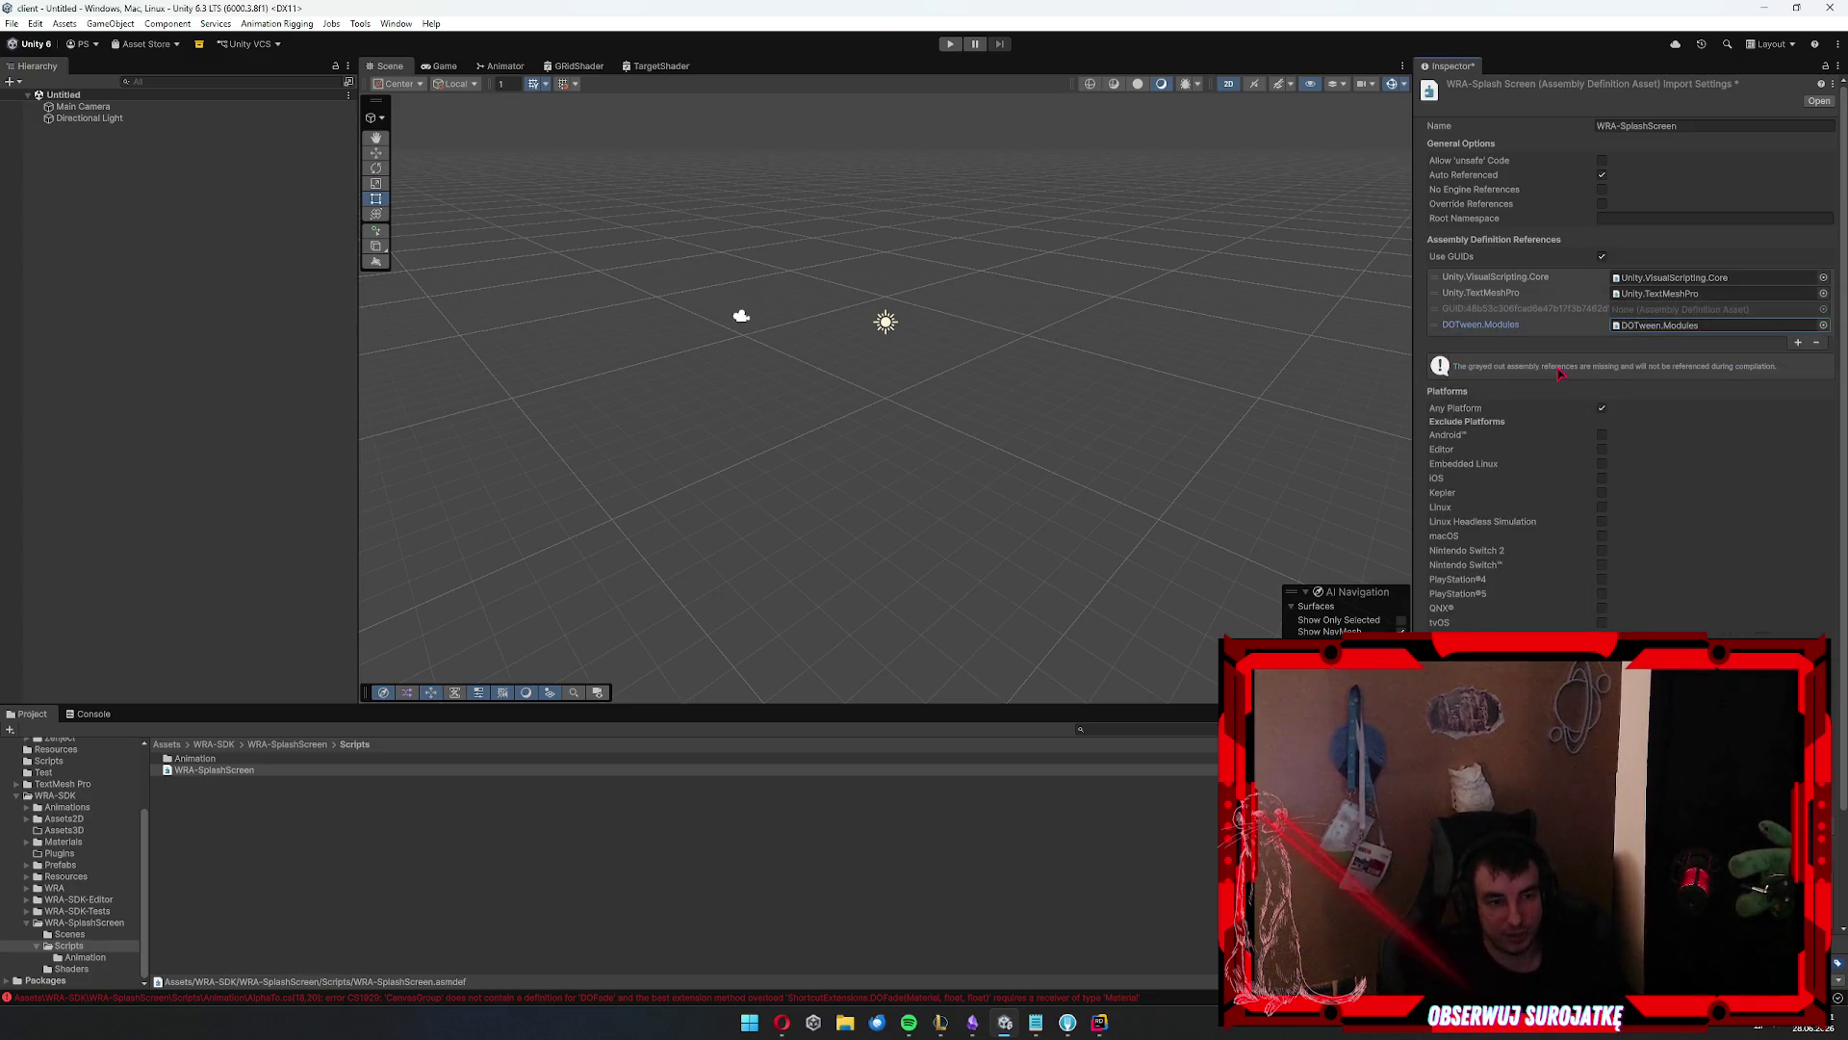
Save the asmdef change with Ctrl+S, skip saving the scene, and check the Console
key(ctrl+s)
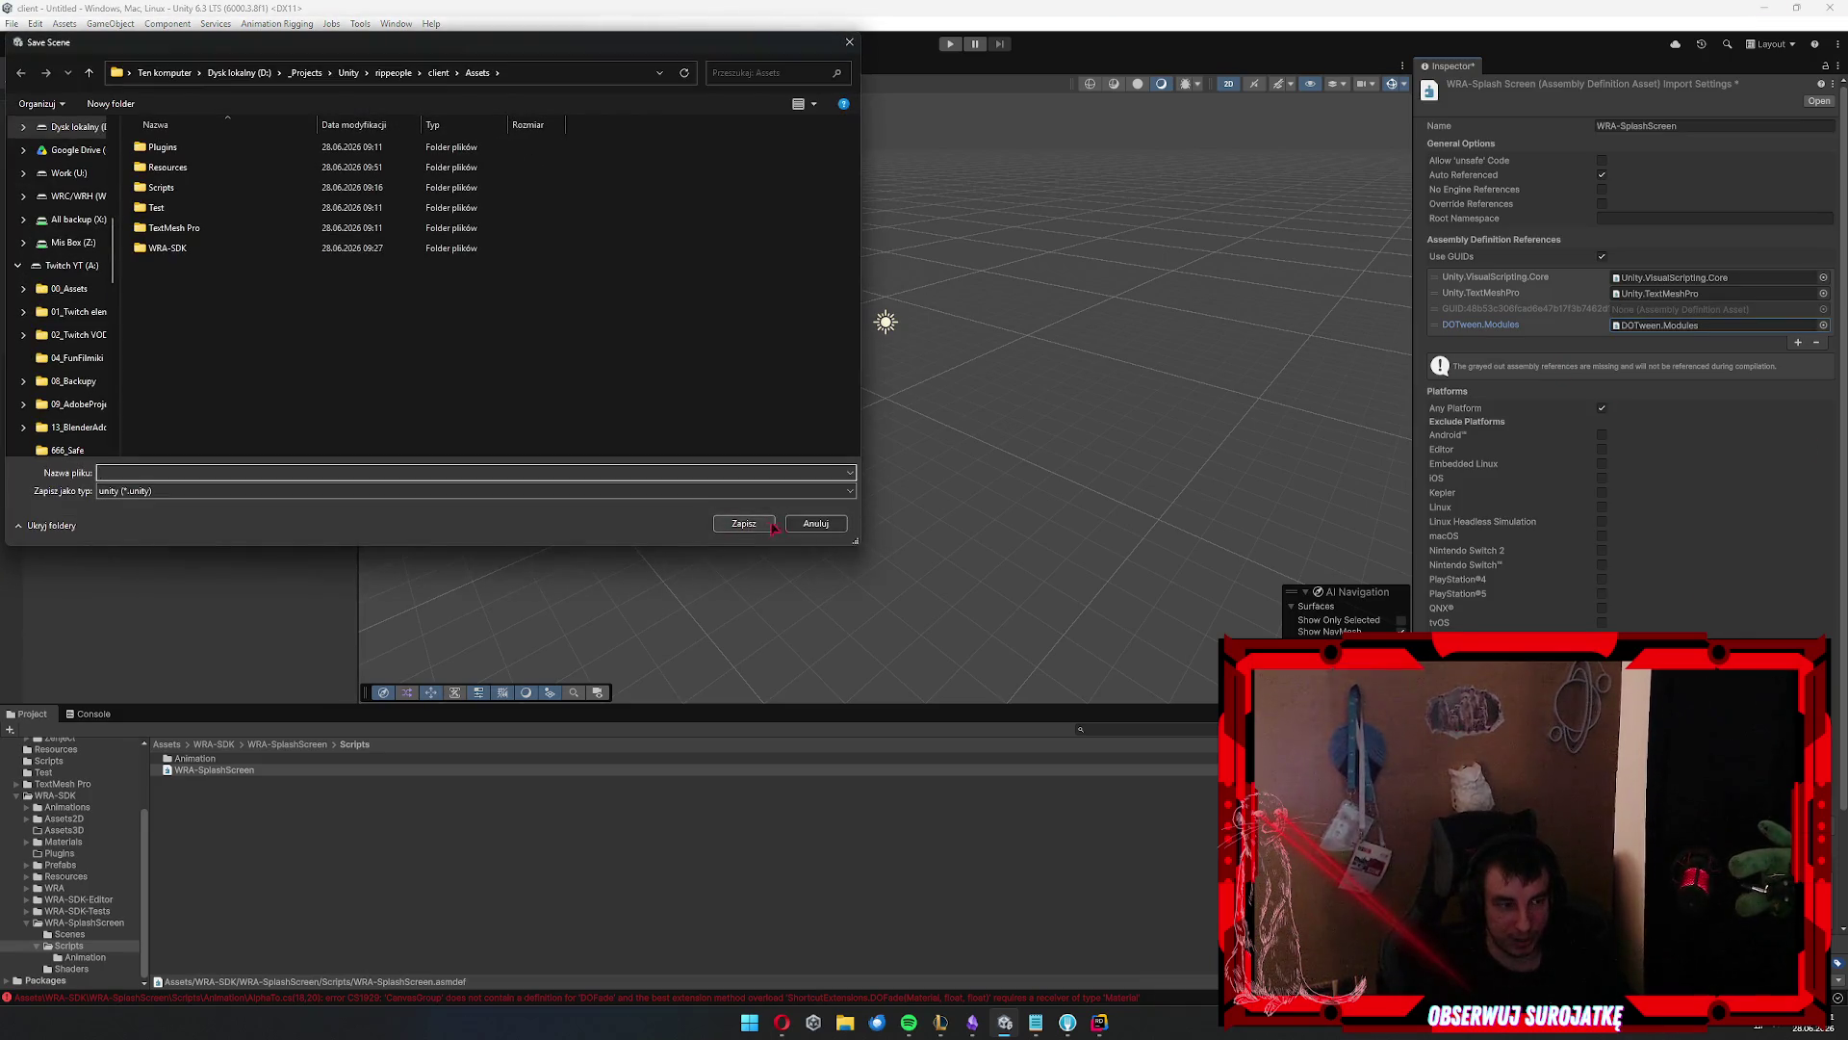
click(815, 525)
scroll(1808, 551, down, 3)
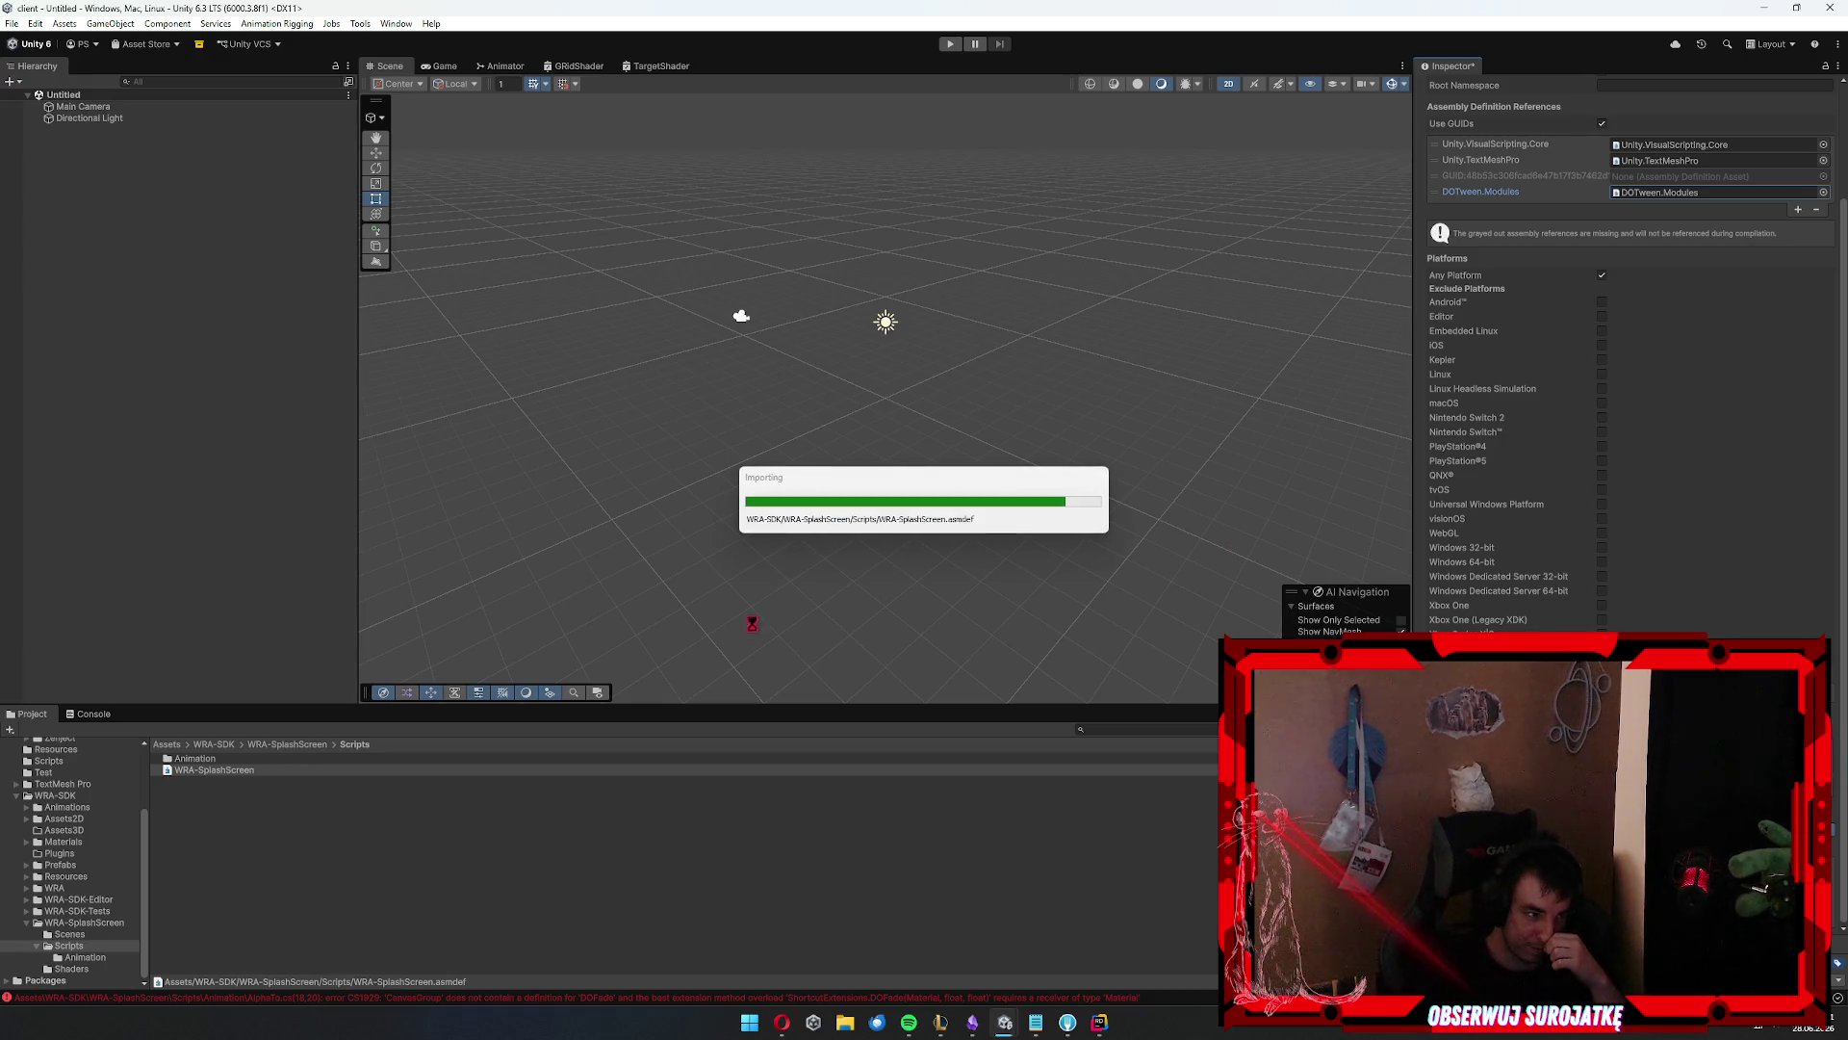
click(94, 714)
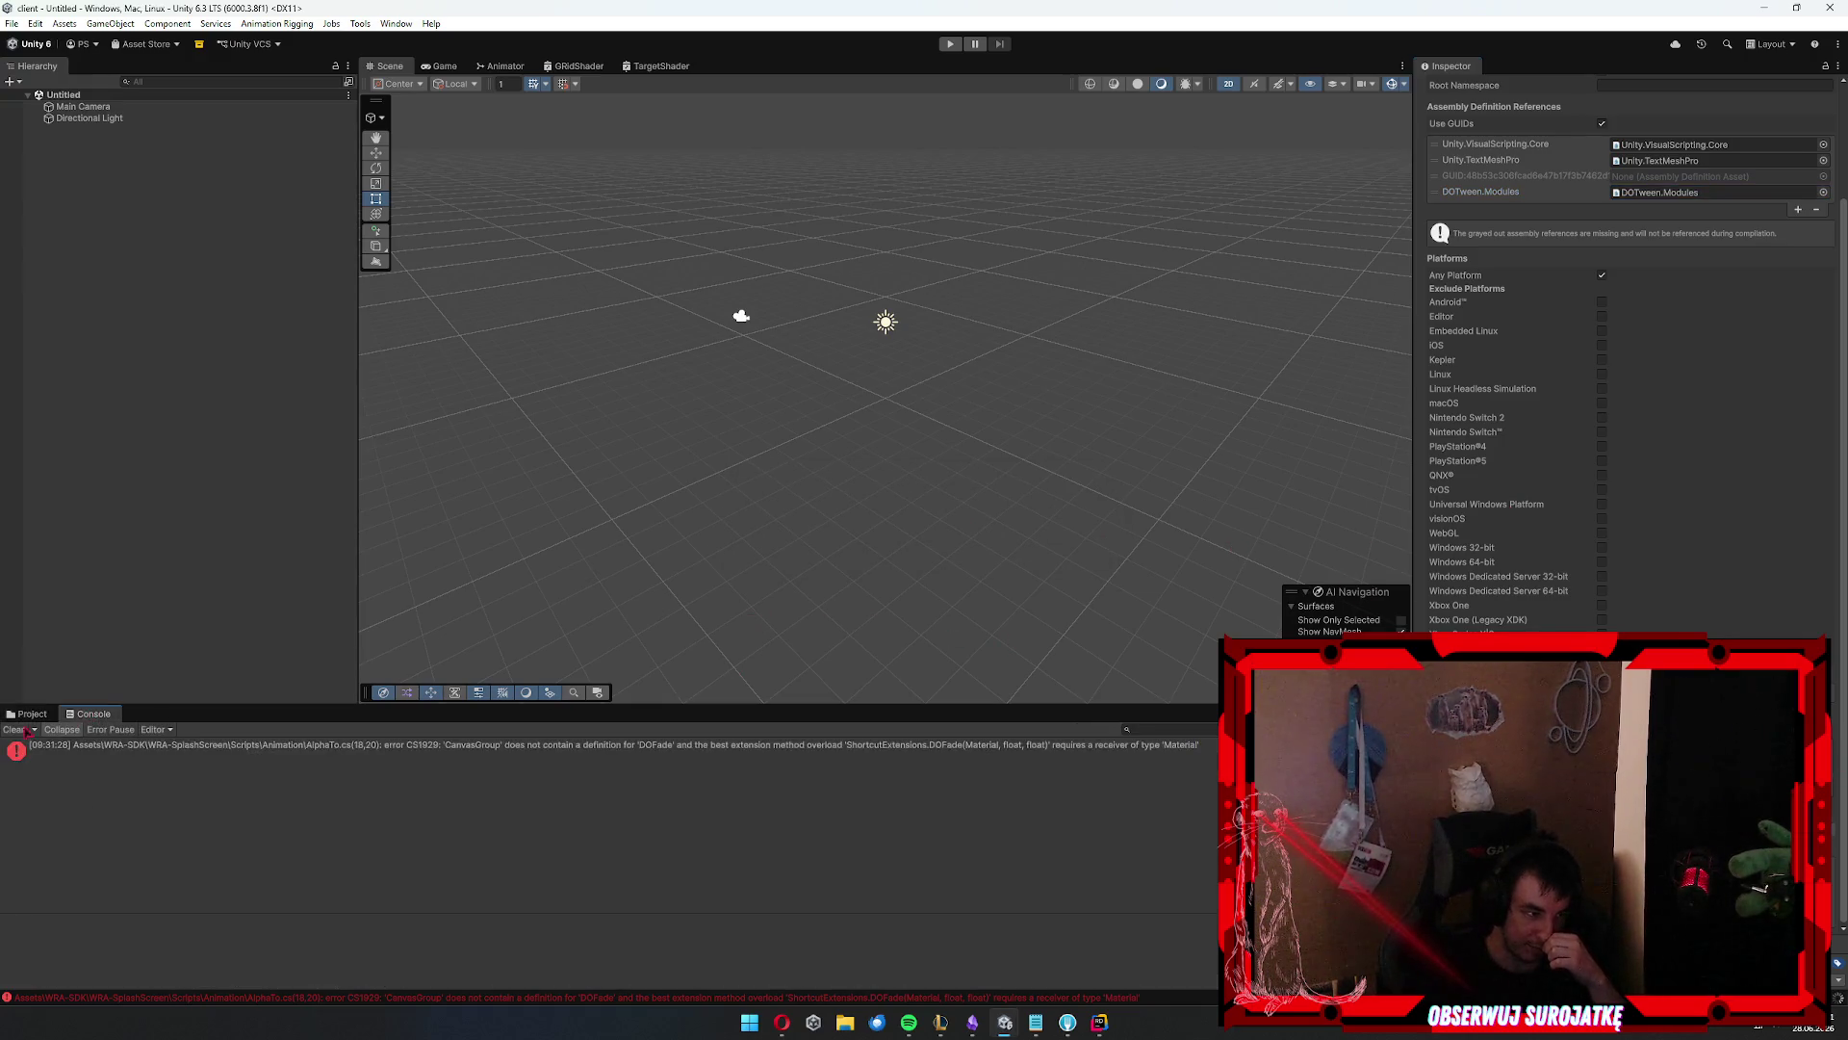
click(23, 714)
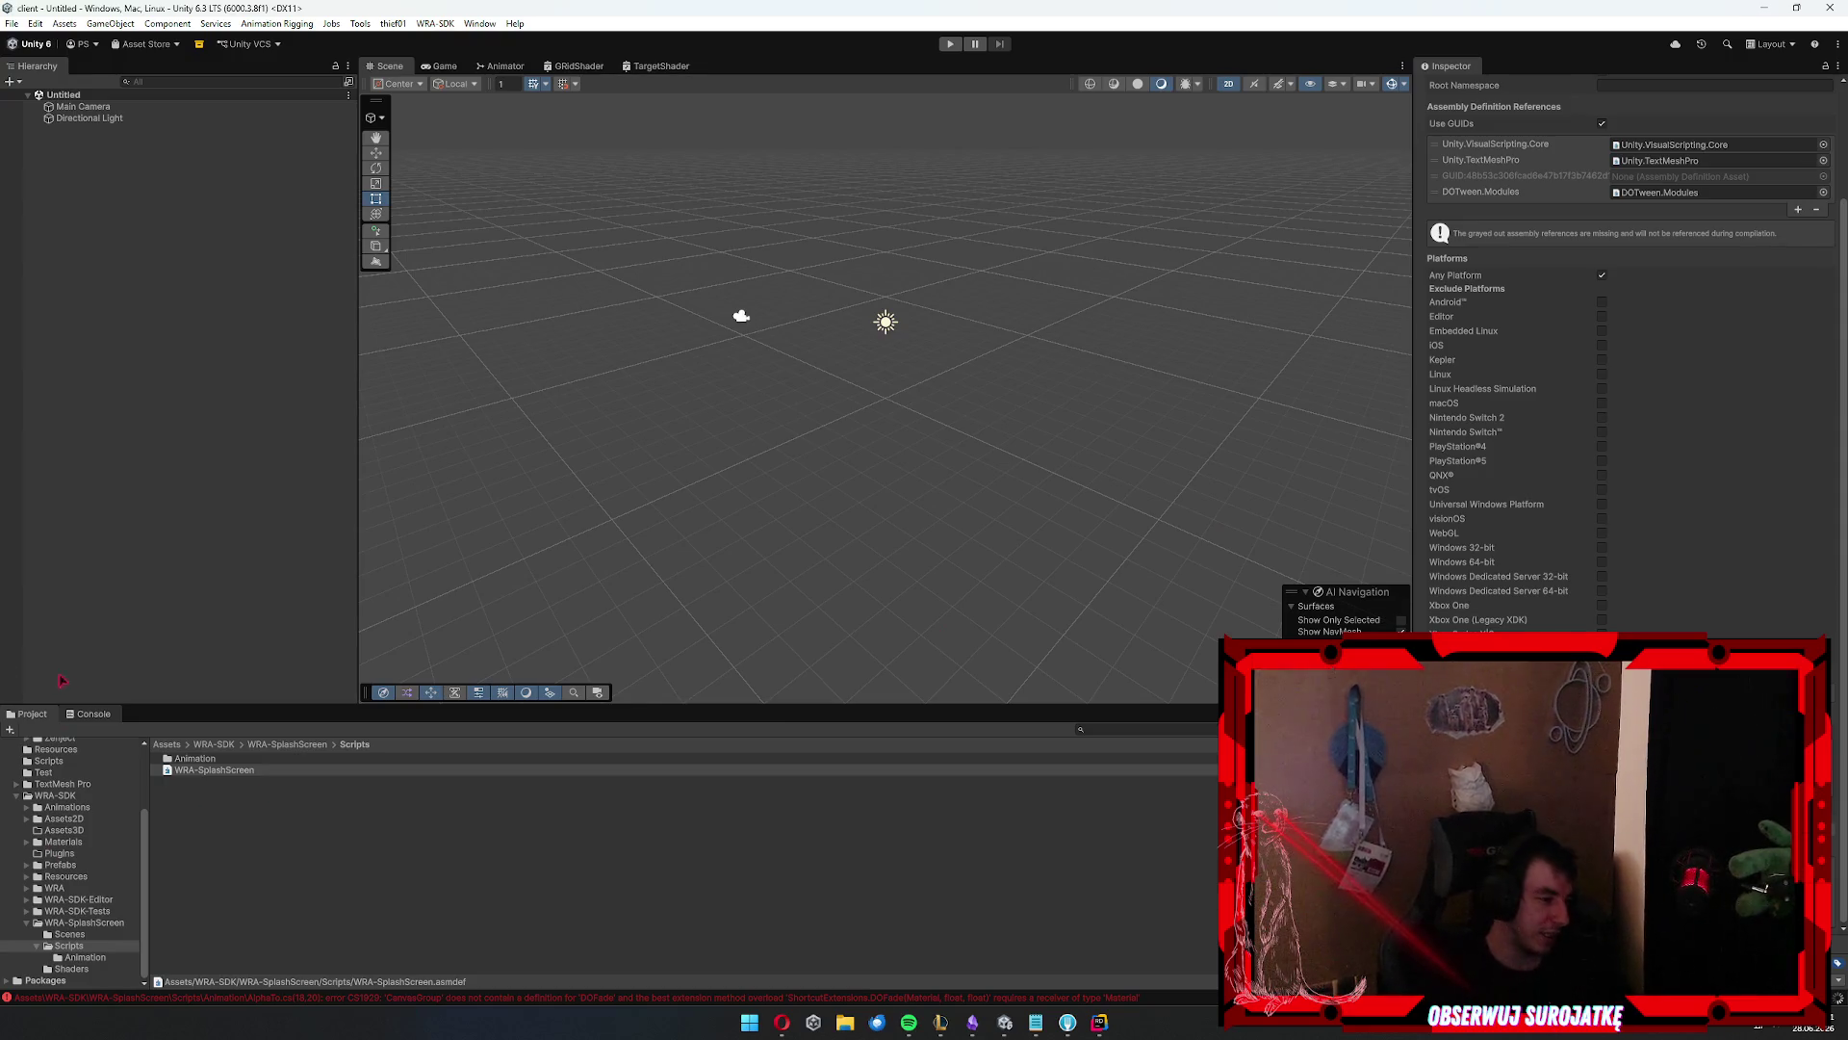
Reselect the WRA-SplashScreen asmdef without renaming it, then switch to the Rider client window
click(93, 713)
click(32, 713)
click(214, 769)
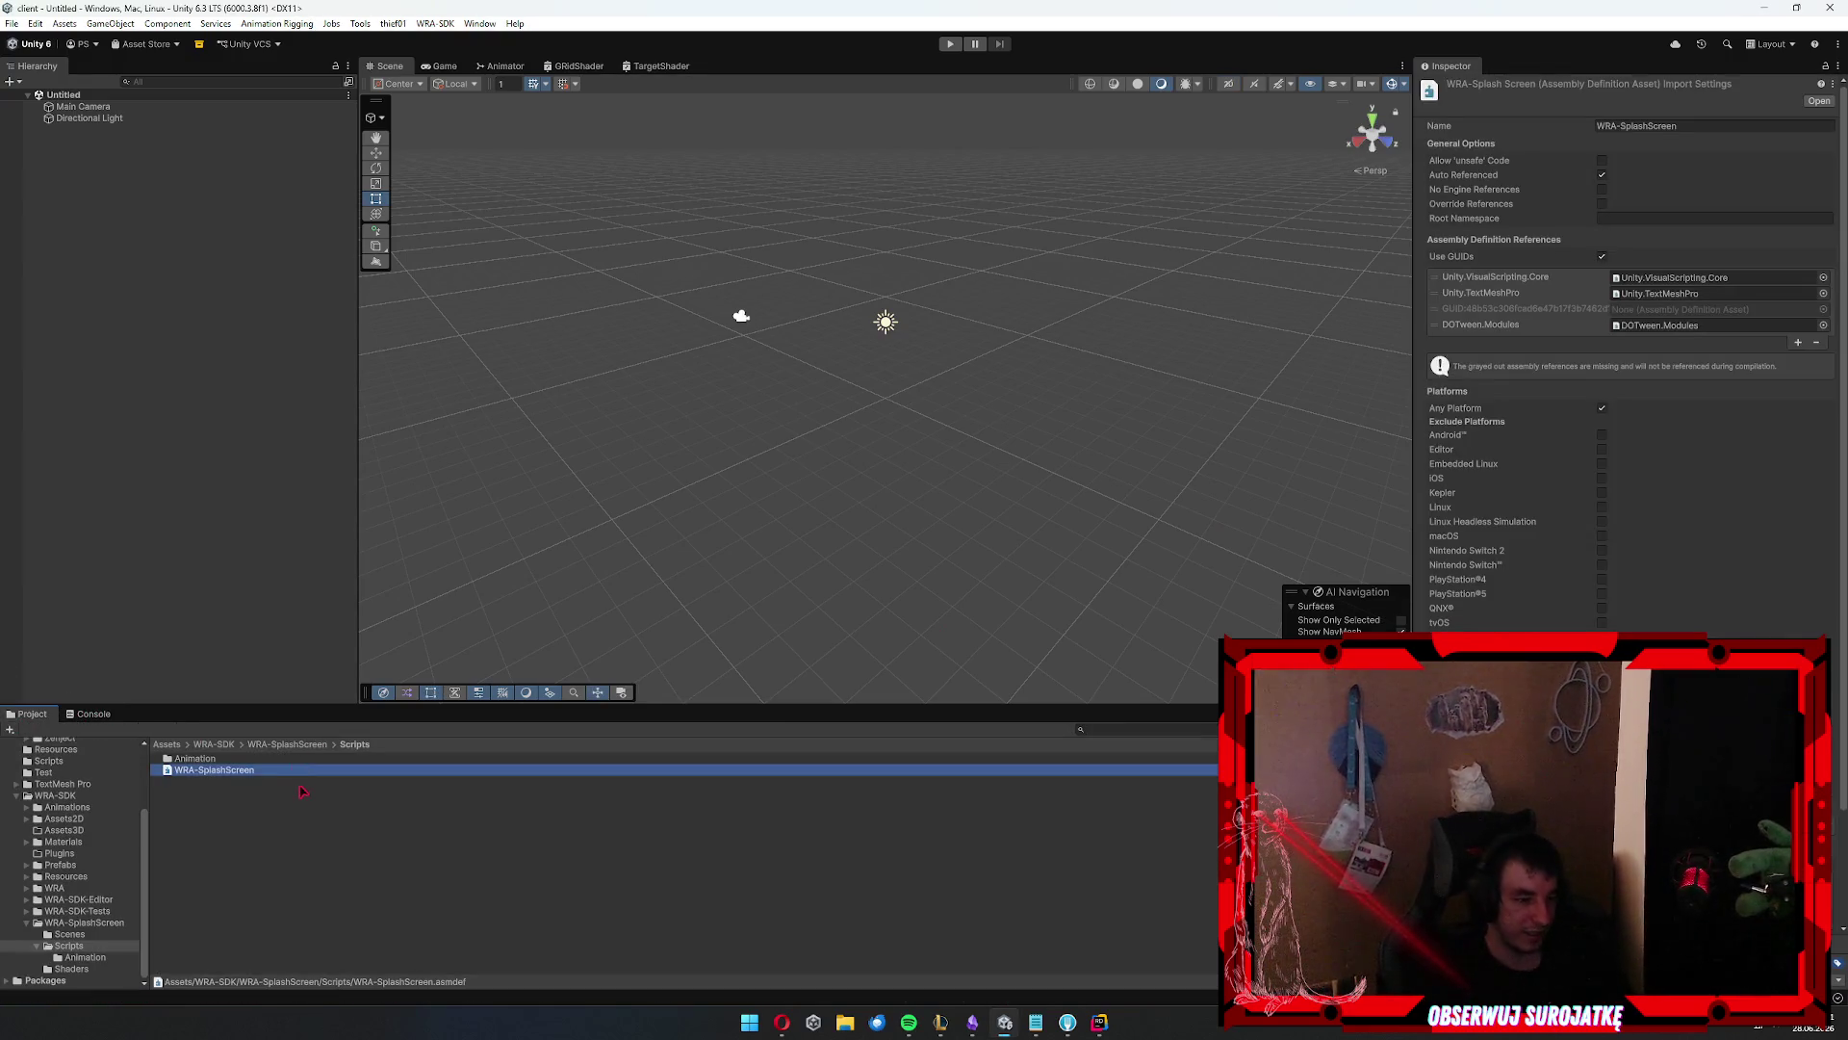
key(Return)
click(302, 791)
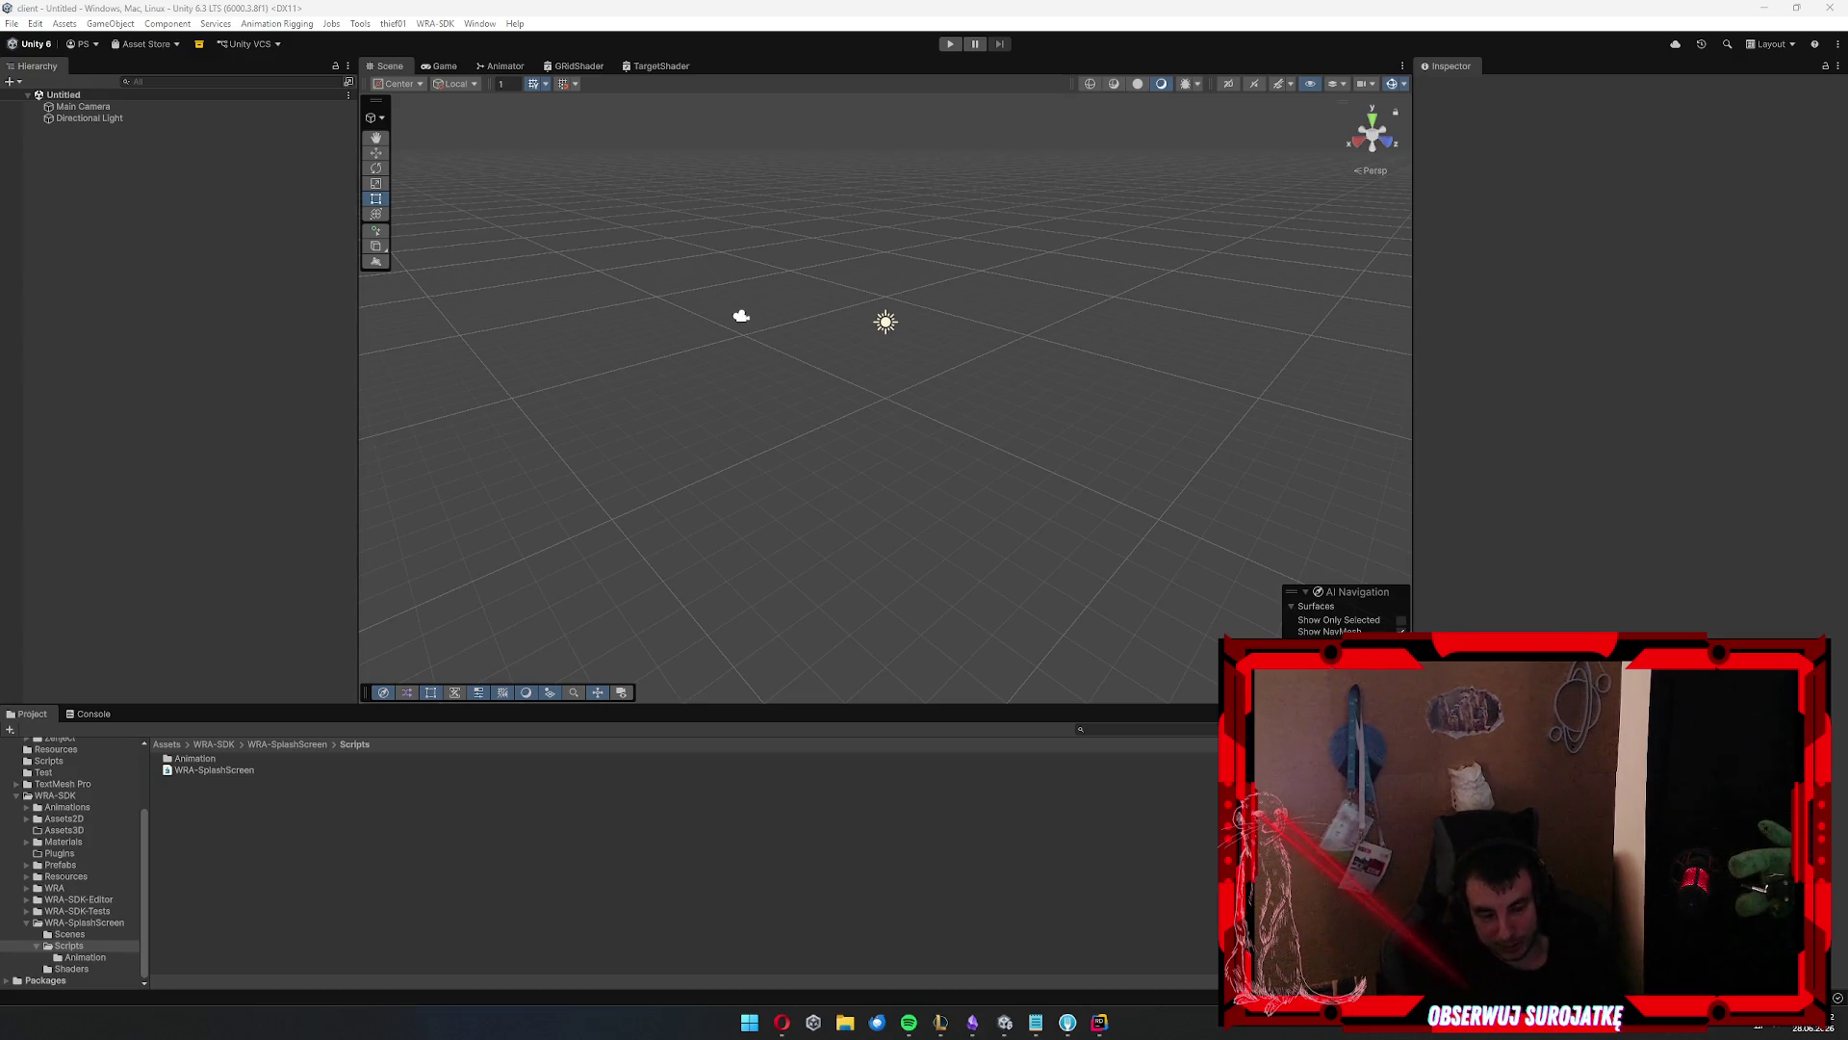
click(317, 769)
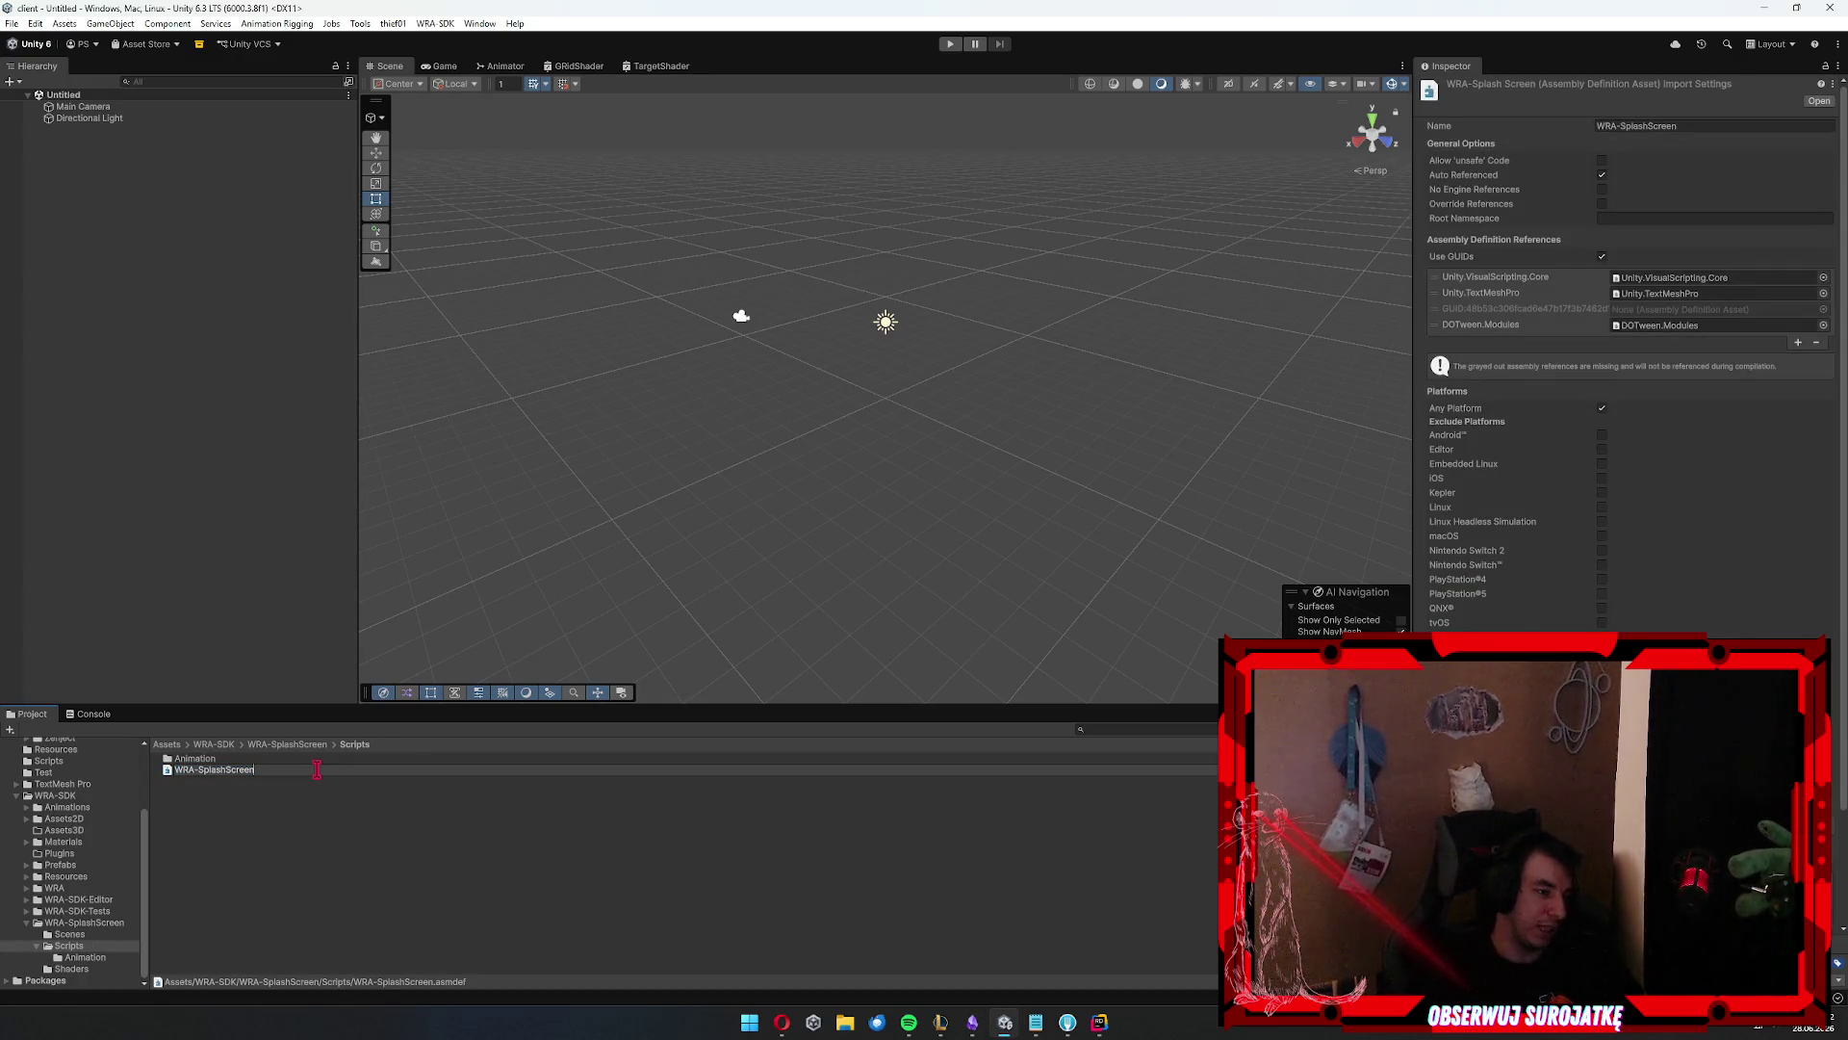
key(Return)
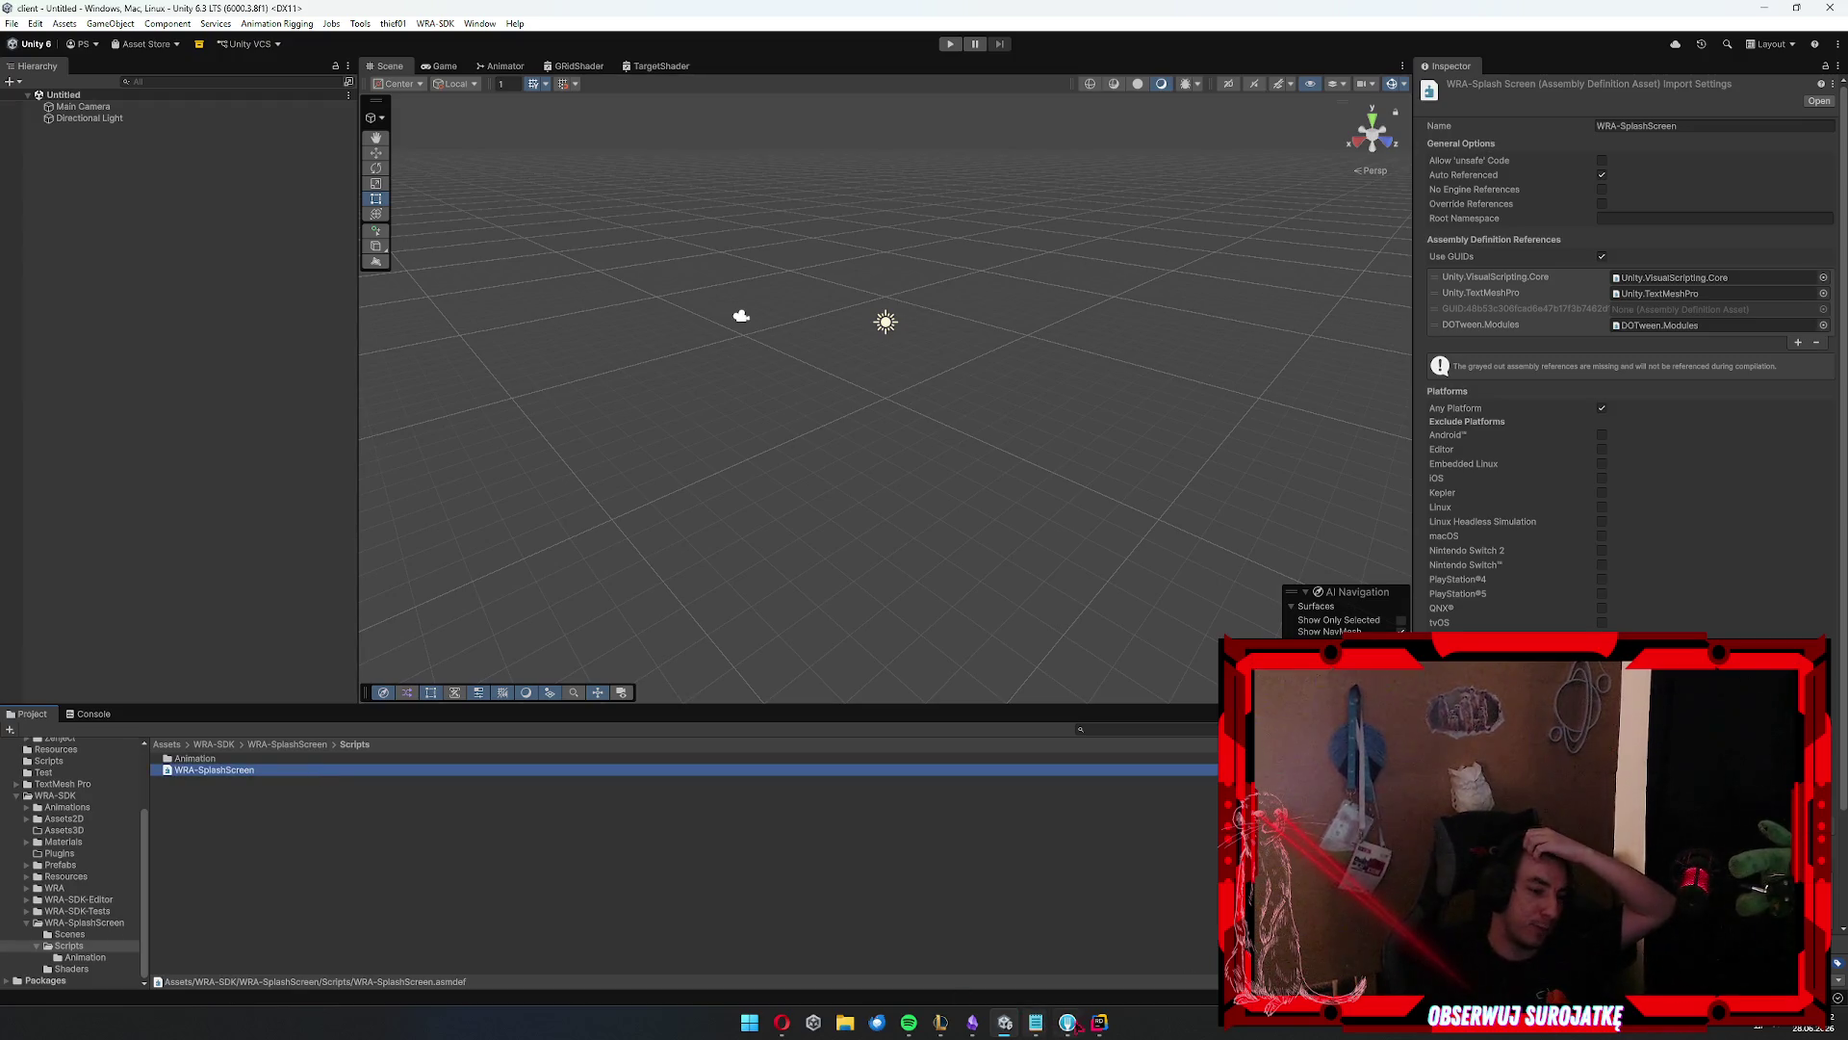
click(1098, 1024)
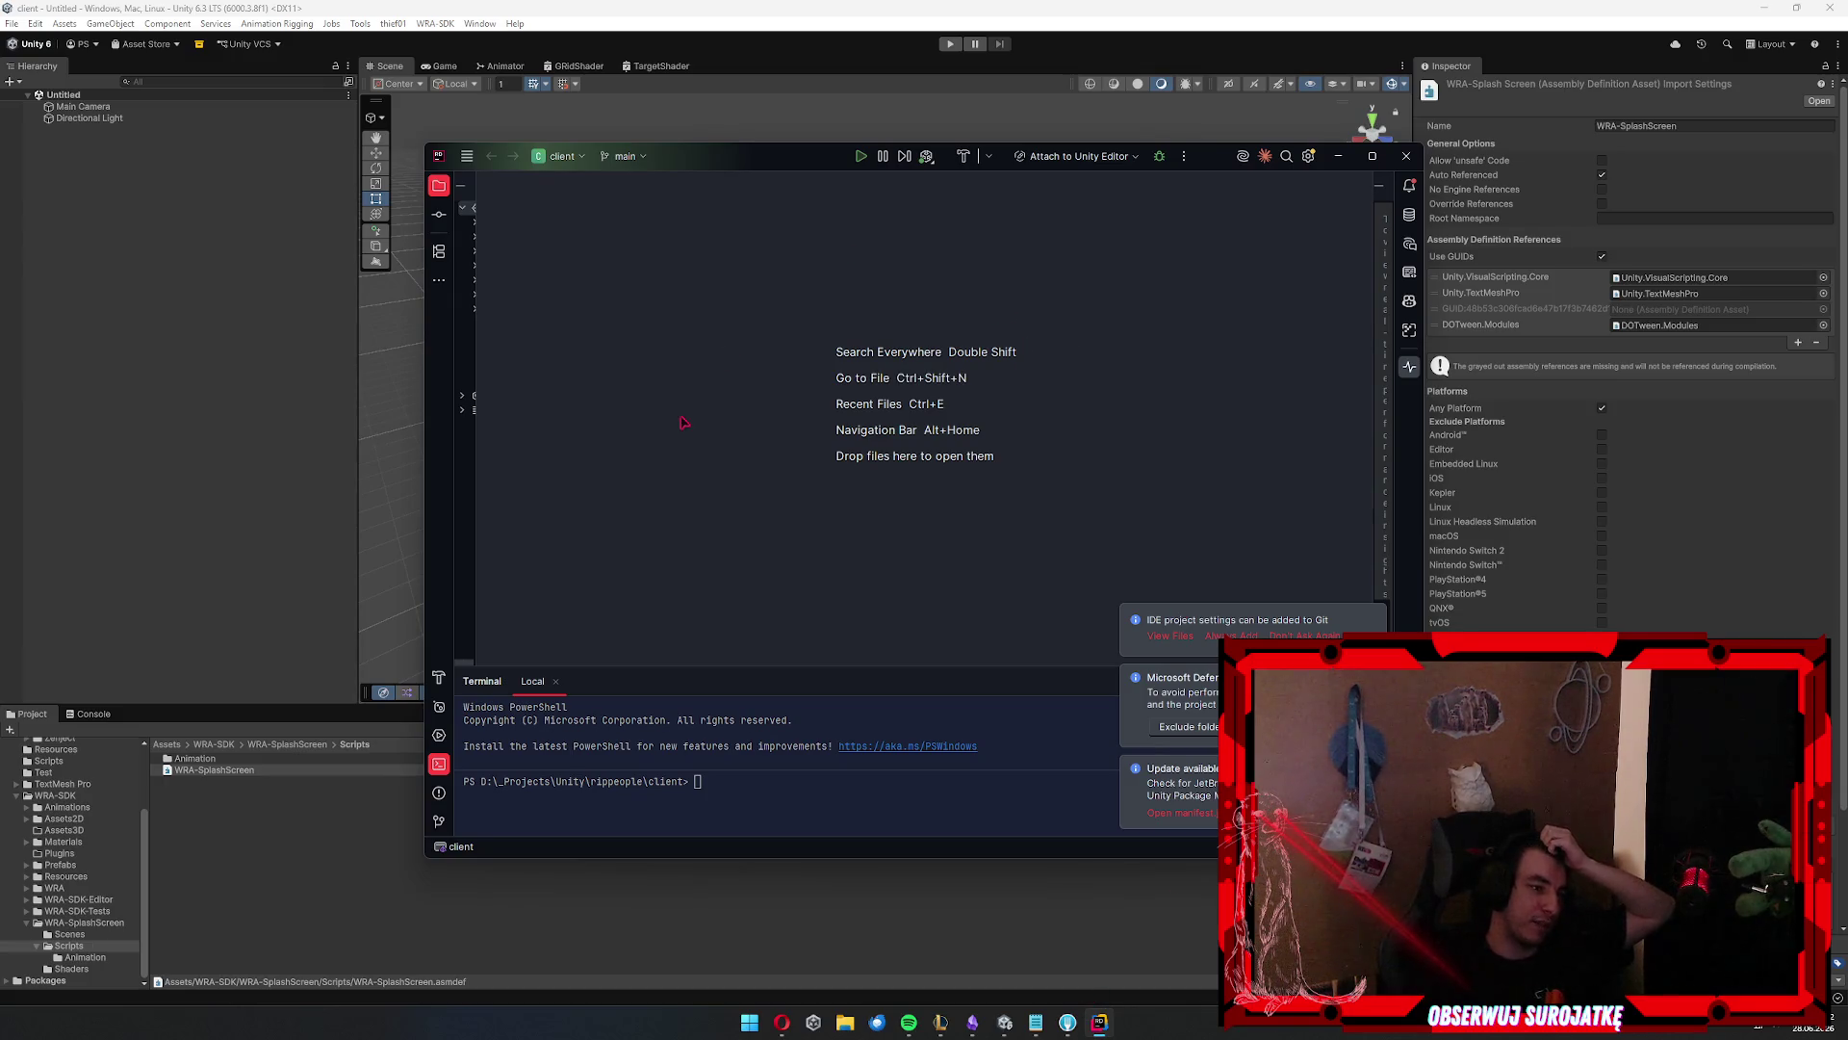
Widen Rider's Project panel to reveal the Assets tree, then return to Unity
drag(478, 256, 620, 256)
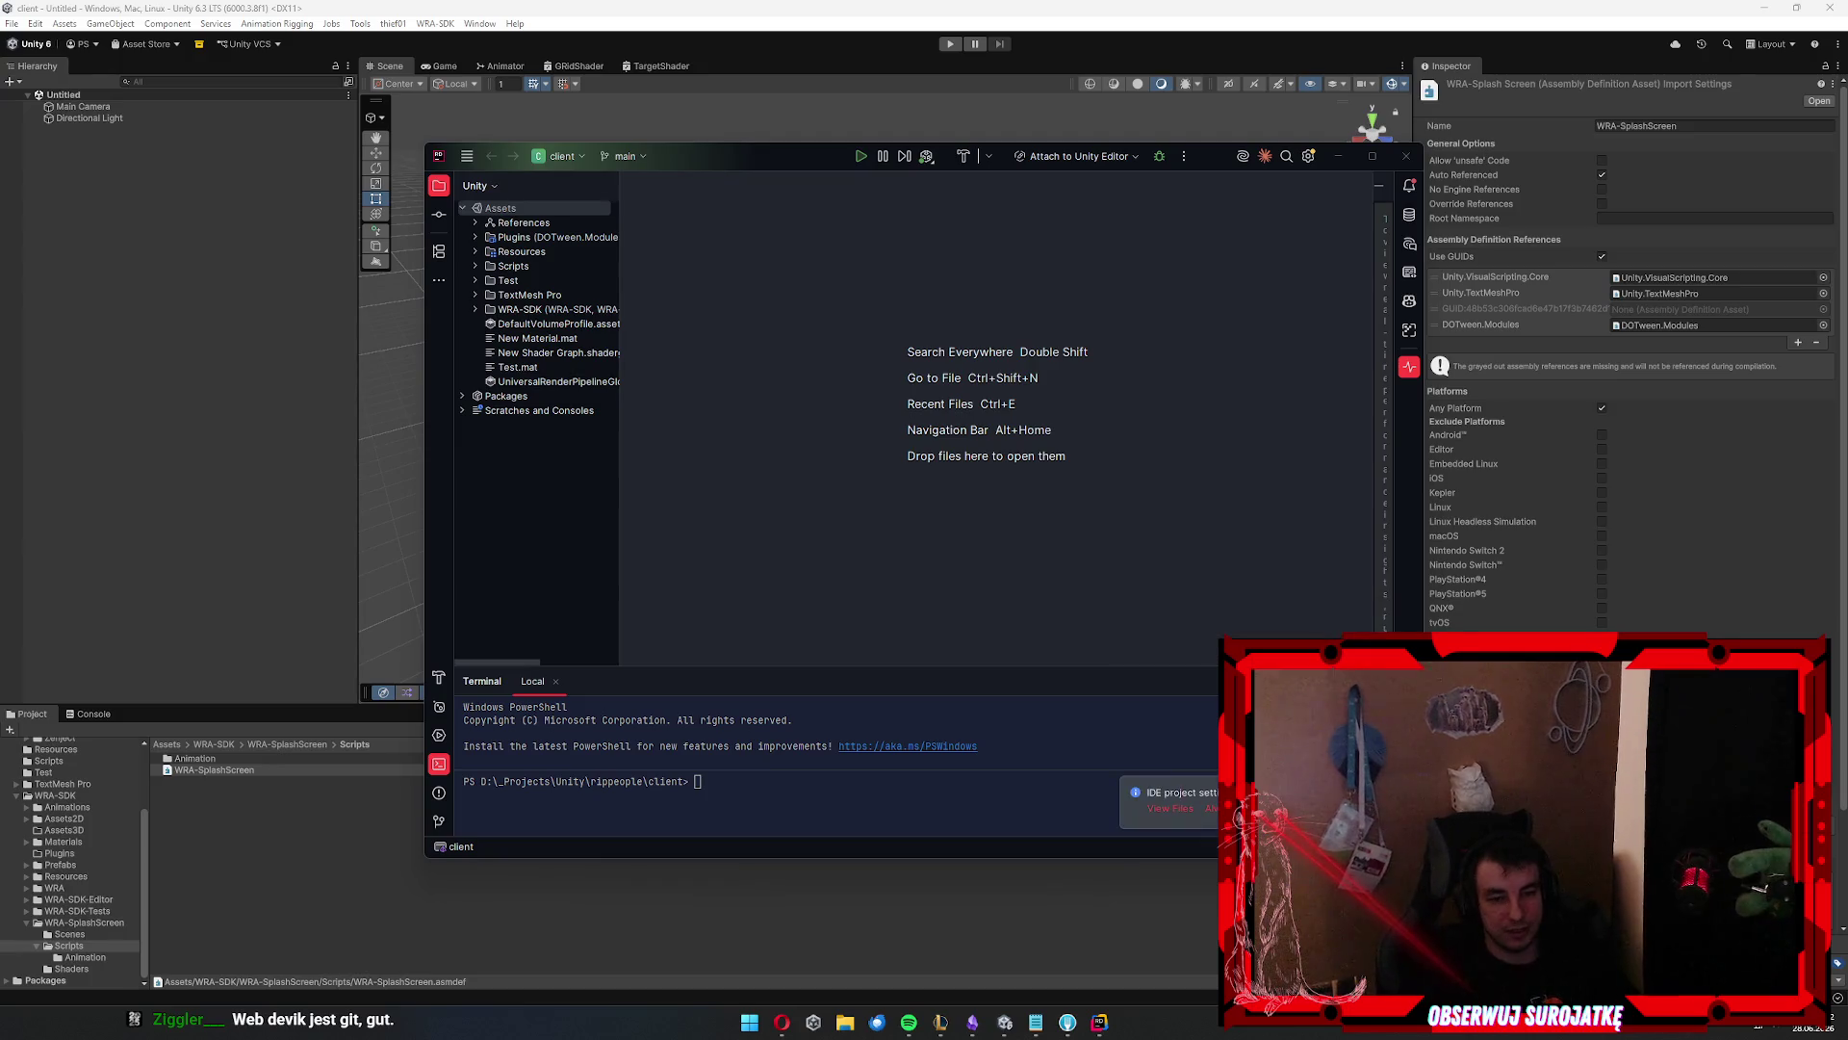
click(842, 778)
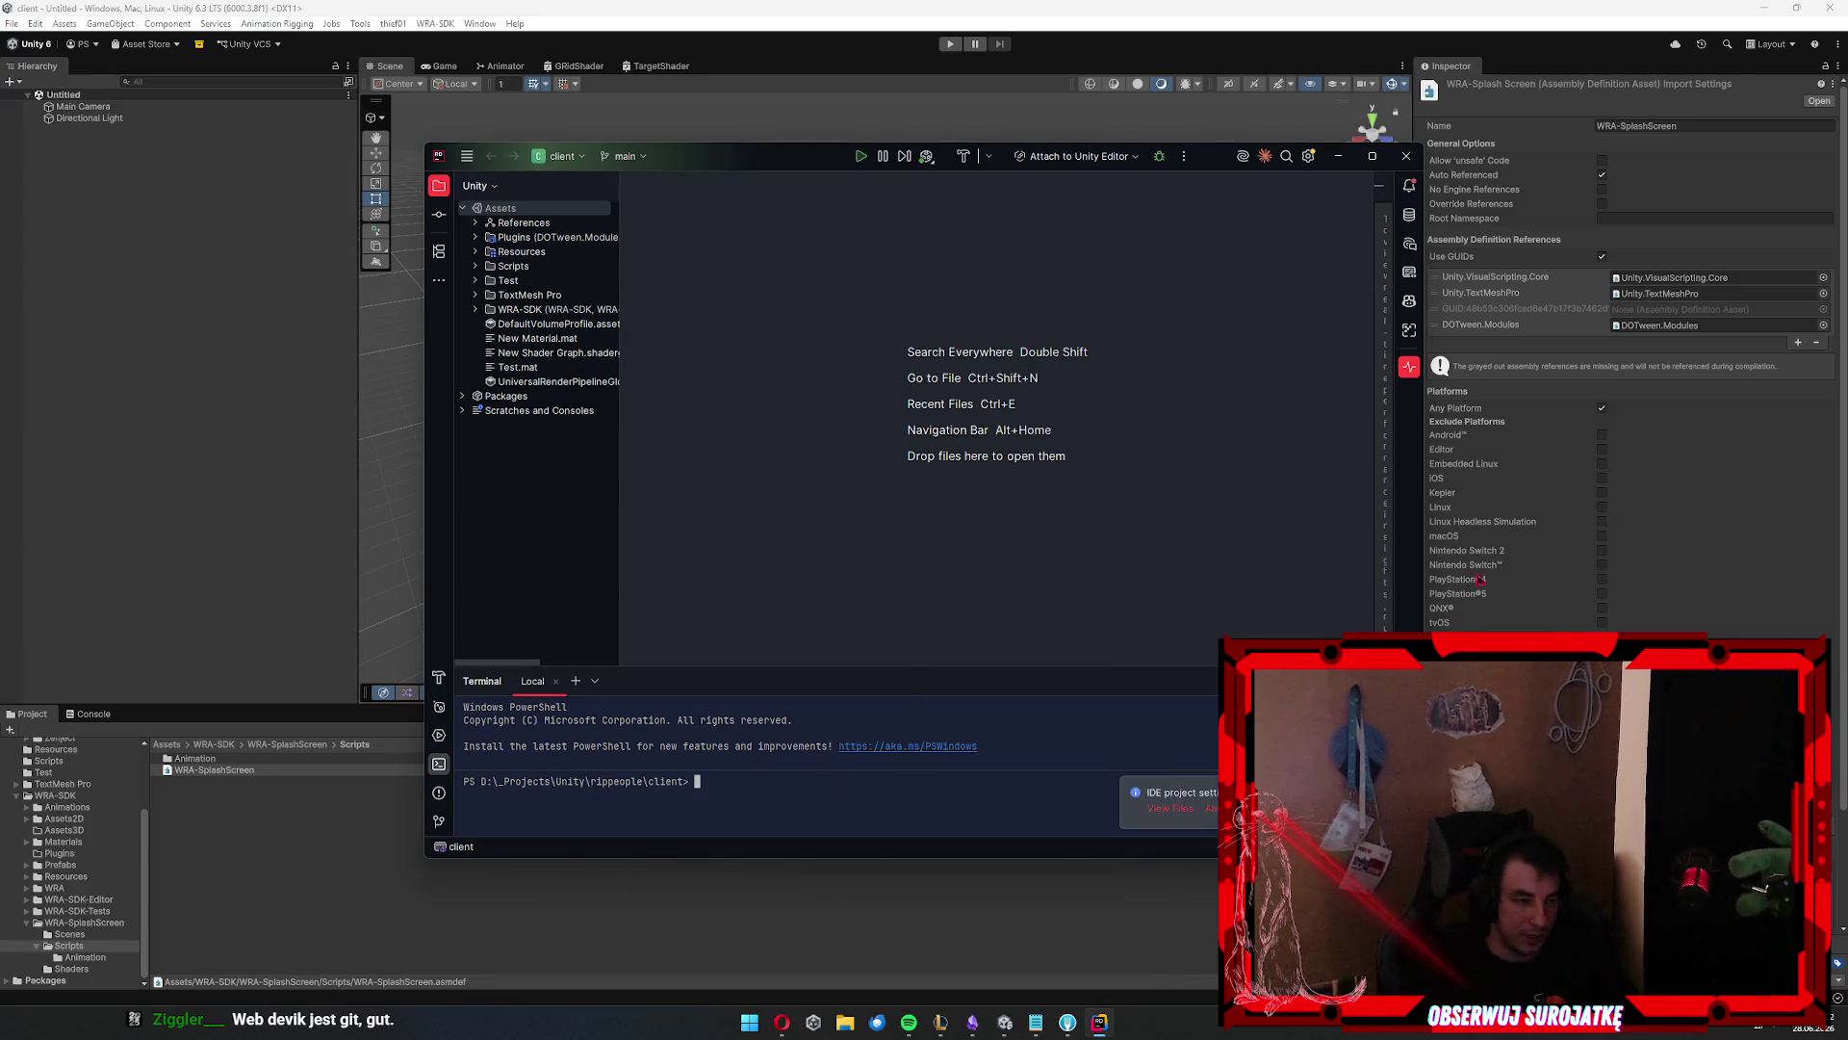
key(alt+Tab)
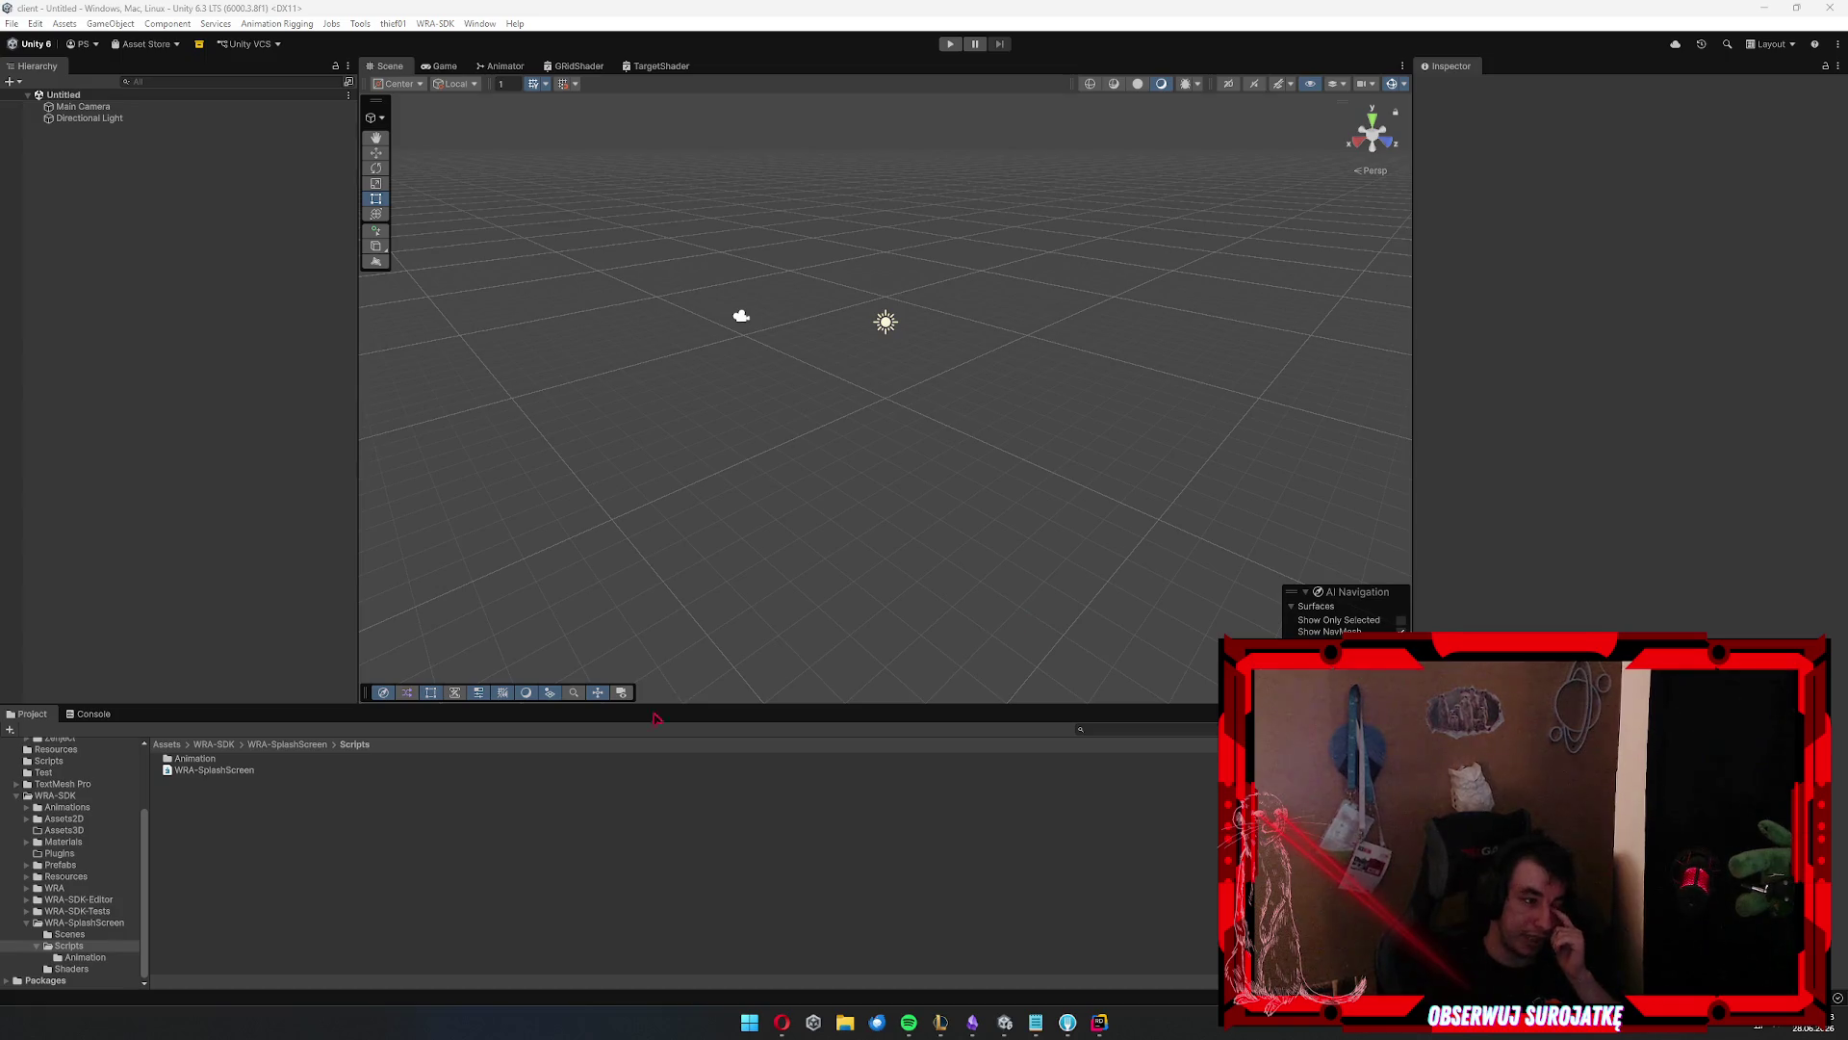
Arrow-key through the Plugins, Resources and Test folders down to WRA-SDK to list its contents
key(Up)
key(Up)
key(Up)
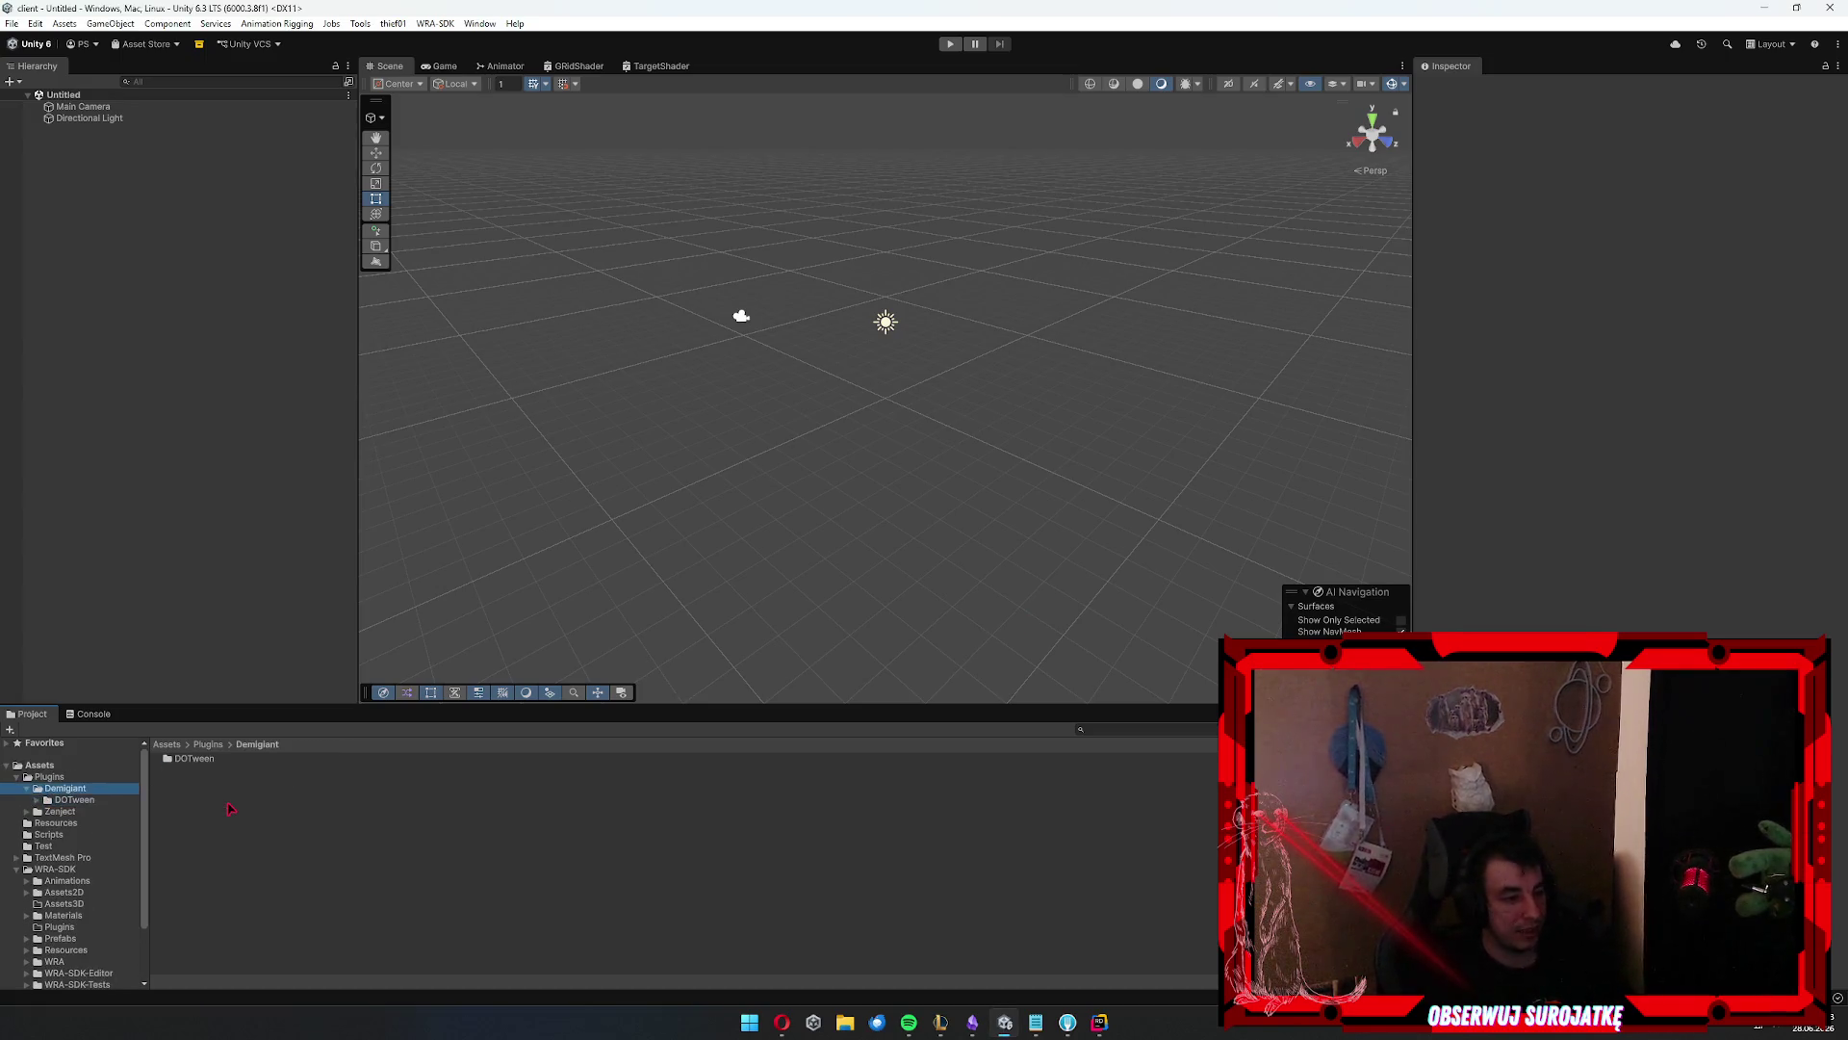
key(Left)
key(Down)
key(Return)
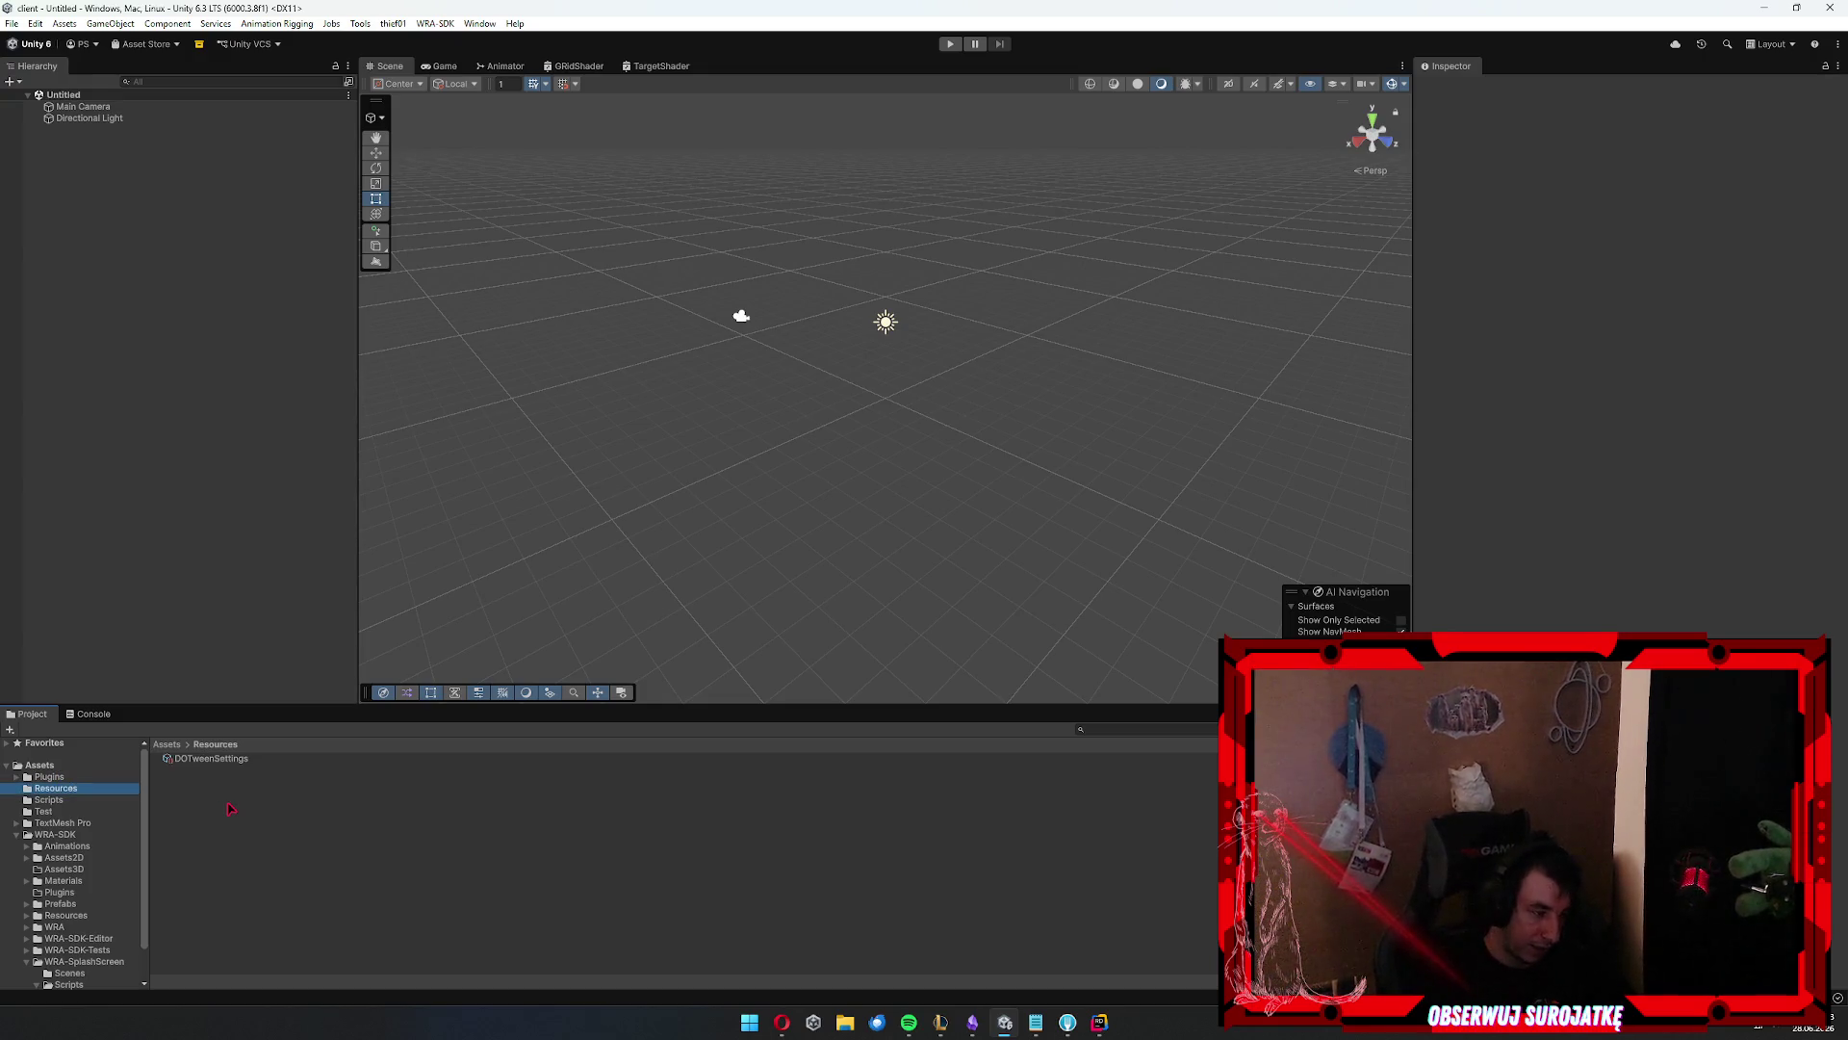
key(Down)
key(Down)
key(Down)
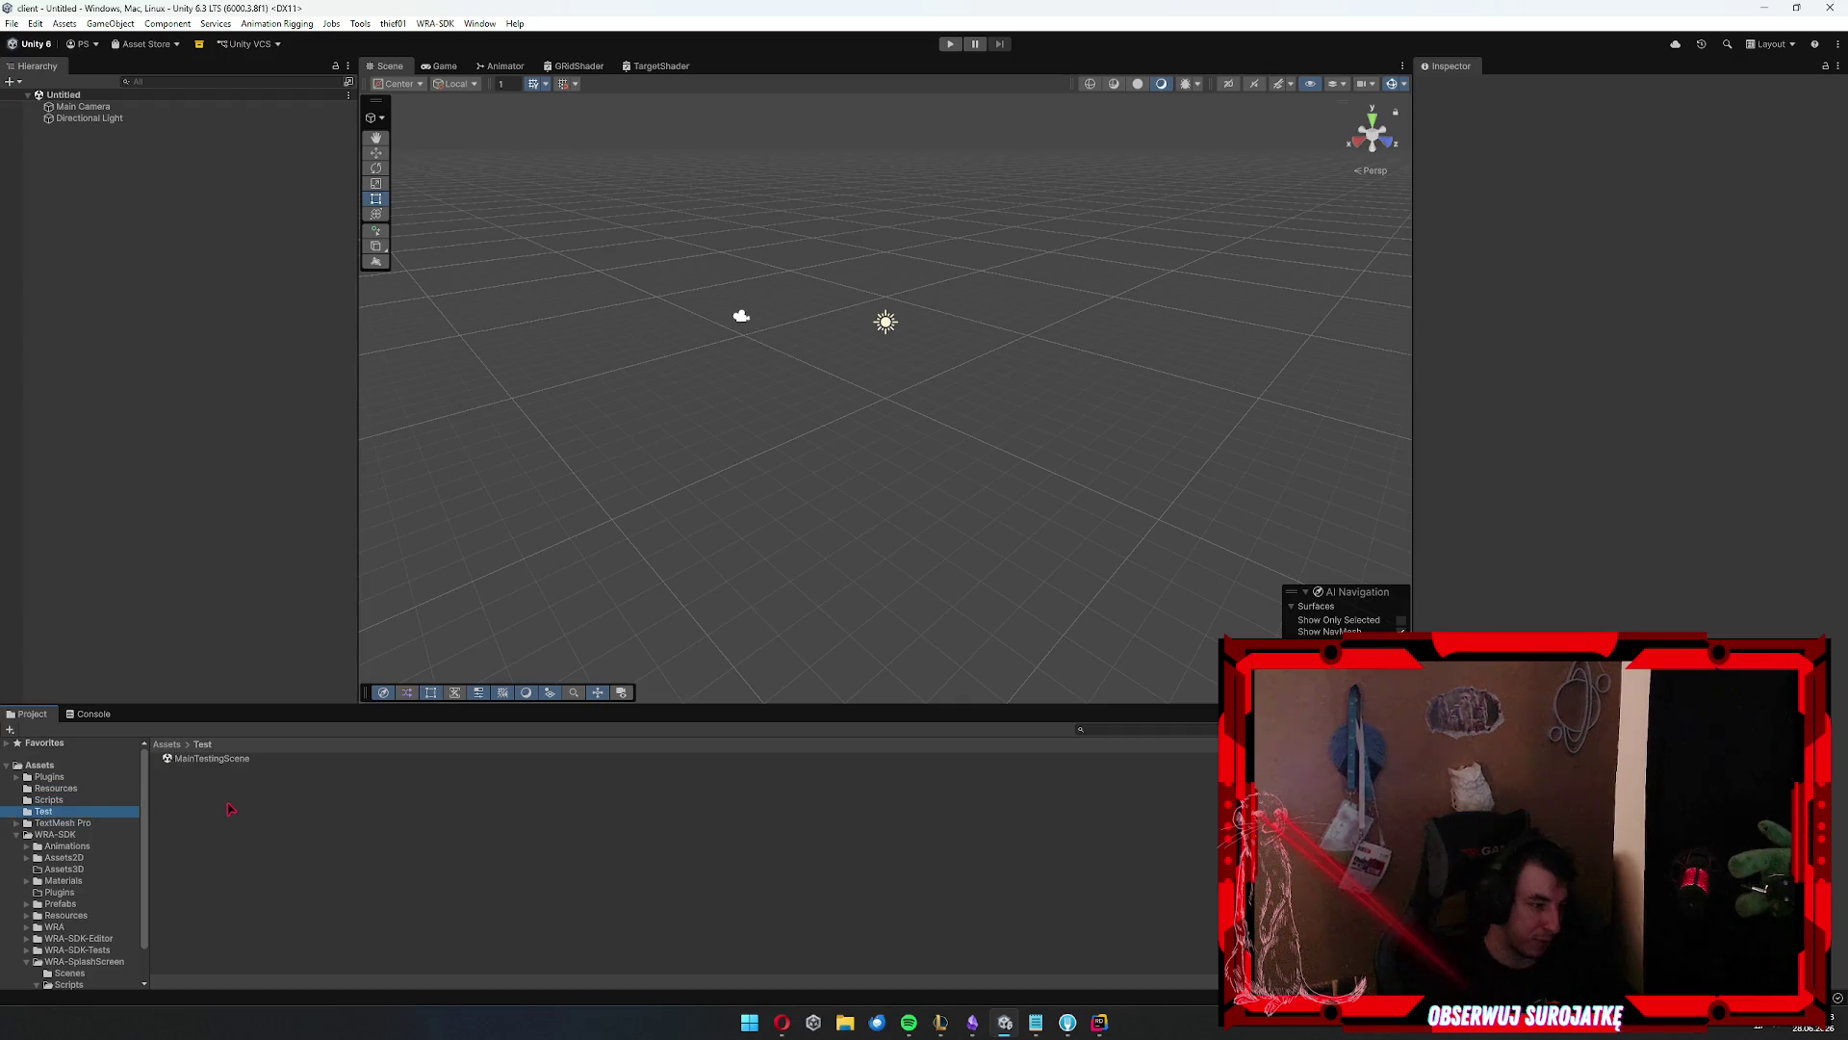
key(Left)
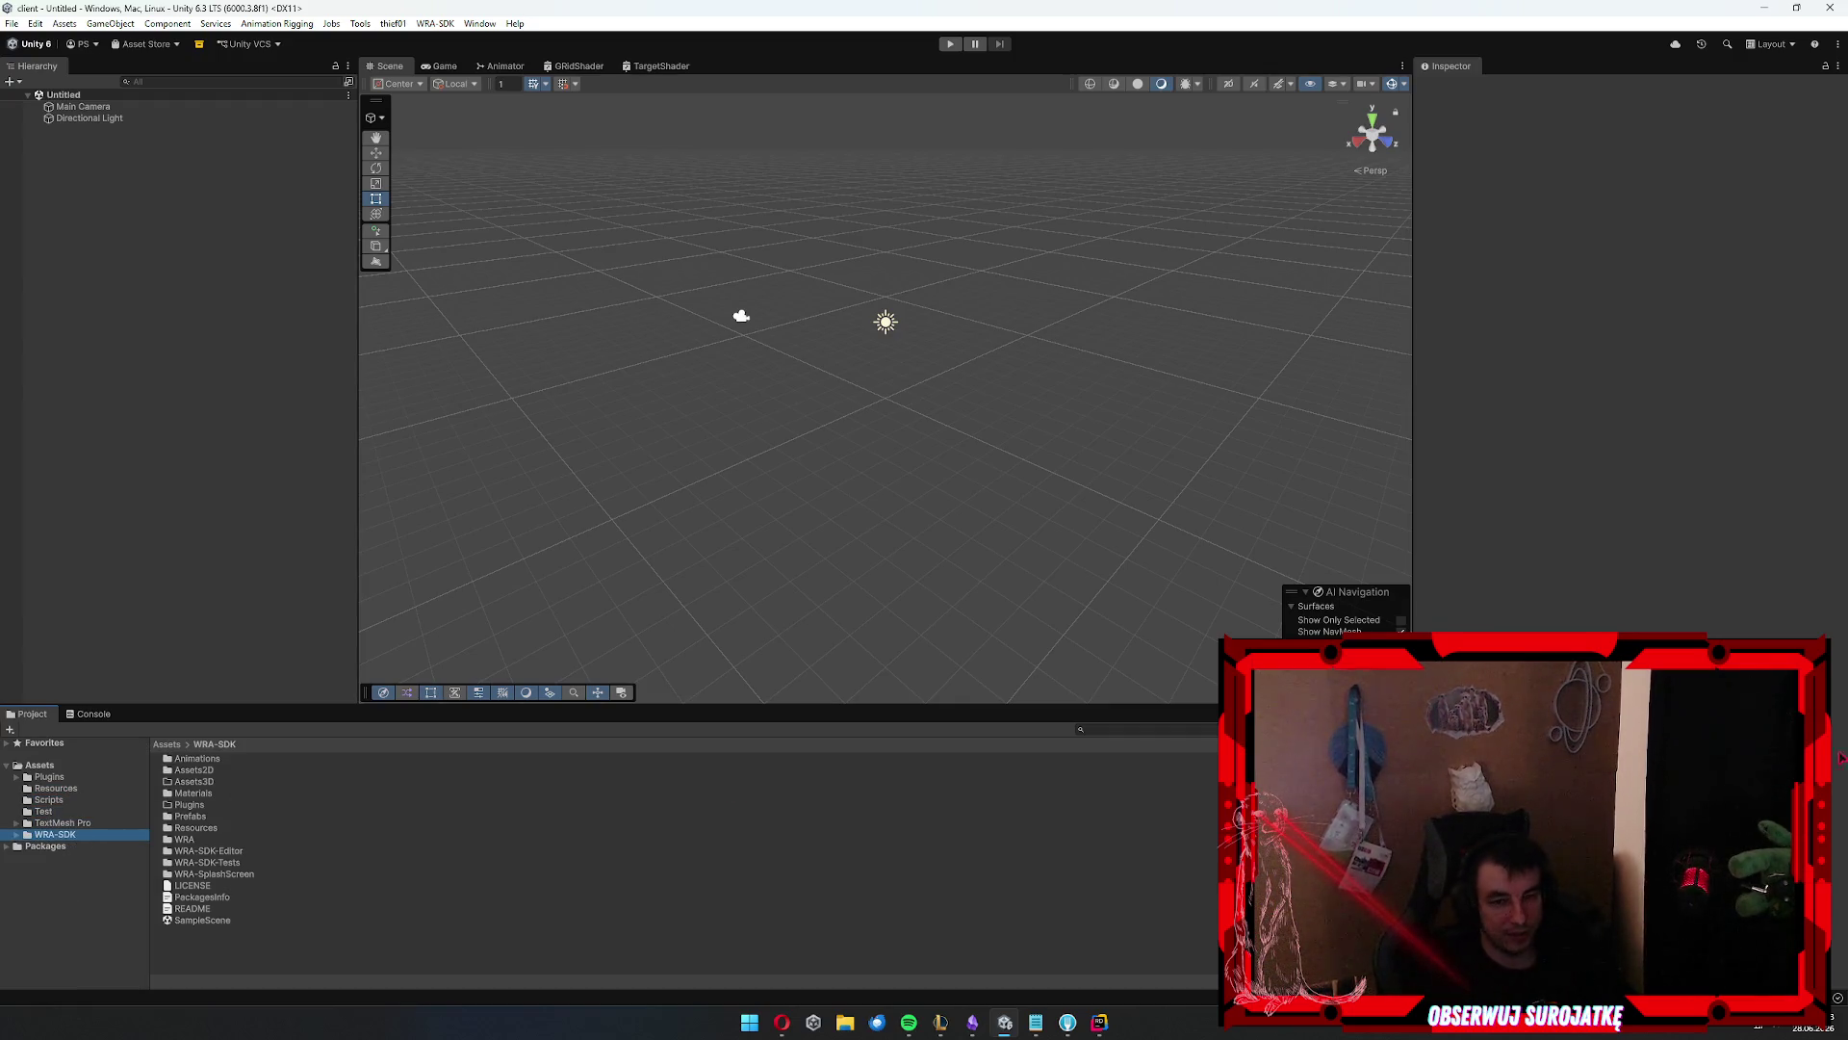
key(alt+Tab)
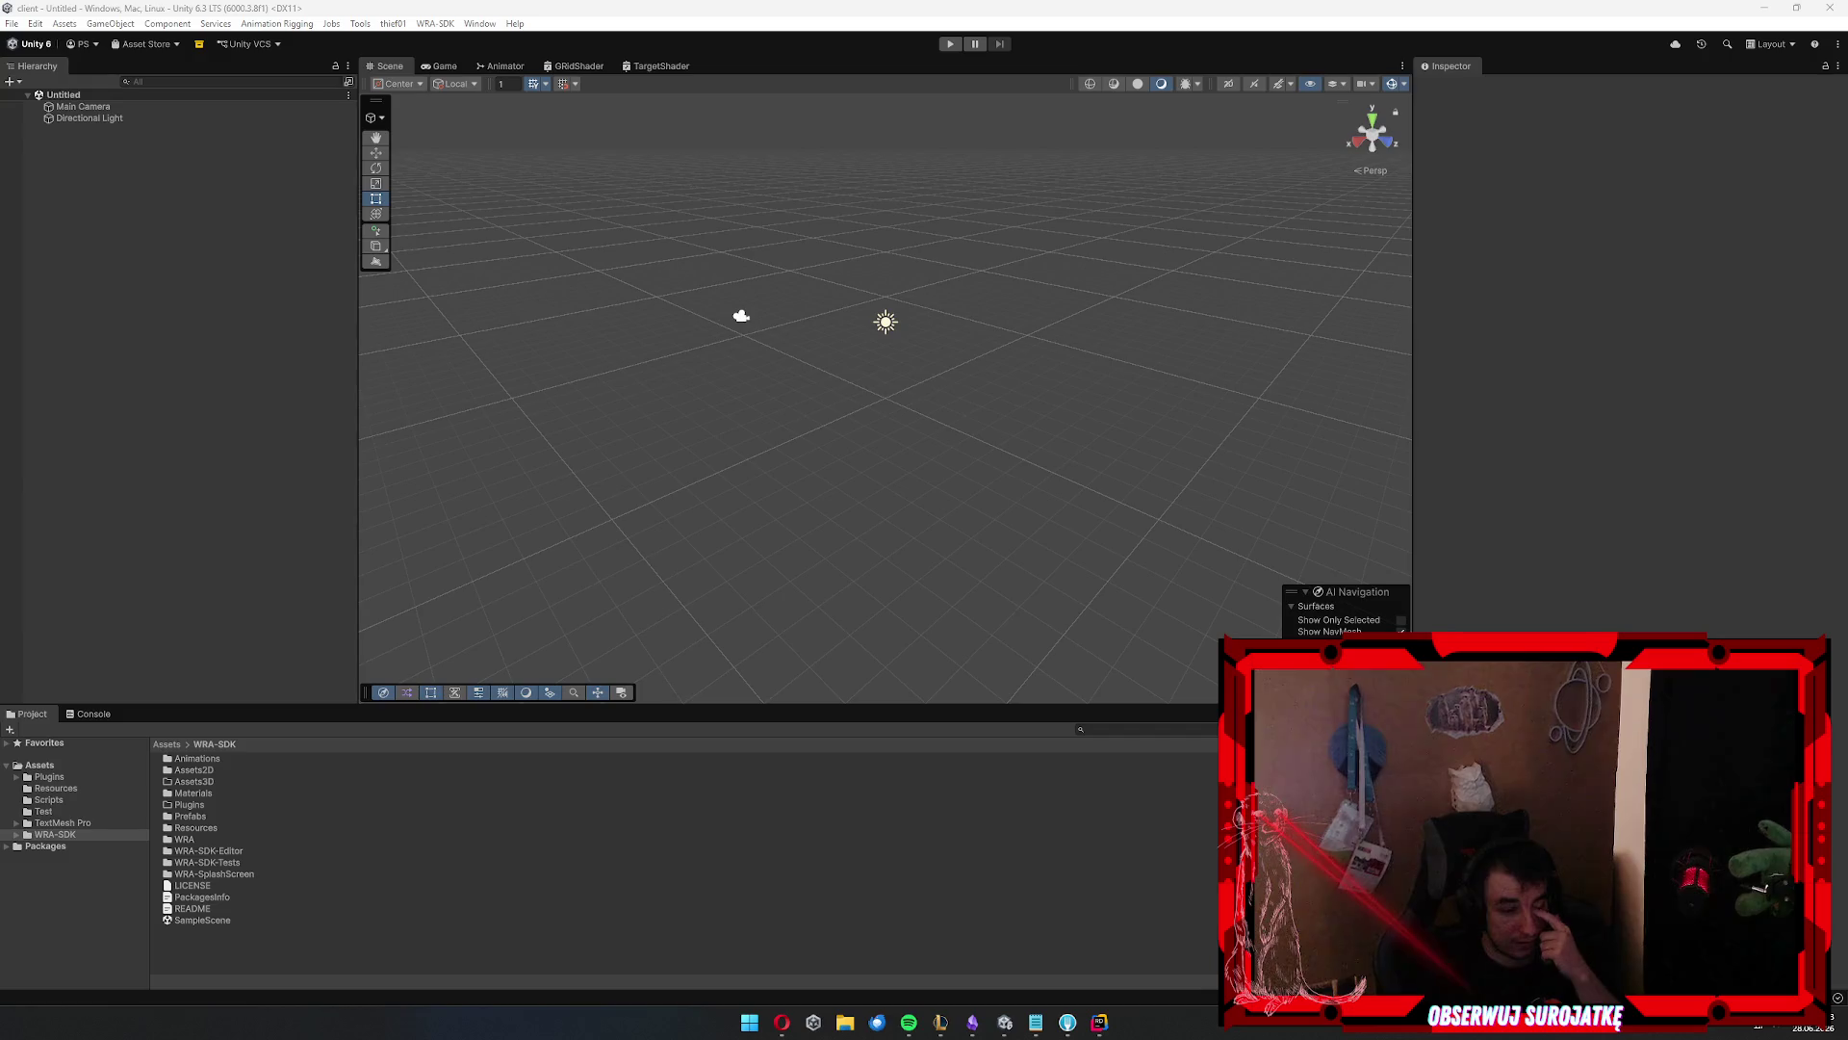